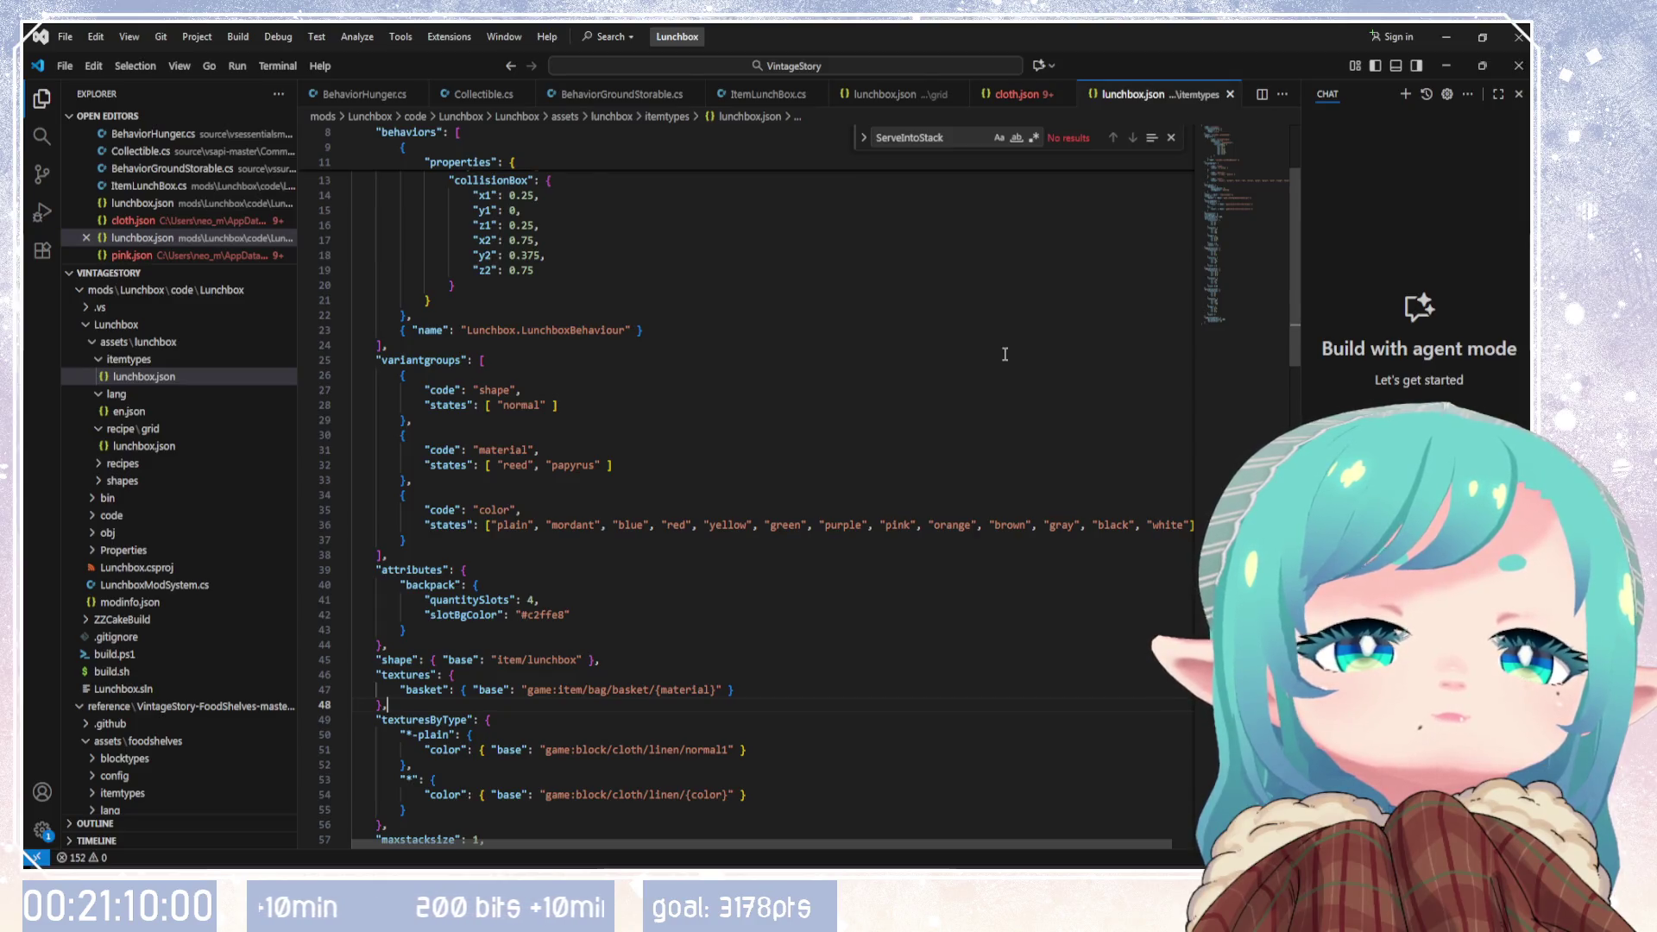
Step: Delete the texturesByType block from lunchbox.json, then launch the game to its singleplayer world list
scroll(779, 480, down, 3)
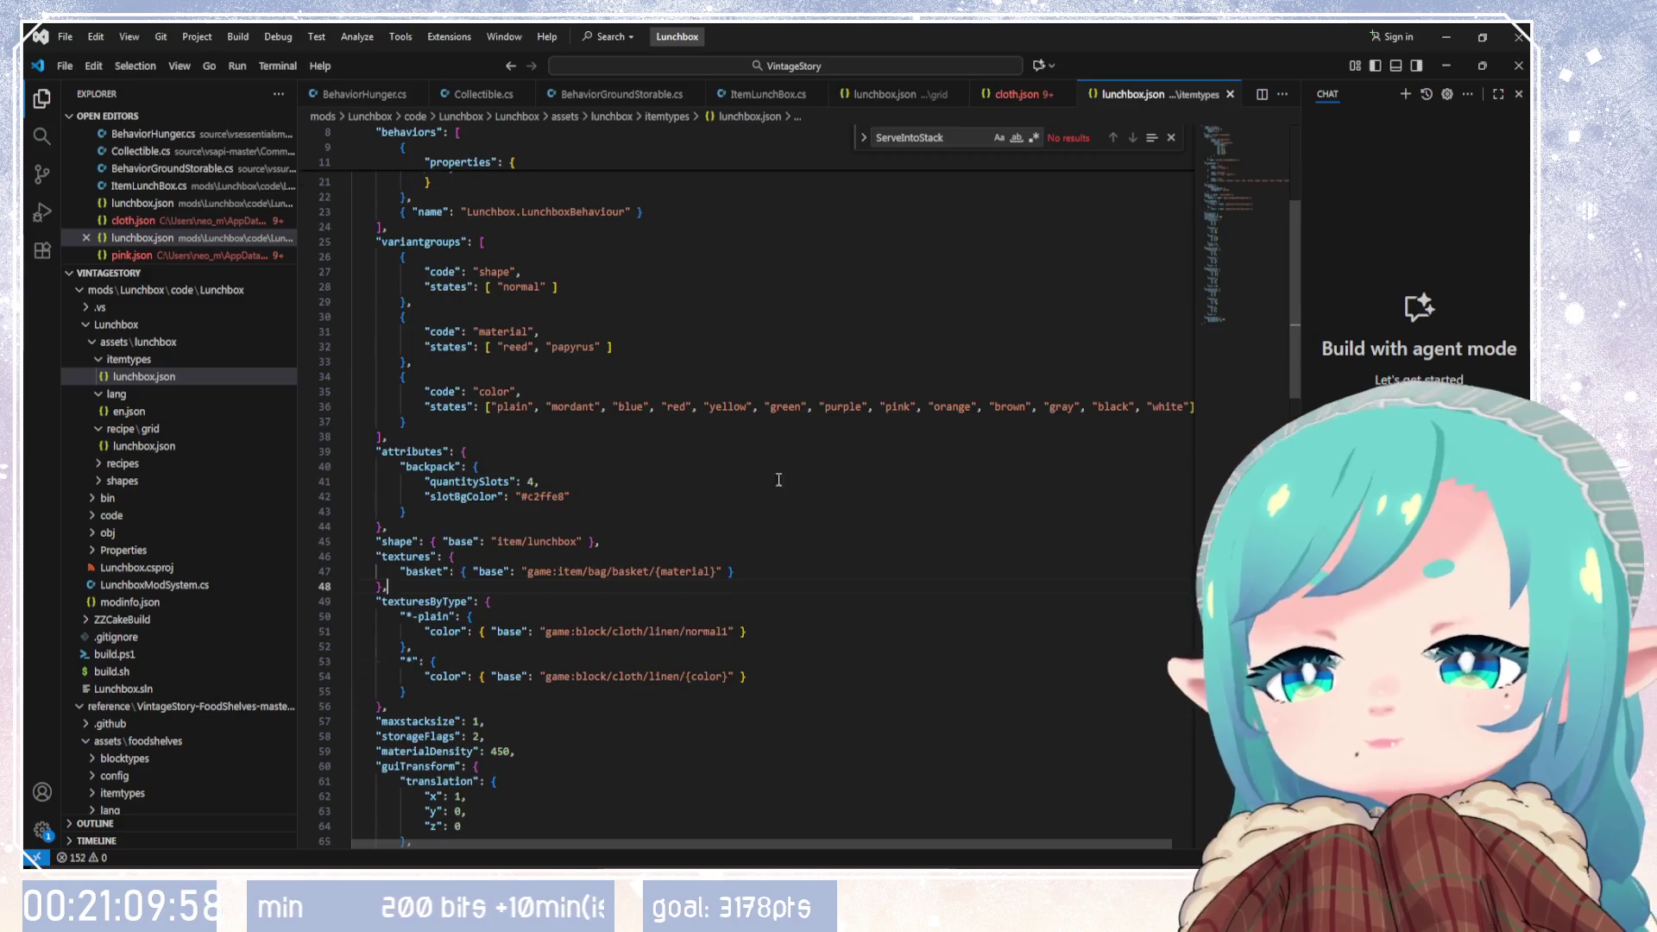
drag(378, 601, 409, 706)
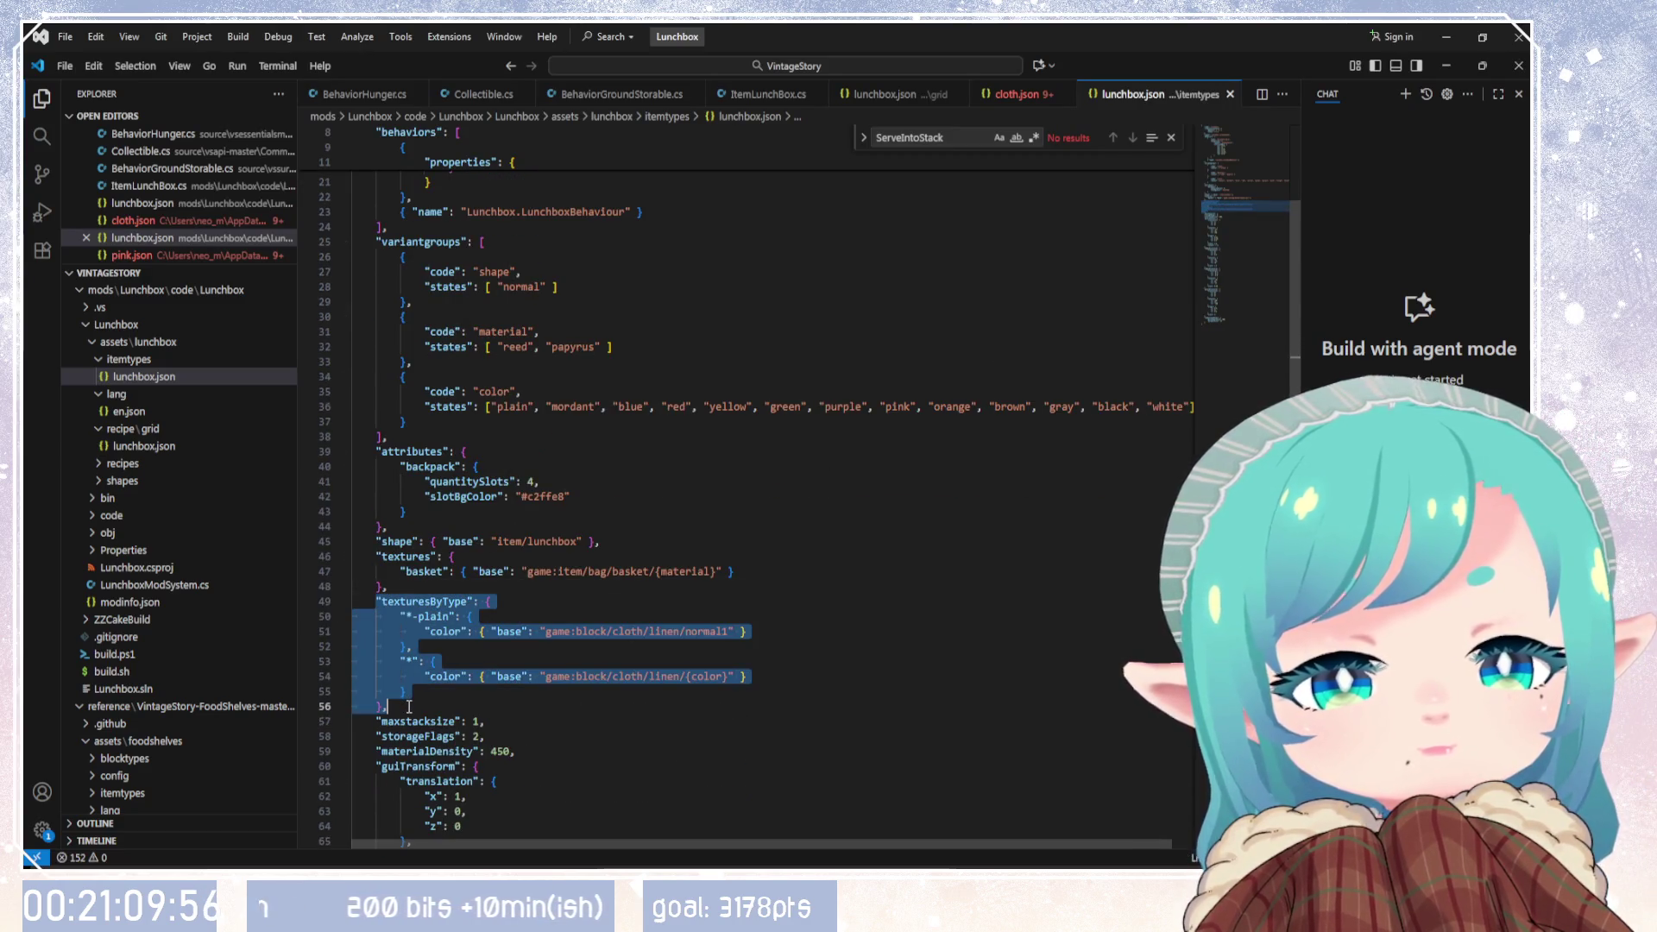
key(BackSpace)
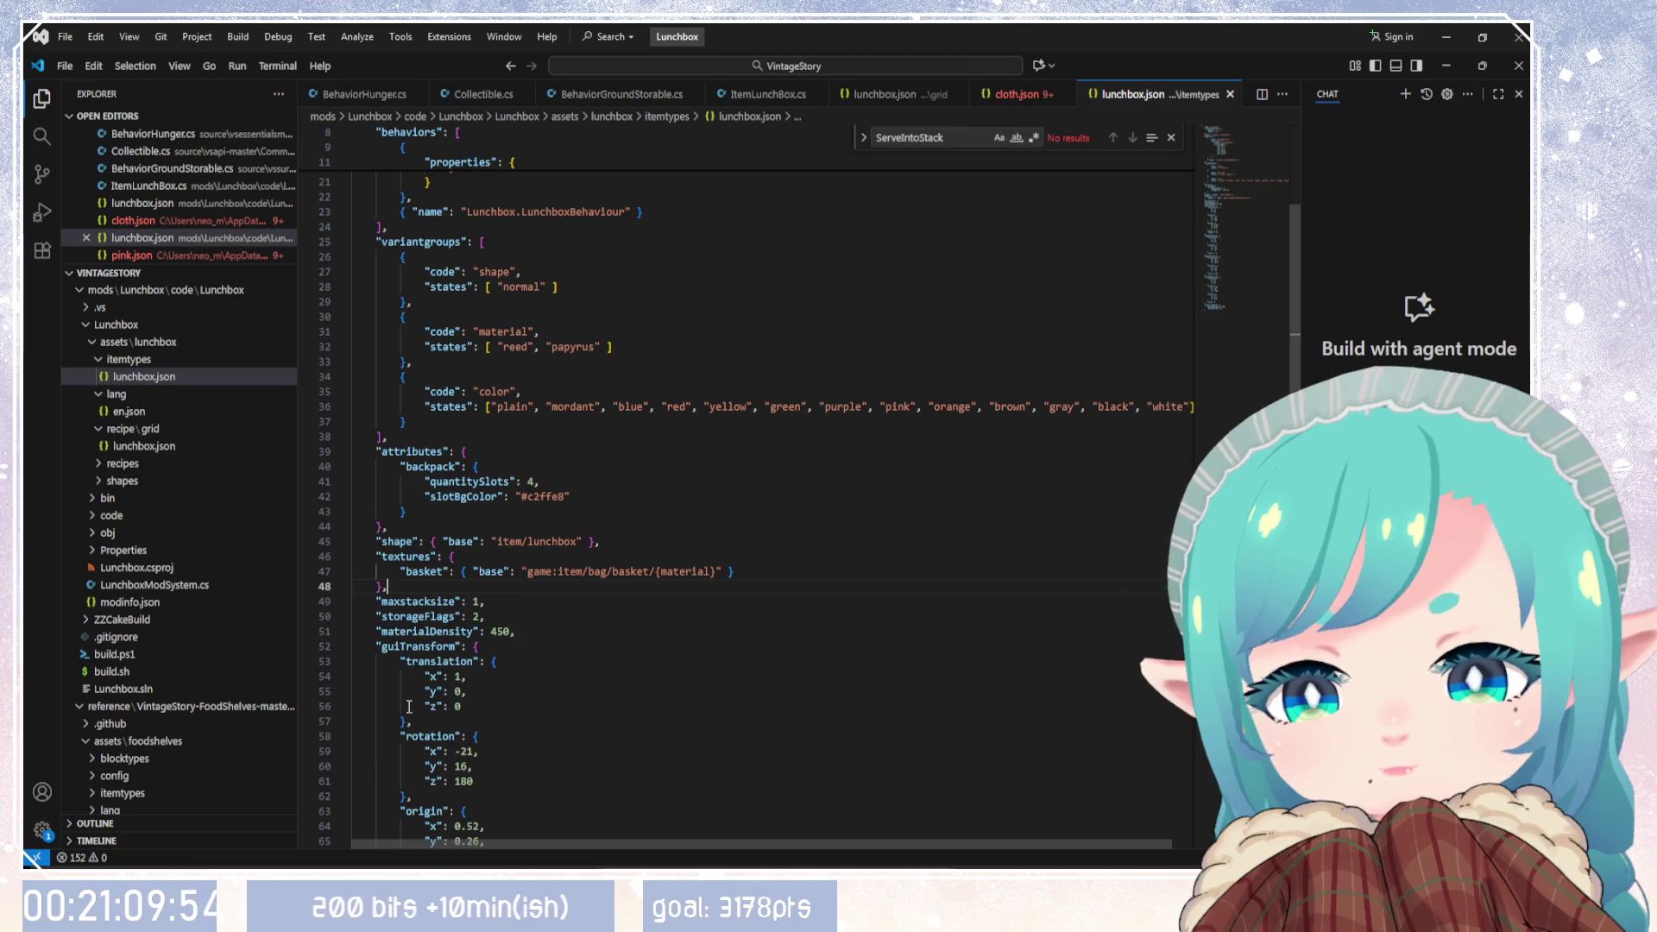
key(Down)
scroll(423, 688, up, 1)
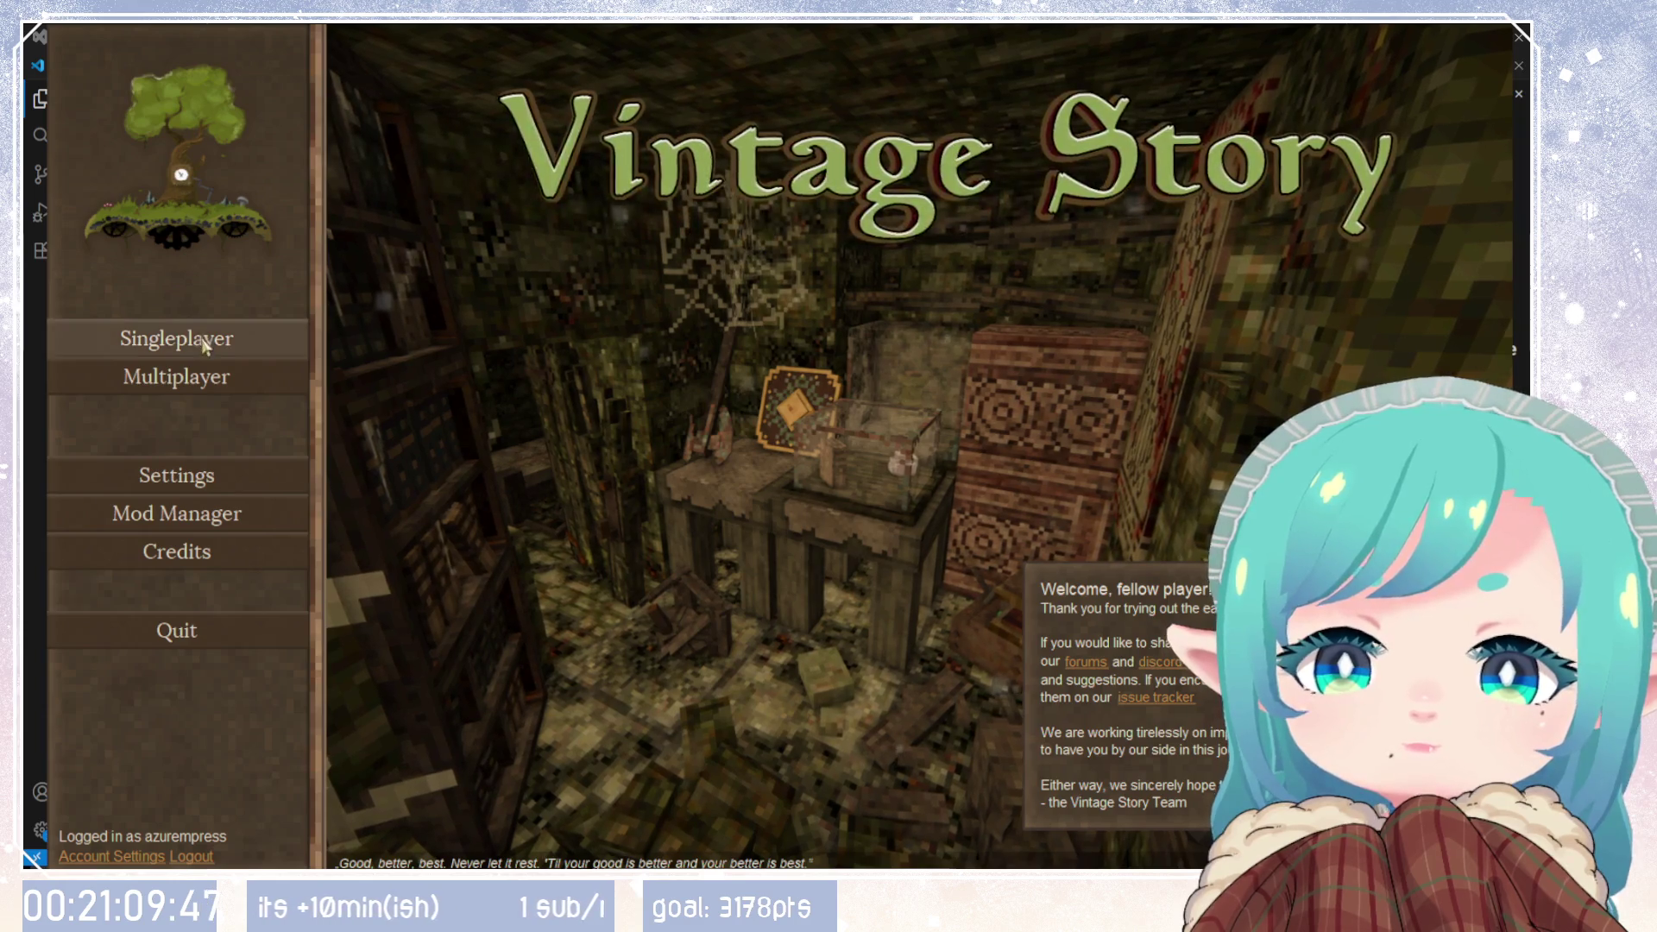
click(176, 339)
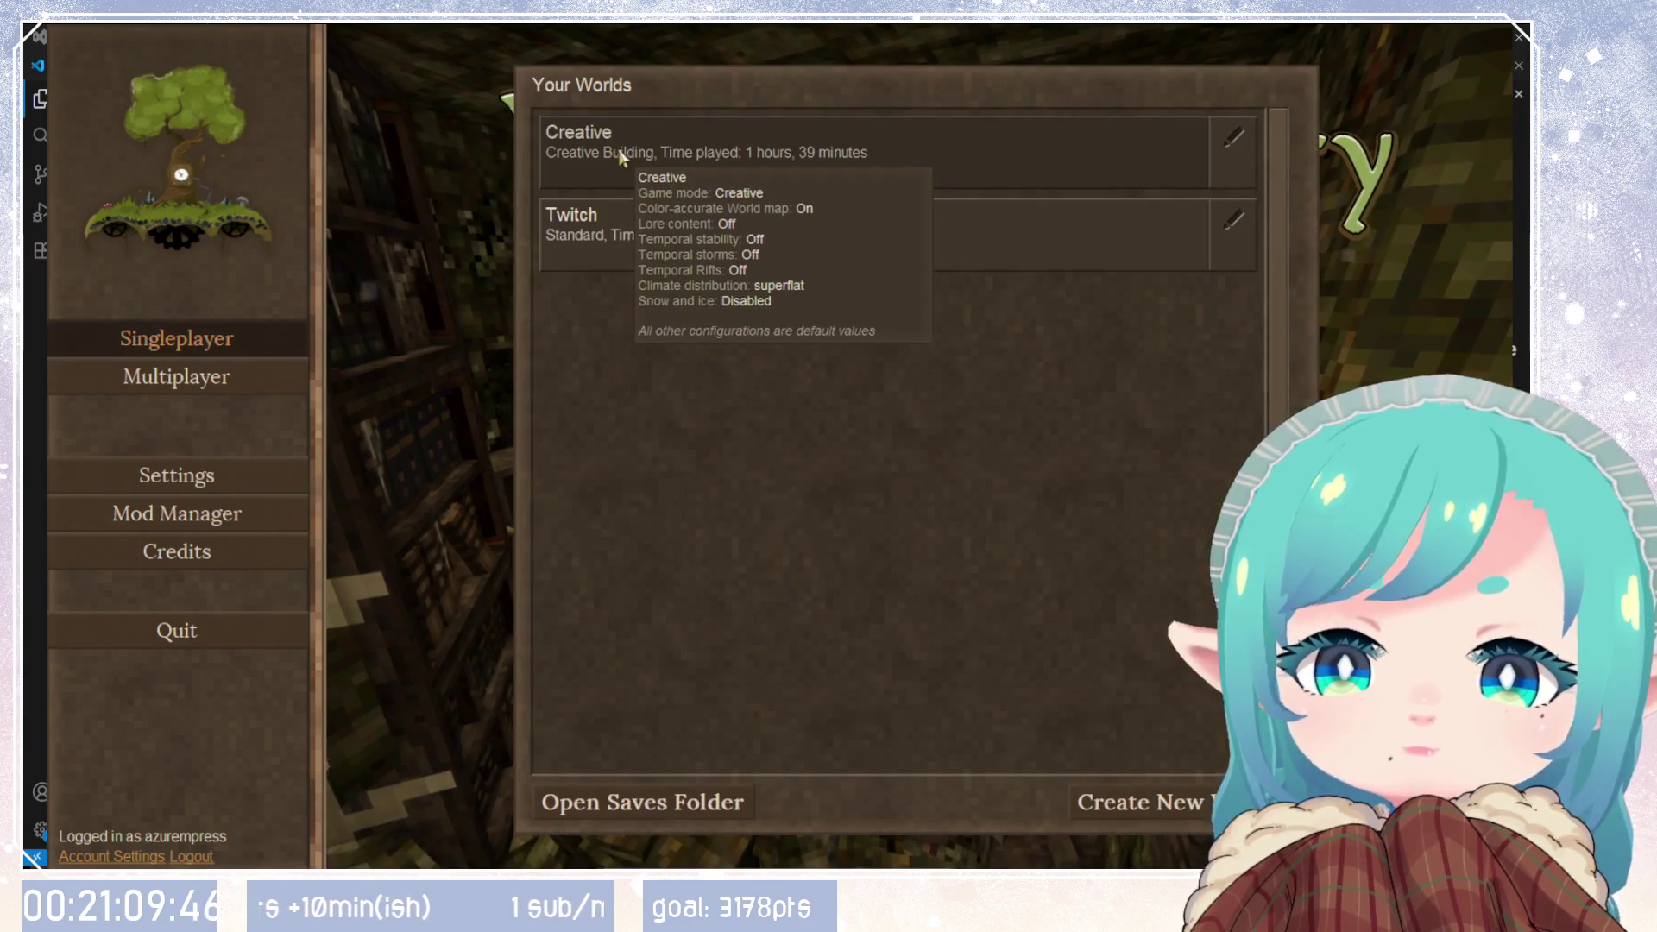
Step: Load the Creative world from the Your Worlds list
click(621, 158)
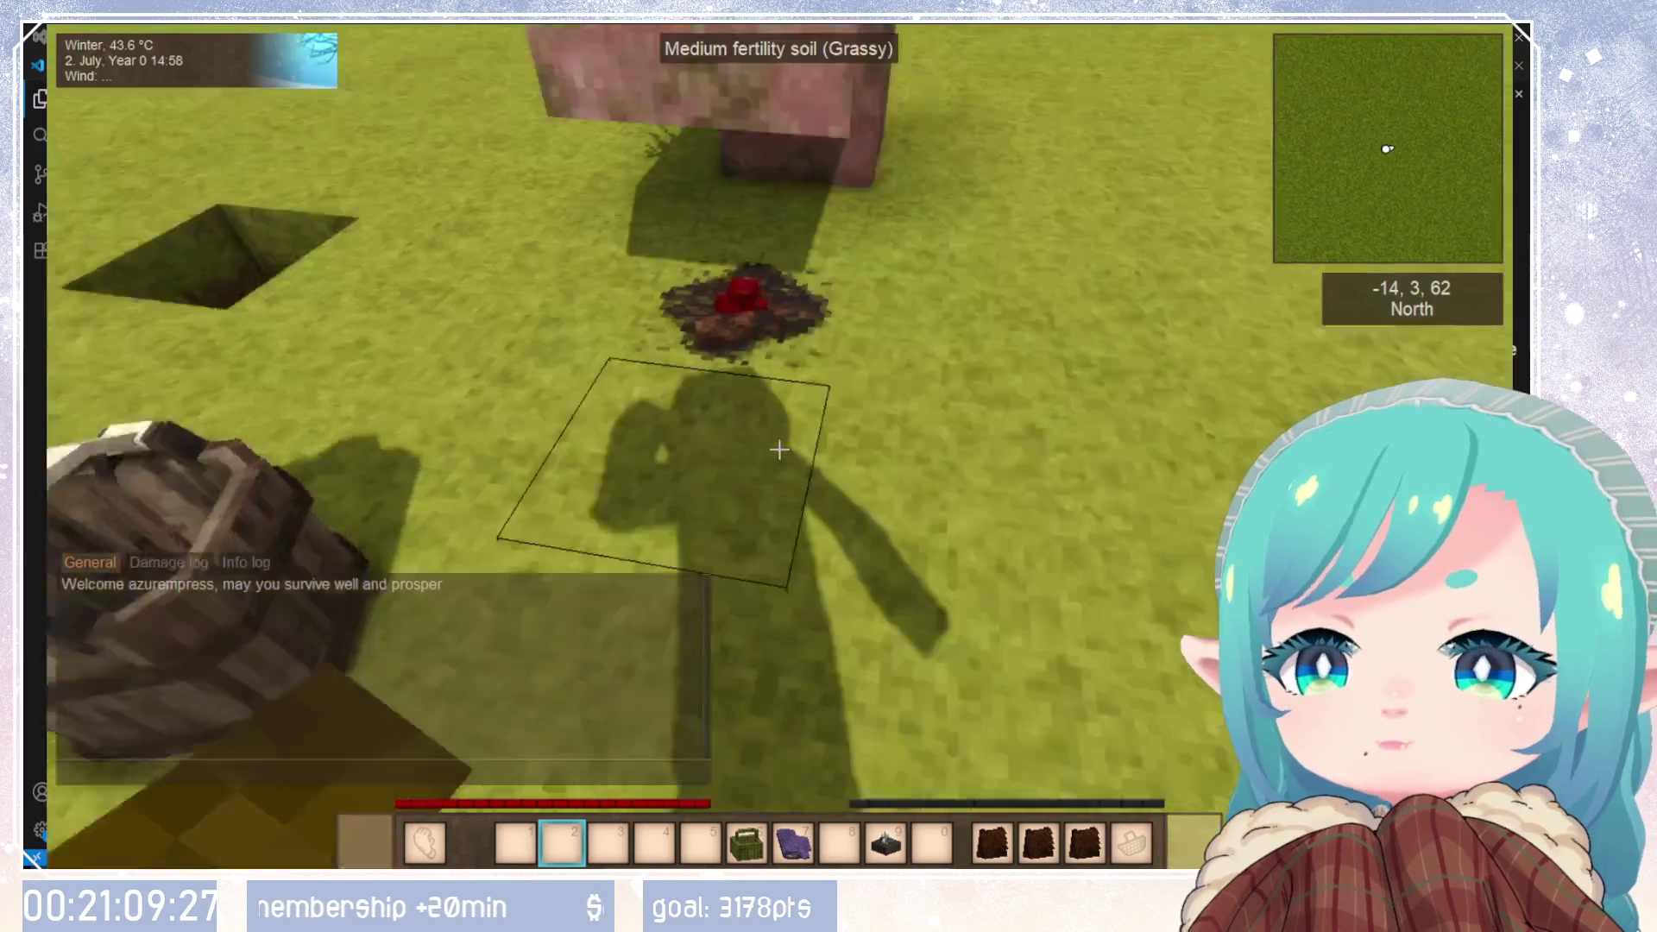
text(h)
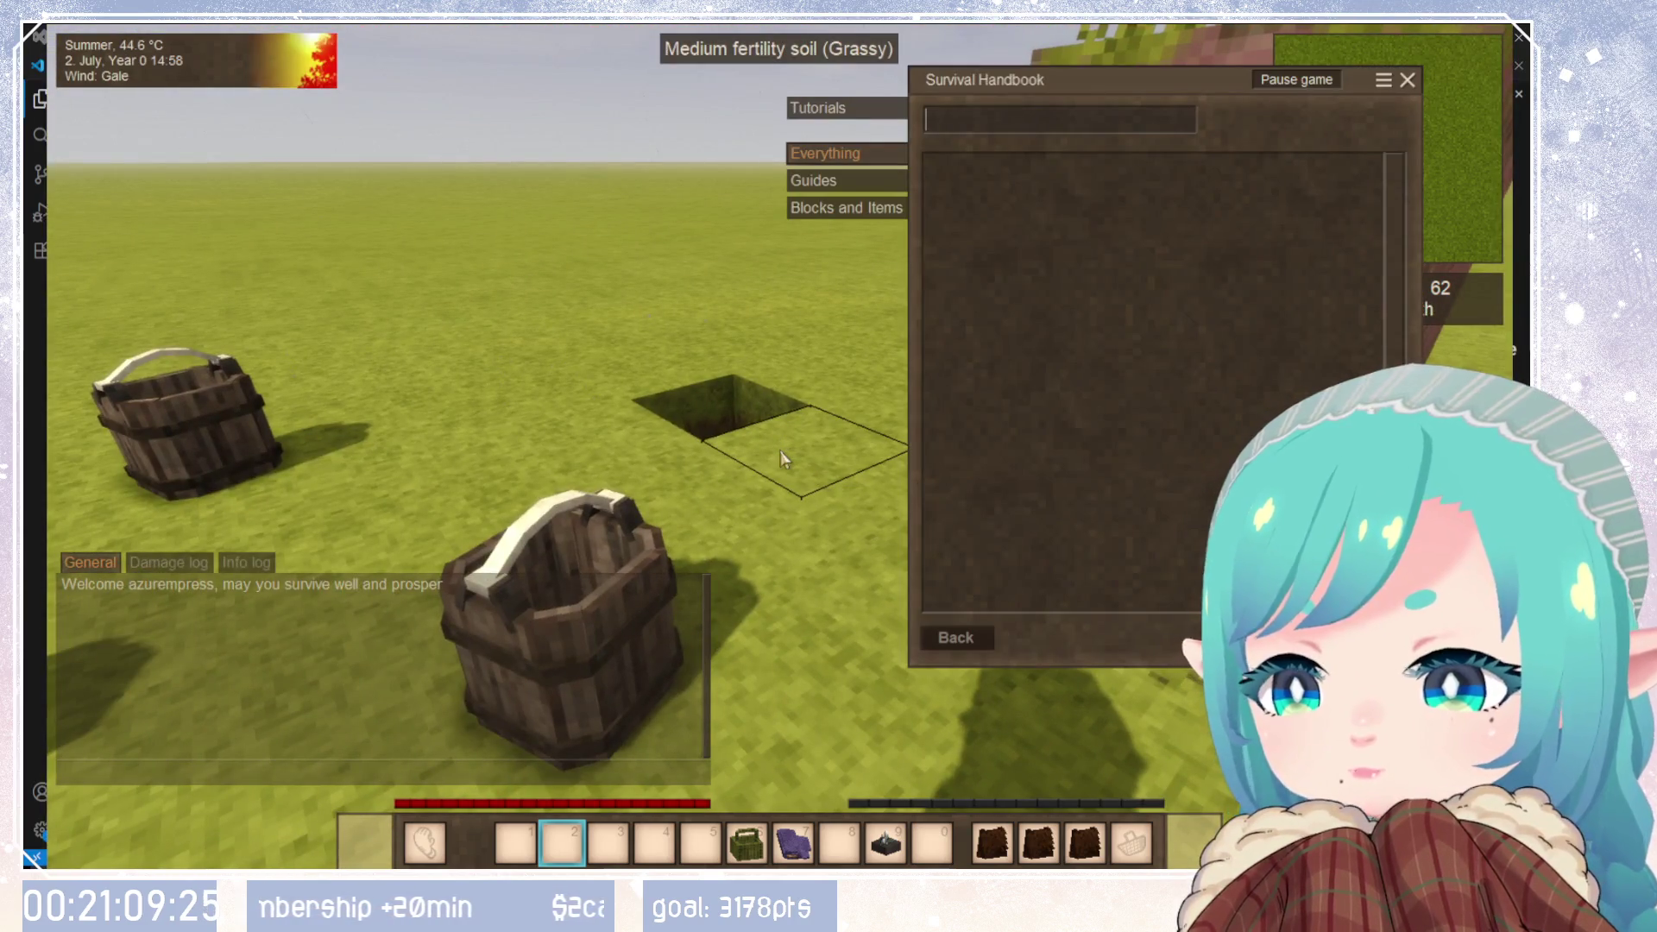
text(lunch)
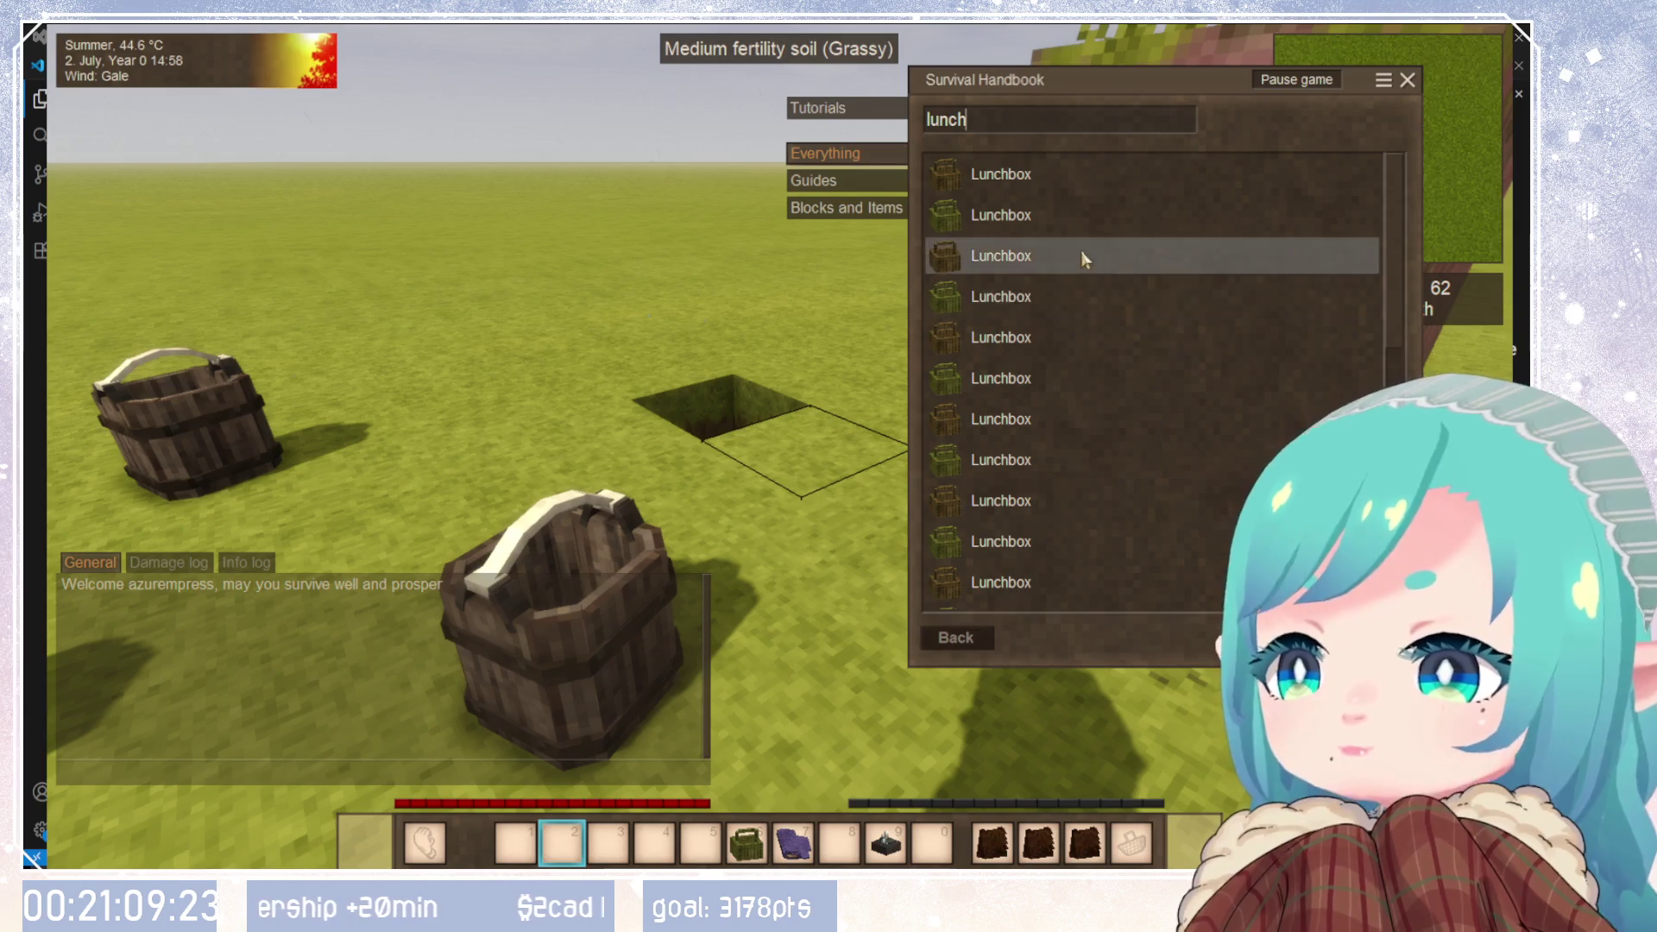
click(1044, 316)
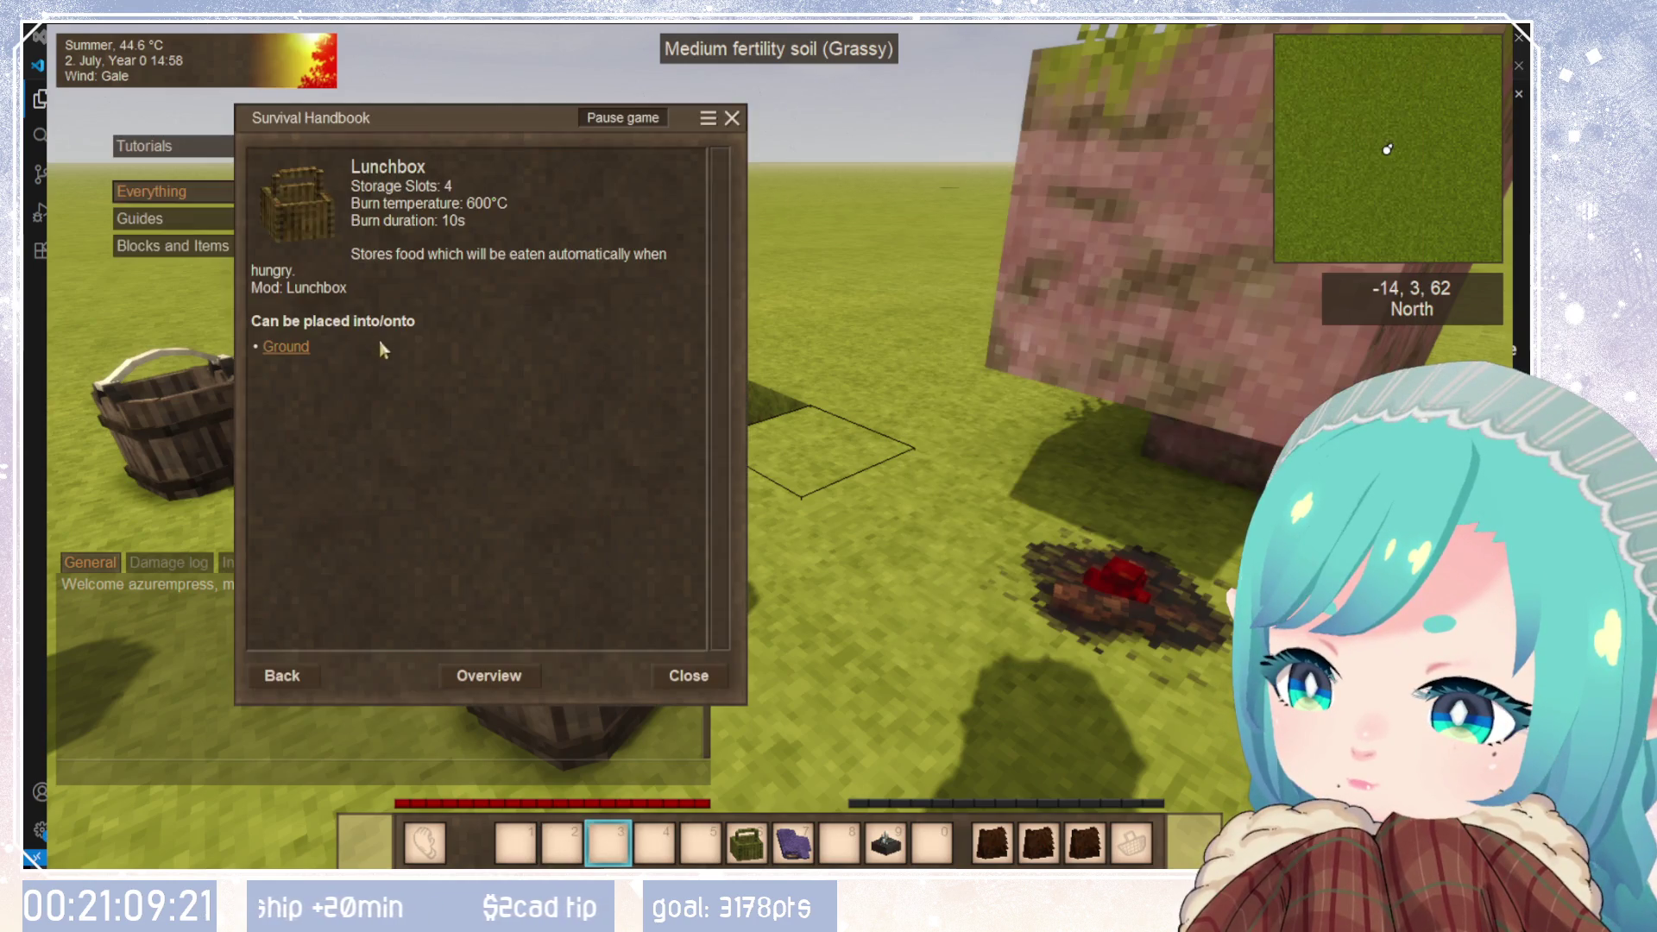
click(294, 691)
drag(1015, 119, 781, 115)
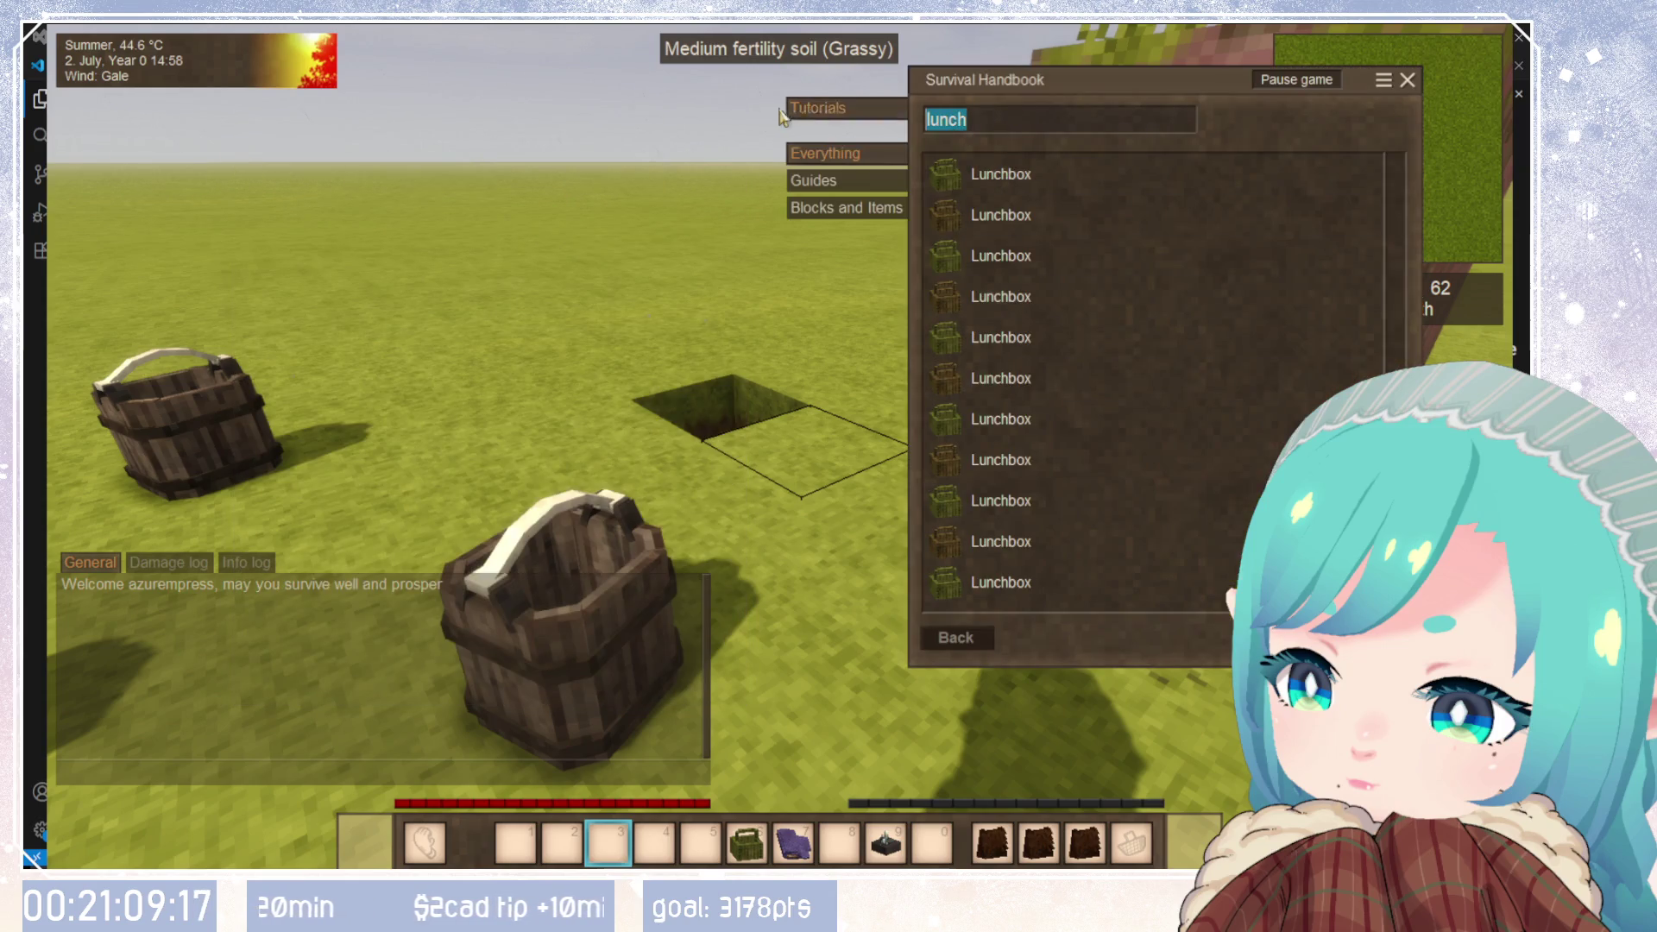
key(BackSpace)
text(c)
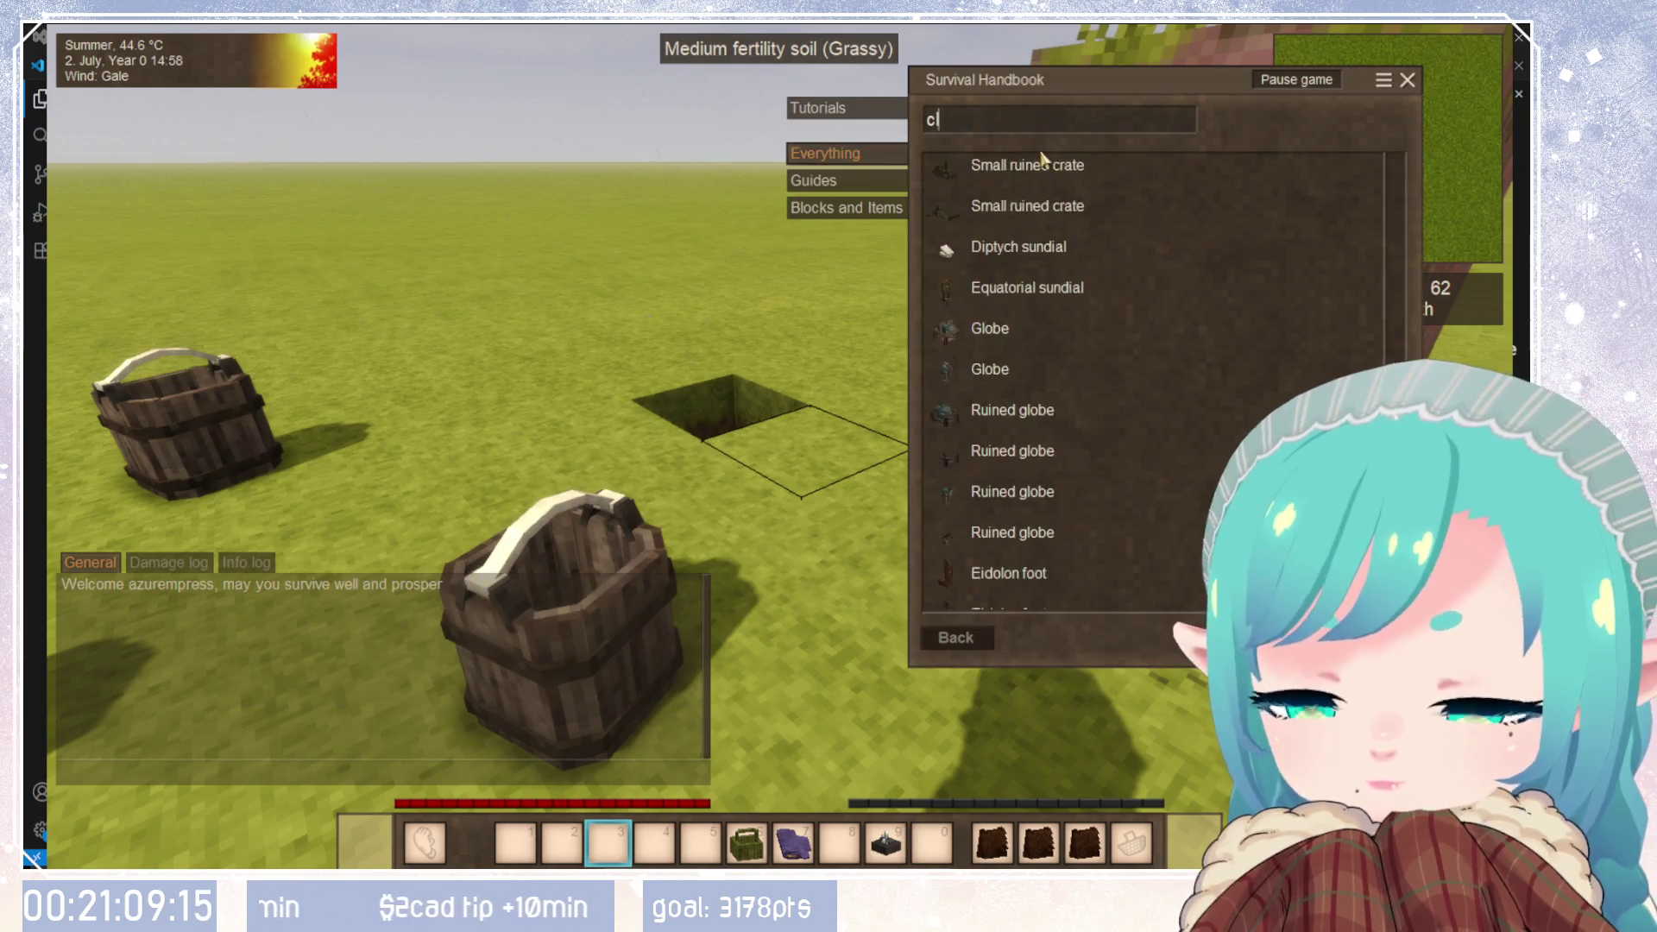
text(loth)
scroll(1070, 392, down, 5)
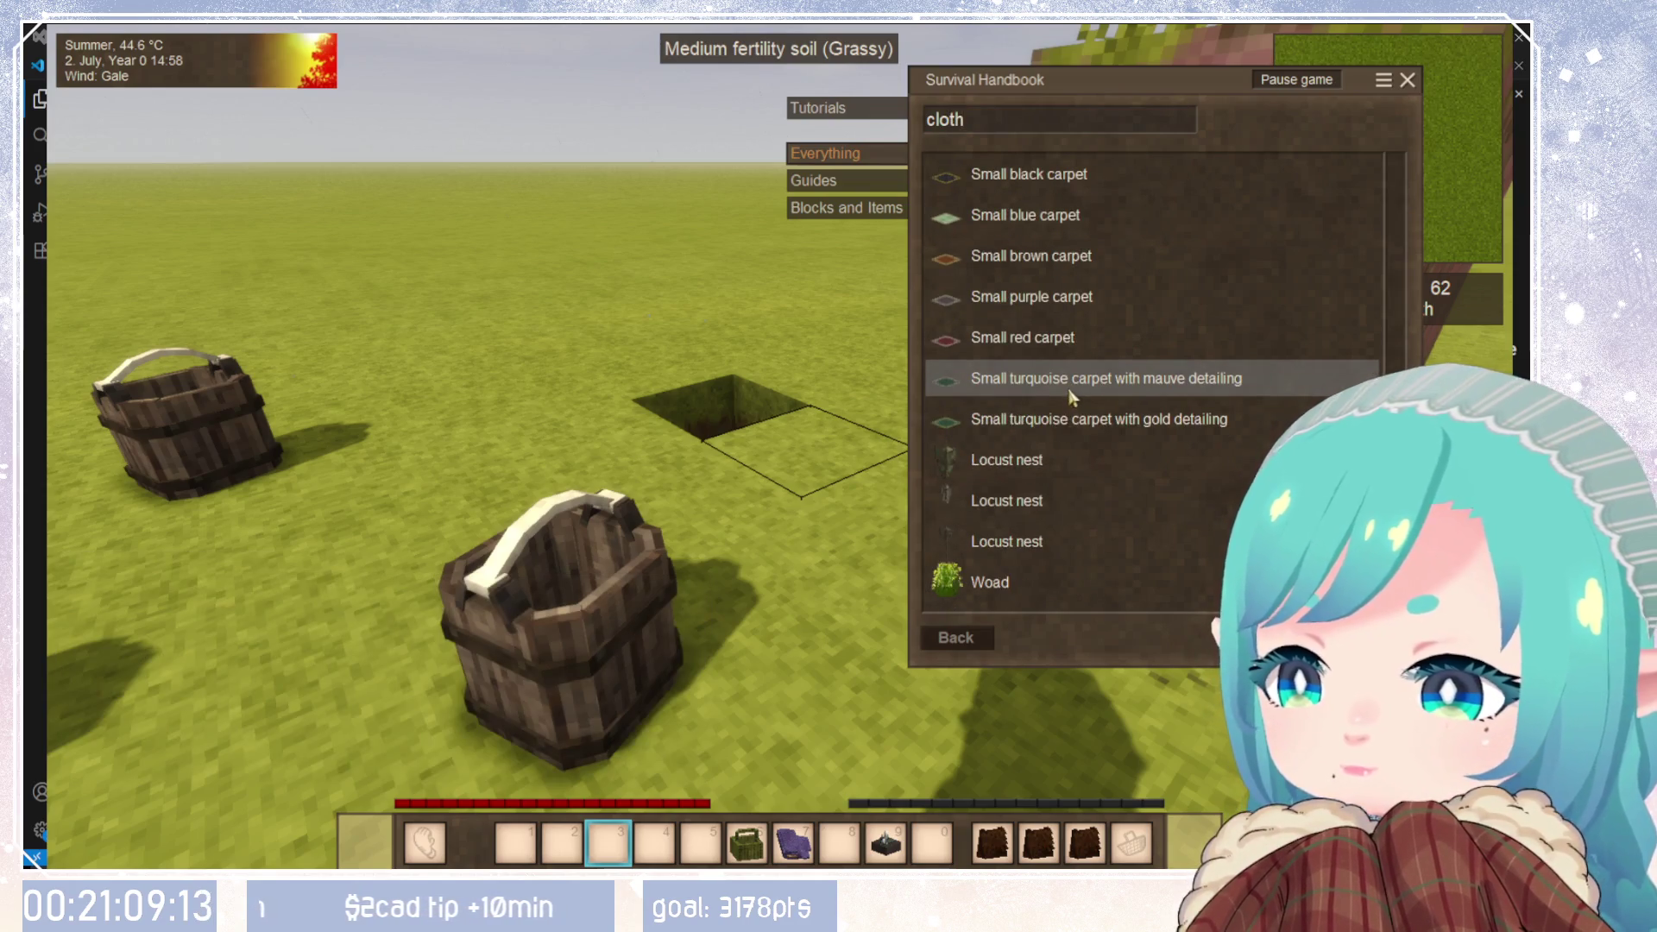
scroll(1089, 405, up, 15)
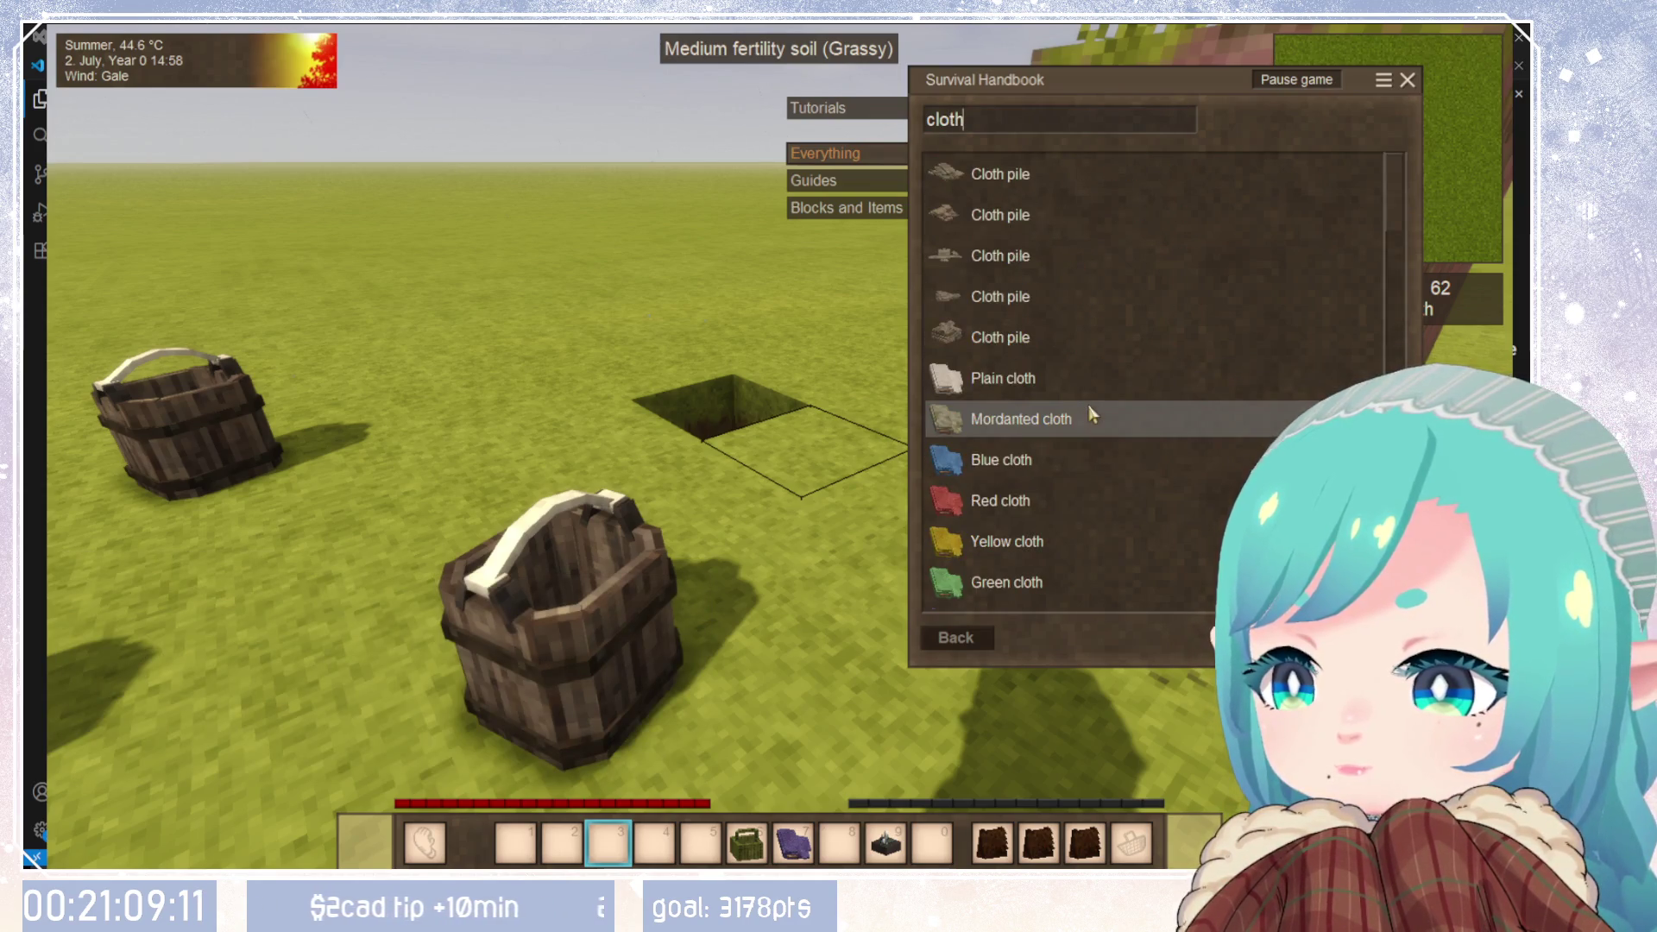
scroll(1089, 406, down, 6)
scroll(1089, 406, up, 2)
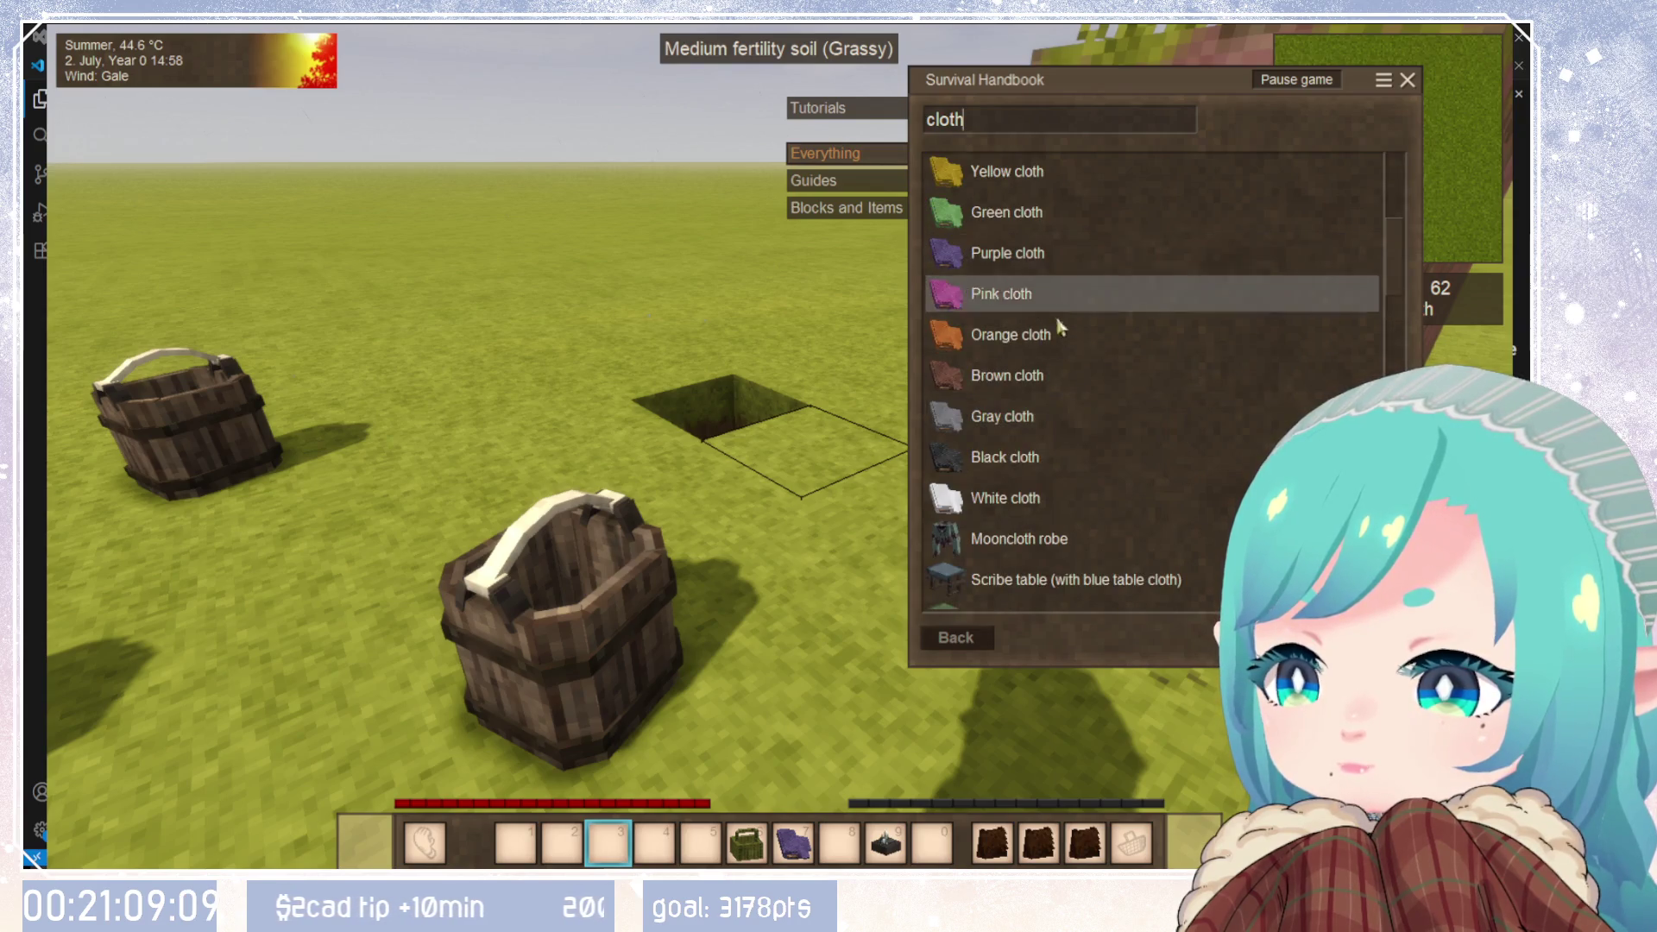
click(1037, 418)
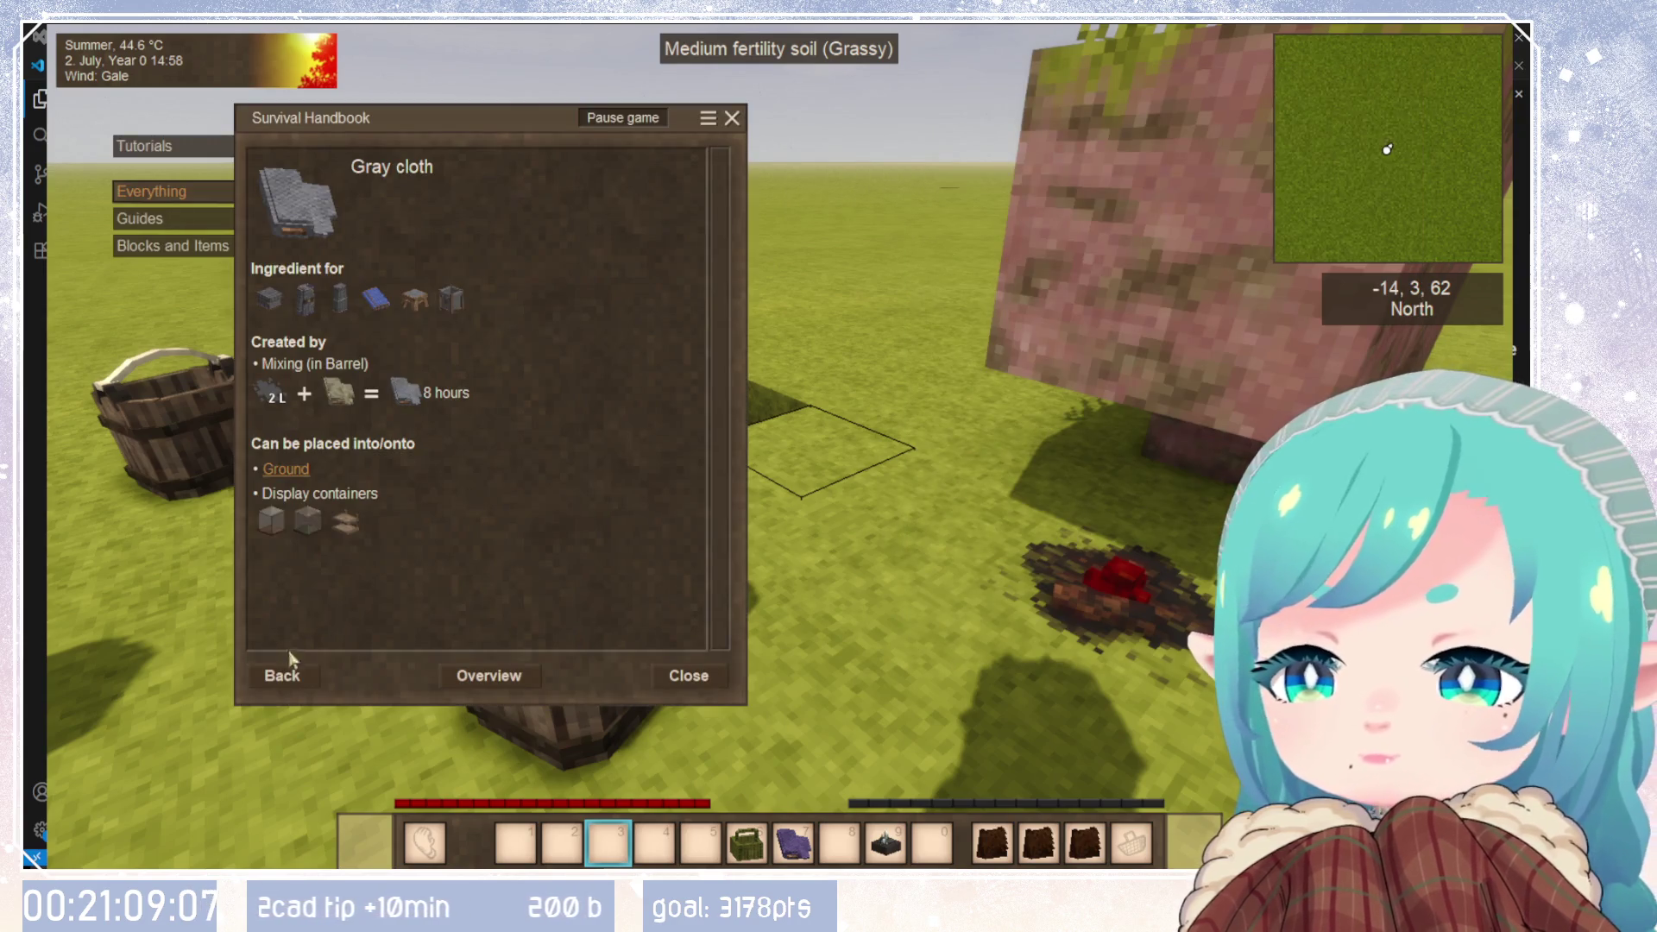
click(298, 675)
click(1404, 85)
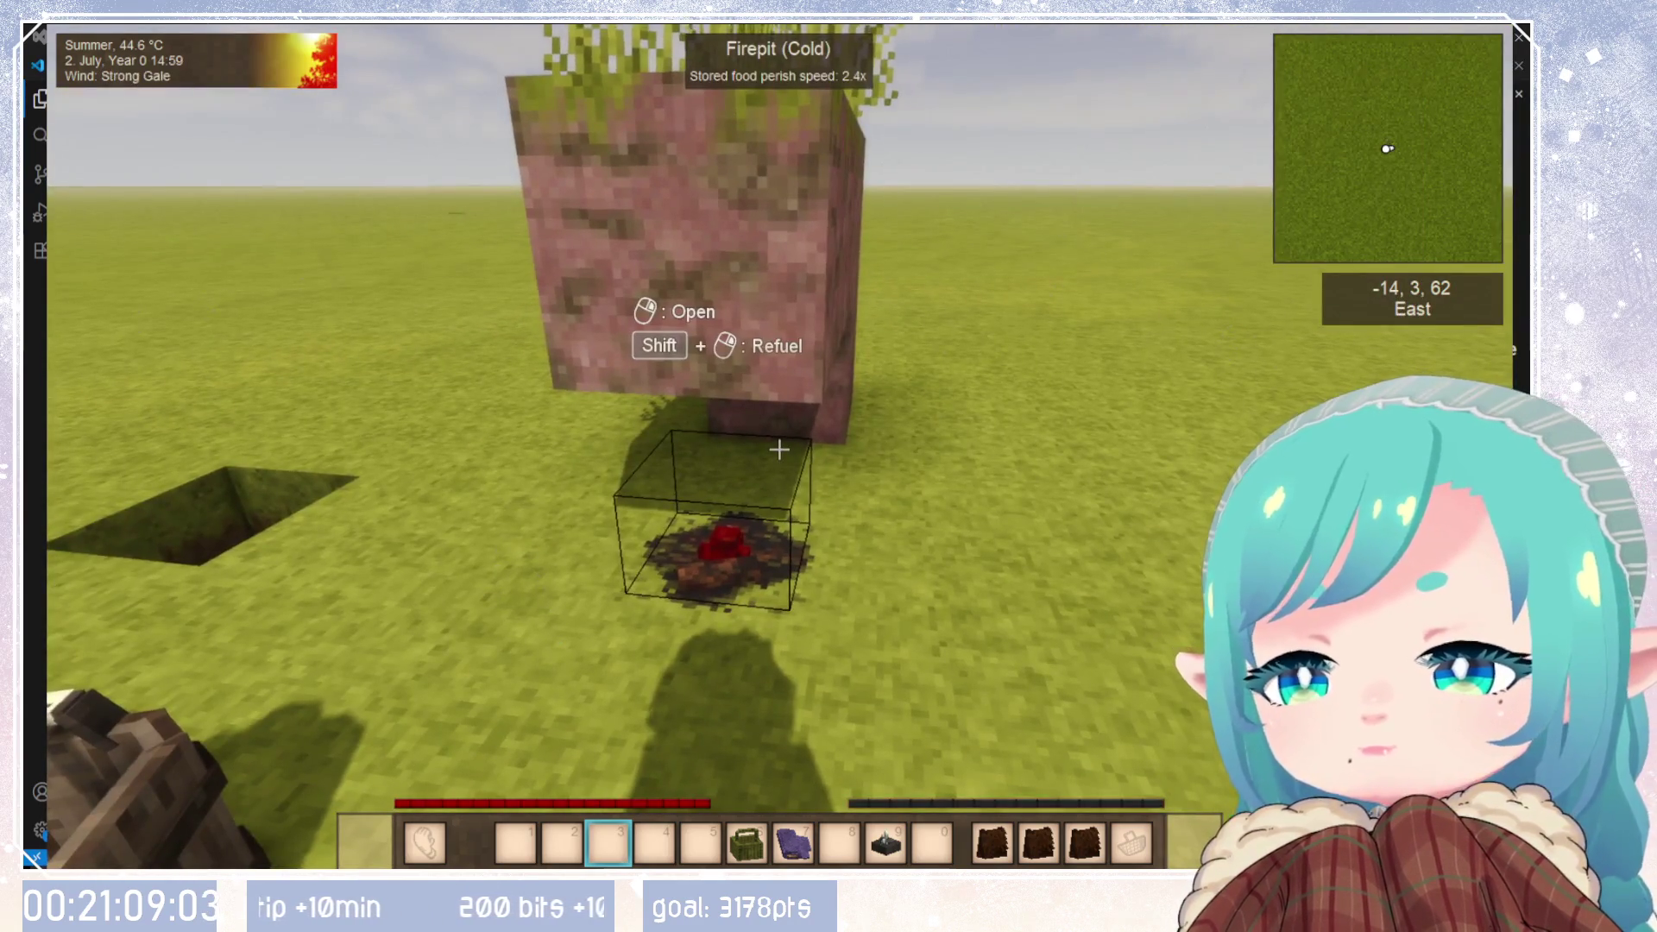
Step: Test the lunchbox plus purple cloth recipe in the crafting grid, then pause the game
key(e)
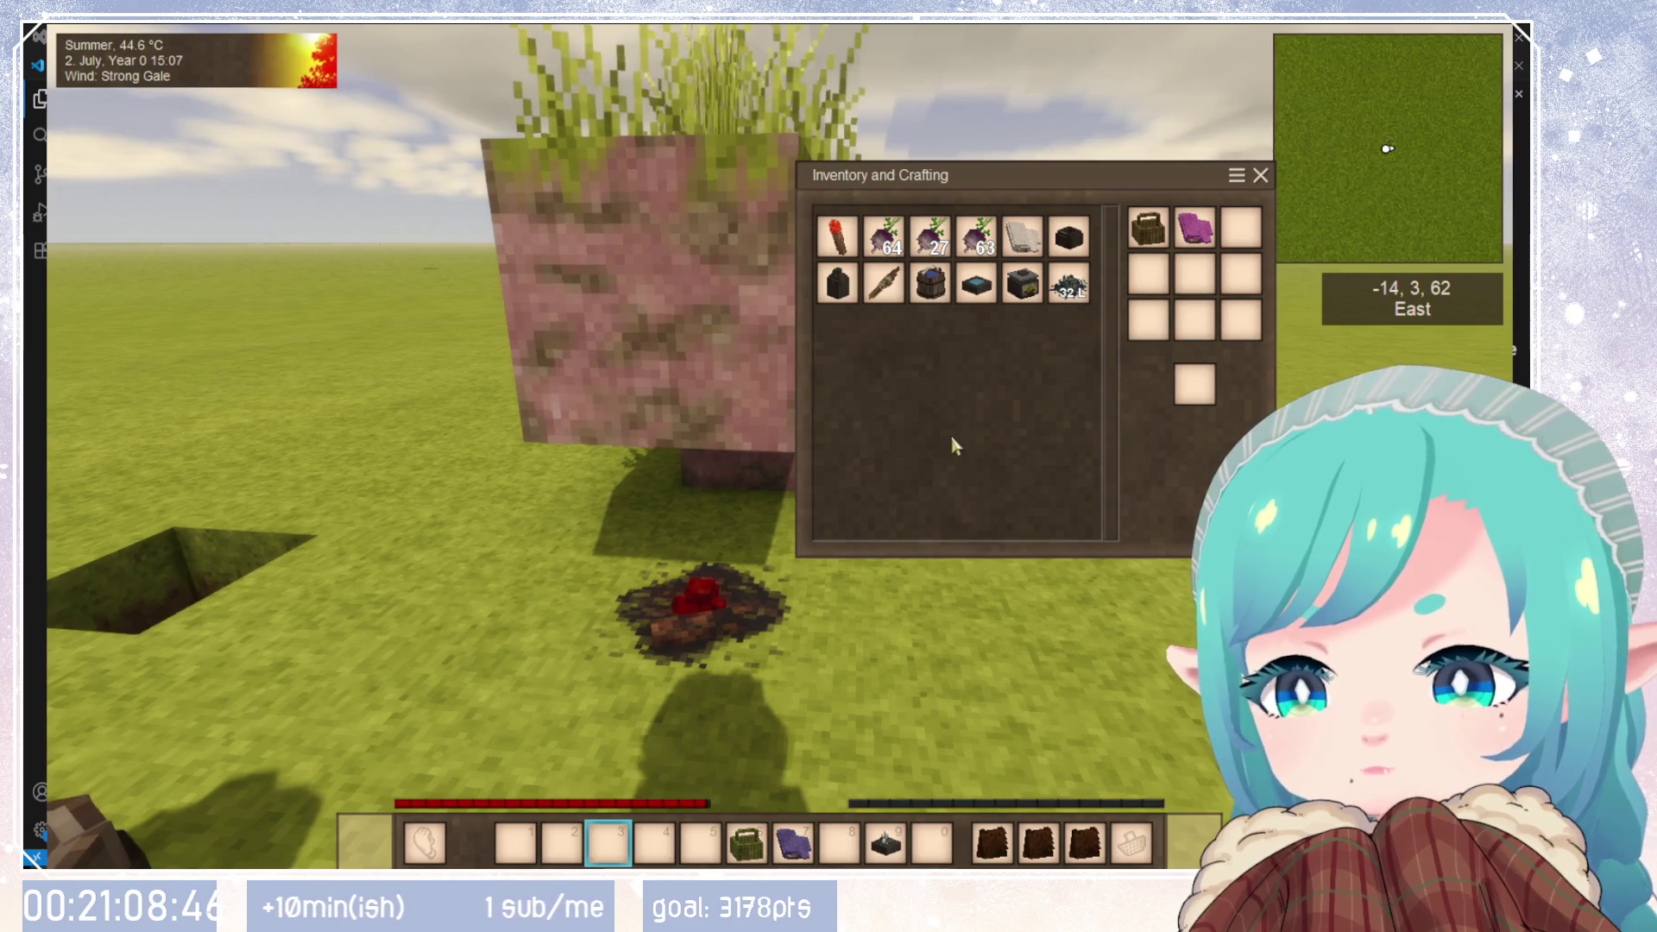
key(Escape)
key(Escape)
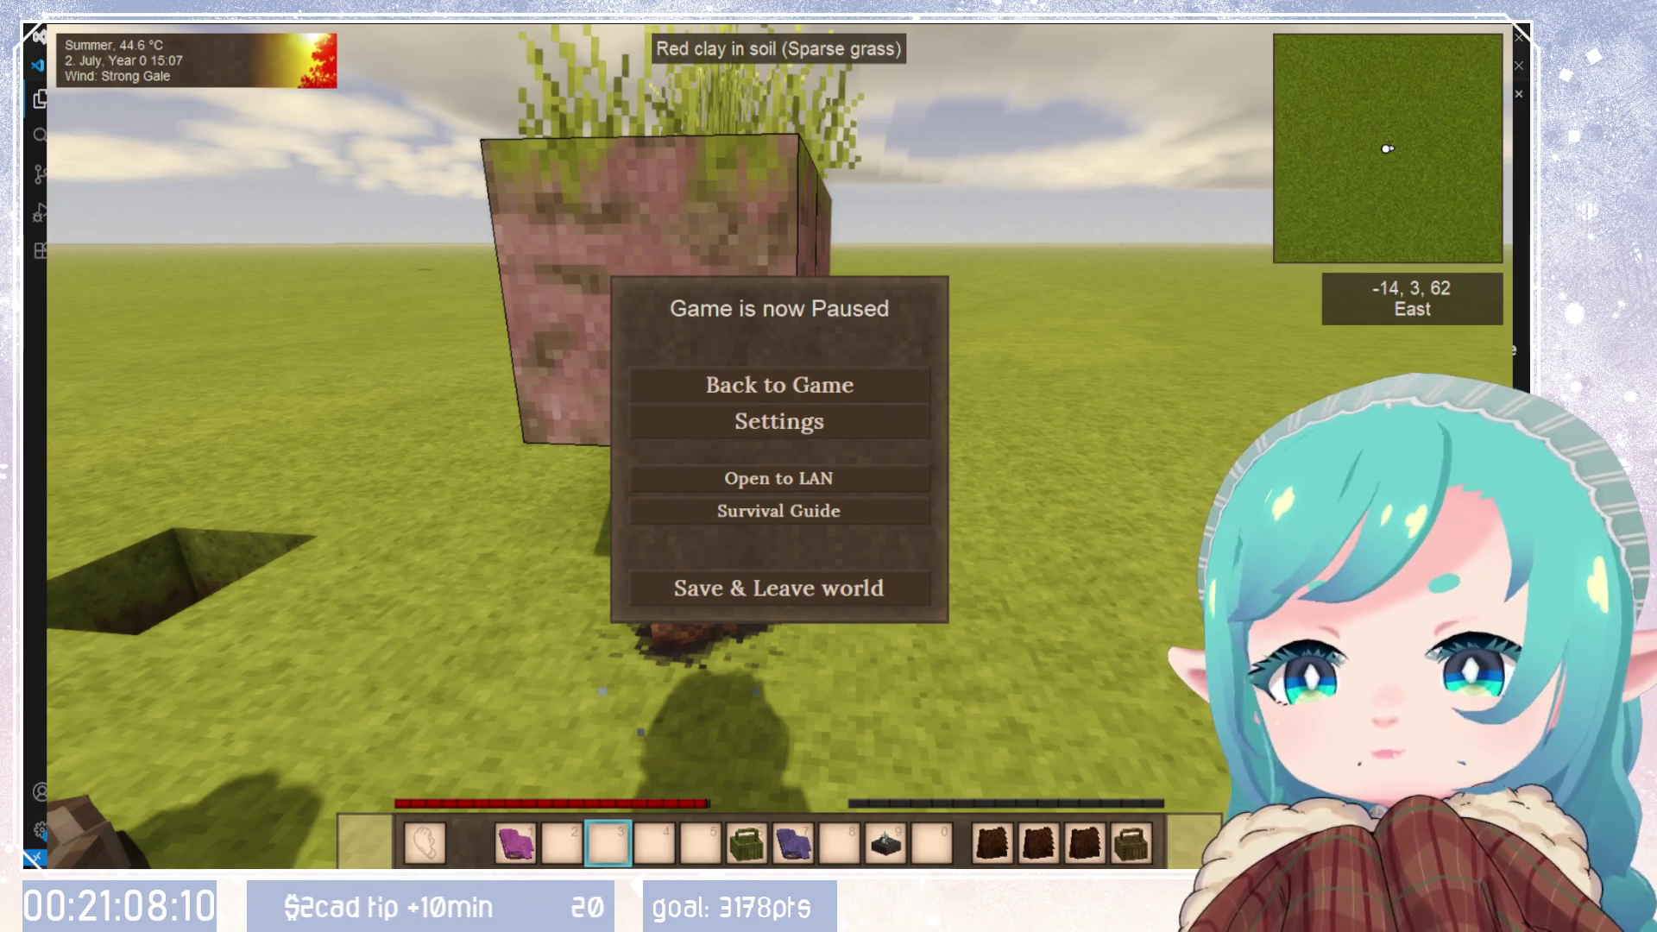
Step: Switch from the paused game to Visual Studio Code
key(alt+Tab)
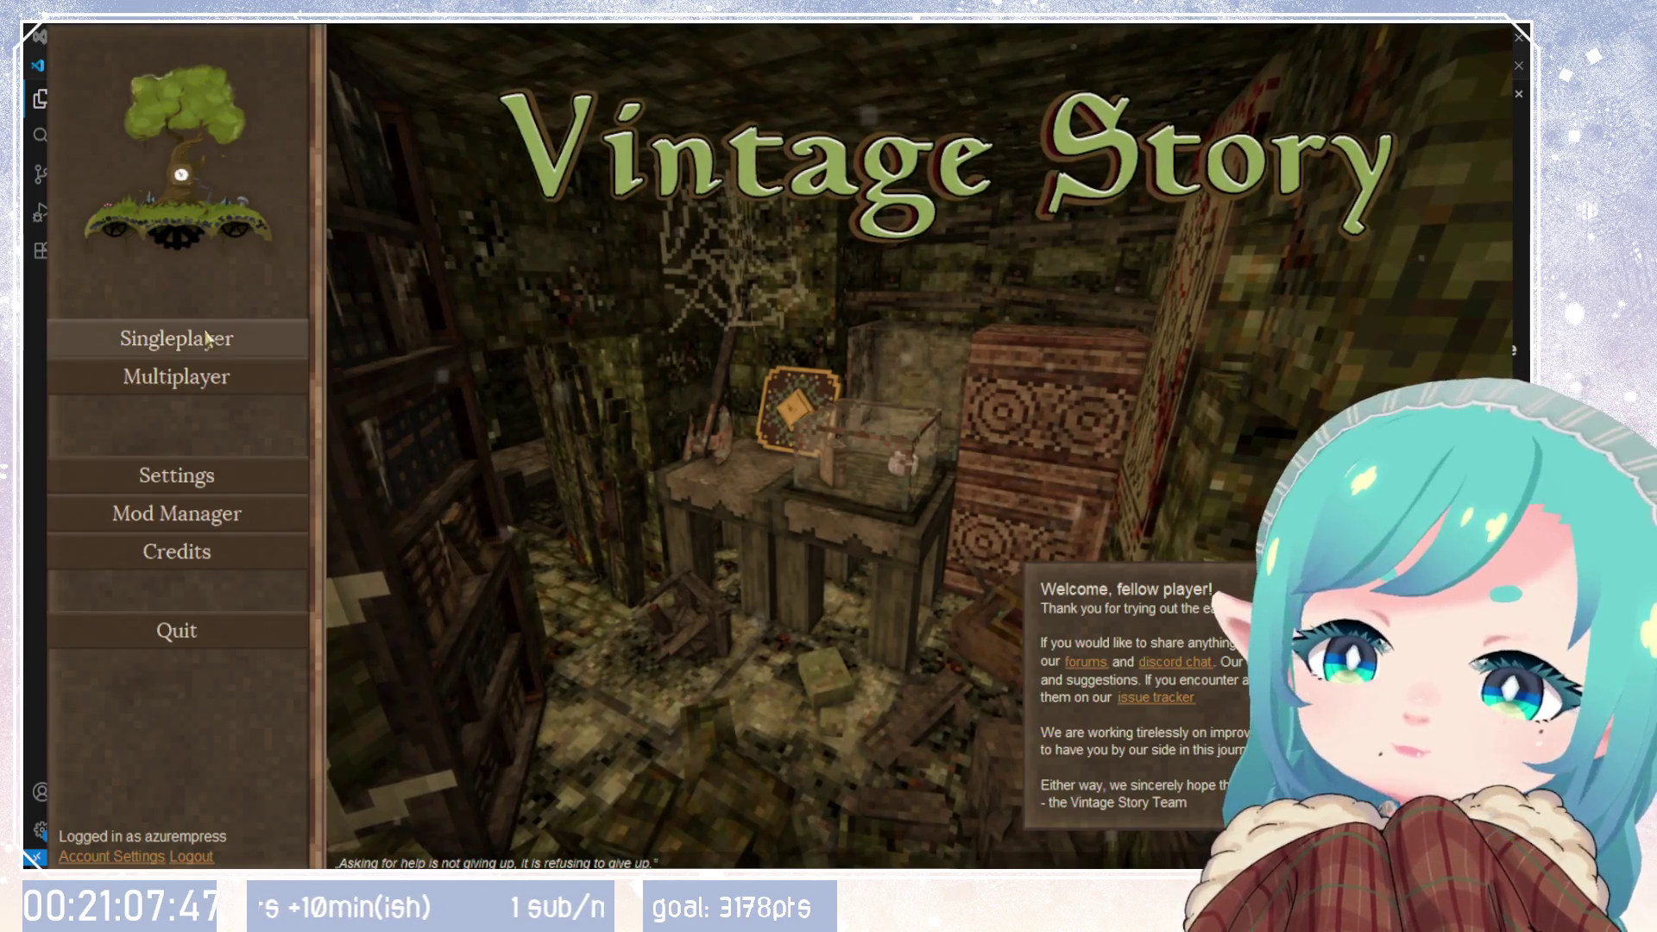
Step: Restart Vintage Story and load the Creative singleplayer world
click(141, 333)
click(621, 185)
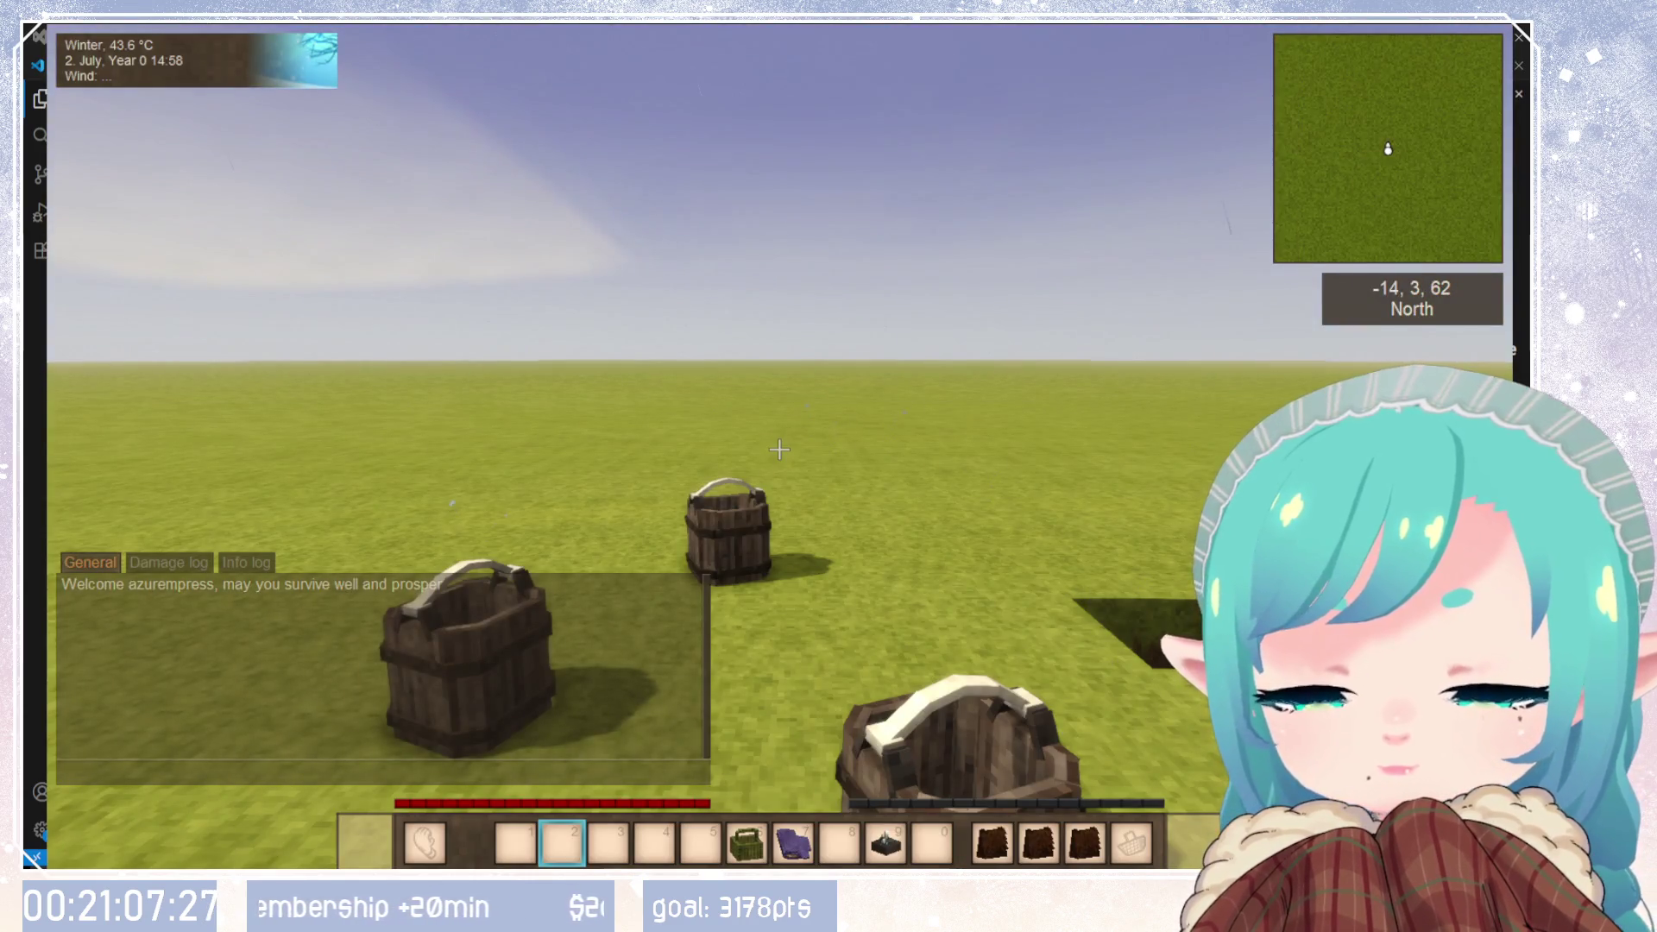
Step: Search the Handbook for 'lunchb' and check the Lunchbox's Created by recipe
text(hlunchbbox)
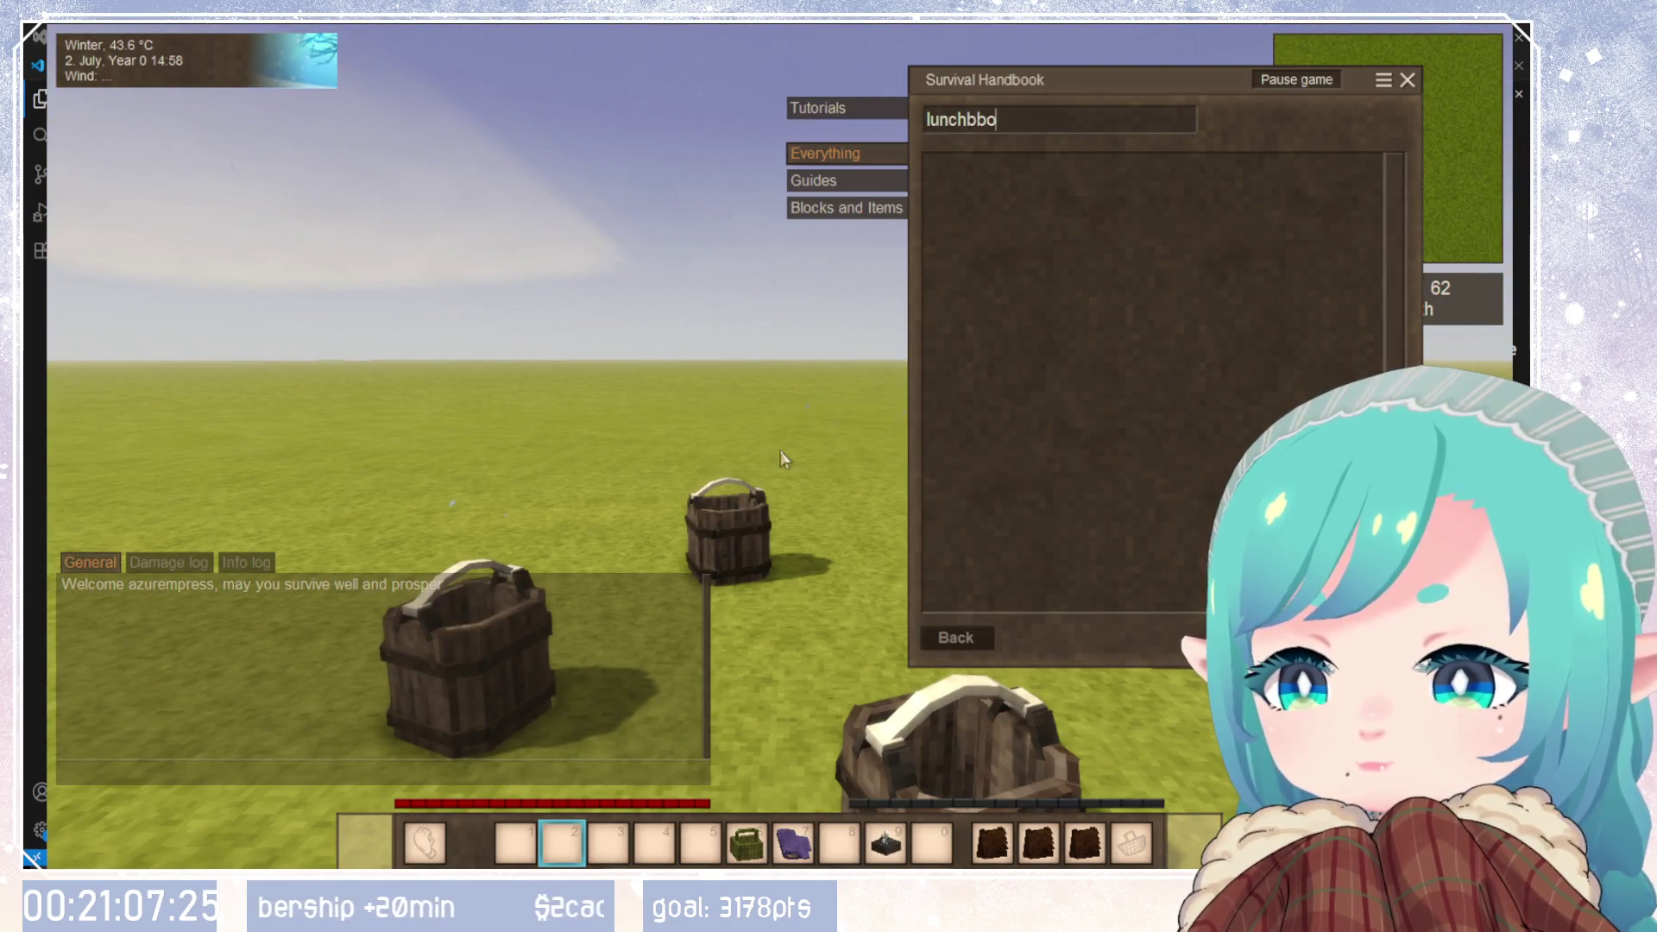
key(BackSpace)
key(BackSpace)
key(BackSpace)
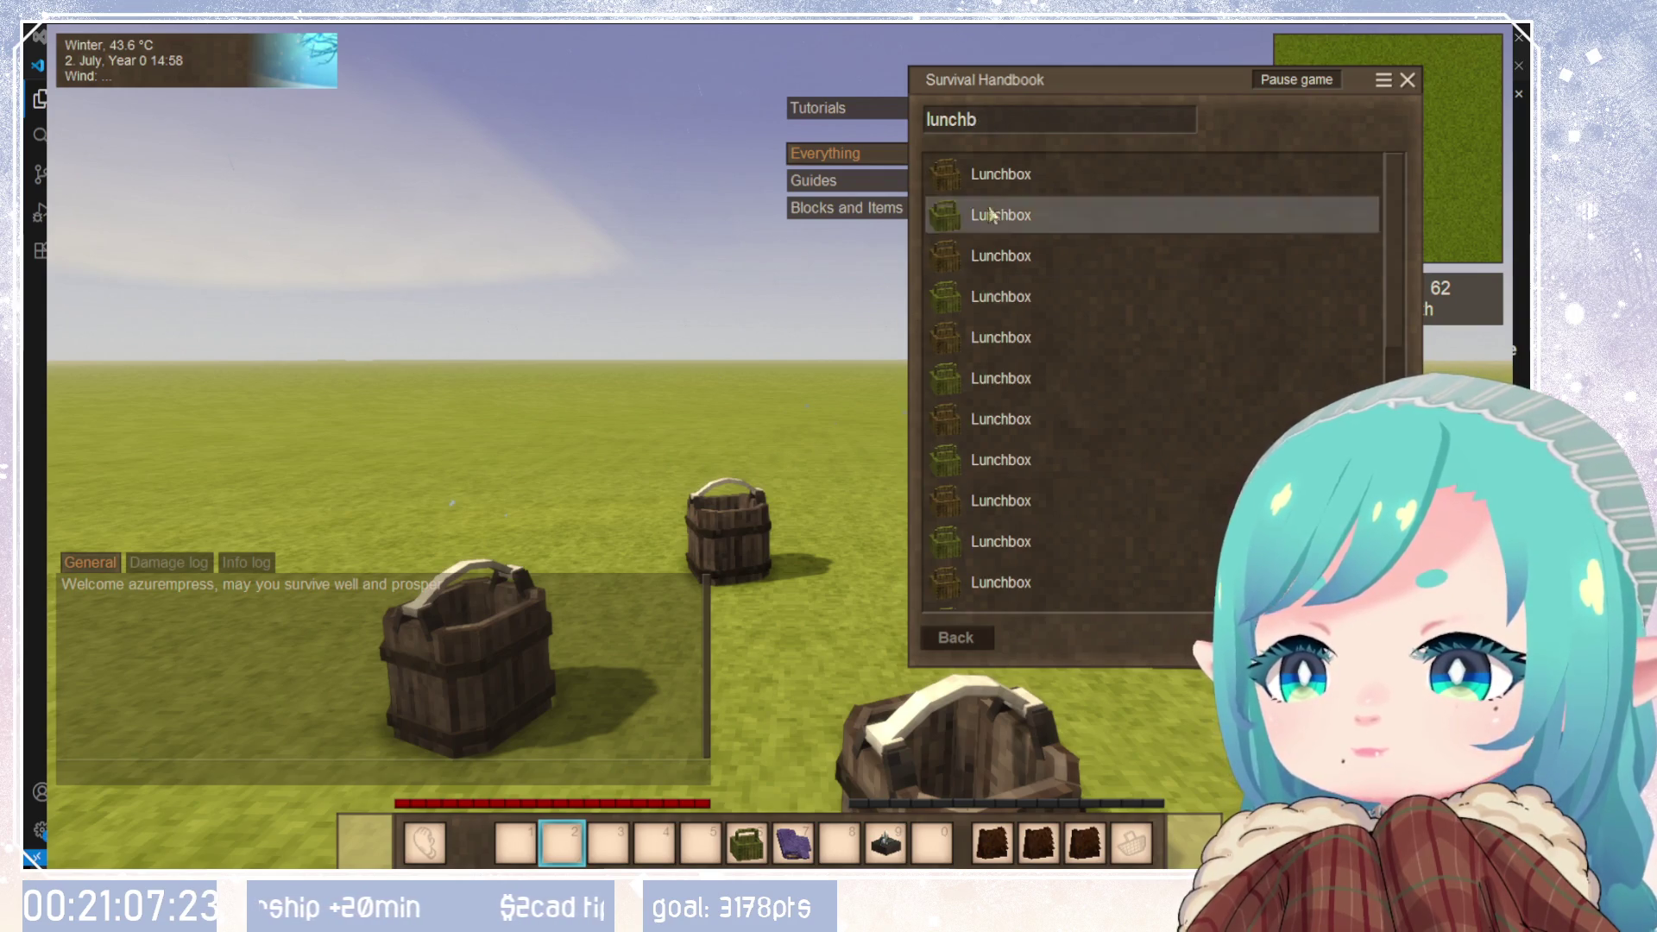
click(983, 178)
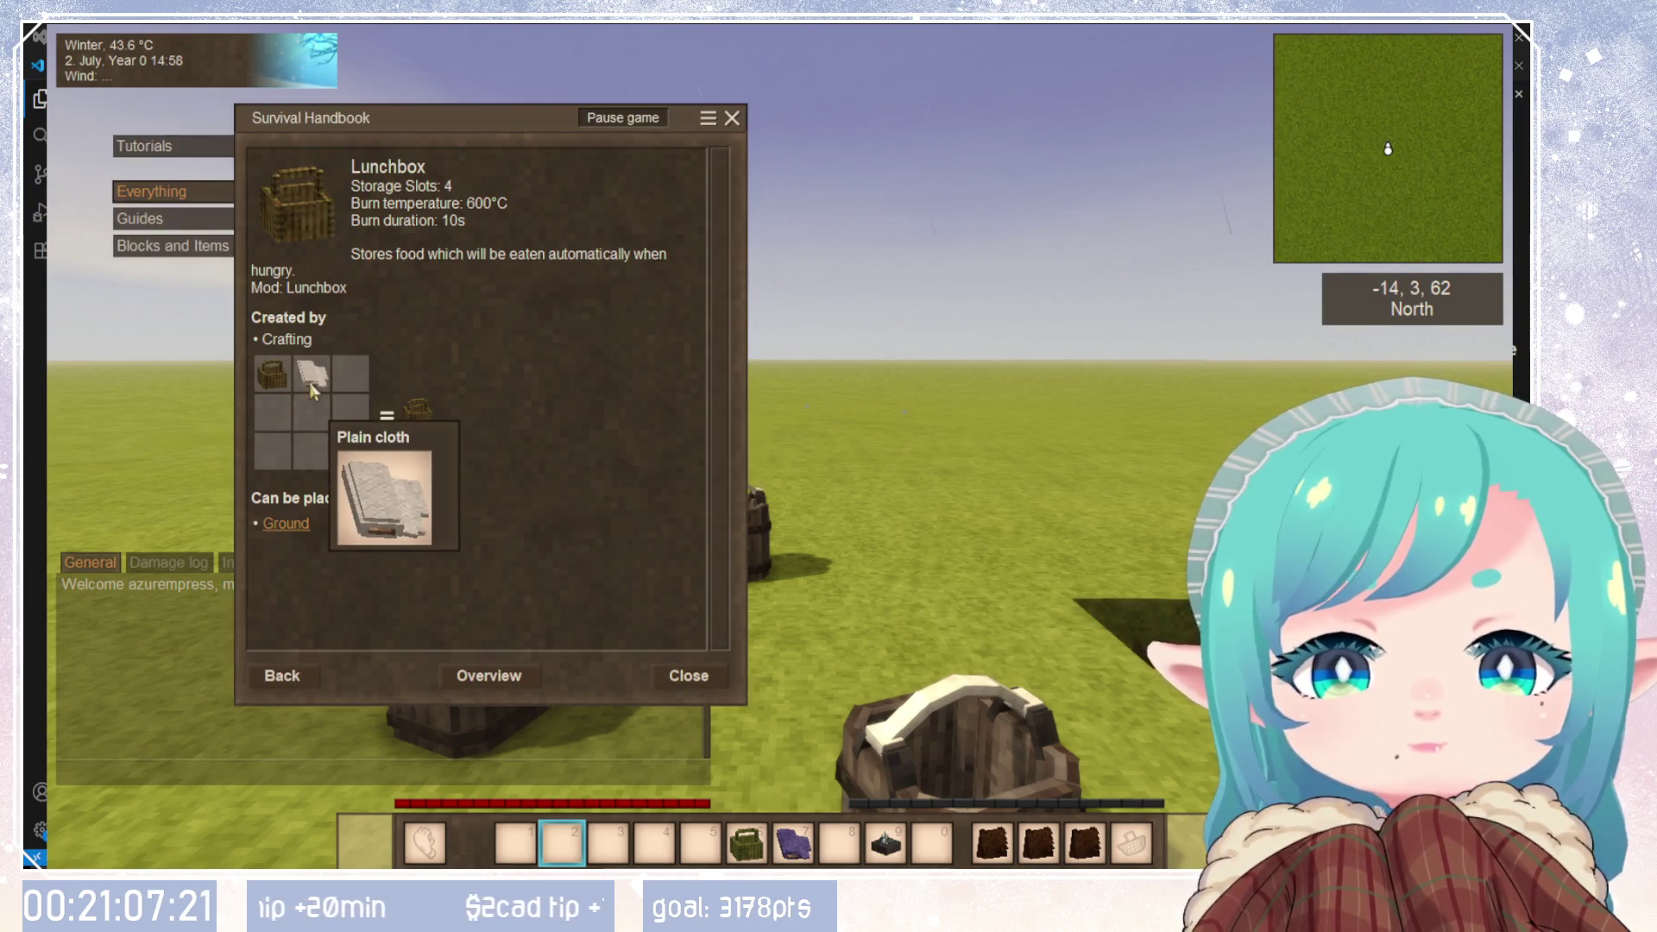
click(294, 677)
key(Escape)
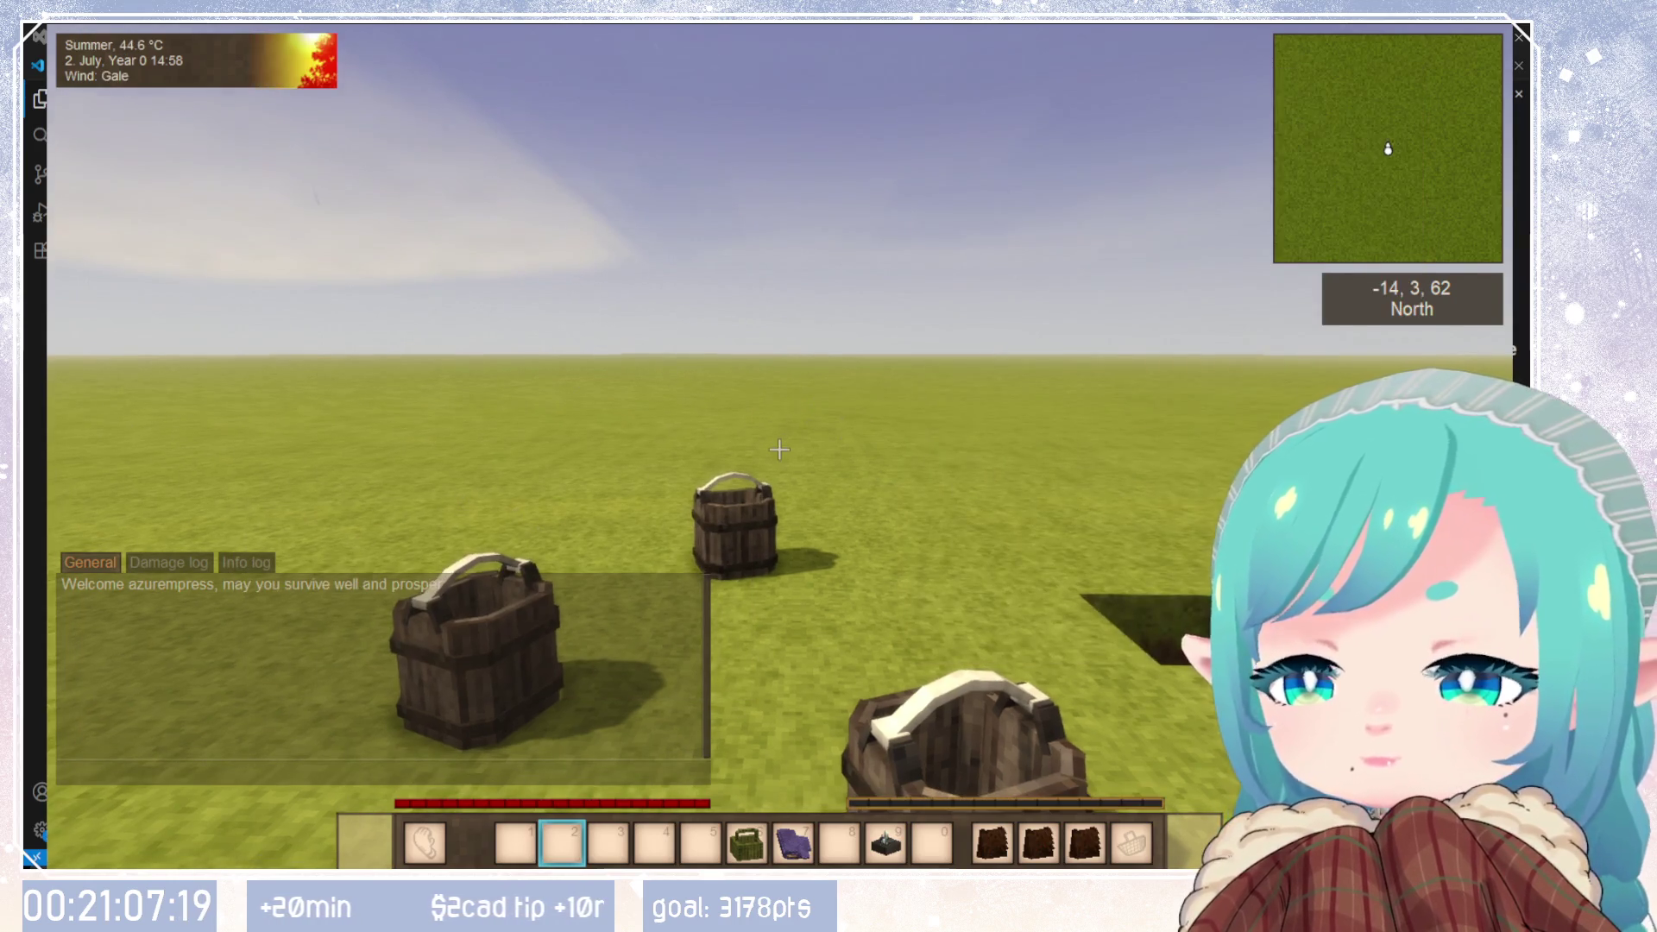
Step: Check the lunchbox crafting in the inventory grid, then return to Visual Studio Code
key(e)
mouse_move(1206, 394)
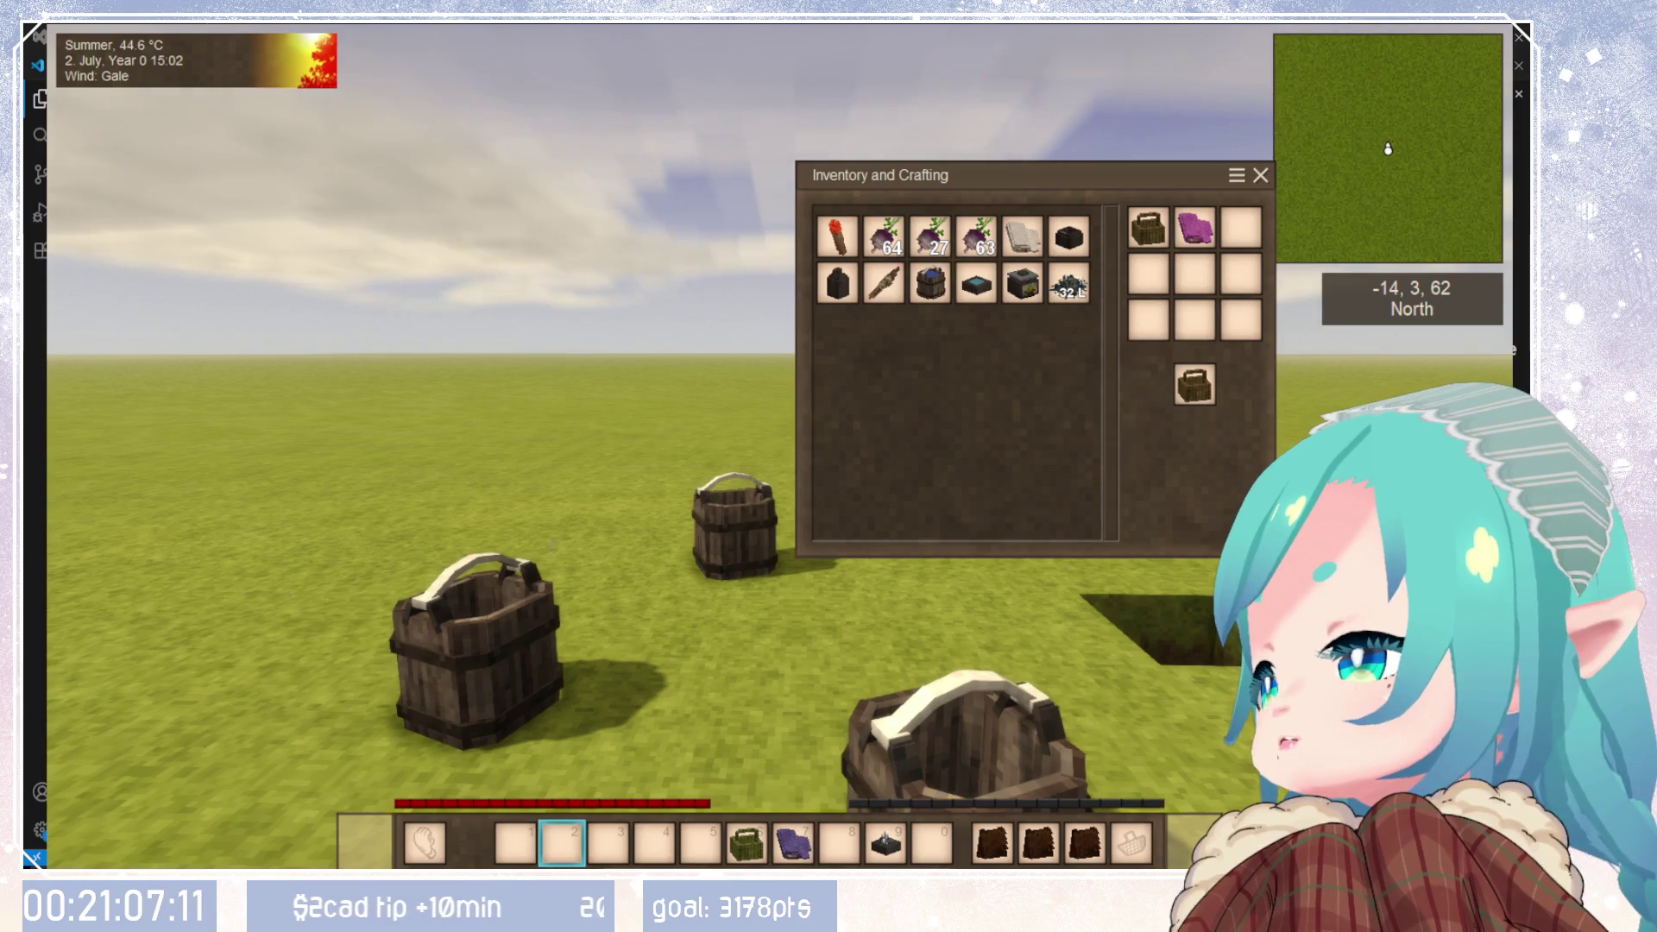
key(alt+Tab)
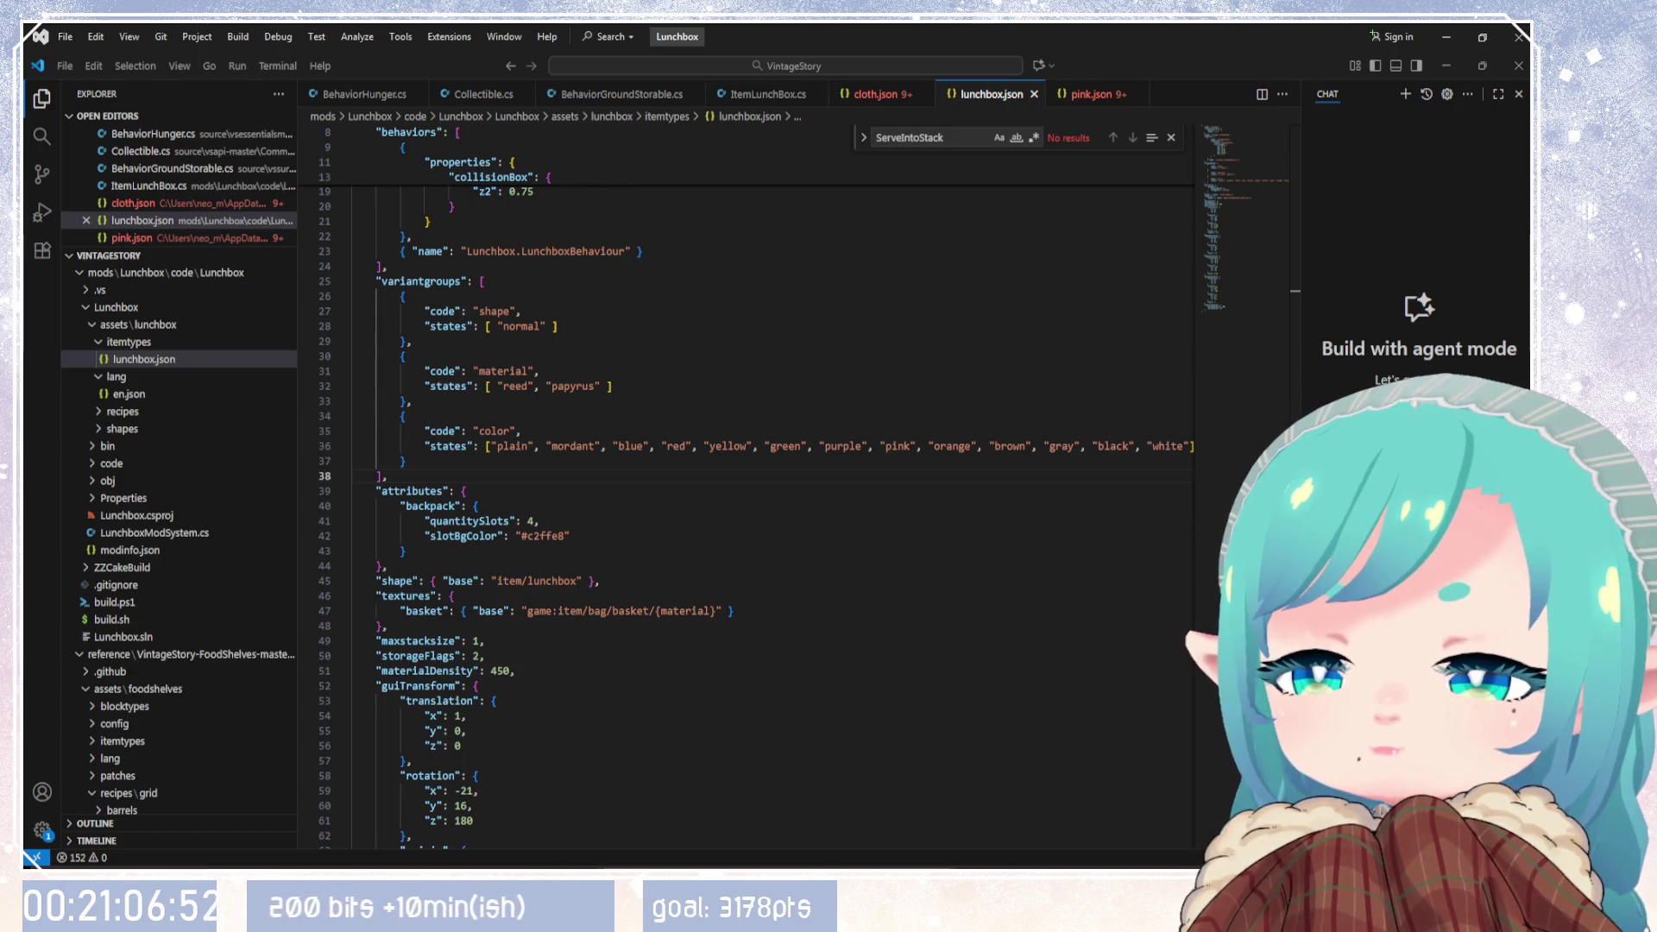
Step: Select the texturesByType block in cloth.json for copying
click(482, 281)
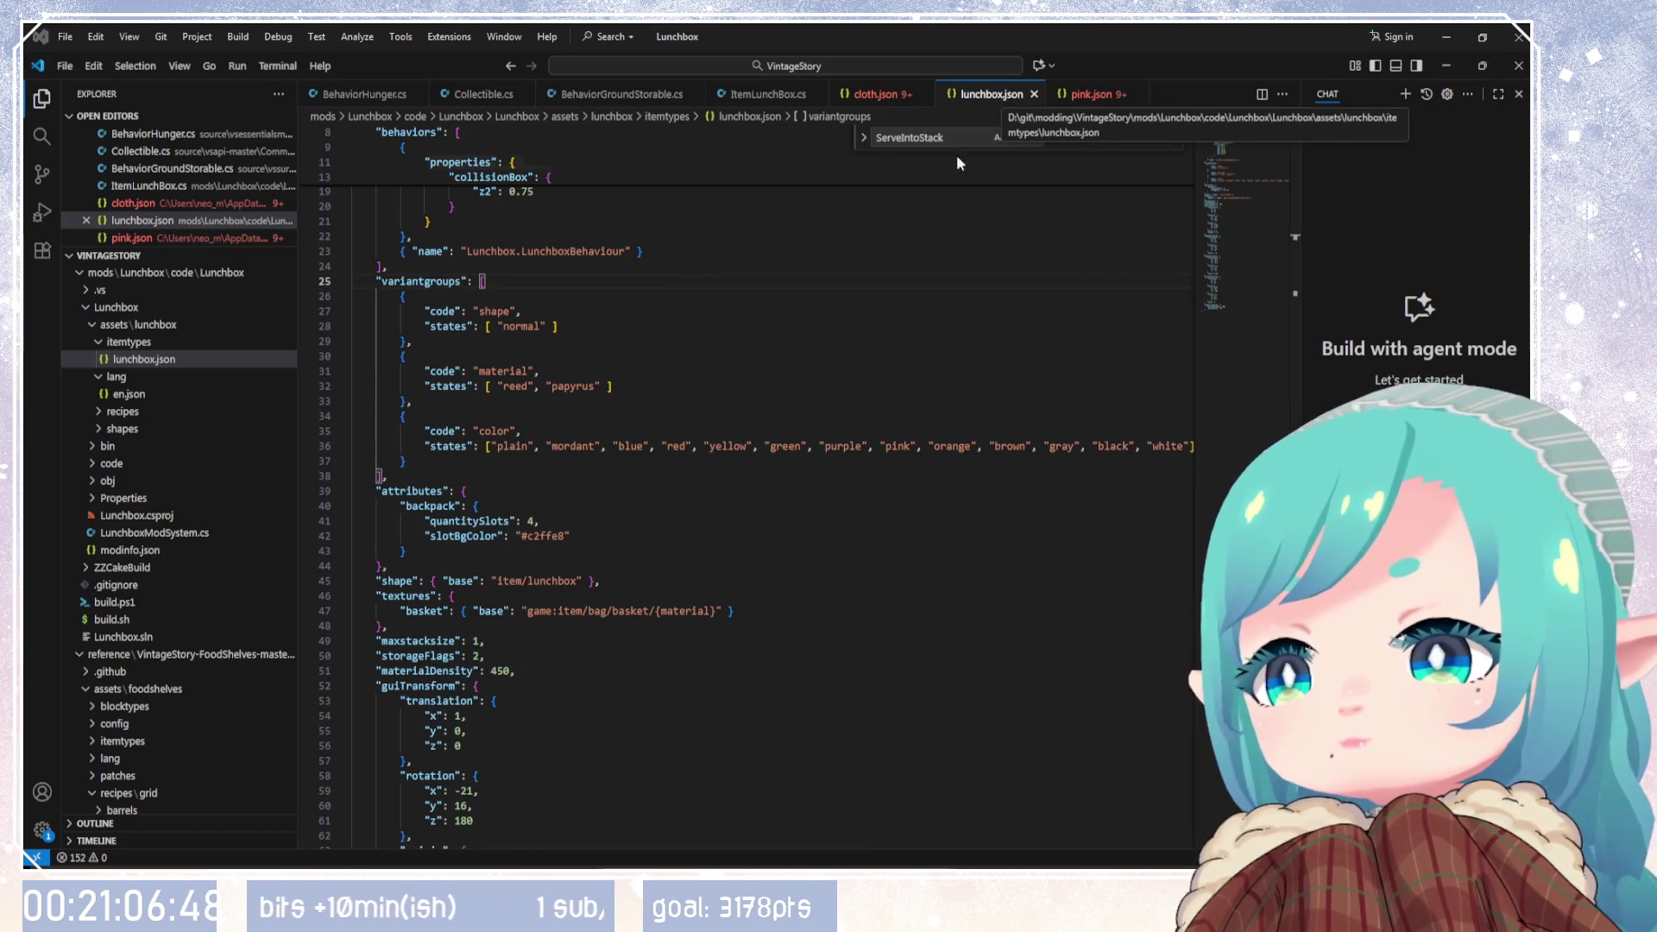
click(656, 542)
click(602, 610)
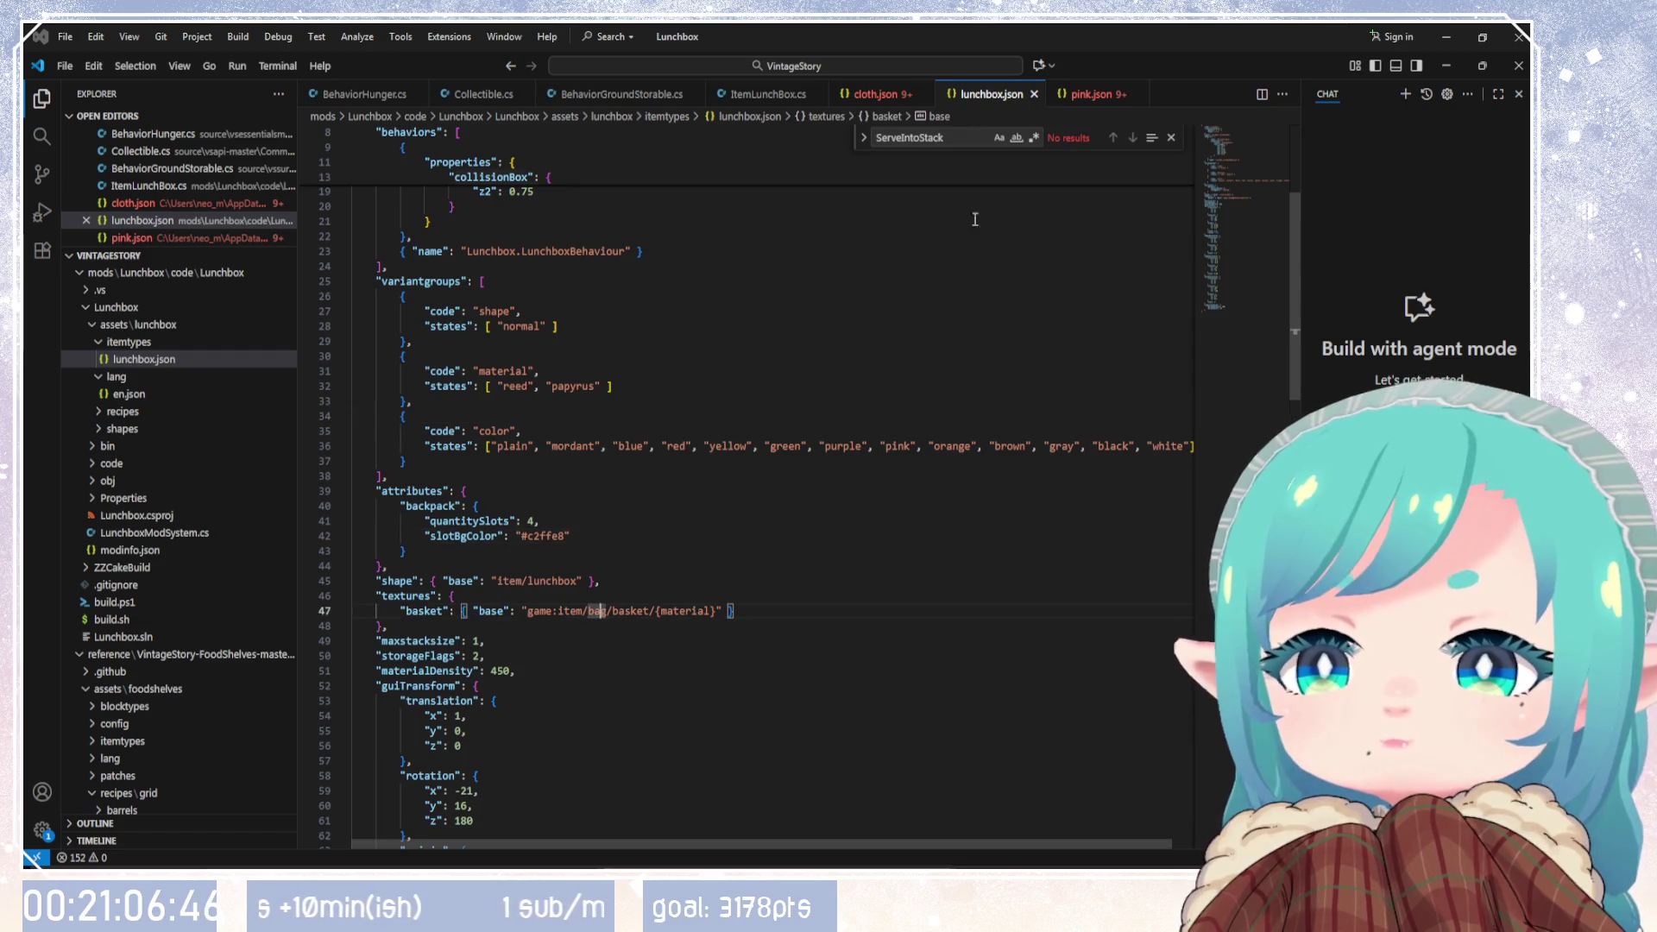
click(873, 93)
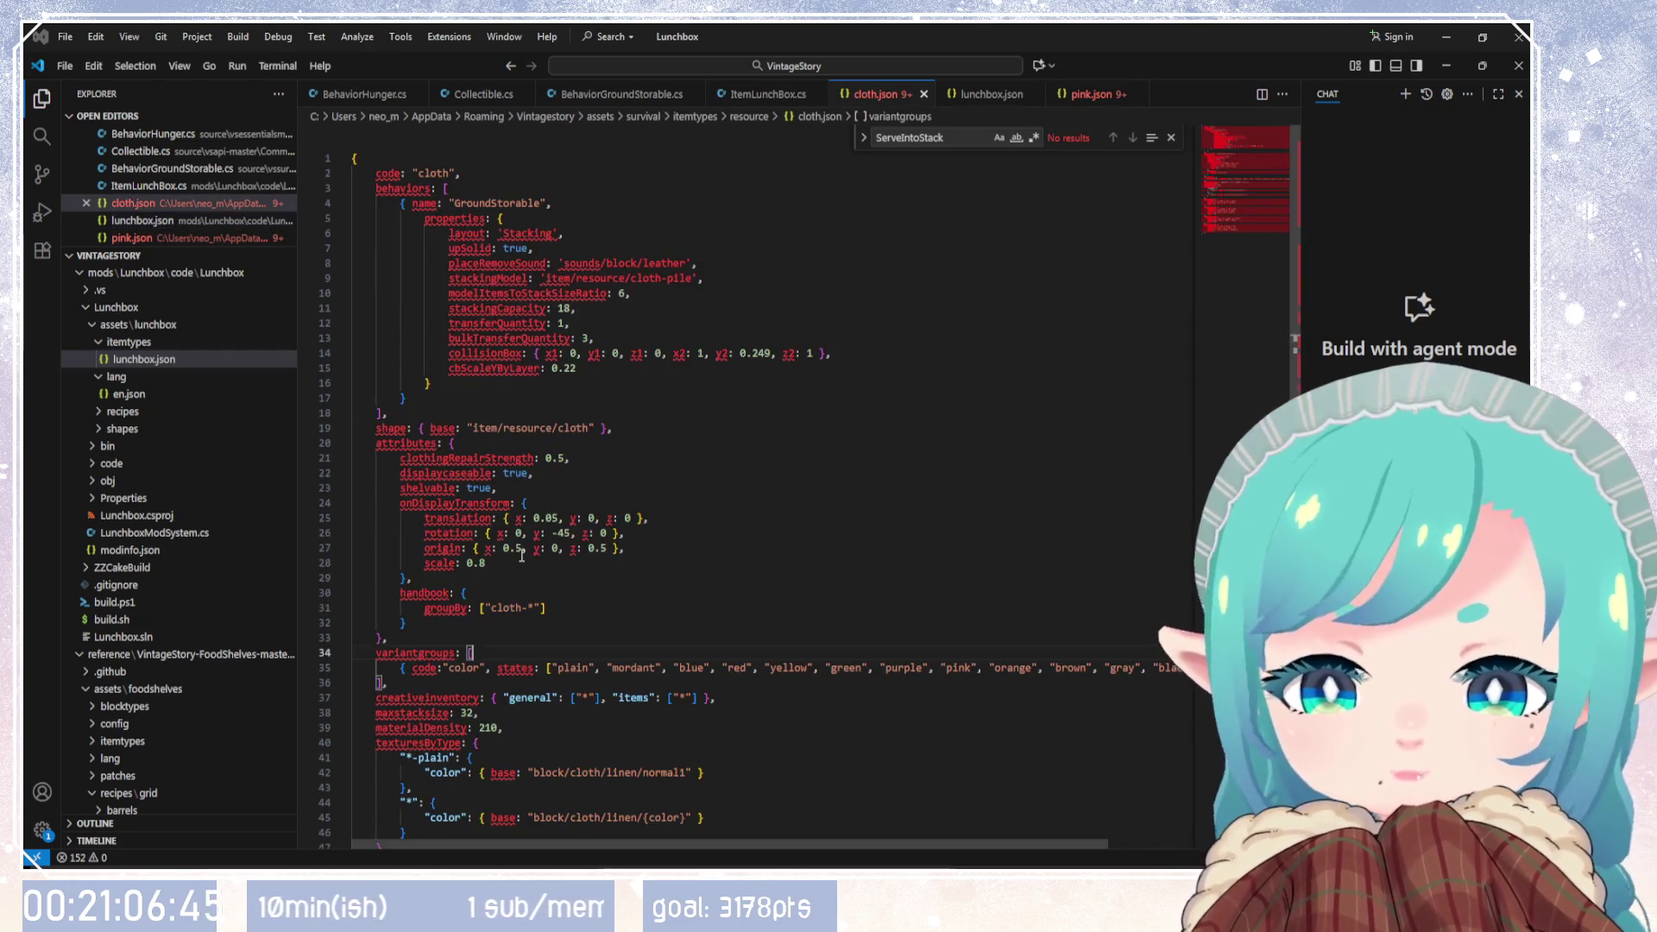
scroll(522, 649, down, 2)
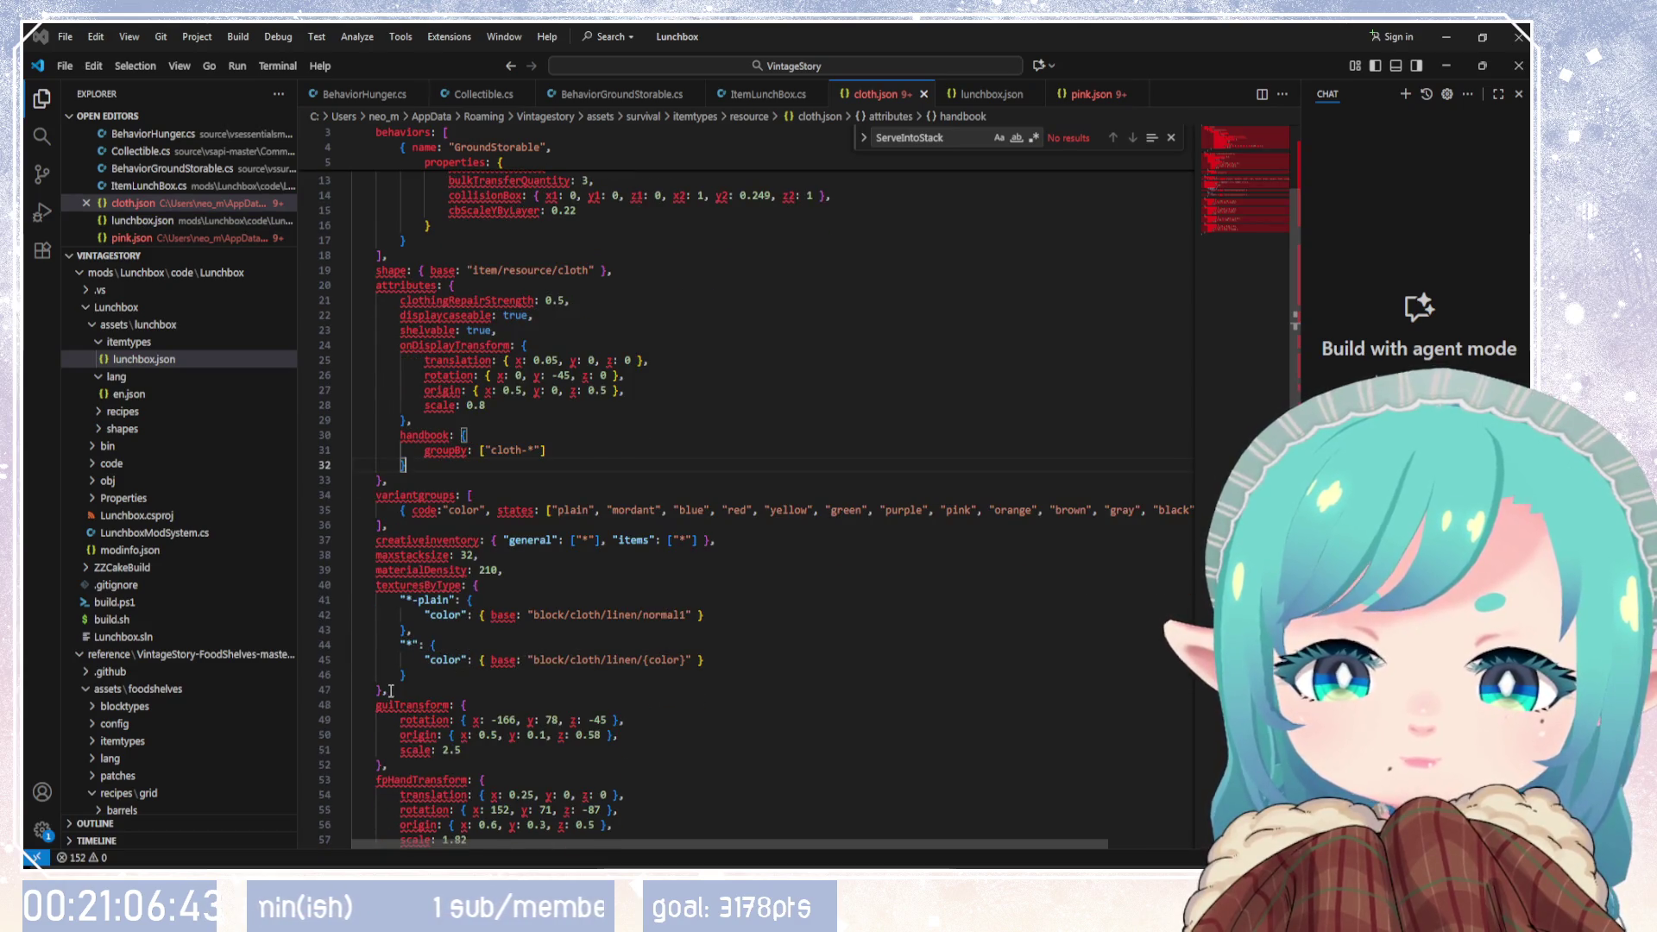
drag(388, 690, 352, 585)
key(ctrl+c)
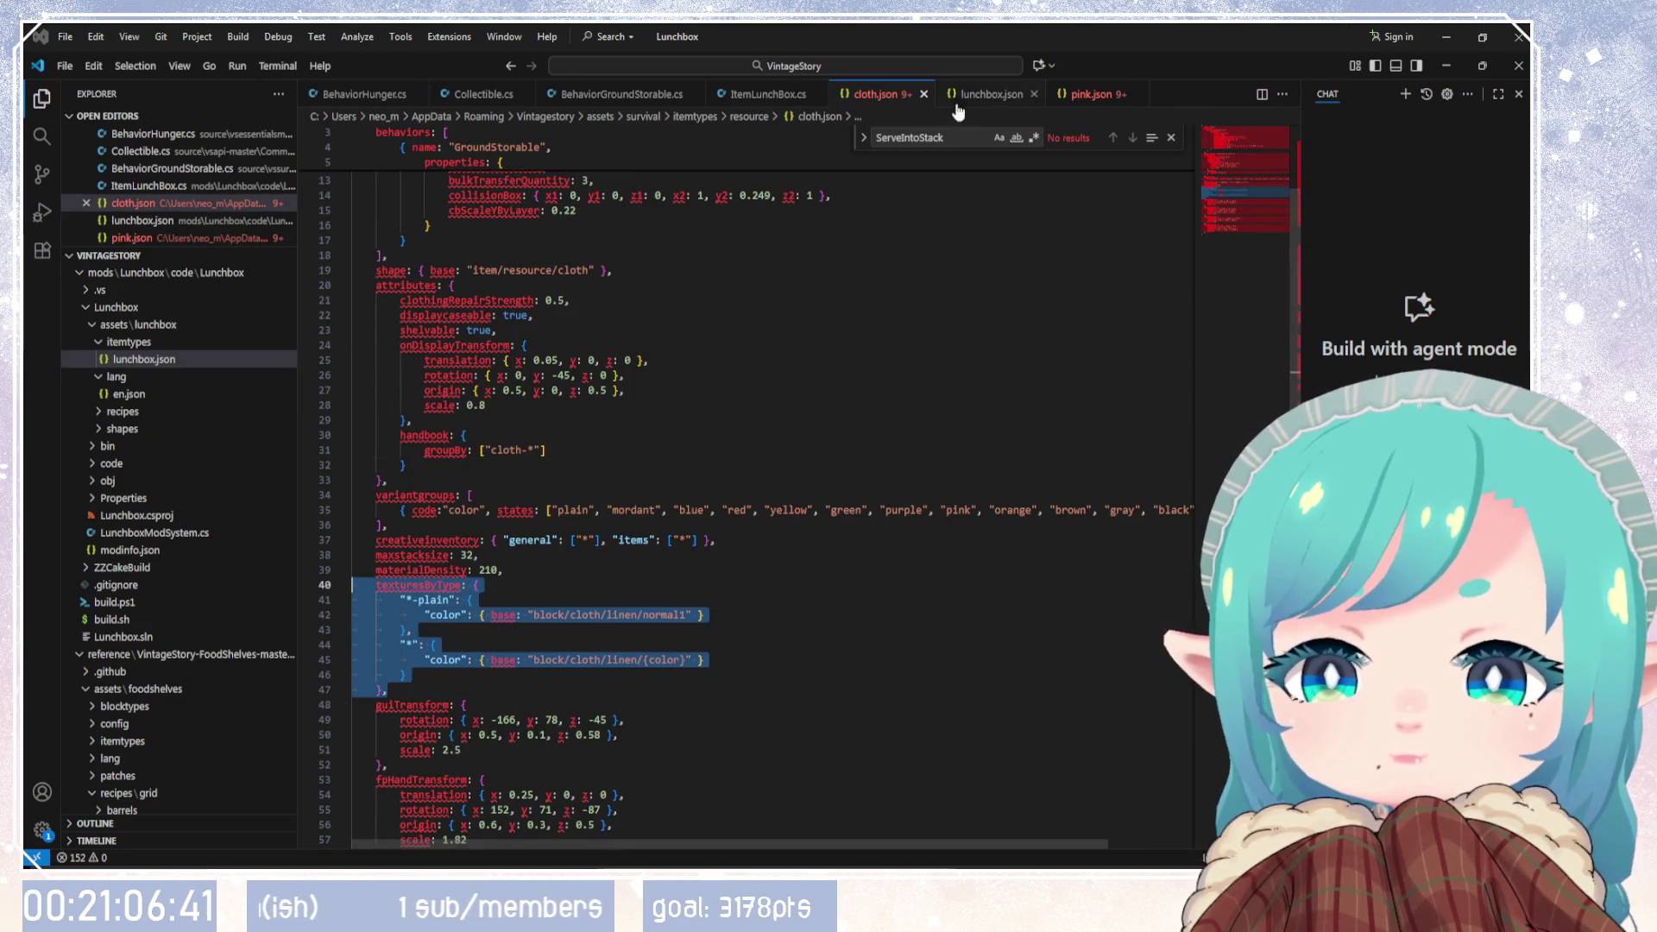
Step: Paste texturesByType into lunchbox.json after textures, outdent it and quote its key
click(991, 93)
click(446, 628)
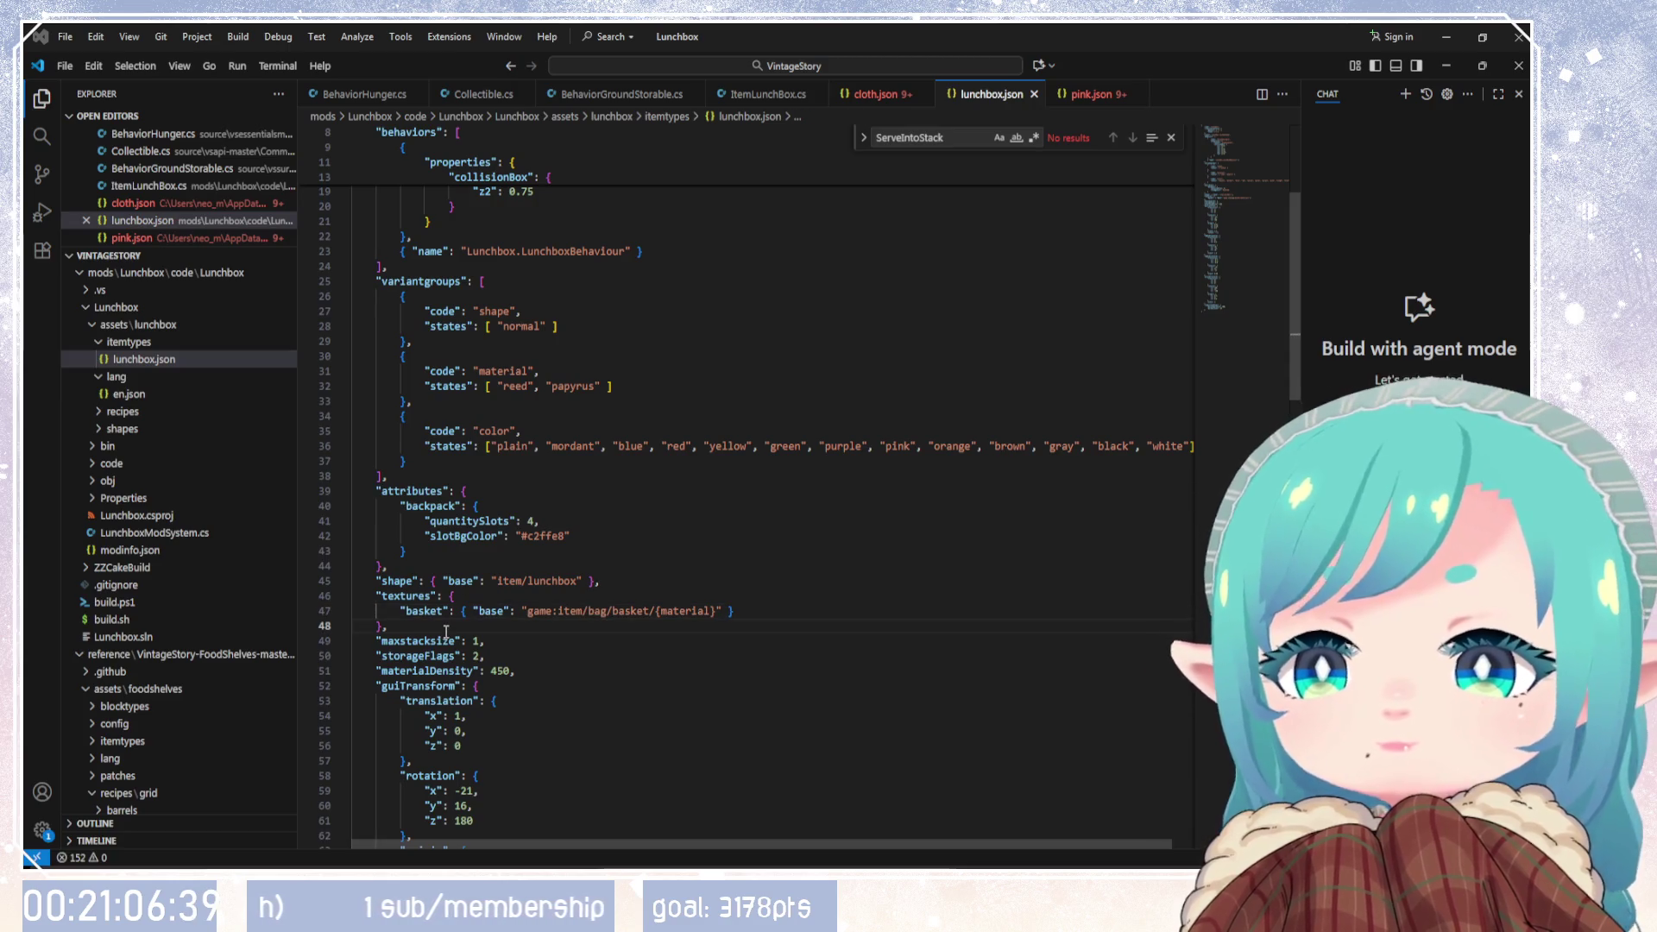
key(ctrl+v)
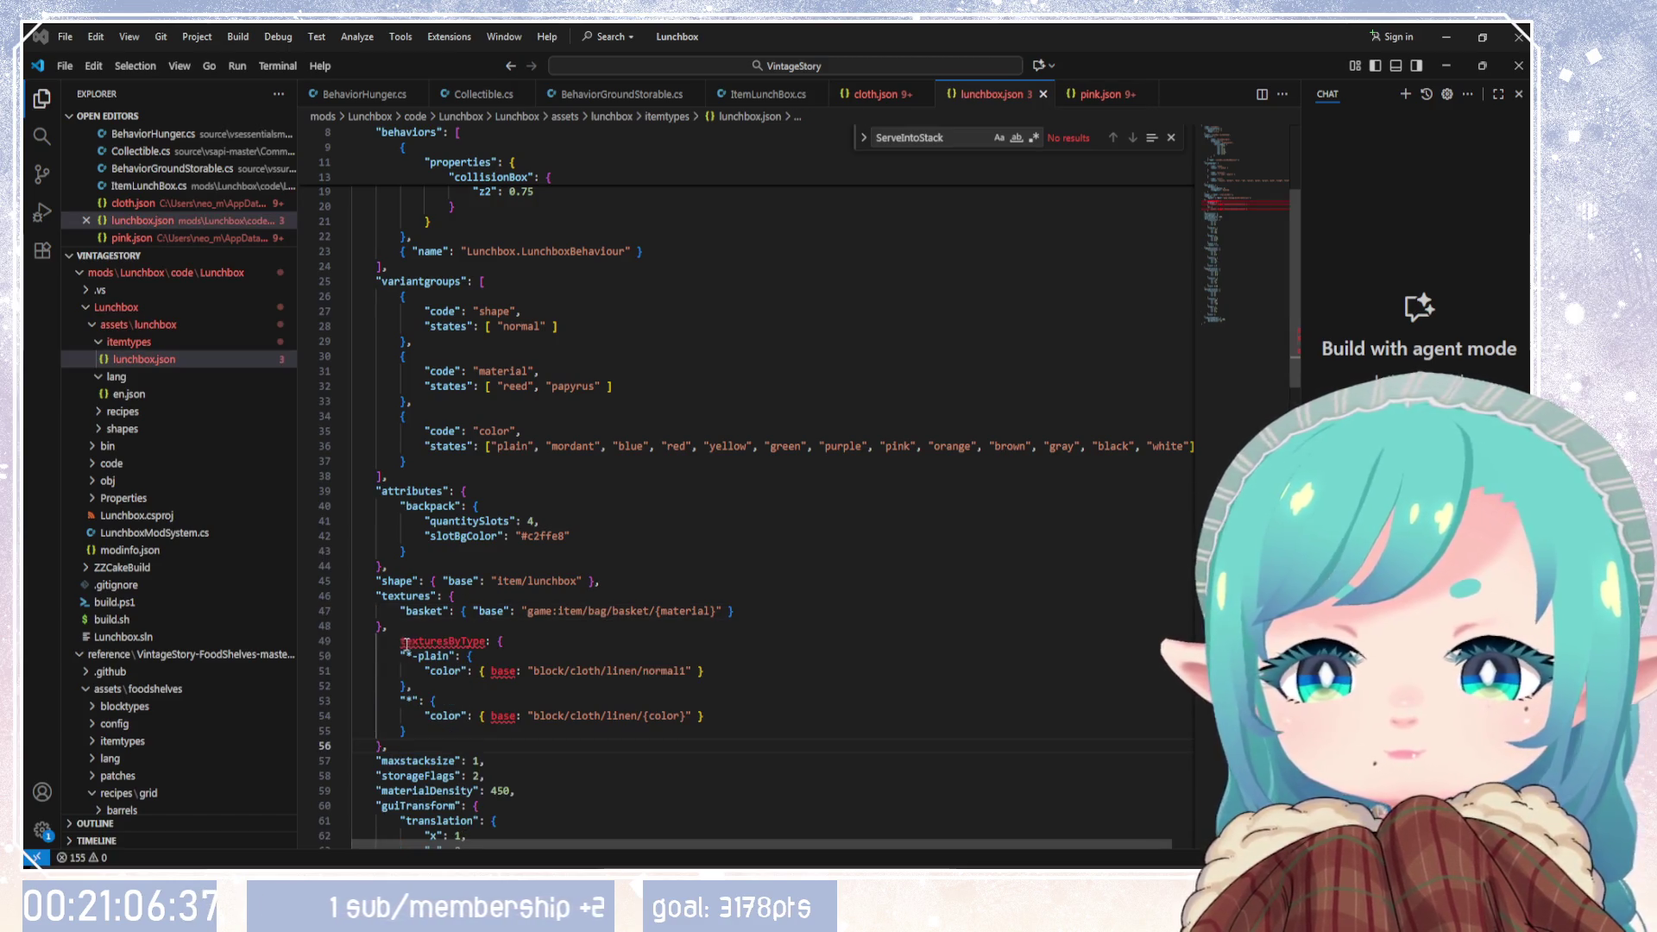
click(402, 642)
key(shift+Tab)
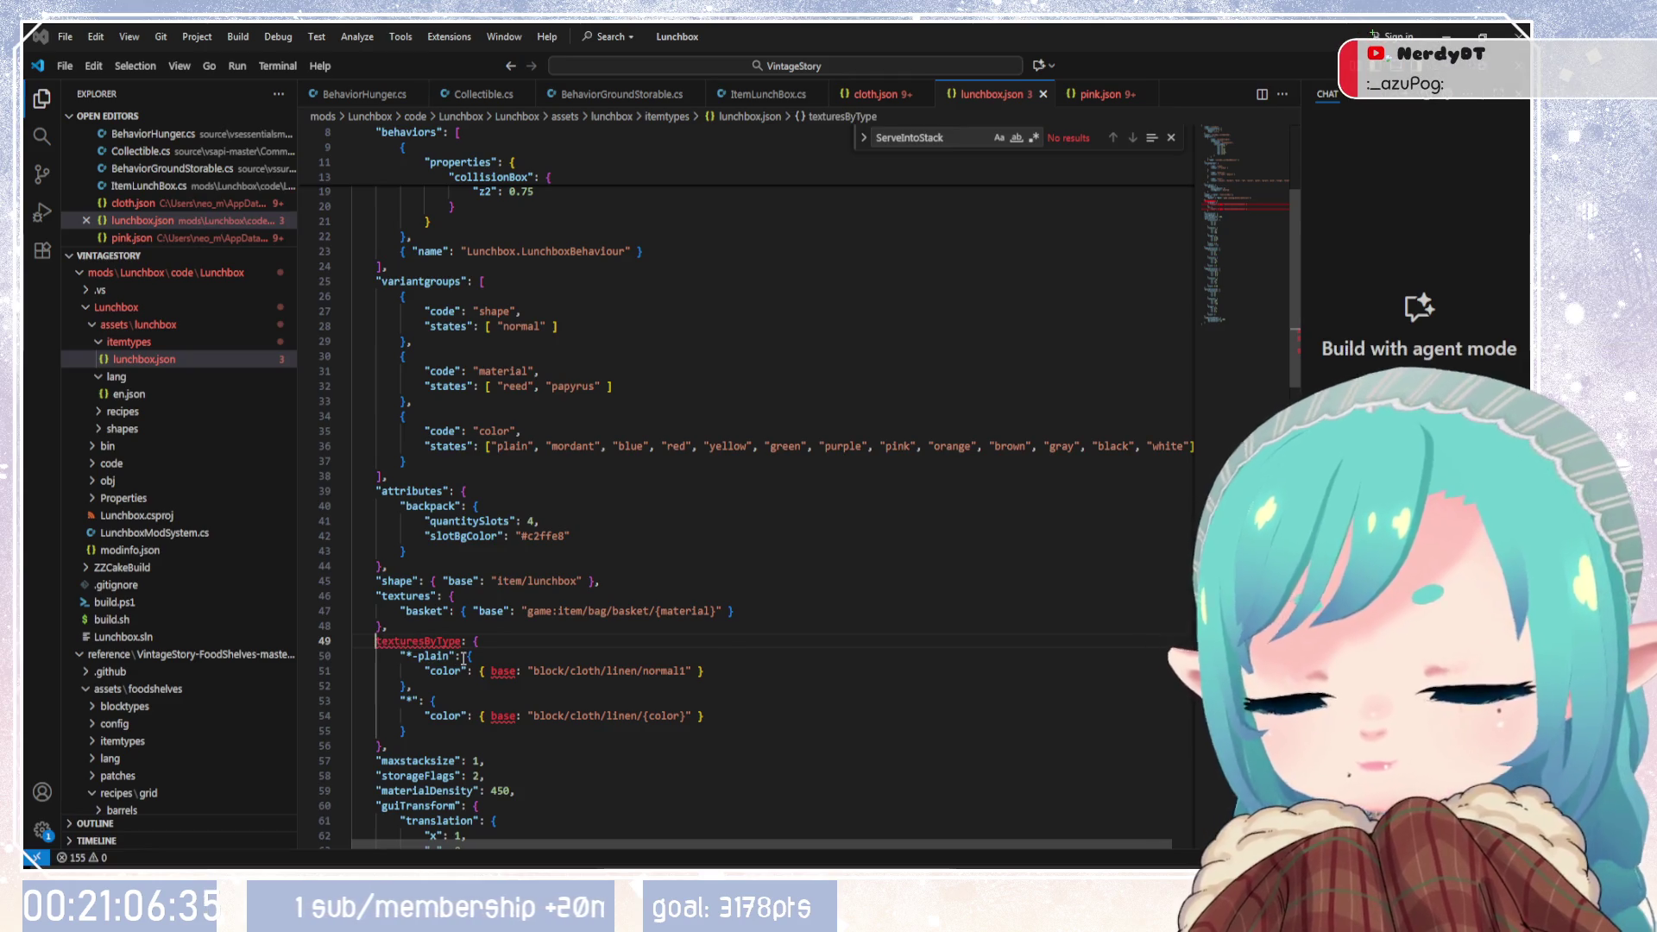
text(")
text(")
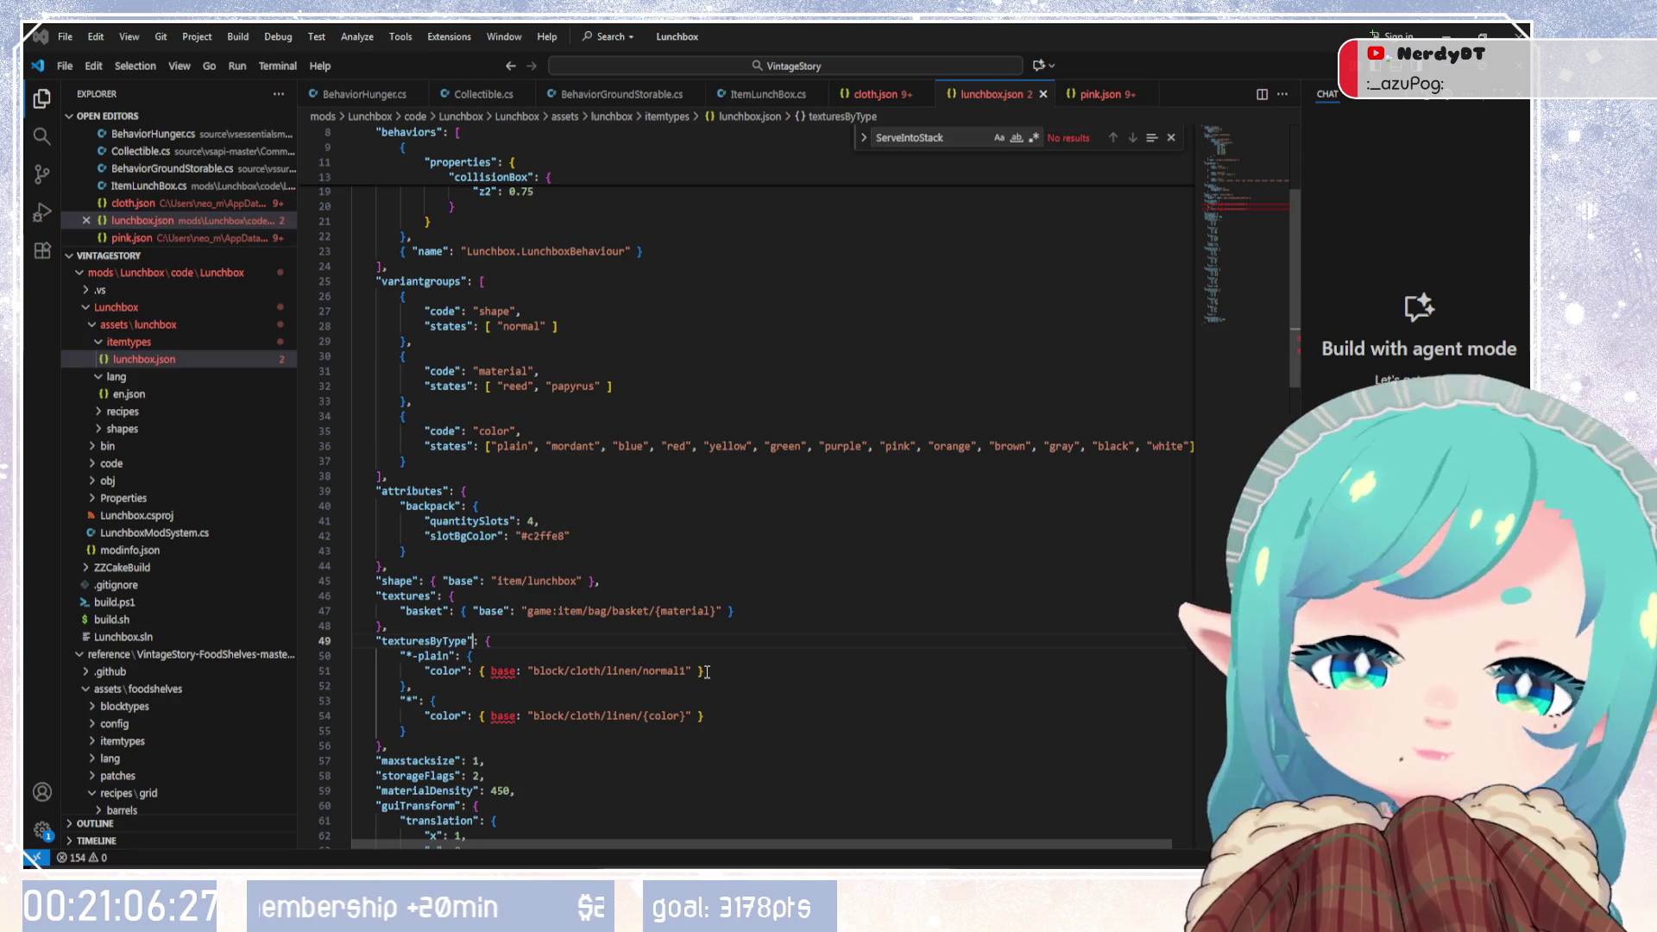
Step: Quote the base keys on lines 51 and 54 of lunchbox.json
click(496, 671)
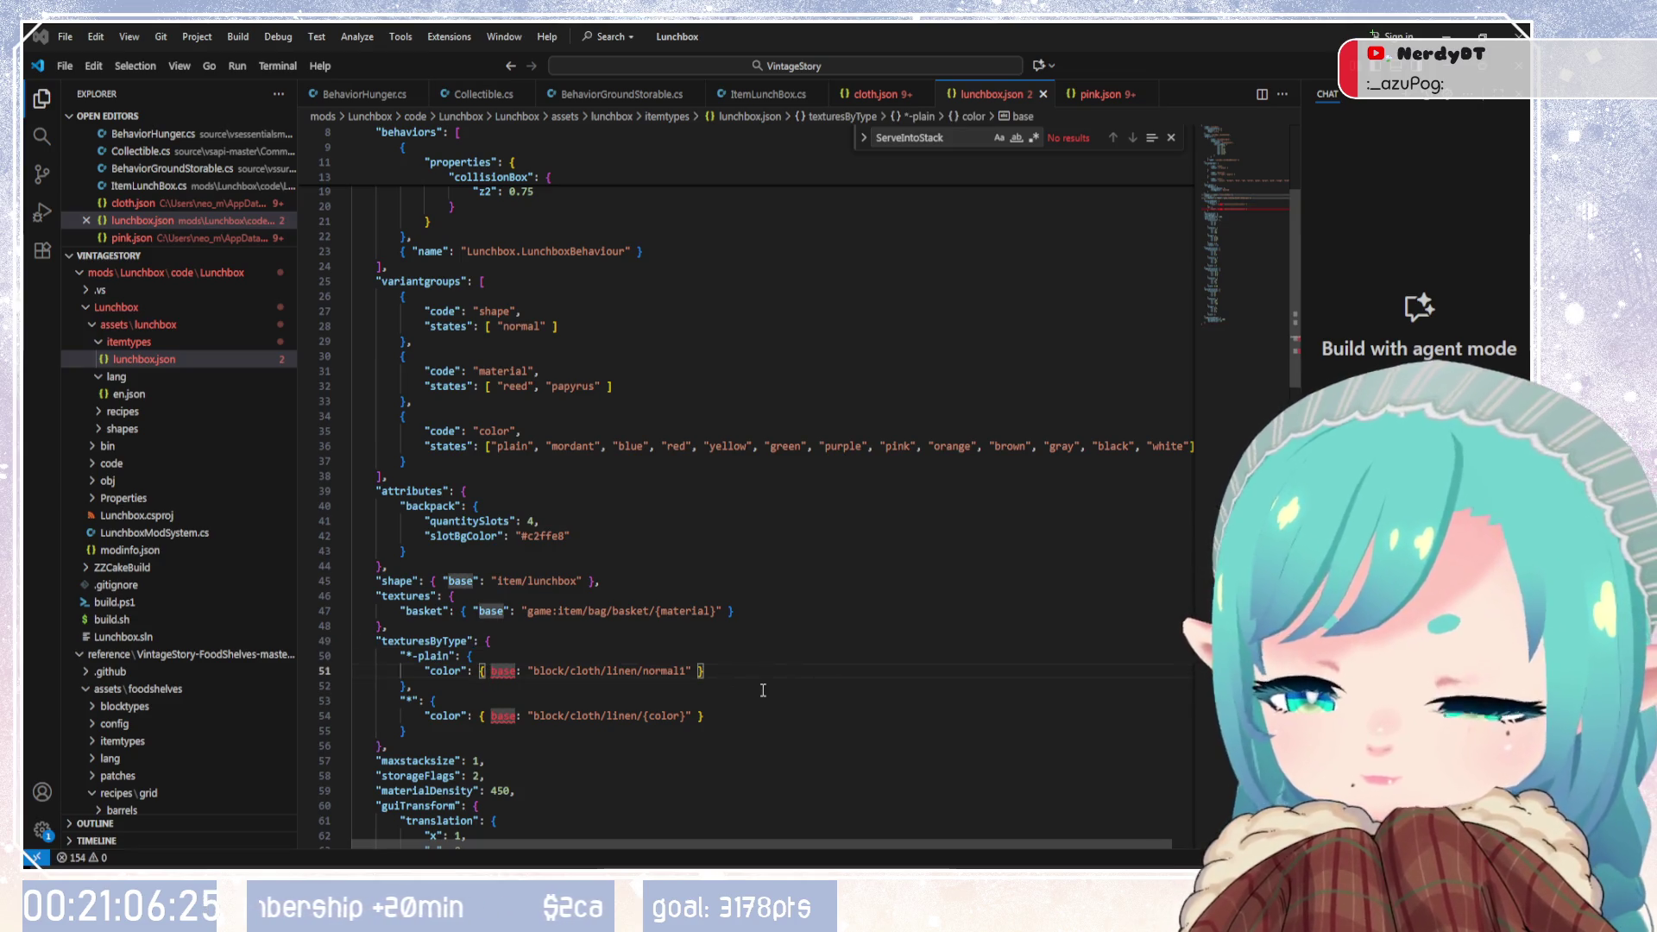
text(")
key(Right)
key(Right)
key(Right)
text(")
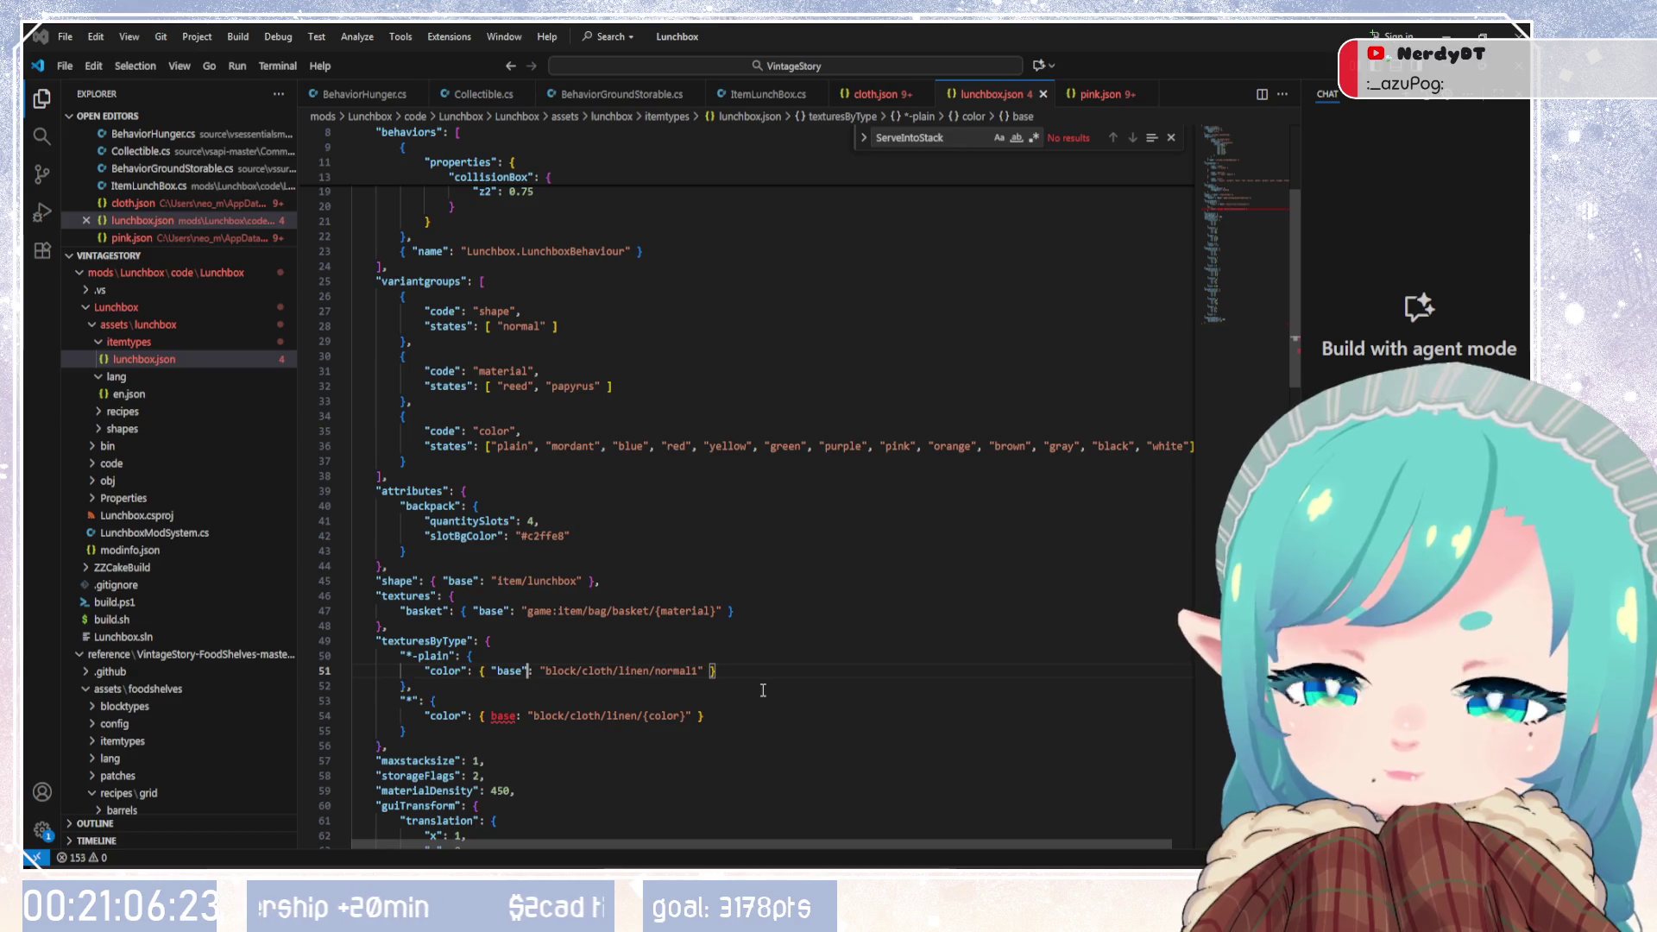
click(491, 717)
text(")
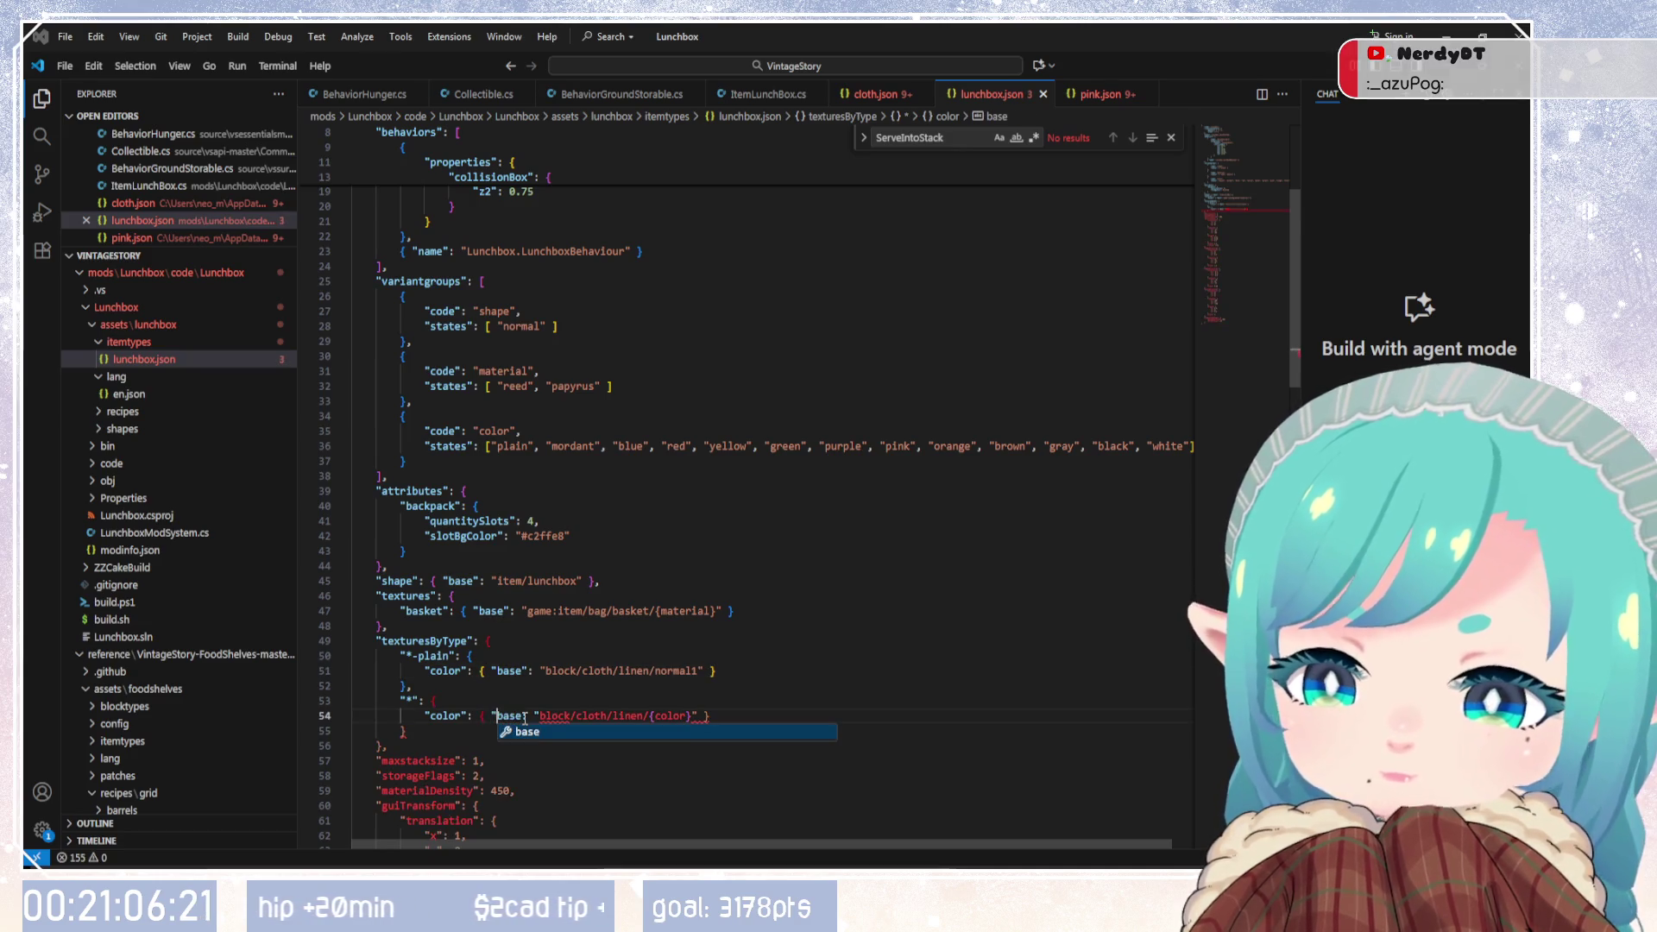
key(Right)
key(Right)
key(Right)
text(":)
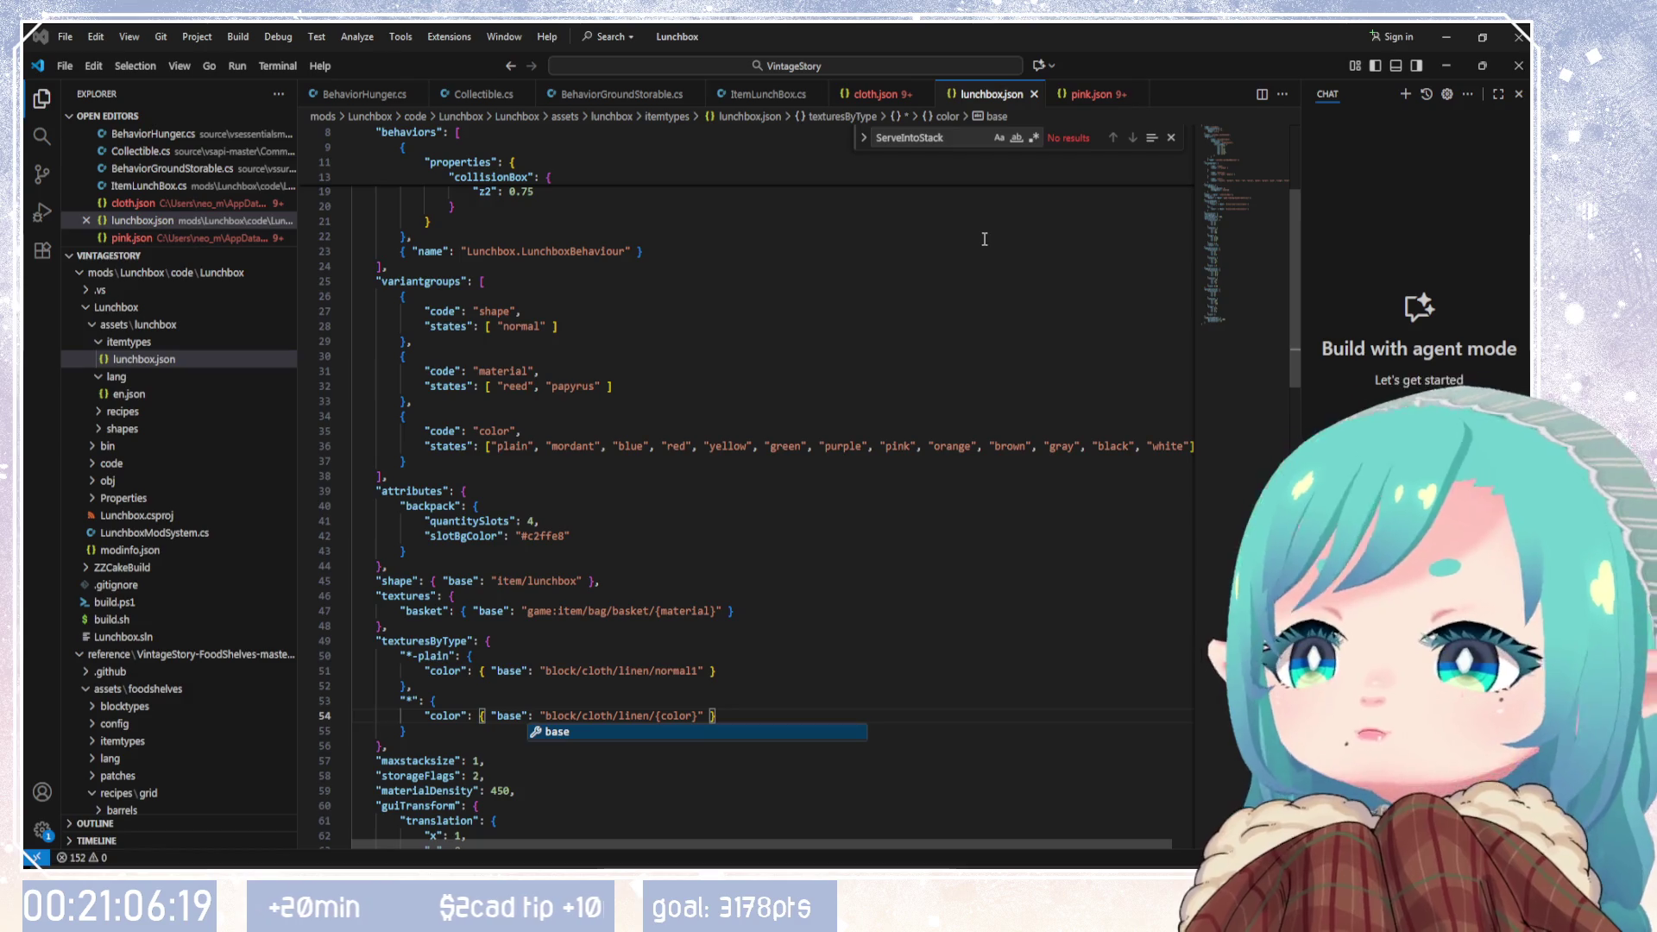
Step: Close the cloth.json and pink.json tabs, leaving the cloth shape file active
click(915, 95)
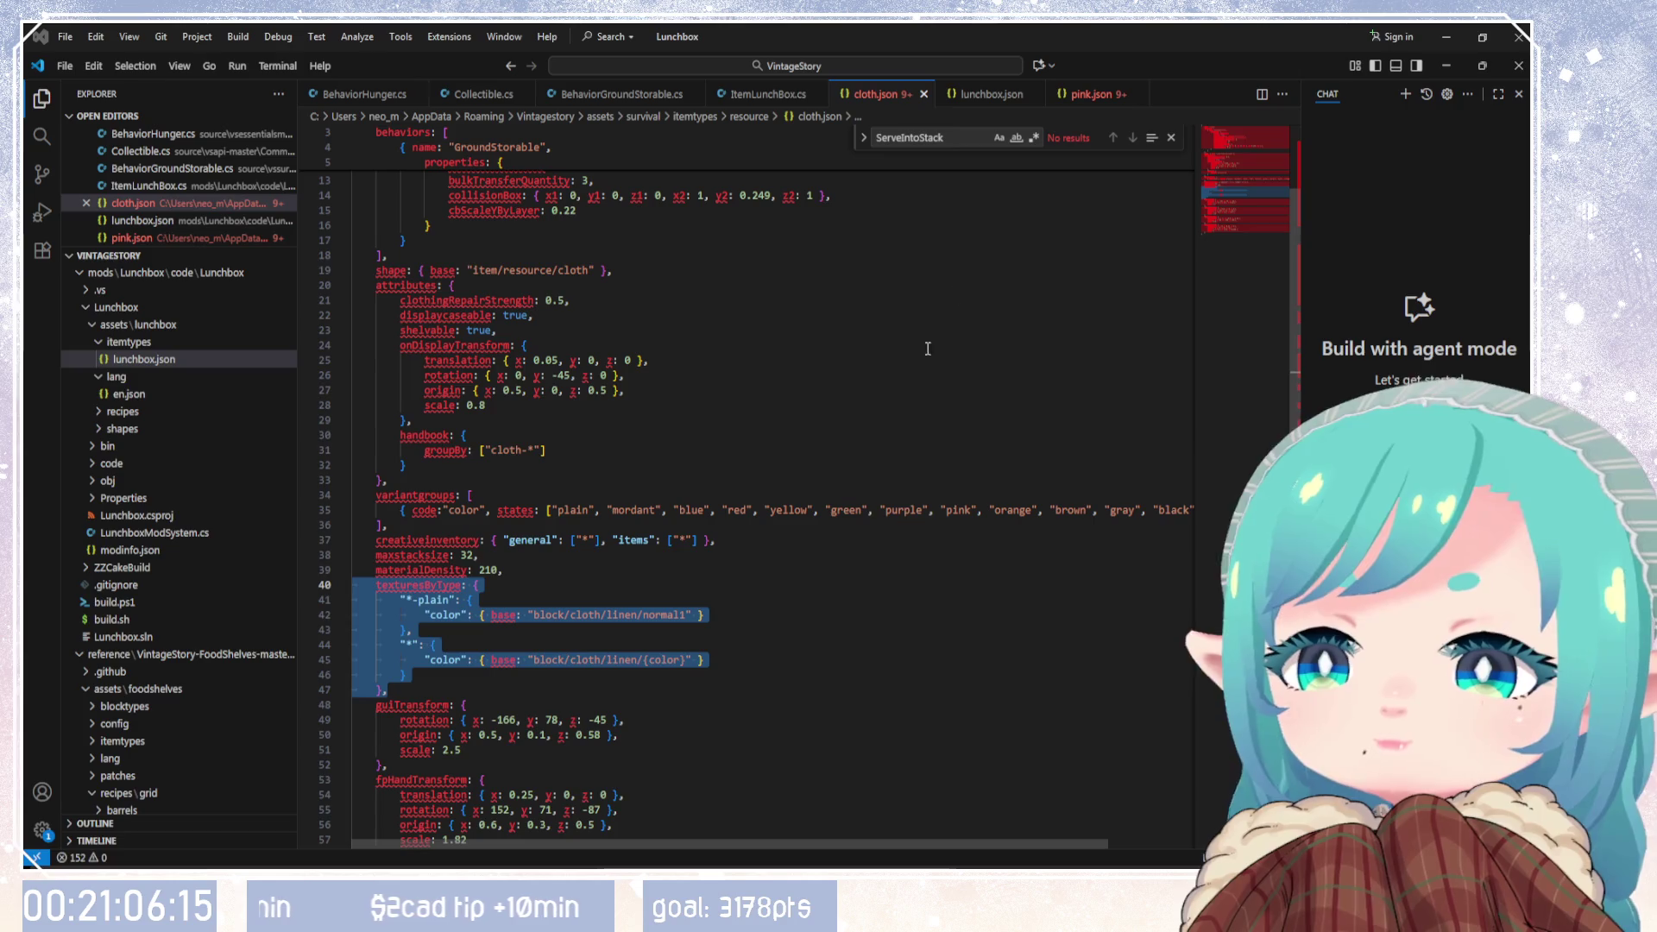
click(923, 94)
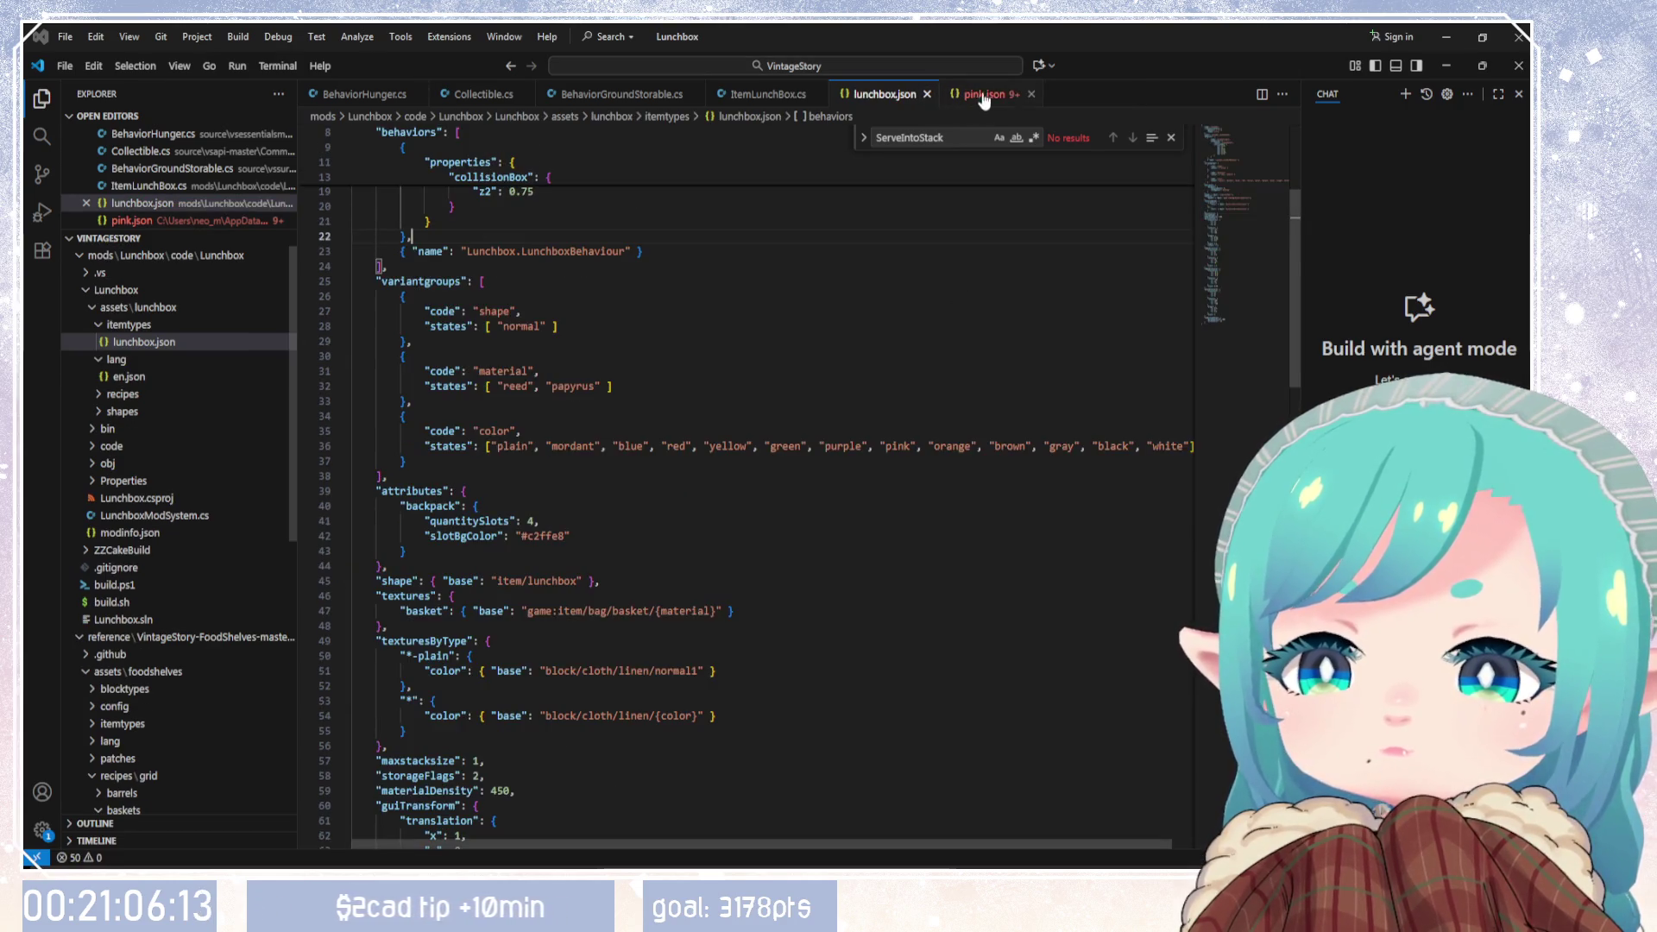
click(1027, 95)
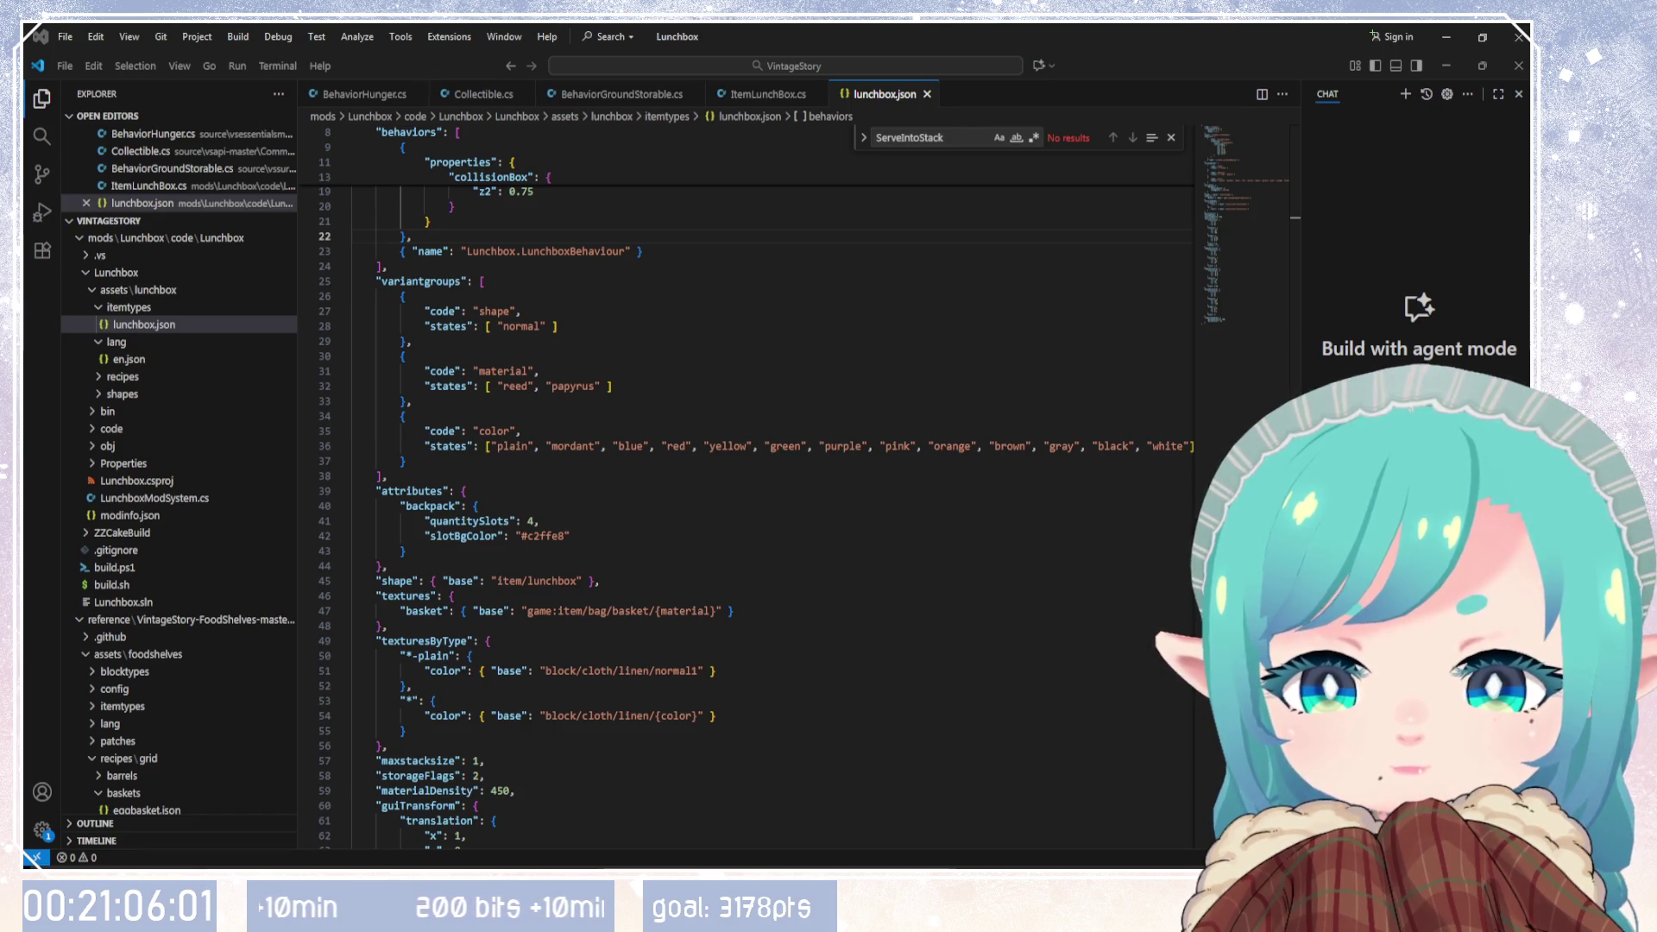
click(550, 382)
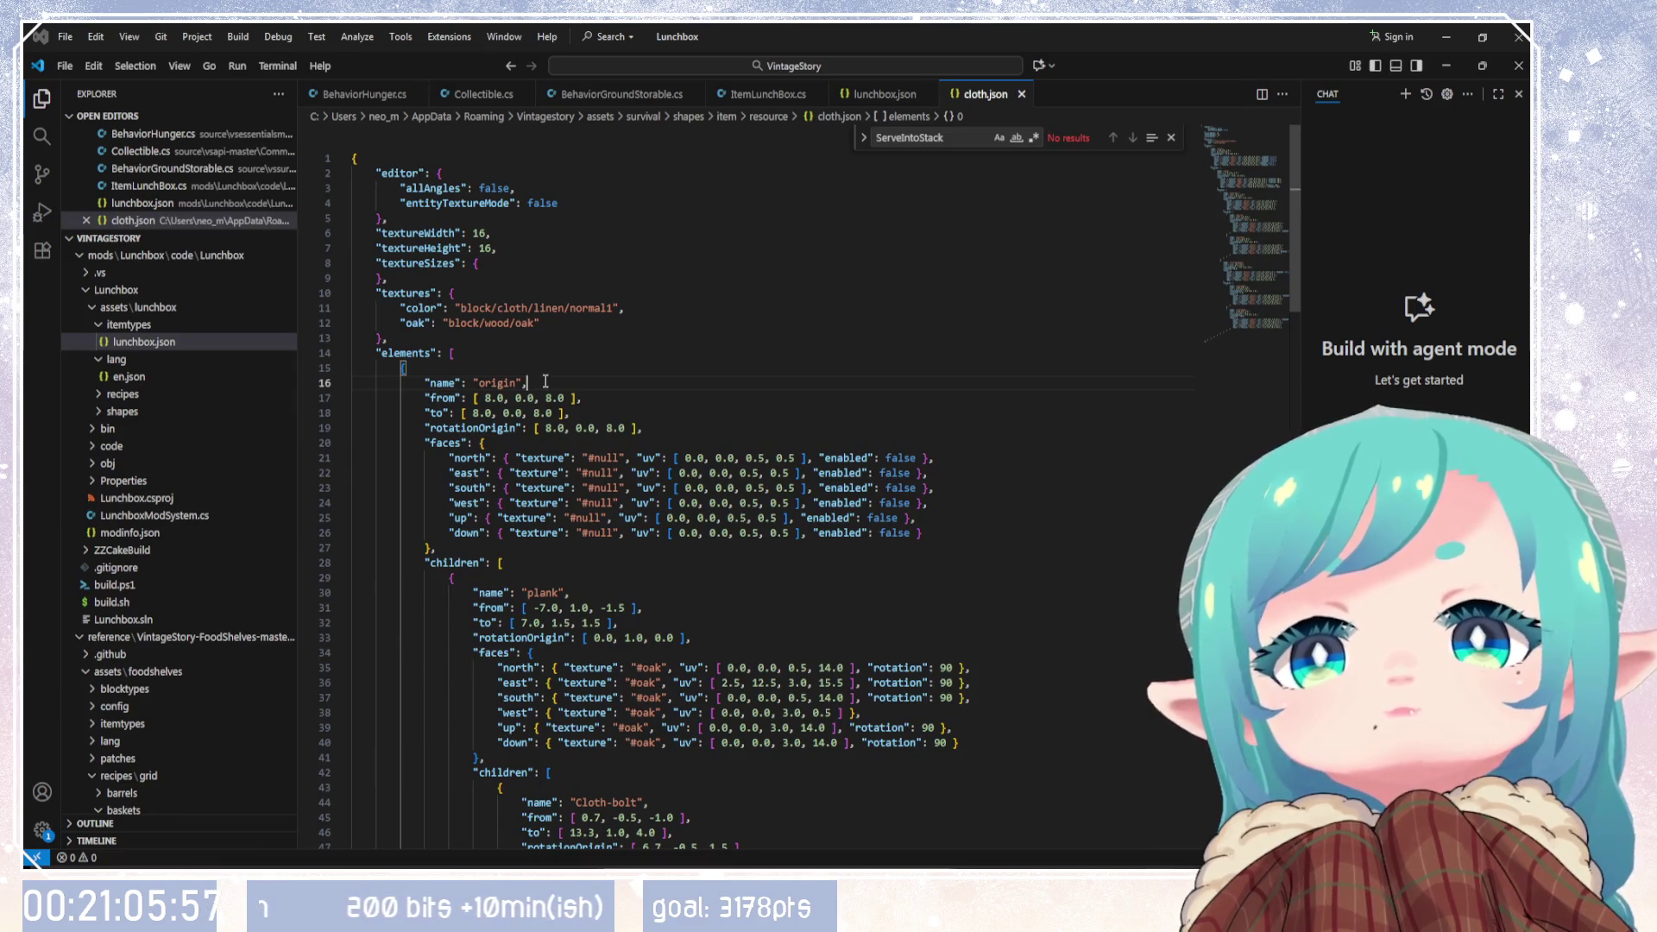
Step: Select the color texture line in the cloth.json shape file
scroll(546, 380, down, 8)
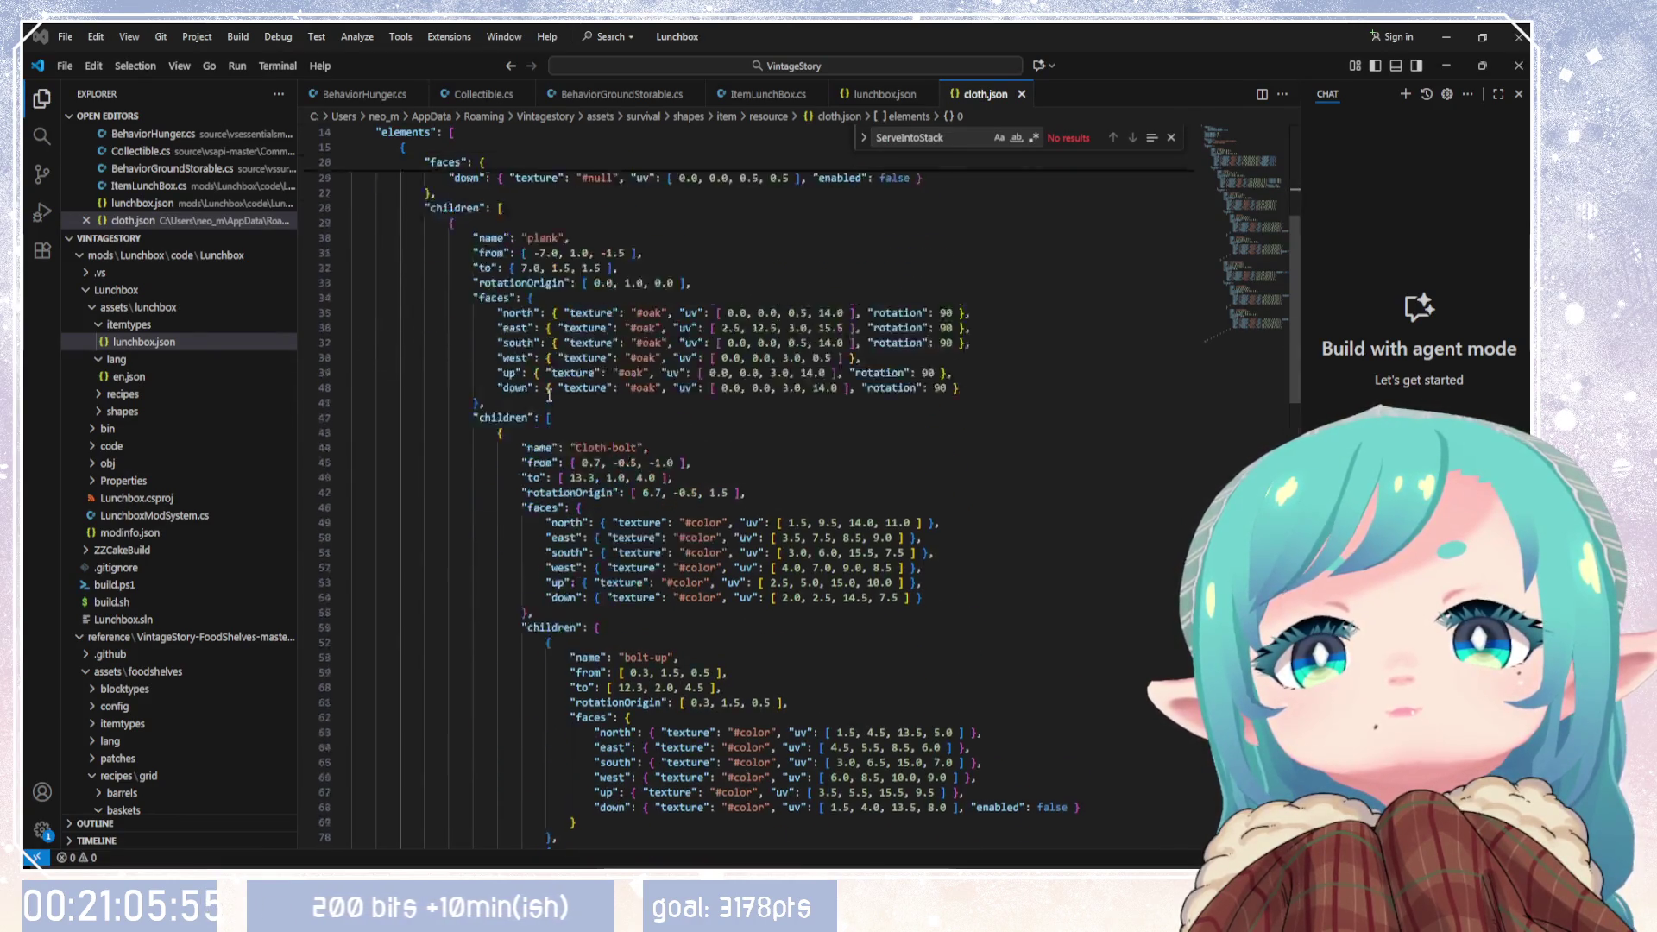
scroll(549, 398, up, 10)
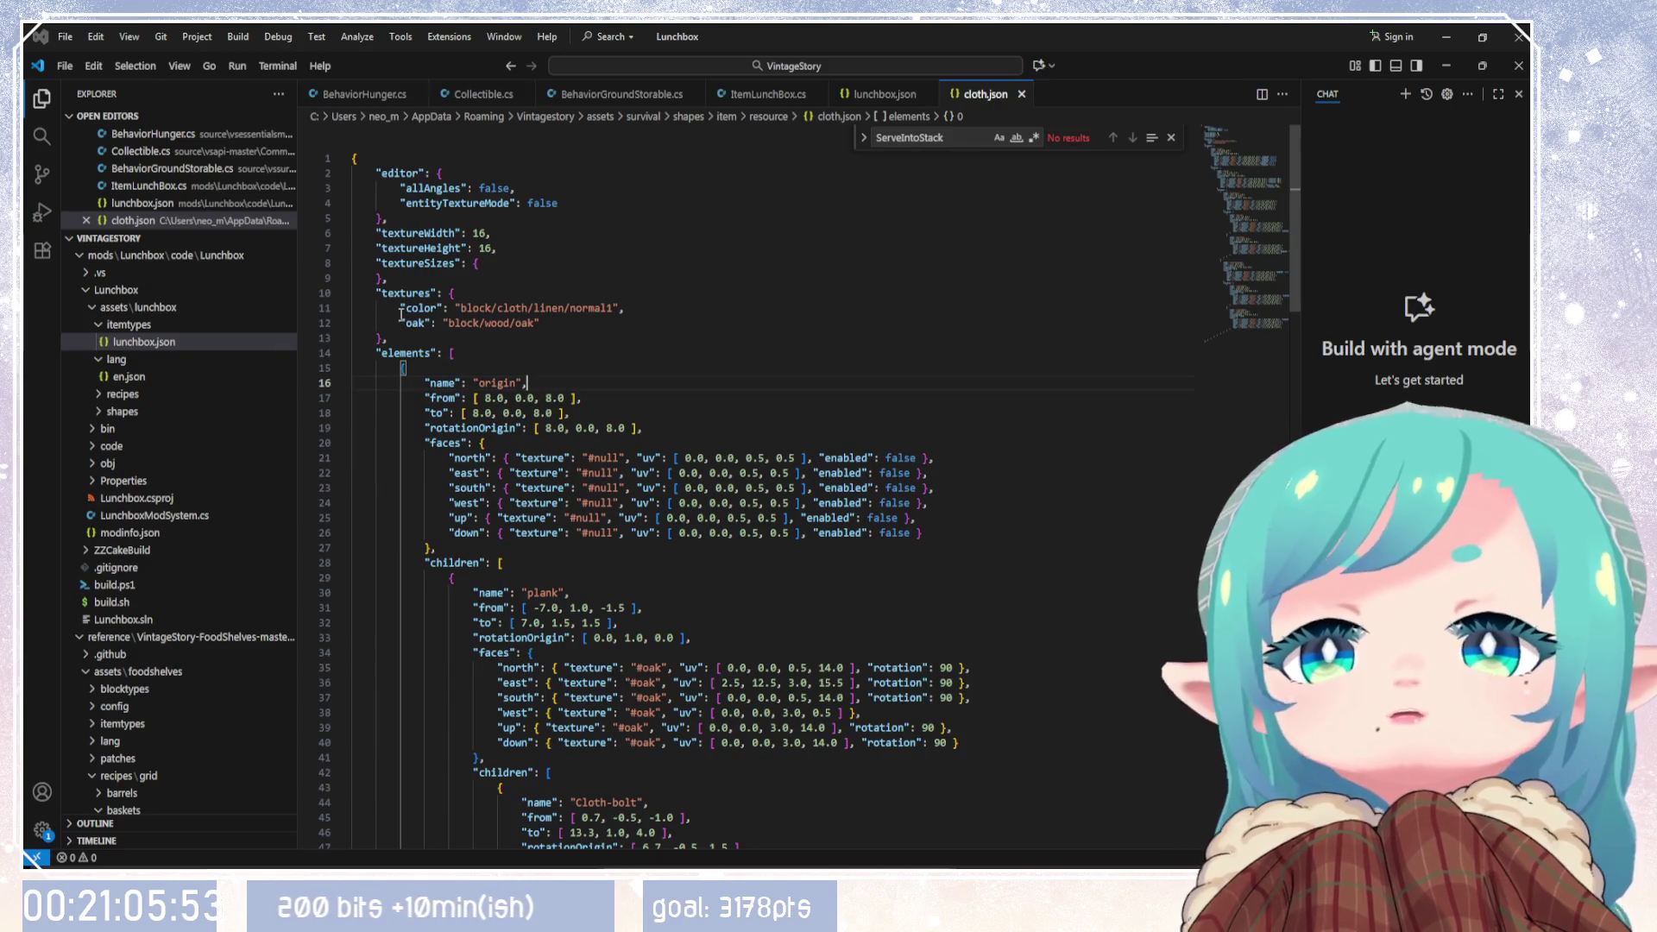
drag(401, 308, 625, 308)
key(ctrl+c)
click(888, 95)
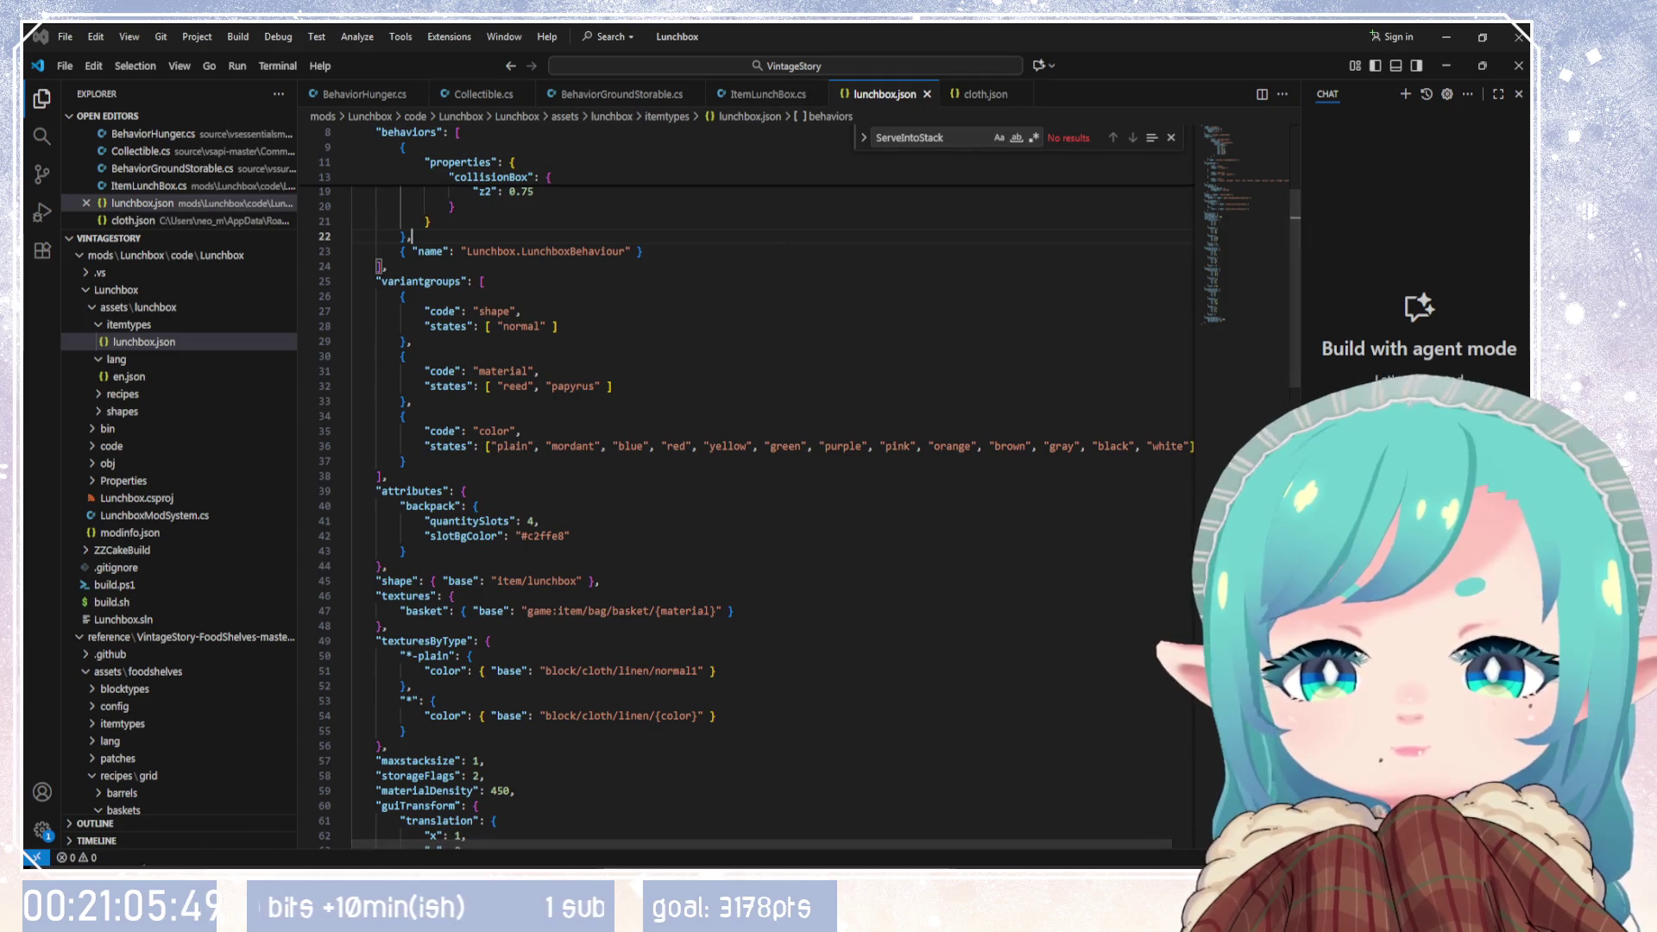
click(534, 191)
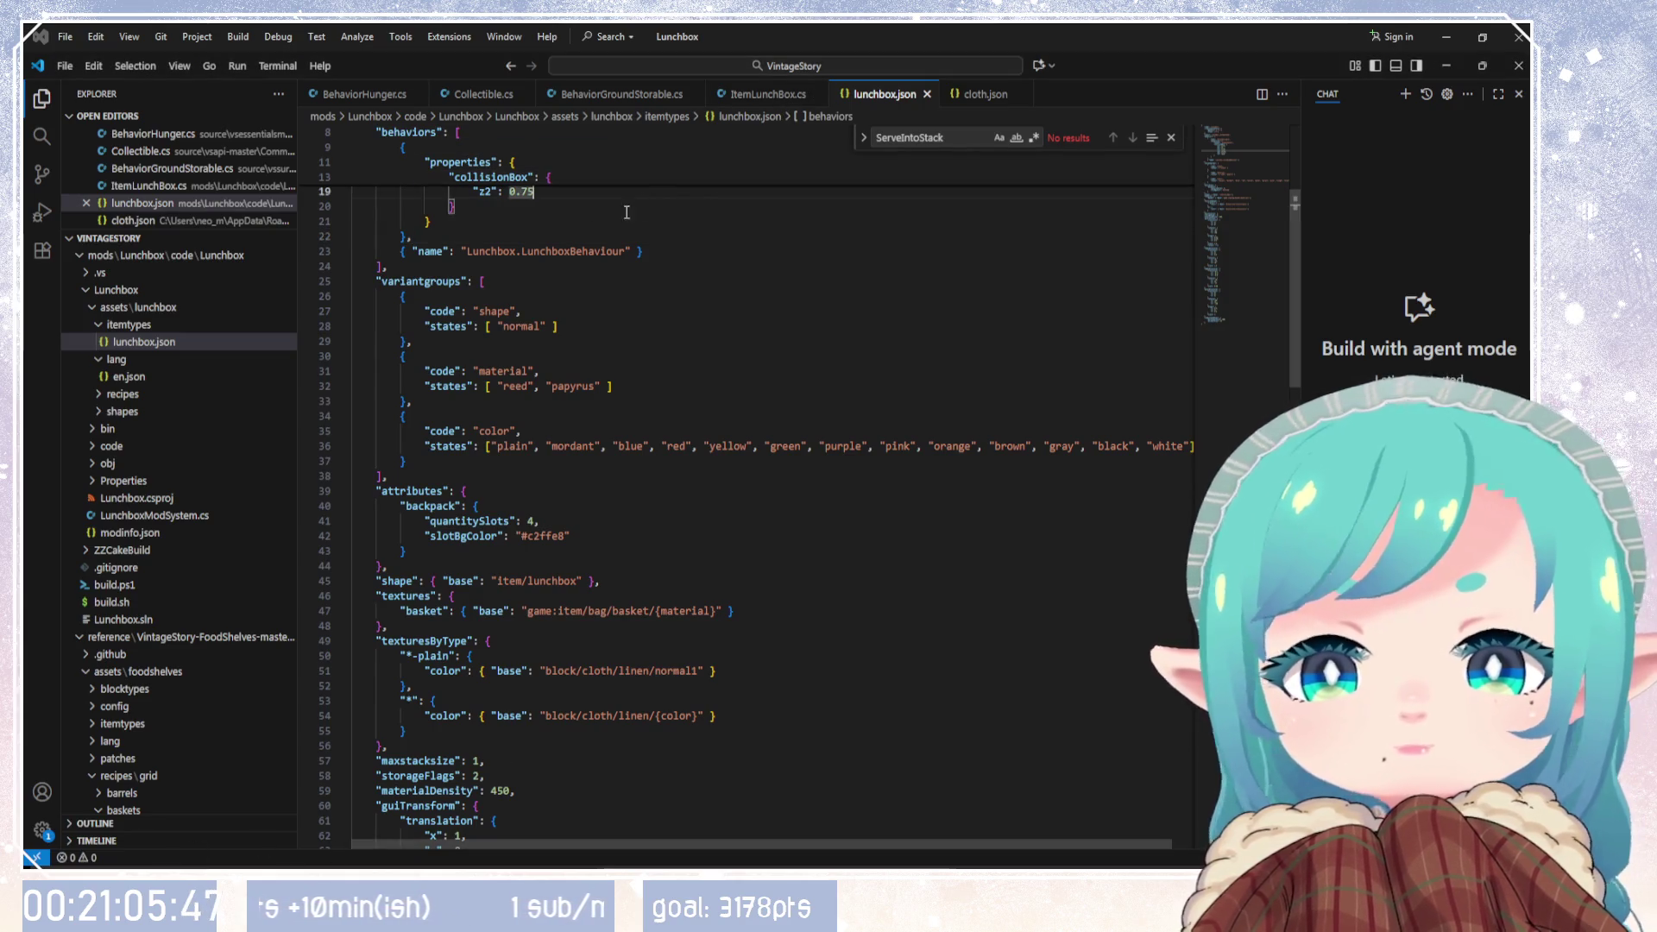
Step: Open the lunchbox shape file and paste the cloth color texture after the basket texture
click(97, 420)
click(138, 429)
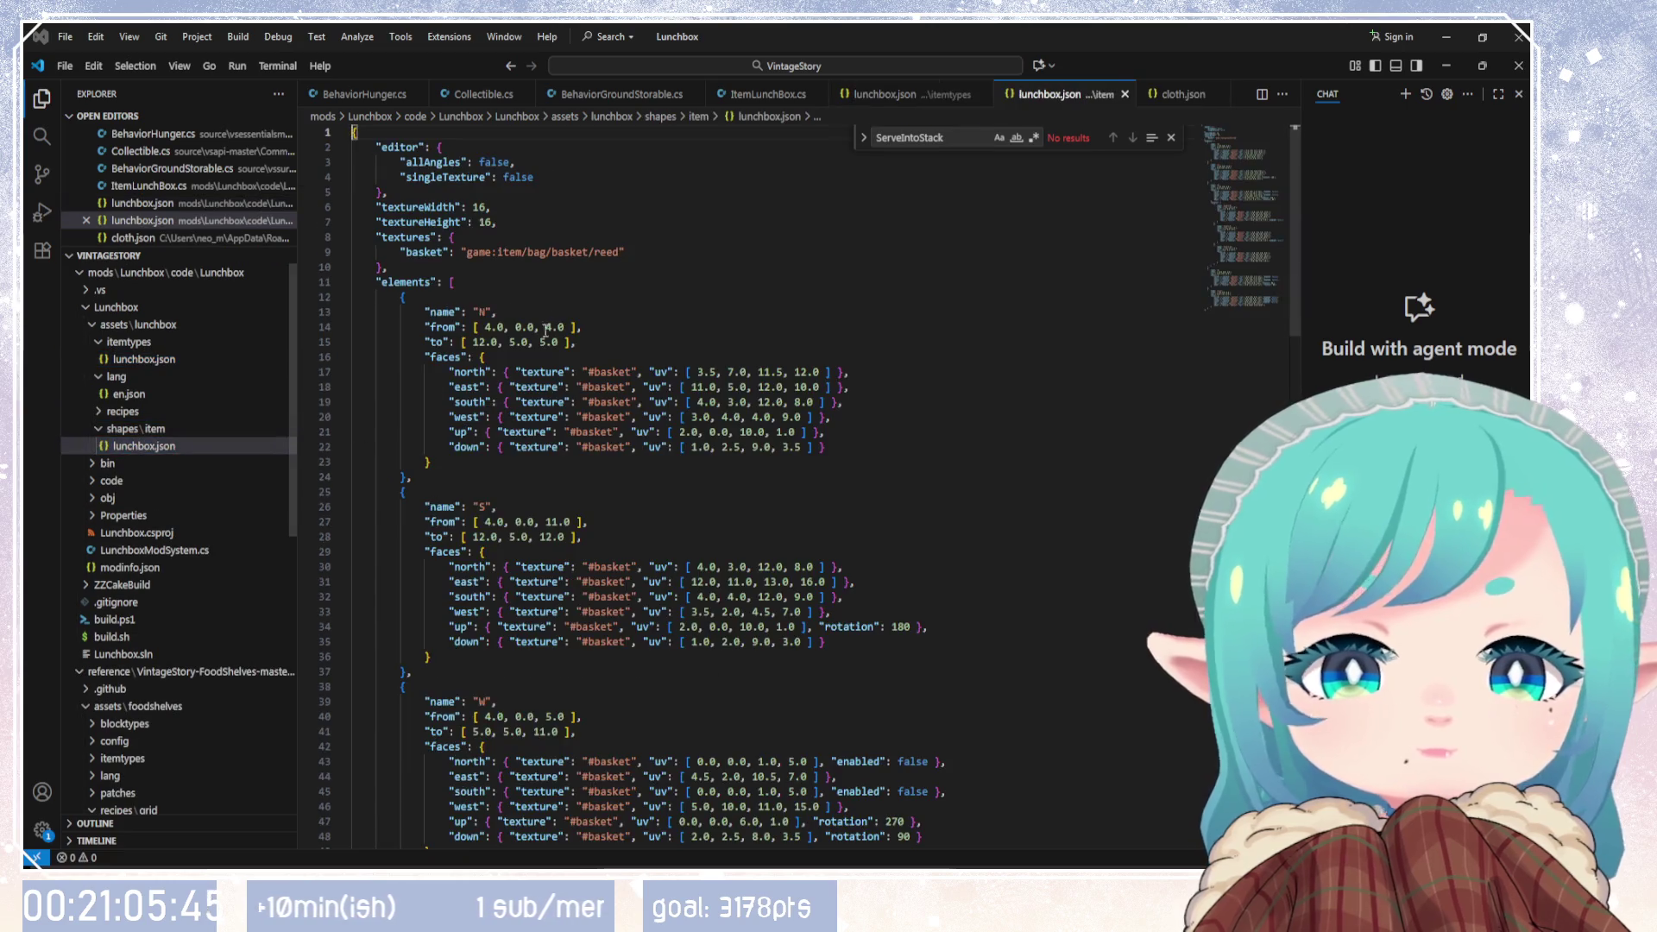
click(679, 249)
text(,)
key(Return)
key(ctrl+v)
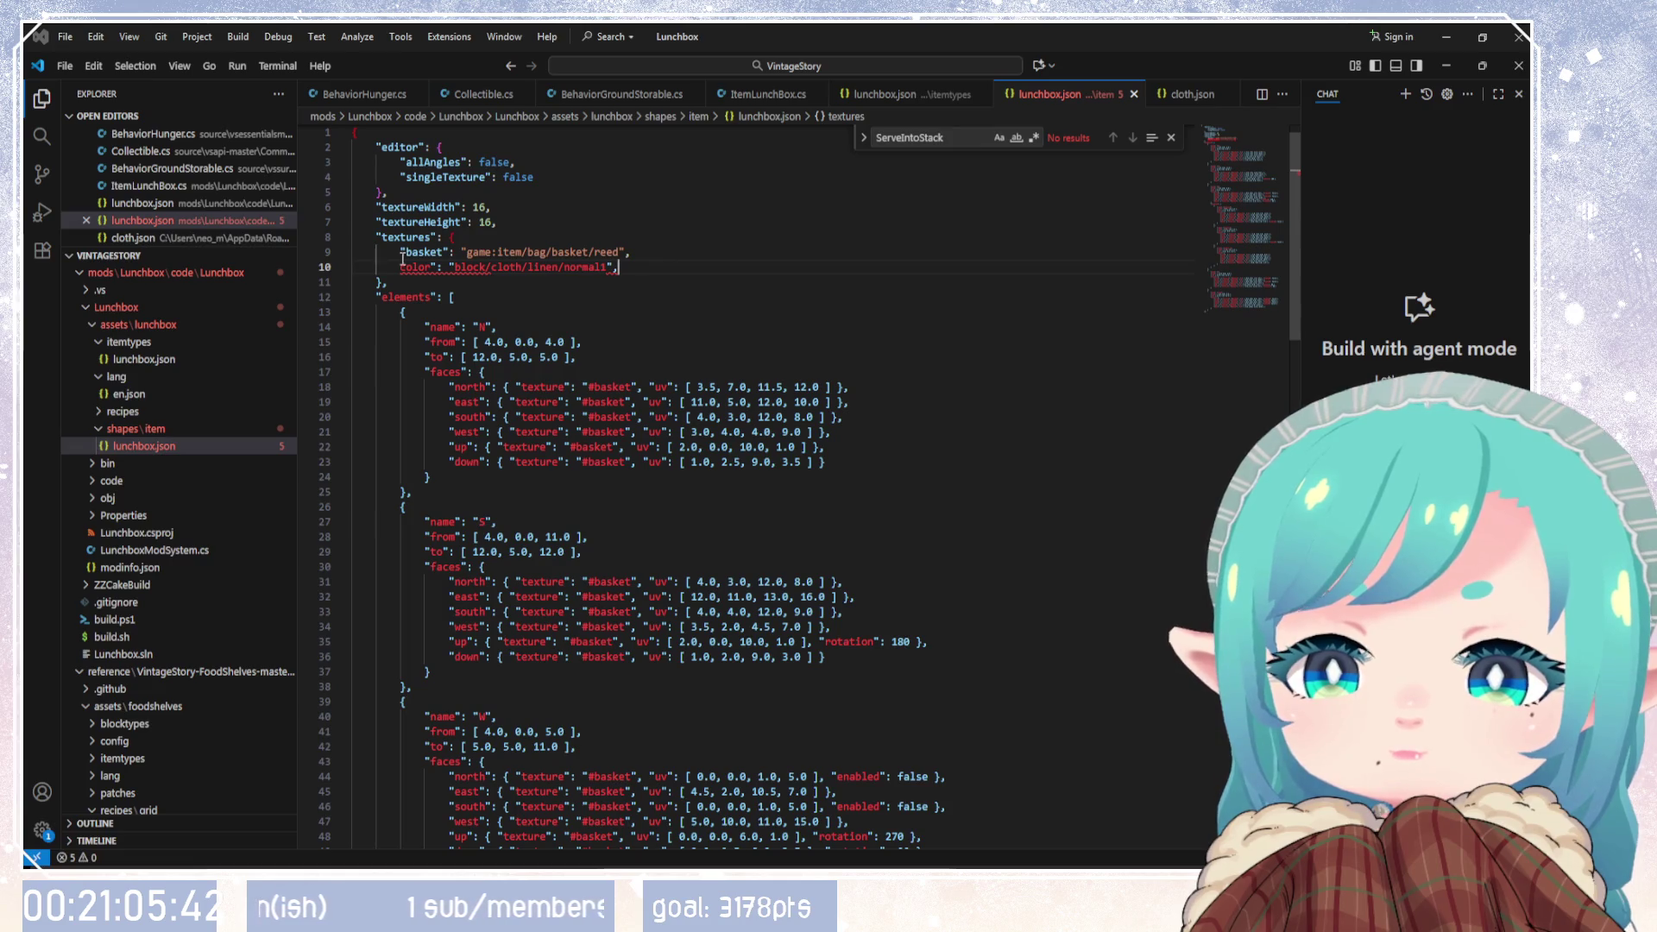
Step: Quote the color key, drop the trailing comma and add the game: prefix to its path
click(400, 266)
text(")
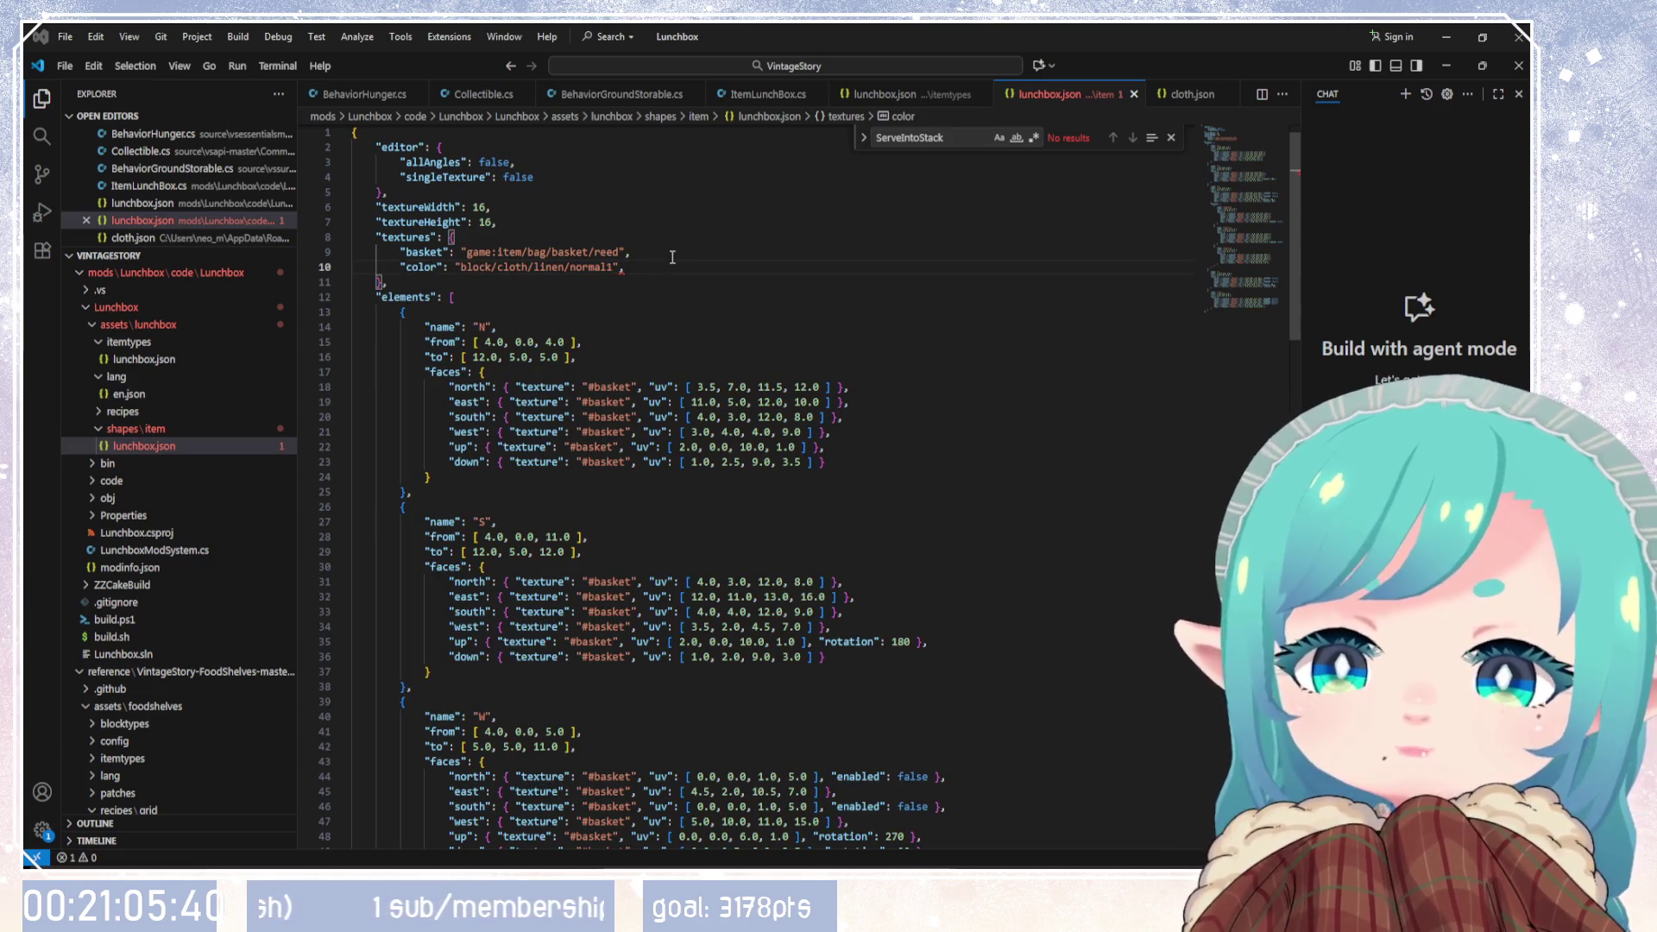
click(664, 266)
key(BackSpace)
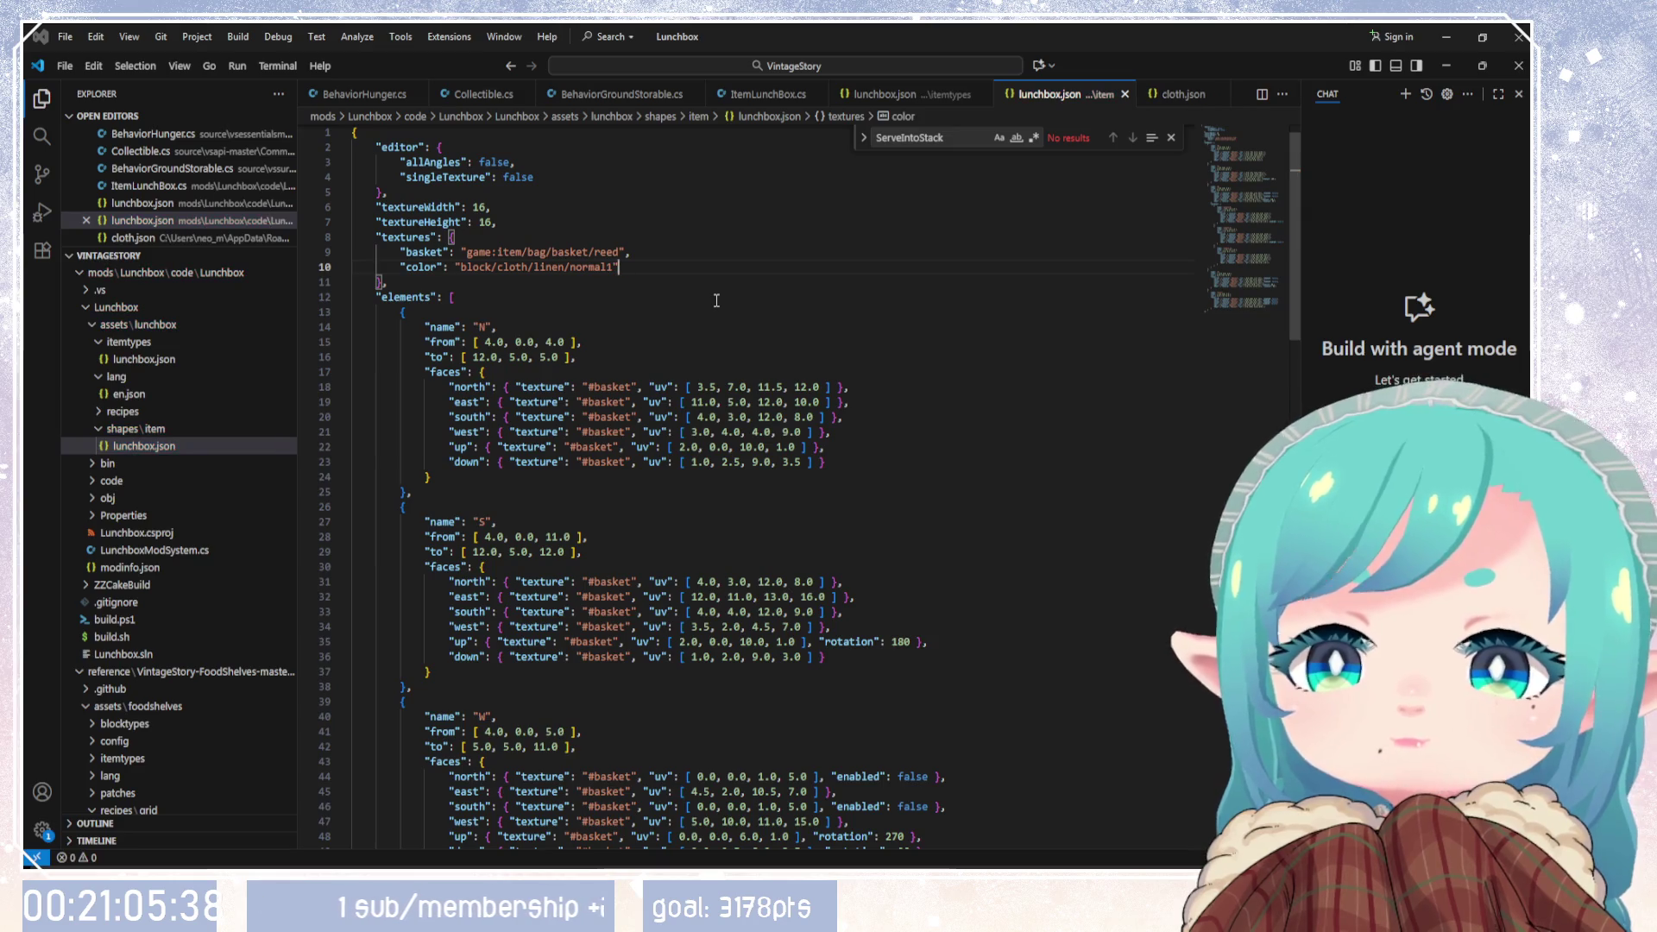
click(463, 269)
text(gam)
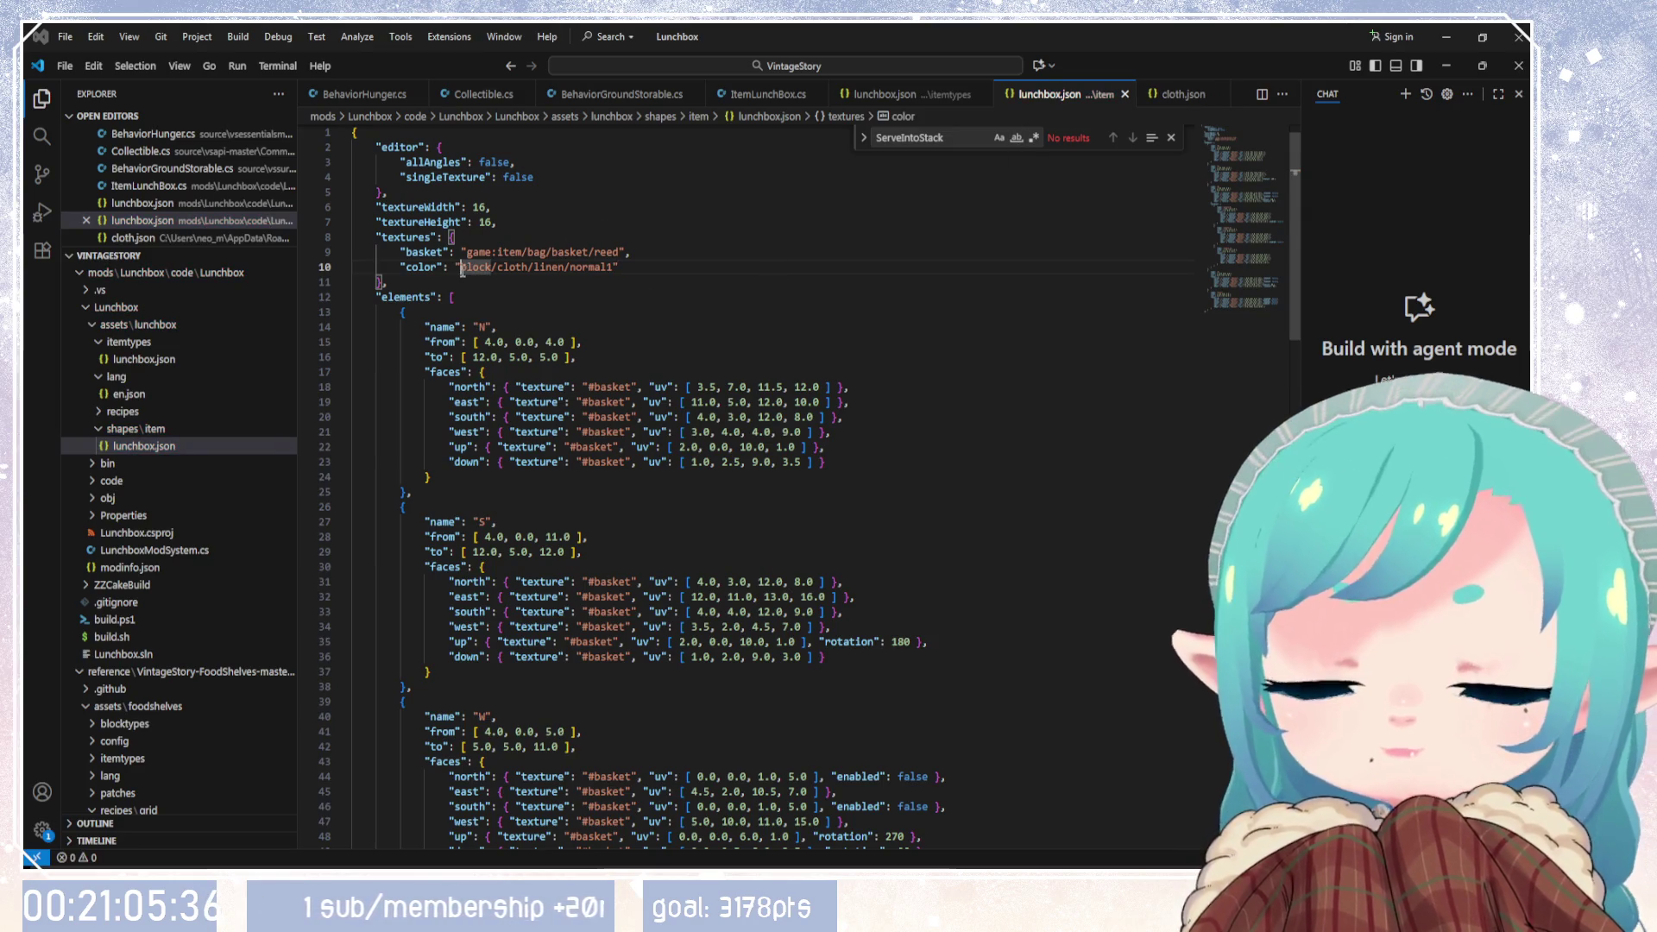
text(e:)
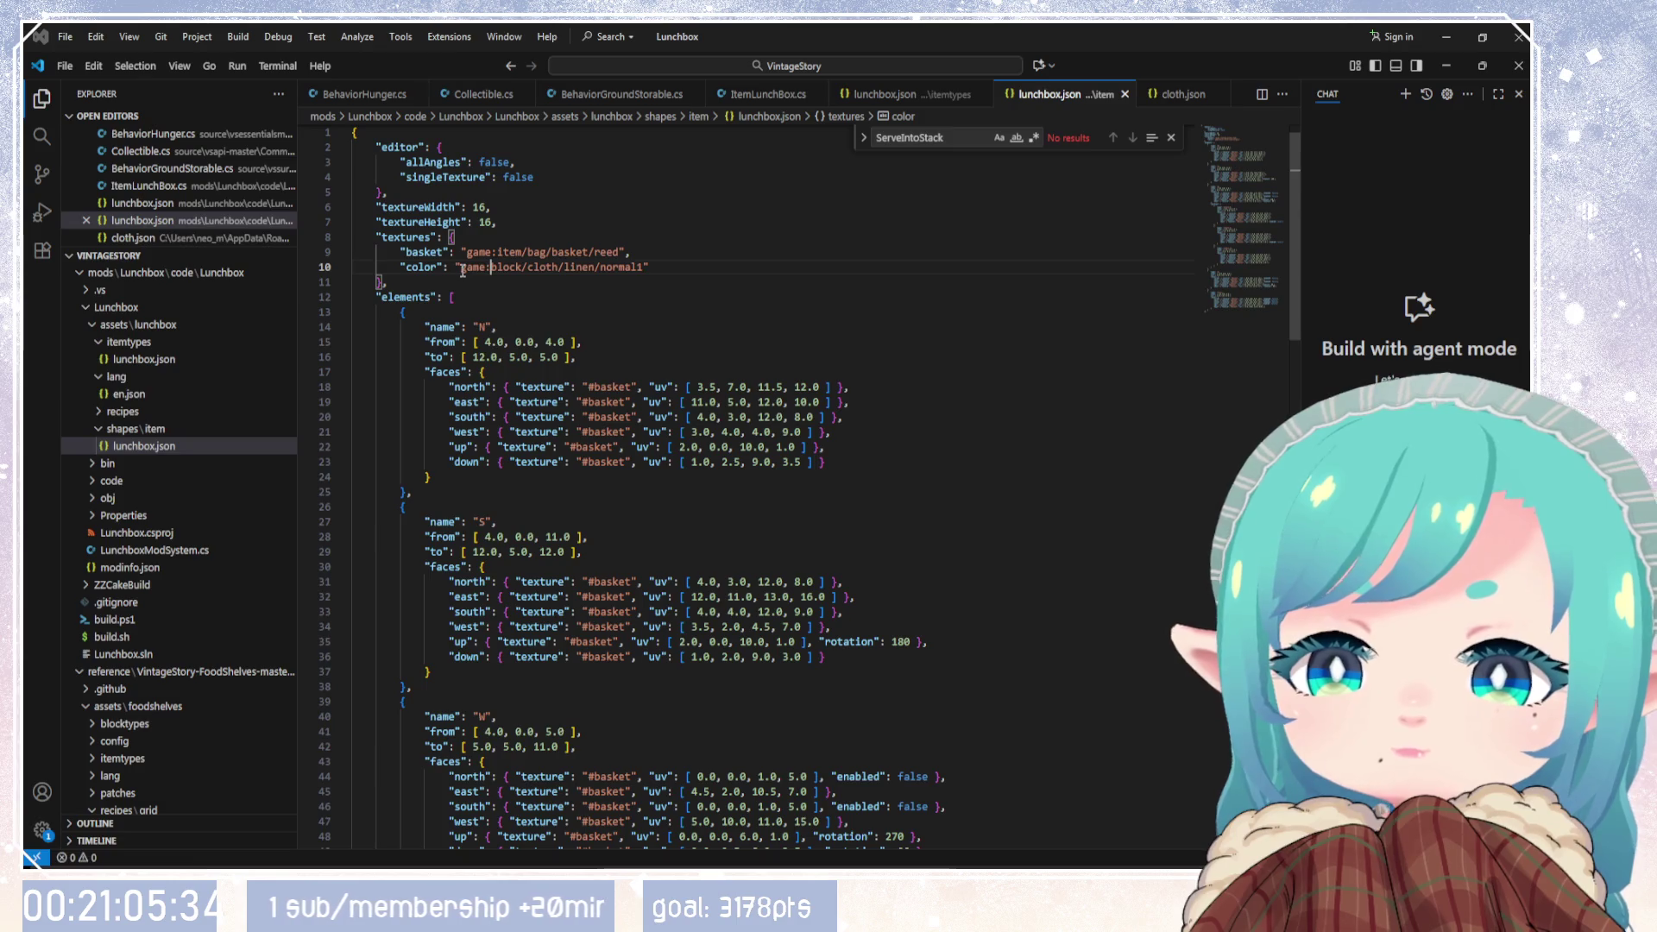
Step: Review the lunchbox shape file, then inspect cloth.json's origin element and close it
click(584, 245)
scroll(663, 339, up, 1)
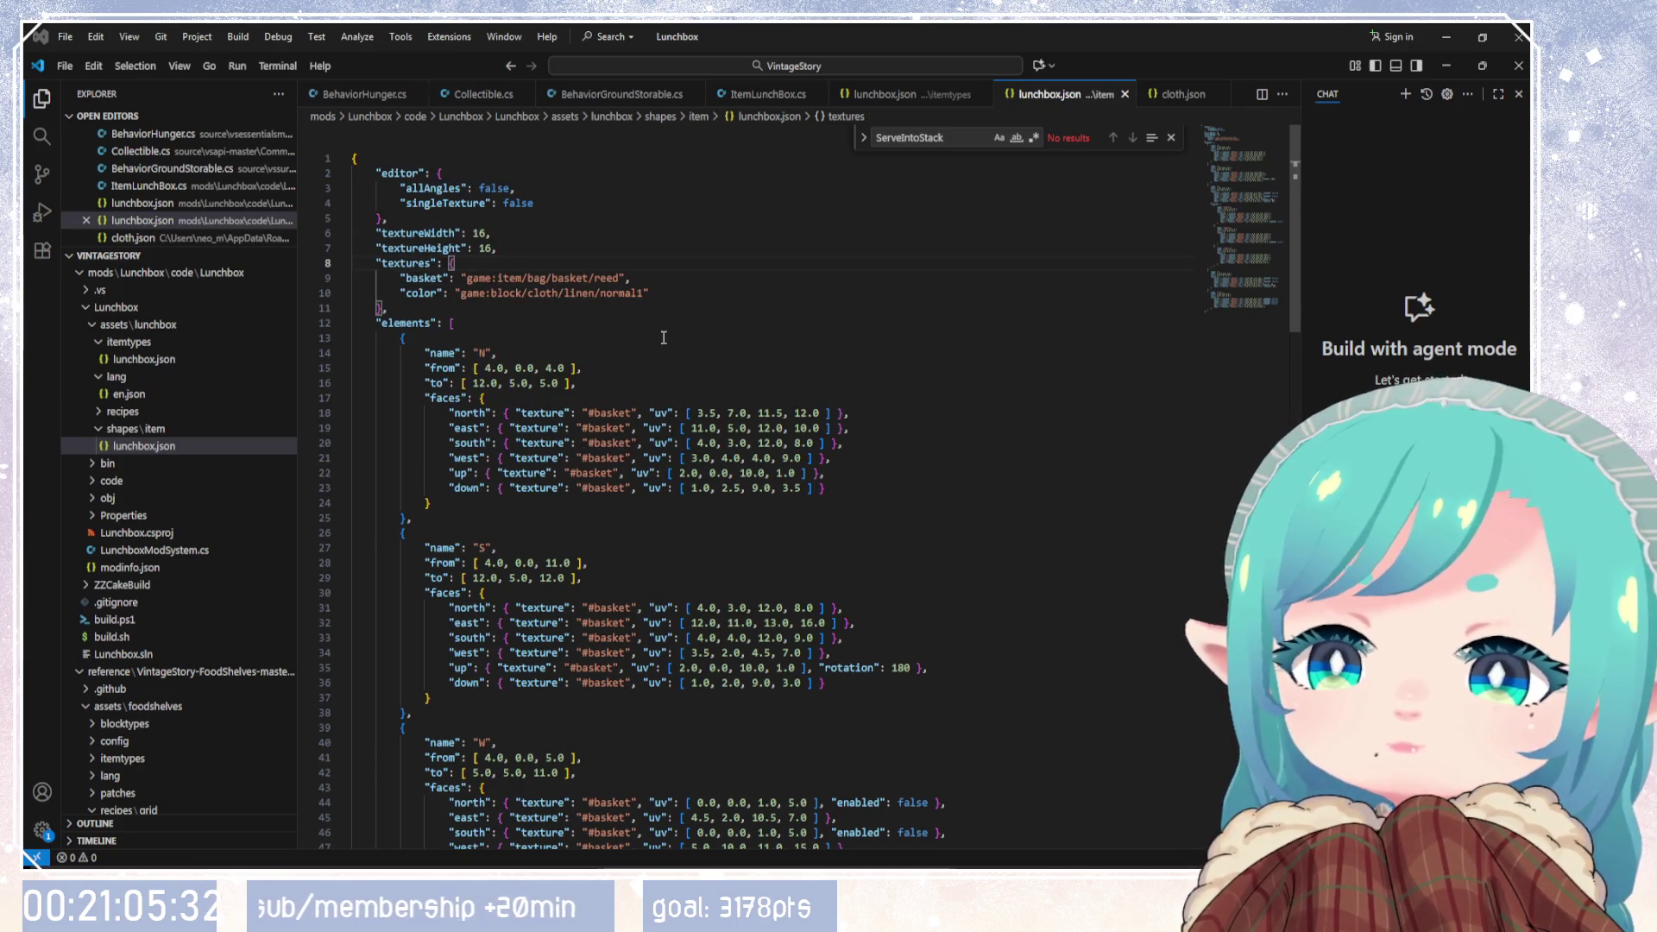
scroll(672, 431, down, 20)
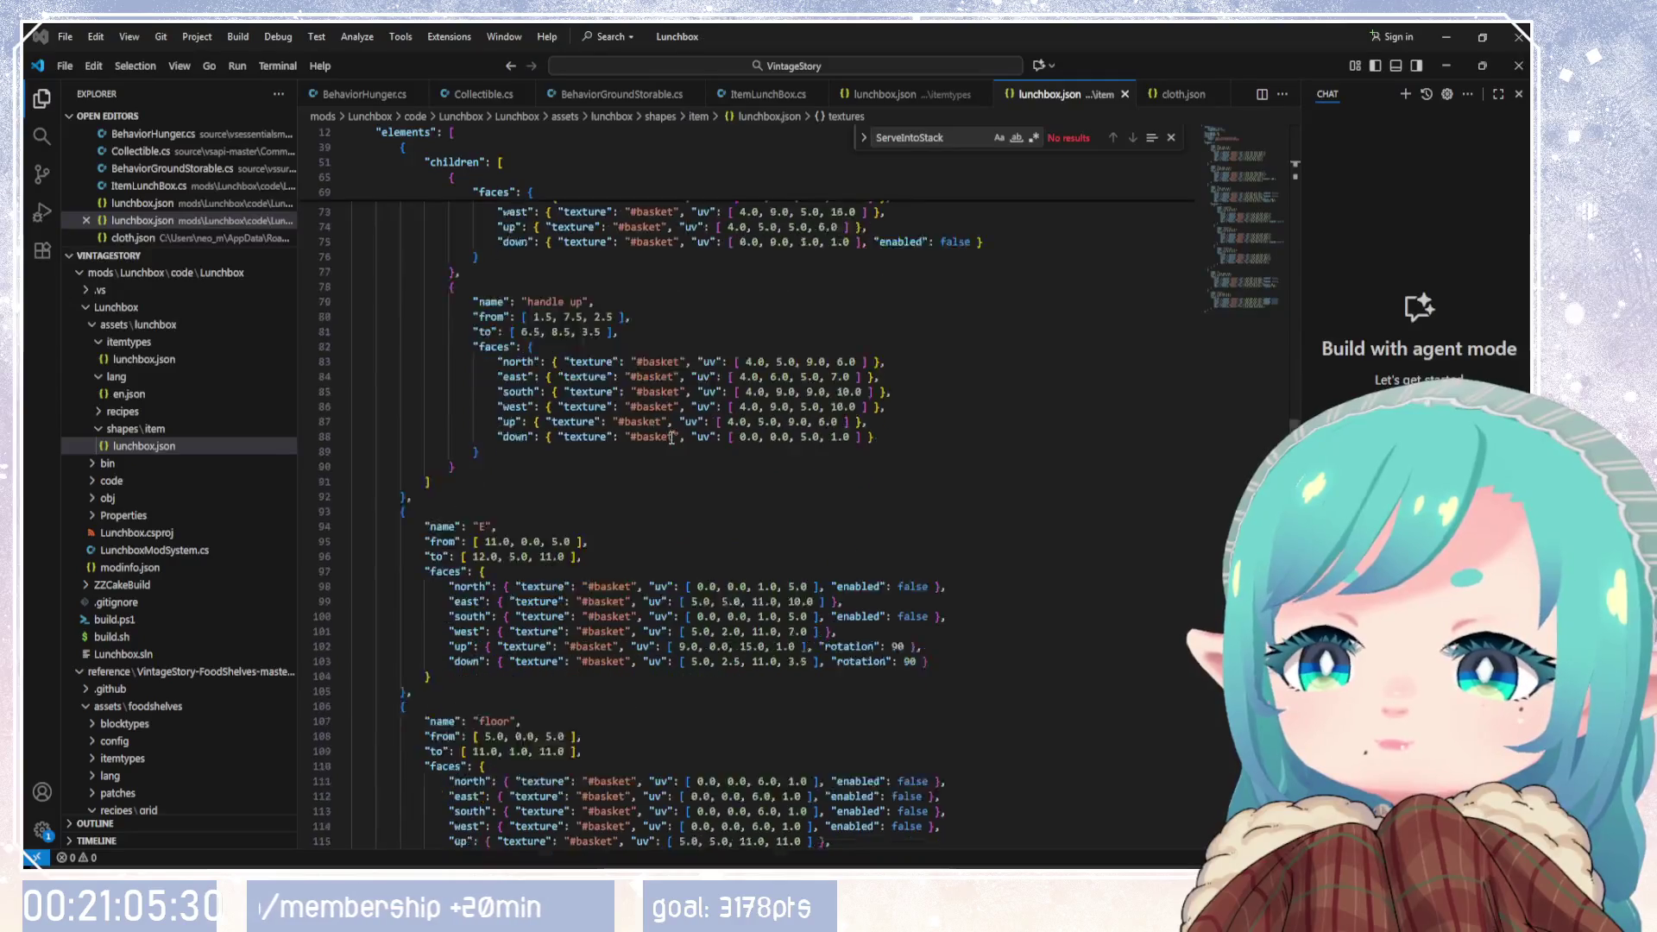
scroll(672, 439, down, 9)
scroll(854, 505, up, 16)
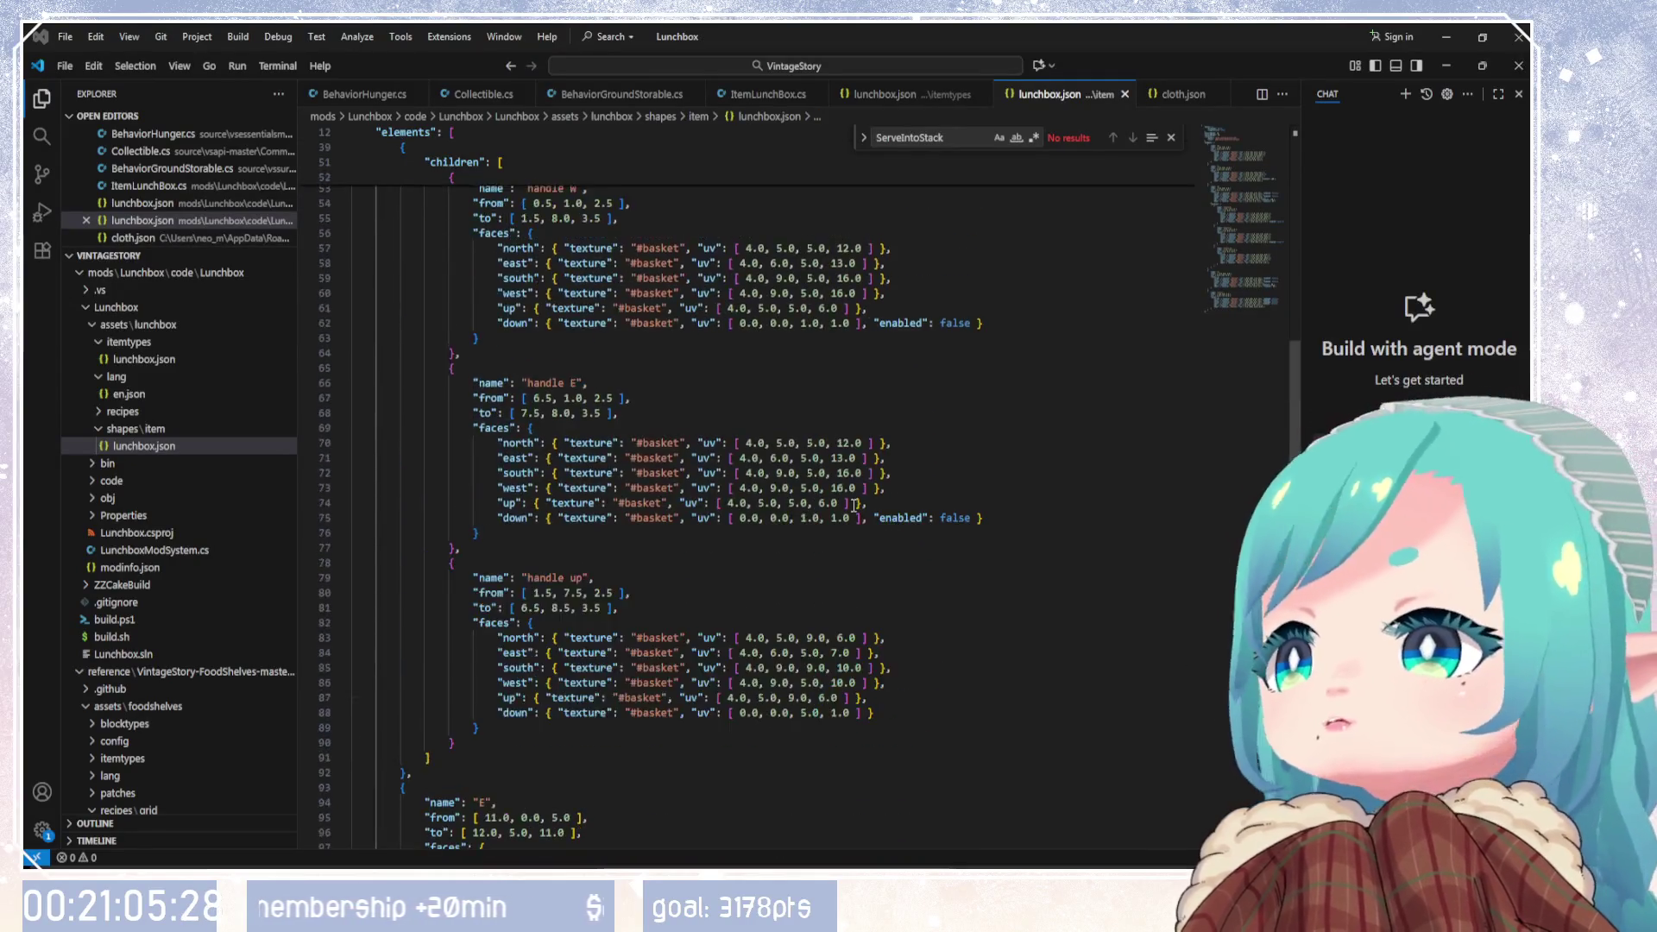
scroll(854, 505, up, 17)
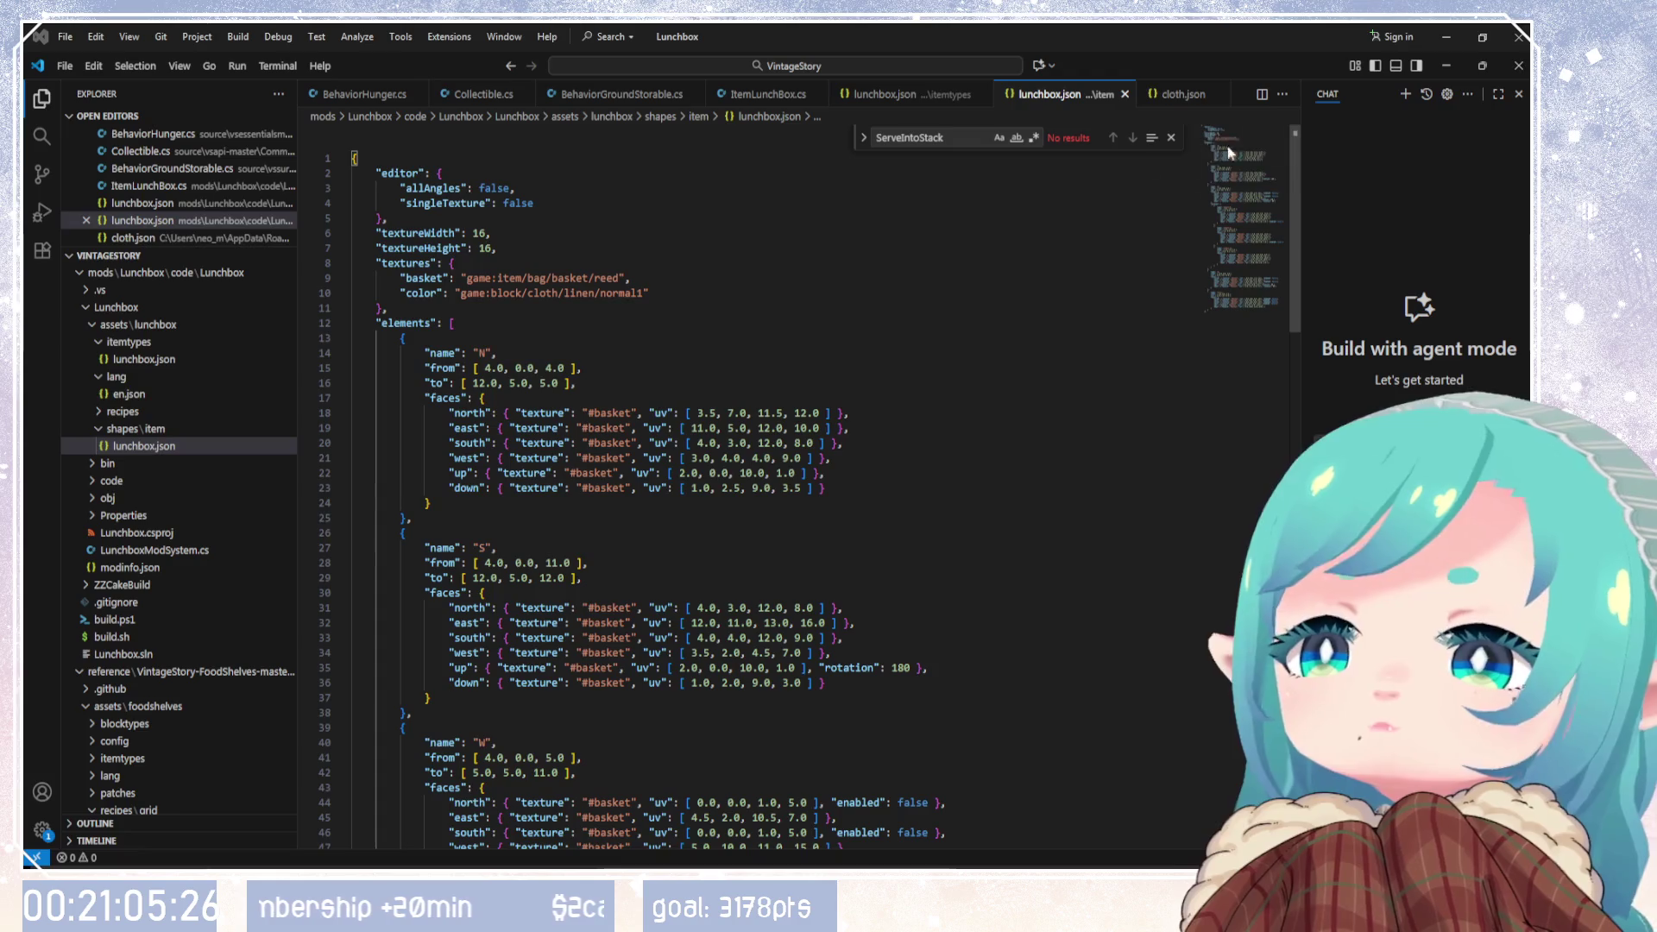
click(1195, 95)
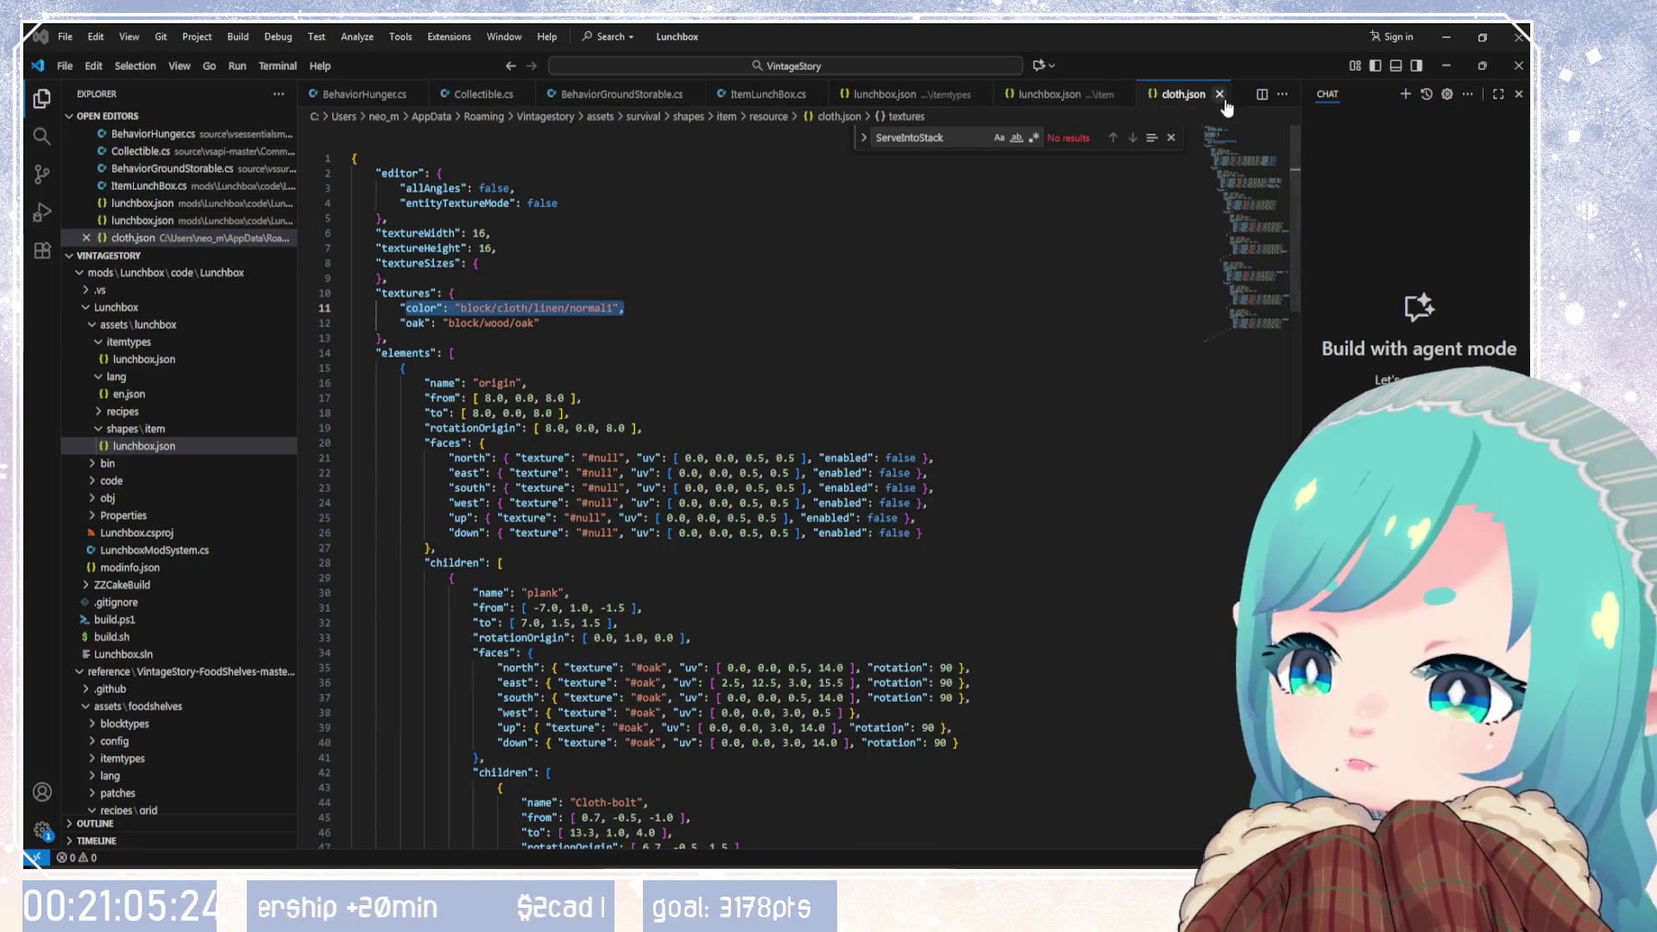
click(993, 413)
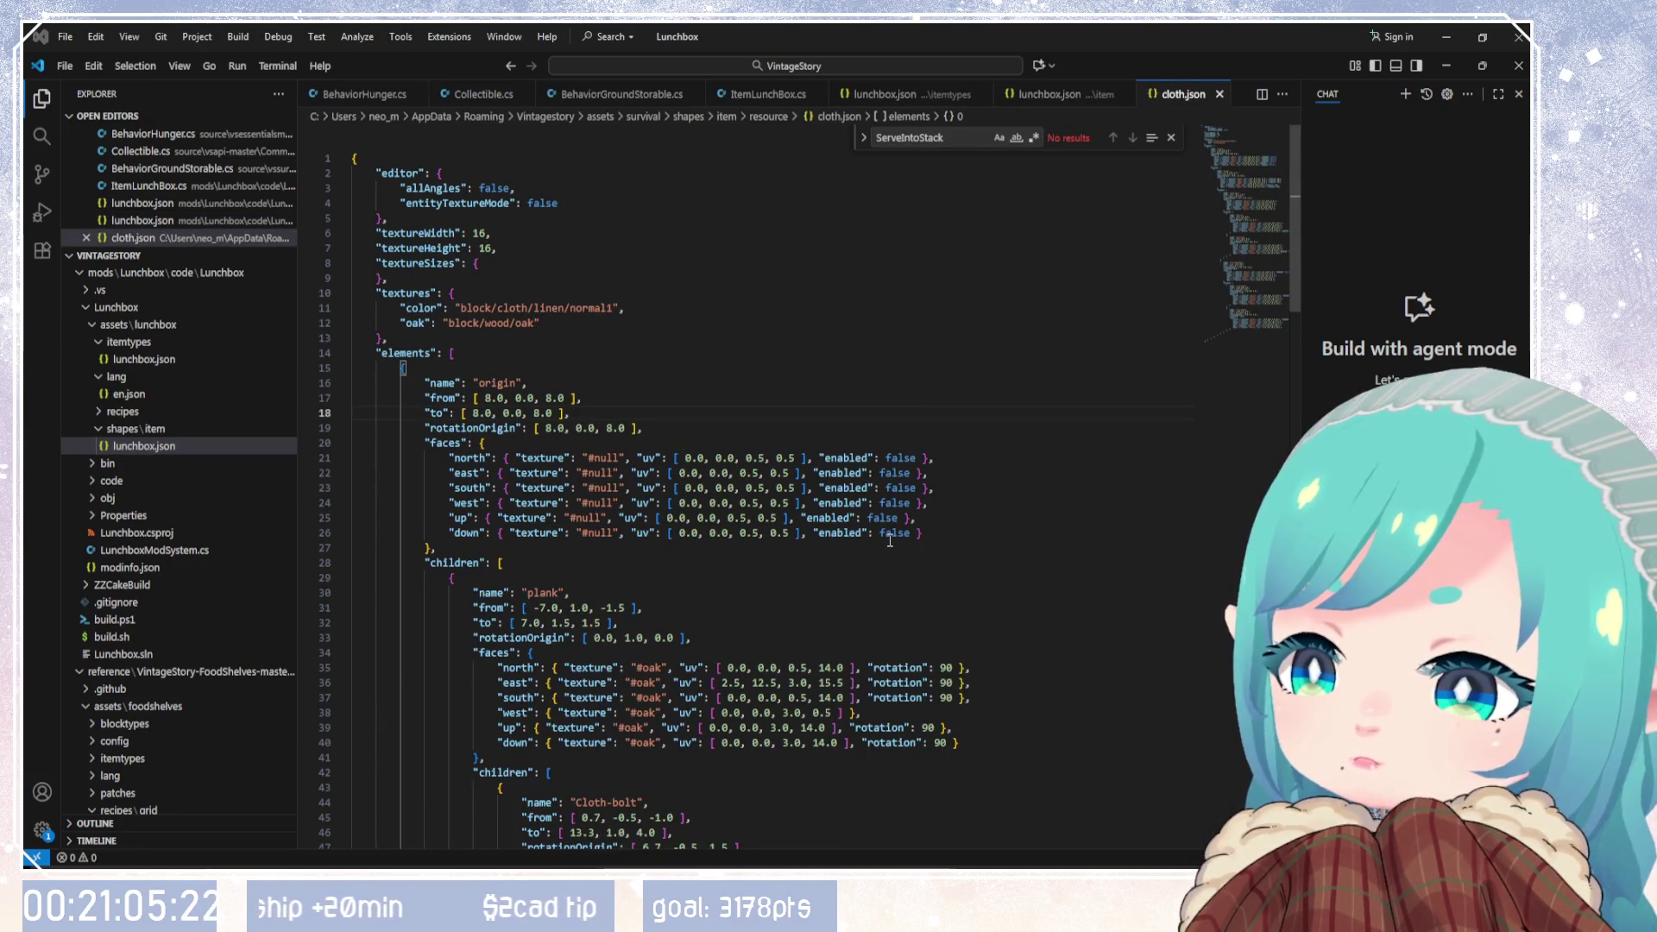
scroll(889, 541, down, 20)
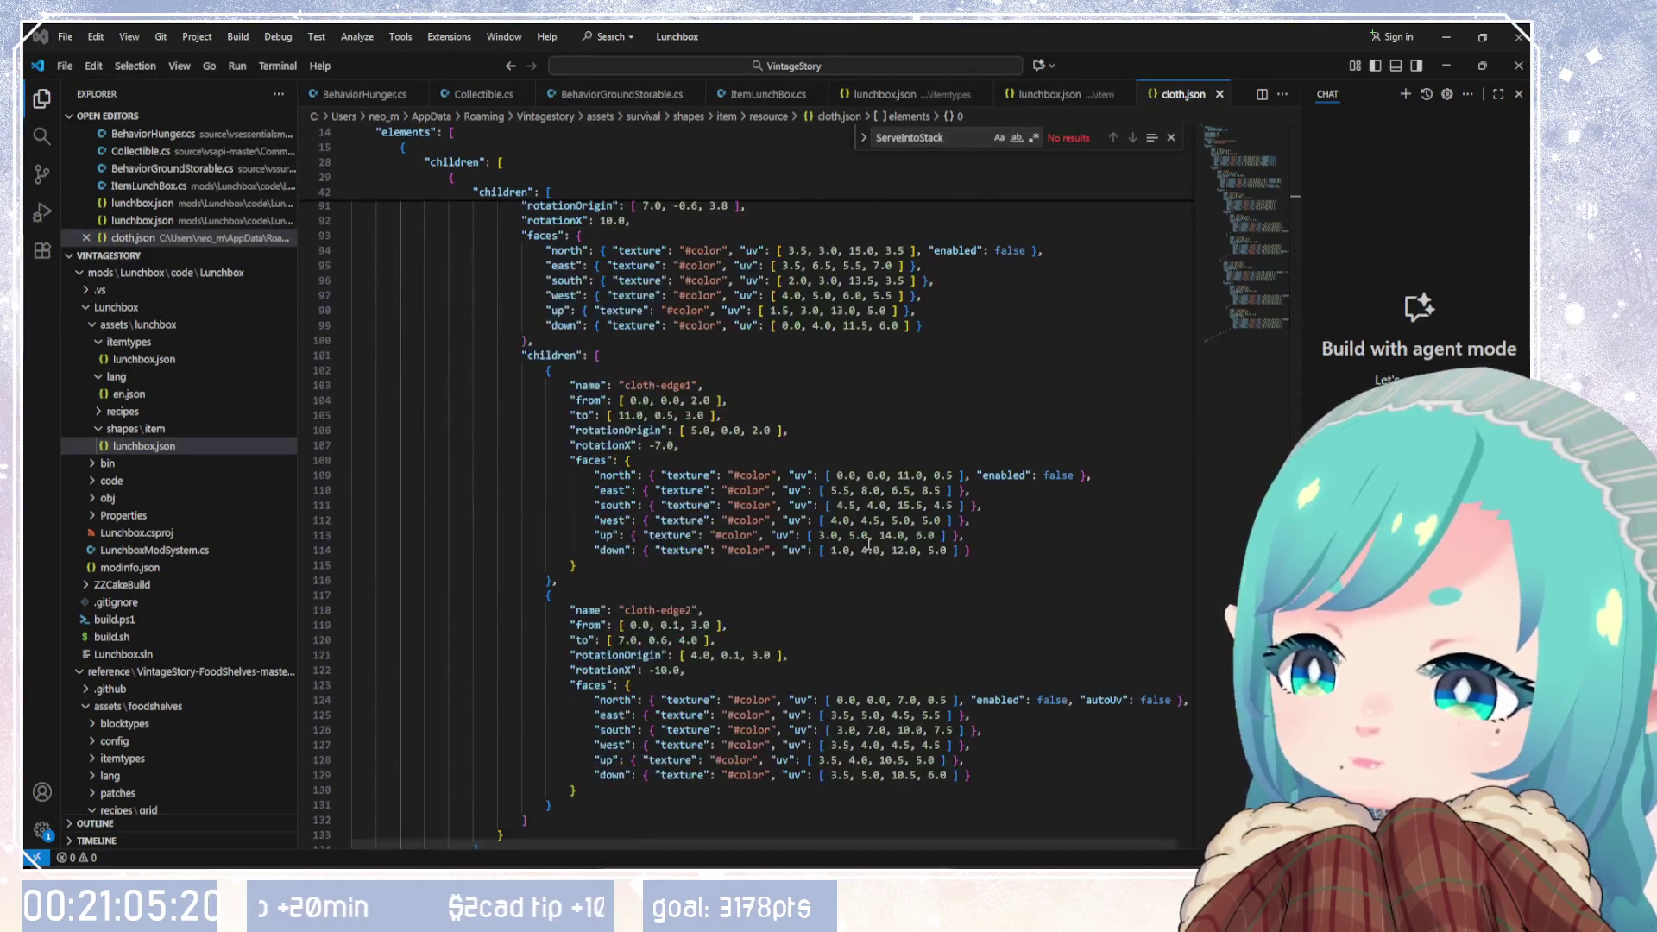
click(1219, 94)
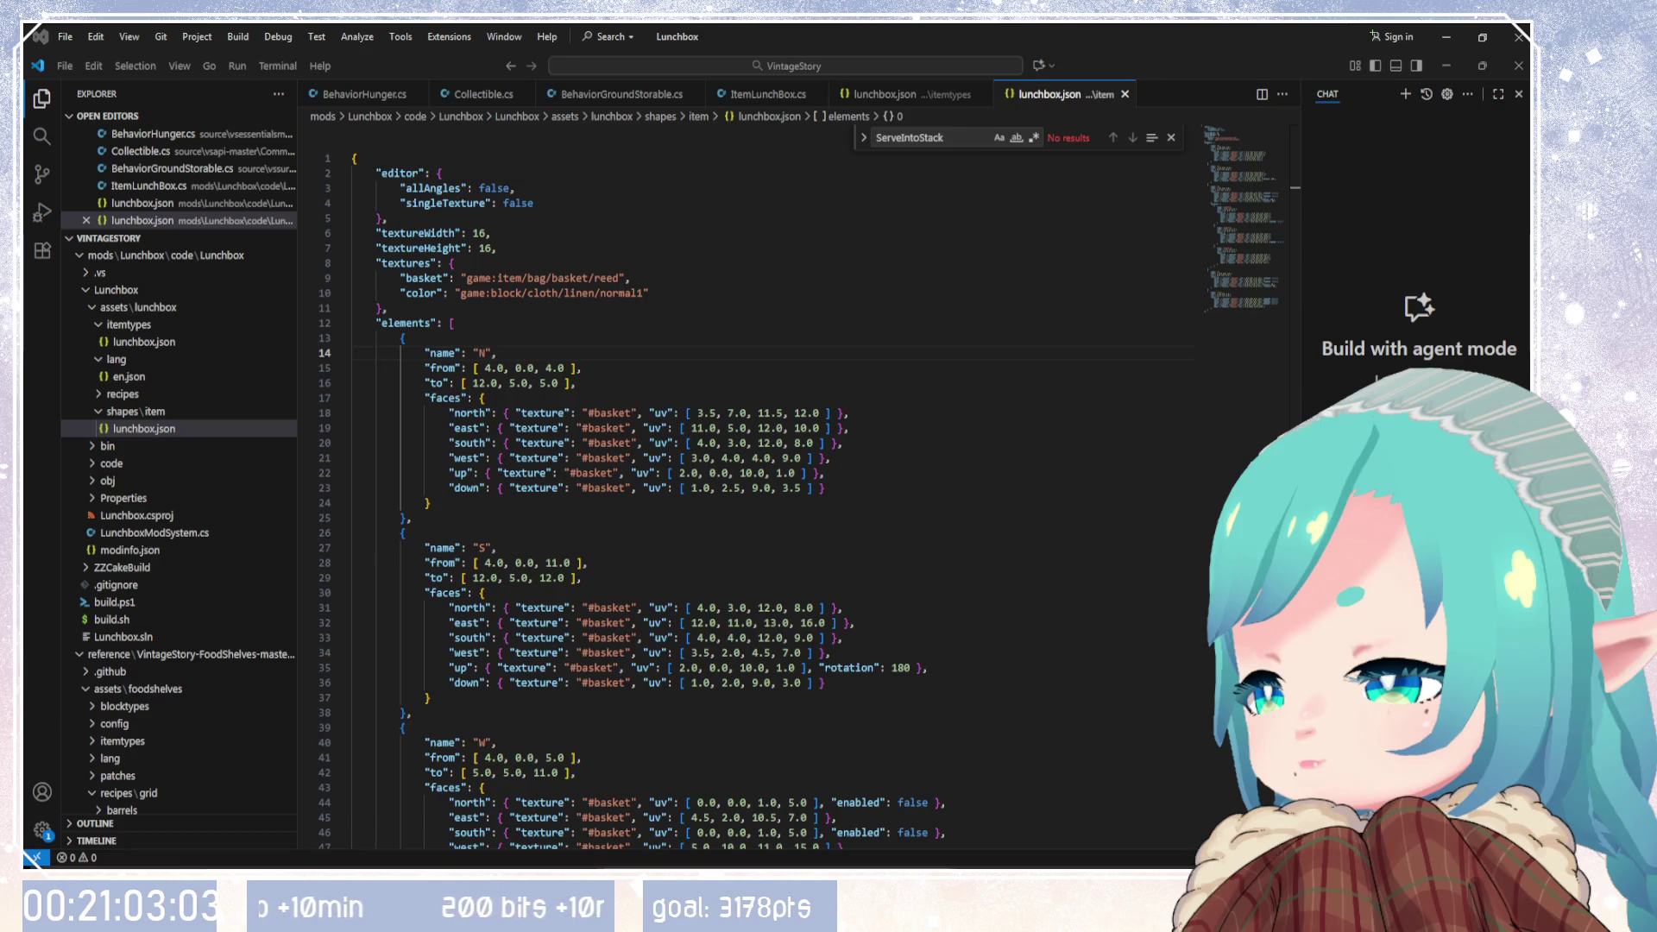
Step: Switch to VS Model Creator to view the basket model
key(alt+Tab)
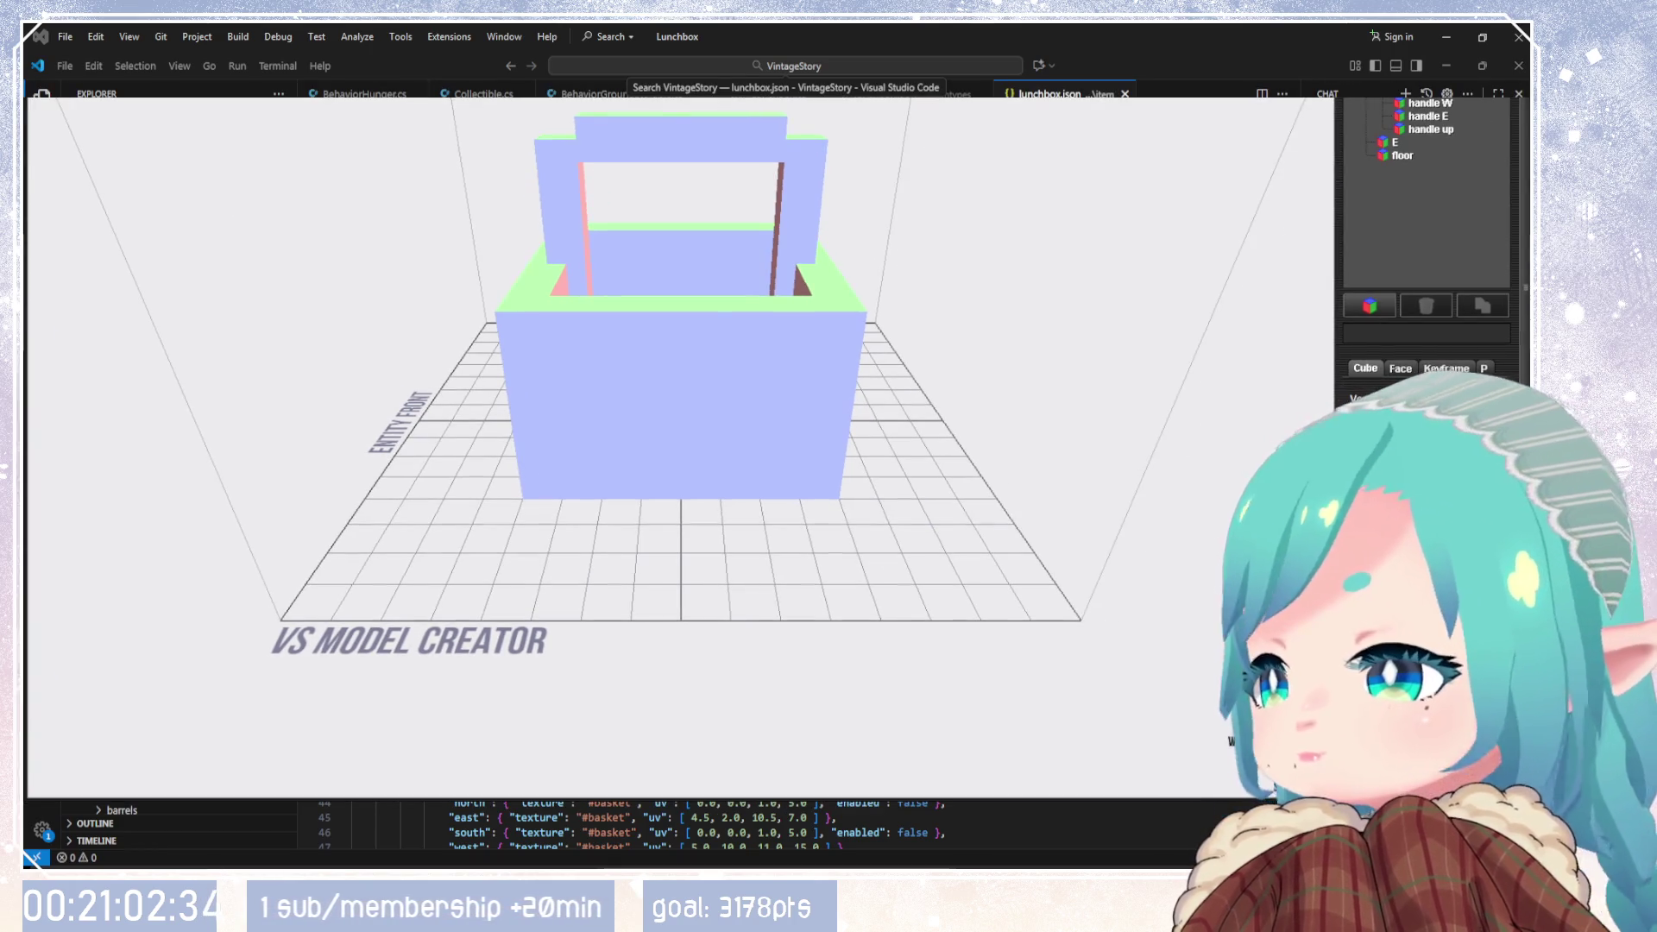
Step: Check the handle up and handle W pieces, then select the basket's left wall W
scroll(1427, 259, down, 3)
scroll(1406, 211, up, 1)
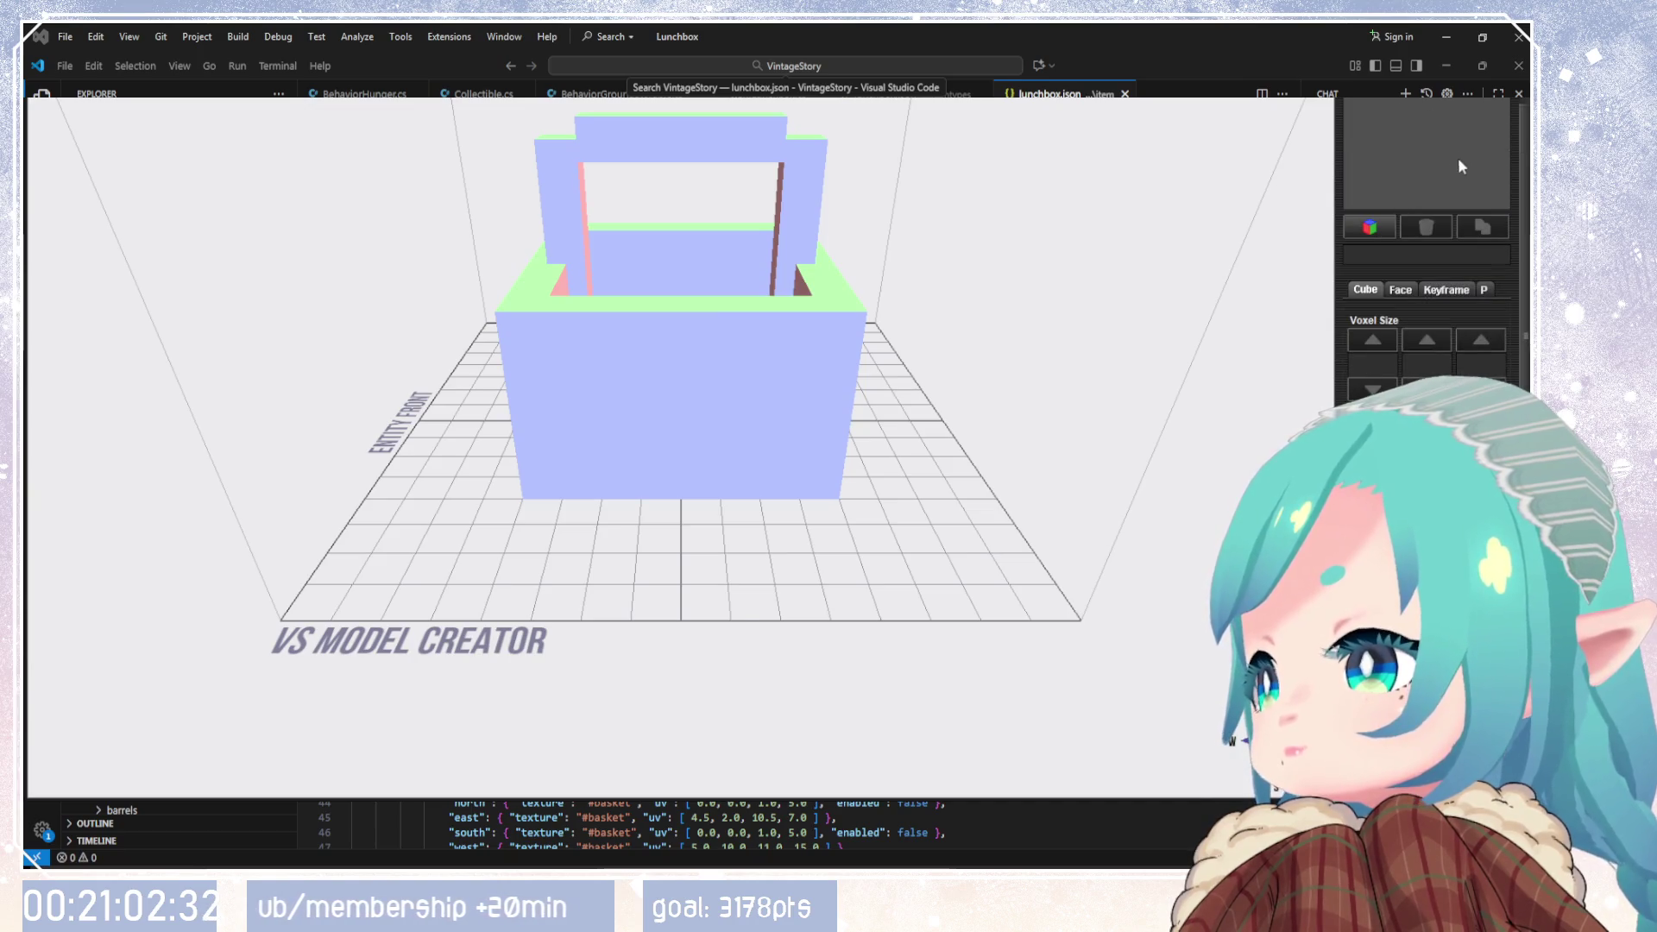
click(1413, 111)
scroll(1434, 226, up, 1)
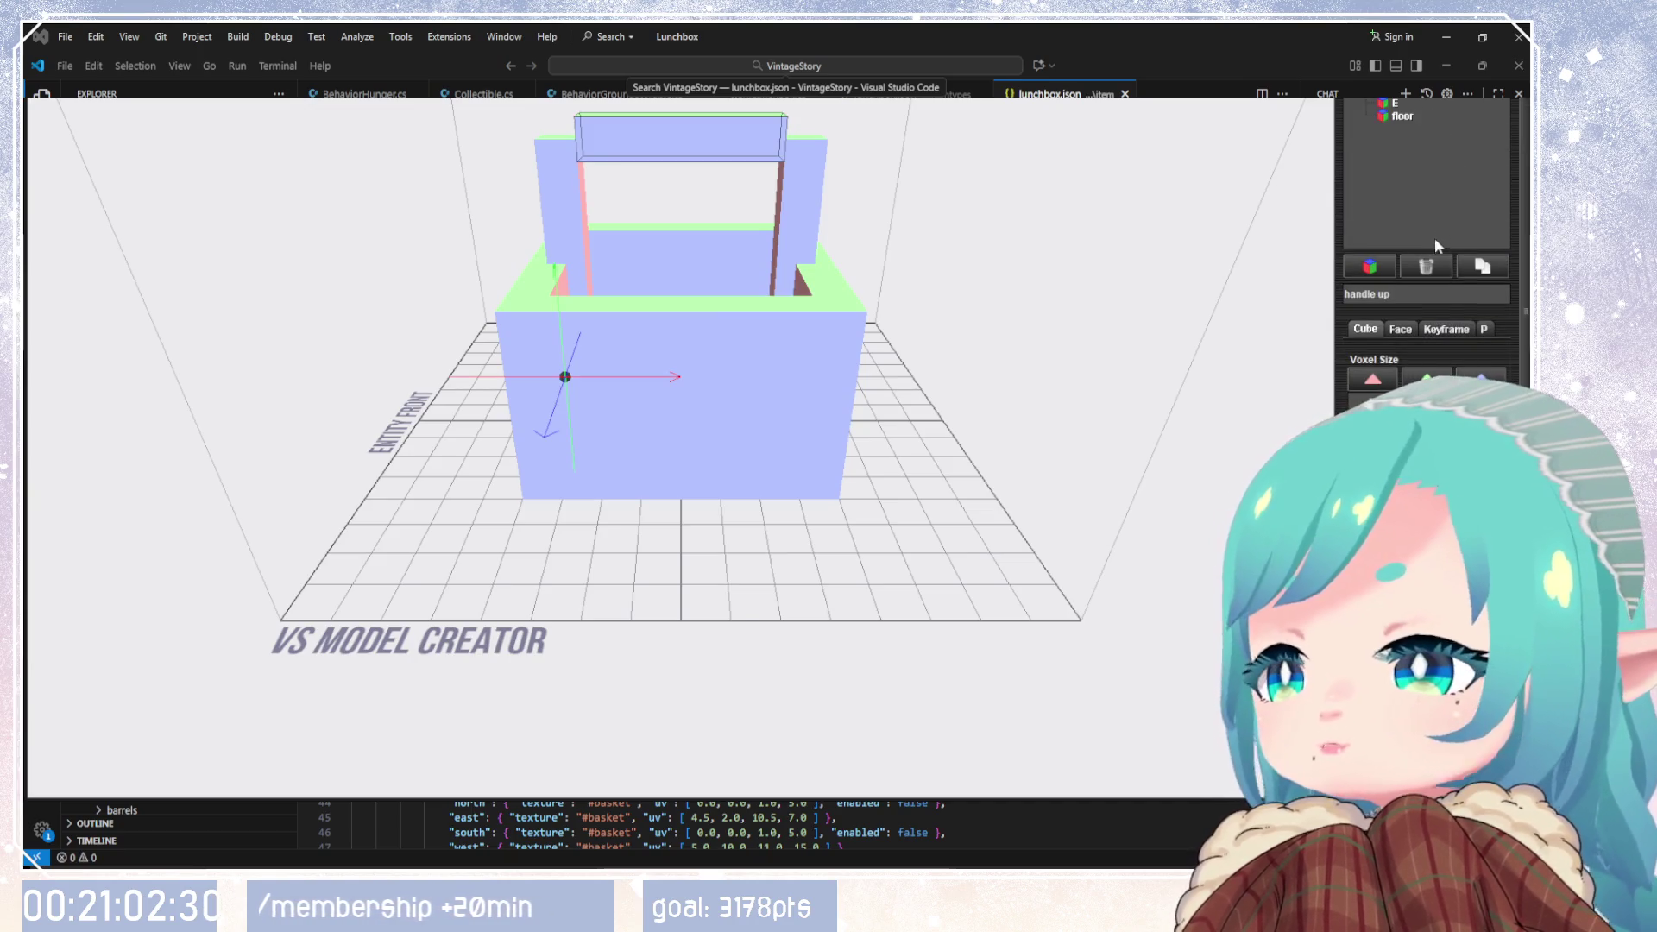
click(1402, 90)
click(1393, 95)
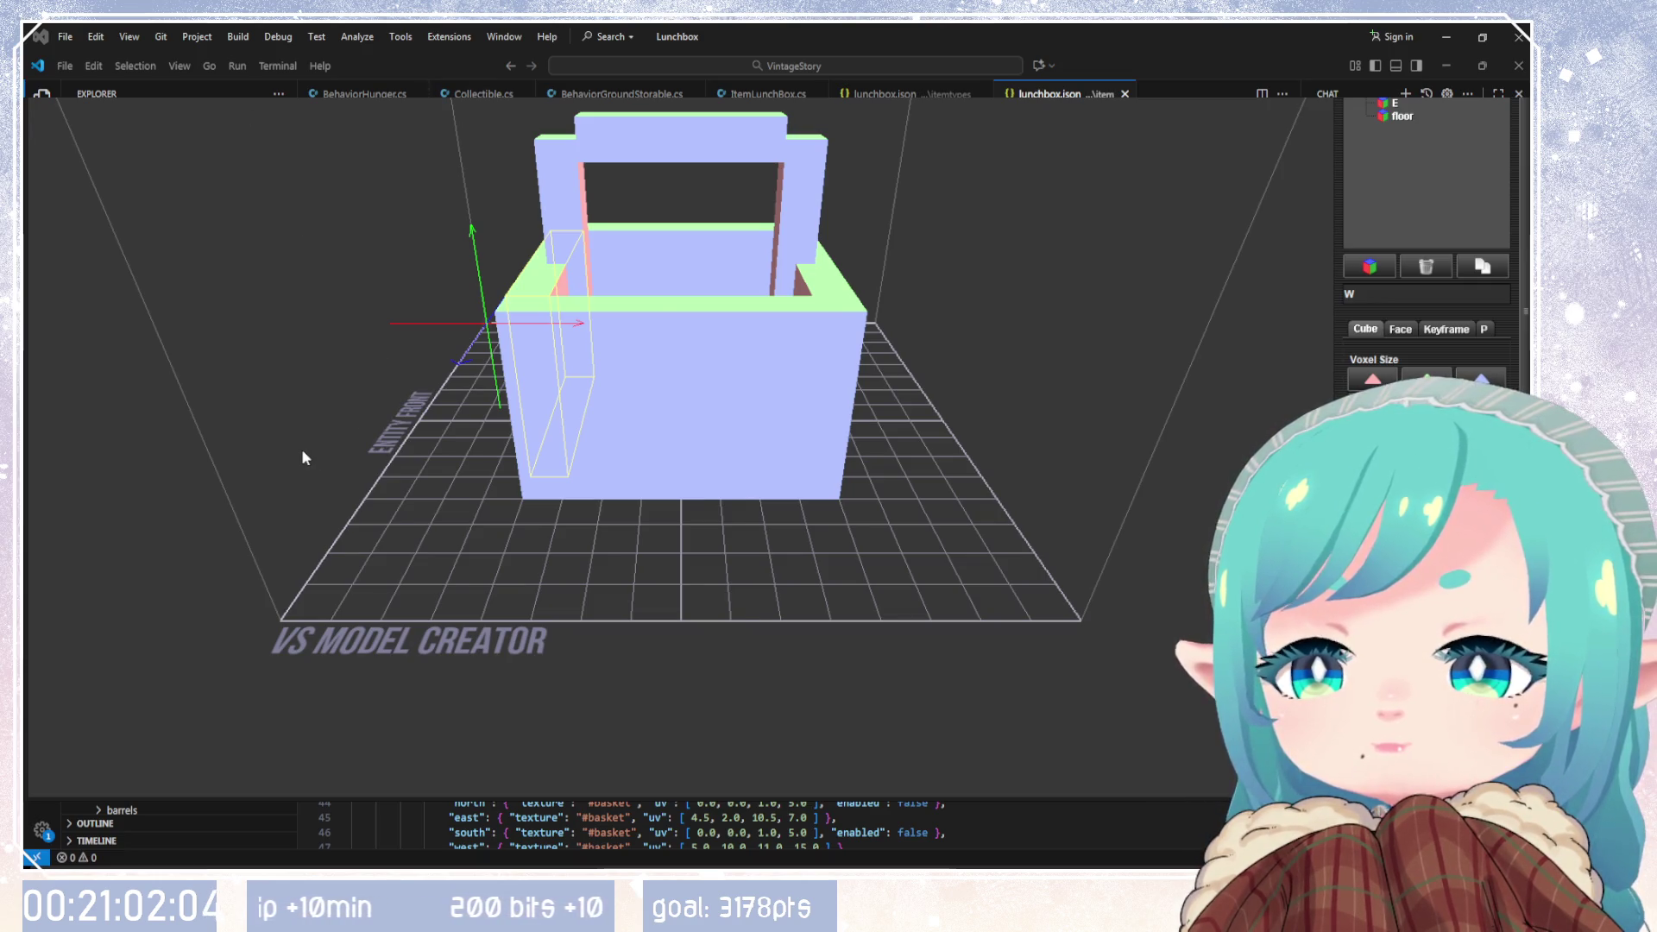
Step: Select the handle W piece and show its face texture settings with the basket UV map
mouse_move(302, 457)
mouse_down()
mouse_move(480, 455)
mouse_move(703, 410)
mouse_move(692, 384)
mouse_move(689, 418)
mouse_up()
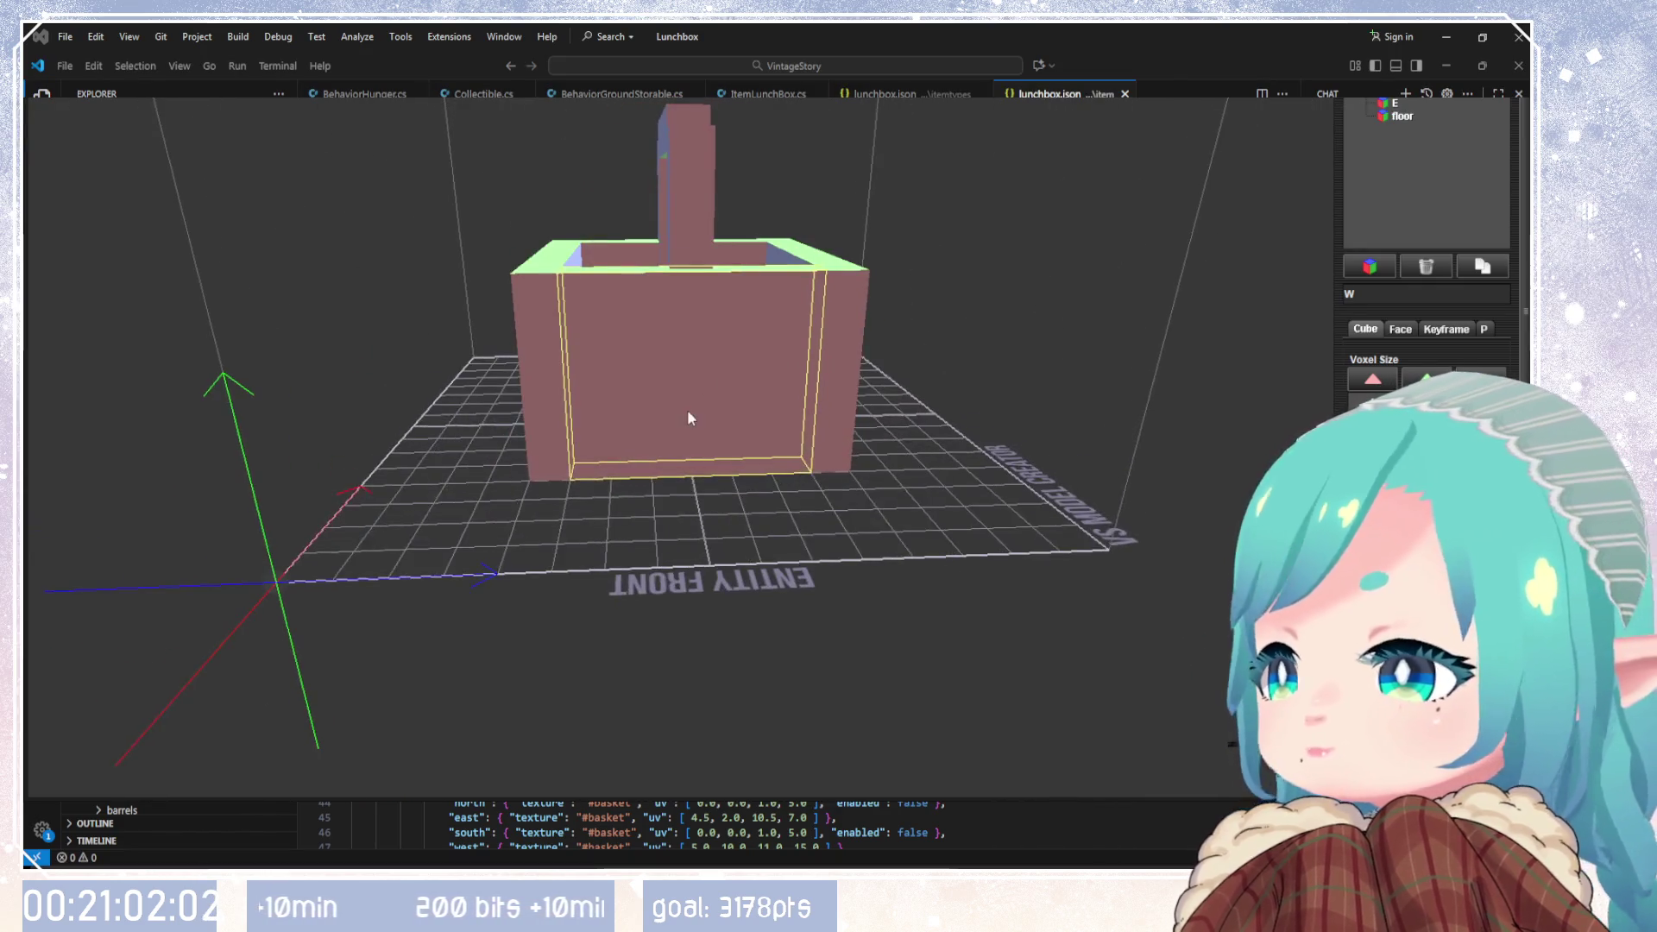
scroll(1426, 216, down, 5)
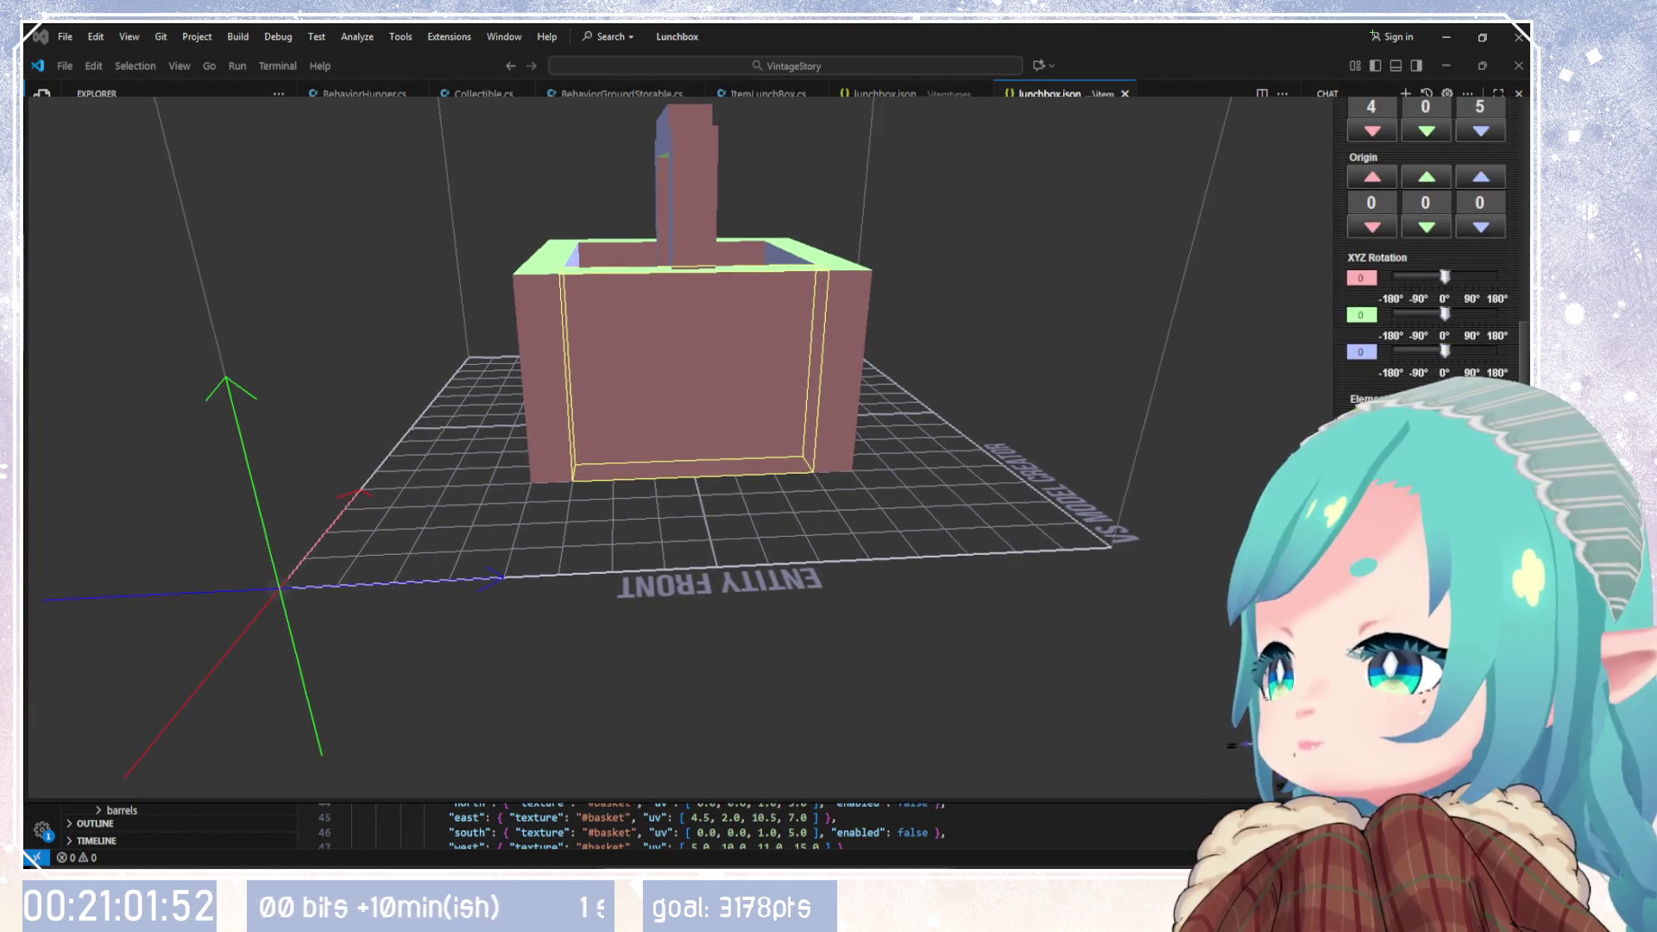
scroll(1429, 251, up, 2)
scroll(1428, 251, up, 3)
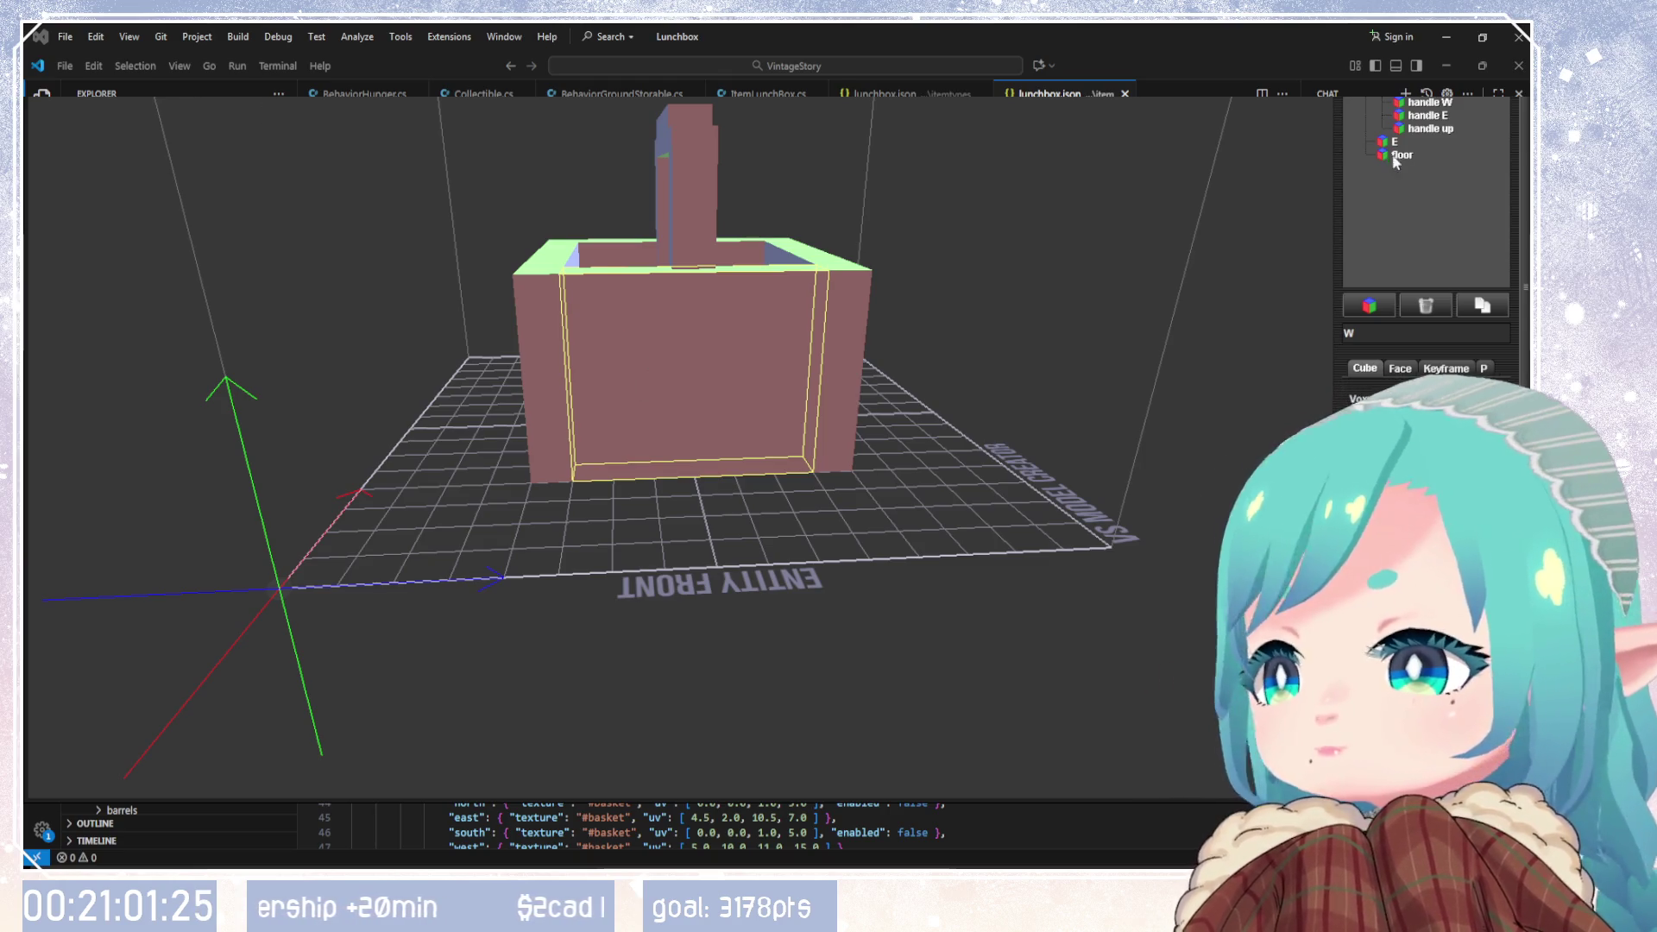
click(1428, 102)
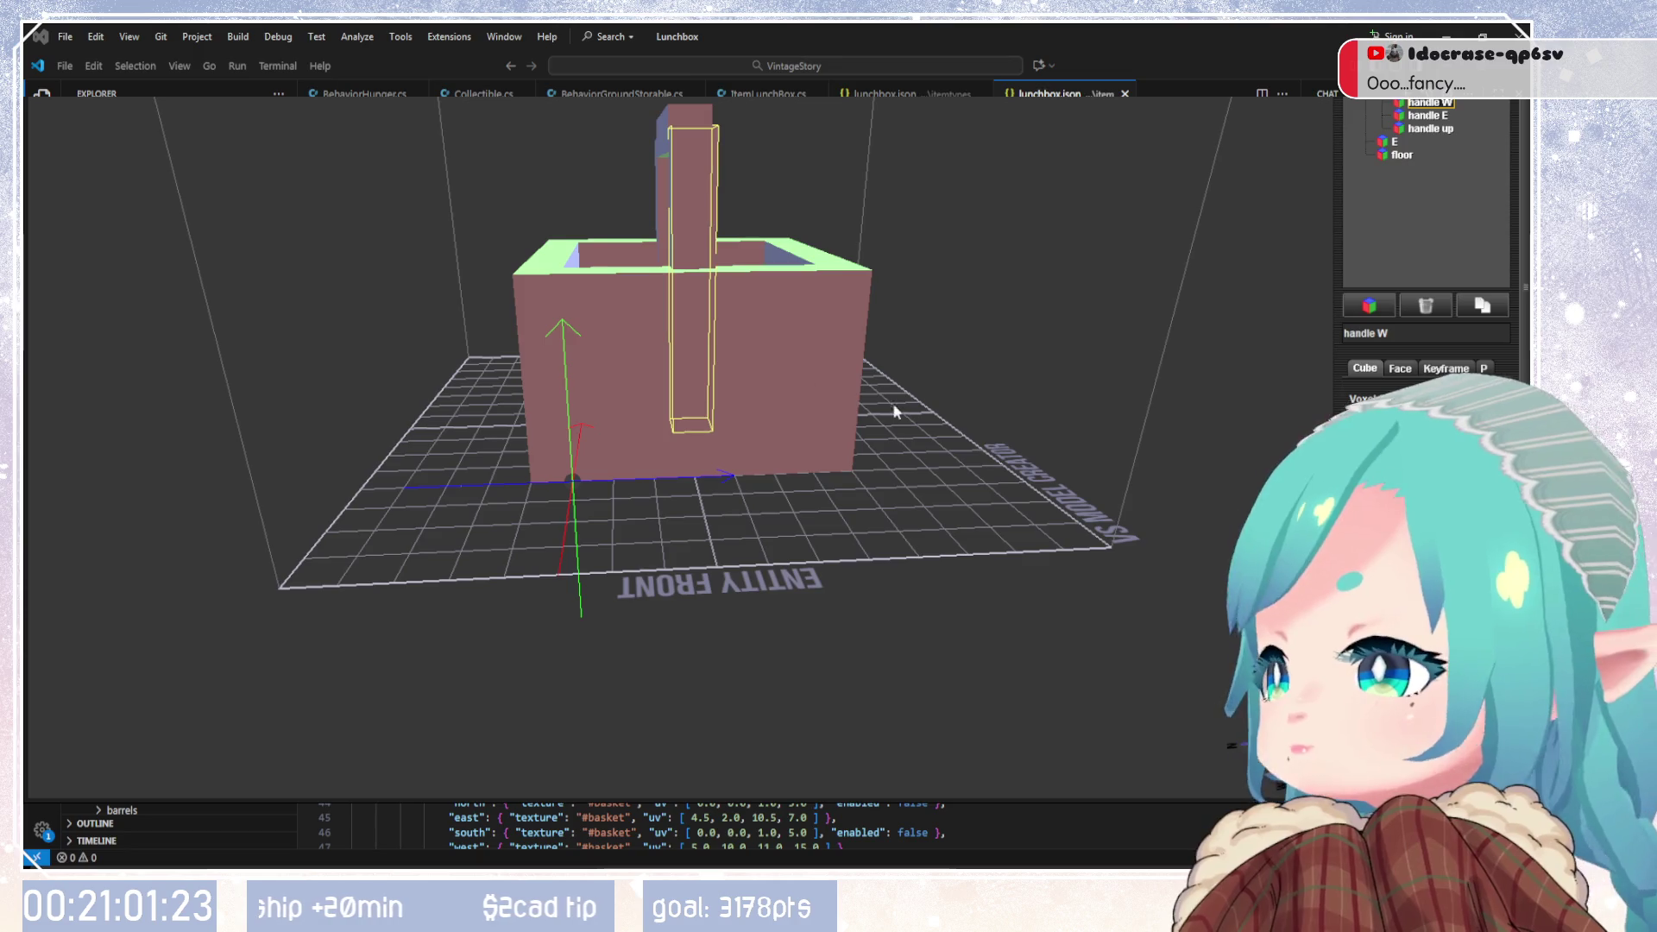
drag(899, 416, 738, 395)
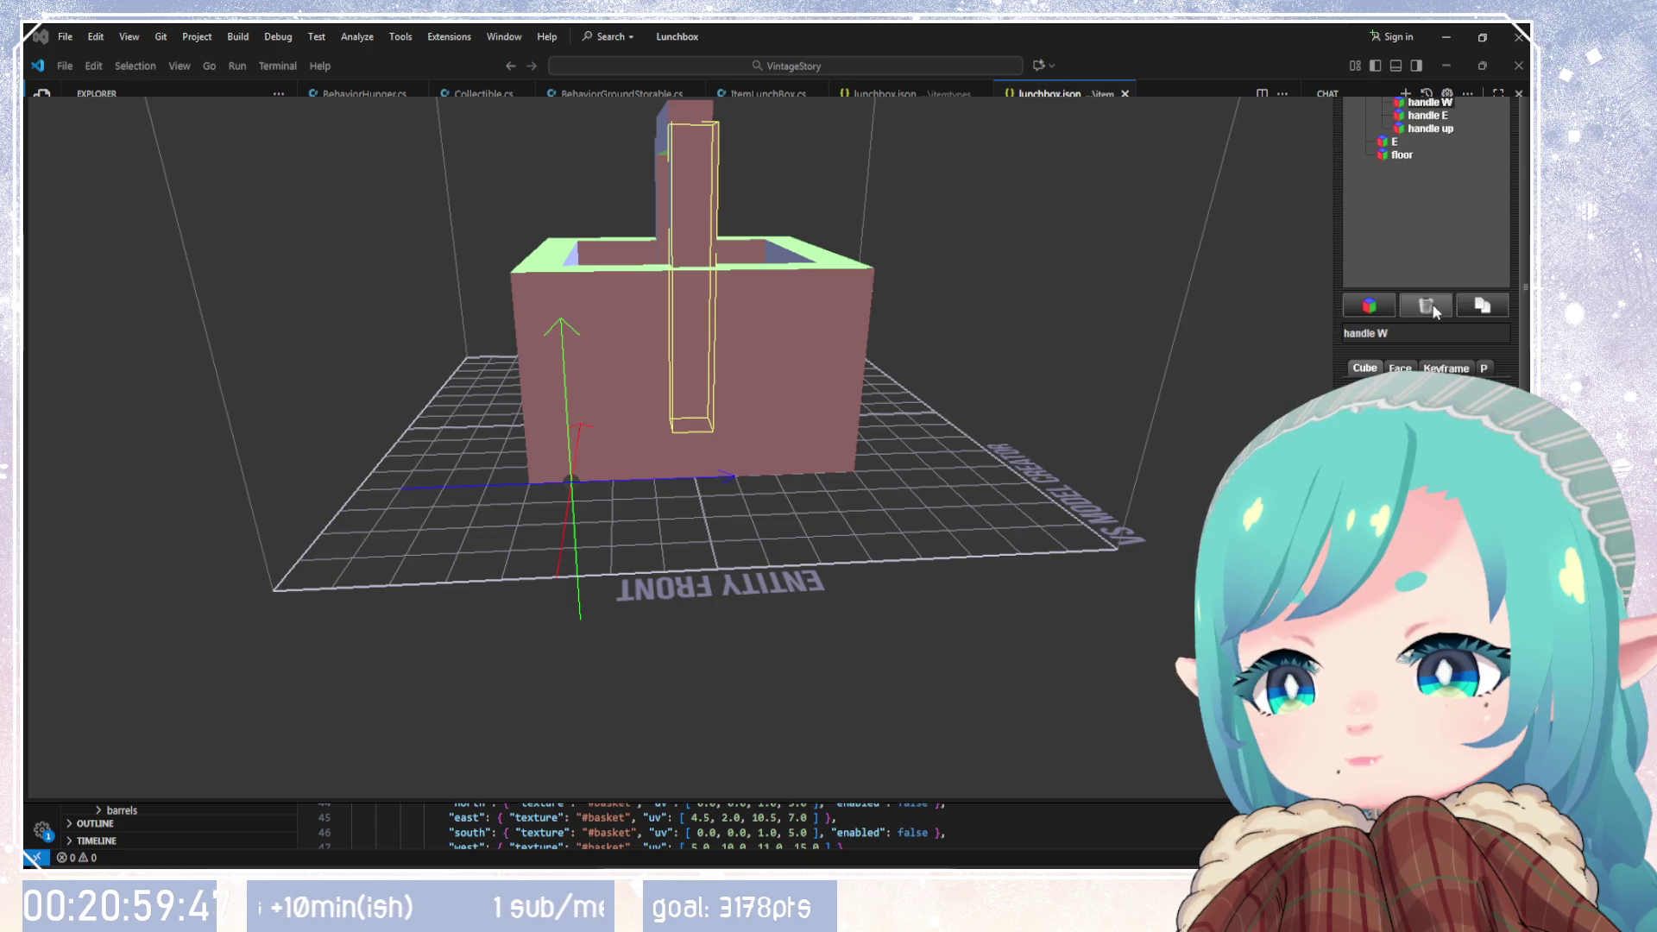
click(1399, 368)
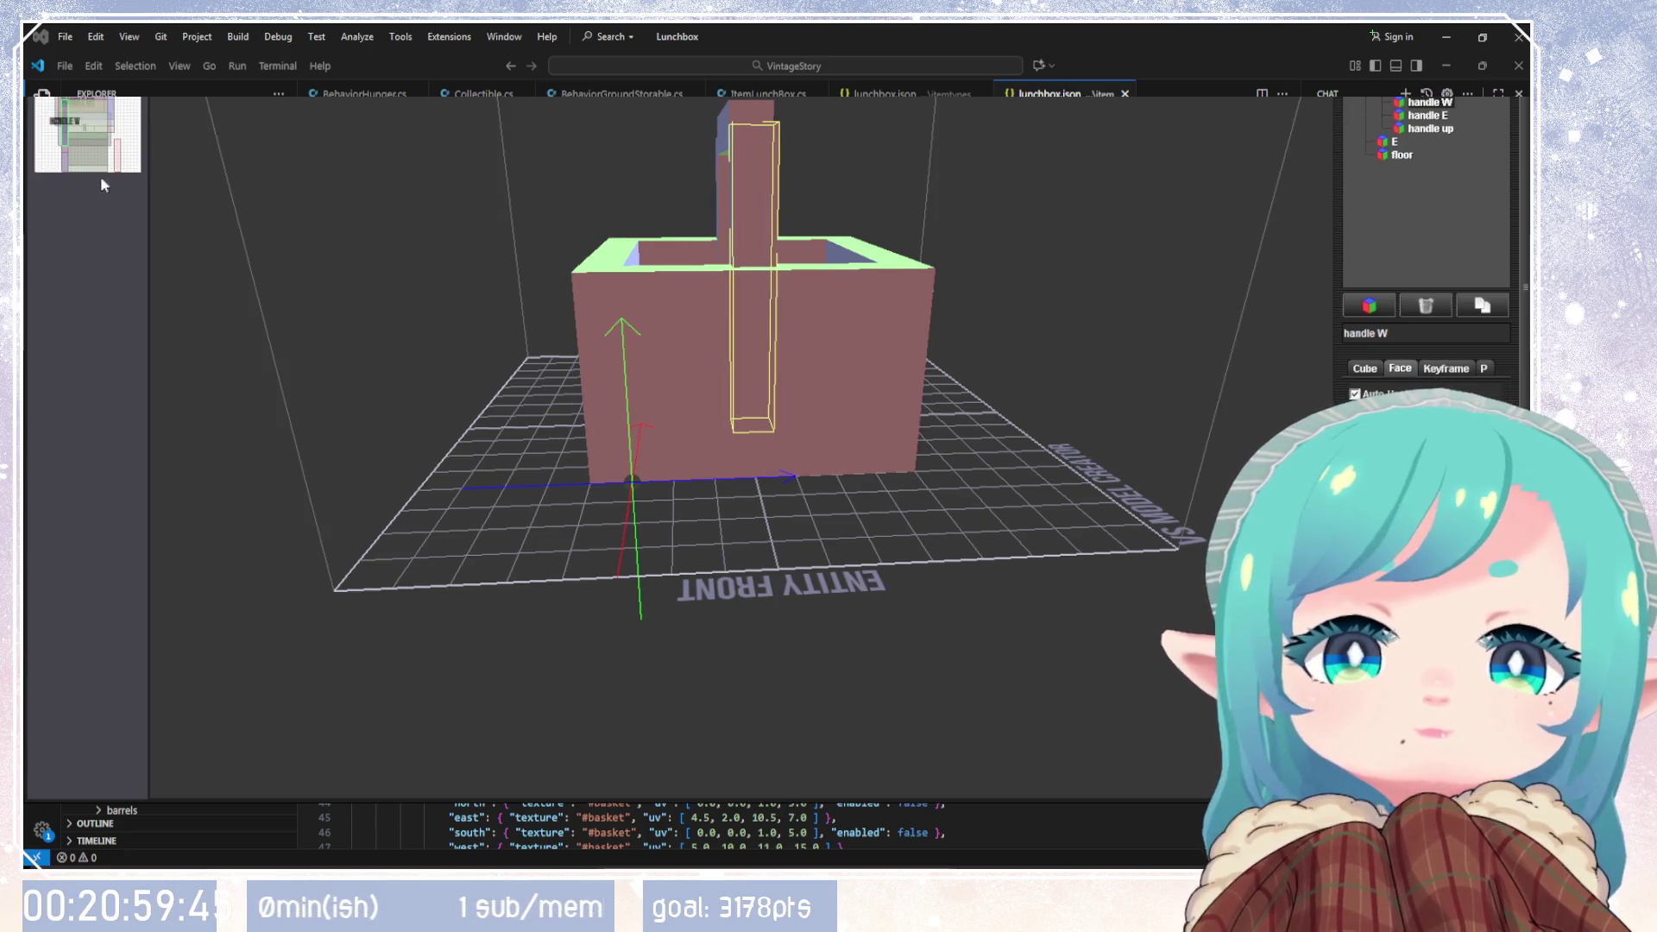
scroll(155, 259, up, 3)
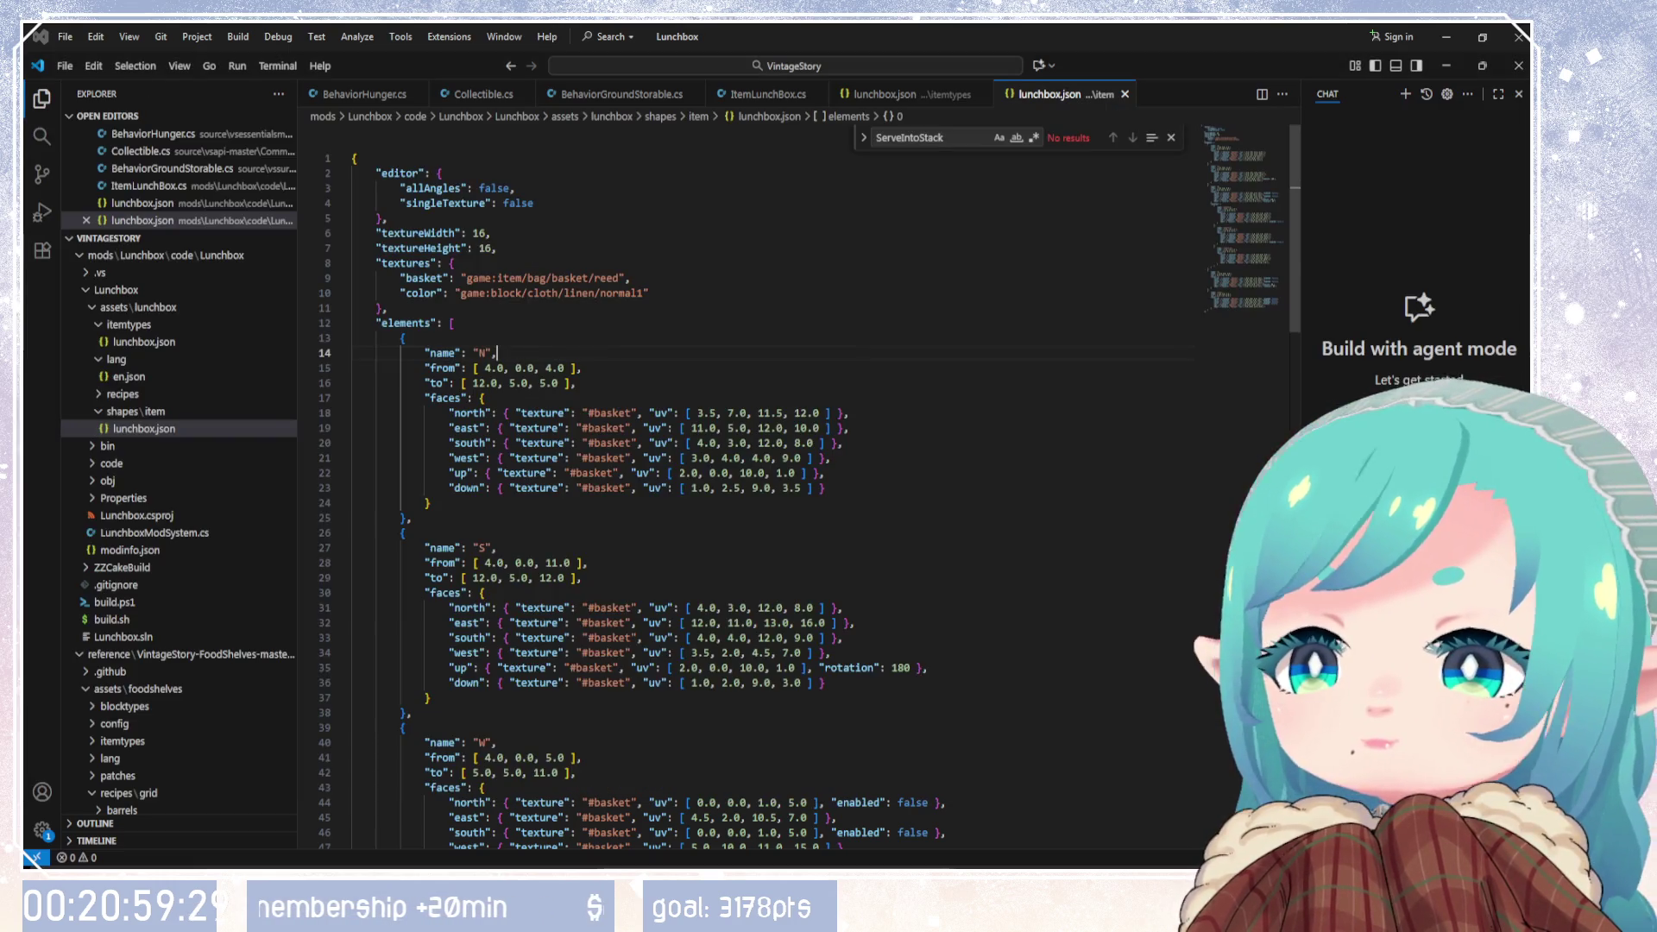
Step: Delete the 'game:' prefix from the basket and color texture paths in lunchbox.json
click(583, 292)
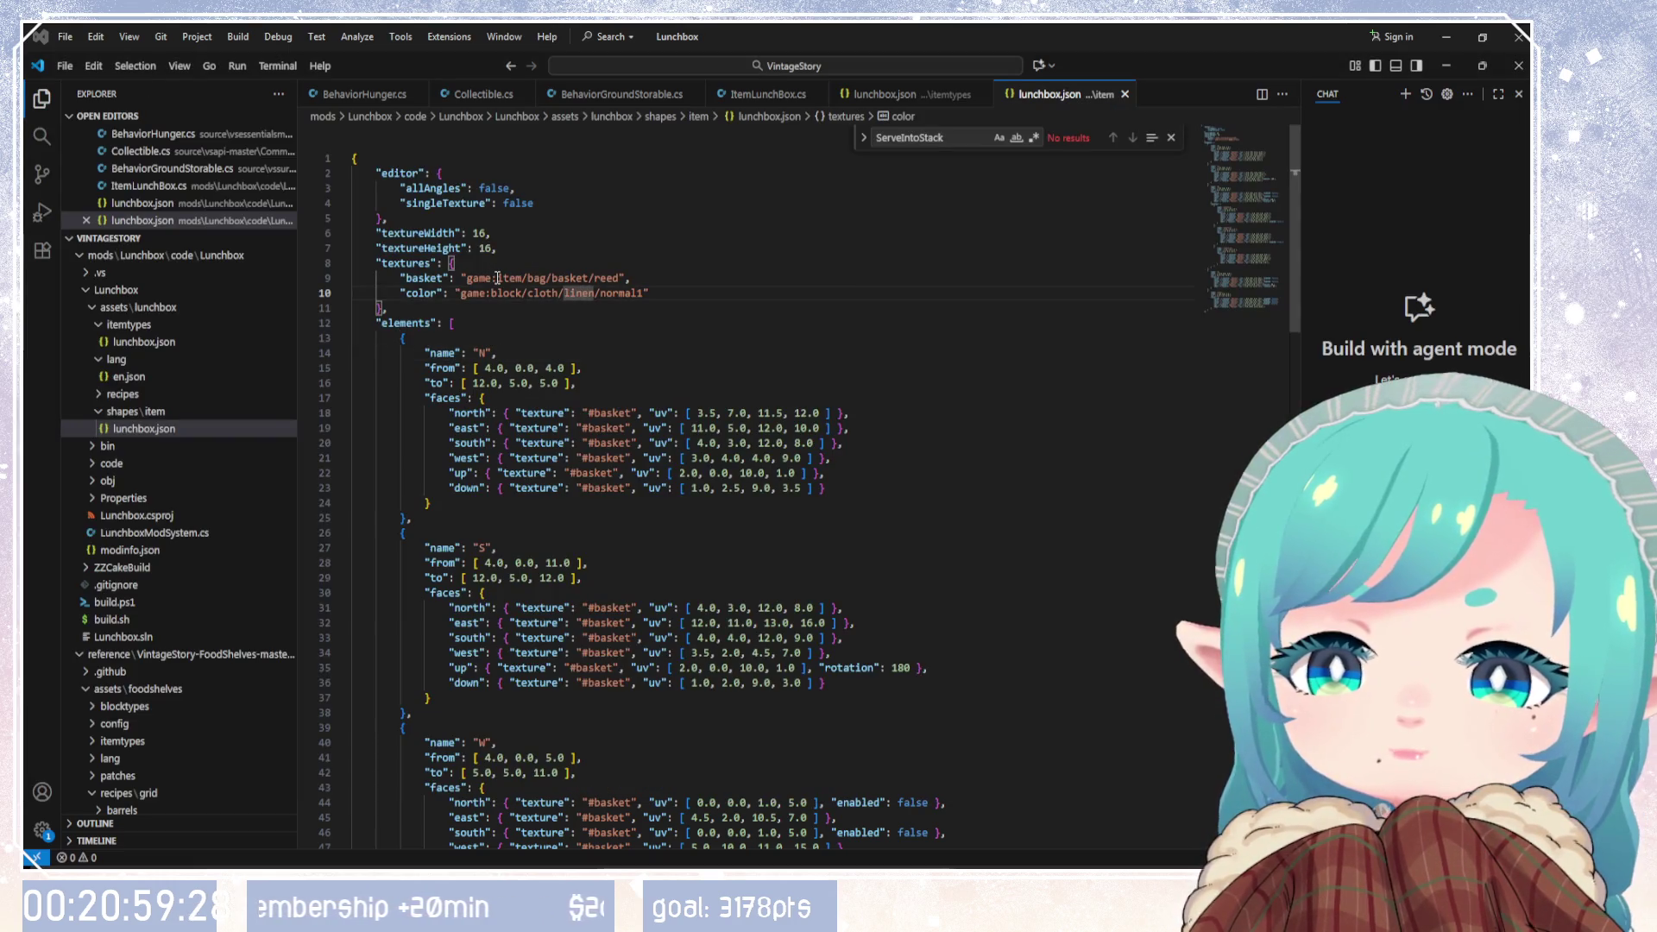
drag(497, 278, 467, 278)
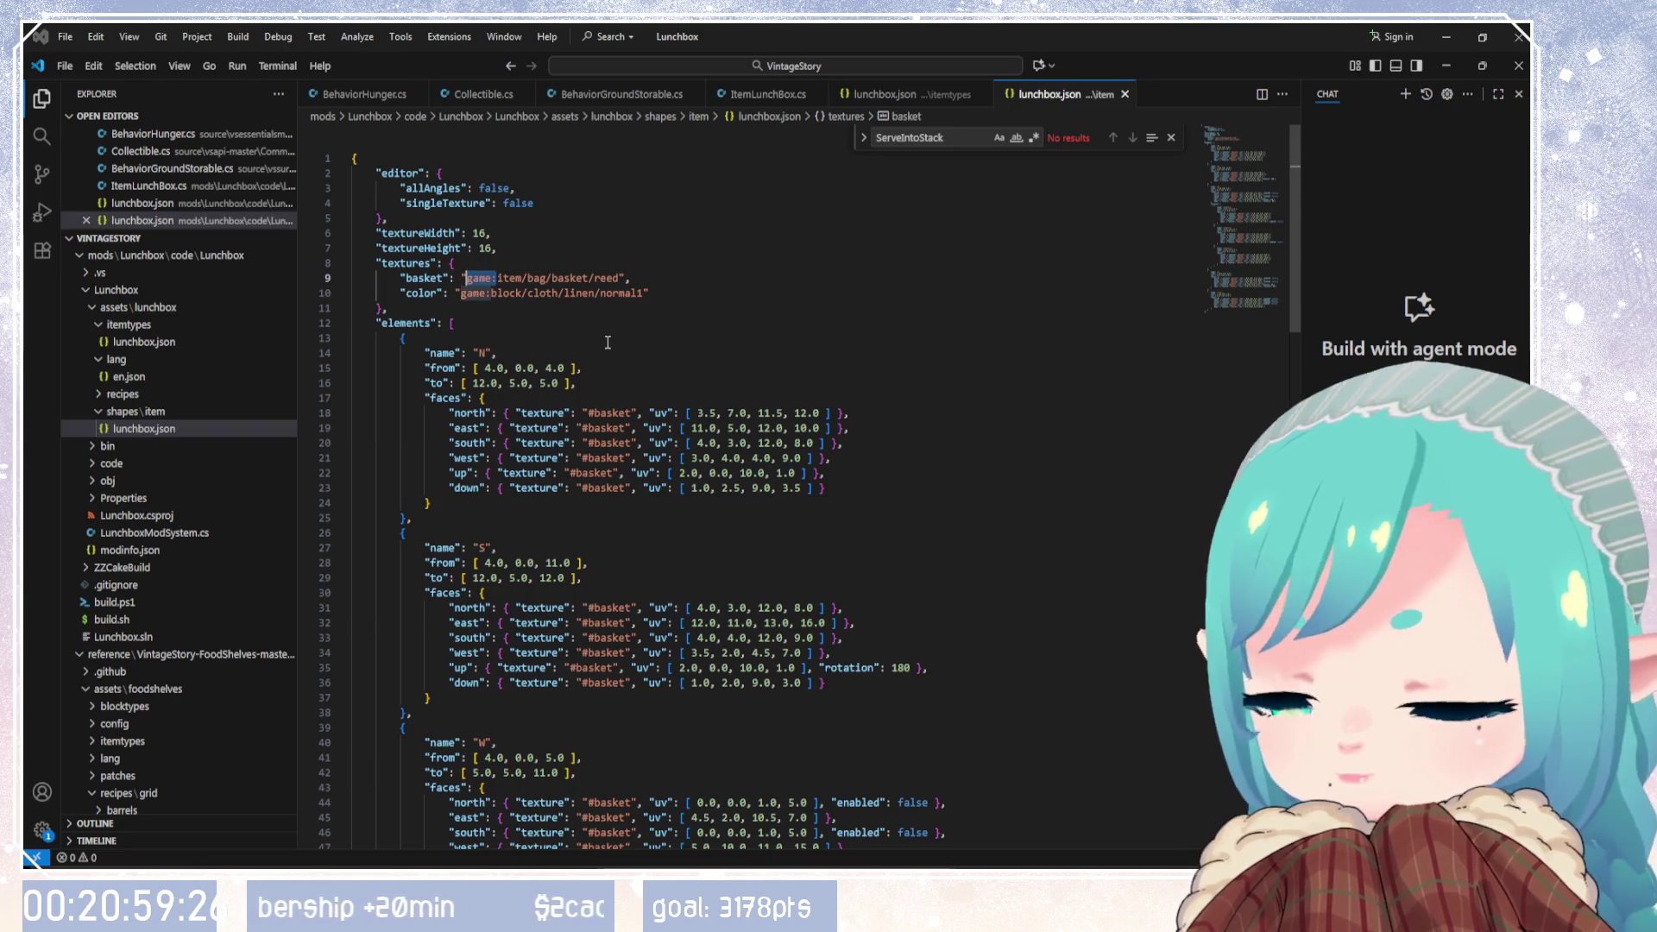
key(BackSpace)
drag(491, 293, 461, 293)
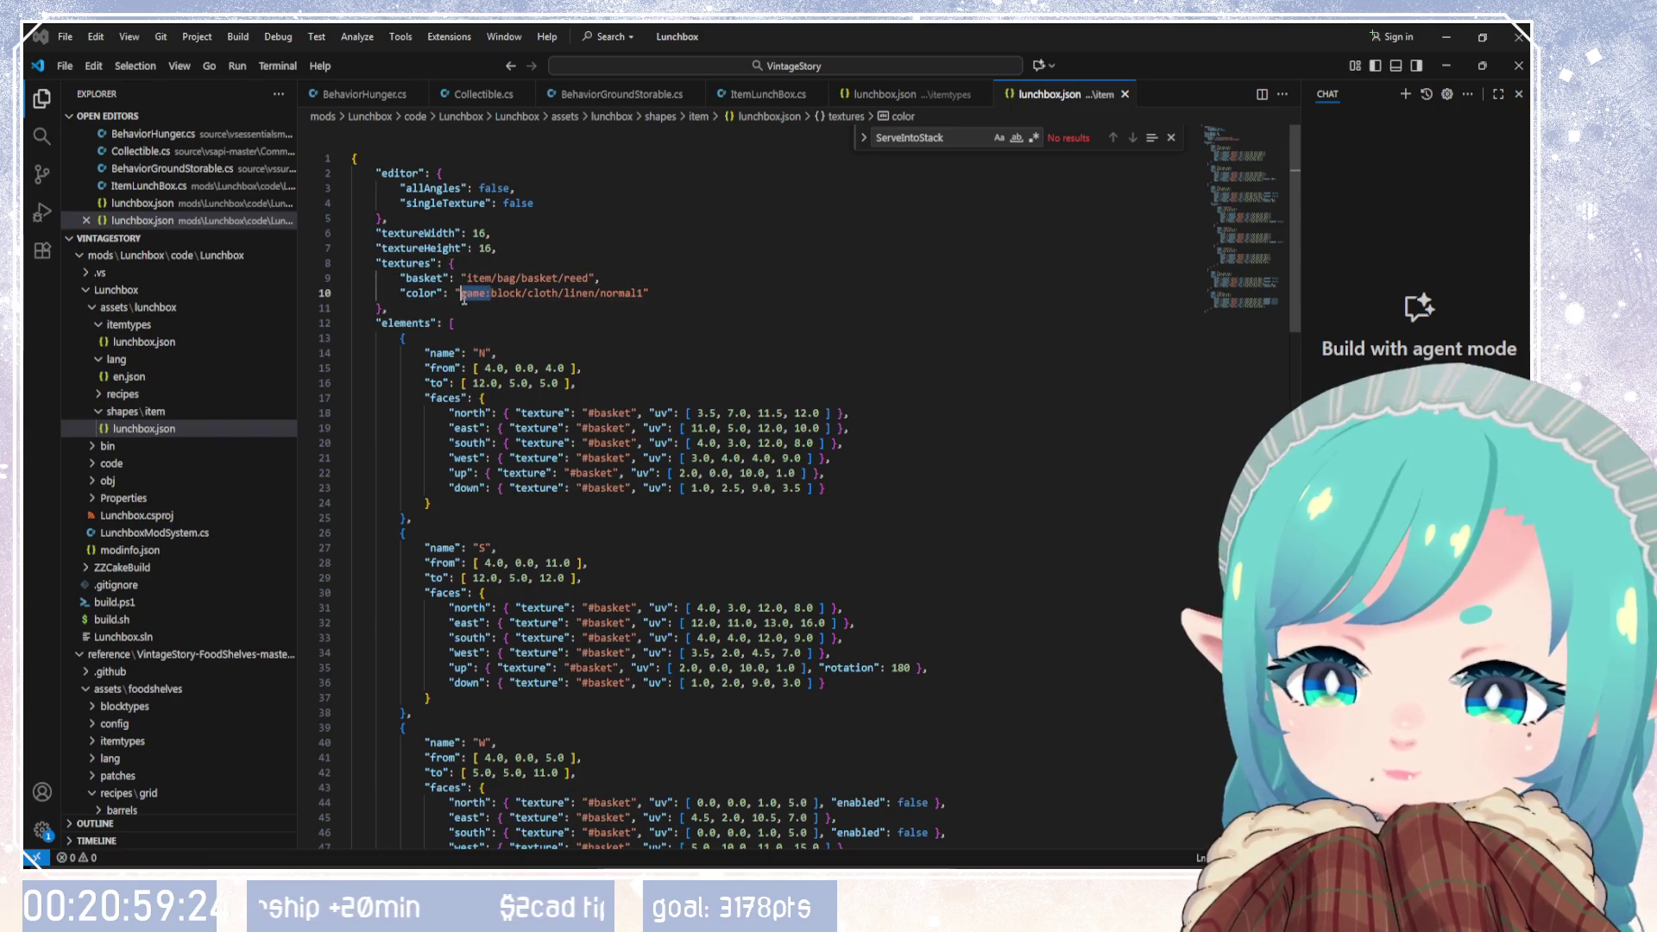
key(BackSpace)
click(674, 353)
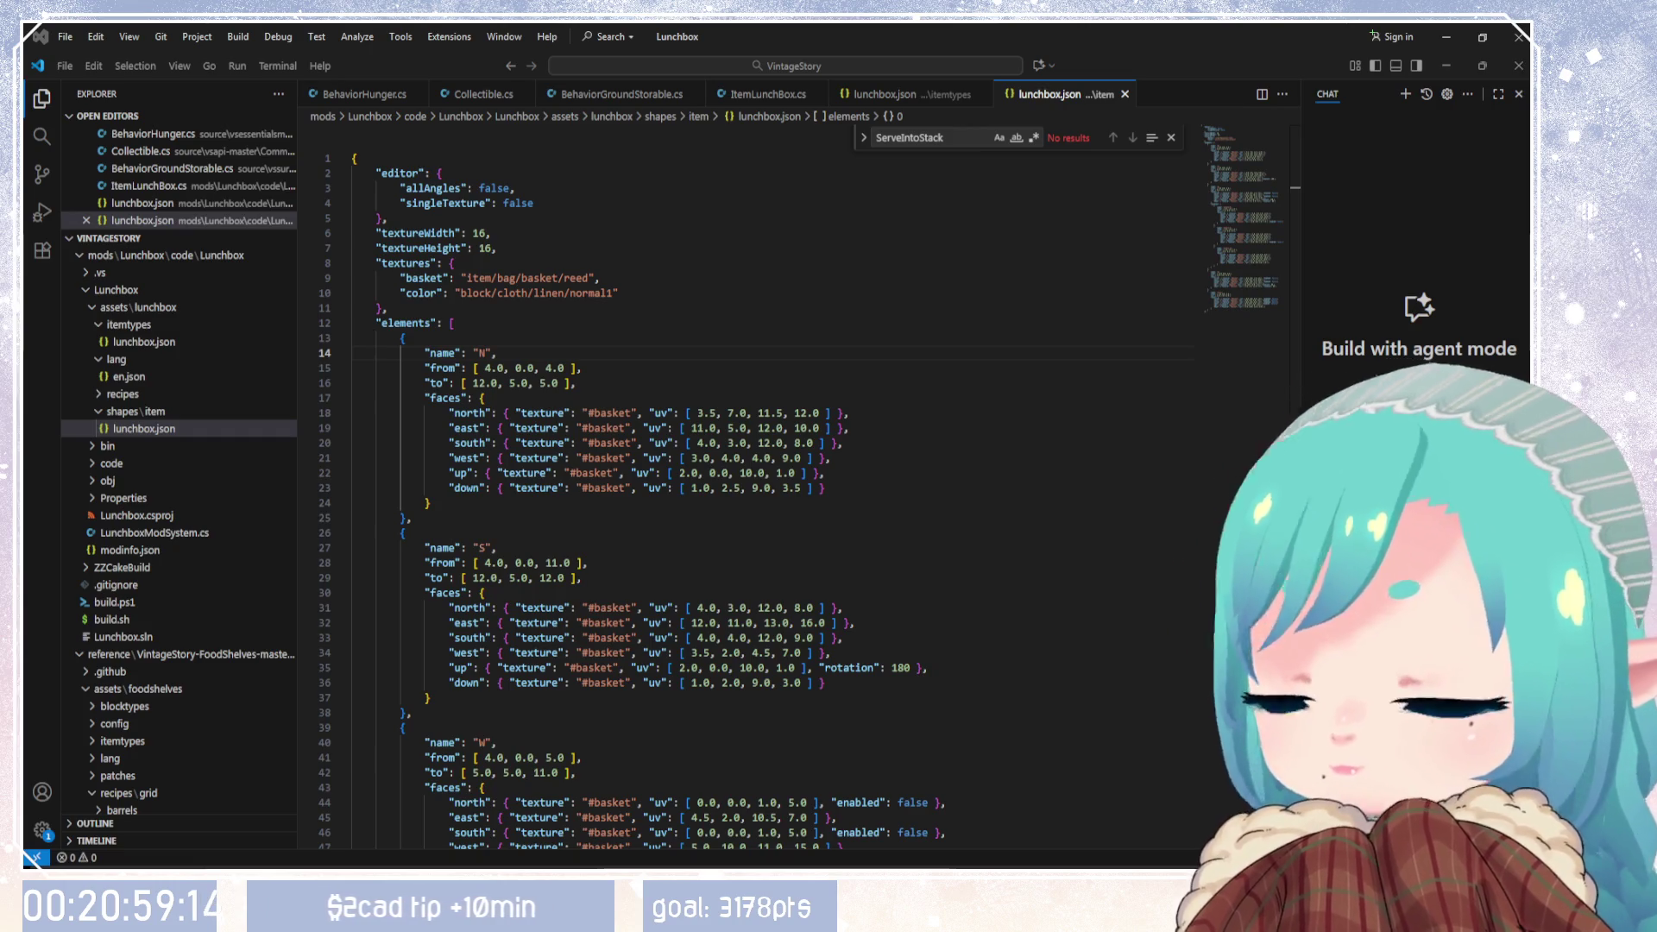
click(648, 288)
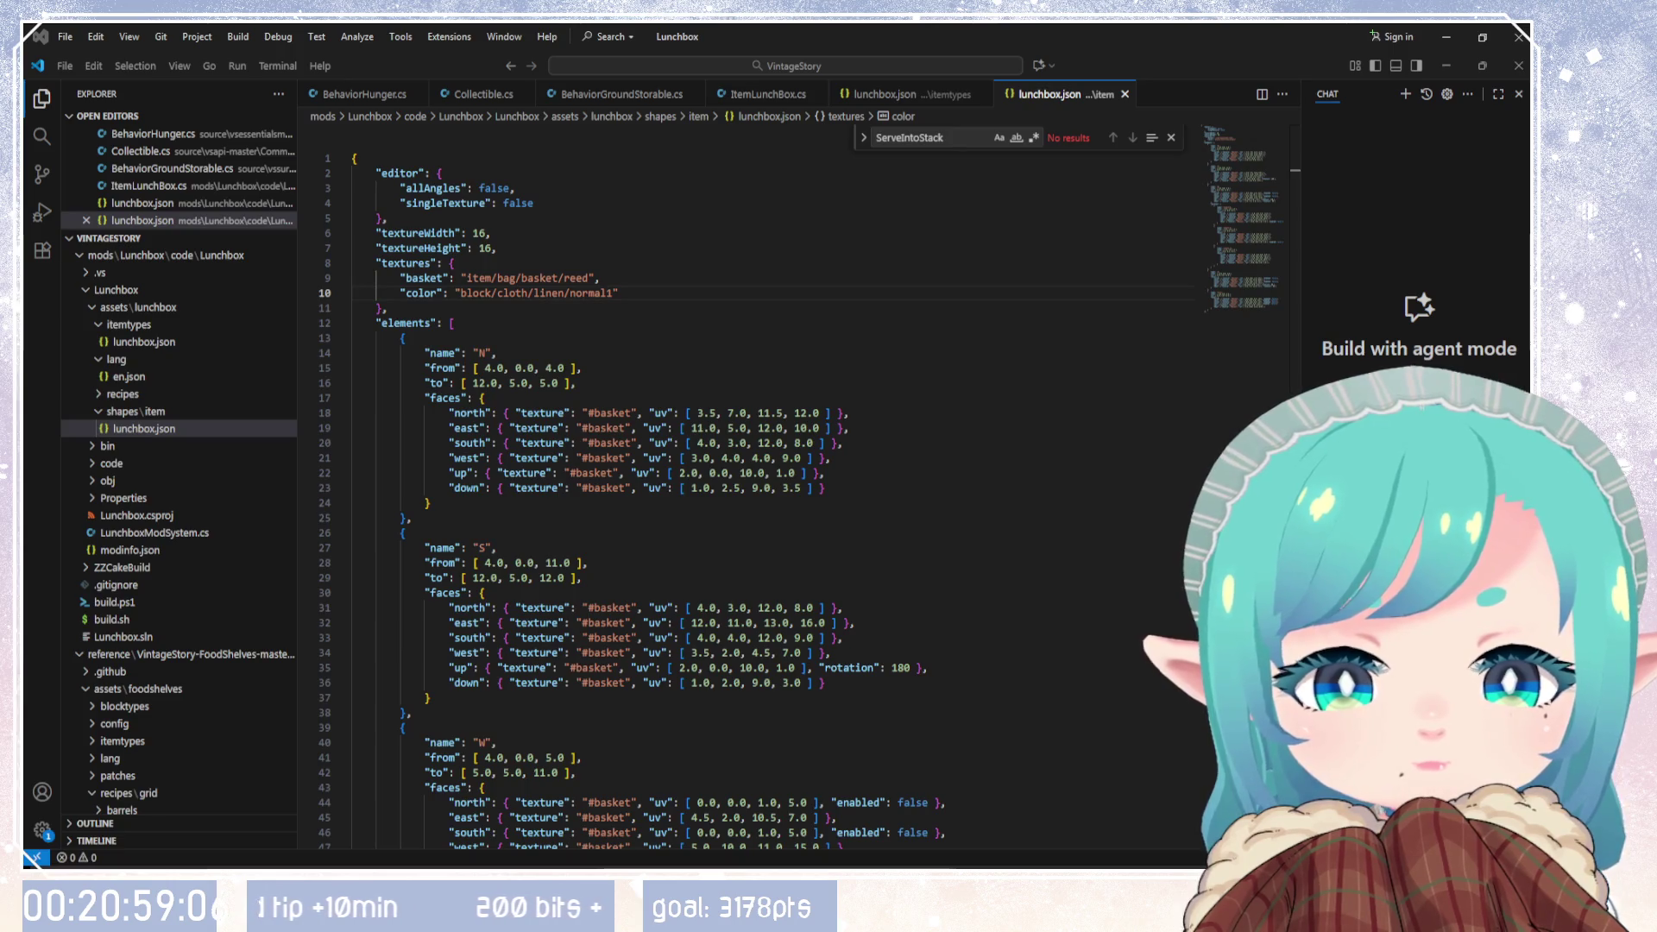
key(alt+Tab)
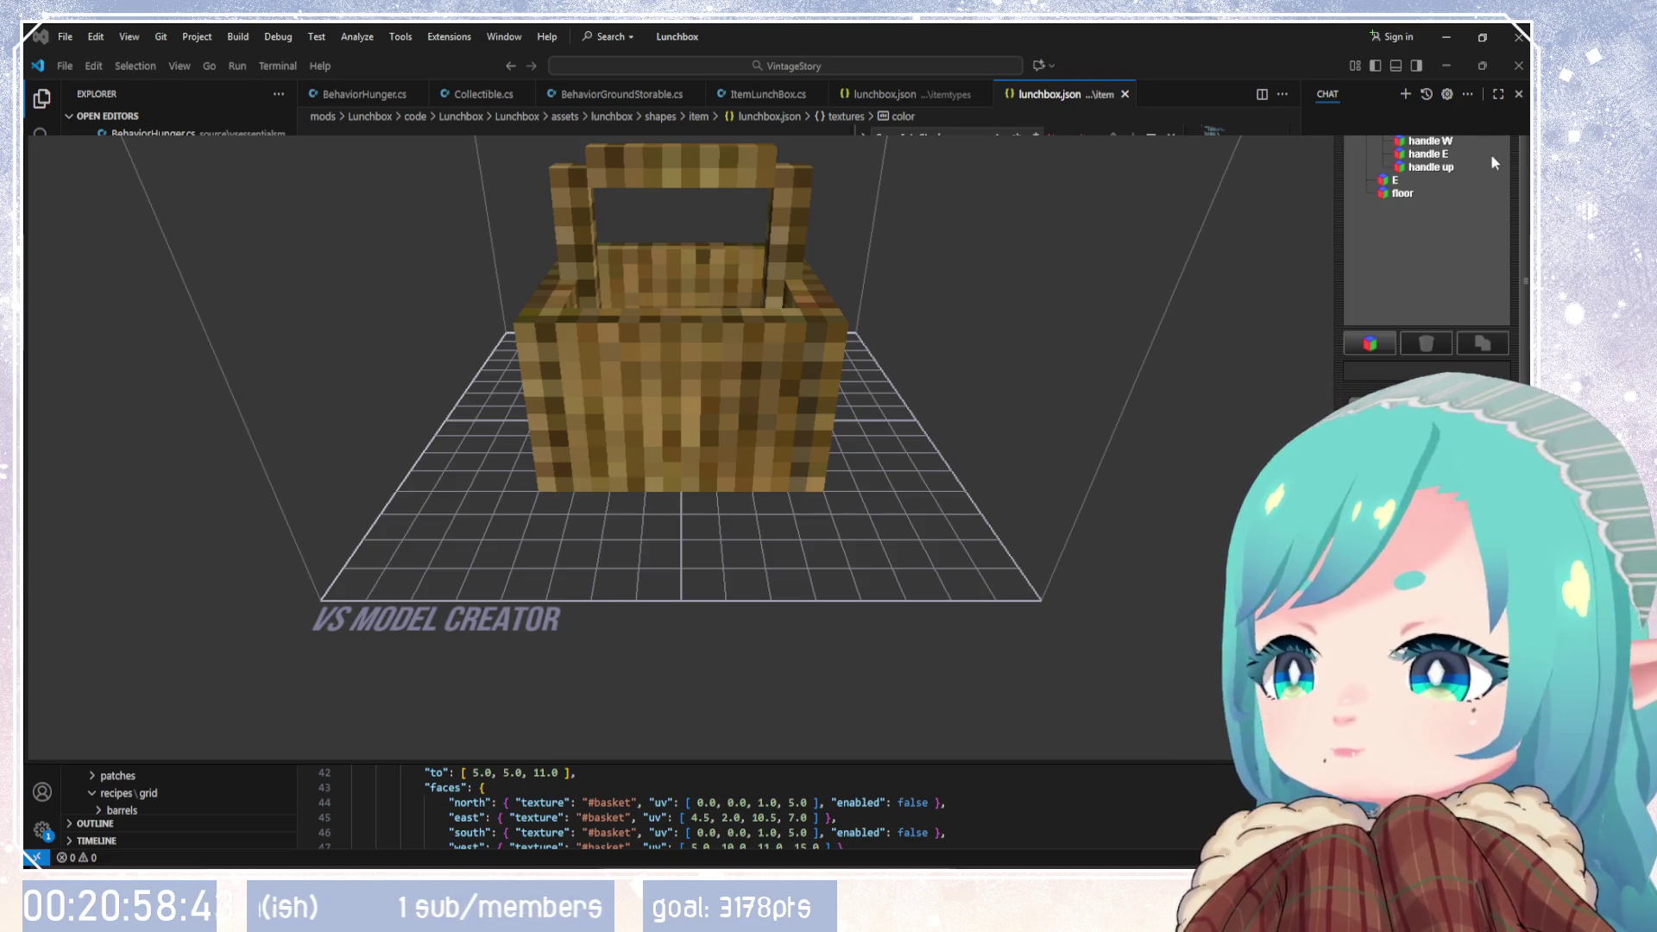
Step: Show the per-face texture panel for the N wall and widen it into two columns
click(1425, 154)
click(1421, 143)
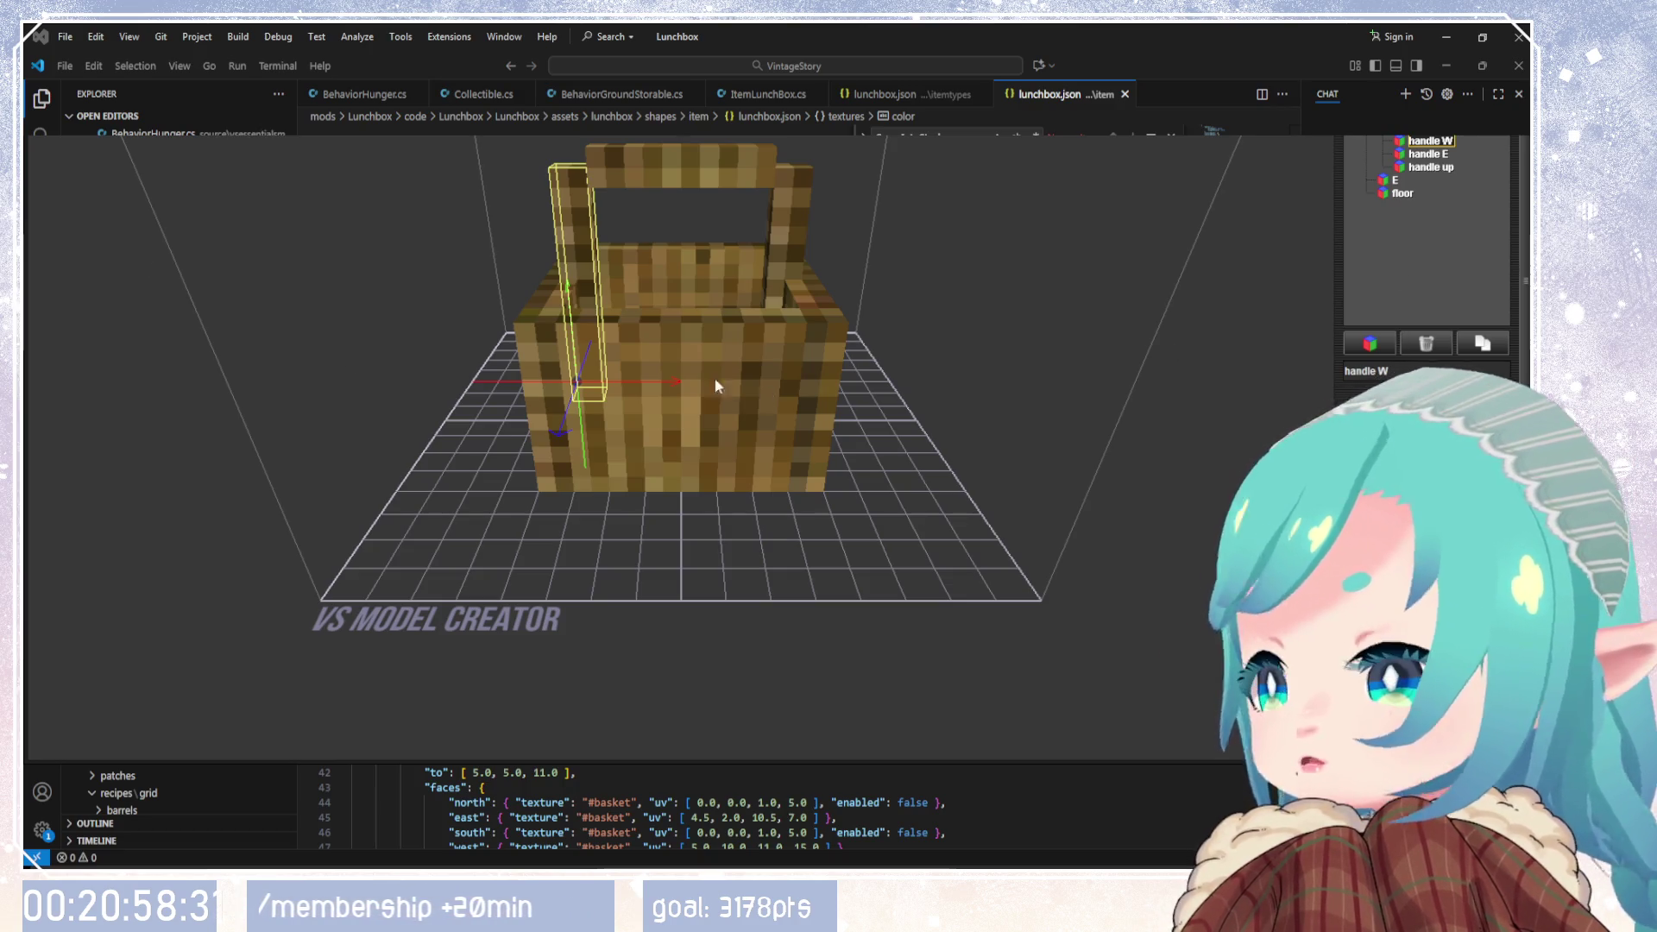
click(681, 249)
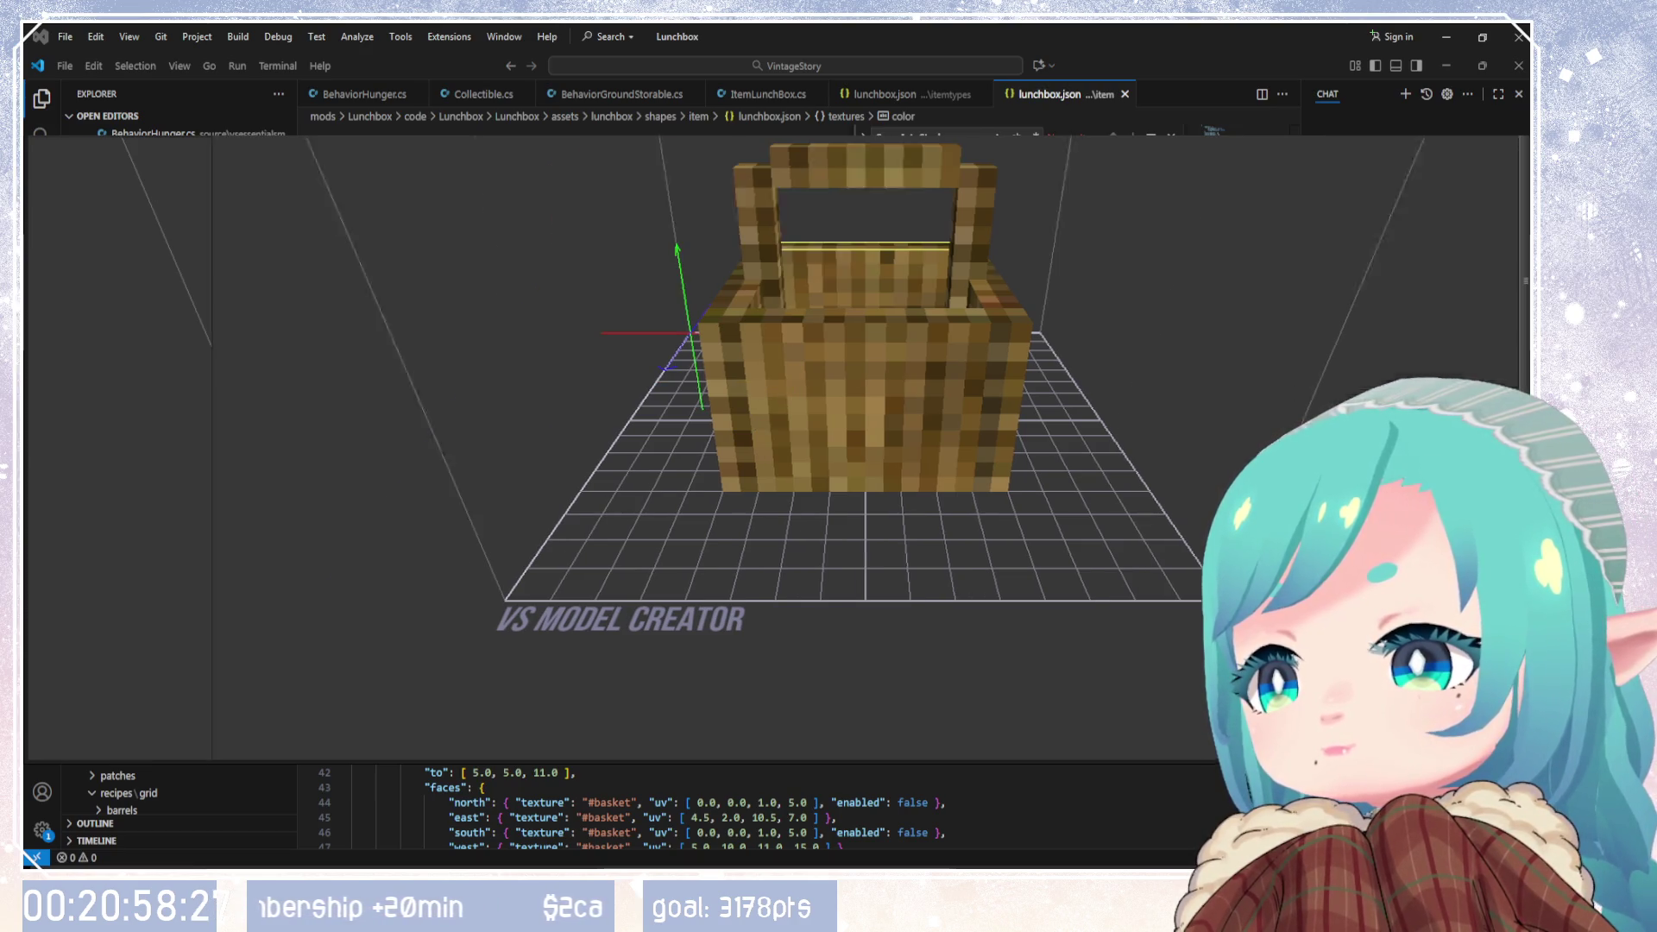
key(ctrl+3)
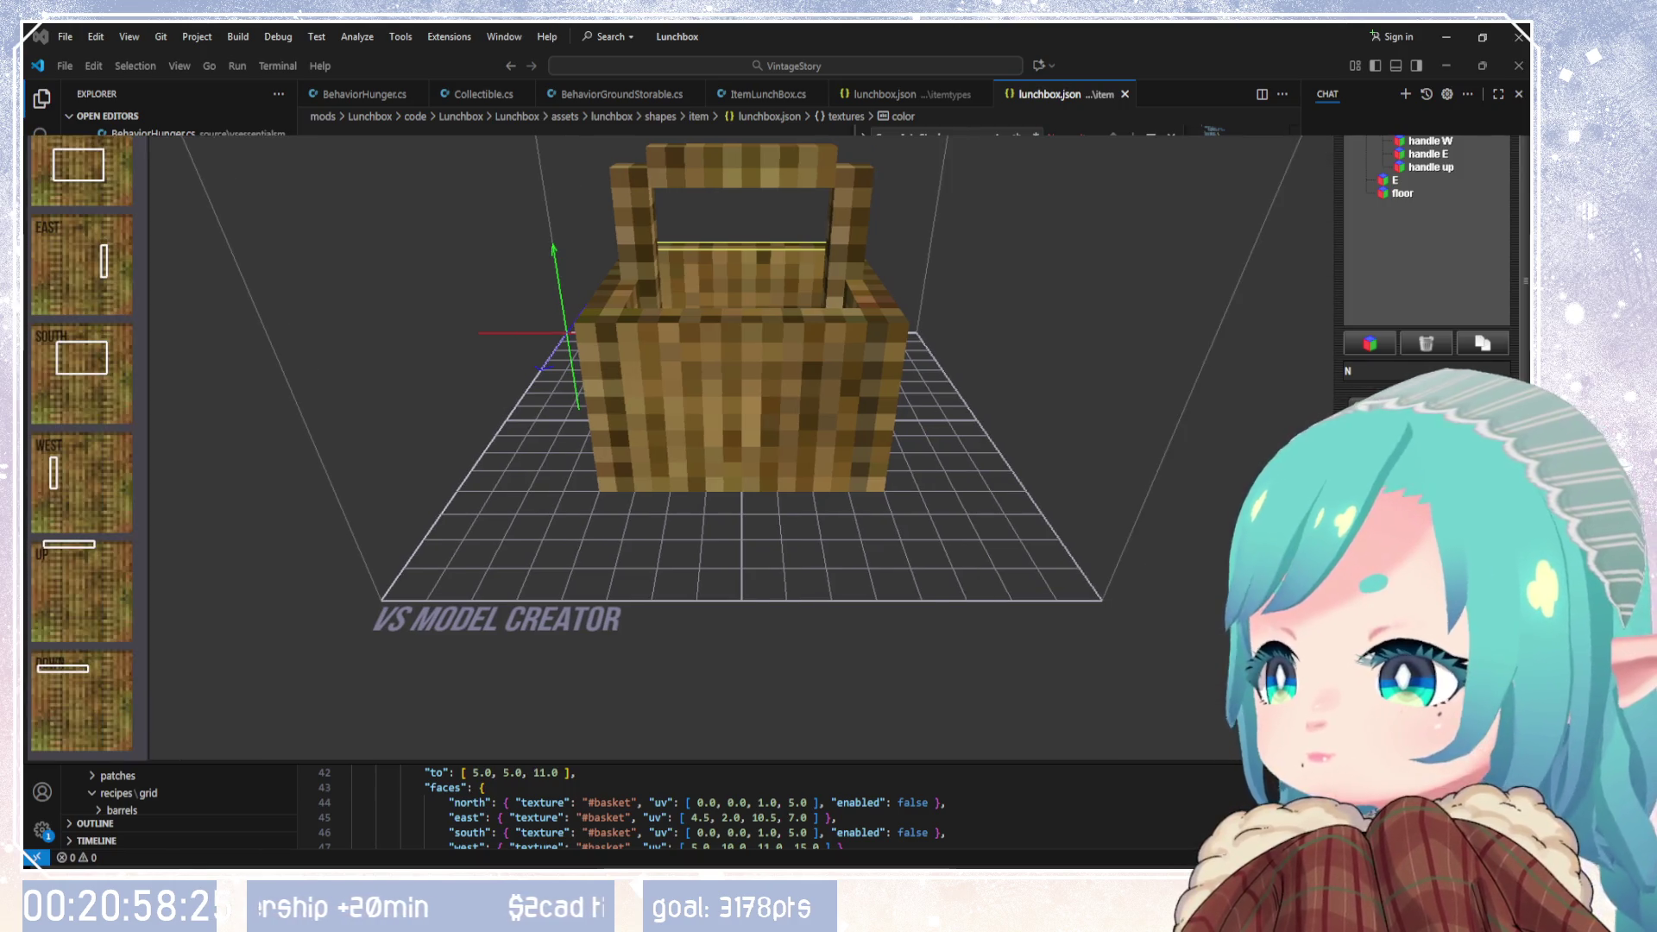
scroll(168, 324, down, 3)
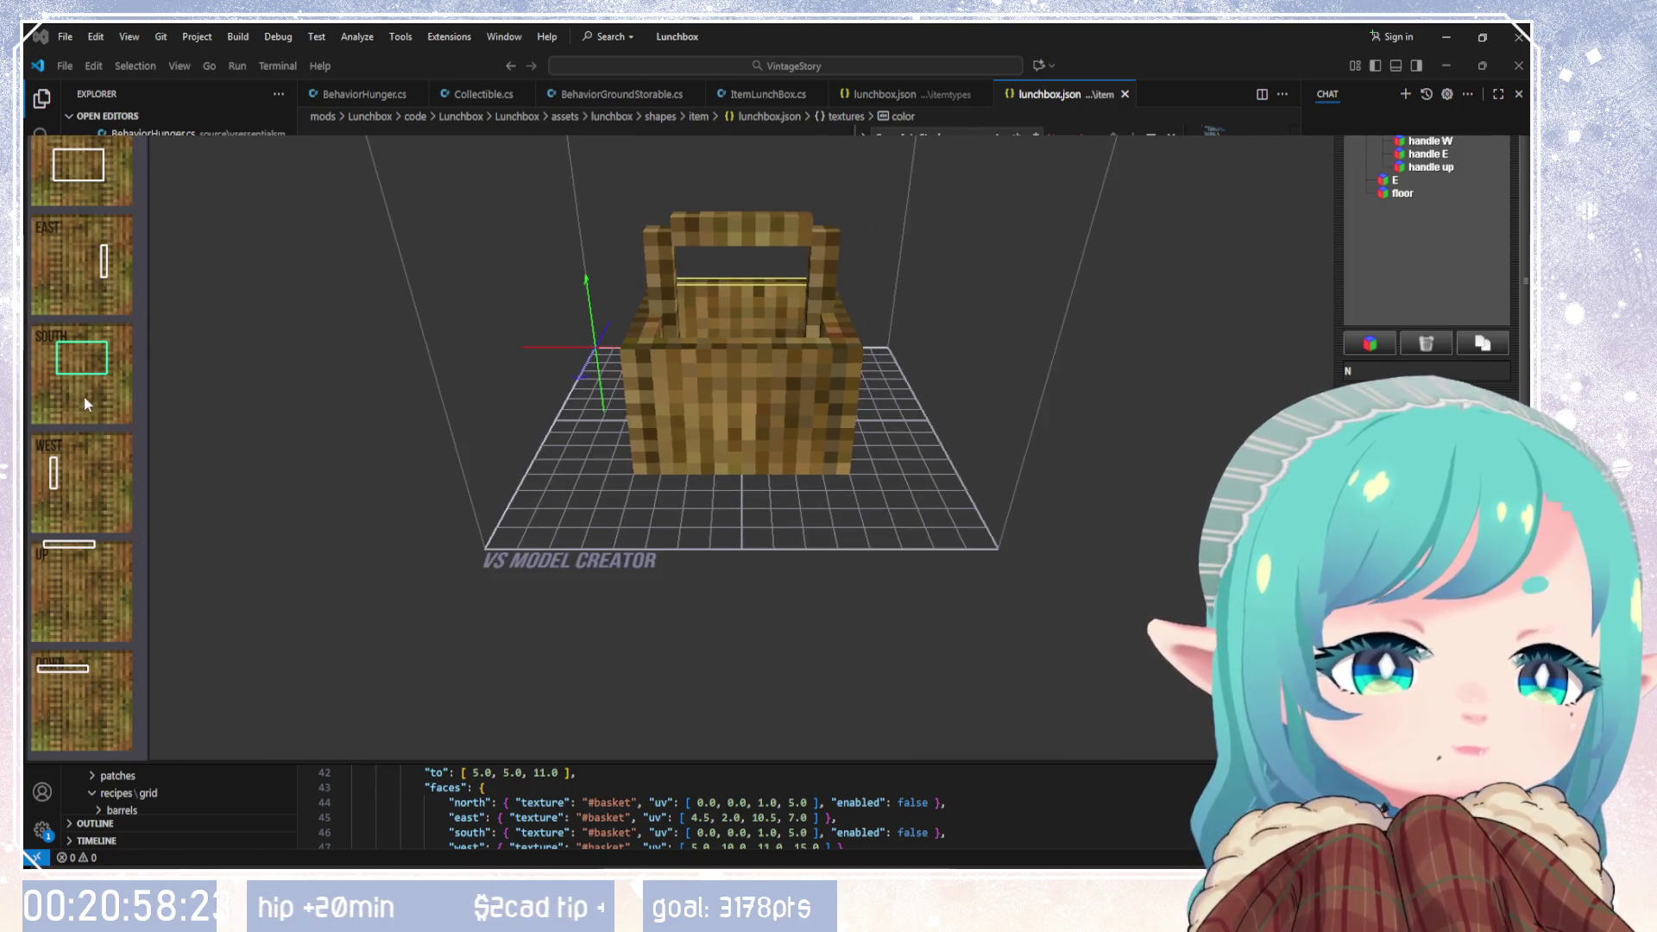
scroll(513, 482, up, 3)
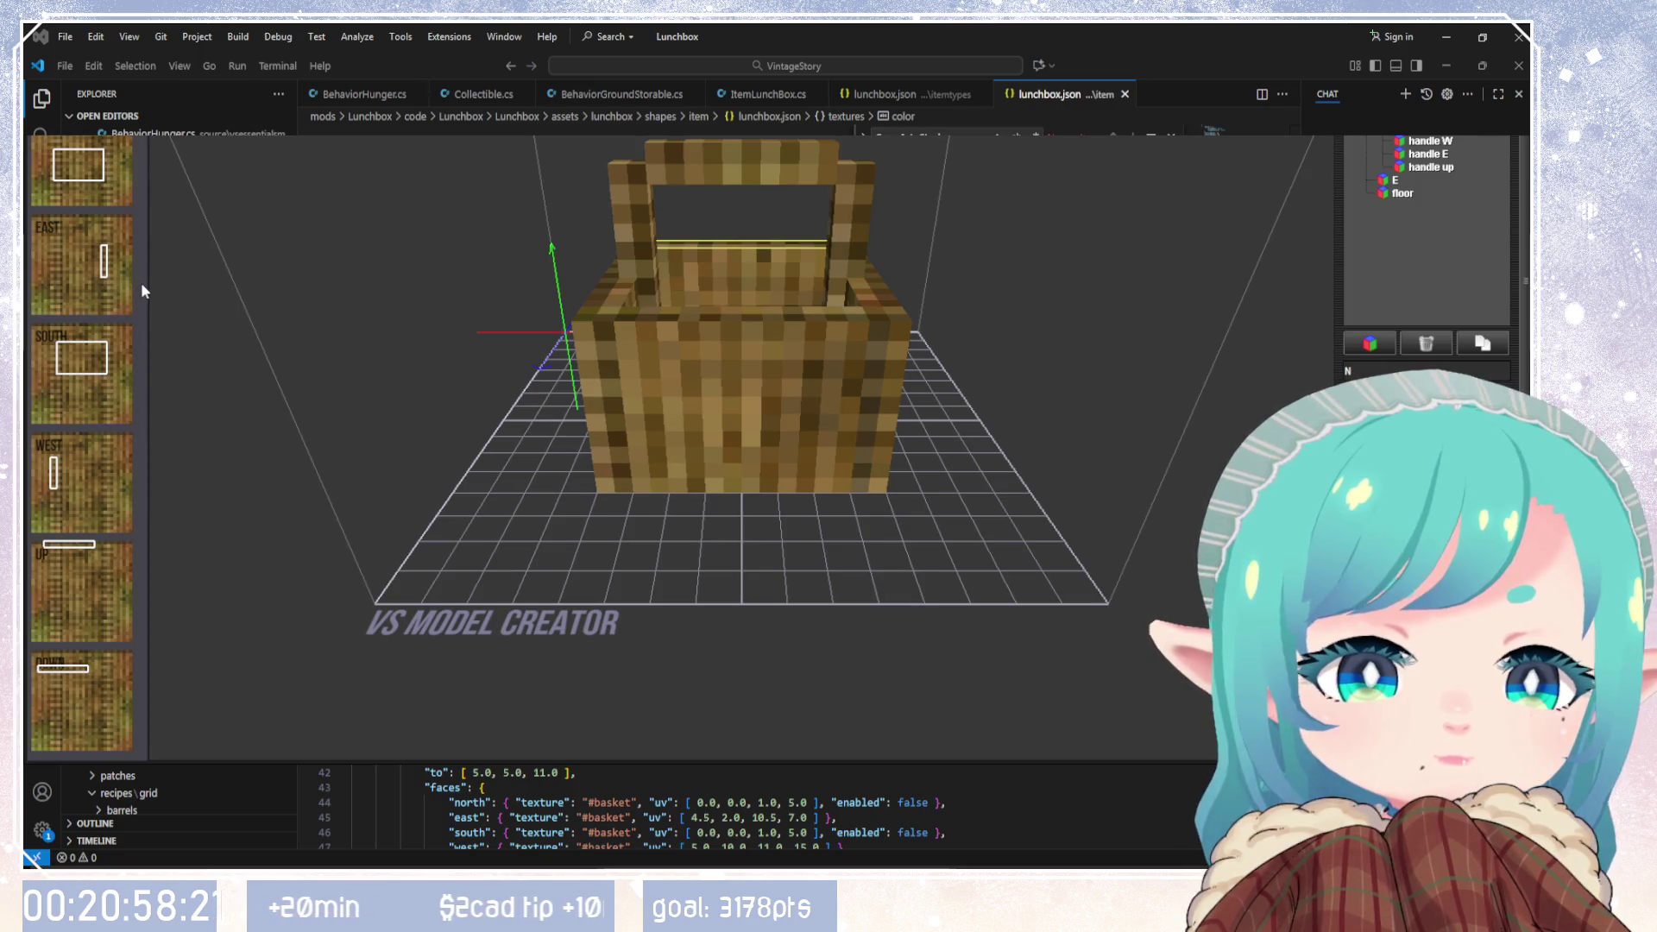
mouse_move(147, 282)
mouse_down()
mouse_move(292, 280)
mouse_move(264, 278)
mouse_up()
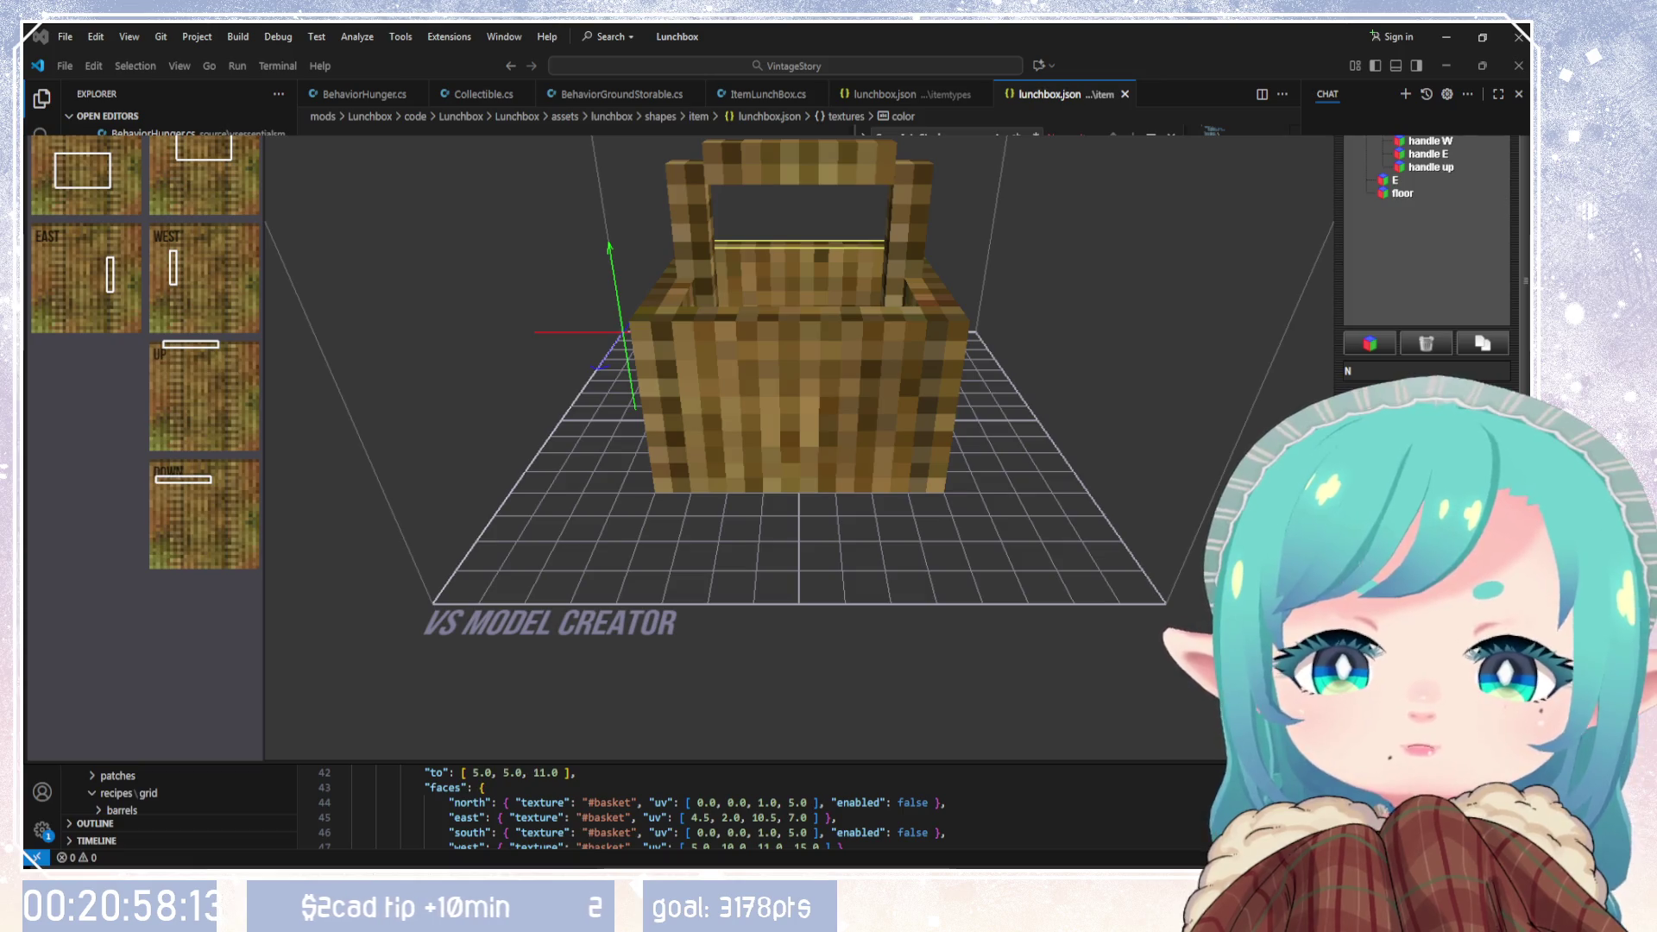
Step: Select the N wall in the element tree and add a new cube, Cube2
click(1429, 142)
scroll(1380, 172, down, 1)
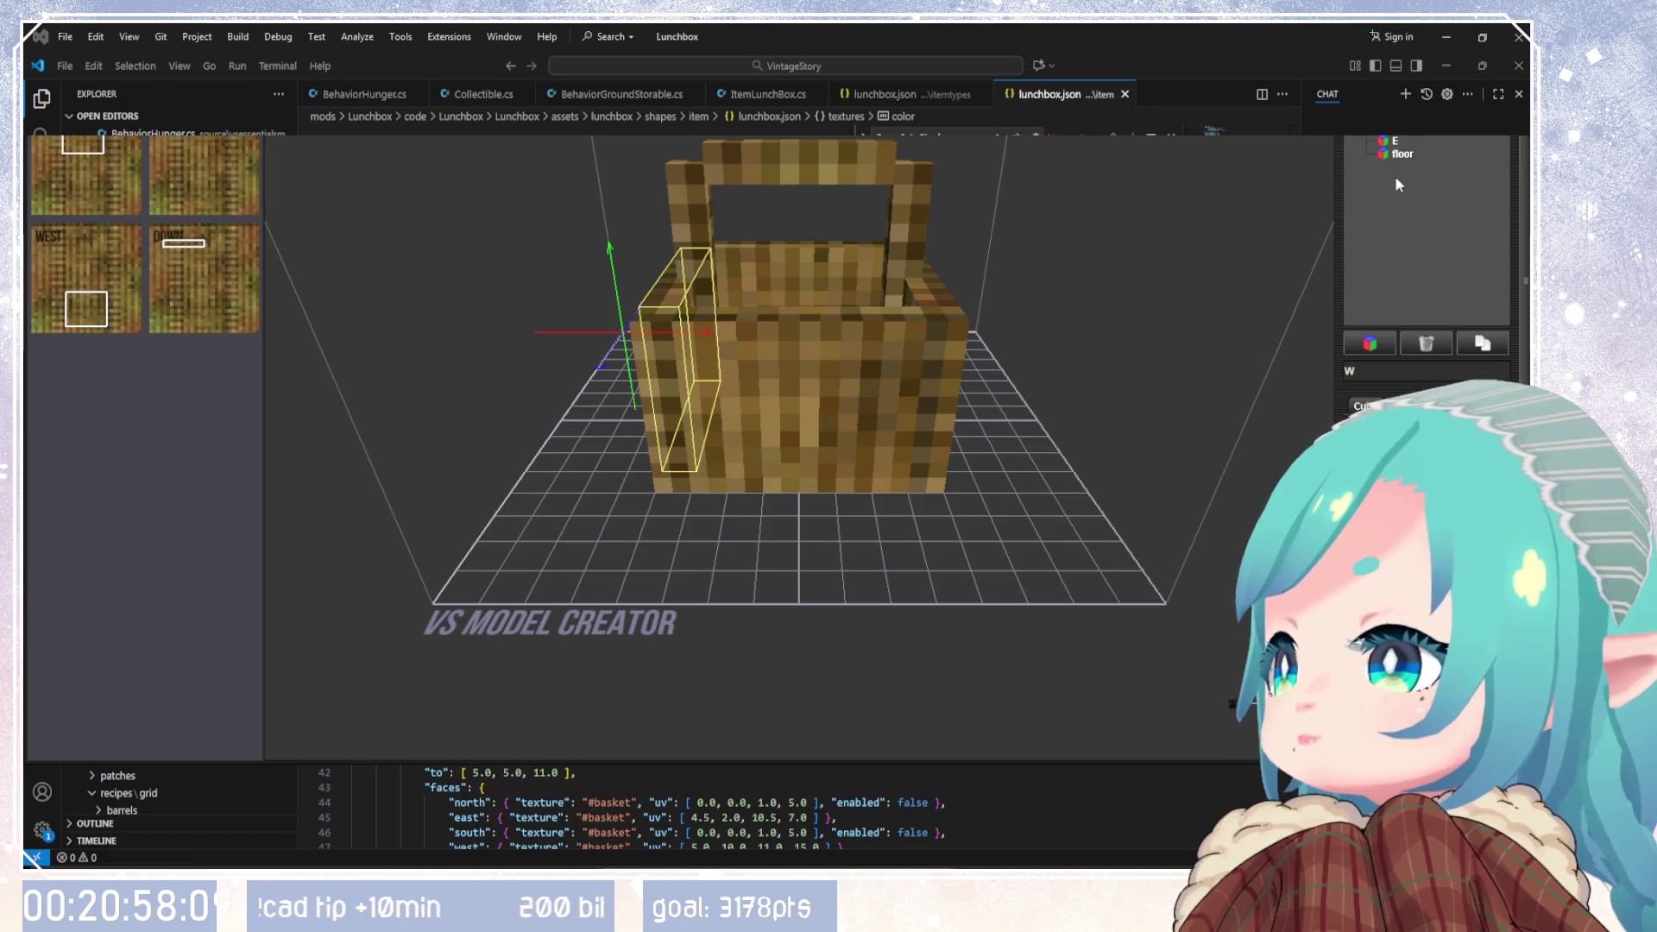
click(1401, 153)
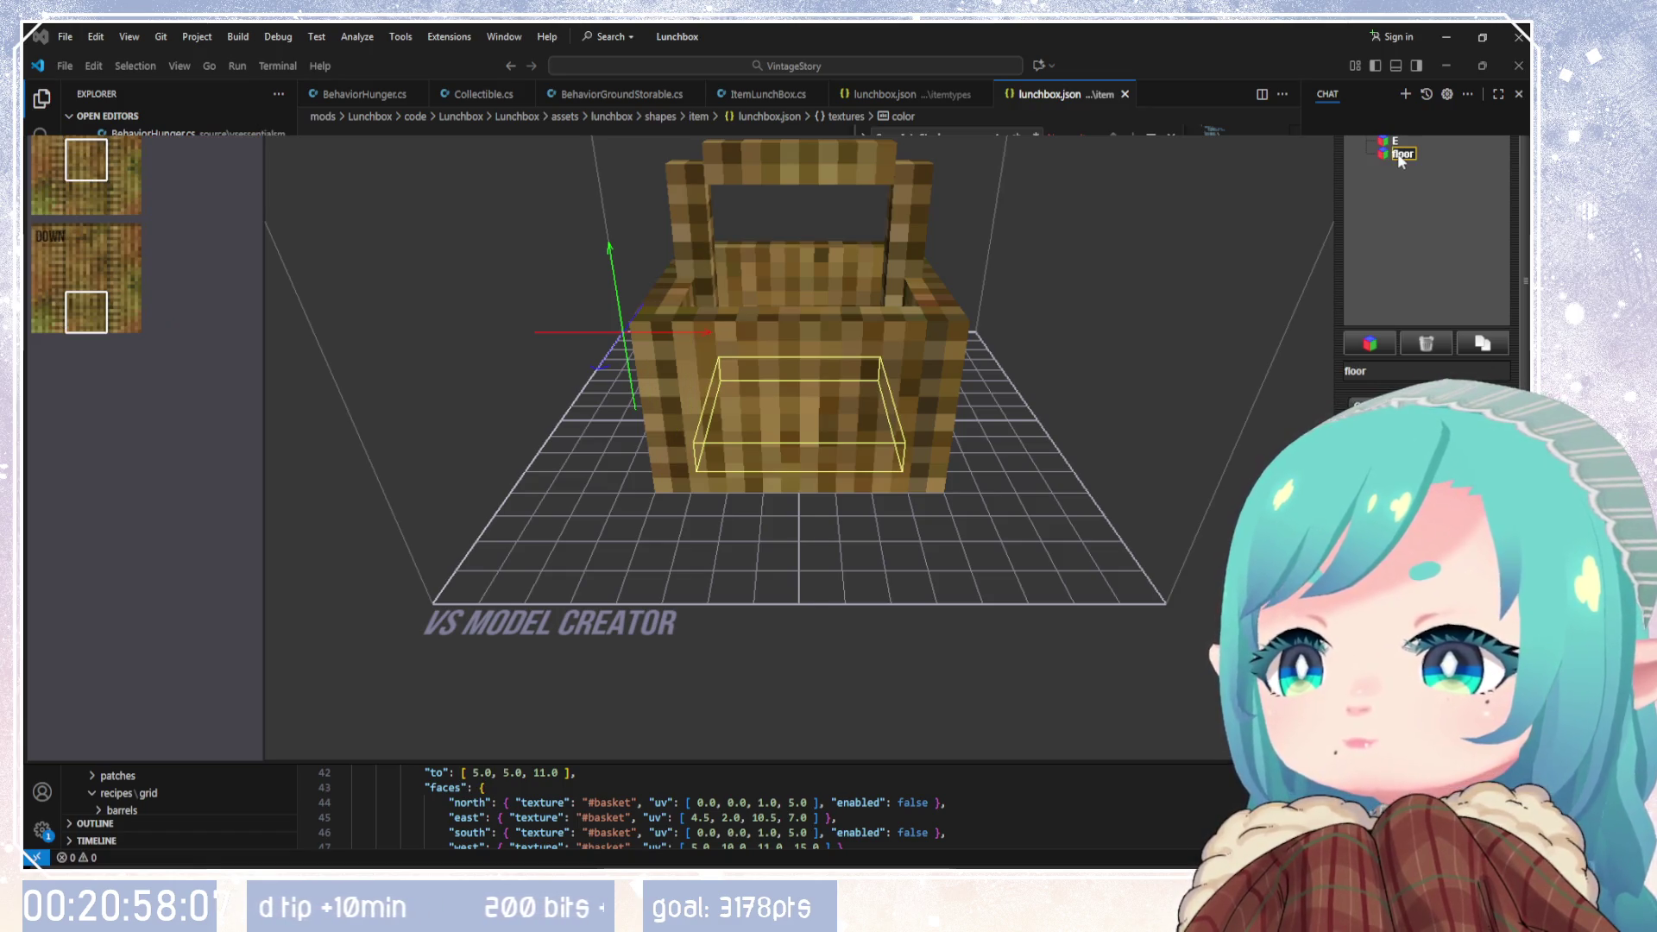
click(1395, 141)
key(Up)
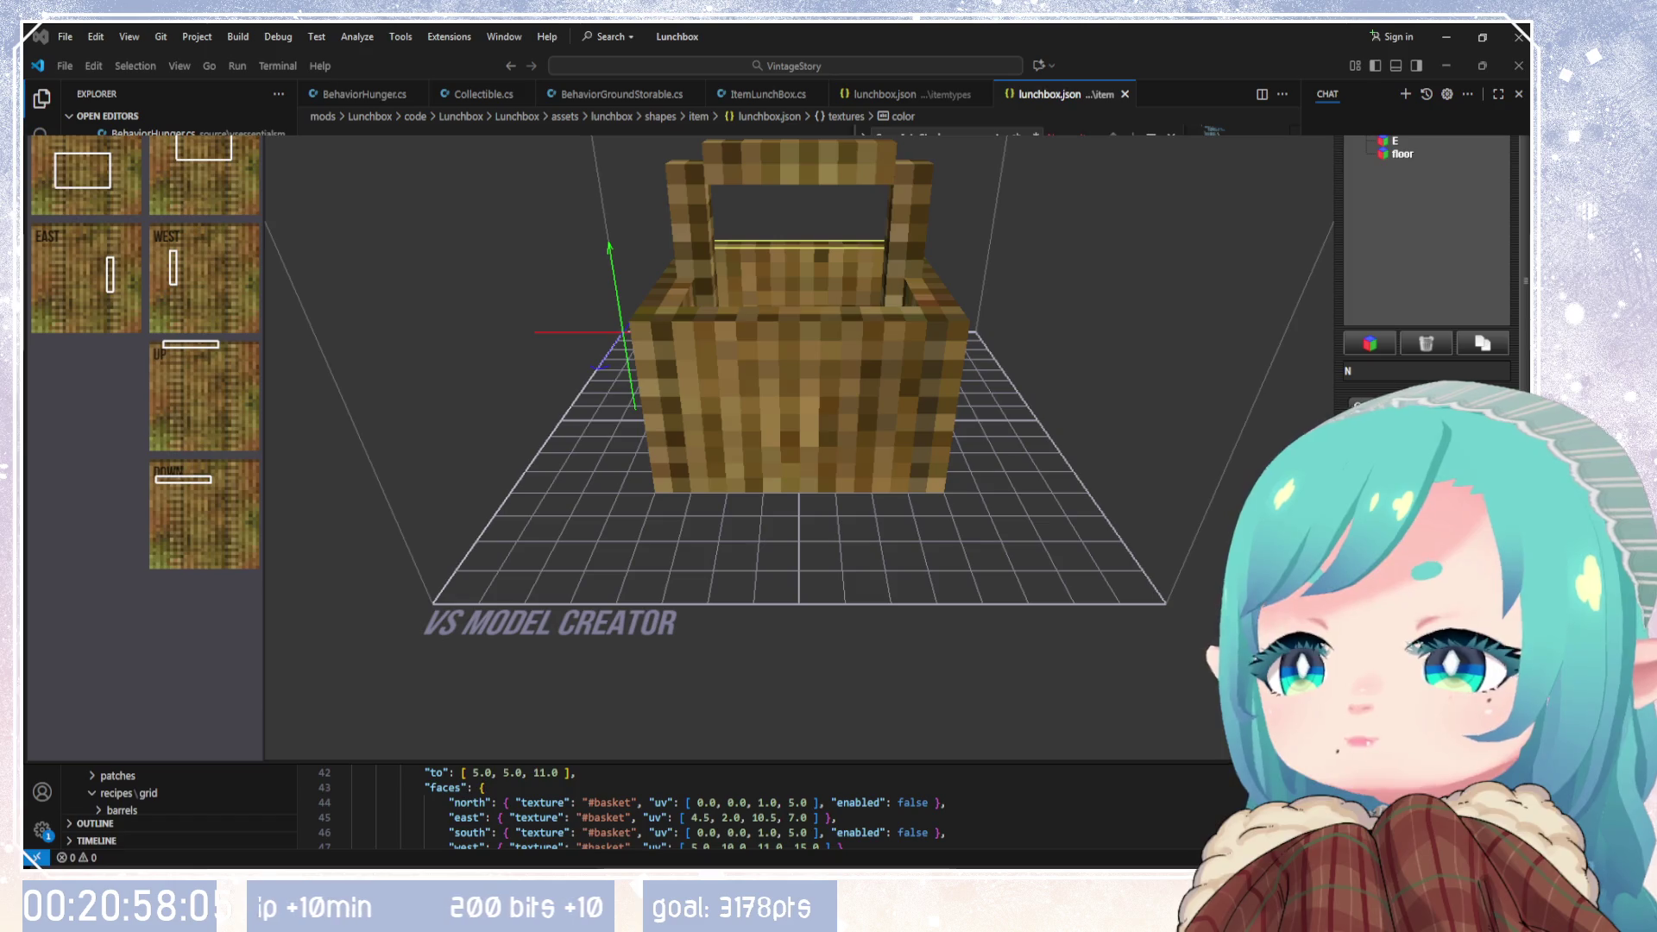
click(1384, 347)
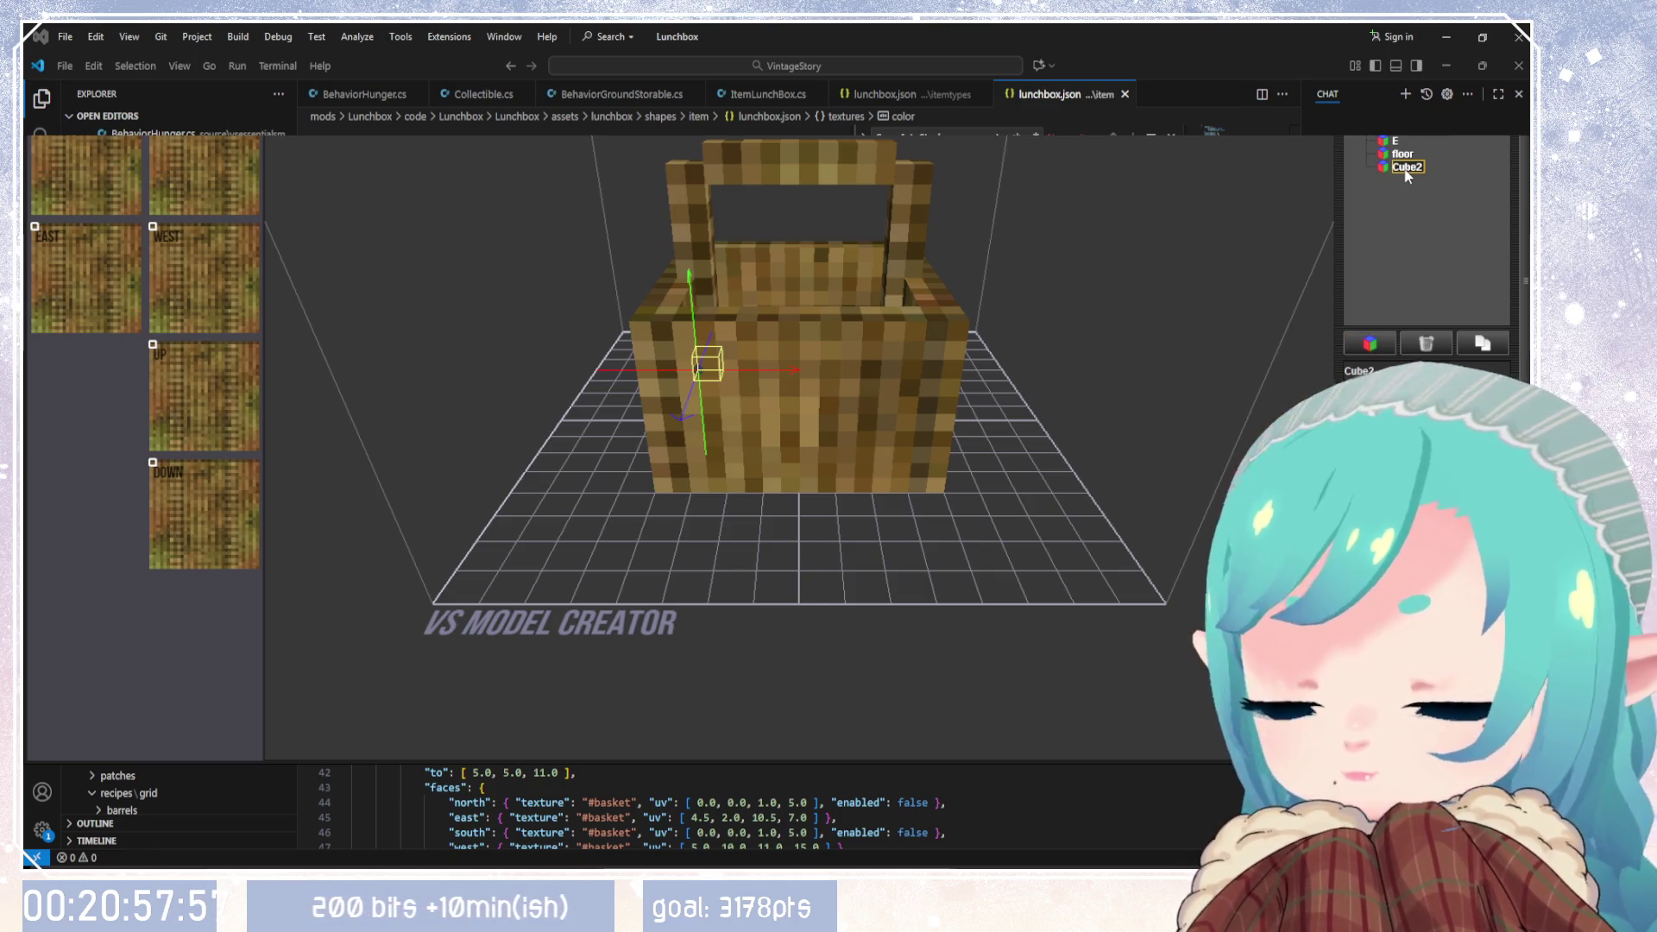
Step: Rename the new Cube2 element to 'cloth' and select it
text(c)
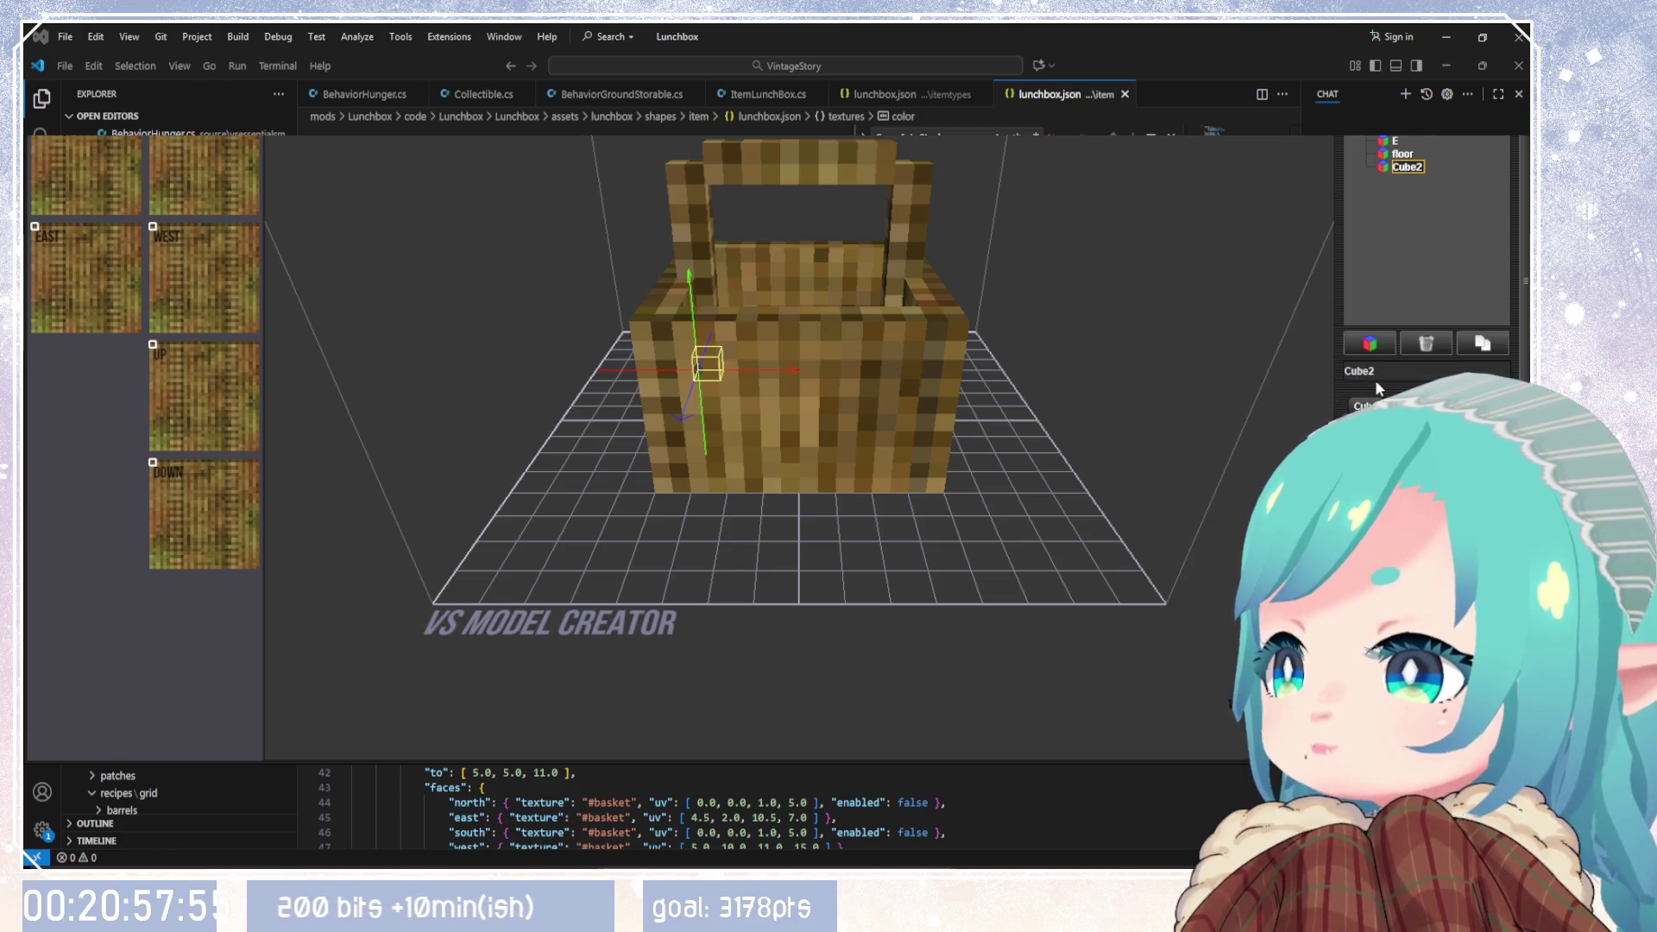
key(Return)
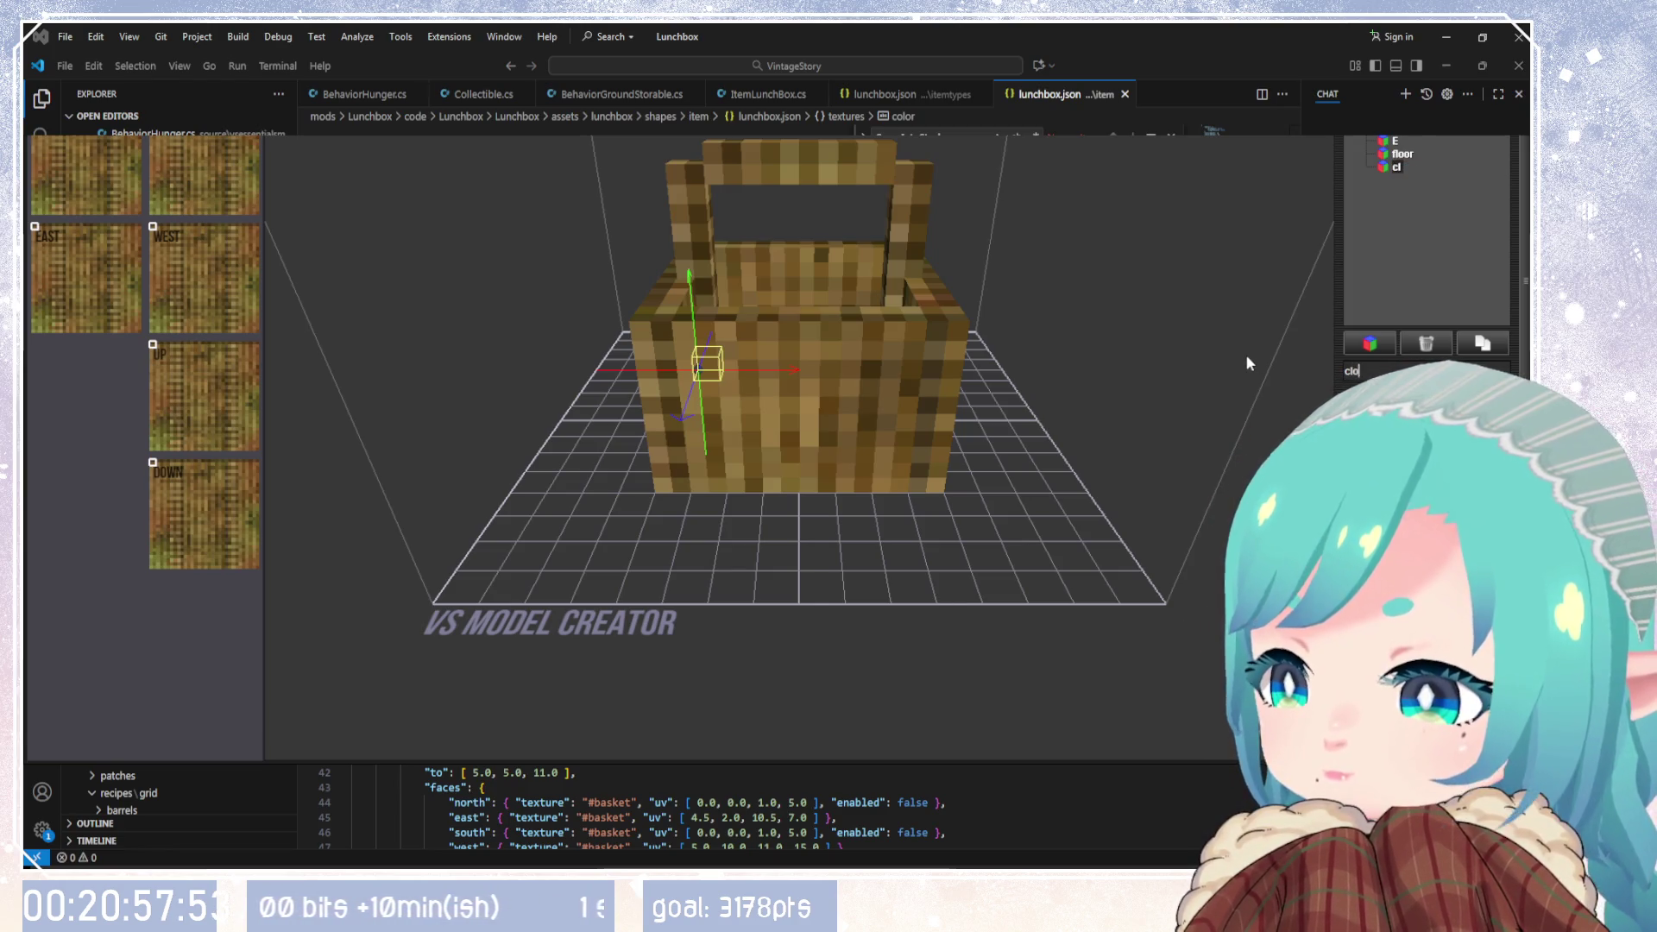
text(loth)
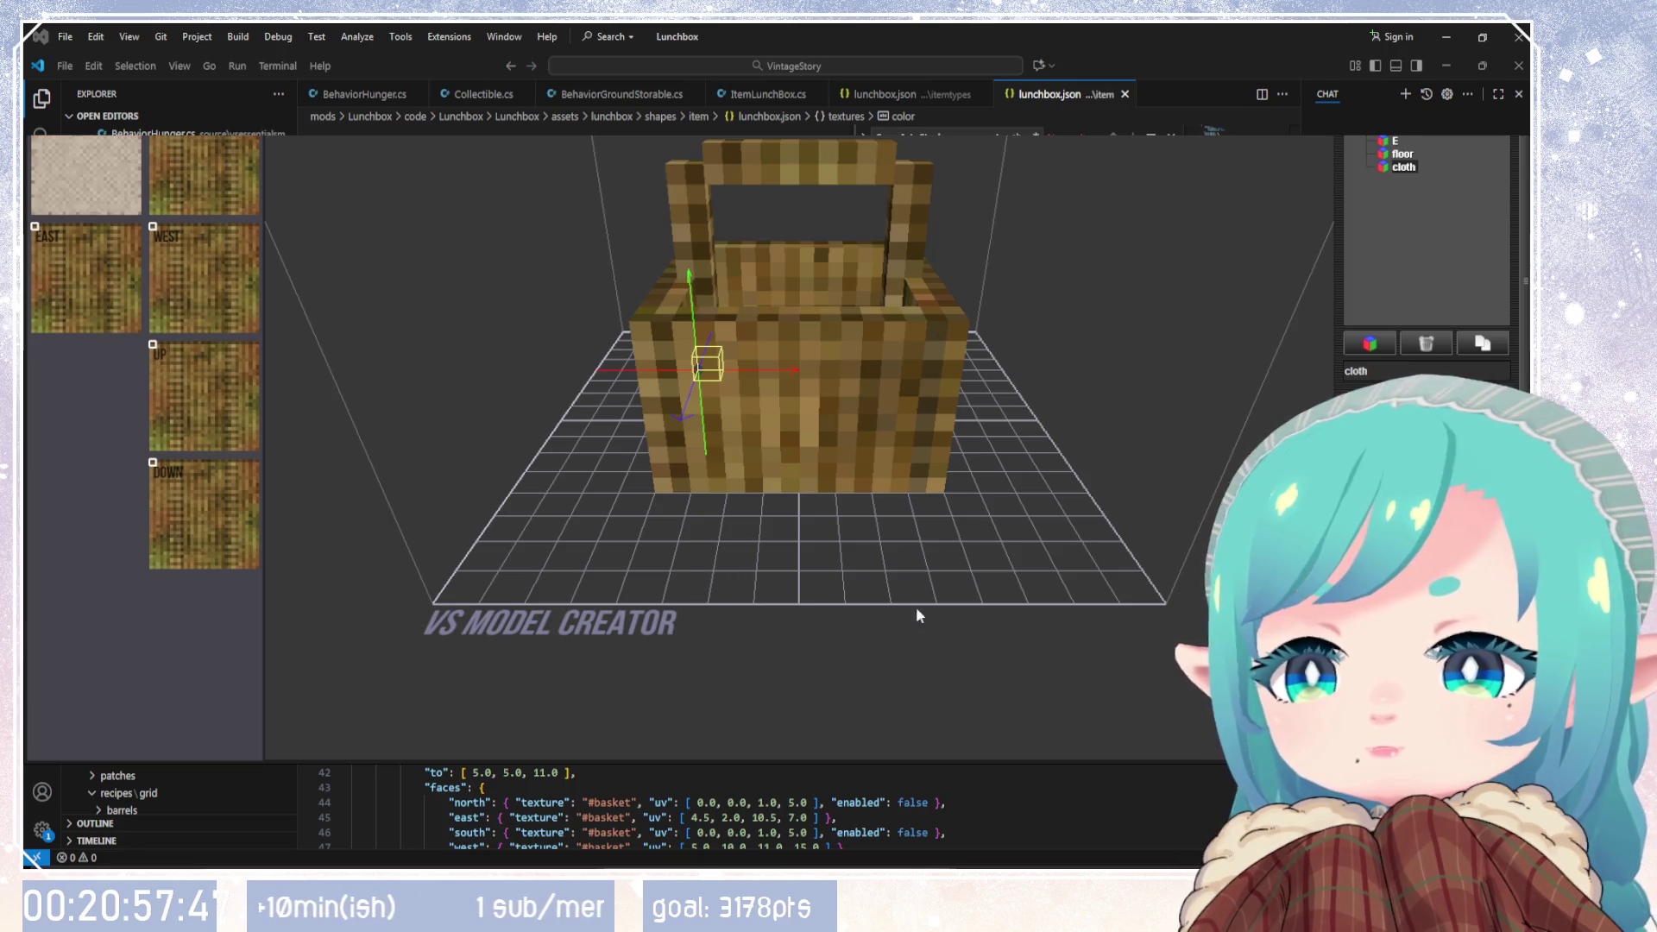
click(1387, 168)
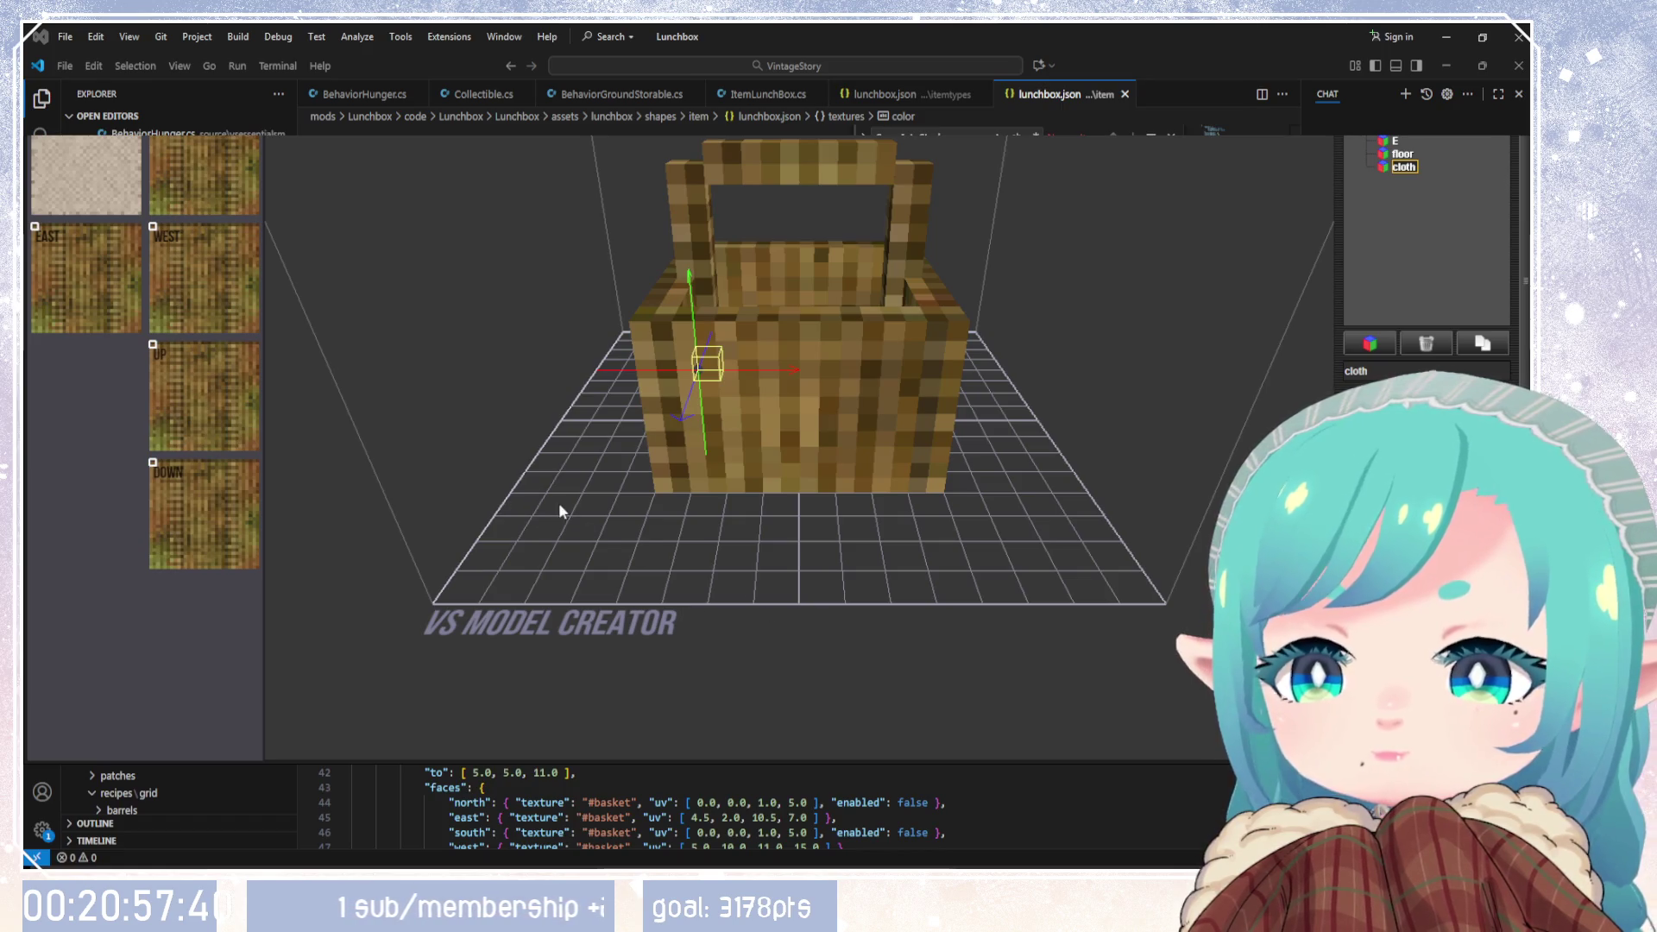
Step: Apply the cloth texture to the cloth cube's west and top faces, then hide the UV panel
mouse_move(520, 511)
right_down()
mouse_move(538, 513)
mouse_move(514, 543)
mouse_move(919, 506)
mouse_move(891, 571)
mouse_move(903, 613)
right_up()
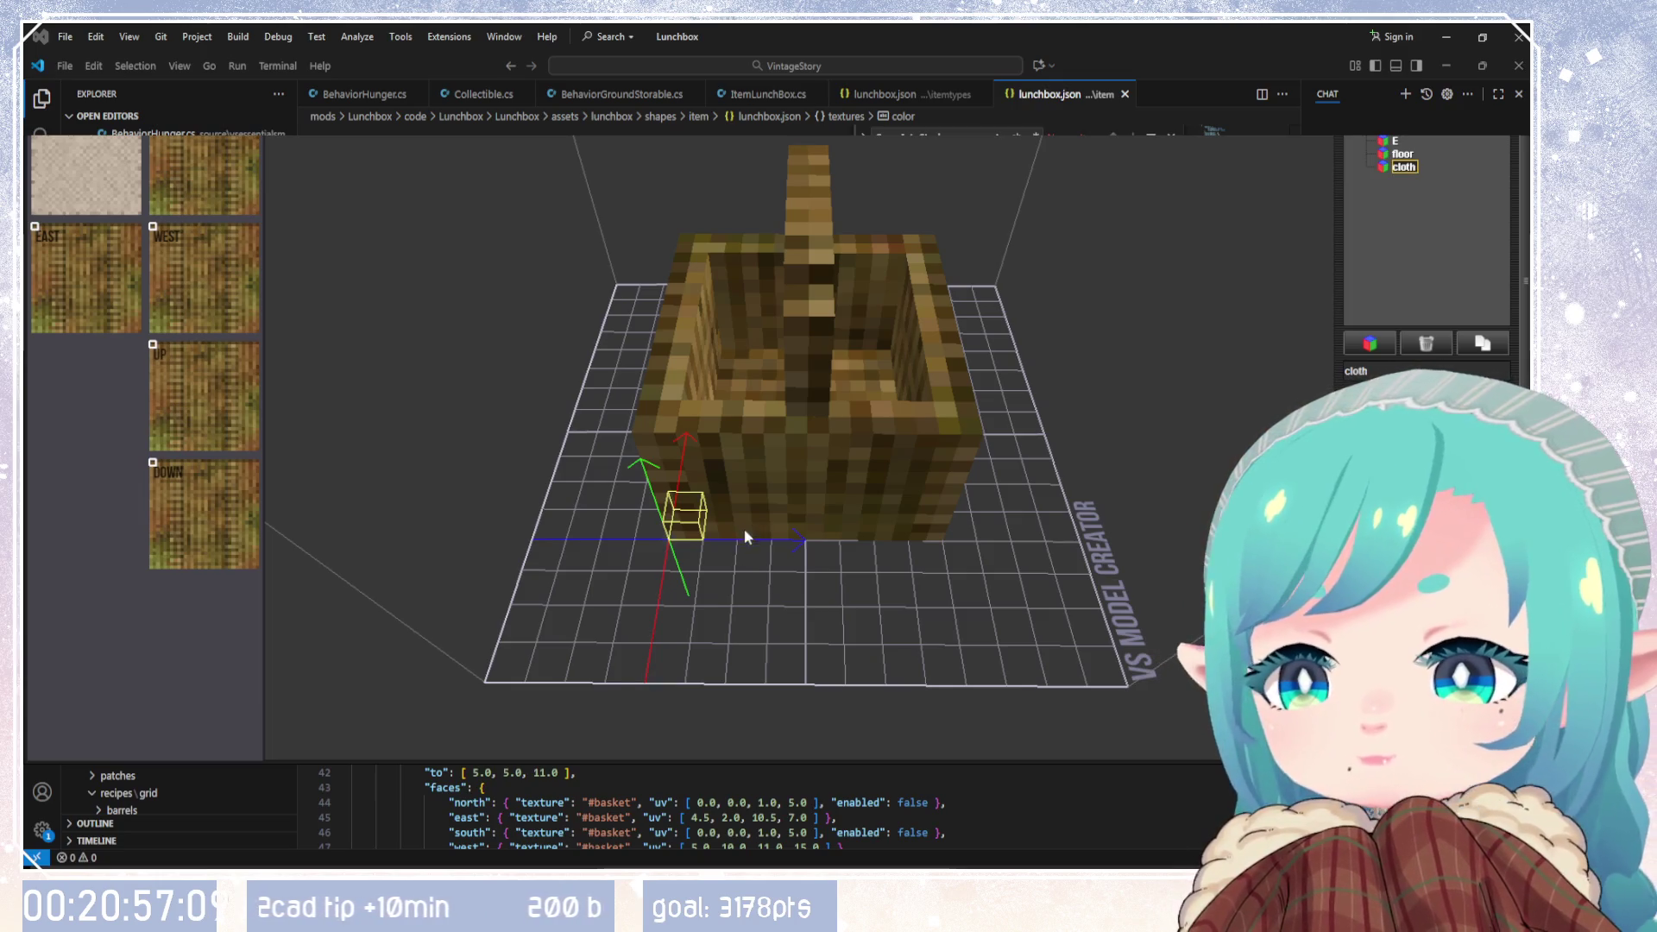
mouse_move(737, 568)
mouse_down()
mouse_move(764, 600)
mouse_move(773, 570)
mouse_move(765, 582)
mouse_up()
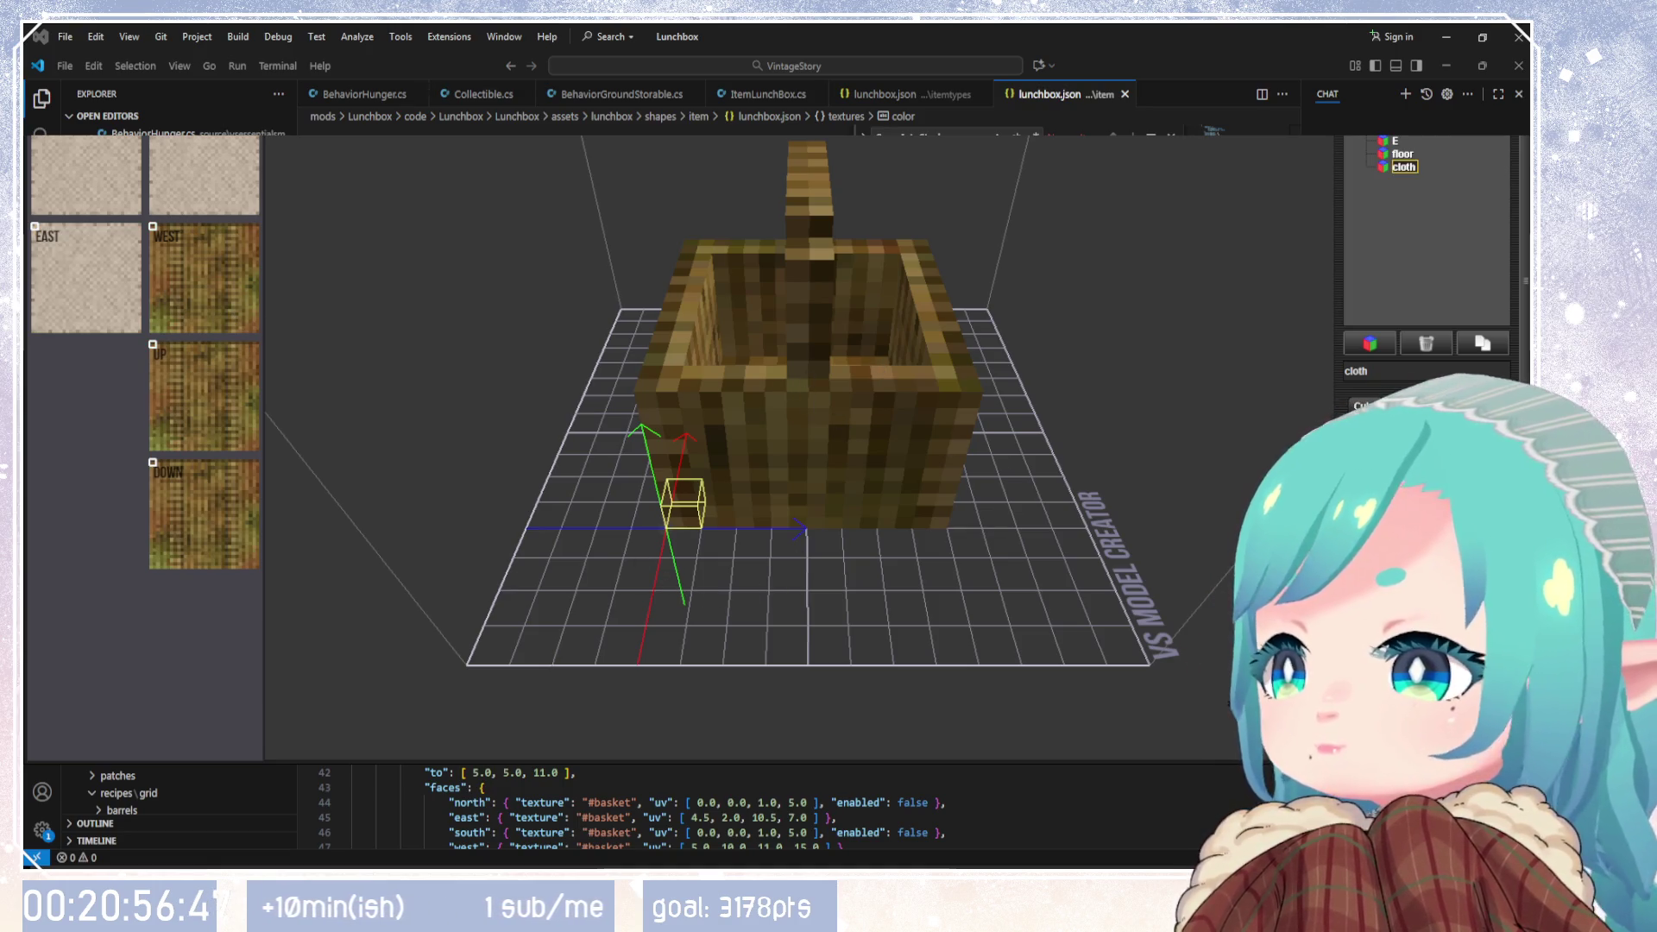
click(203, 278)
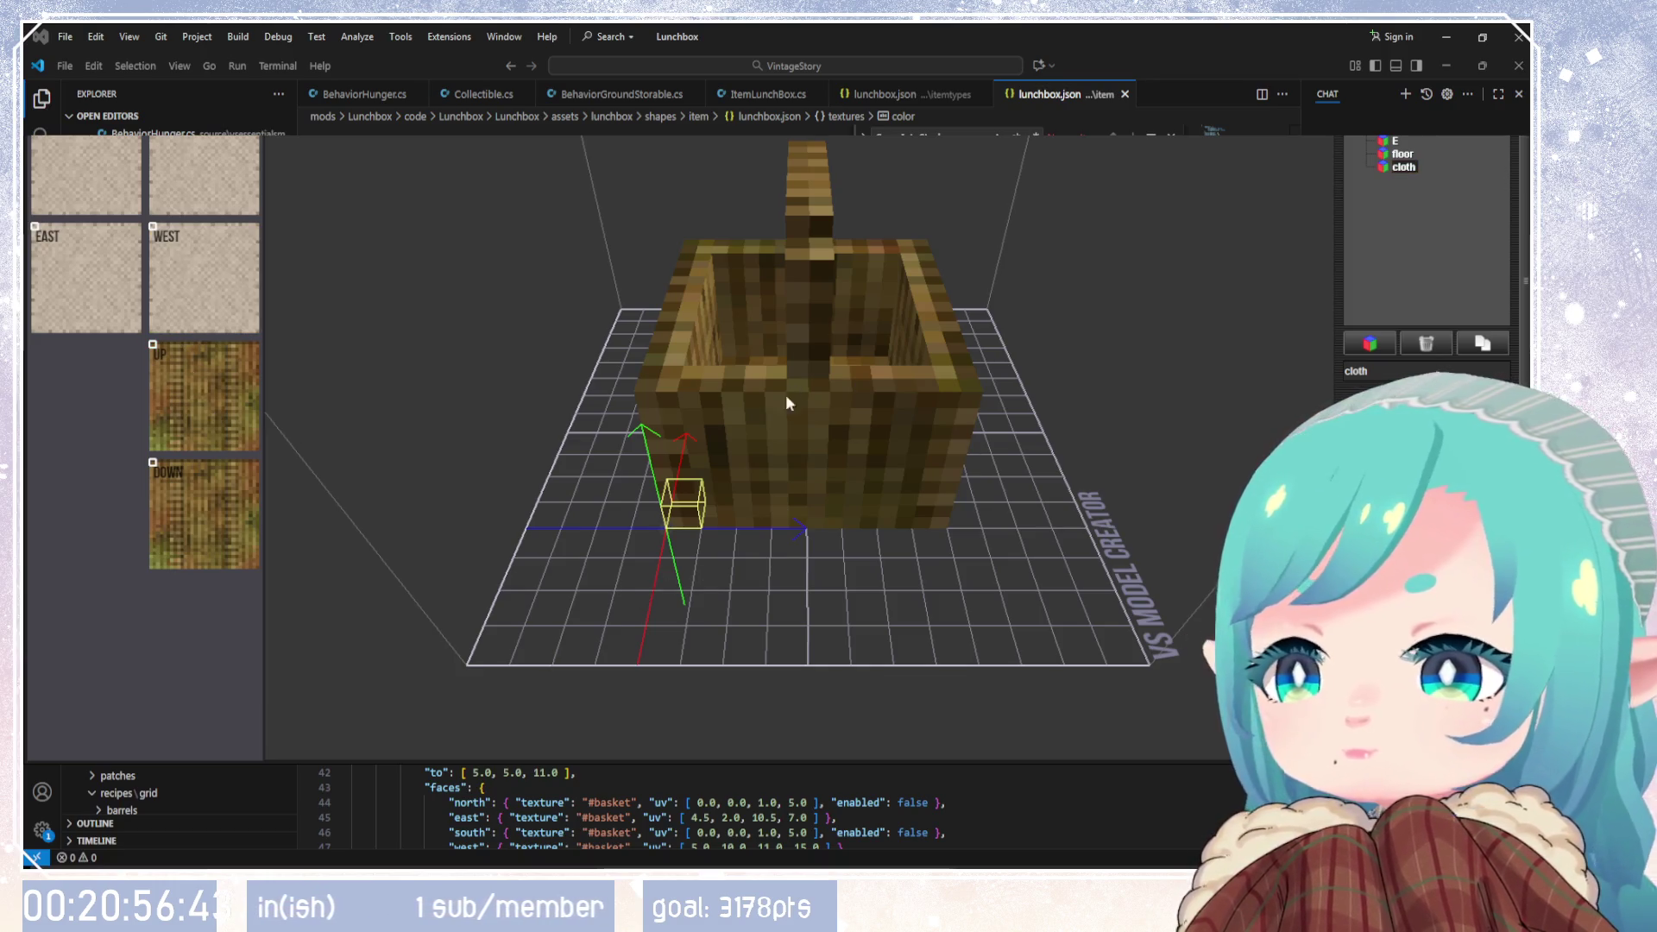
click(204, 395)
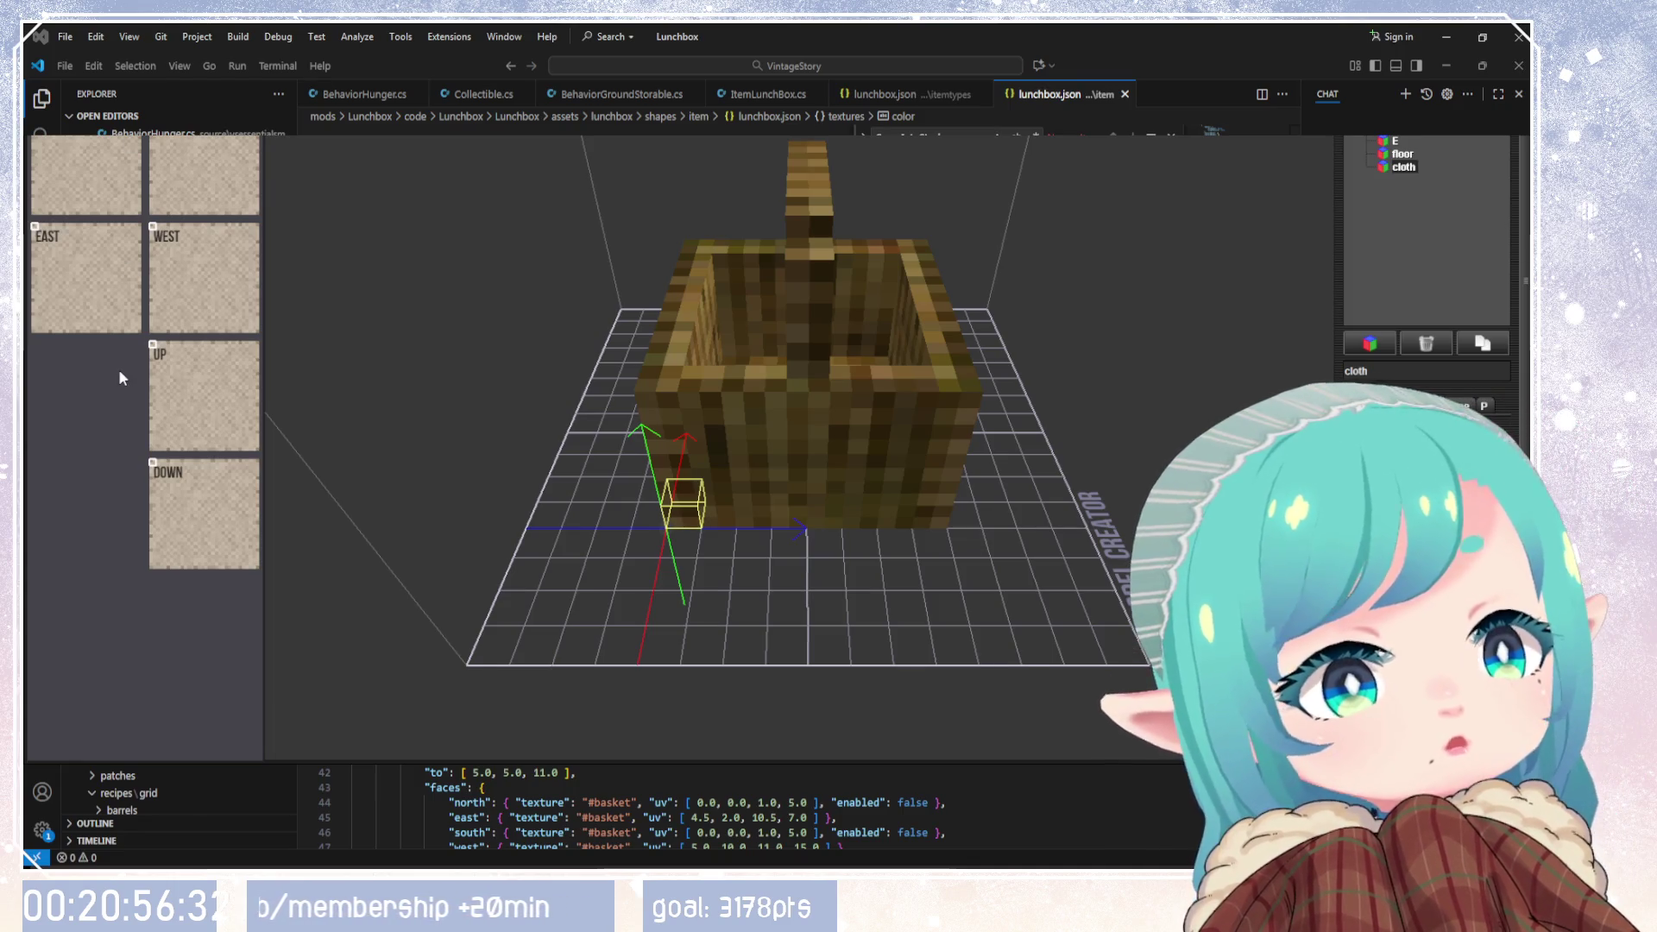
click(107, 139)
click(107, 139)
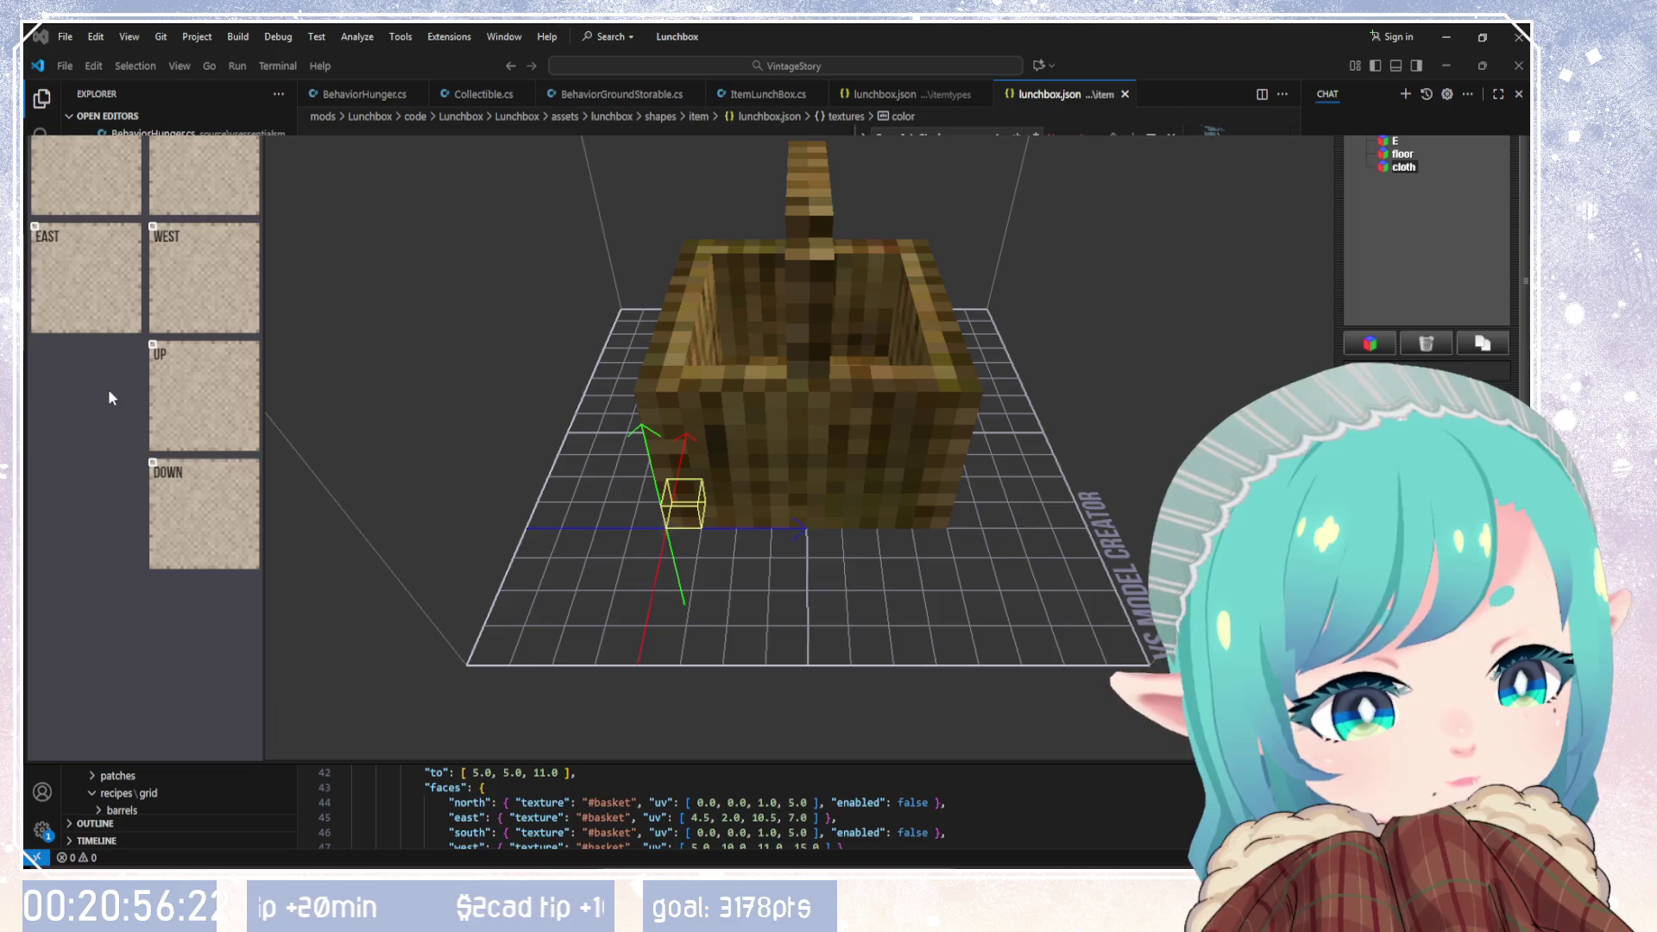
key(u)
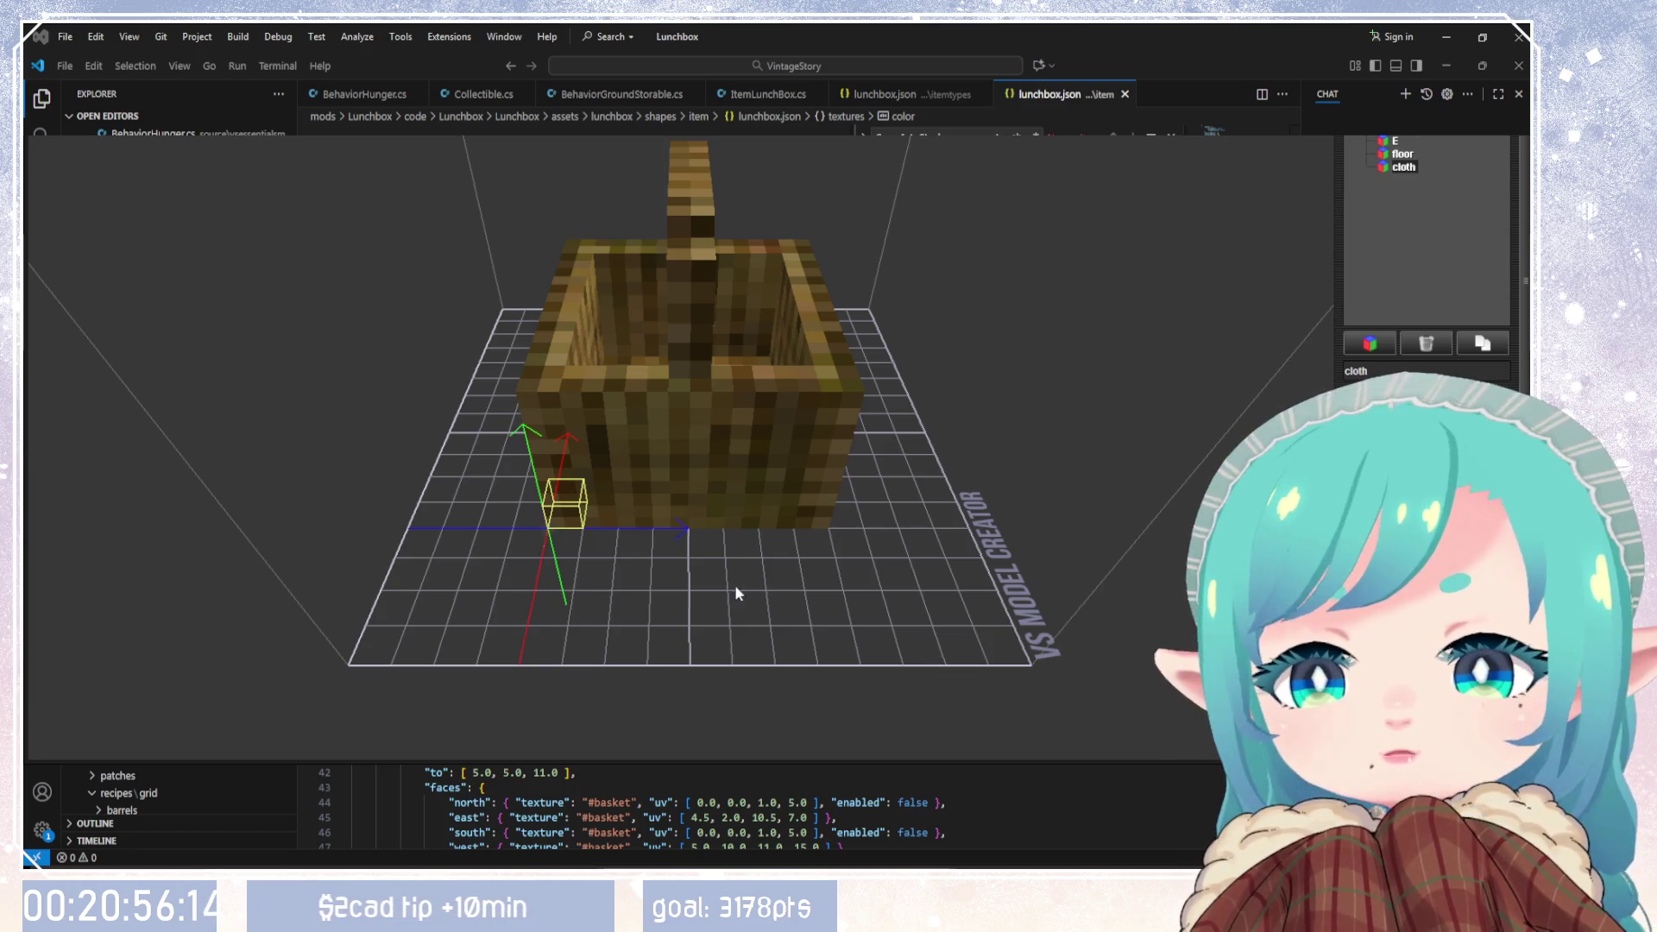
mouse_move(735, 619)
mouse_down()
mouse_move(742, 566)
mouse_move(821, 573)
mouse_move(763, 608)
mouse_move(1022, 599)
mouse_up()
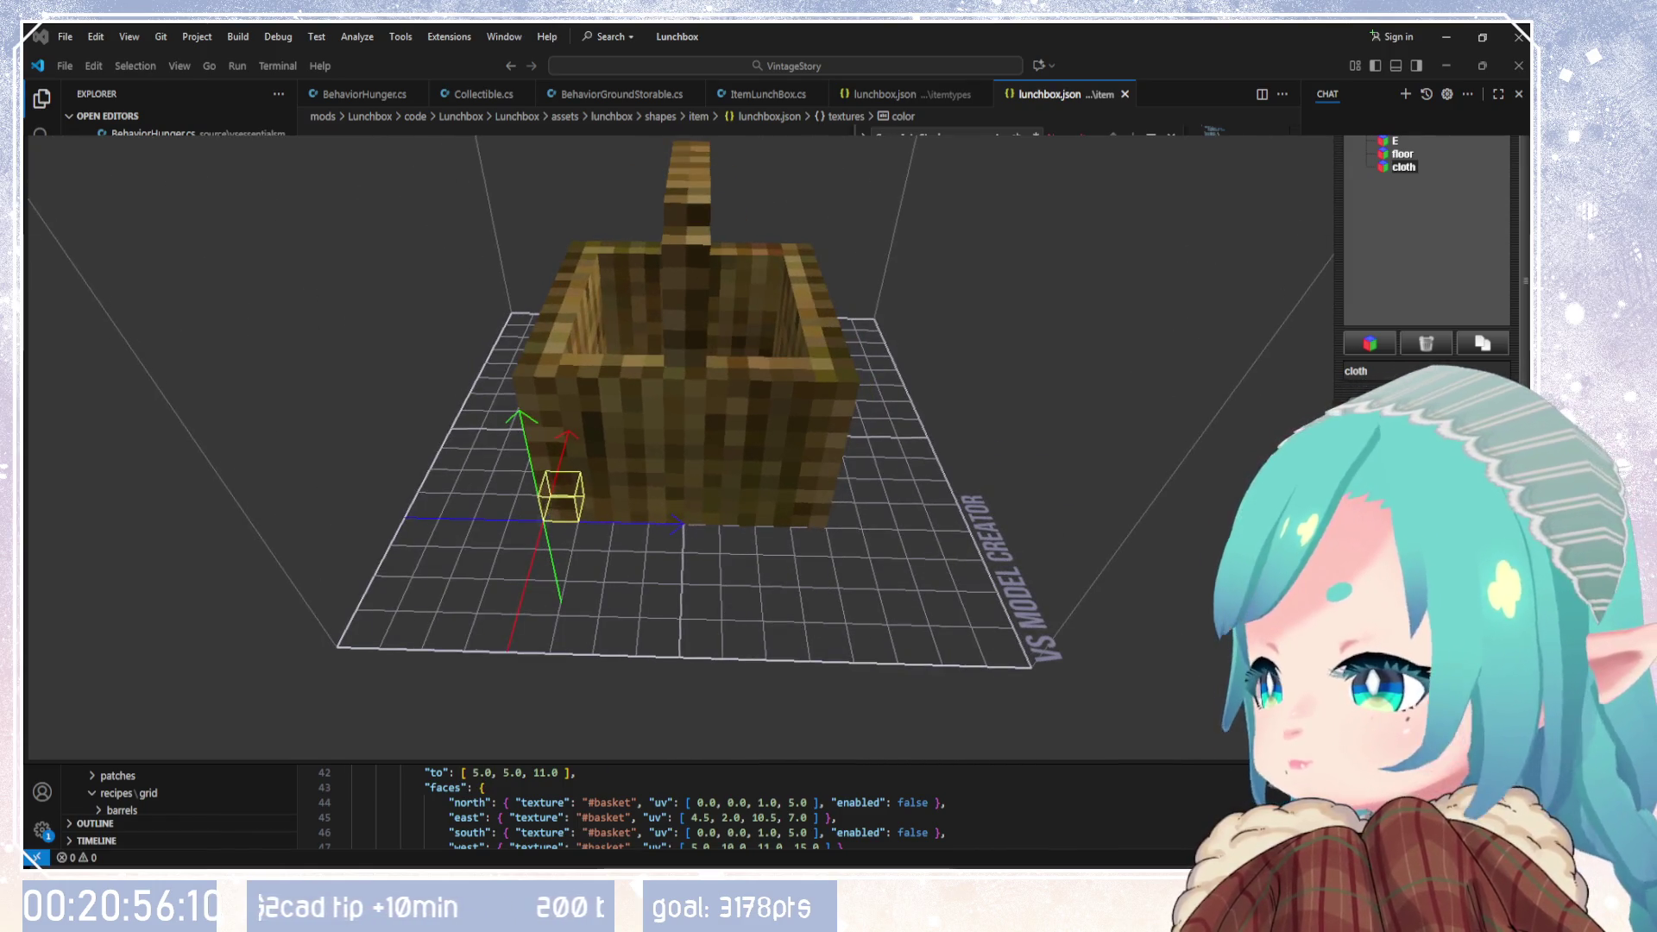
Step: Make the cloth cube taller with three Voxel Size increments
scroll(1426, 259, down, 3)
scroll(1426, 259, down, 2)
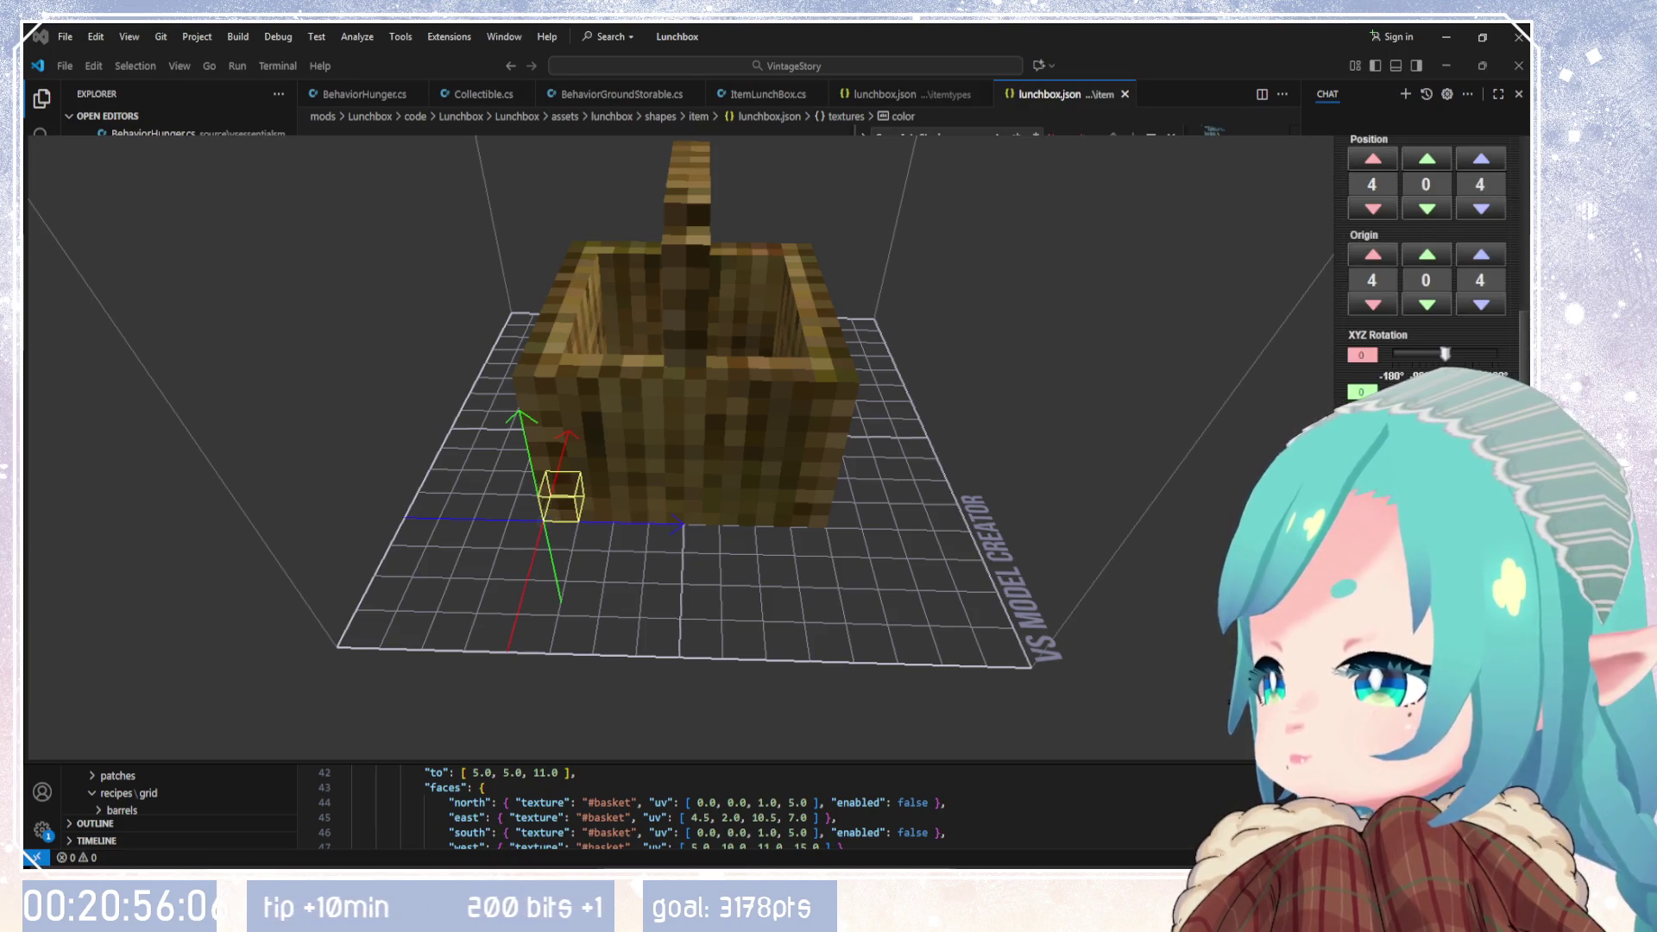
scroll(1383, 379, up, 5)
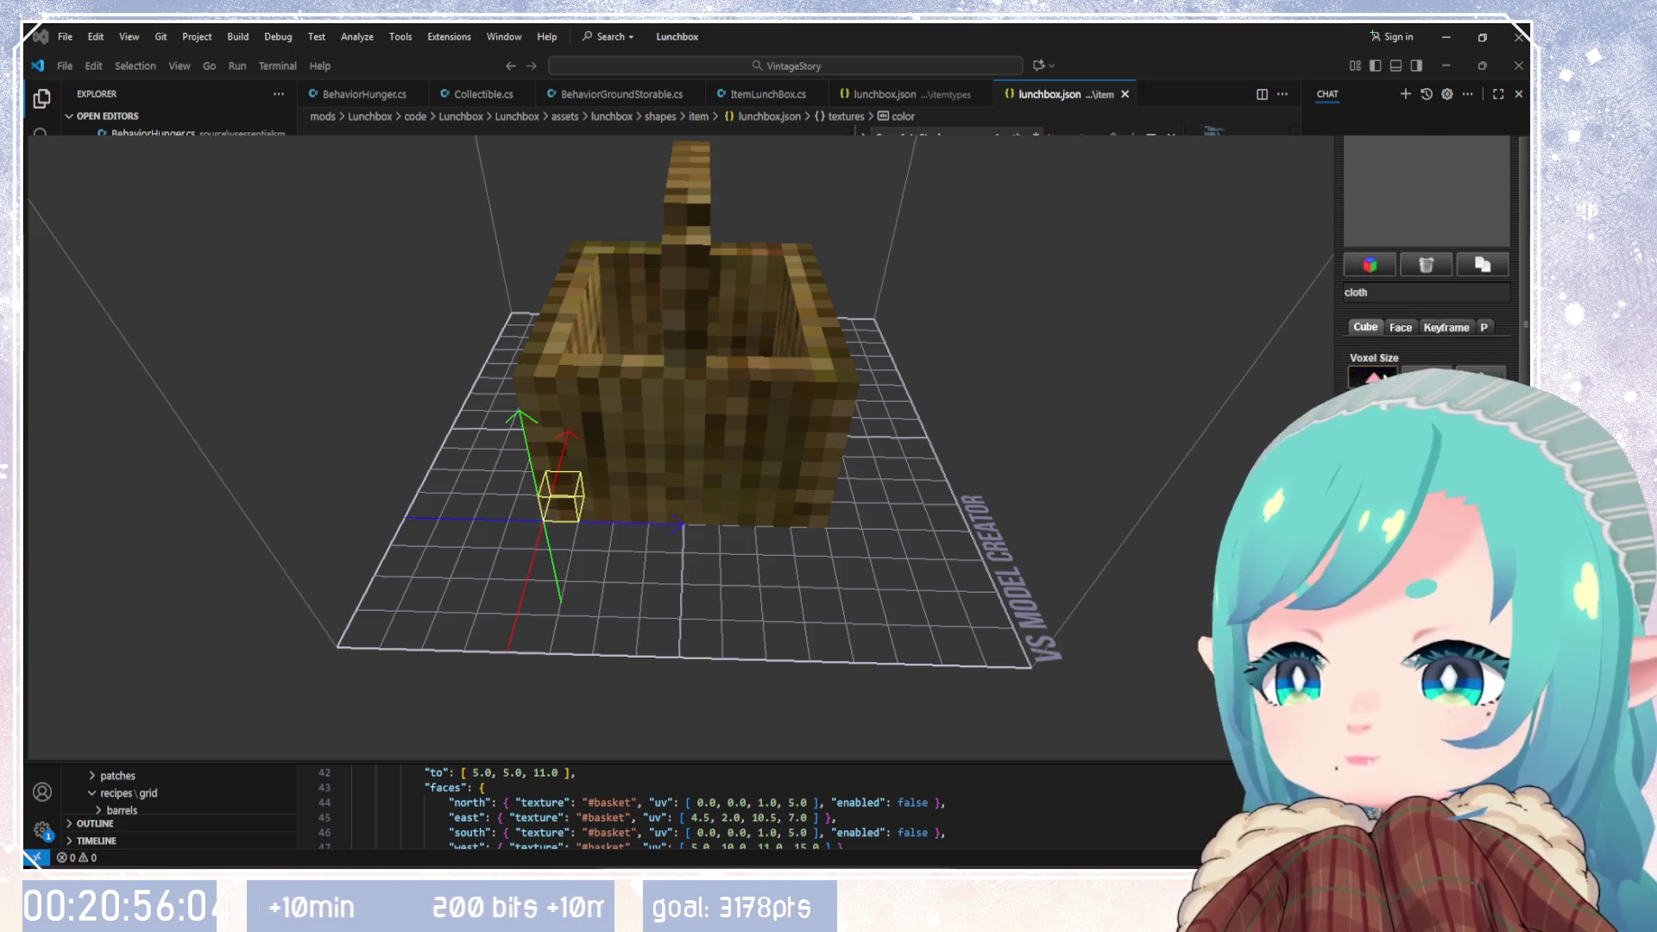
click(1383, 380)
click(1383, 380)
click(1384, 379)
click(1385, 380)
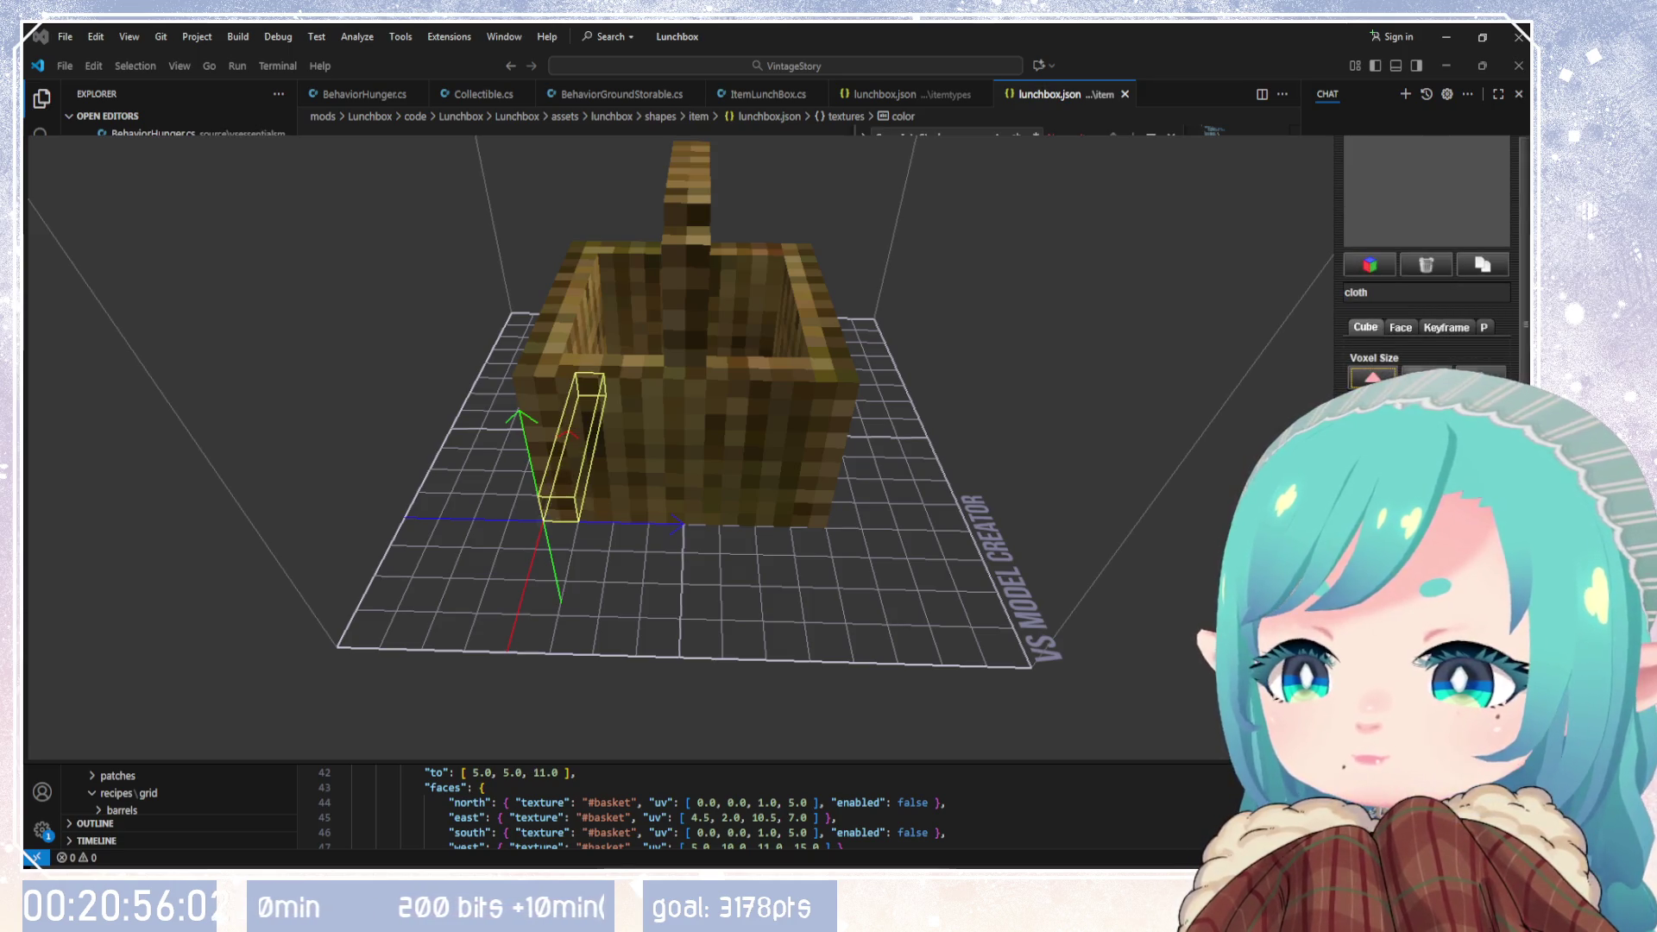
mouse_move(810, 568)
mouse_down()
mouse_move(857, 596)
mouse_move(952, 566)
mouse_move(1125, 565)
mouse_up()
Step: Extend the cloth cube along the basket until it spans one side wall
click(1378, 378)
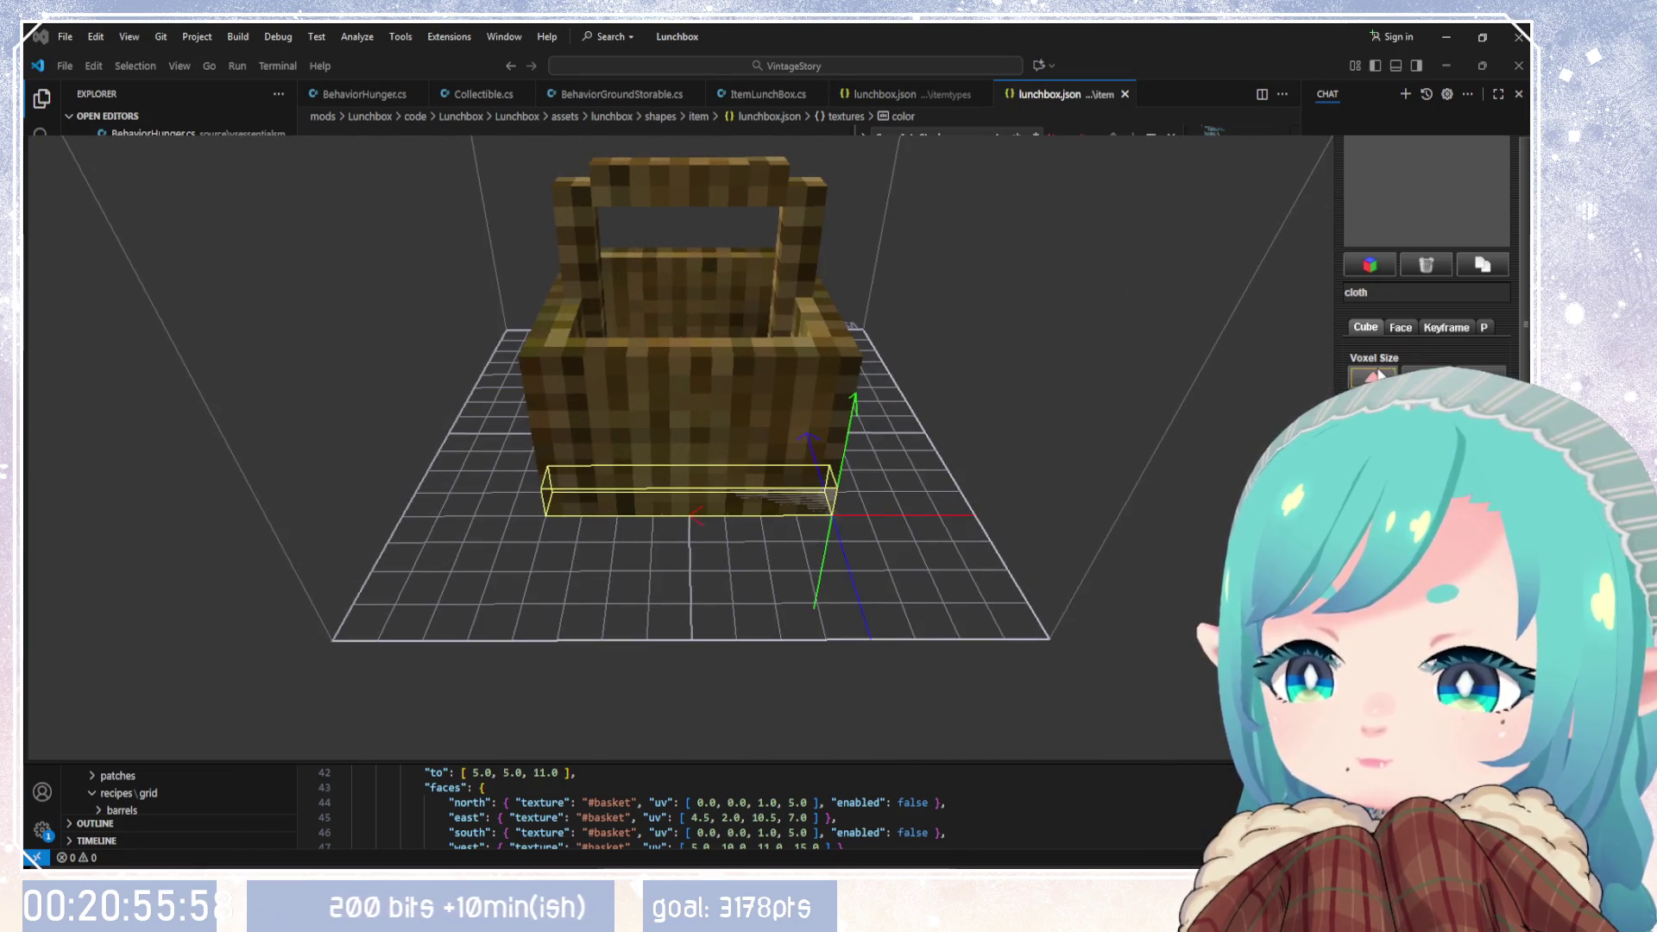
click(1378, 377)
click(1378, 377)
click(1378, 377)
click(1372, 378)
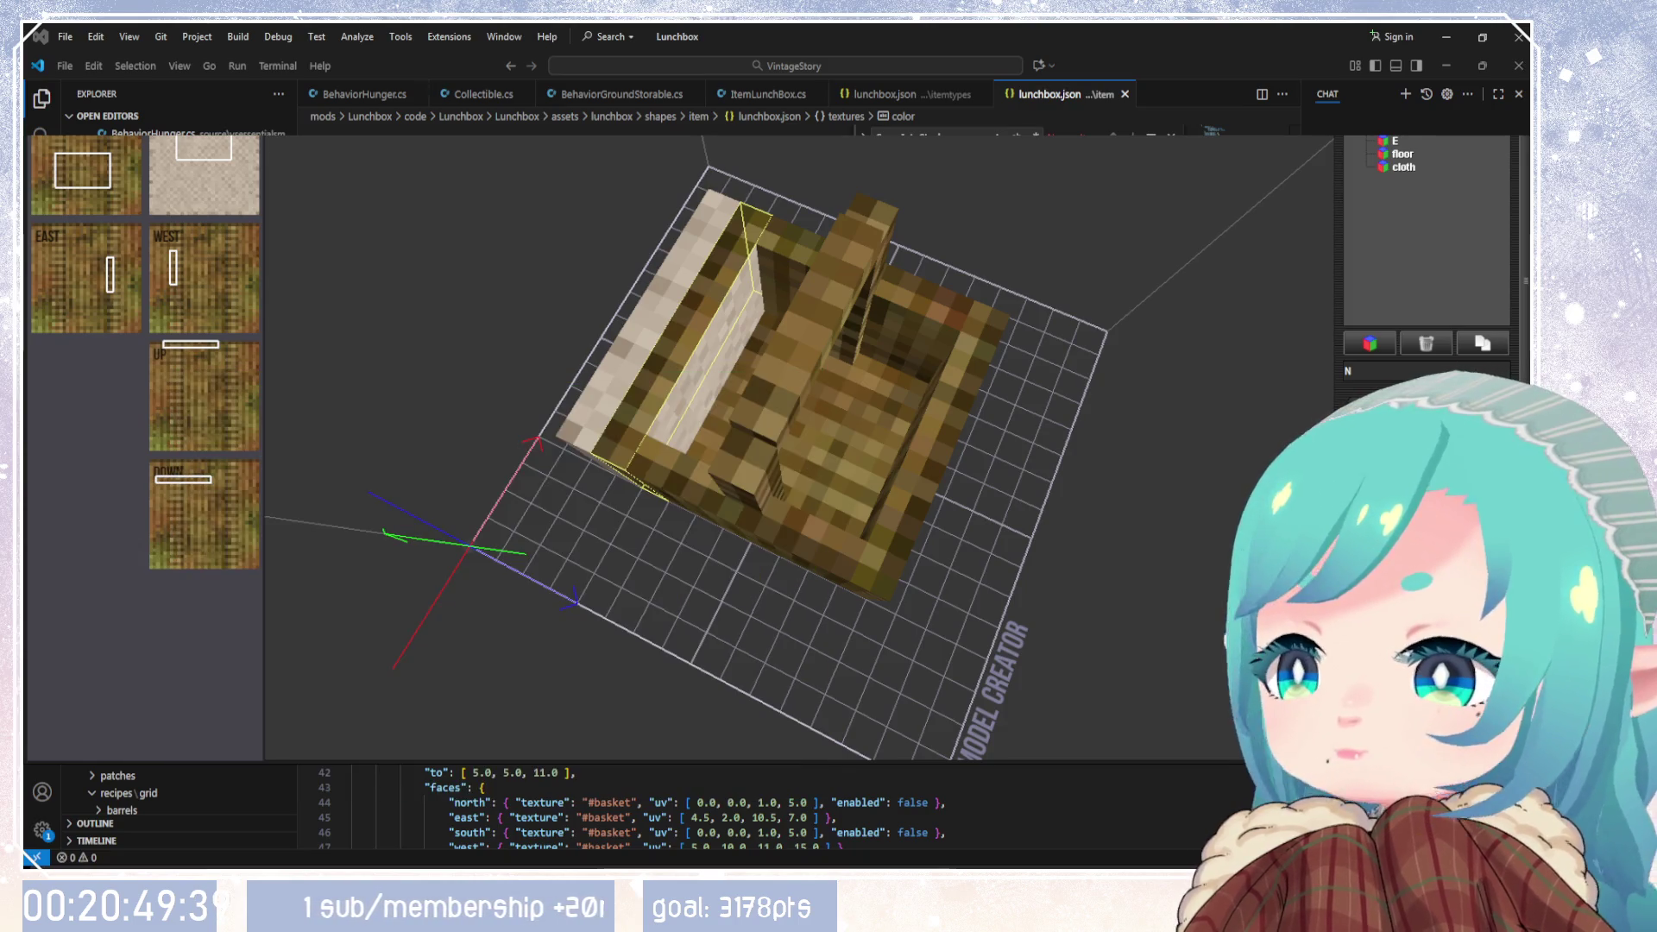
mouse_move(993, 561)
mouse_down()
mouse_move(1023, 369)
mouse_move(1374, 309)
mouse_move(1327, 308)
mouse_move(1293, 349)
mouse_move(1054, 462)
mouse_move(1136, 466)
mouse_move(914, 489)
mouse_move(1169, 458)
mouse_move(1000, 475)
mouse_move(1175, 482)
mouse_up()
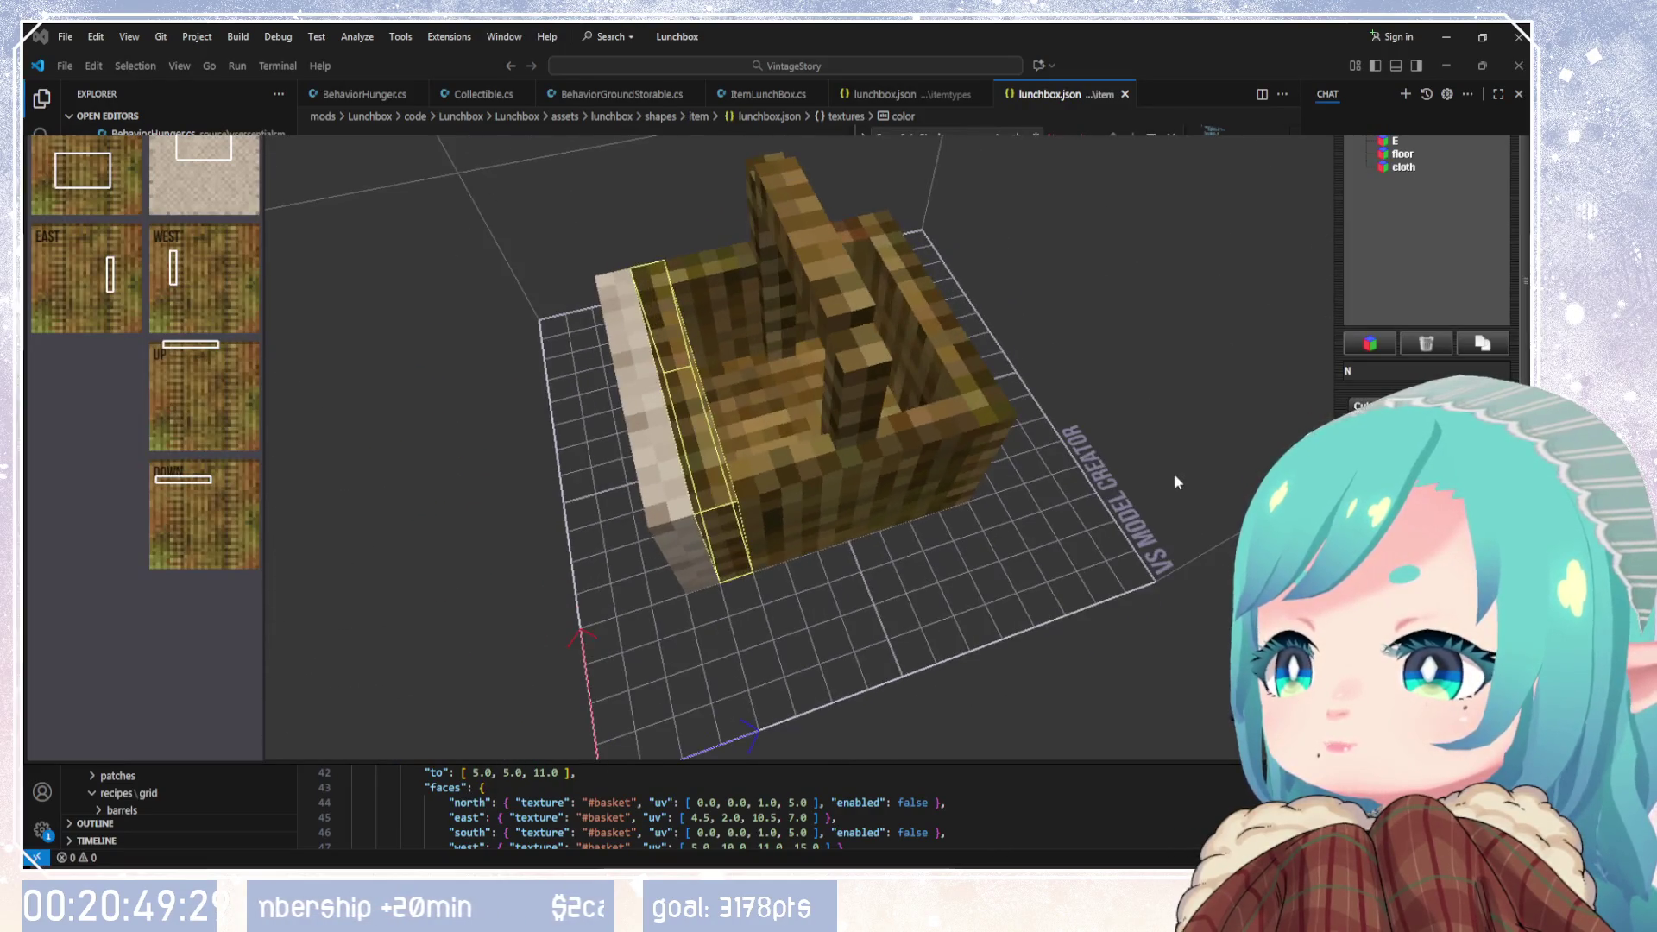
Step: Delete the cloth element and select the N wall
click(1403, 167)
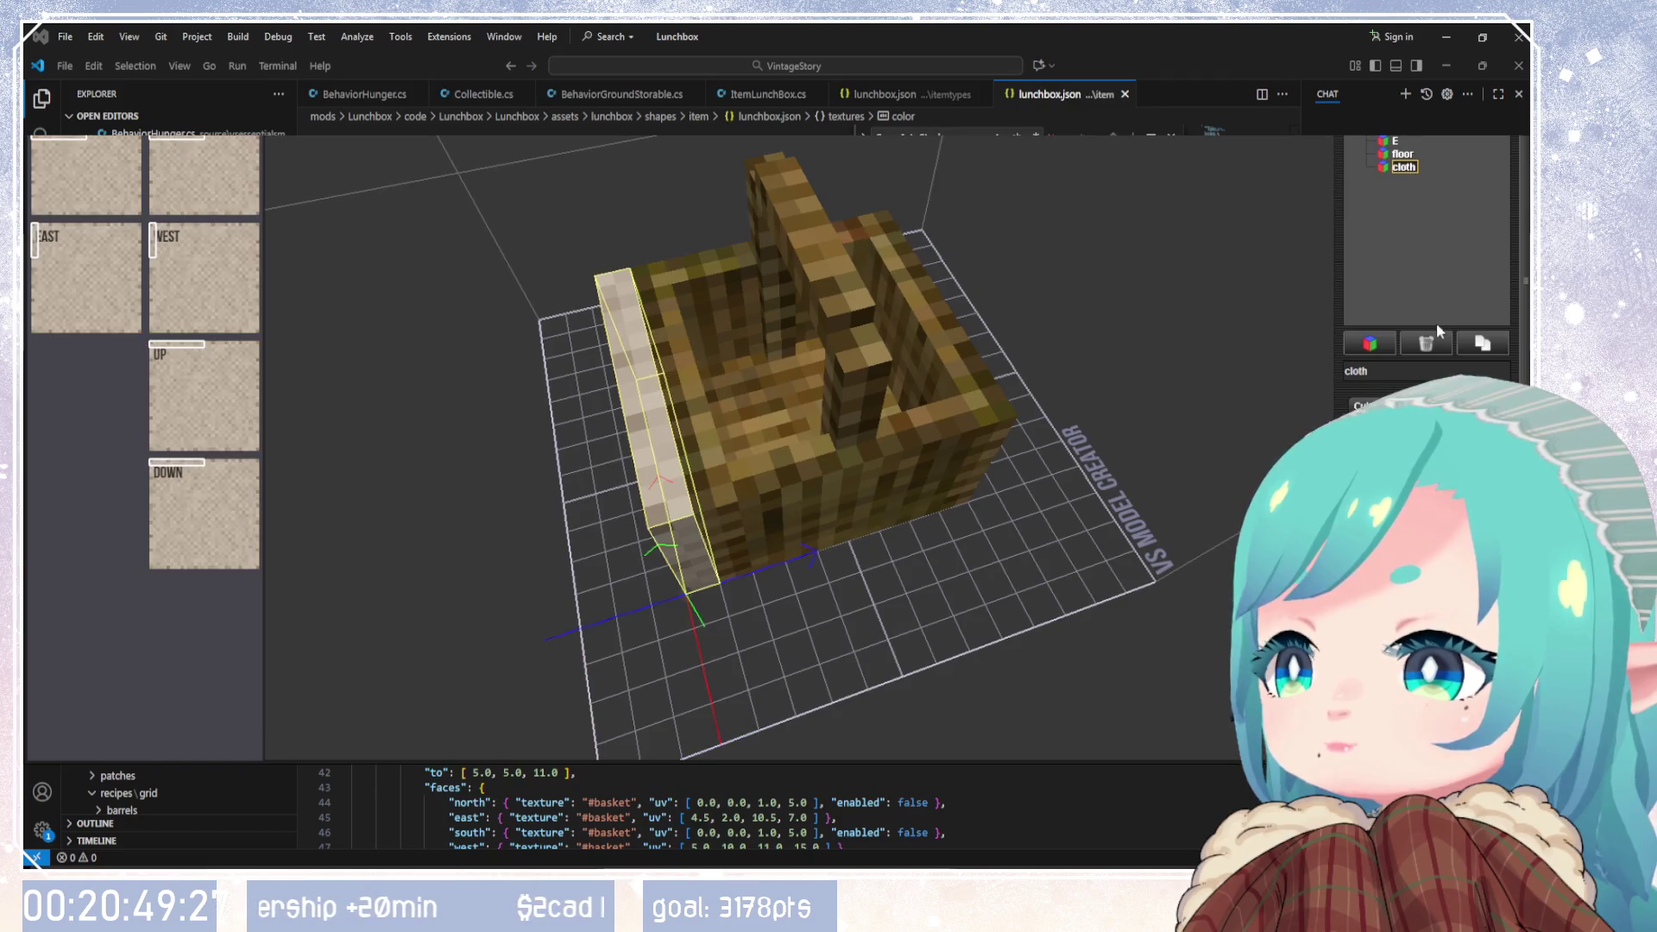
click(1430, 343)
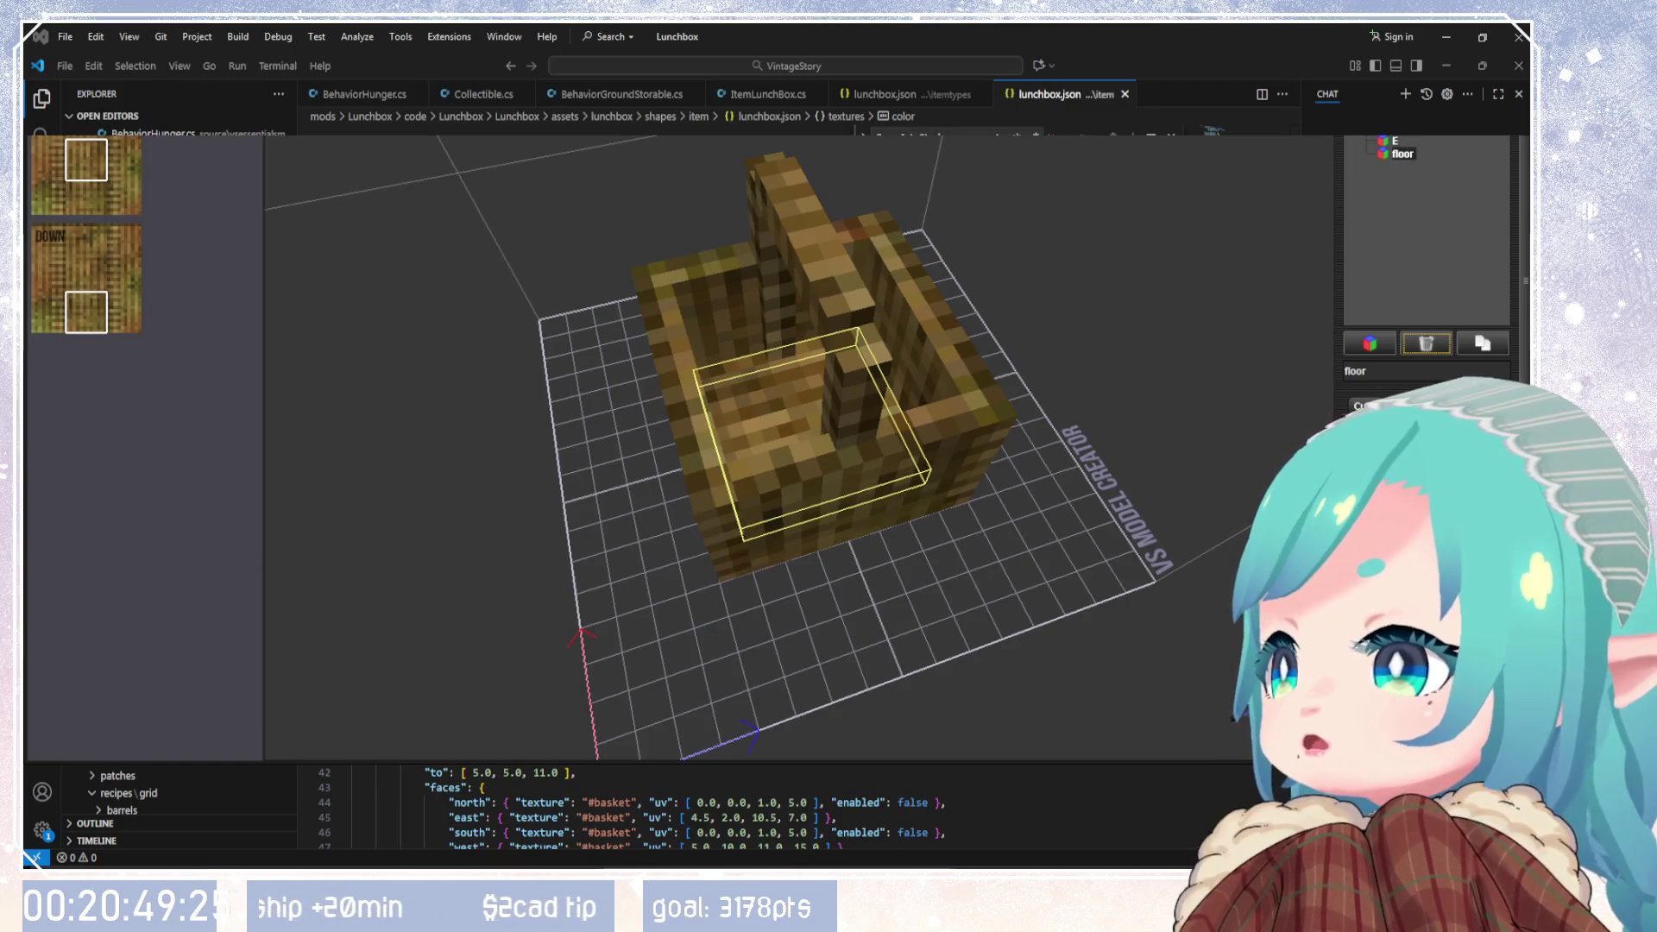
click(804, 413)
mouse_move(873, 493)
mouse_down()
mouse_move(937, 459)
mouse_move(956, 511)
mouse_move(871, 533)
mouse_move(924, 526)
mouse_move(837, 502)
mouse_move(691, 406)
mouse_move(869, 502)
mouse_move(854, 497)
mouse_up()
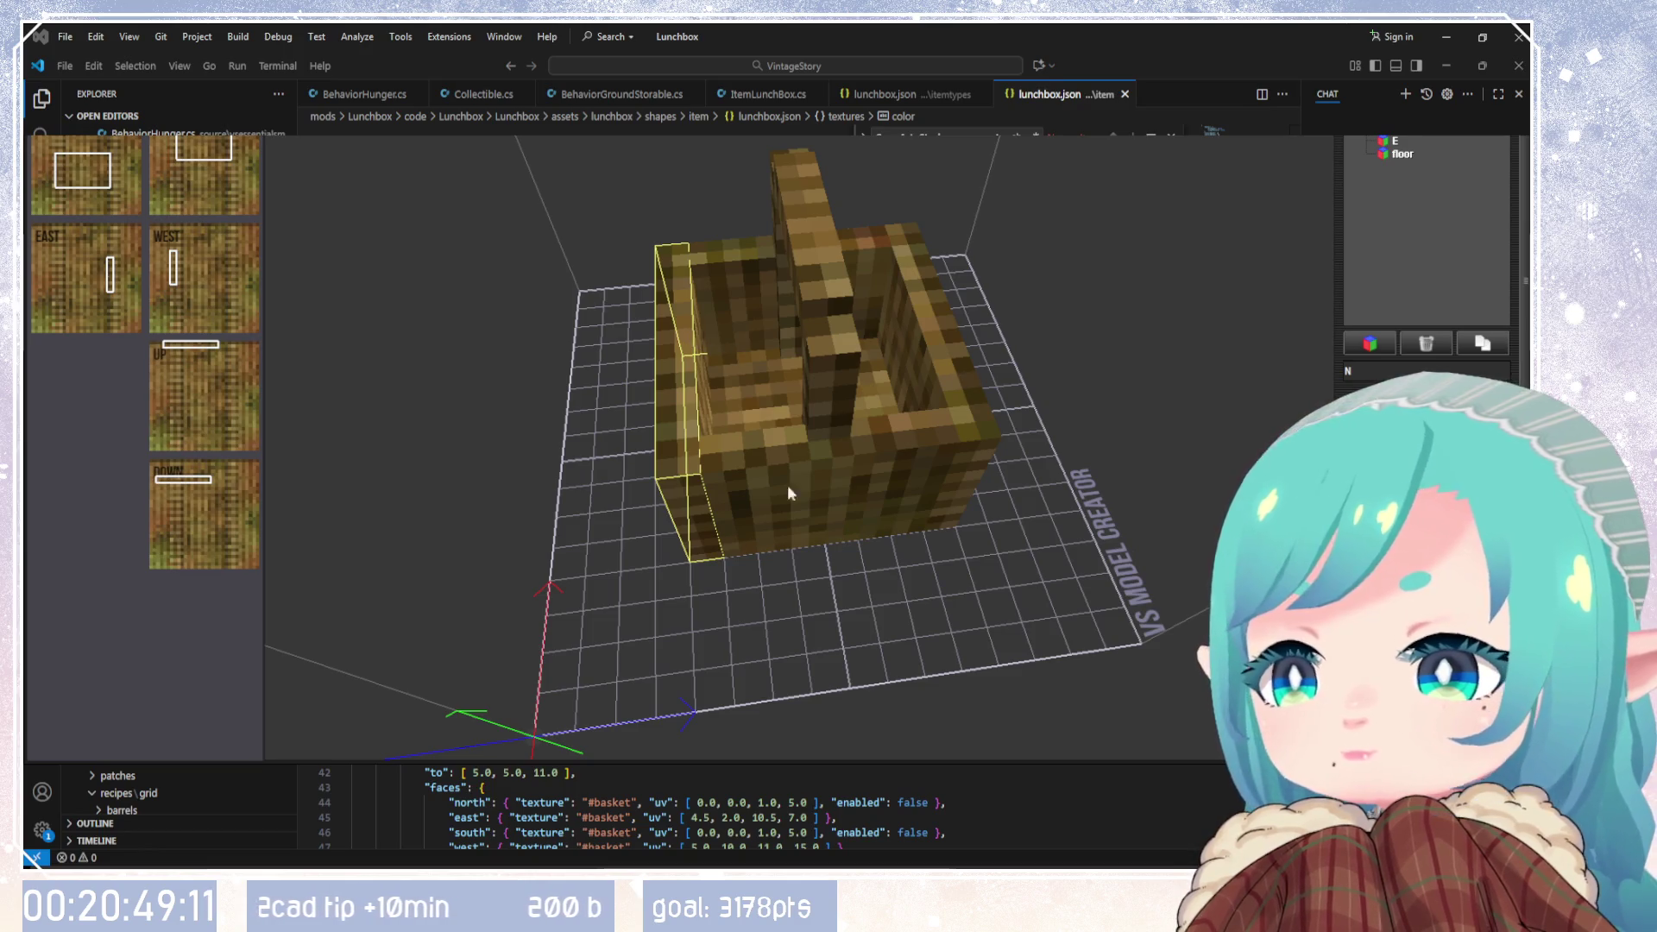
Step: Toggle off the right wall's north, south, west, east, top and bottom faces
mouse_move(661, 583)
mouse_down()
mouse_move(795, 590)
mouse_move(1120, 416)
mouse_move(1173, 406)
mouse_move(1122, 483)
mouse_move(1058, 526)
mouse_move(673, 505)
mouse_move(716, 514)
mouse_up()
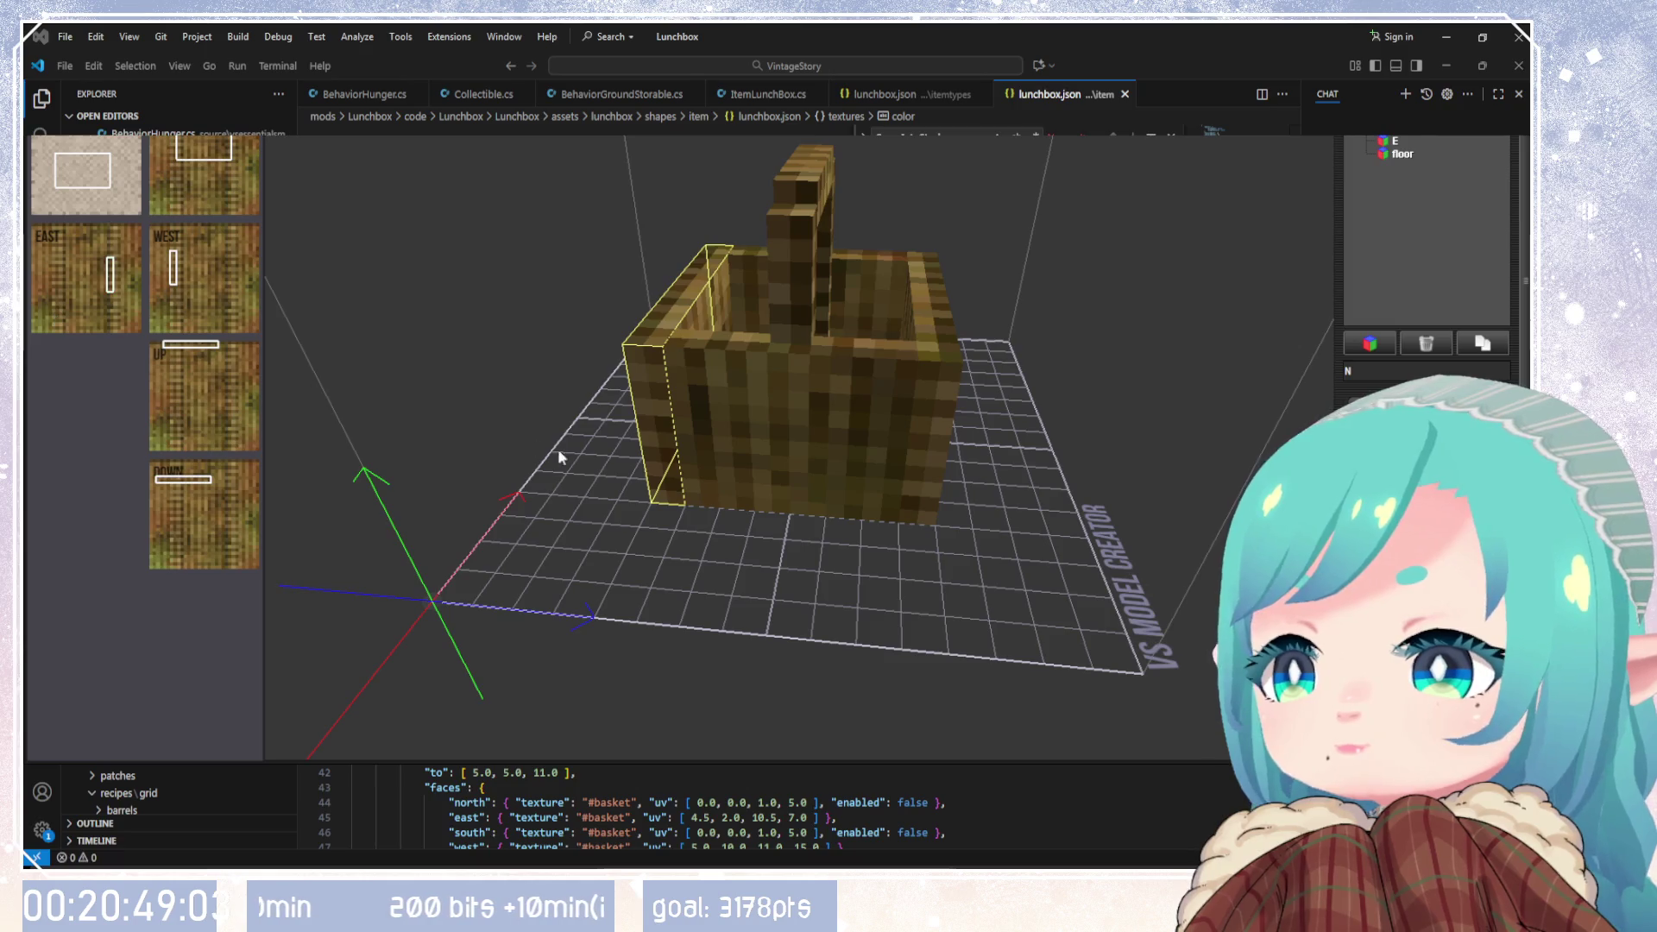
mouse_move(558, 449)
mouse_down()
mouse_move(873, 419)
mouse_move(626, 434)
mouse_move(583, 475)
mouse_move(594, 547)
mouse_move(1337, 272)
mouse_up()
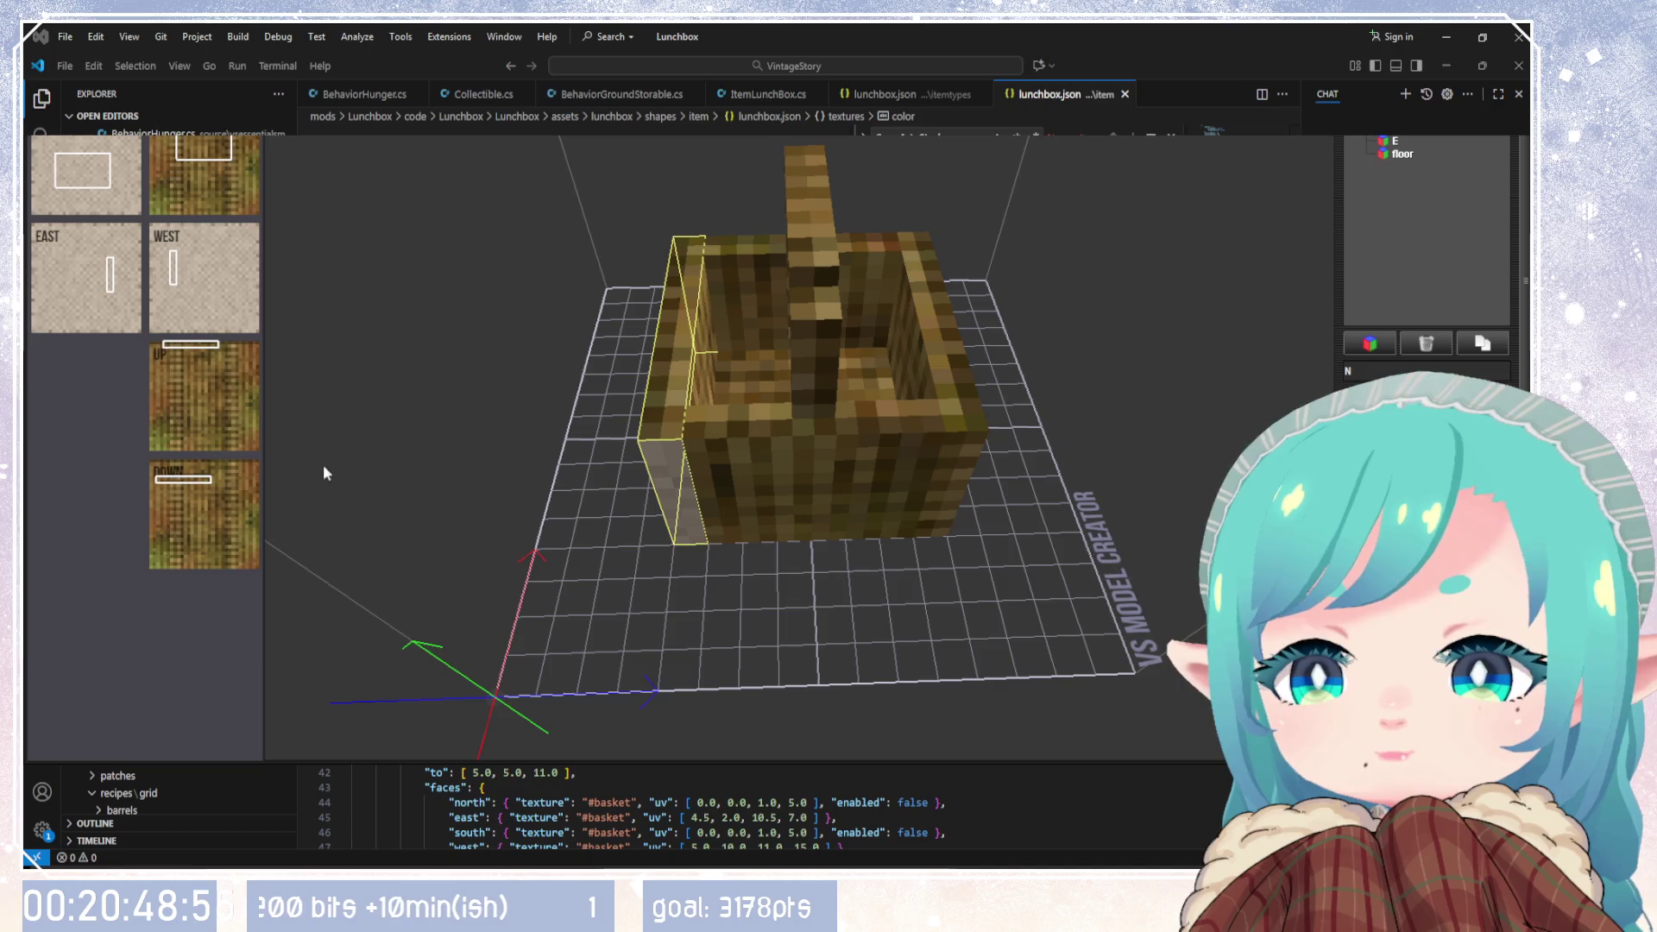
mouse_move(520, 472)
mouse_down()
mouse_move(830, 428)
mouse_move(477, 426)
mouse_move(542, 354)
mouse_move(806, 396)
mouse_move(531, 480)
mouse_move(582, 139)
mouse_move(941, 237)
mouse_move(1234, 341)
mouse_move(1249, 373)
mouse_move(803, 410)
mouse_move(688, 477)
mouse_move(841, 500)
mouse_move(1073, 474)
mouse_move(764, 430)
mouse_up()
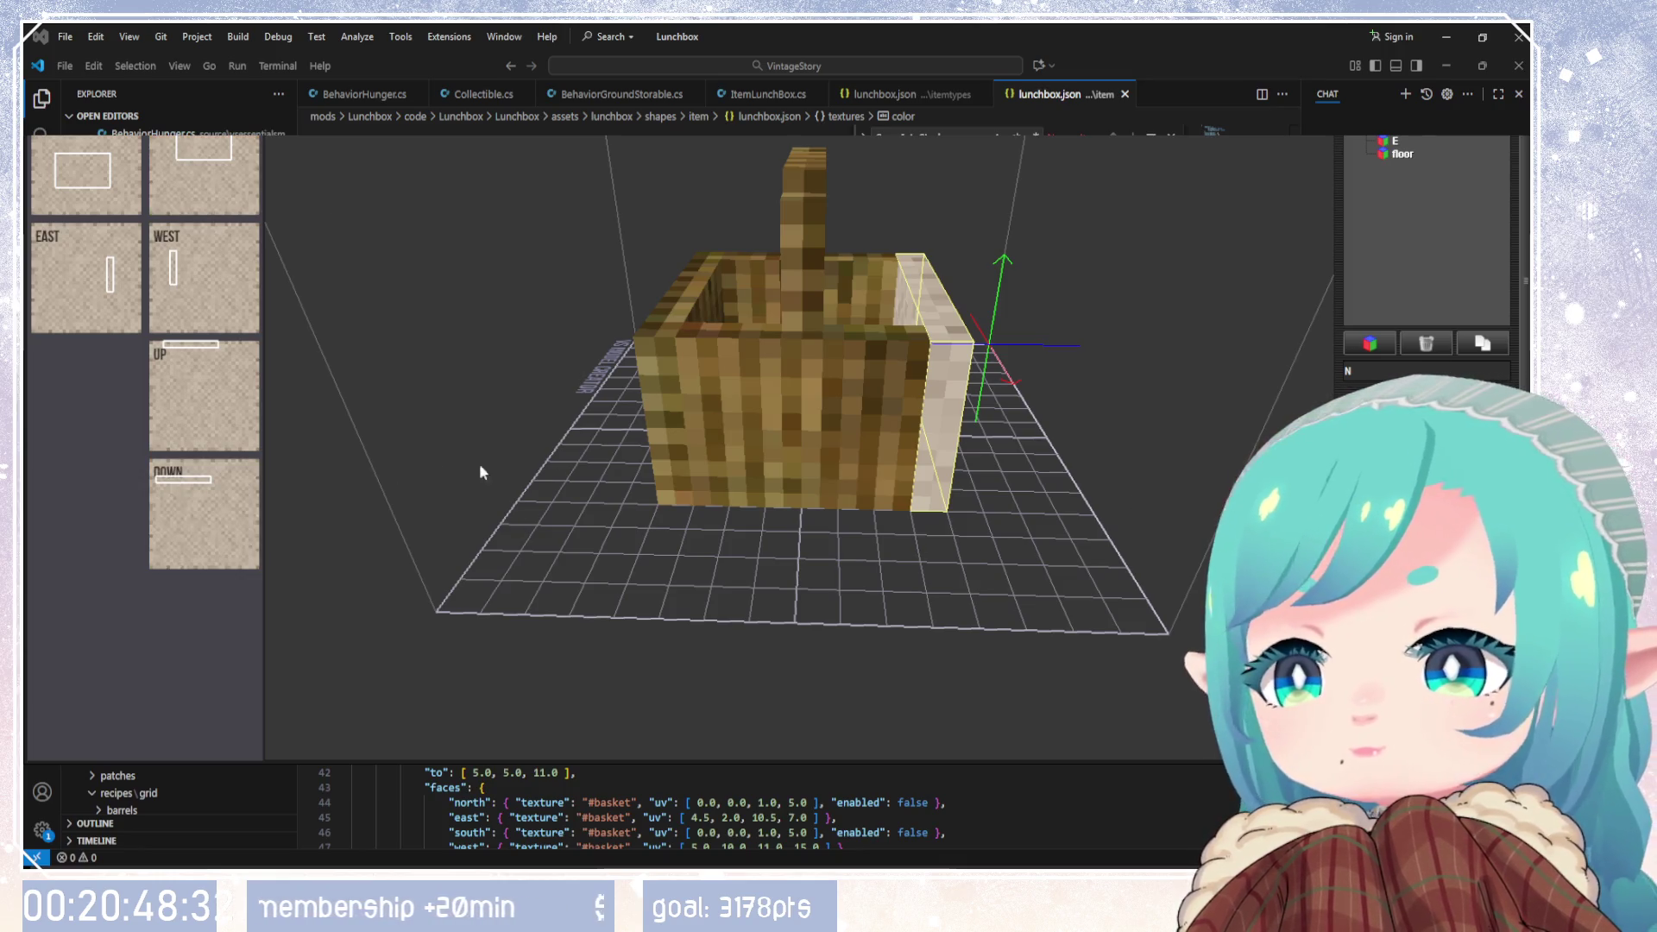
drag(479, 464, 634, 492)
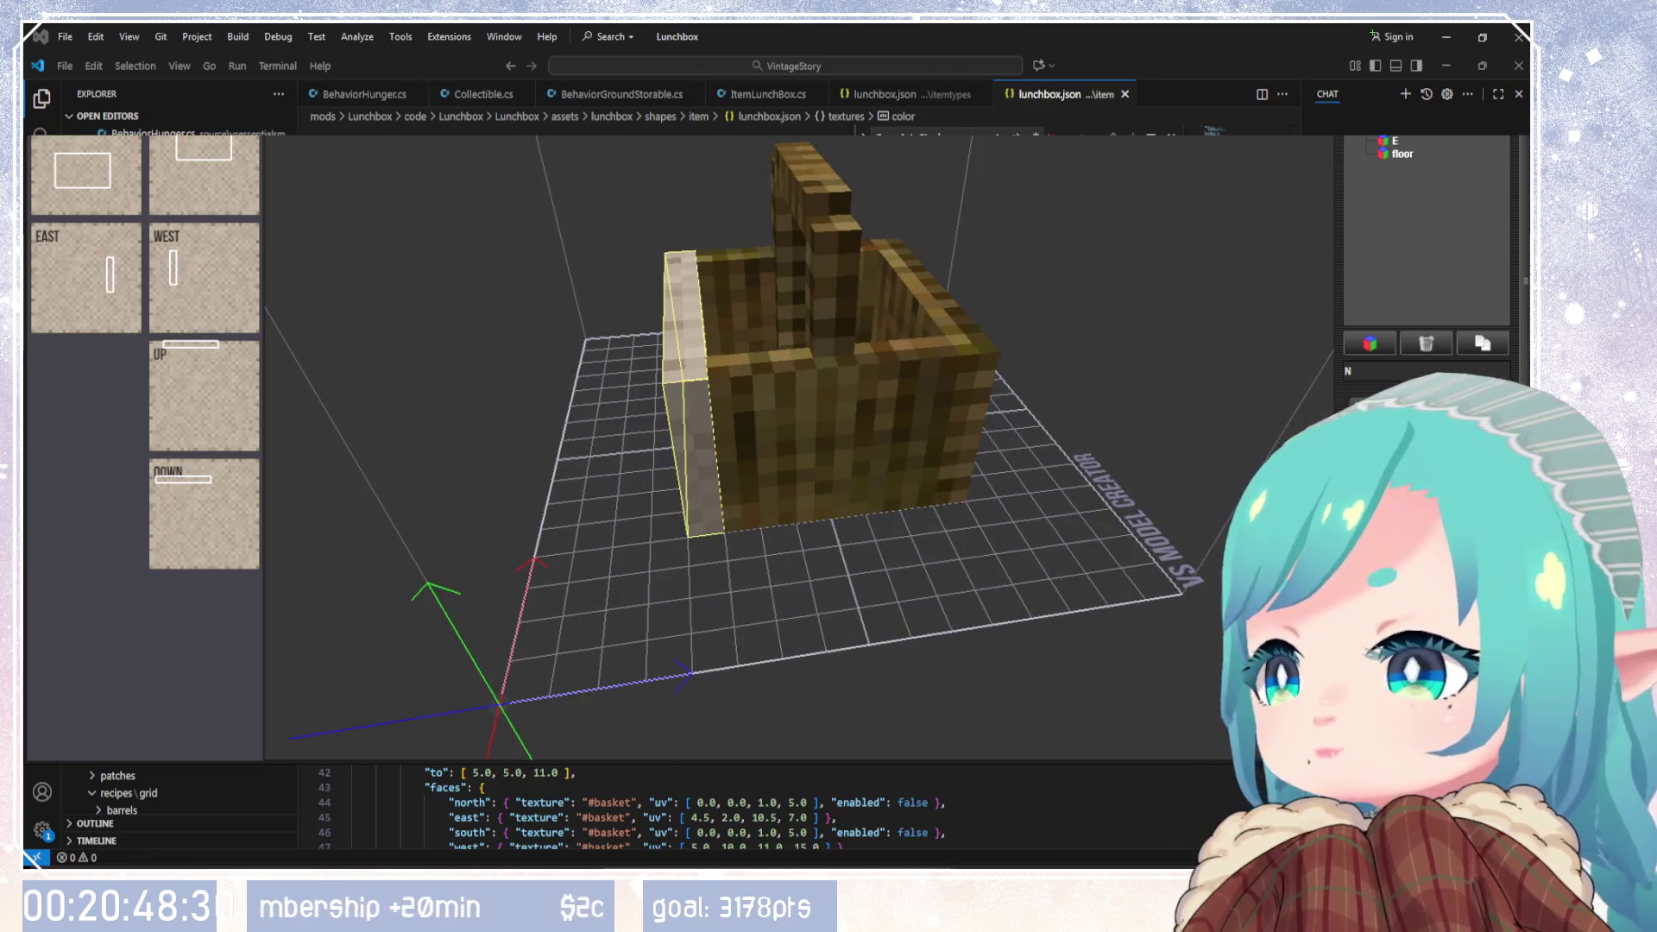
click(971, 414)
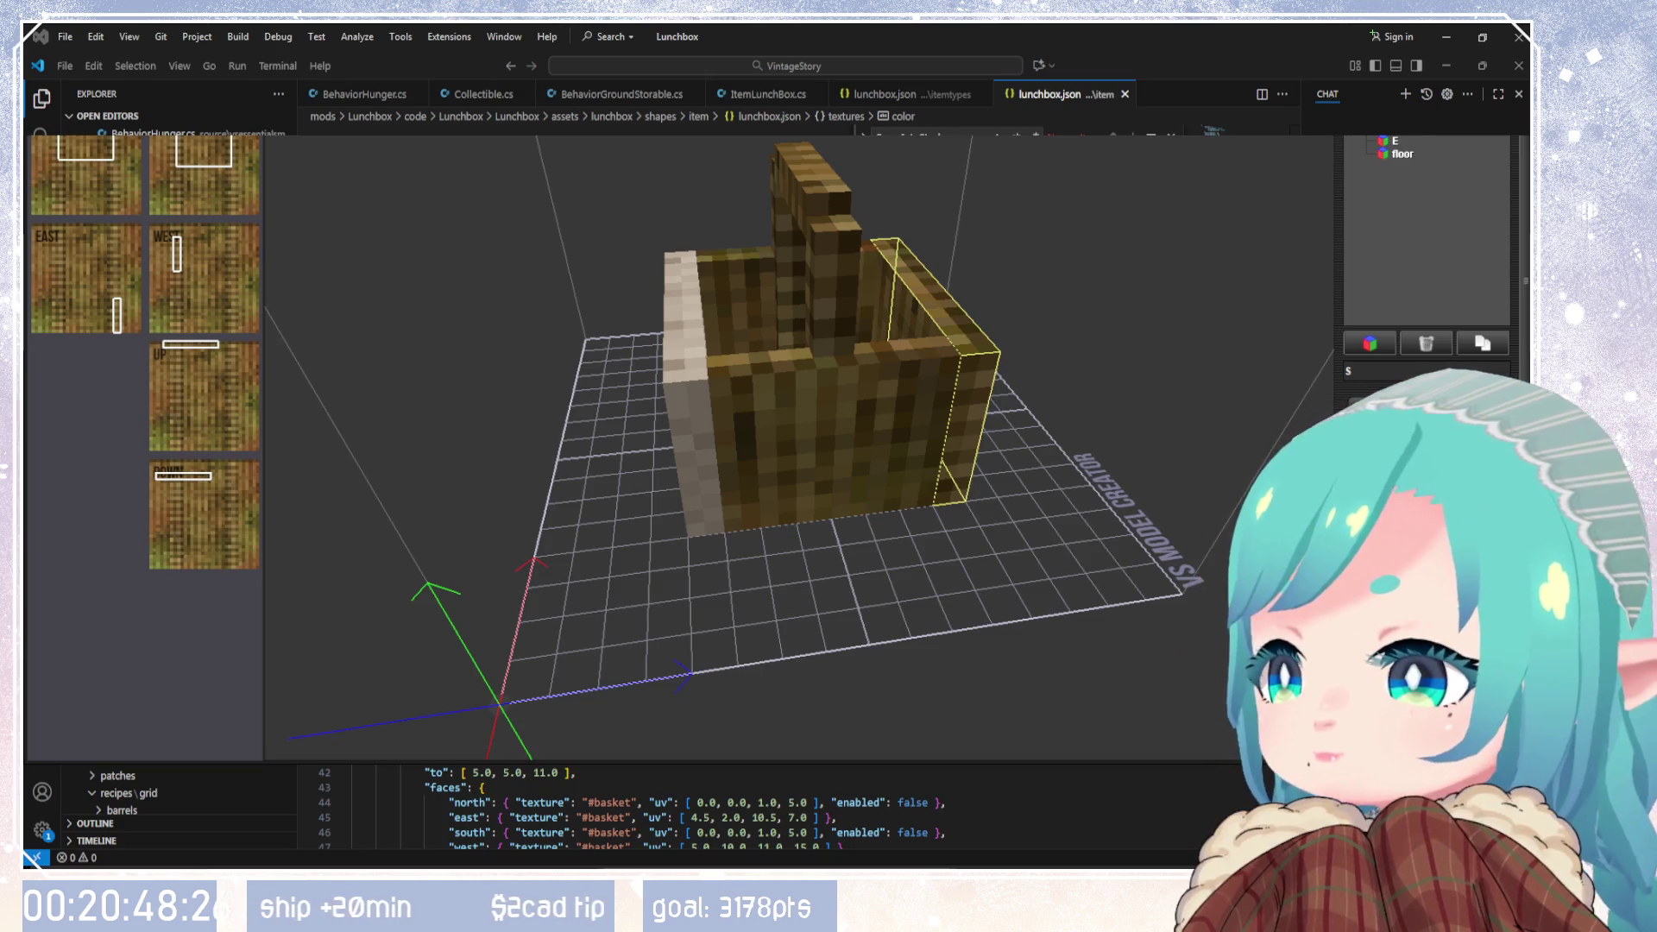
click(86, 177)
click(204, 186)
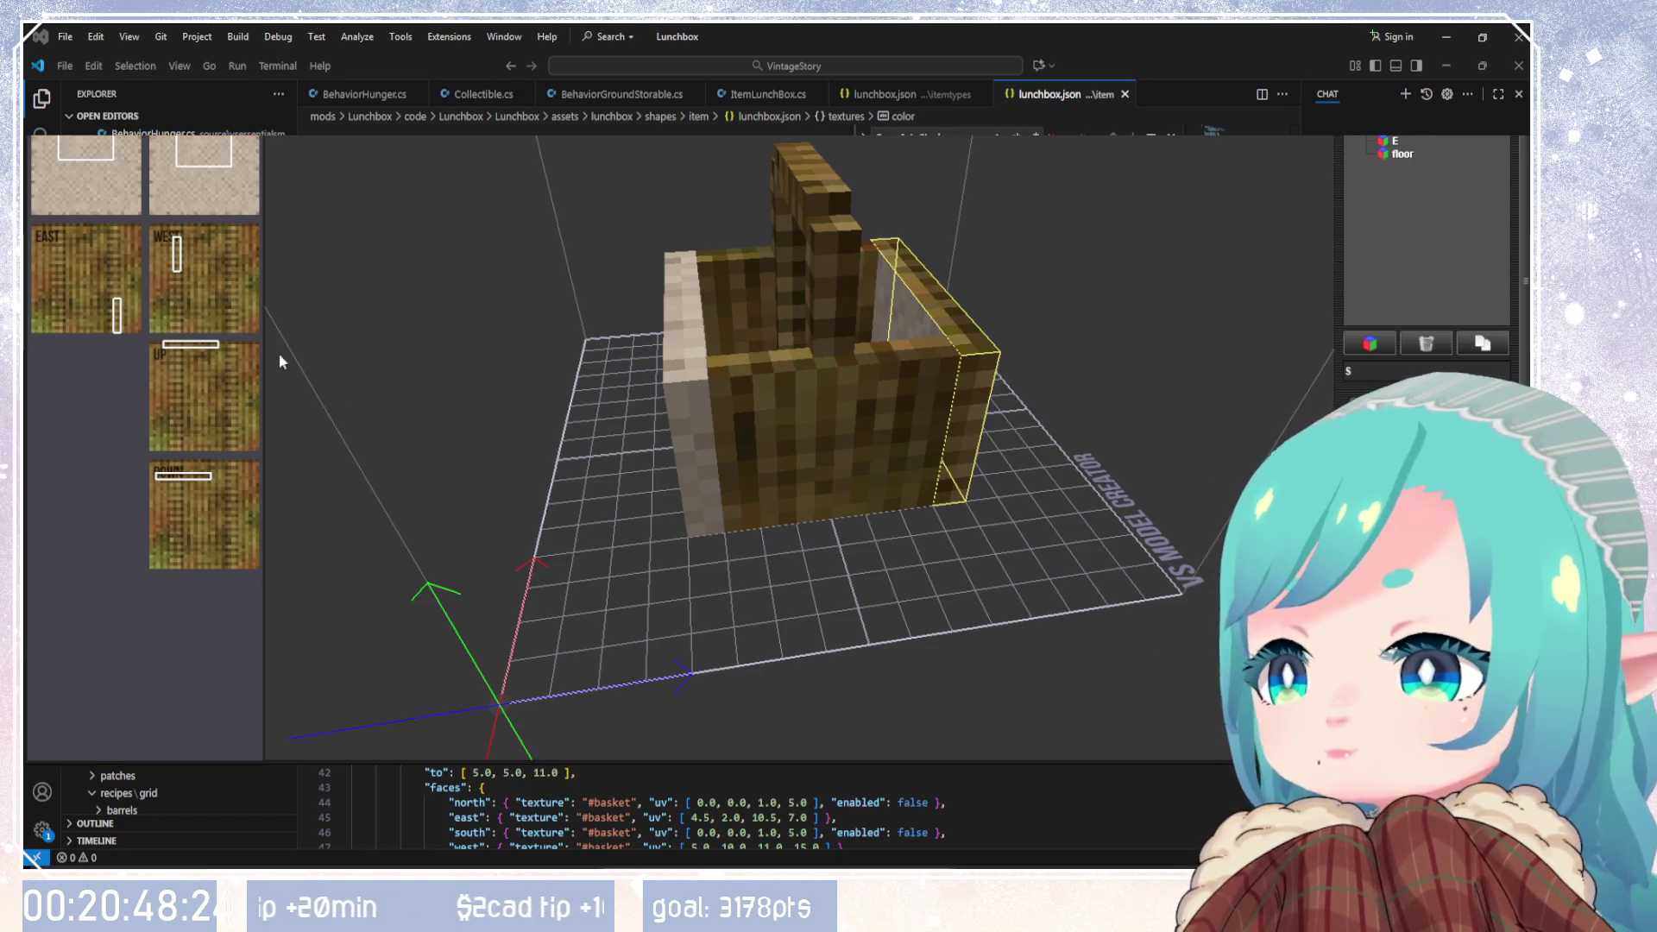
click(203, 277)
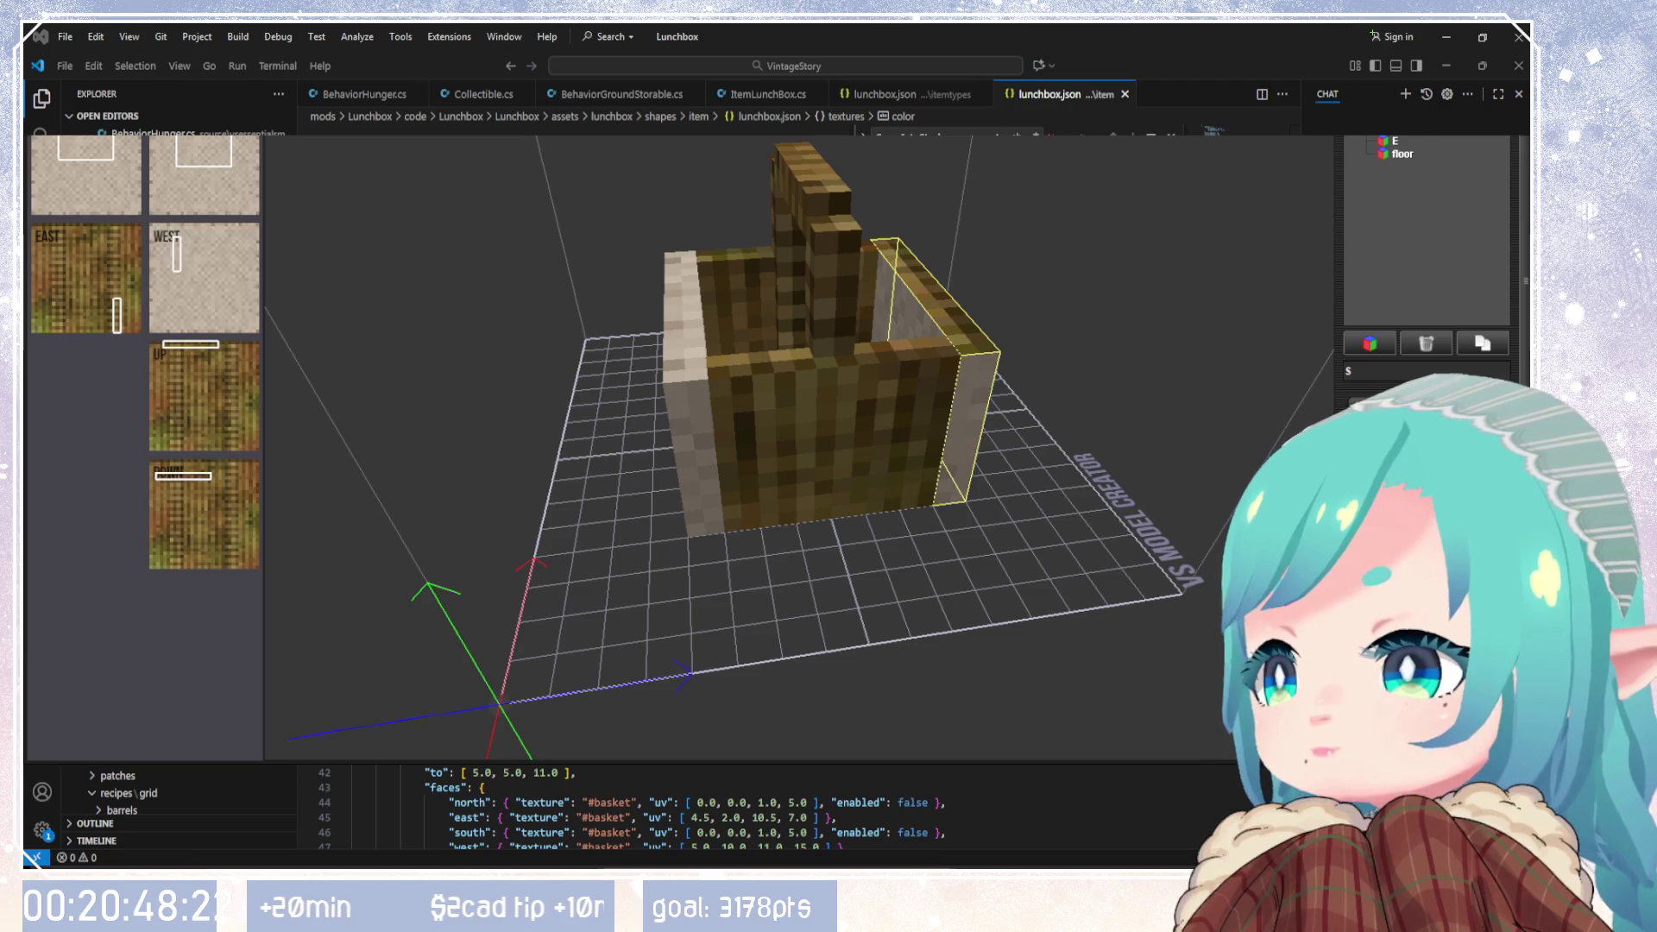
click(86, 276)
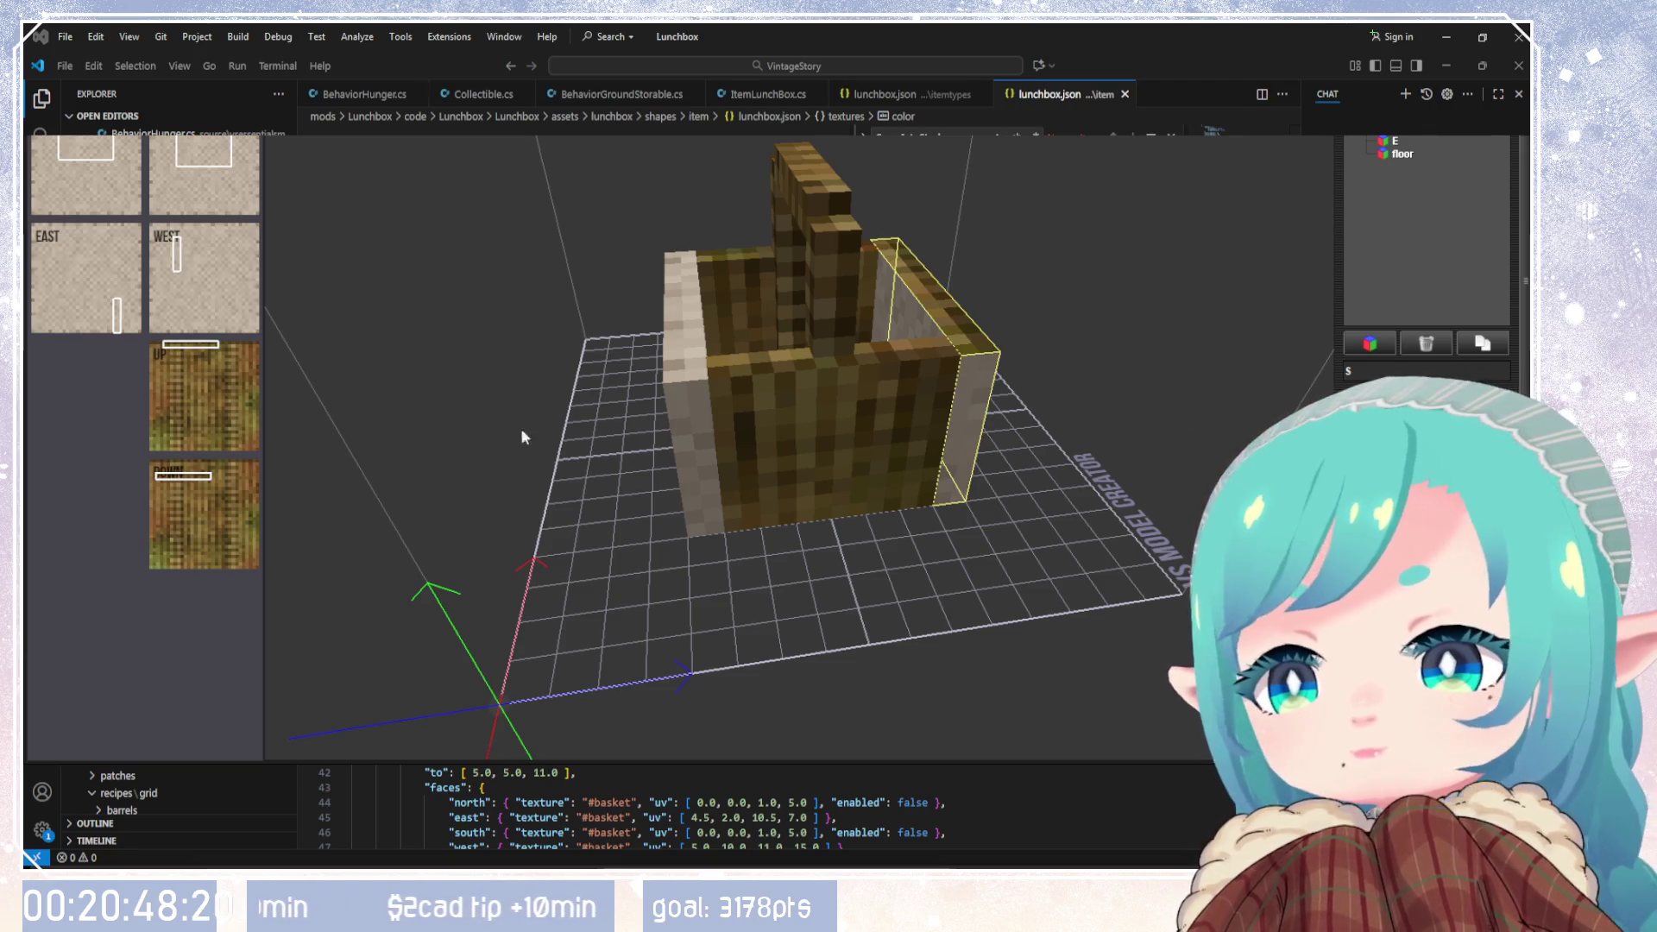
click(203, 395)
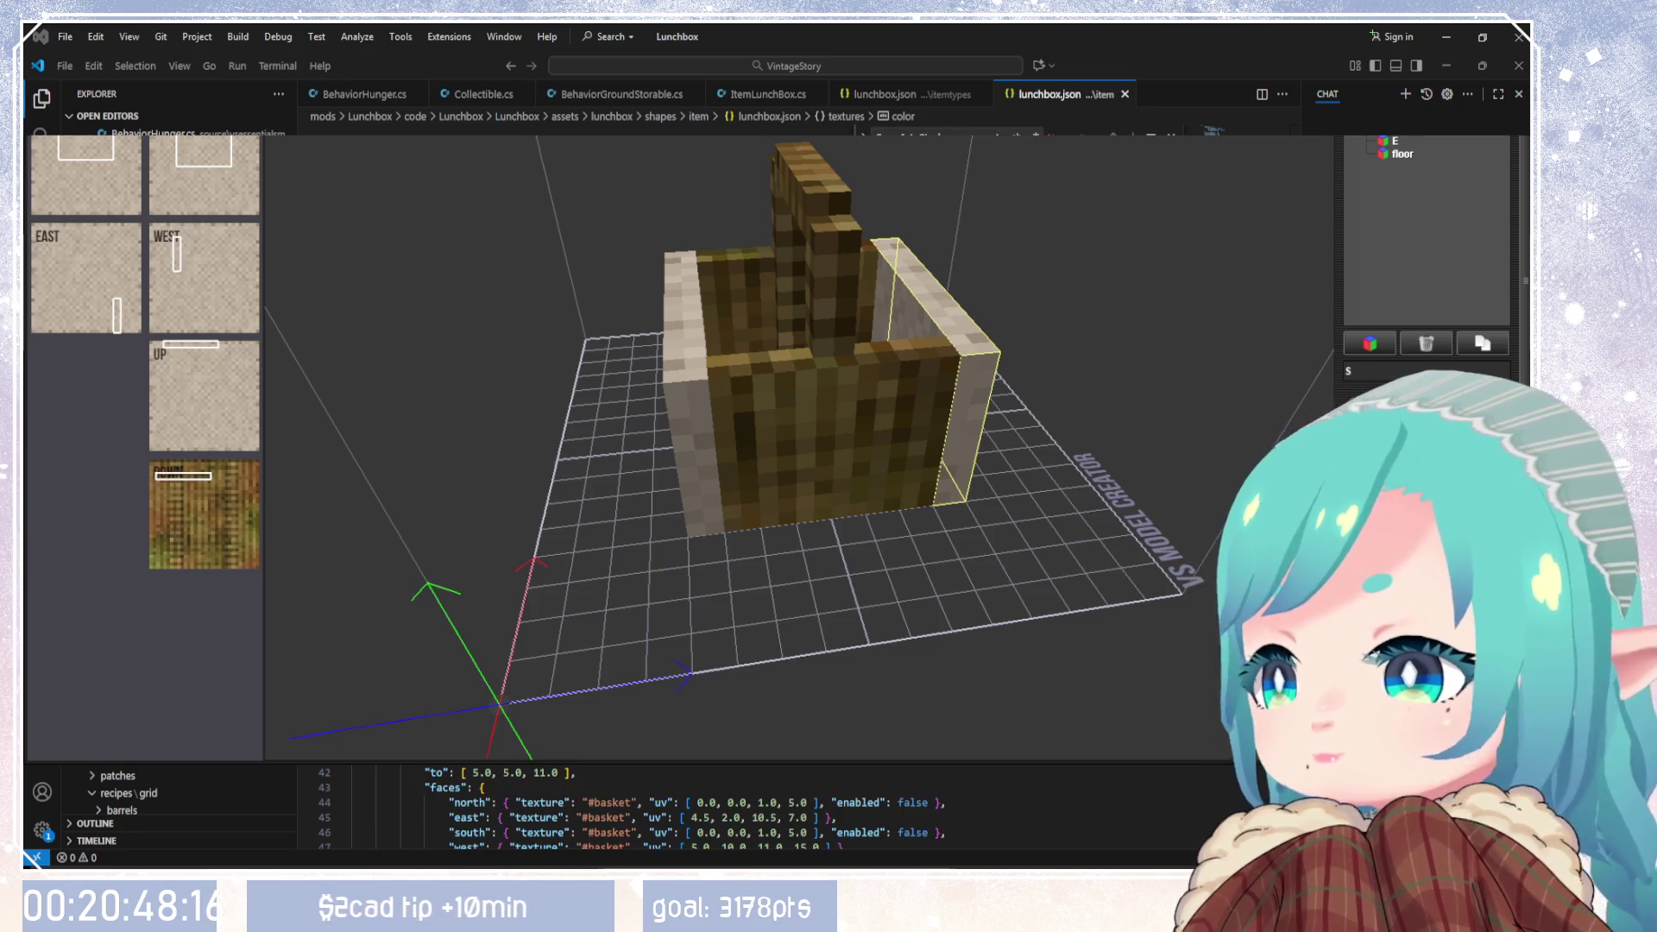
click(203, 515)
Step: Give four faces of the left wall, including west and bottom, the beige stone texture
mouse_move(777, 535)
mouse_down()
mouse_move(972, 528)
mouse_move(648, 388)
mouse_move(991, 399)
mouse_move(823, 462)
mouse_move(652, 299)
mouse_up()
click(652, 298)
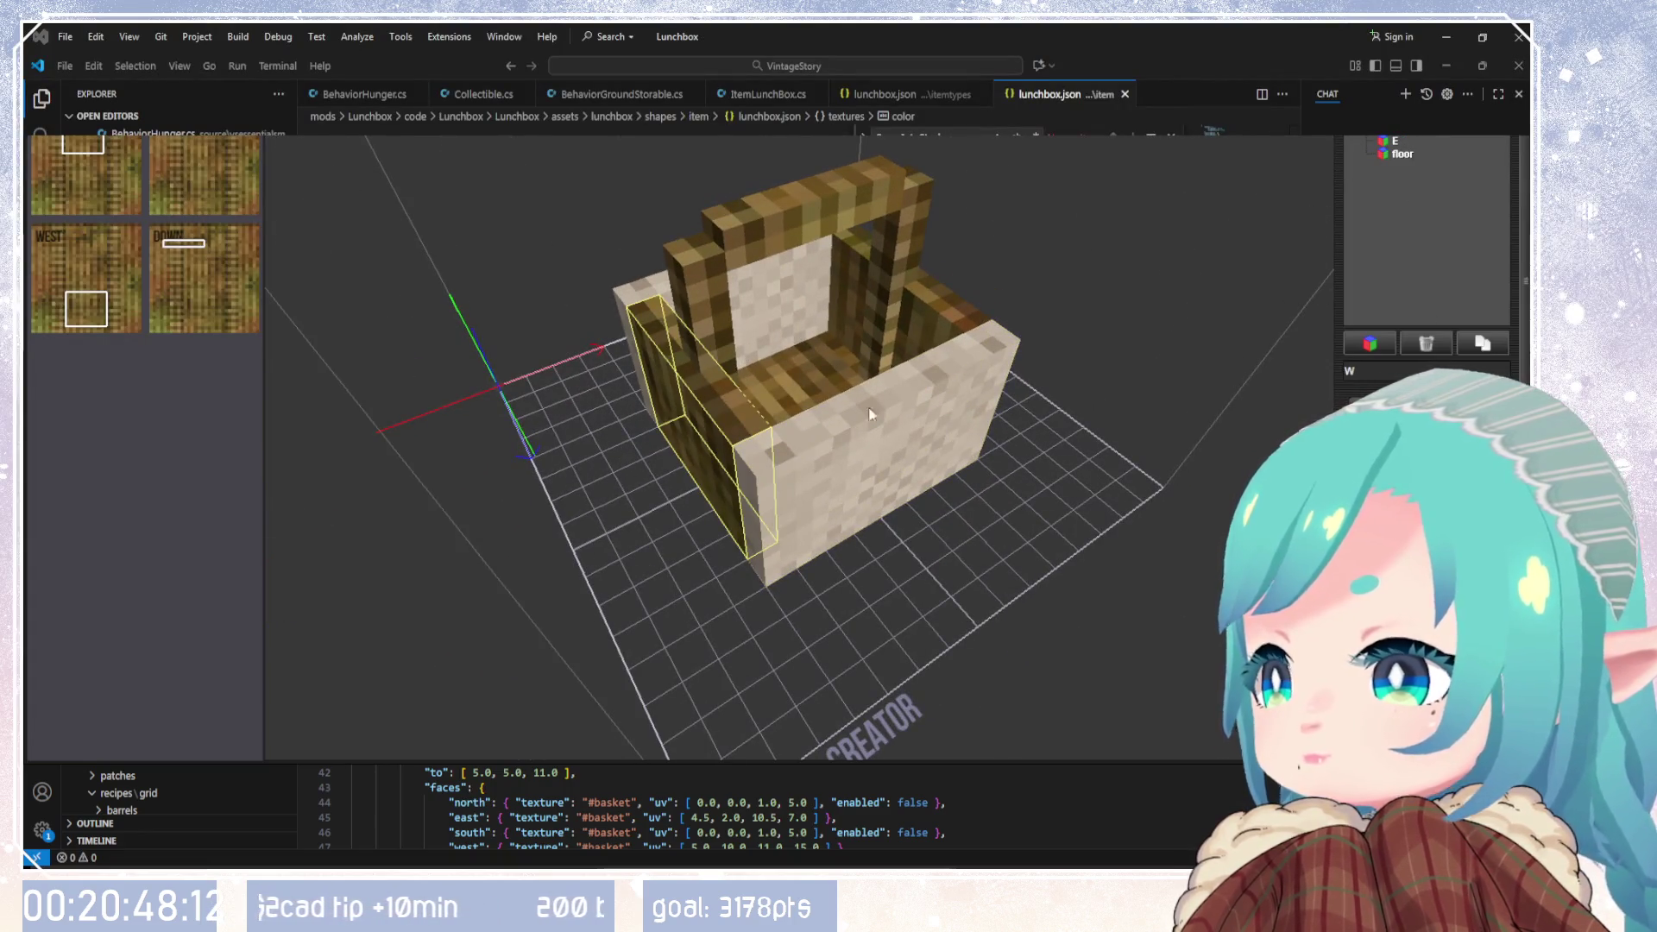
click(94, 185)
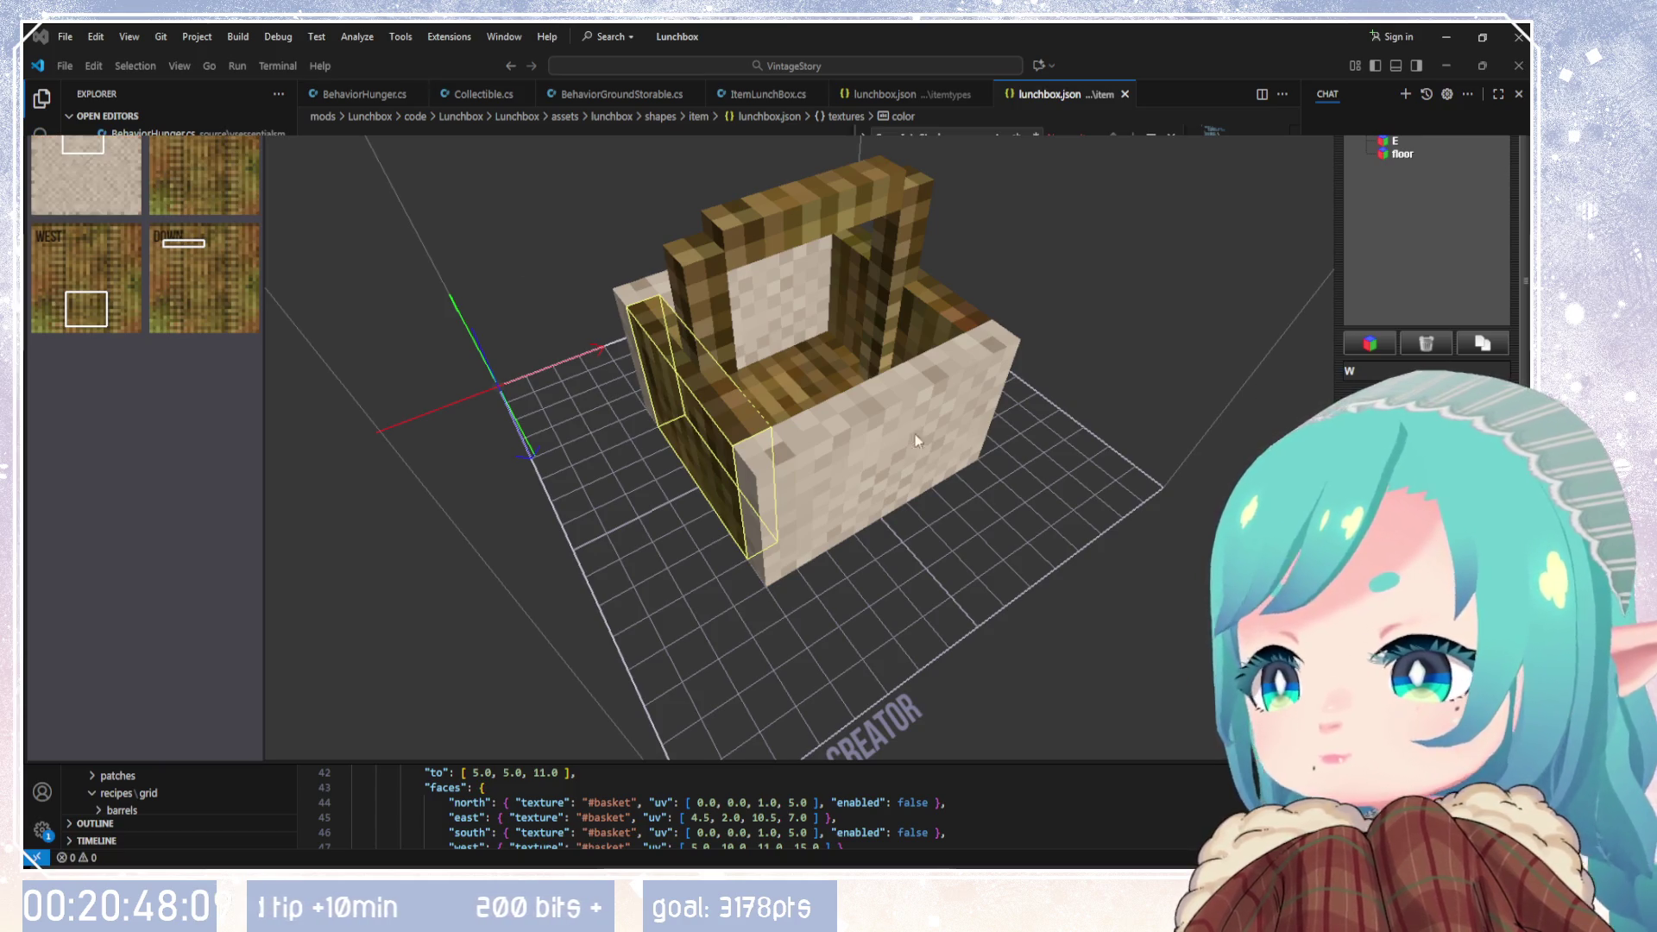
click(230, 184)
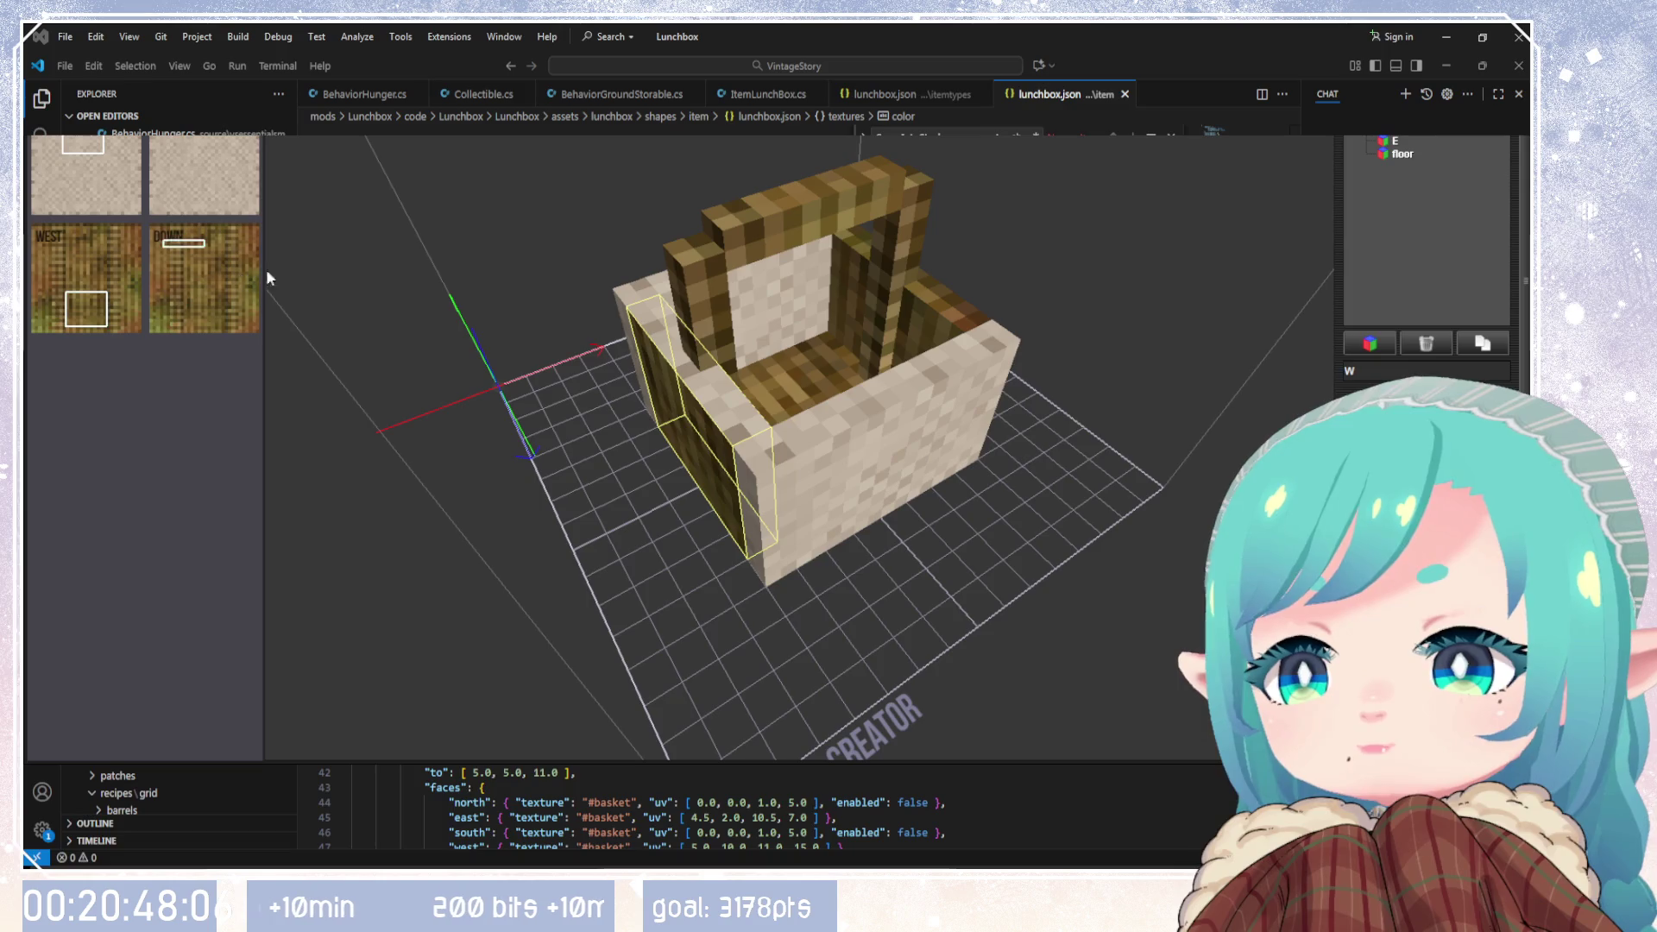
click(86, 278)
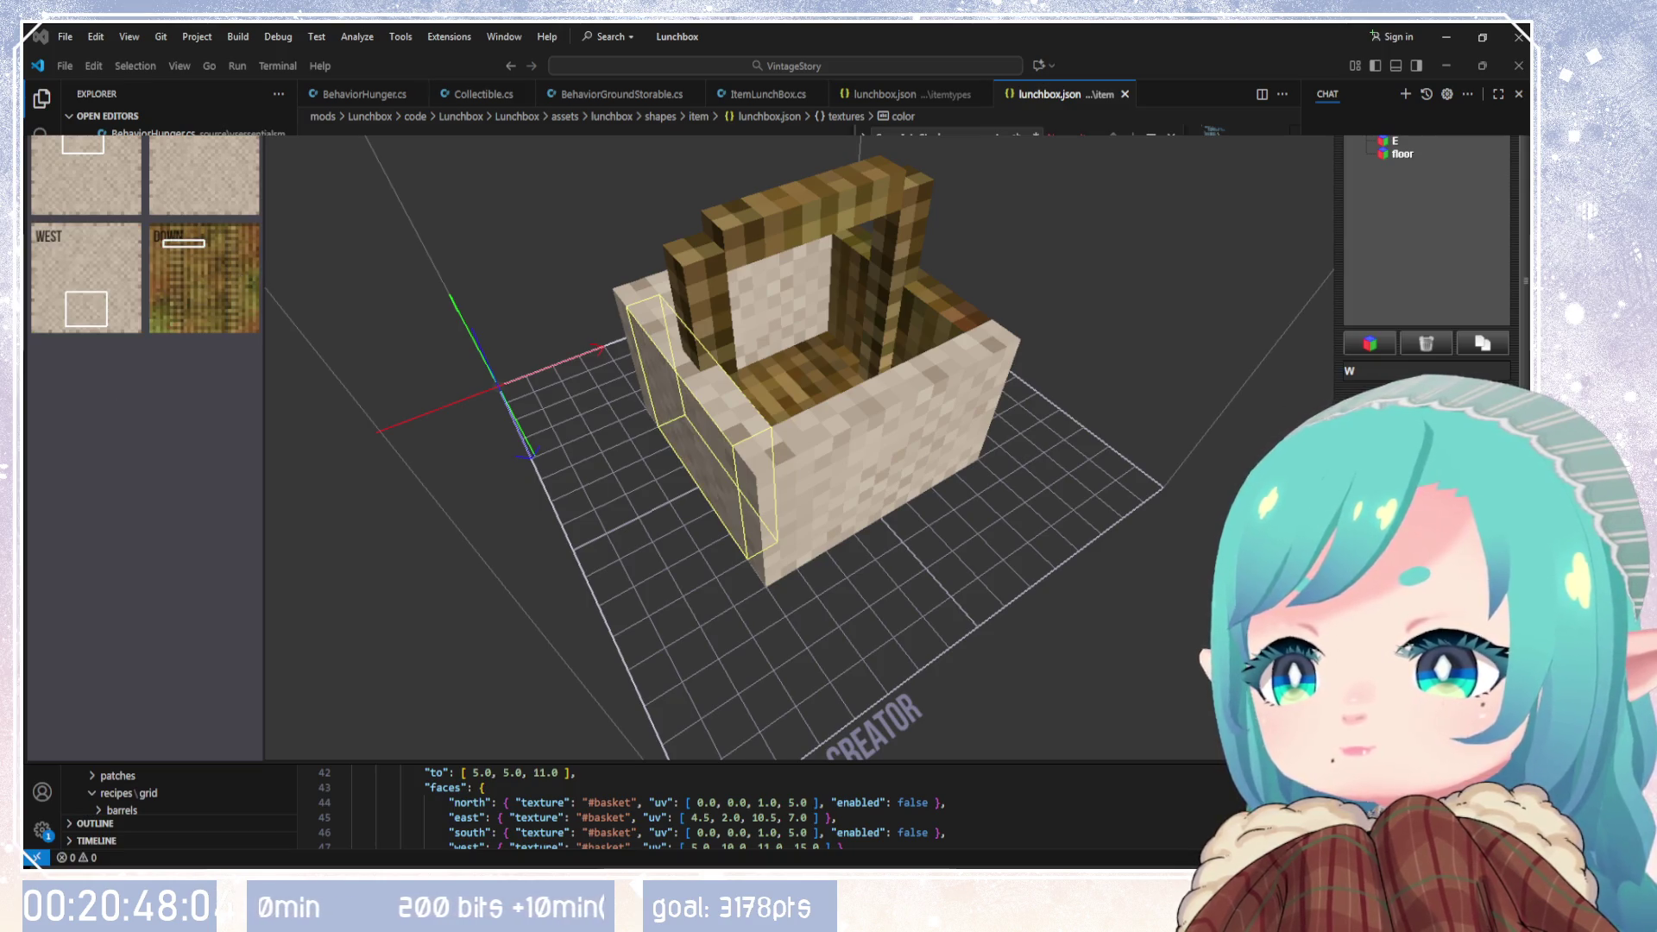
click(231, 321)
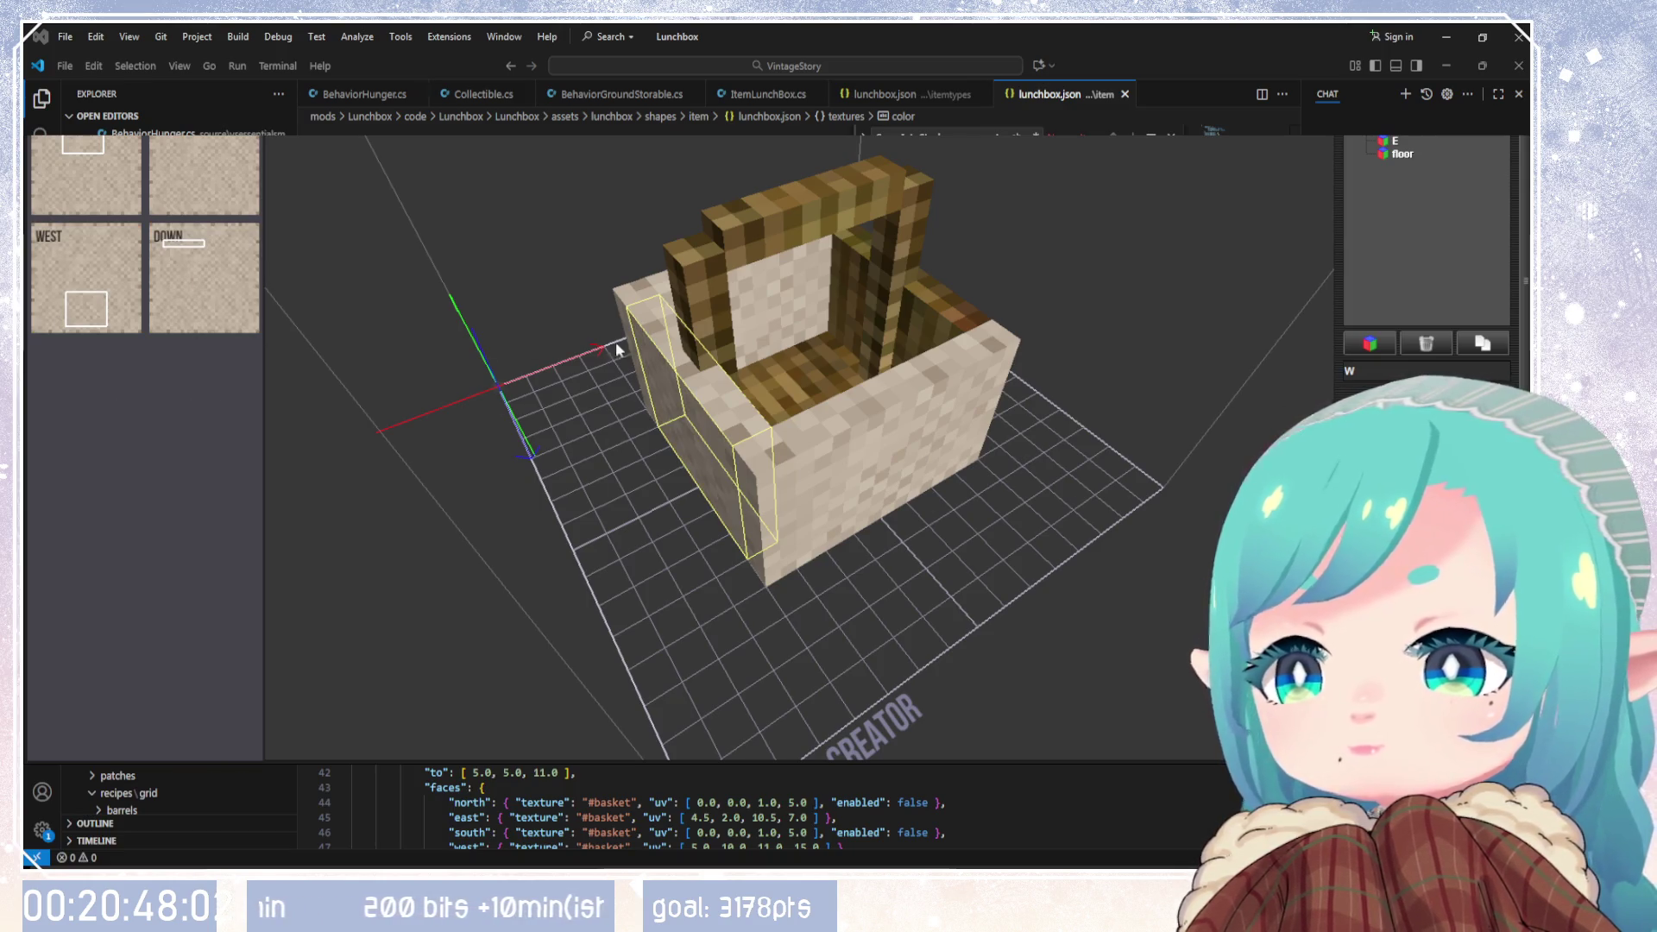
Step: Unhide front wall E and give its top, bottom and west faces the sand texture
drag(1191, 371, 795, 252)
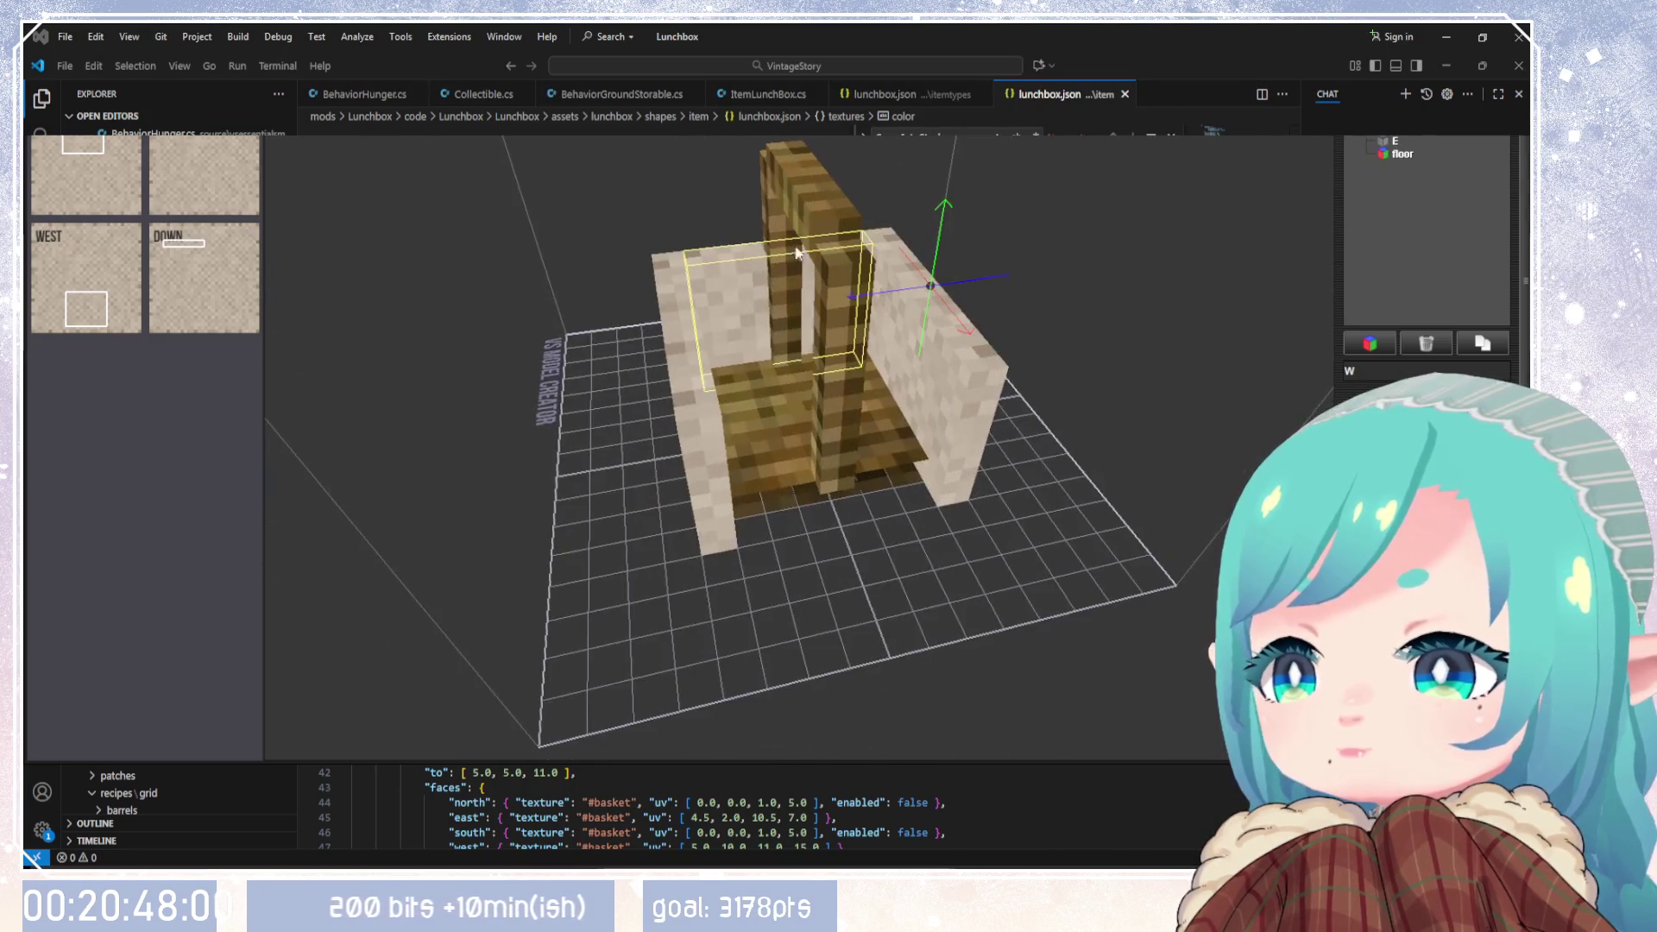
click(1383, 143)
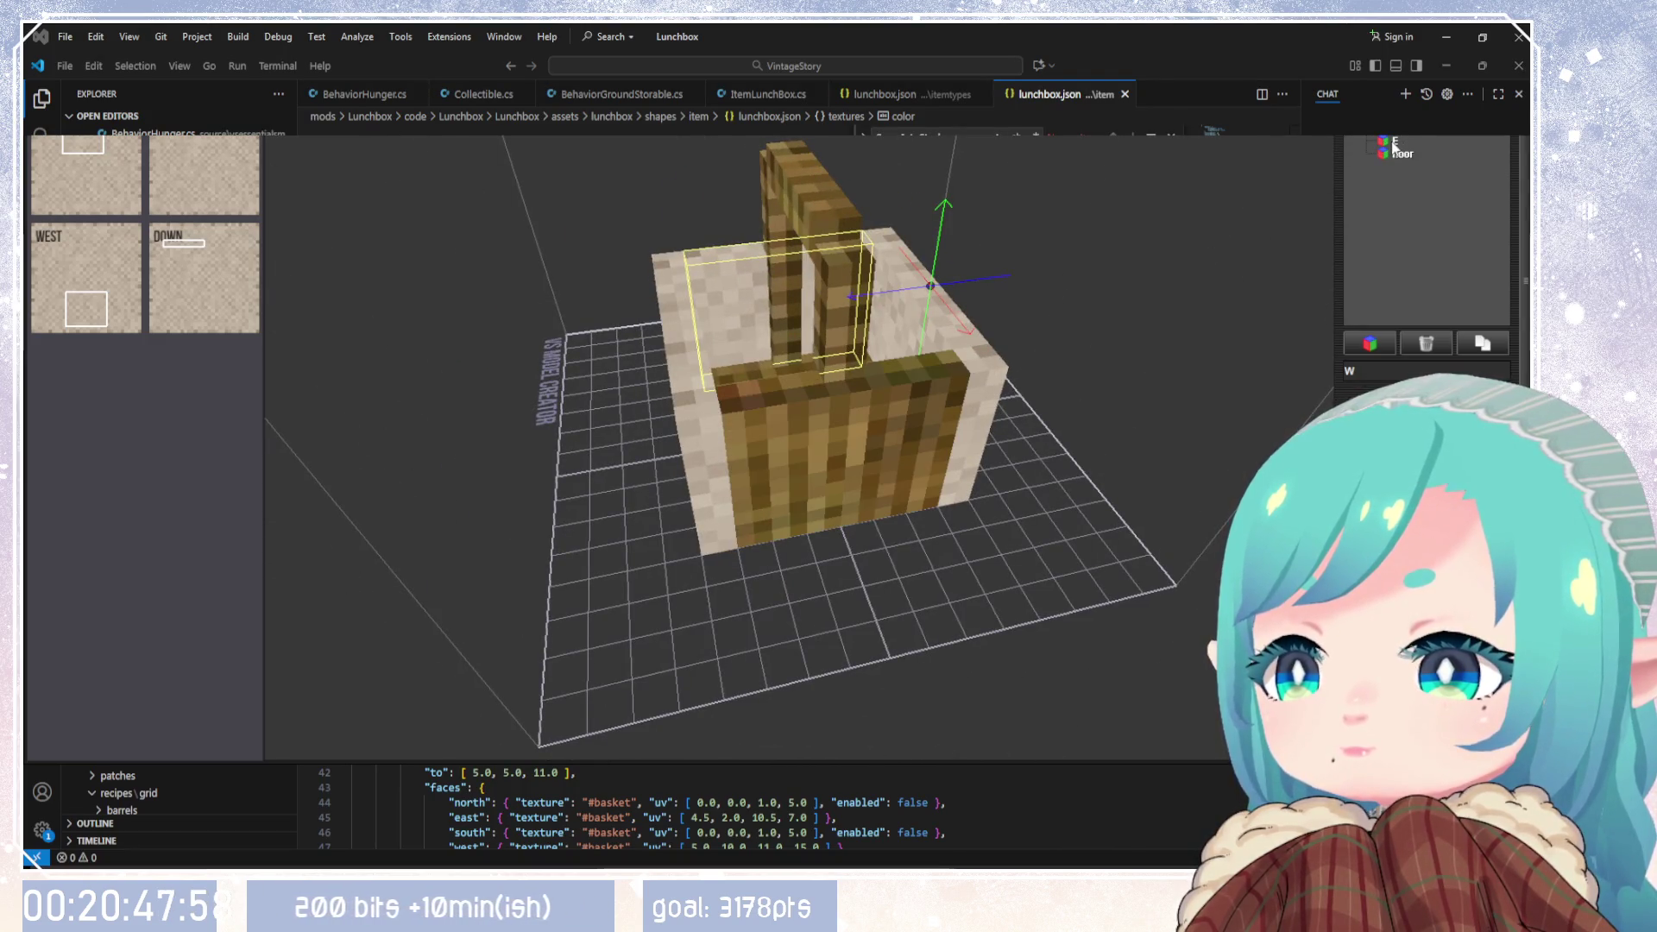
click(1394, 142)
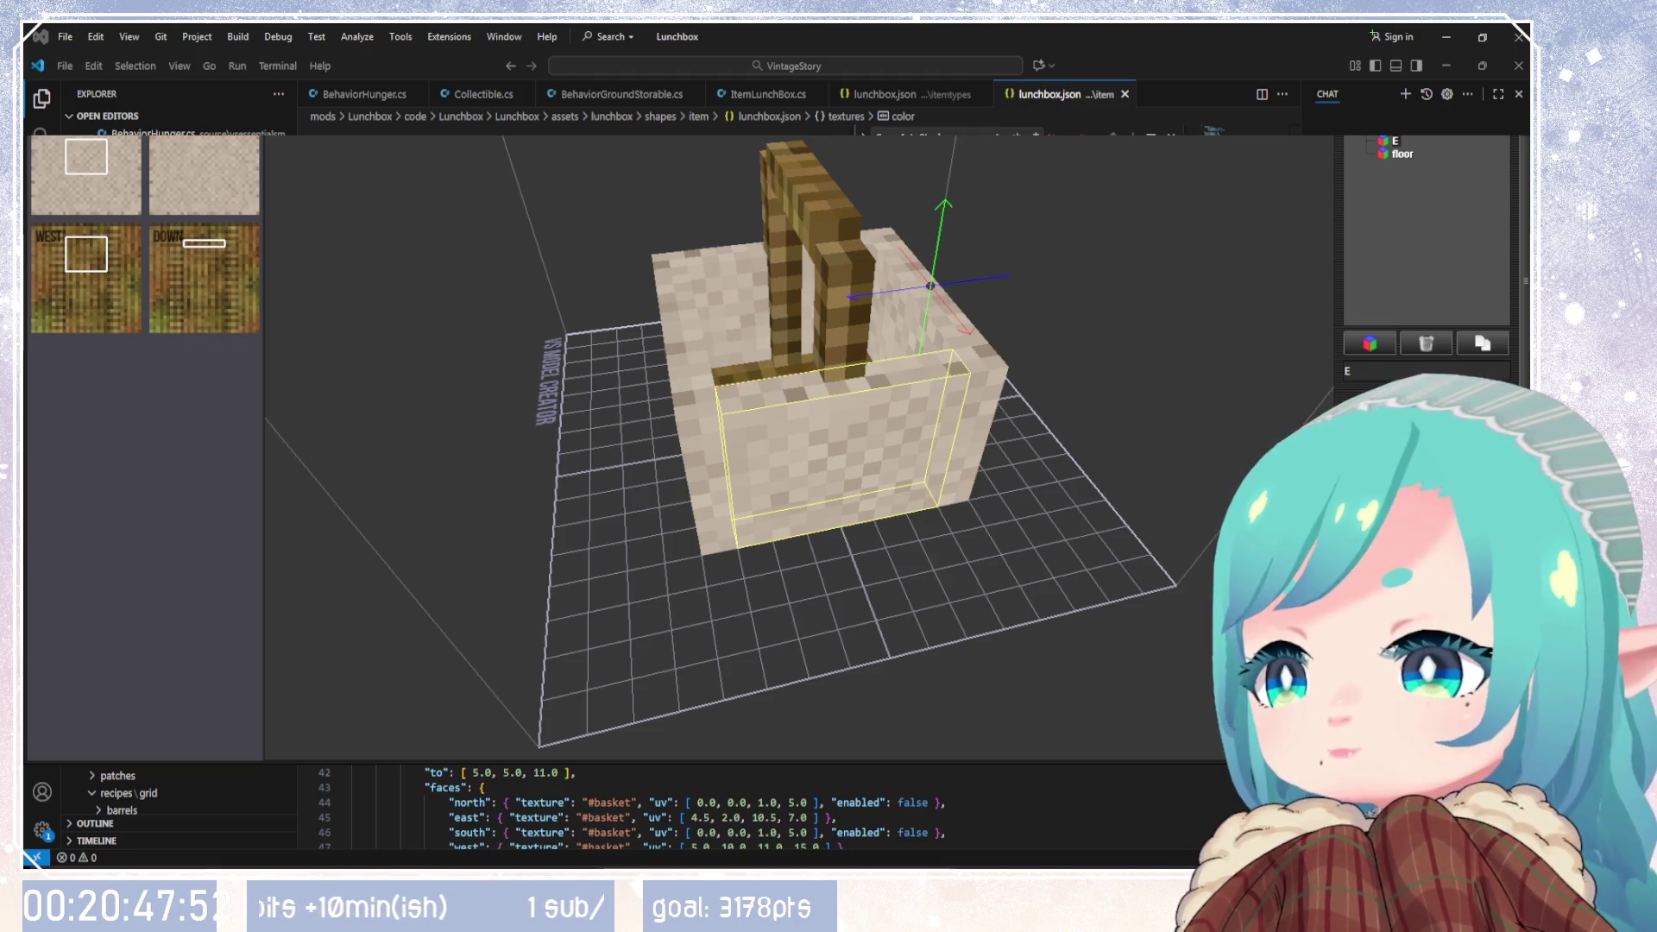
click(203, 173)
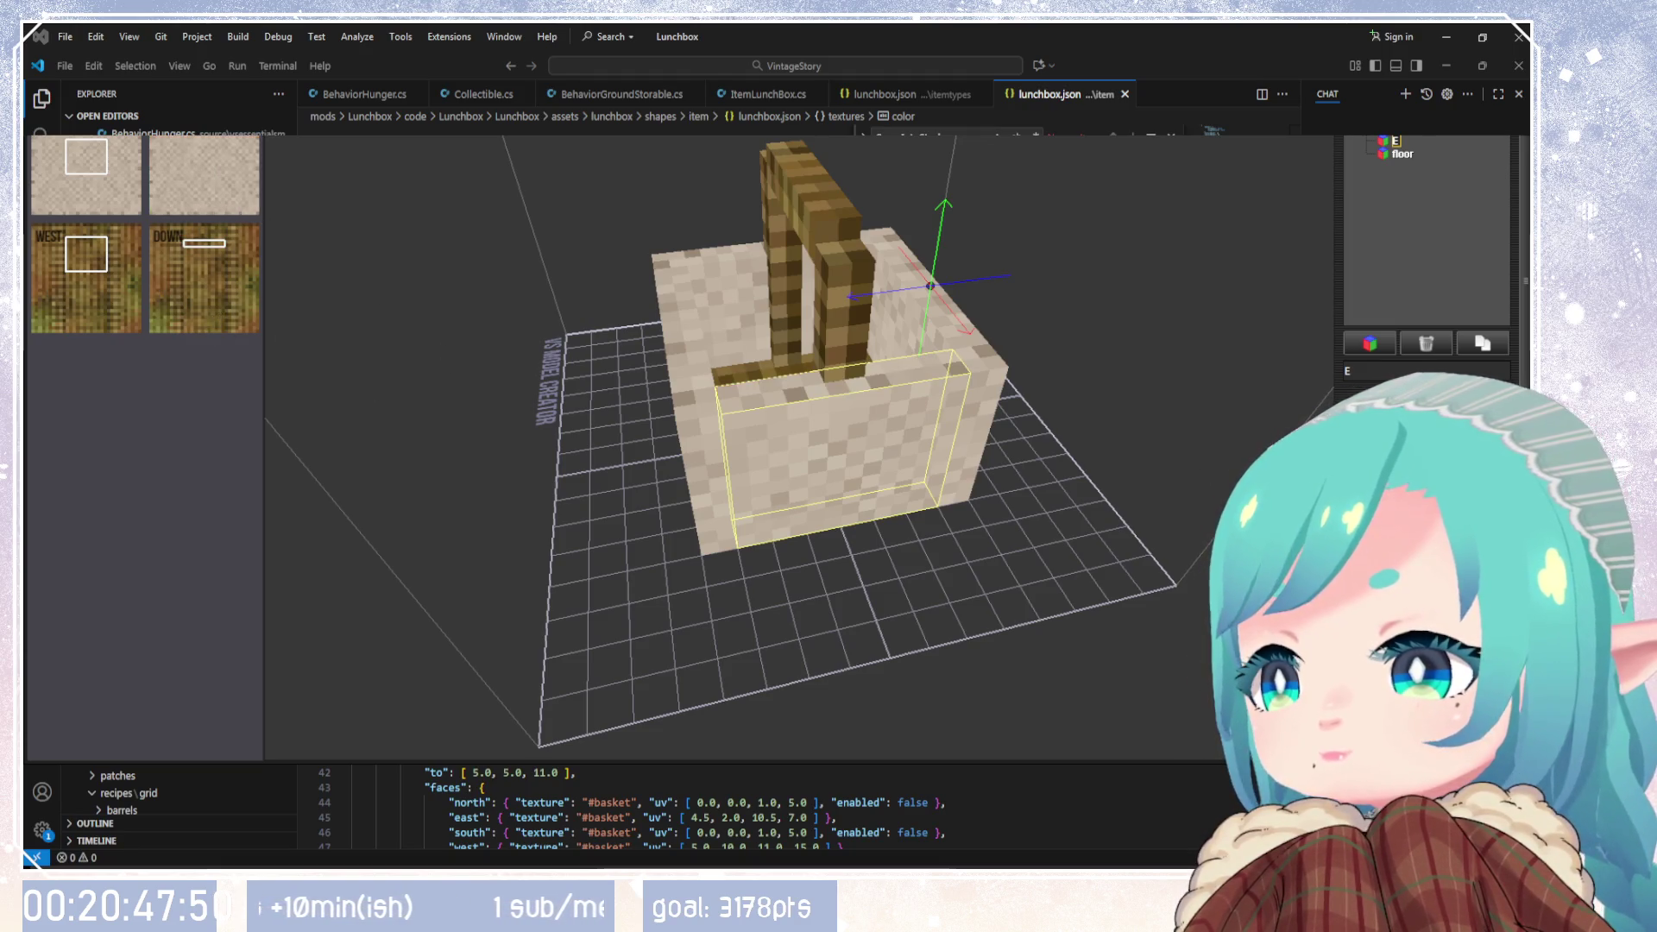
click(204, 294)
click(87, 277)
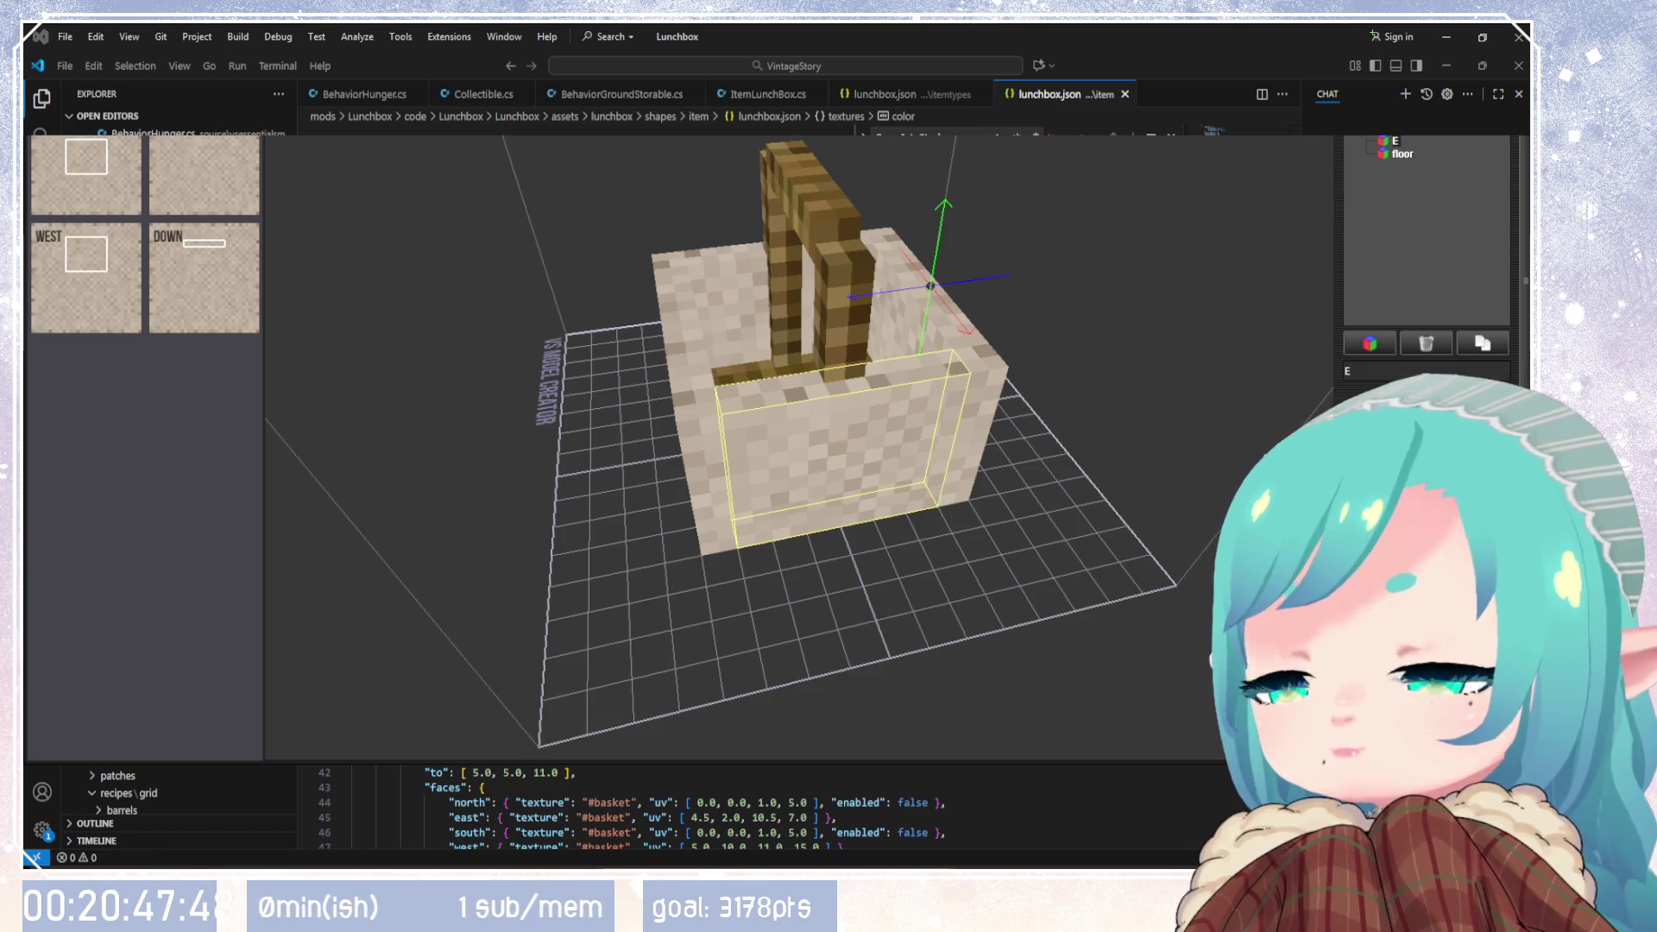
mouse_move(777, 465)
mouse_down()
mouse_move(1042, 466)
mouse_move(1163, 260)
mouse_move(1191, 483)
mouse_move(1070, 440)
mouse_up()
click(1400, 153)
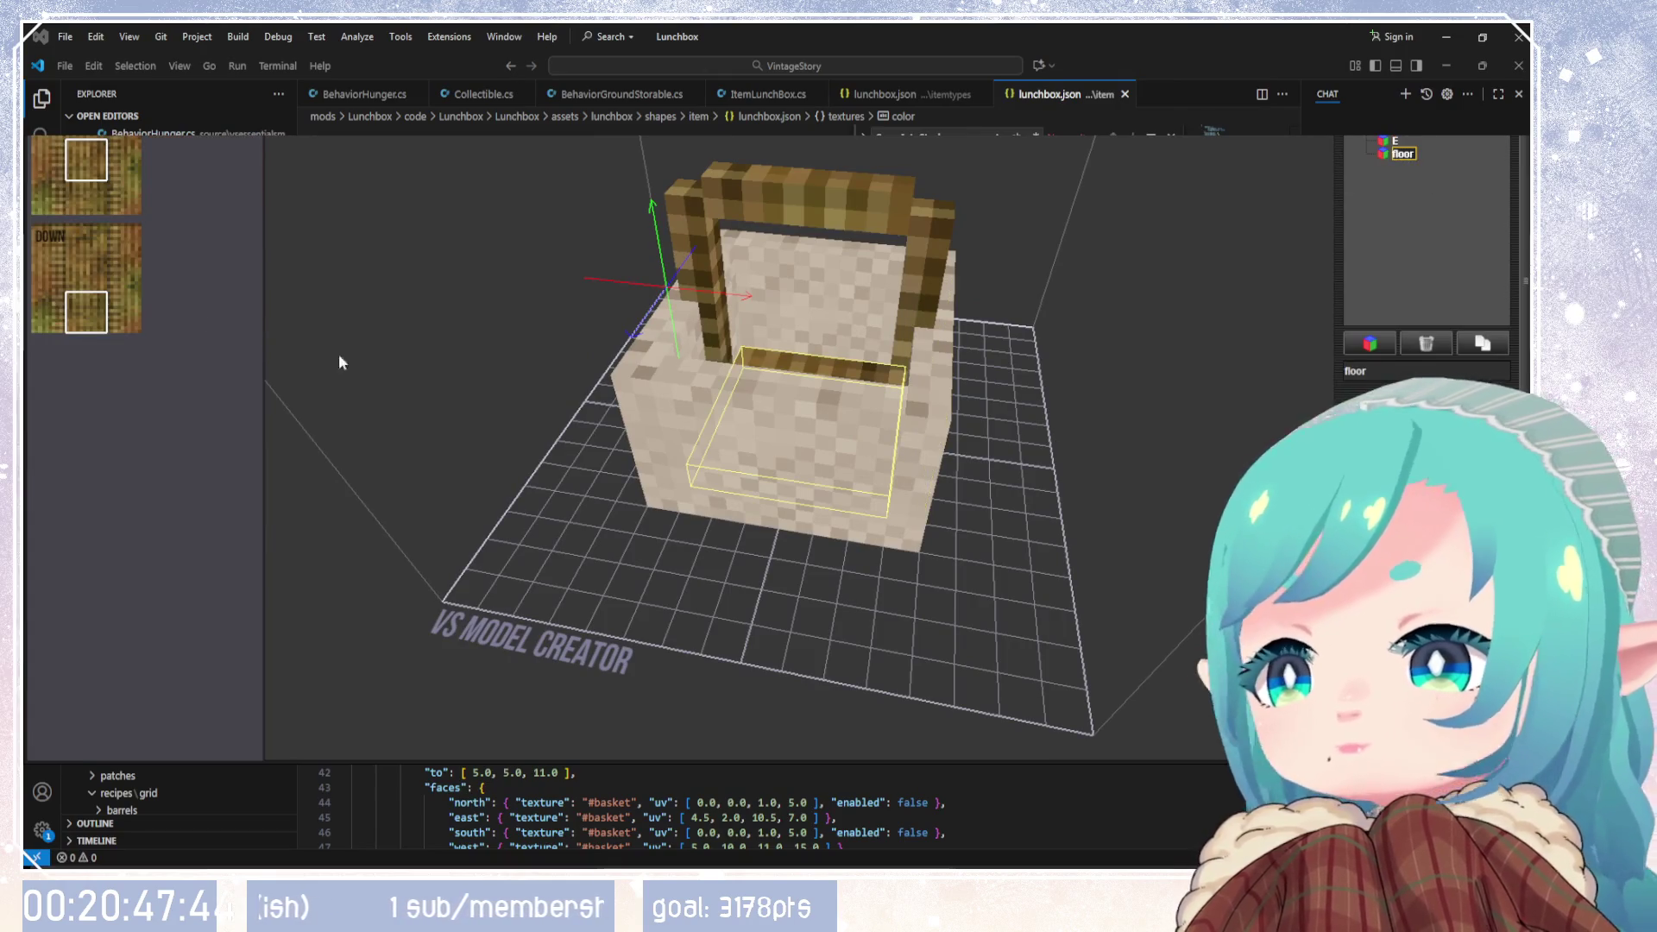
Step: Give the floor's top face the sand texture
click(86, 172)
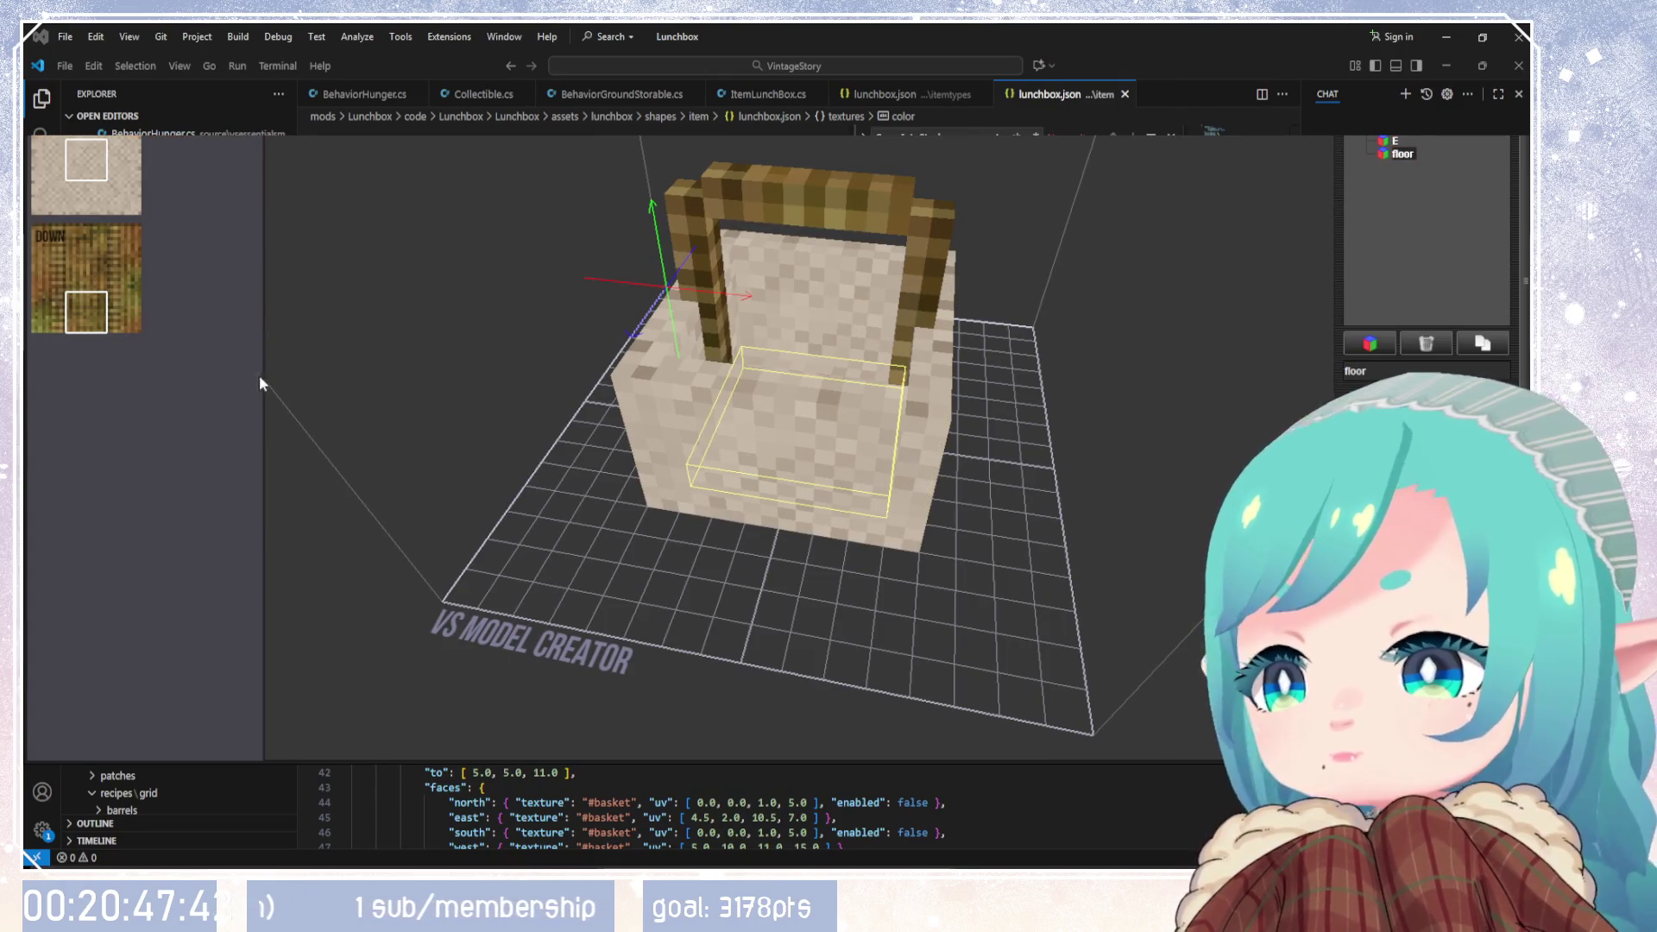
click(1380, 154)
click(1380, 154)
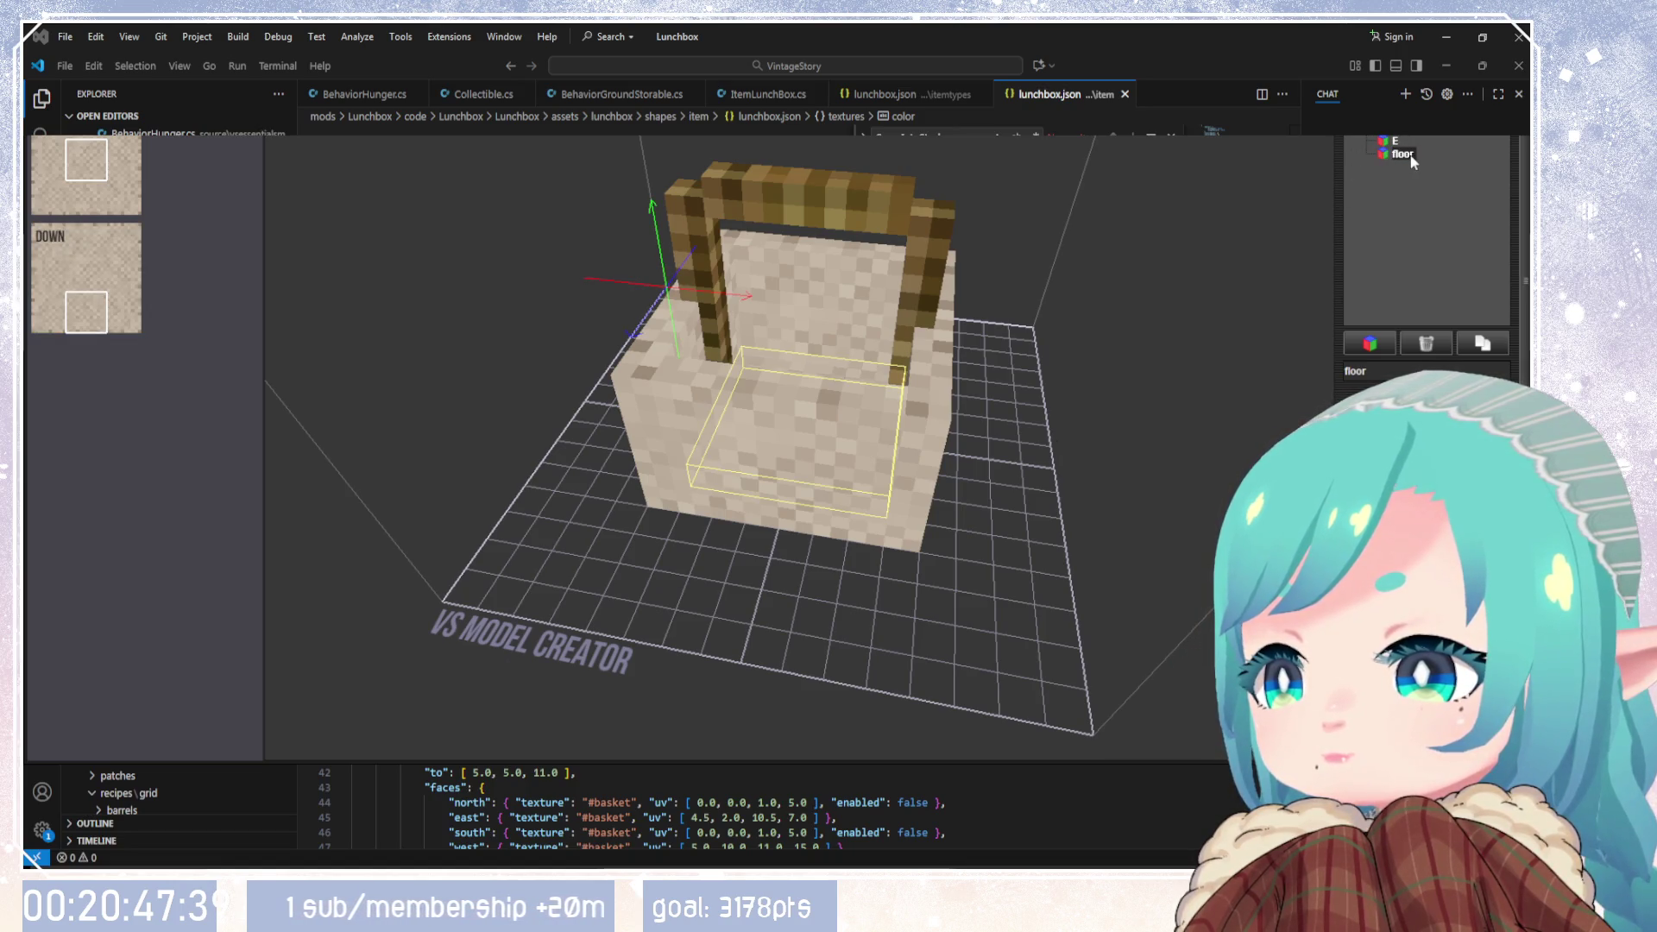
Step: Duplicate the floor element and rename the copy to 'top'
click(1482, 343)
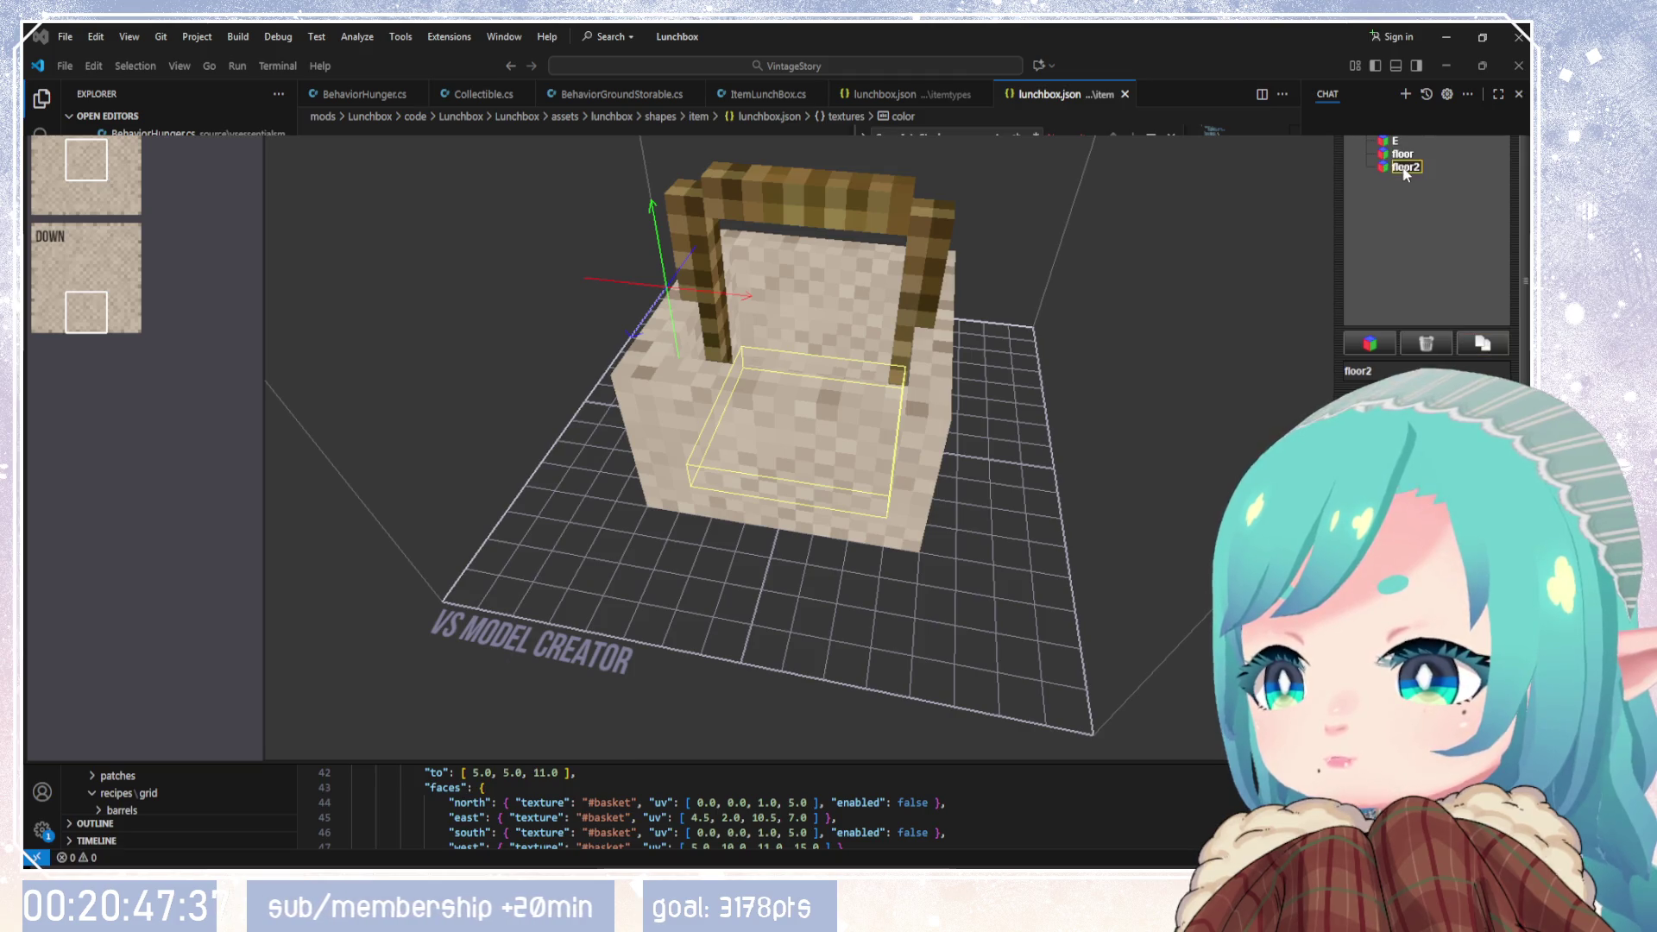
key(ctrl+a)
text(c)
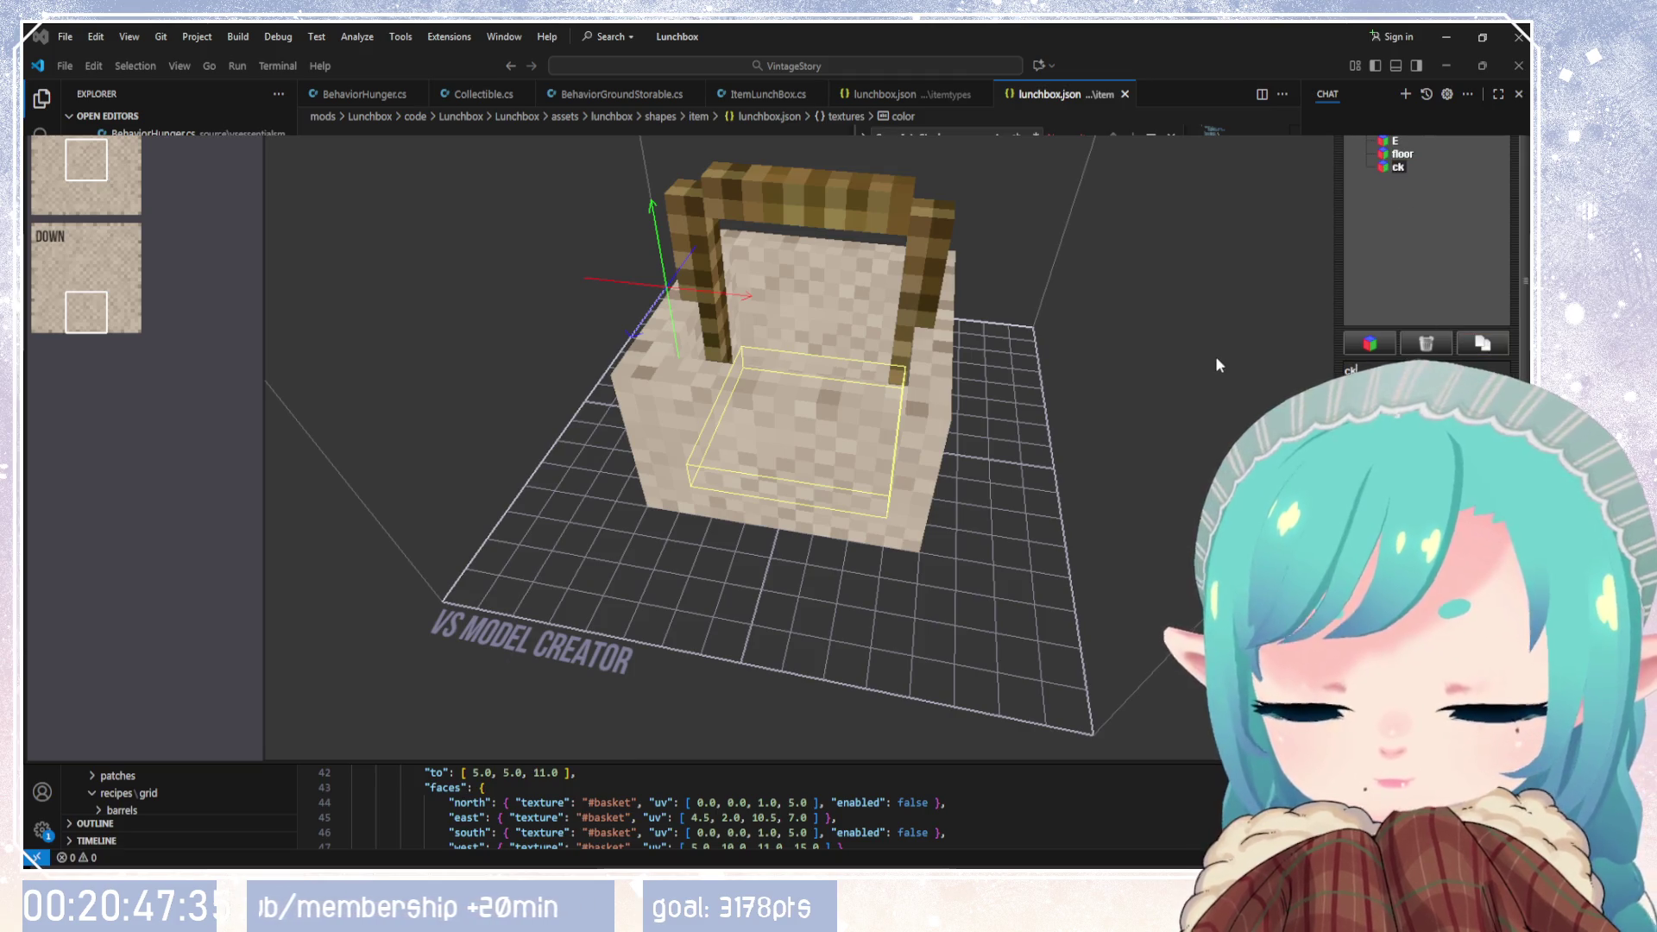
key(BackSpace)
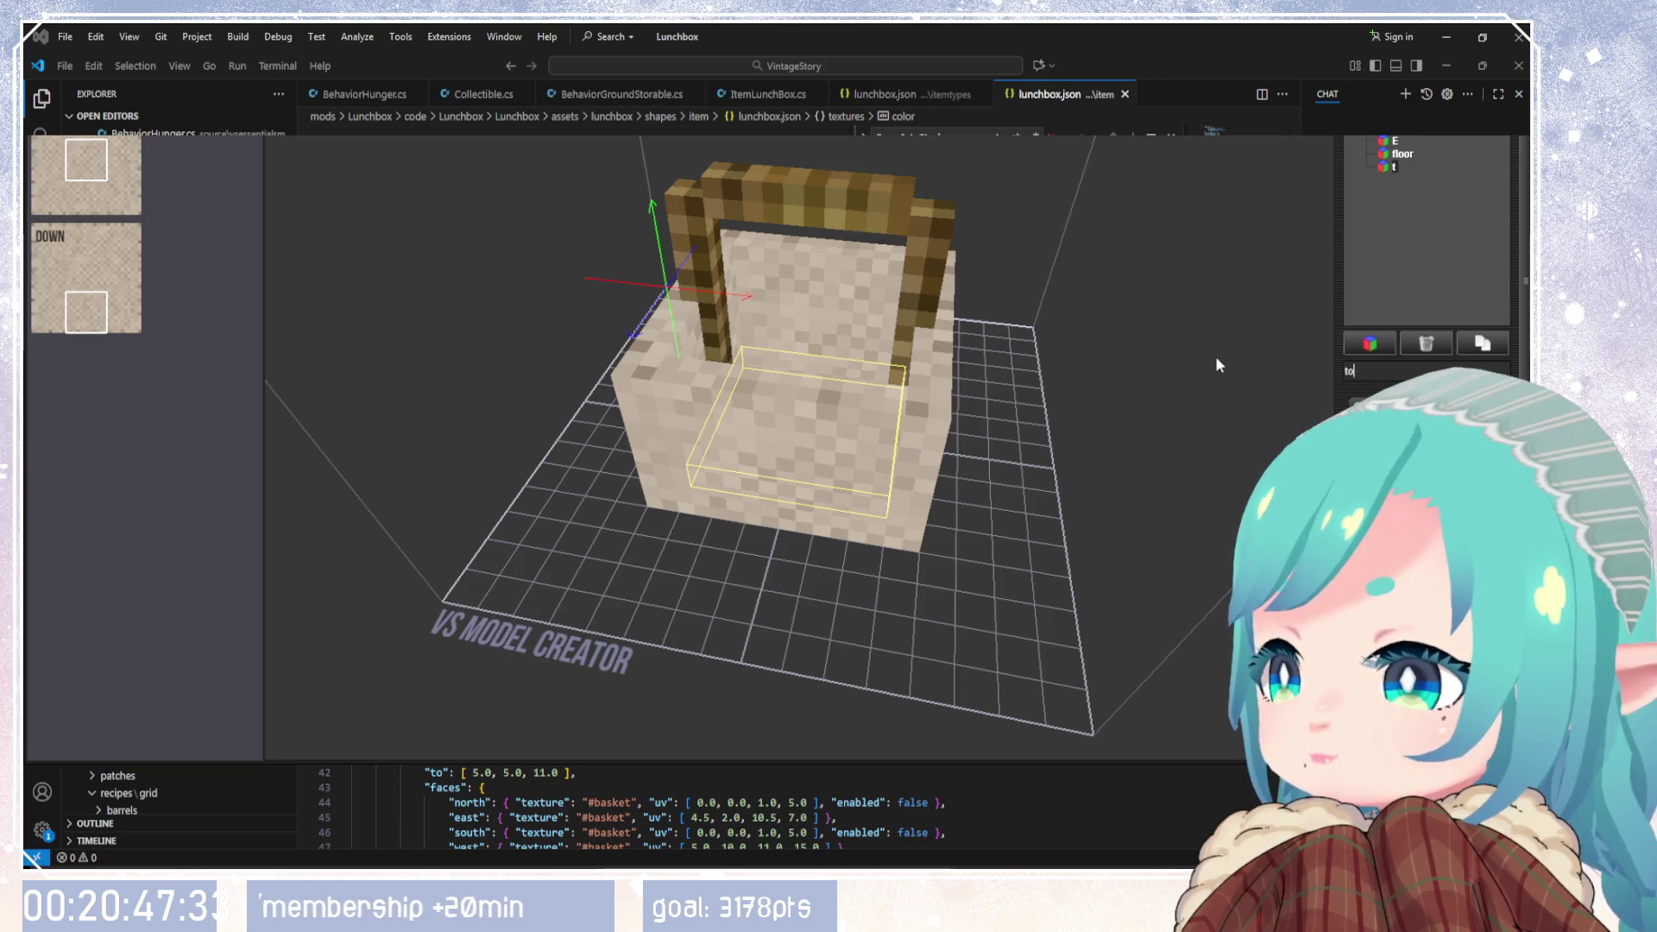
text(top)
mouse_move(1122, 484)
mouse_down()
mouse_move(845, 544)
mouse_move(1146, 564)
mouse_up()
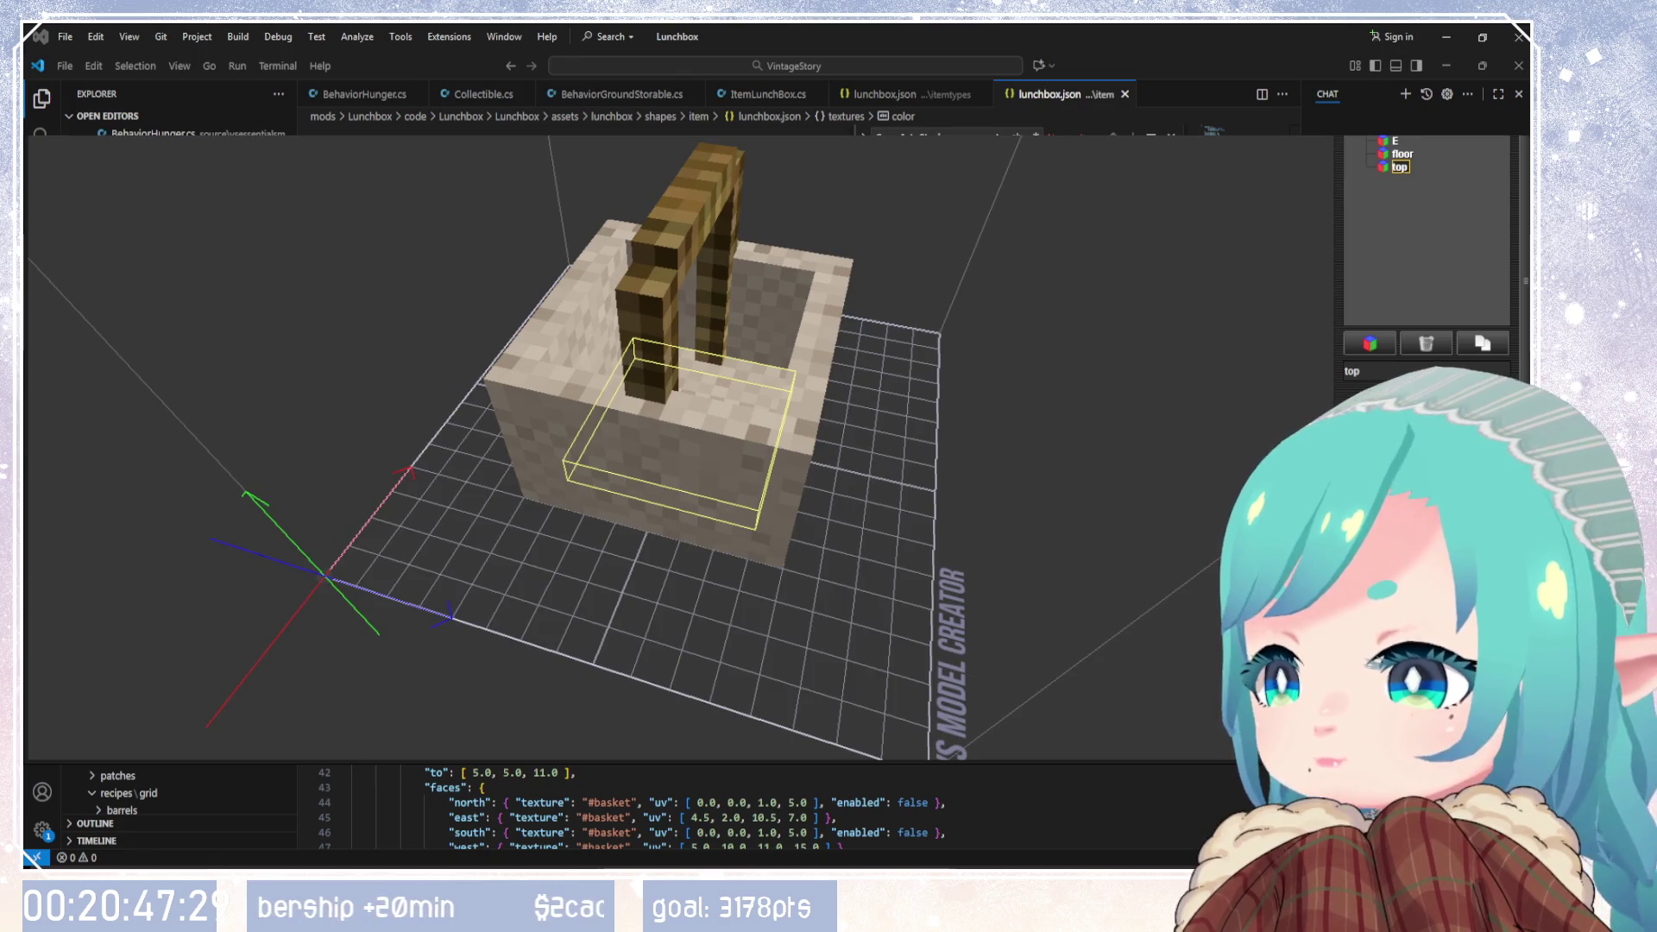
scroll(1424, 484, up, 5)
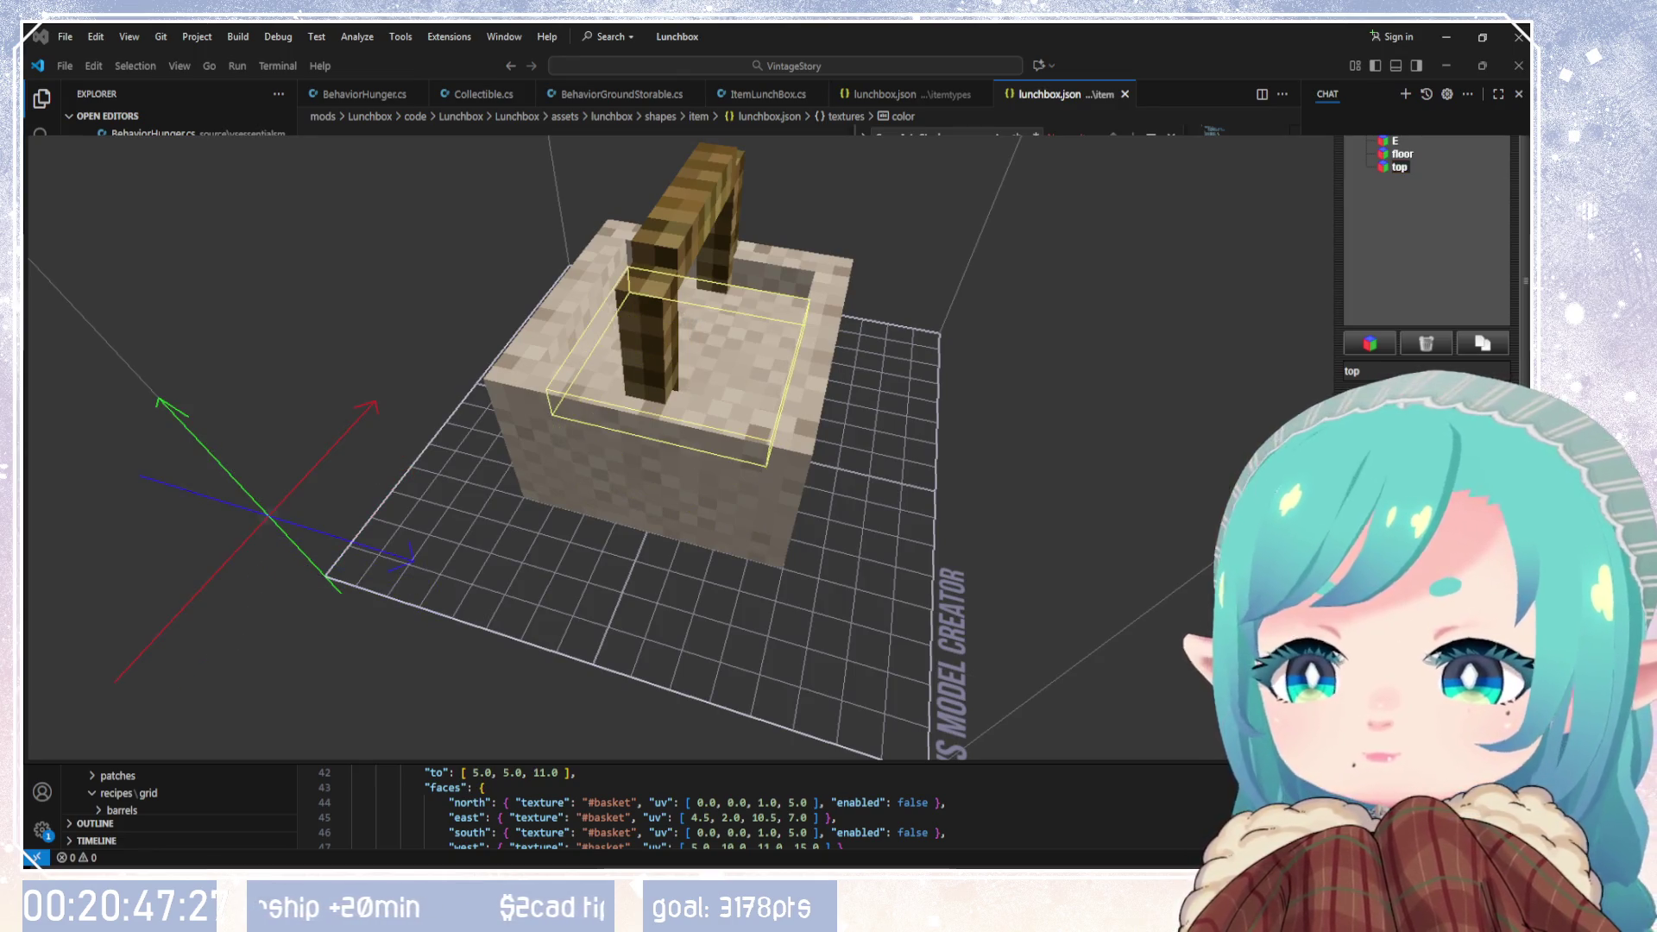
mouse_move(1190, 552)
mouse_down()
mouse_move(1017, 508)
mouse_move(701, 469)
mouse_move(386, 453)
mouse_move(241, 490)
mouse_move(752, 499)
mouse_move(981, 432)
mouse_up()
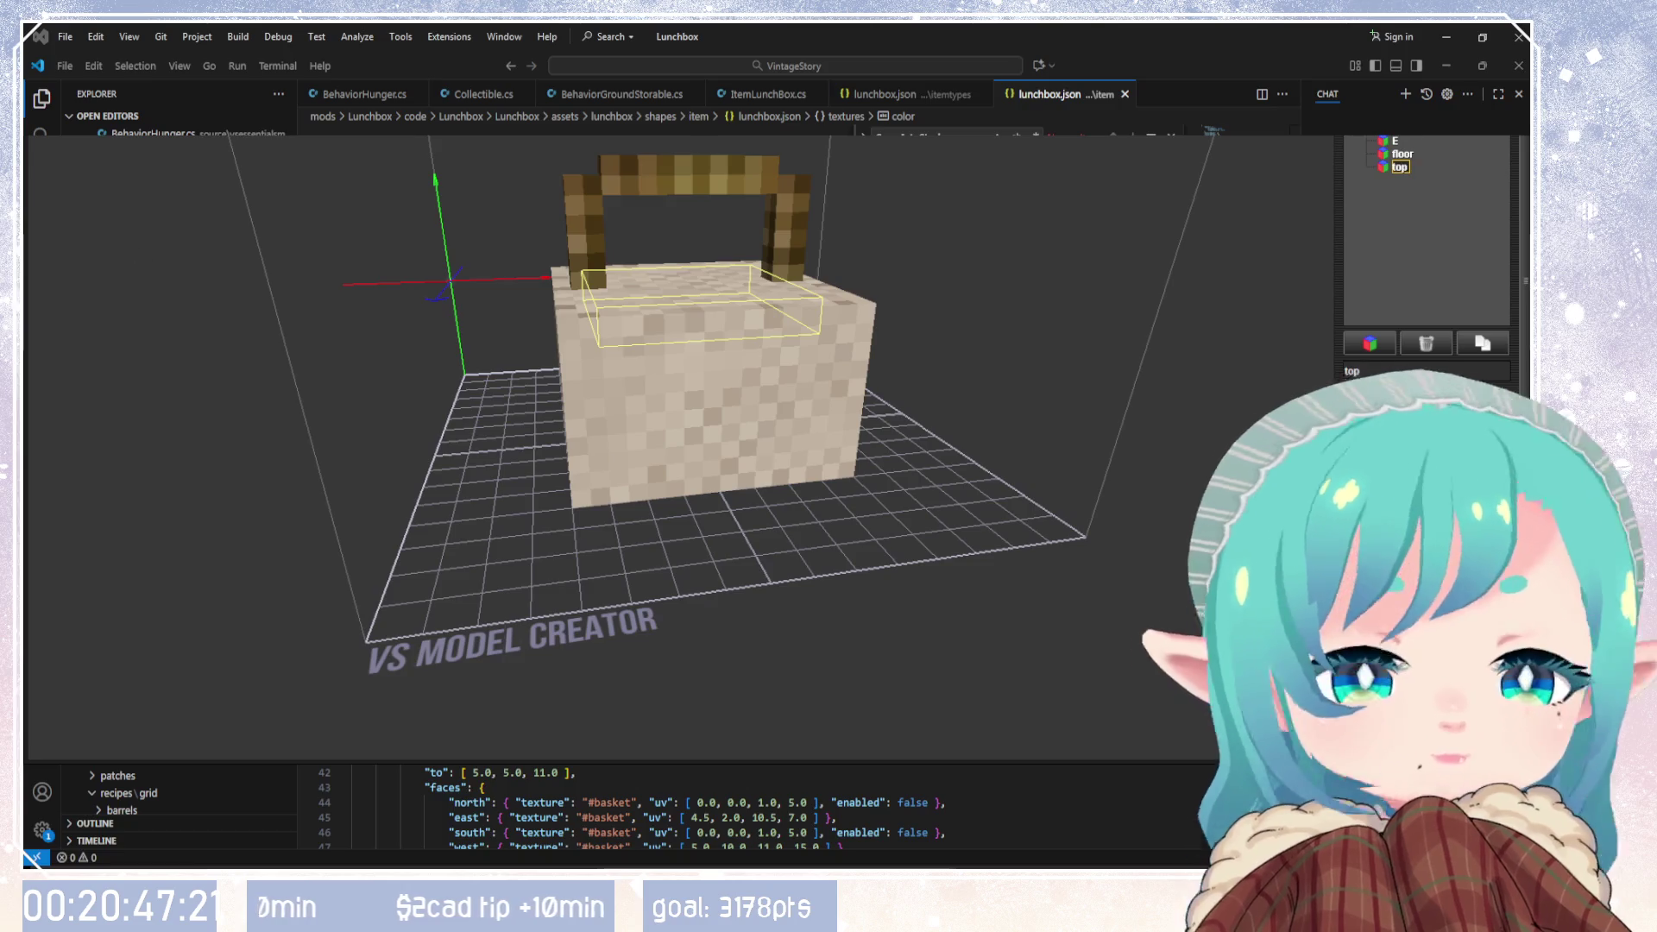
mouse_move(949, 517)
mouse_down()
mouse_move(1203, 483)
mouse_move(1122, 604)
mouse_move(856, 638)
mouse_up()
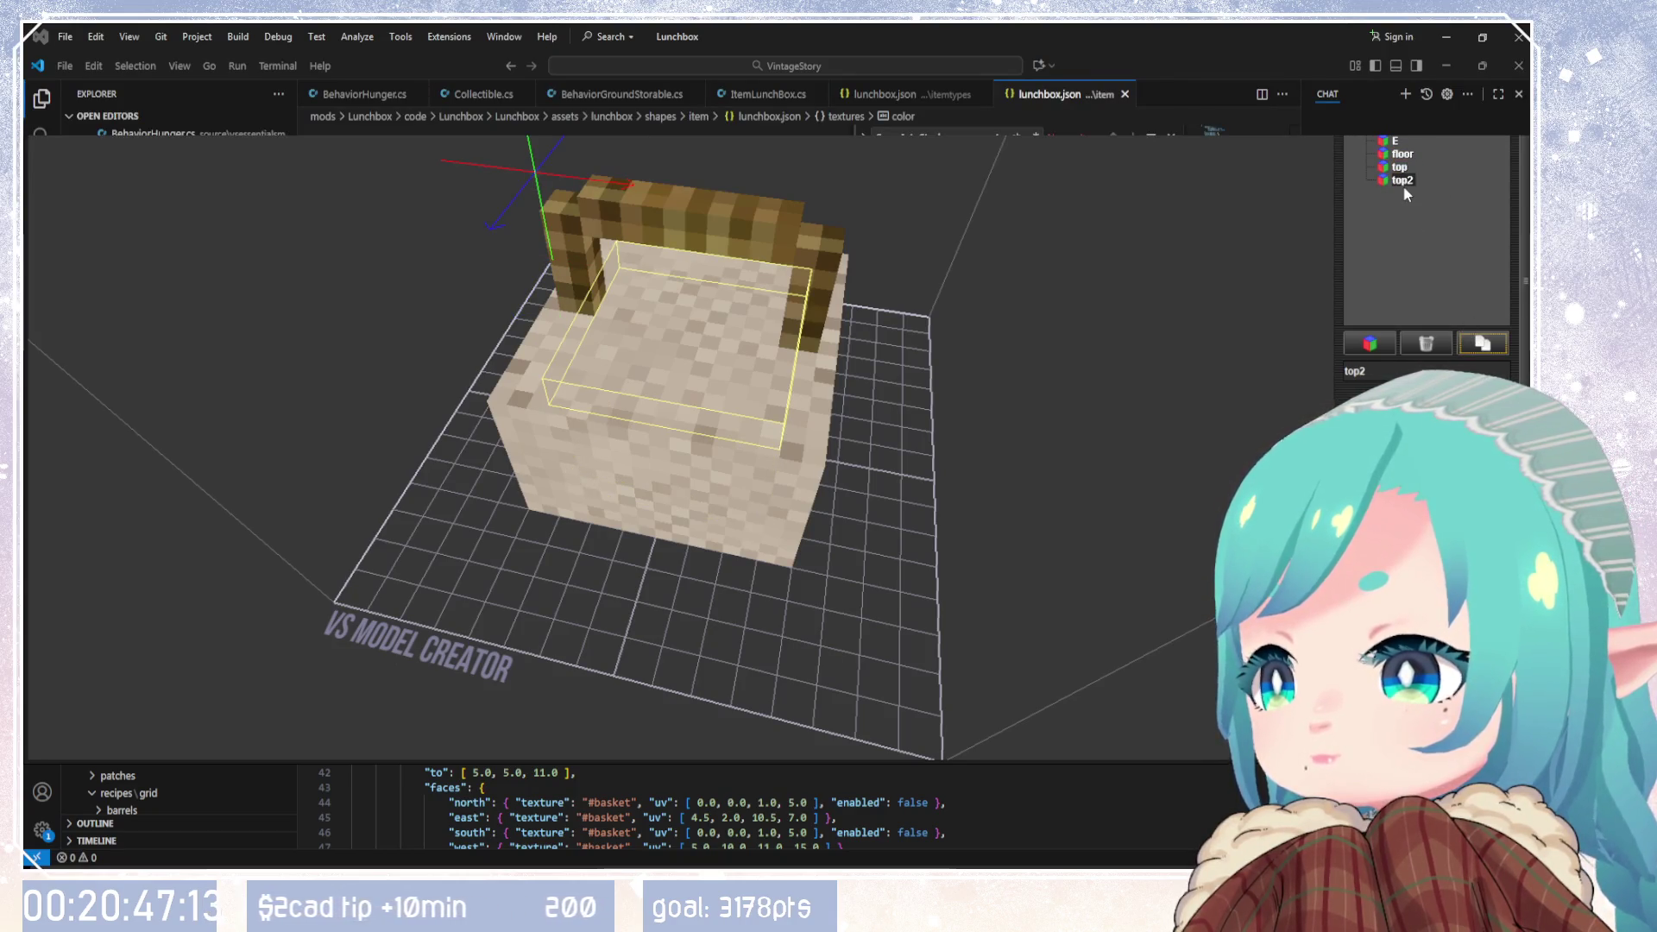
Step: Rename the top2 copy to 'cloth' and nest it under the top element
key(BackSpace)
key(BackSpace)
key(BackSpace)
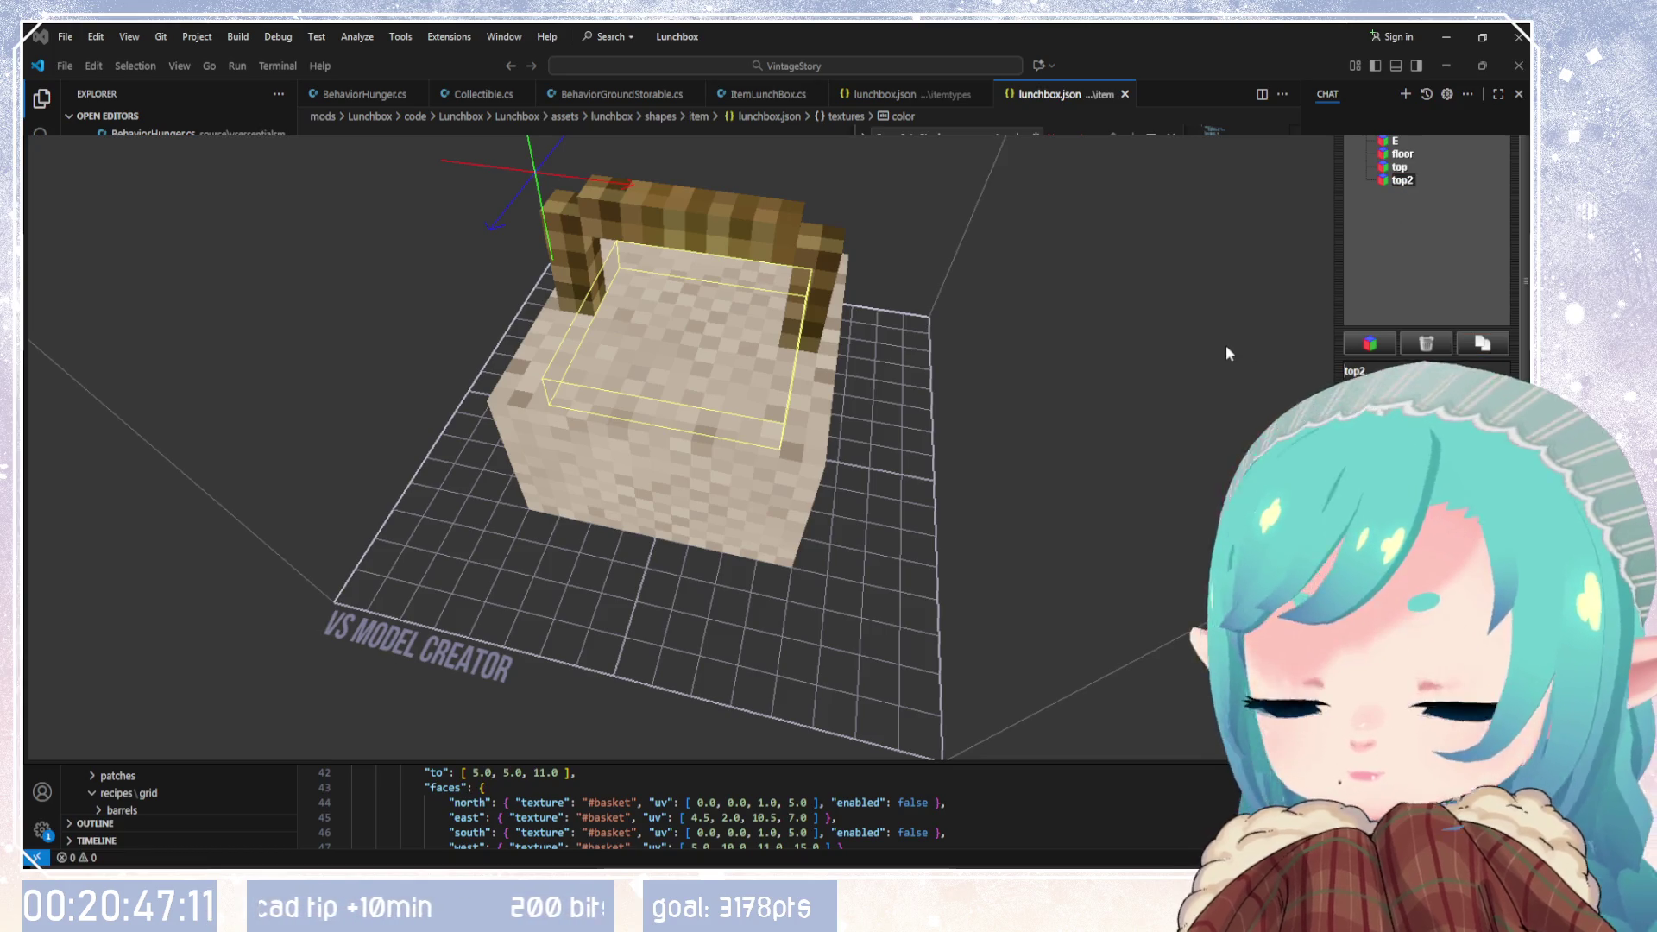
text(cloth1)
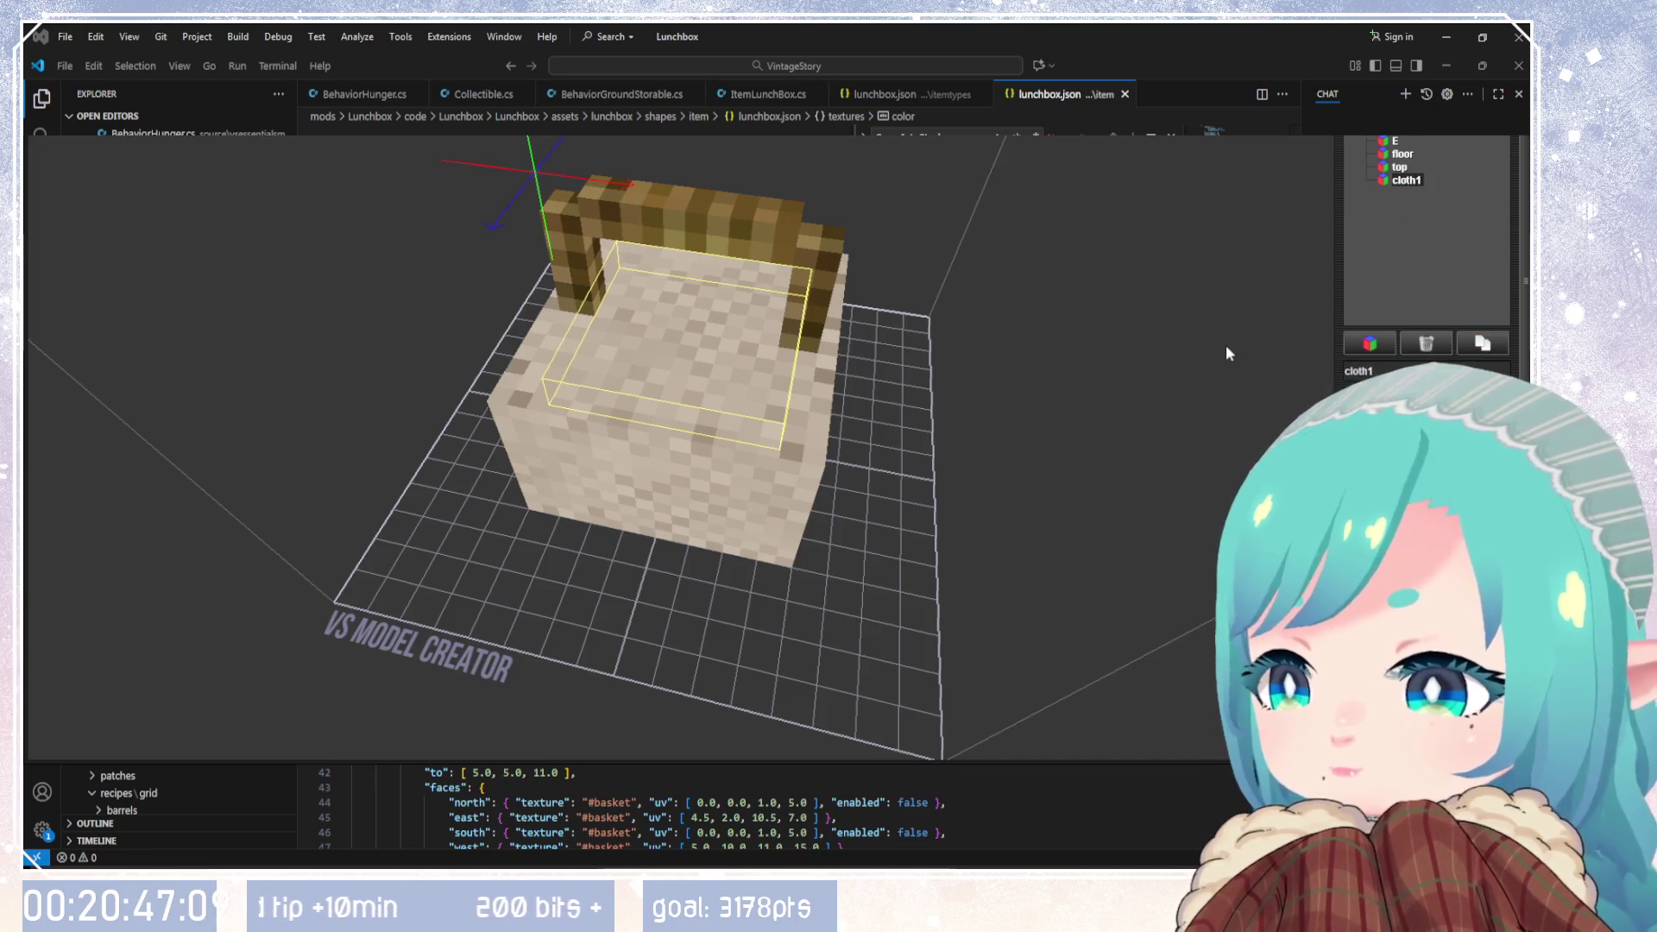
key(BackSpace)
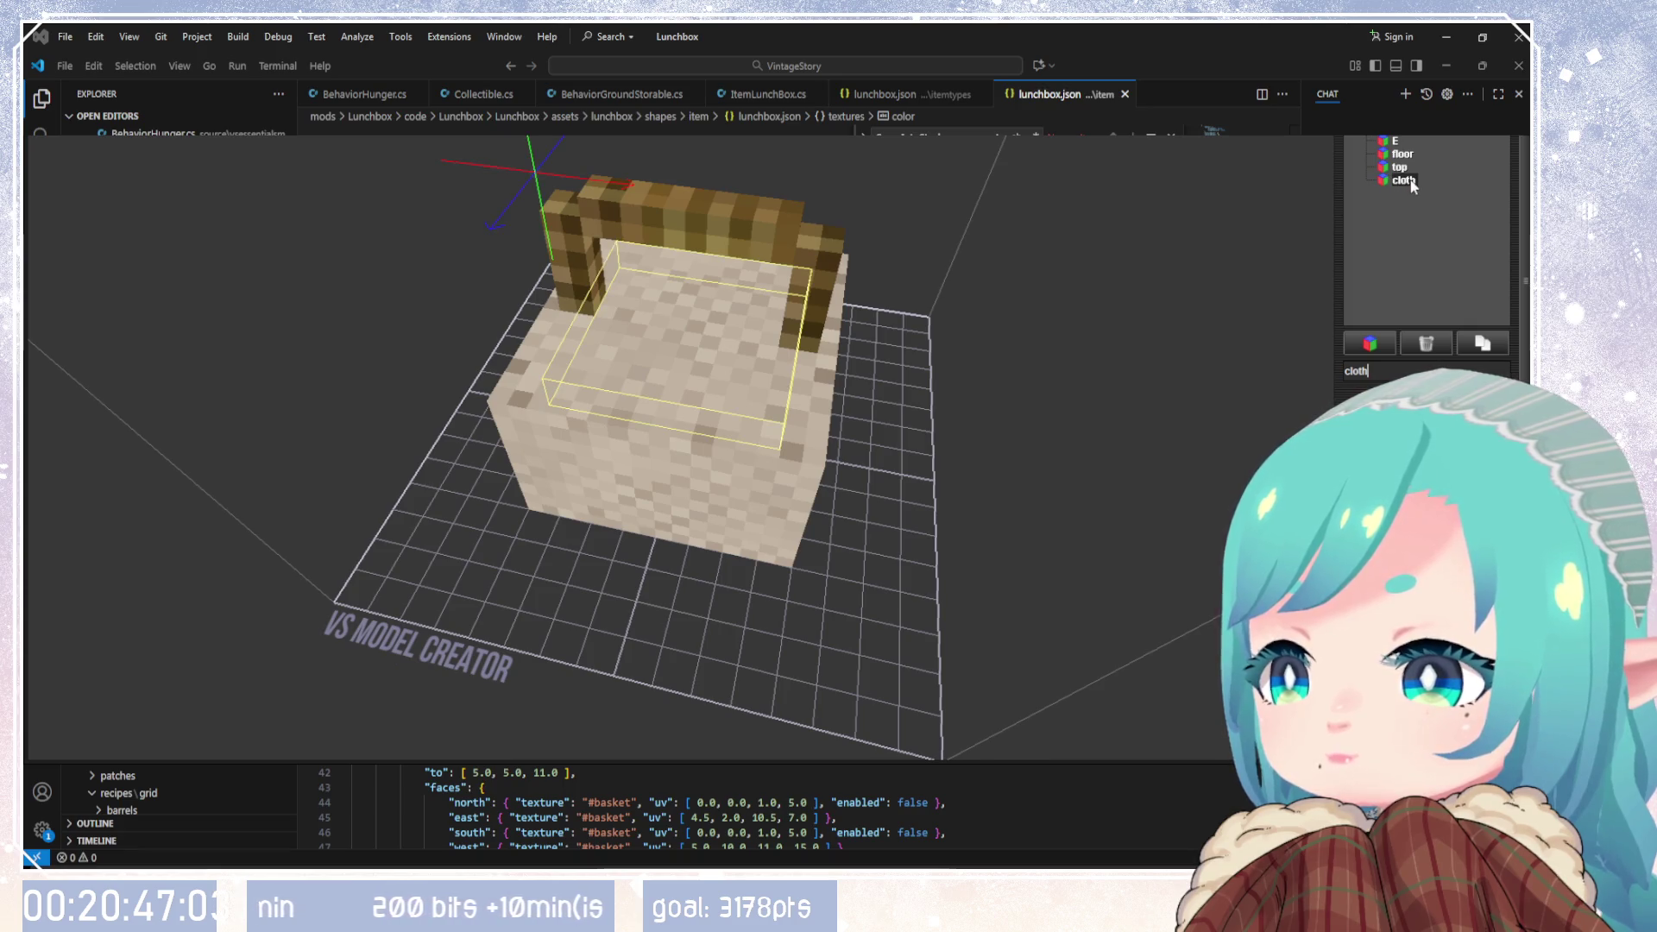
drag(1404, 179, 1400, 168)
mouse_move(898, 499)
mouse_down()
mouse_move(751, 465)
mouse_move(1080, 497)
mouse_move(840, 522)
mouse_move(869, 547)
mouse_move(855, 607)
mouse_move(794, 572)
mouse_move(978, 521)
mouse_up()
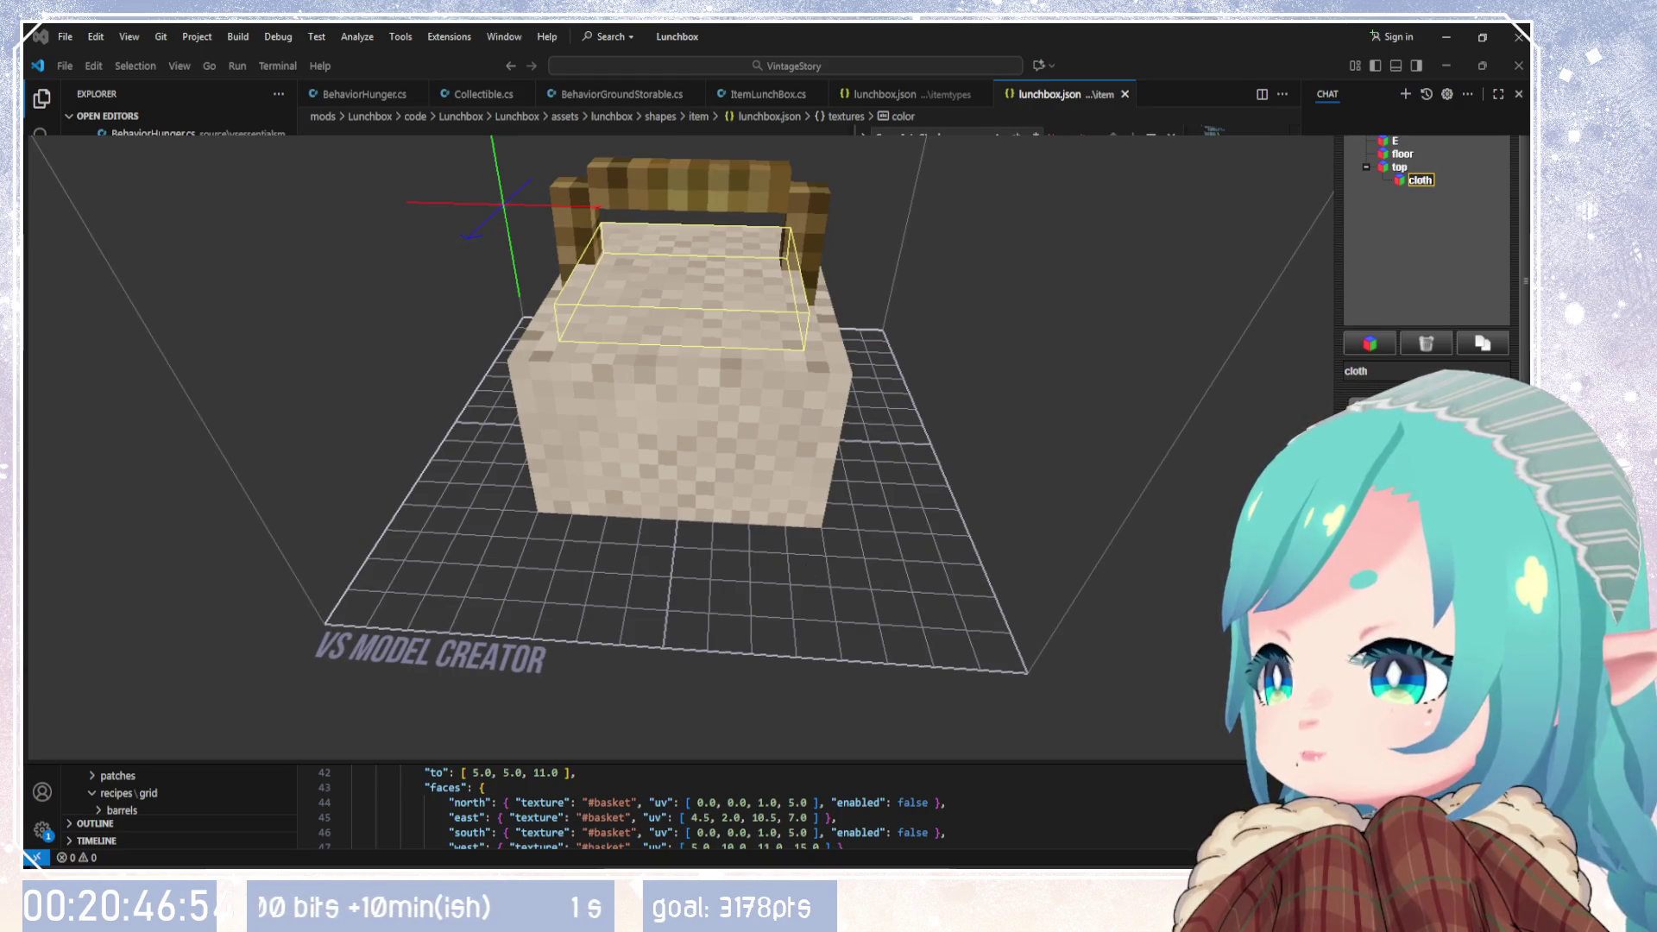
key(Return)
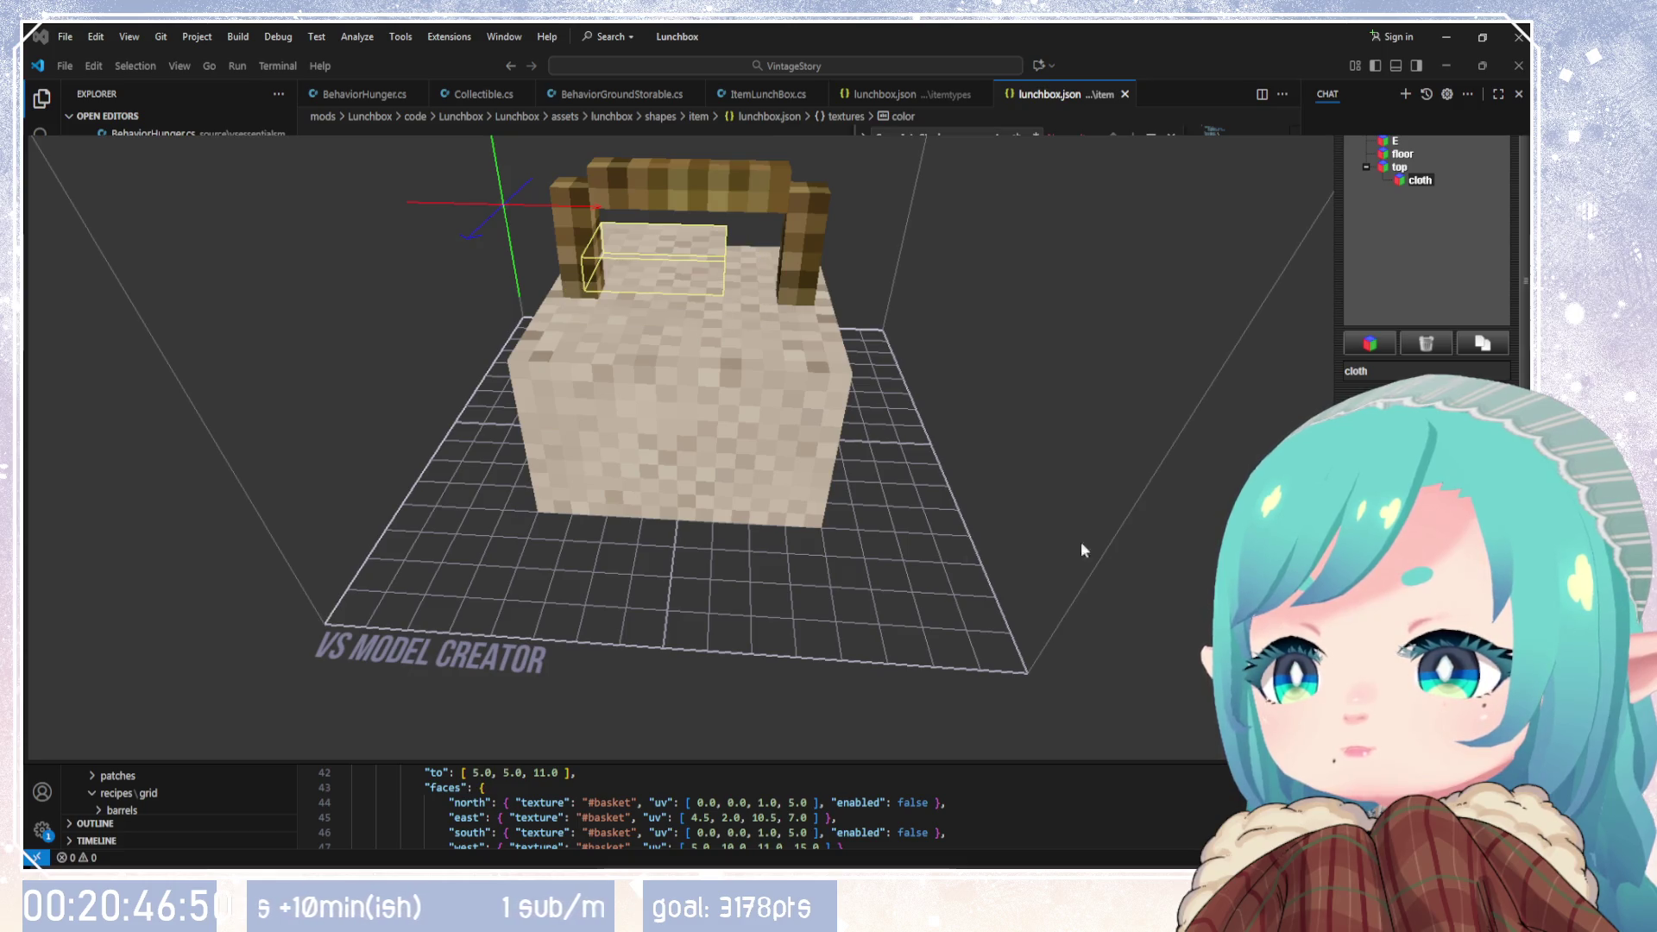
mouse_move(863, 543)
mouse_down()
mouse_move(1185, 550)
mouse_move(1199, 604)
mouse_up()
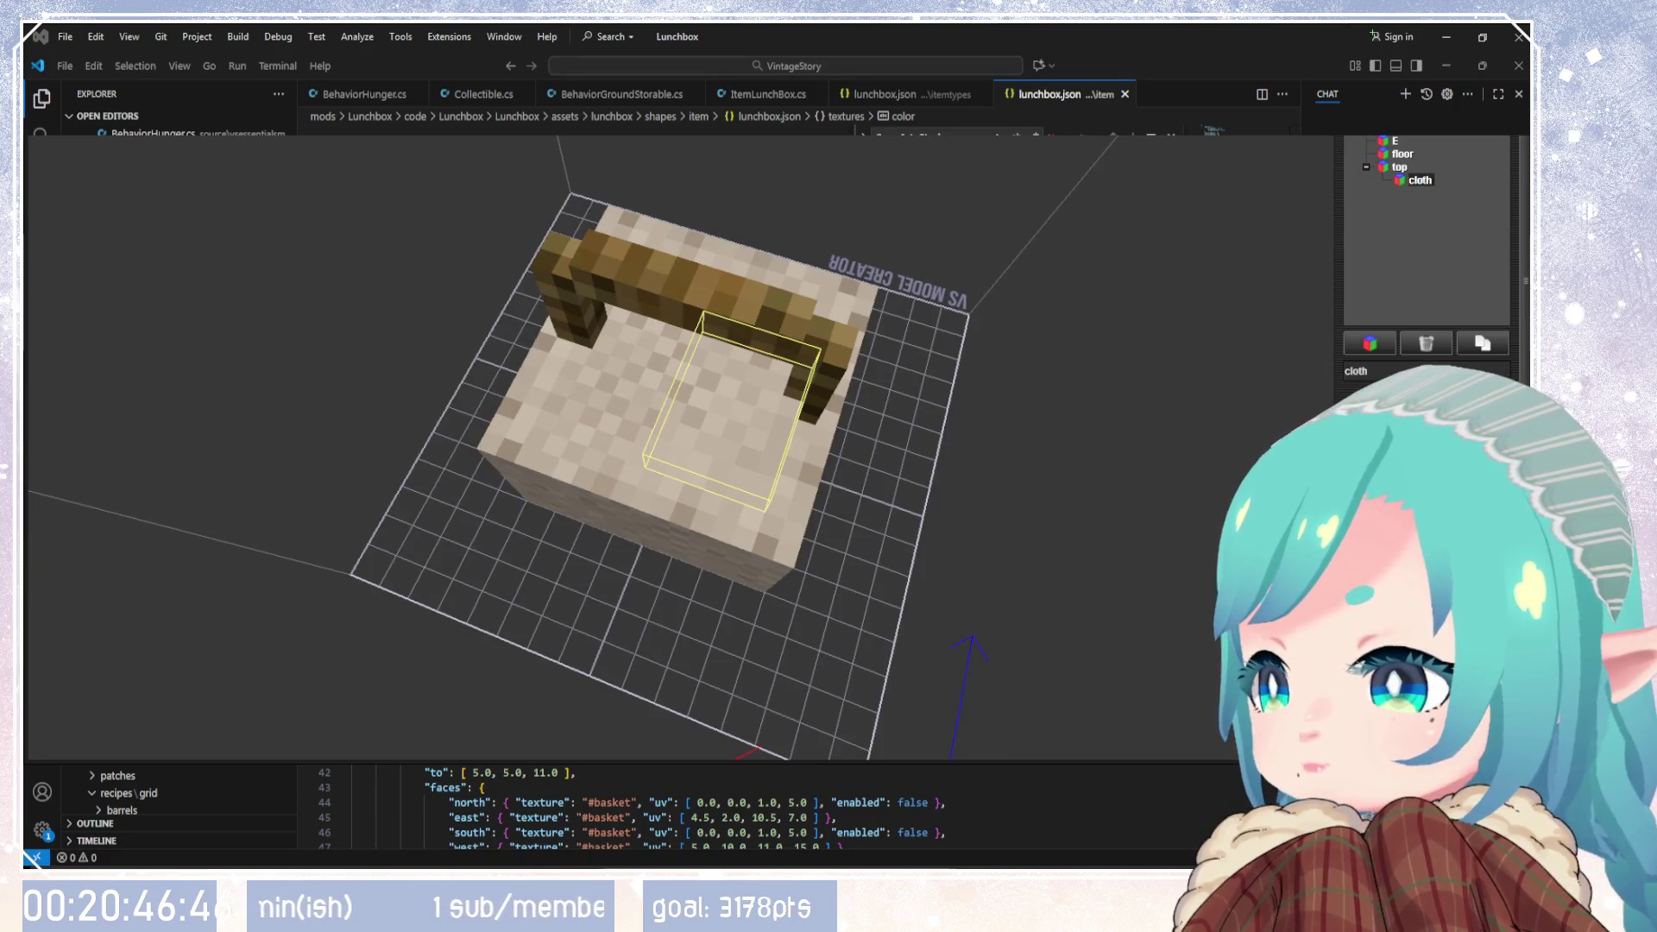
mouse_move(1007, 594)
mouse_down()
mouse_move(1076, 489)
mouse_move(1113, 553)
mouse_up()
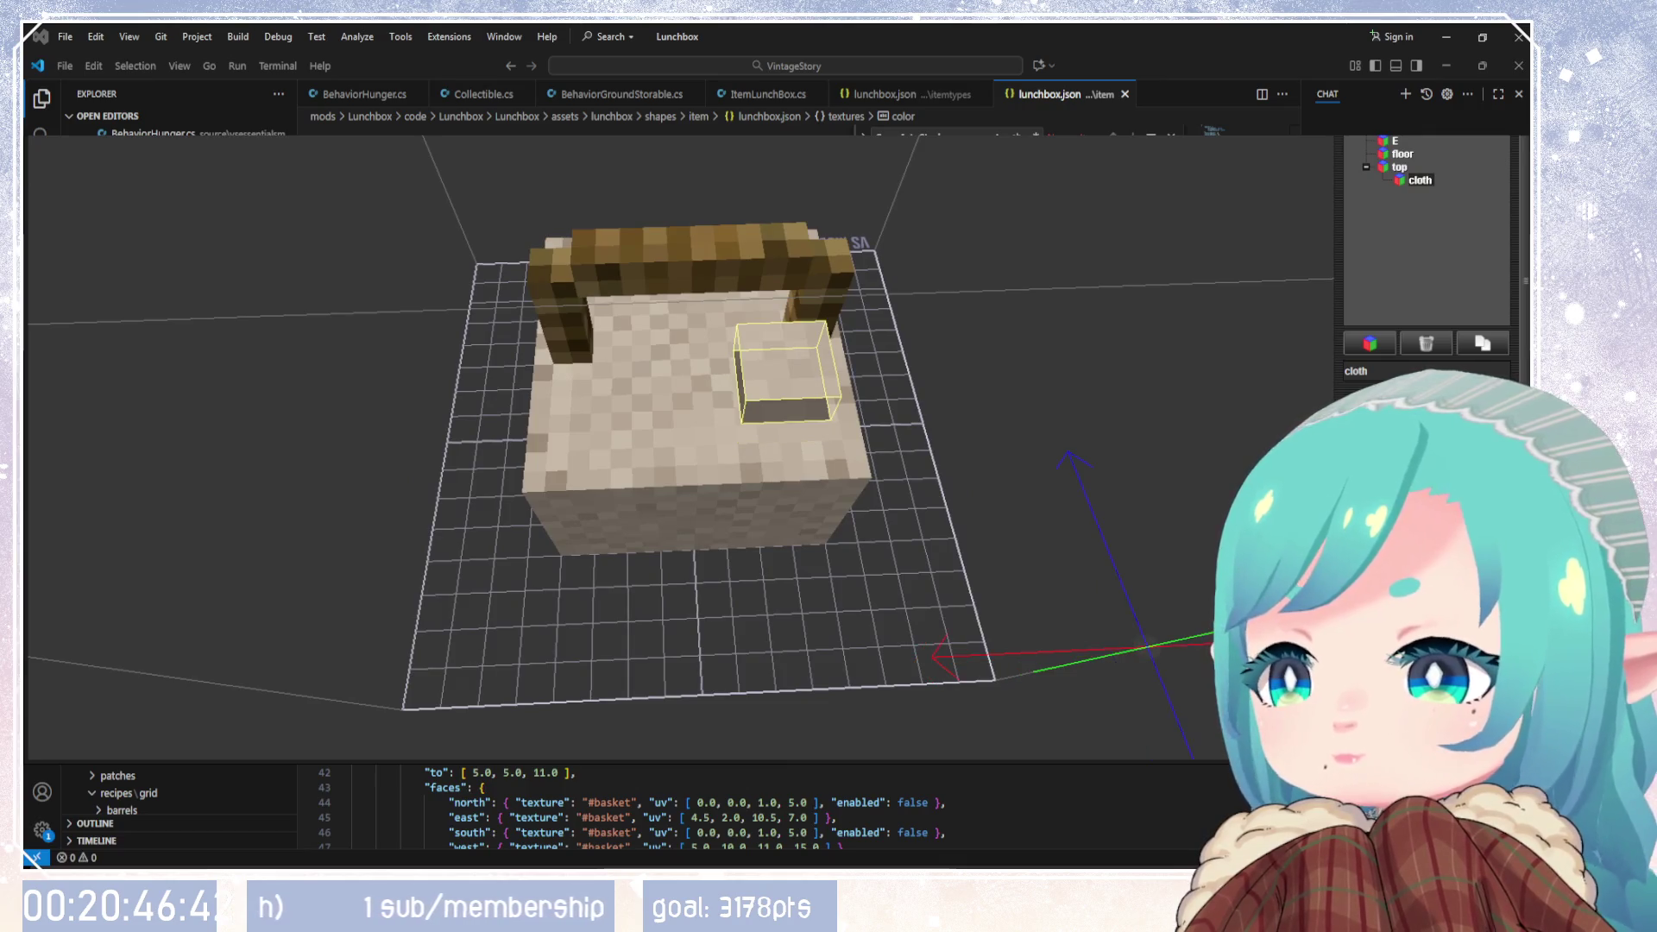
mouse_move(1164, 649)
mouse_down()
mouse_move(1018, 407)
mouse_move(1033, 451)
mouse_move(954, 498)
mouse_up()
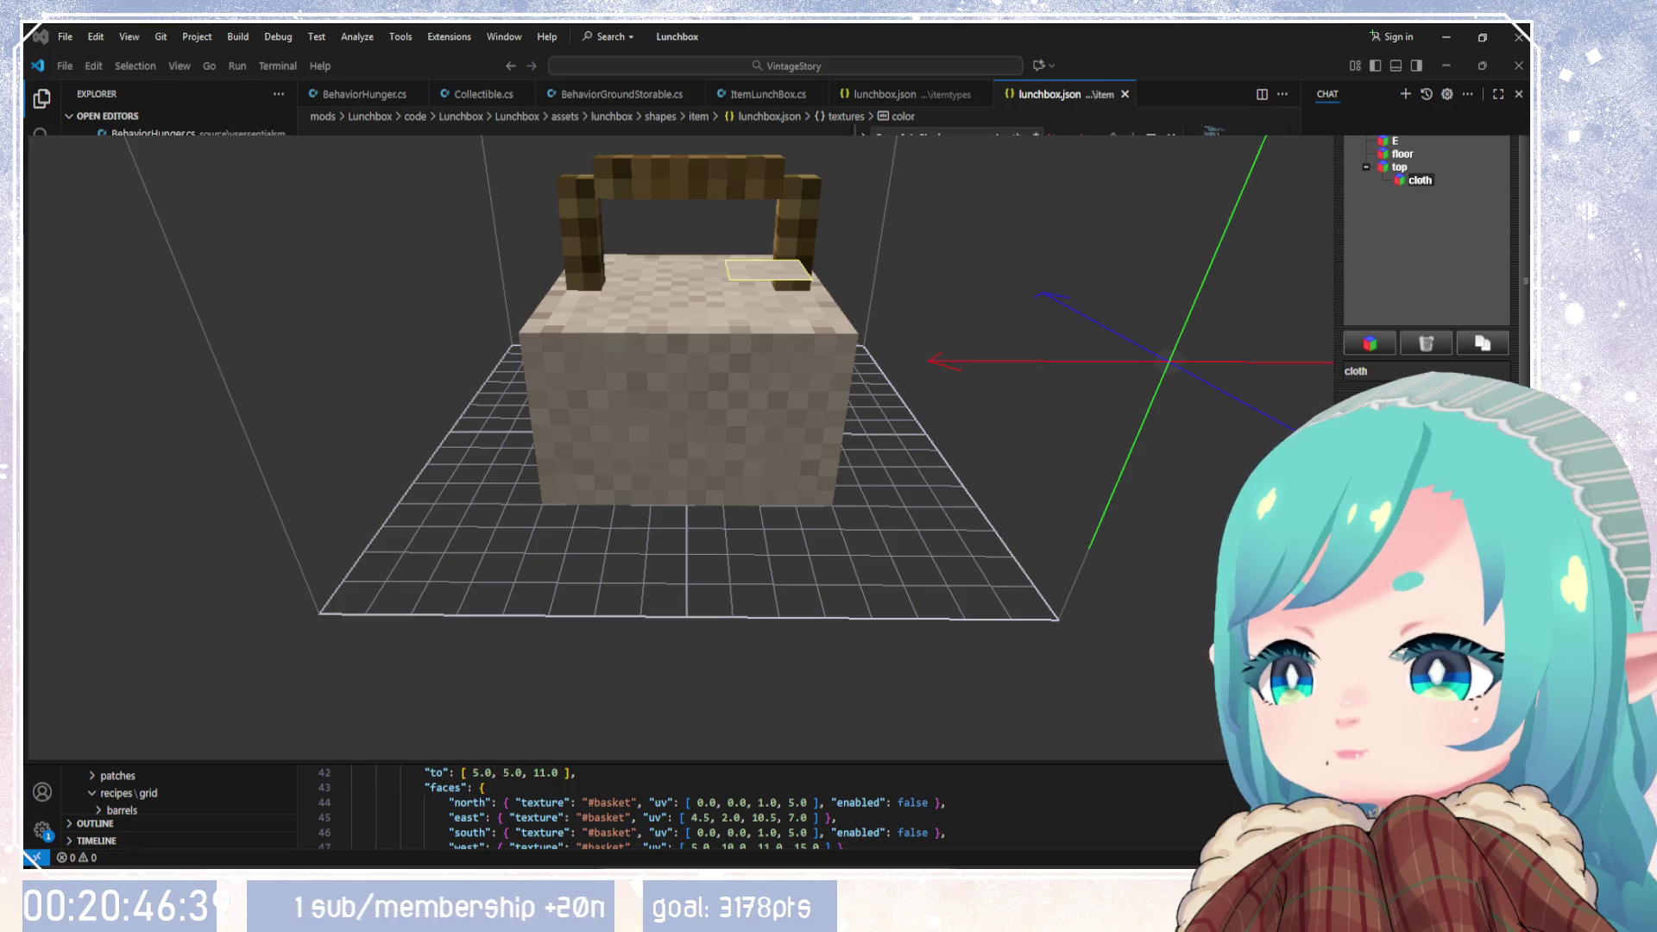
click(1399, 166)
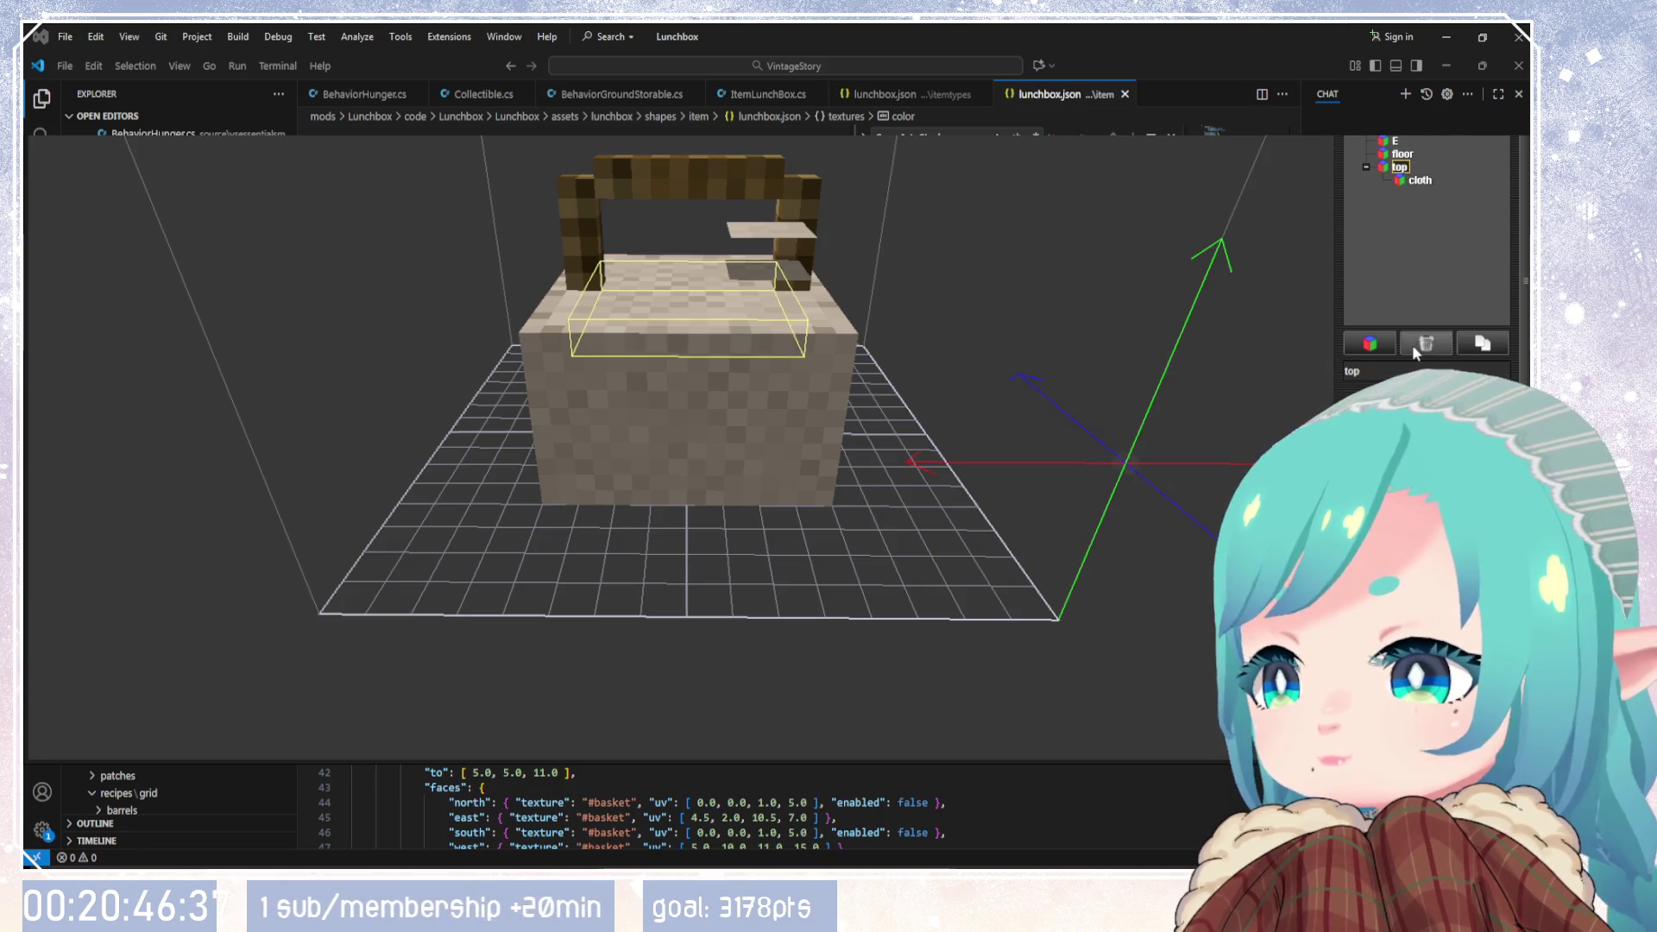
Step: Hide and delete the old floating cloth piece
click(1415, 345)
click(1412, 183)
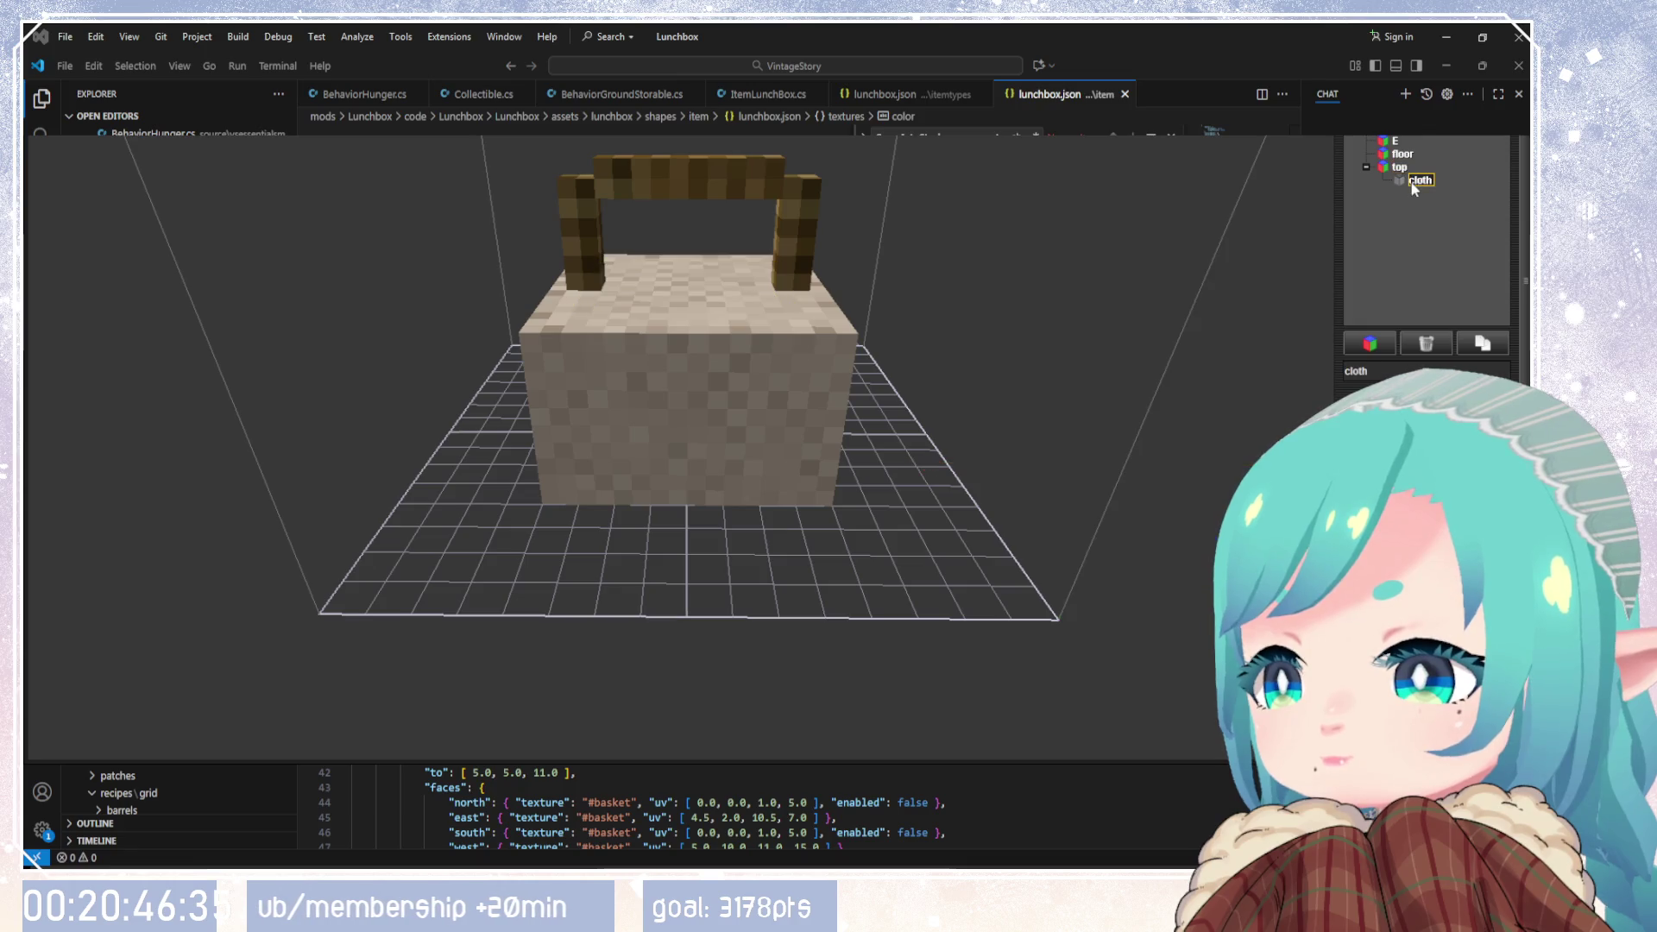
click(1436, 343)
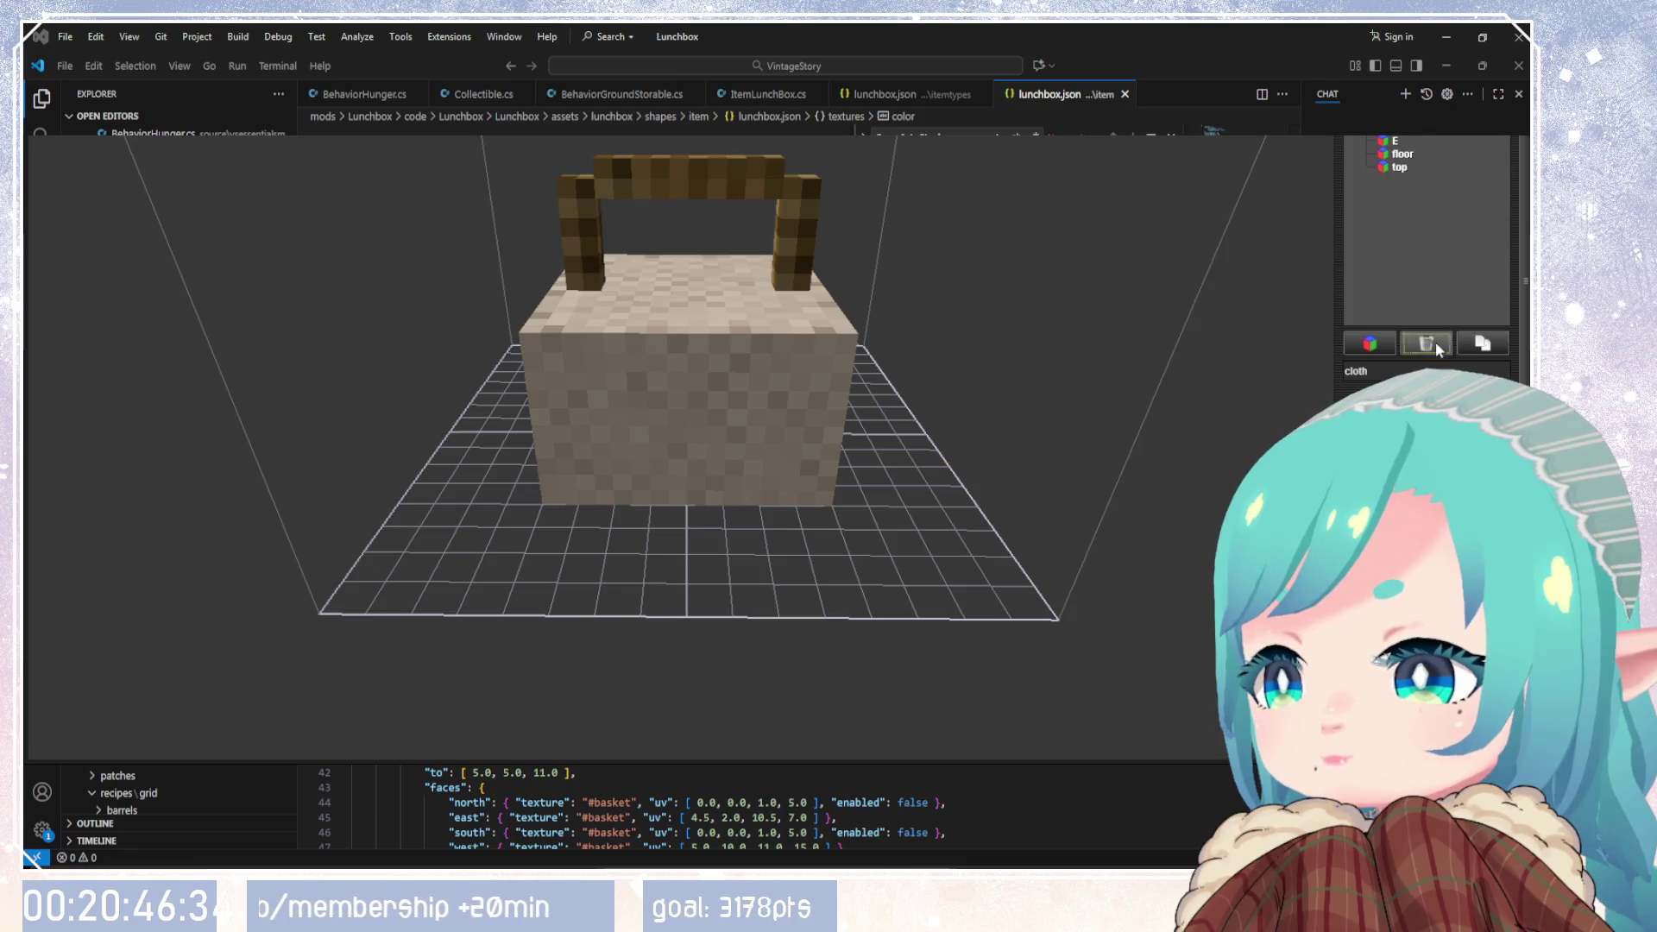
Step: Add a new cube under the top part and name it Cloth1
click(1399, 169)
click(1379, 342)
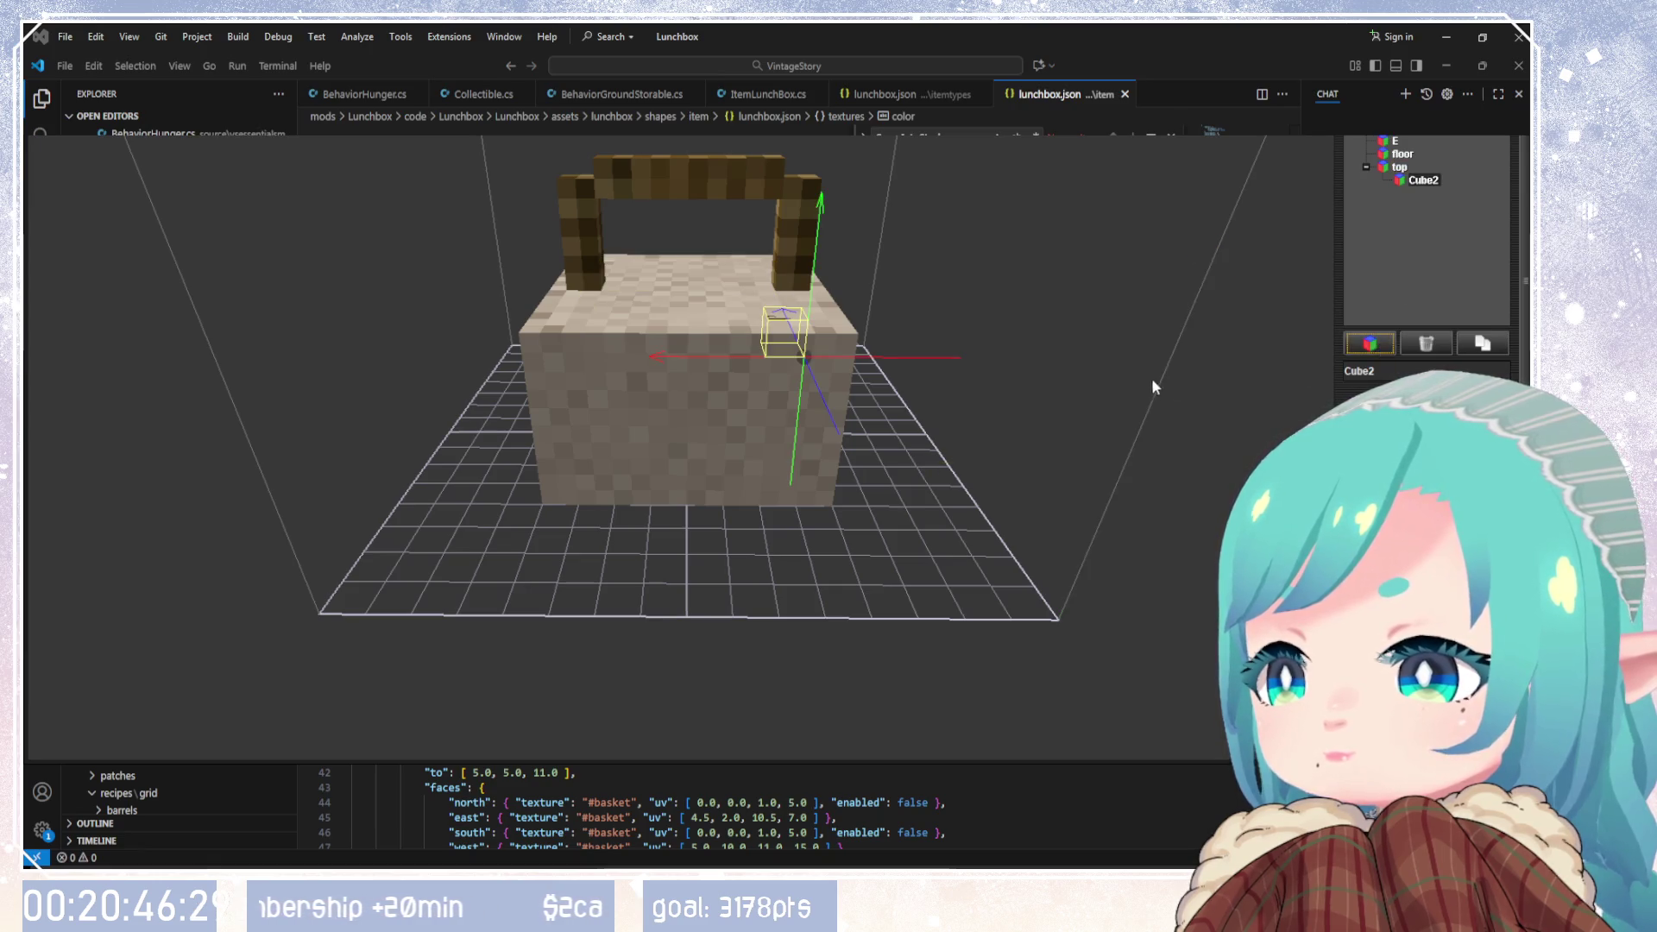
drag(1152, 380, 1123, 454)
click(1394, 372)
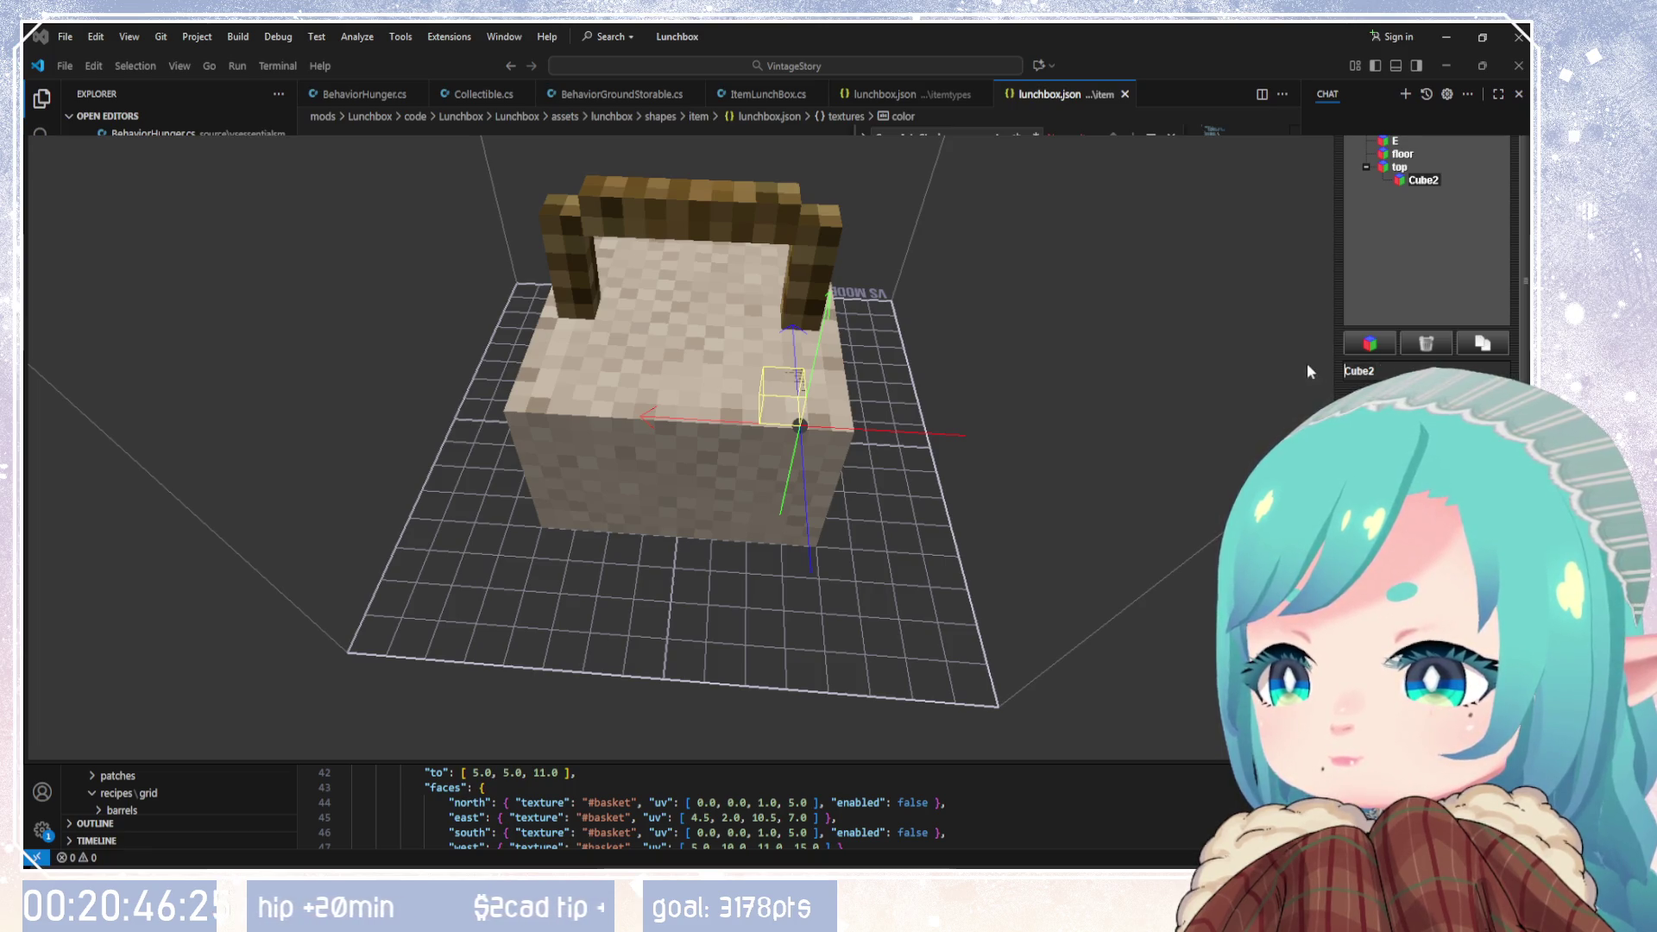
key(ctrl+a)
text(Cloth)
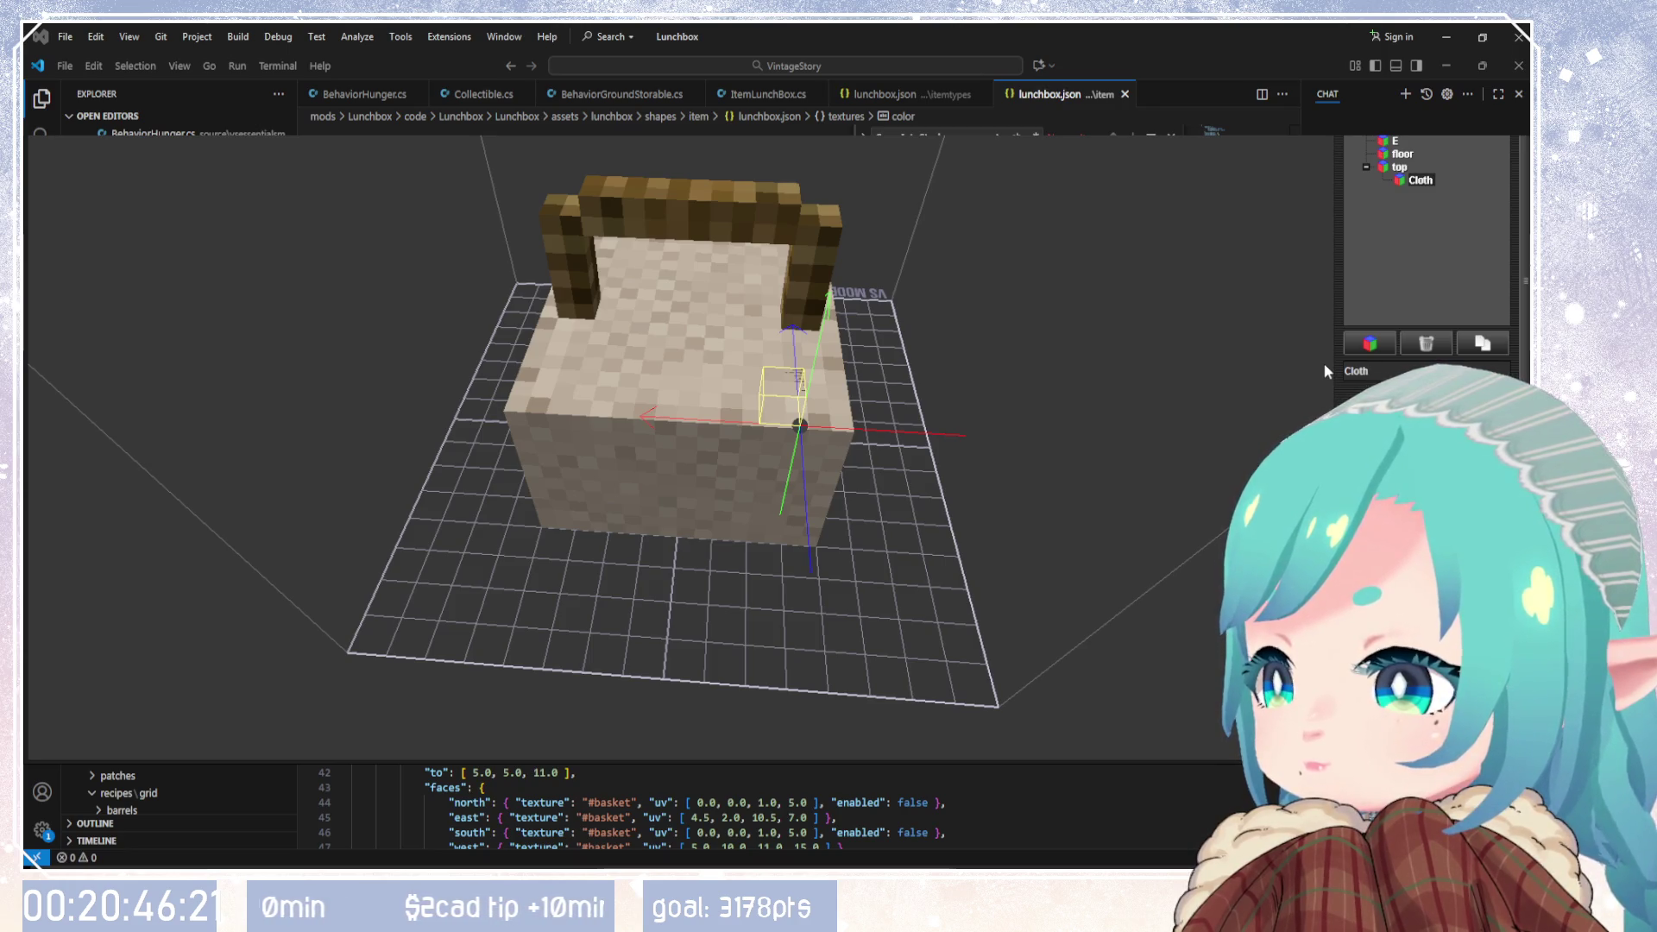
text(1)
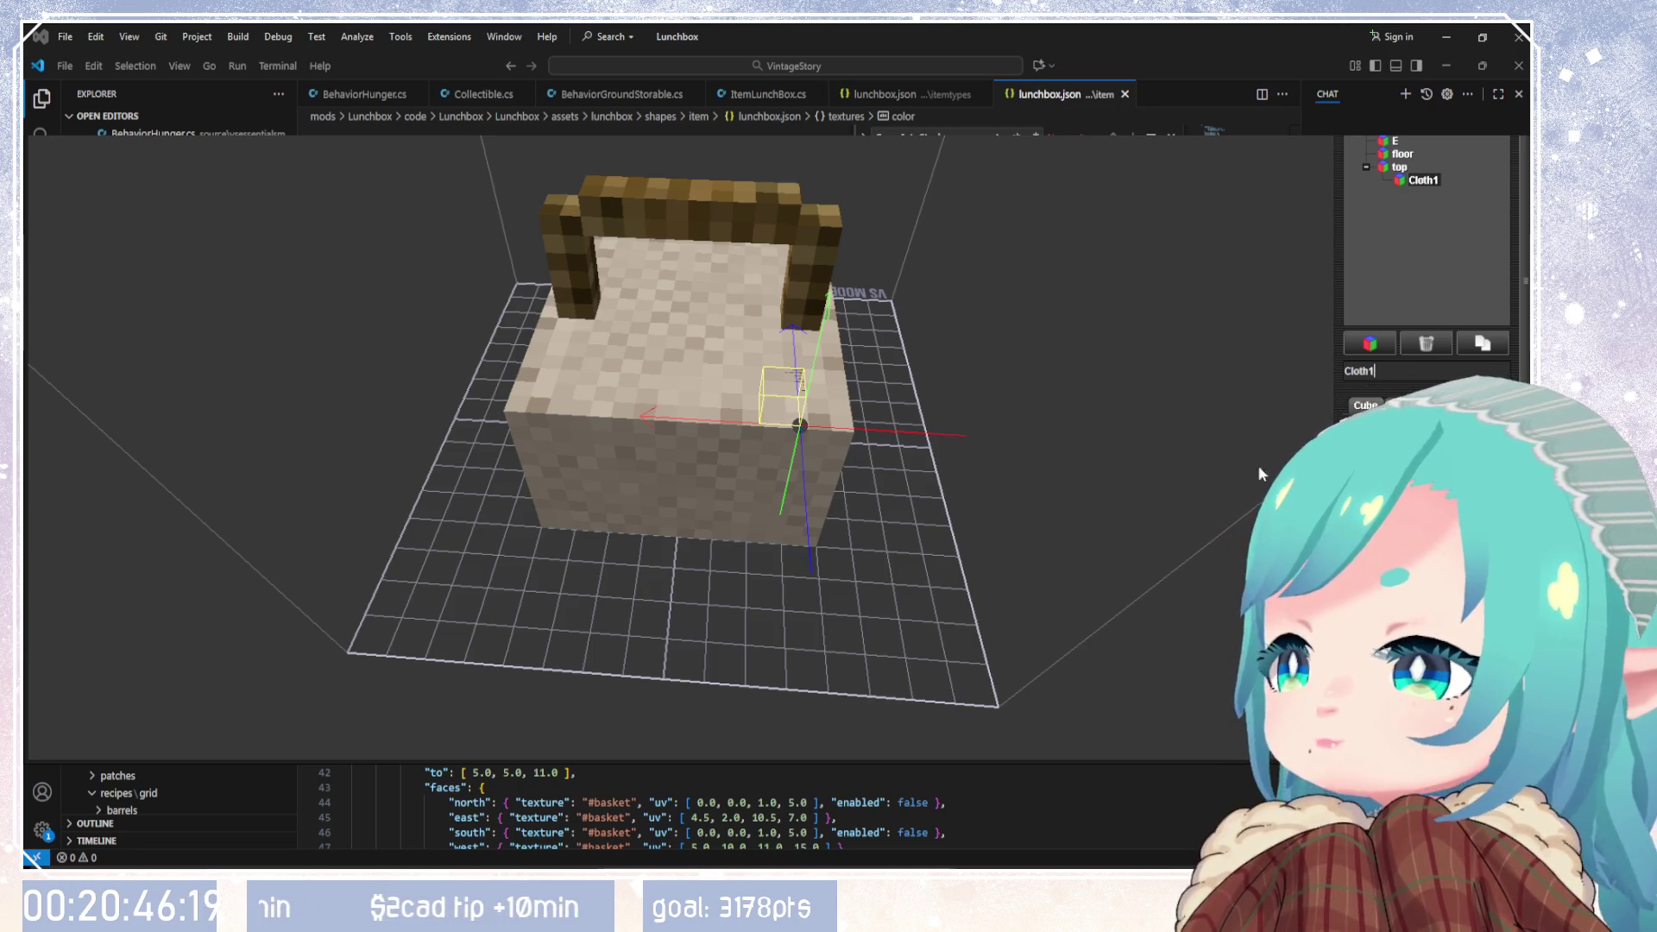
Step: Confirm the Cloth1 name, check its face texture layout, then delete the Cloth1 cube
click(1429, 295)
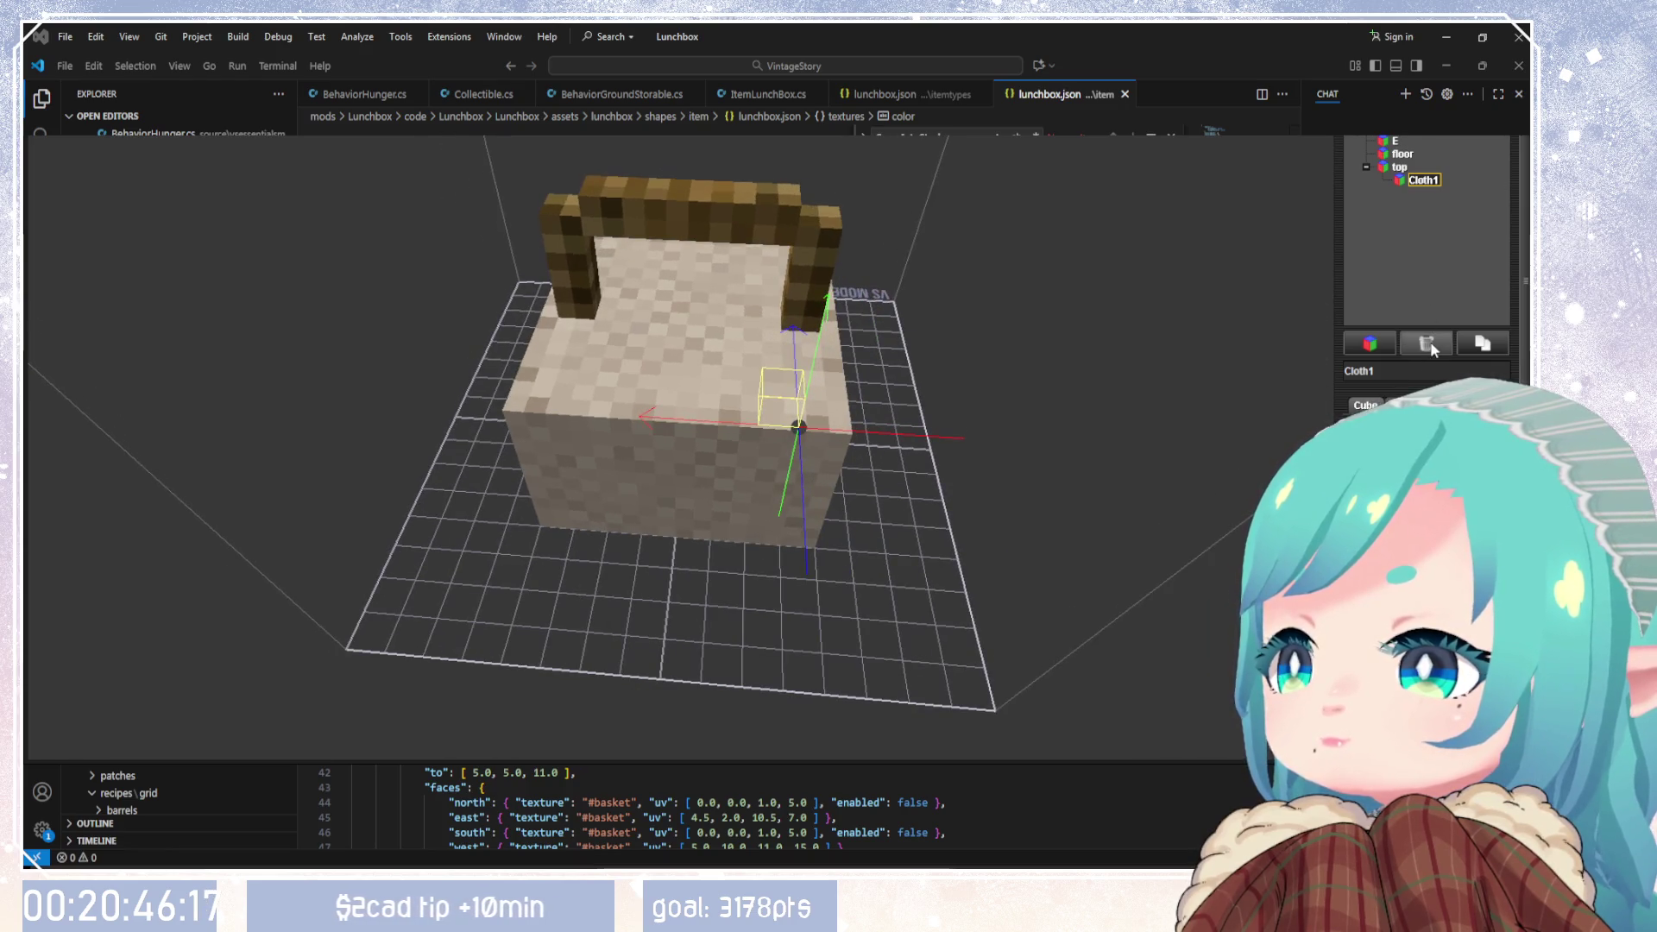
key(ctrl+t)
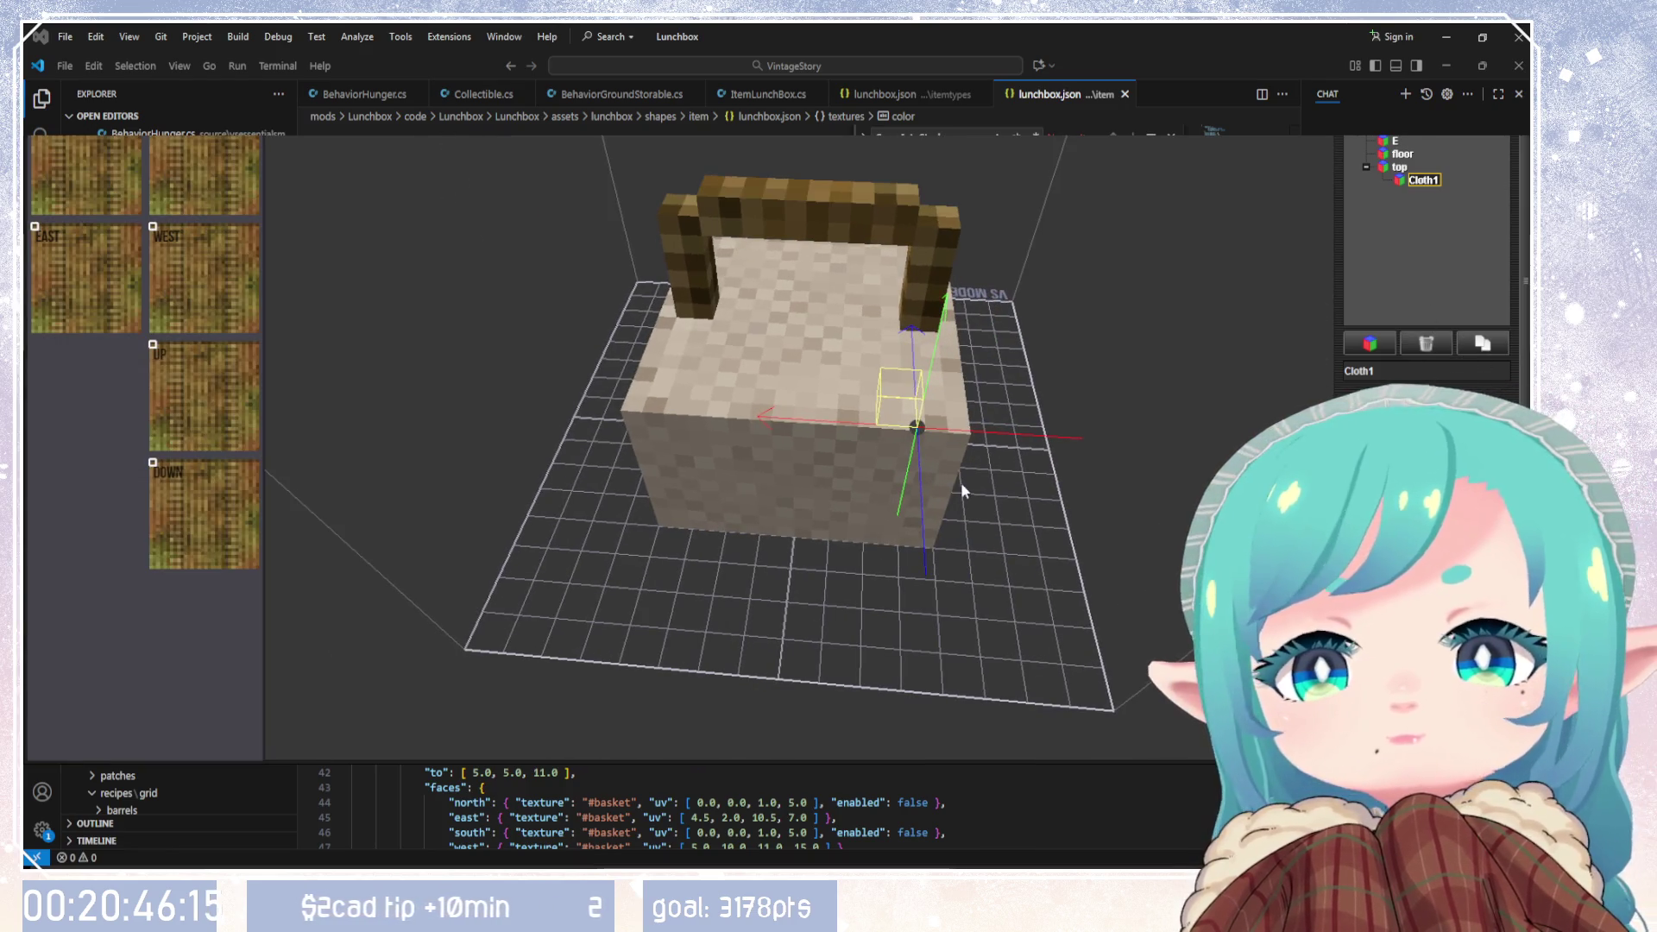
mouse_move(977, 440)
mouse_down()
mouse_move(987, 466)
mouse_move(998, 335)
mouse_move(994, 494)
mouse_up()
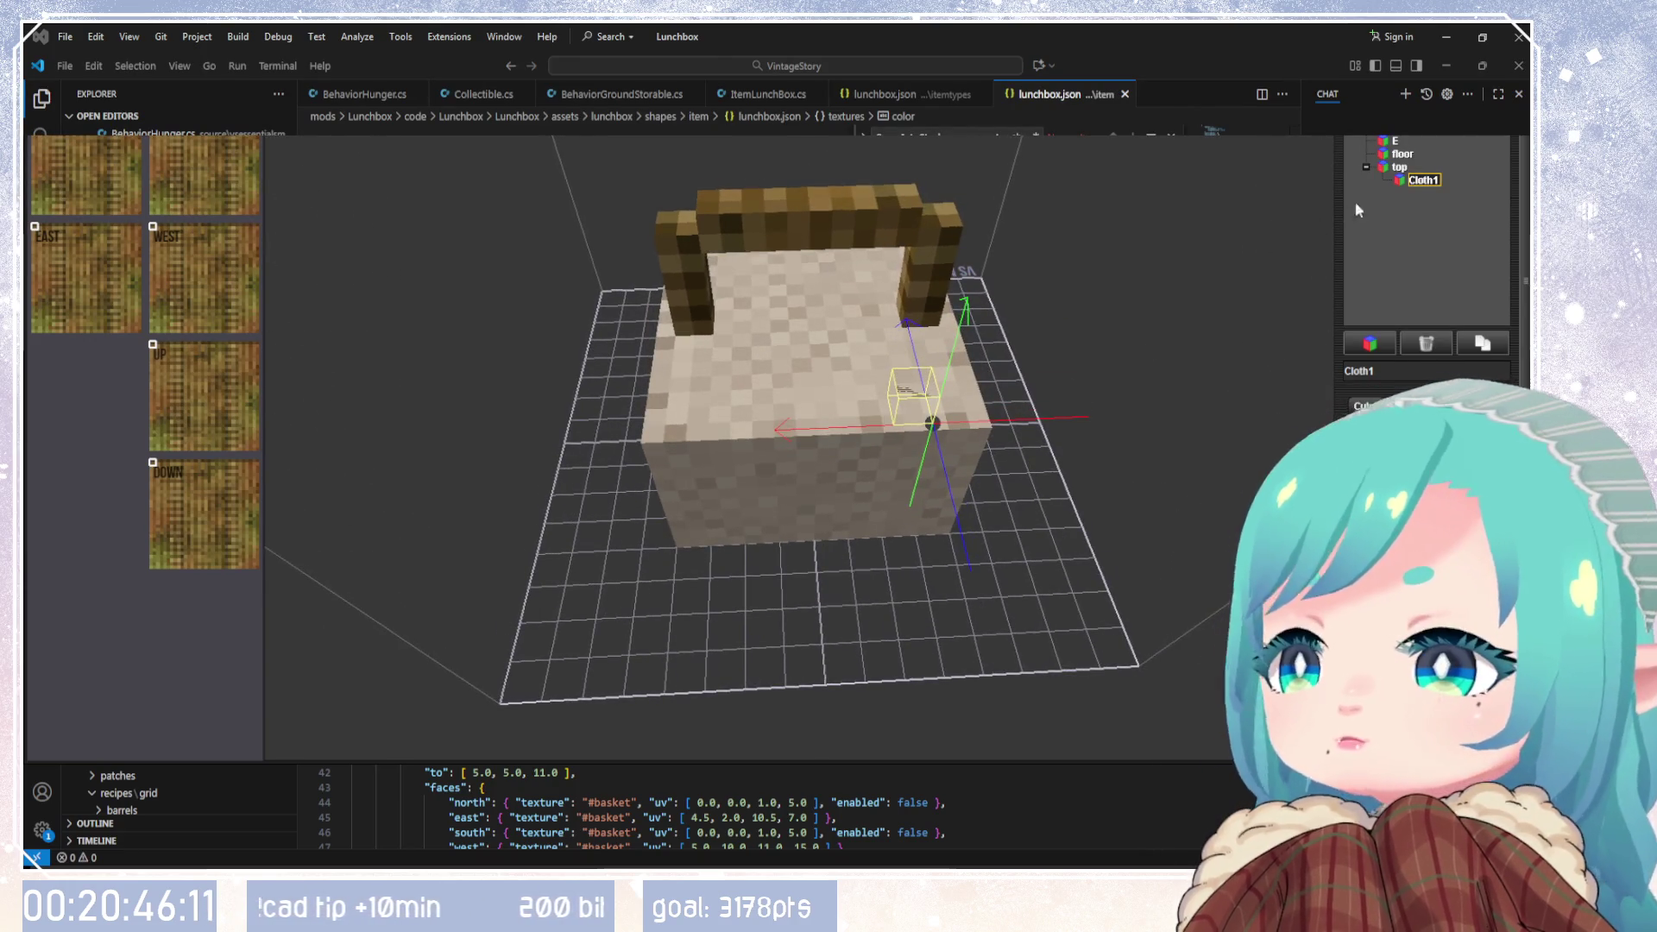
click(1445, 347)
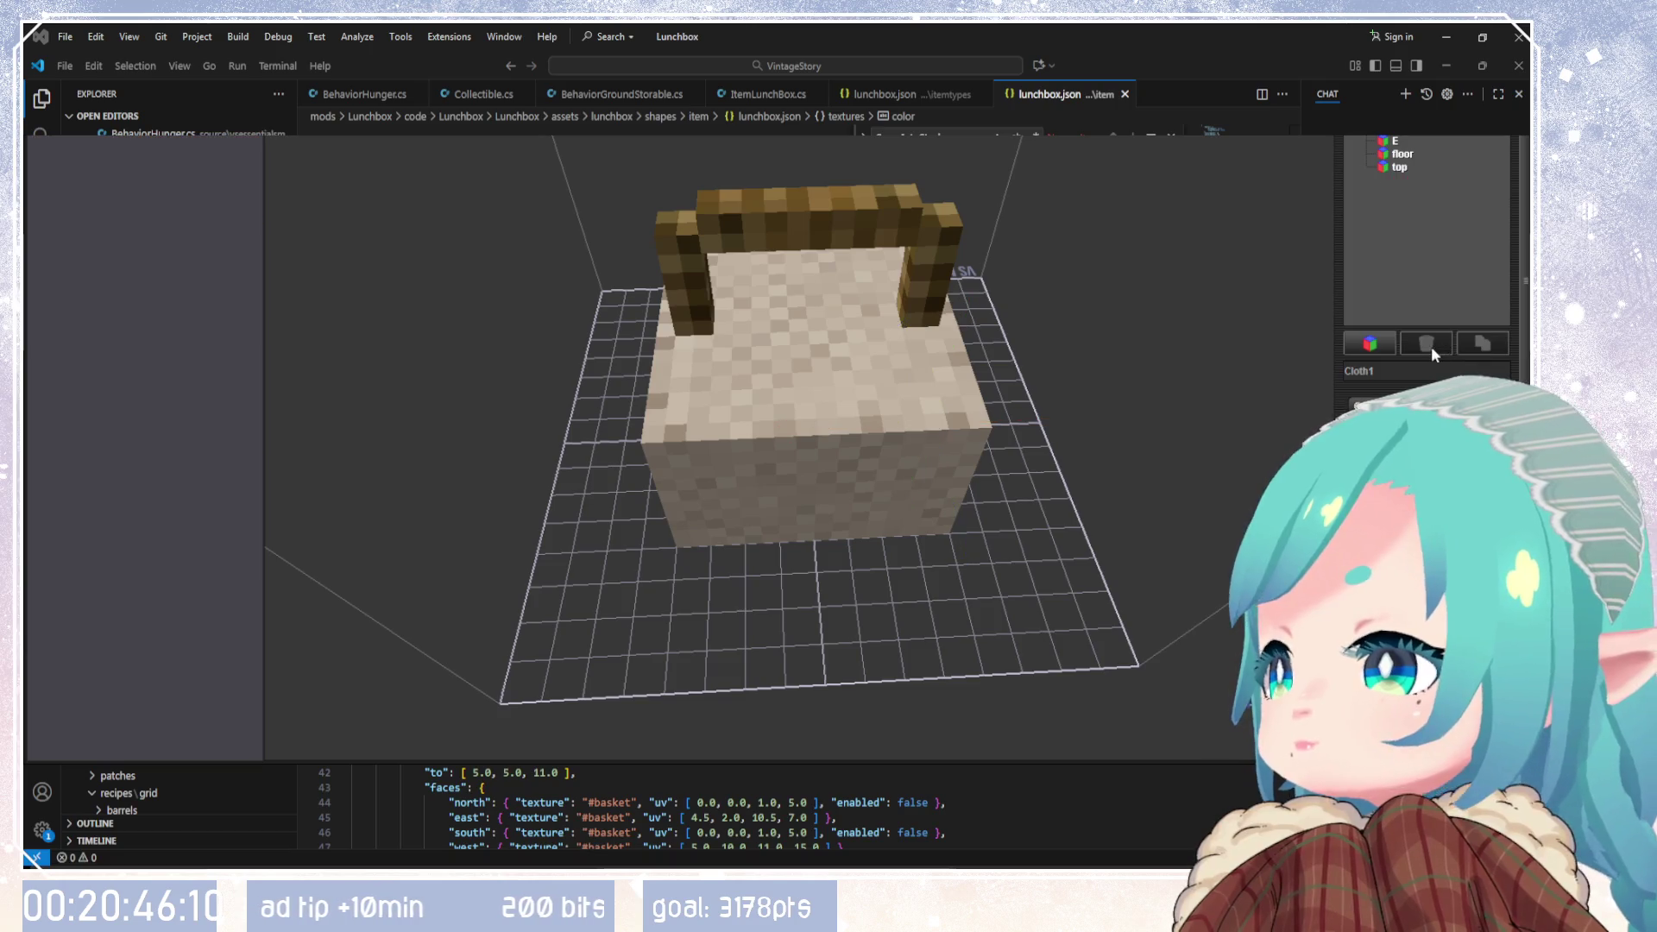
Step: Duplicate the basket's base box N and rename the copy N2 to cloth1
click(1397, 140)
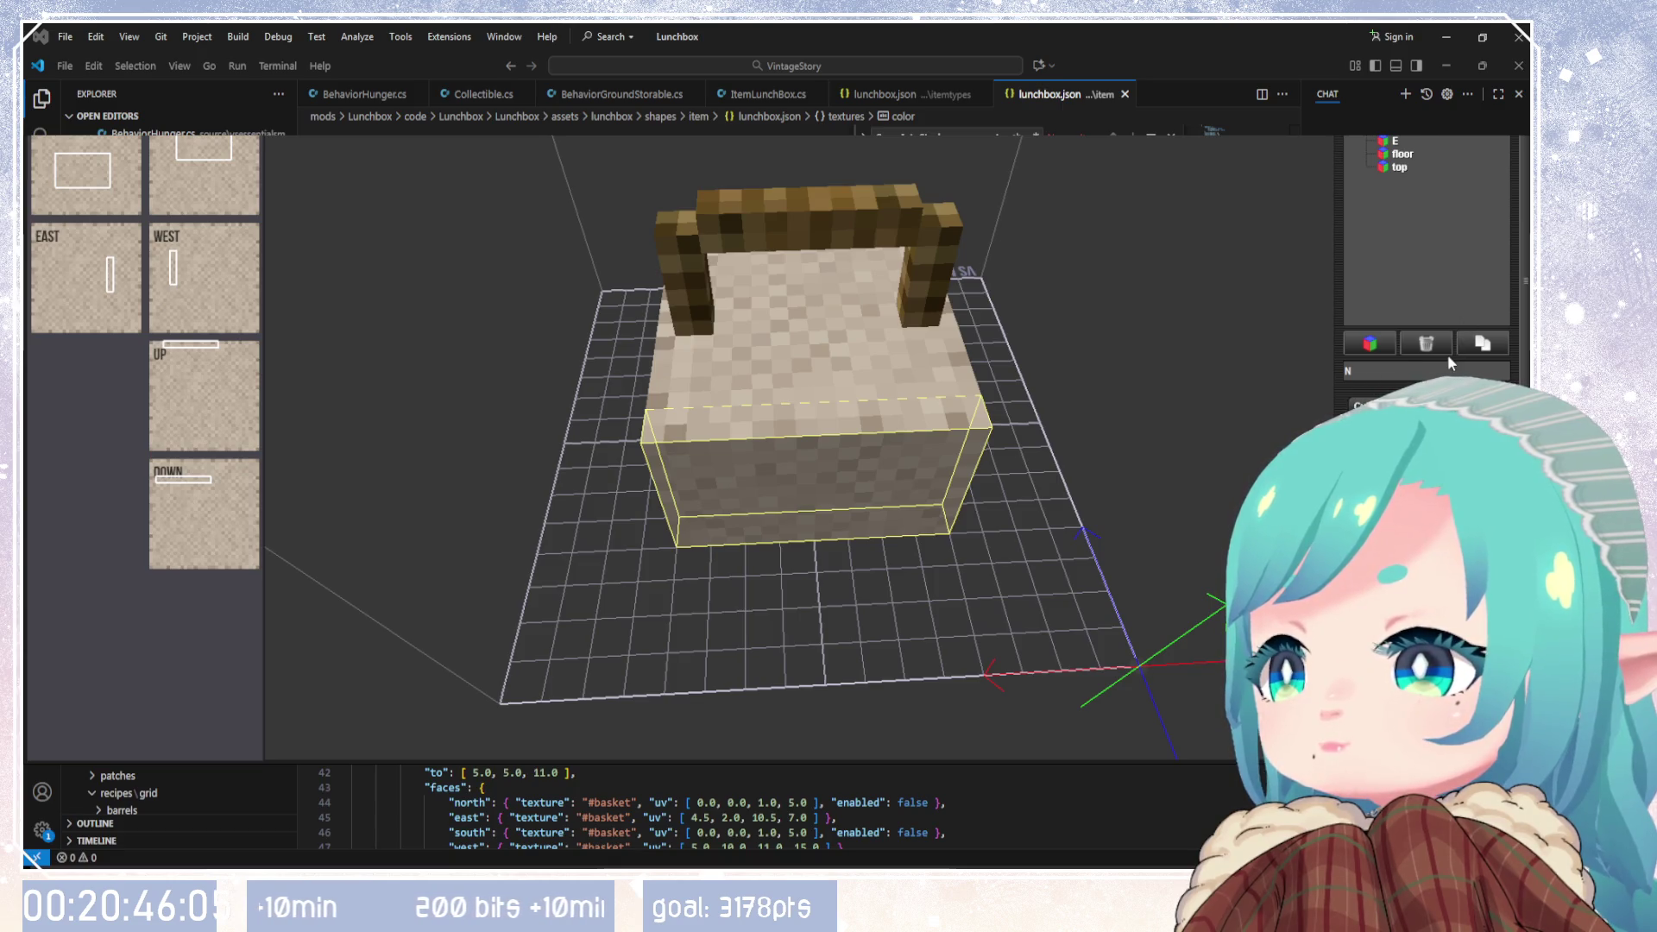
click(1491, 343)
click(1385, 179)
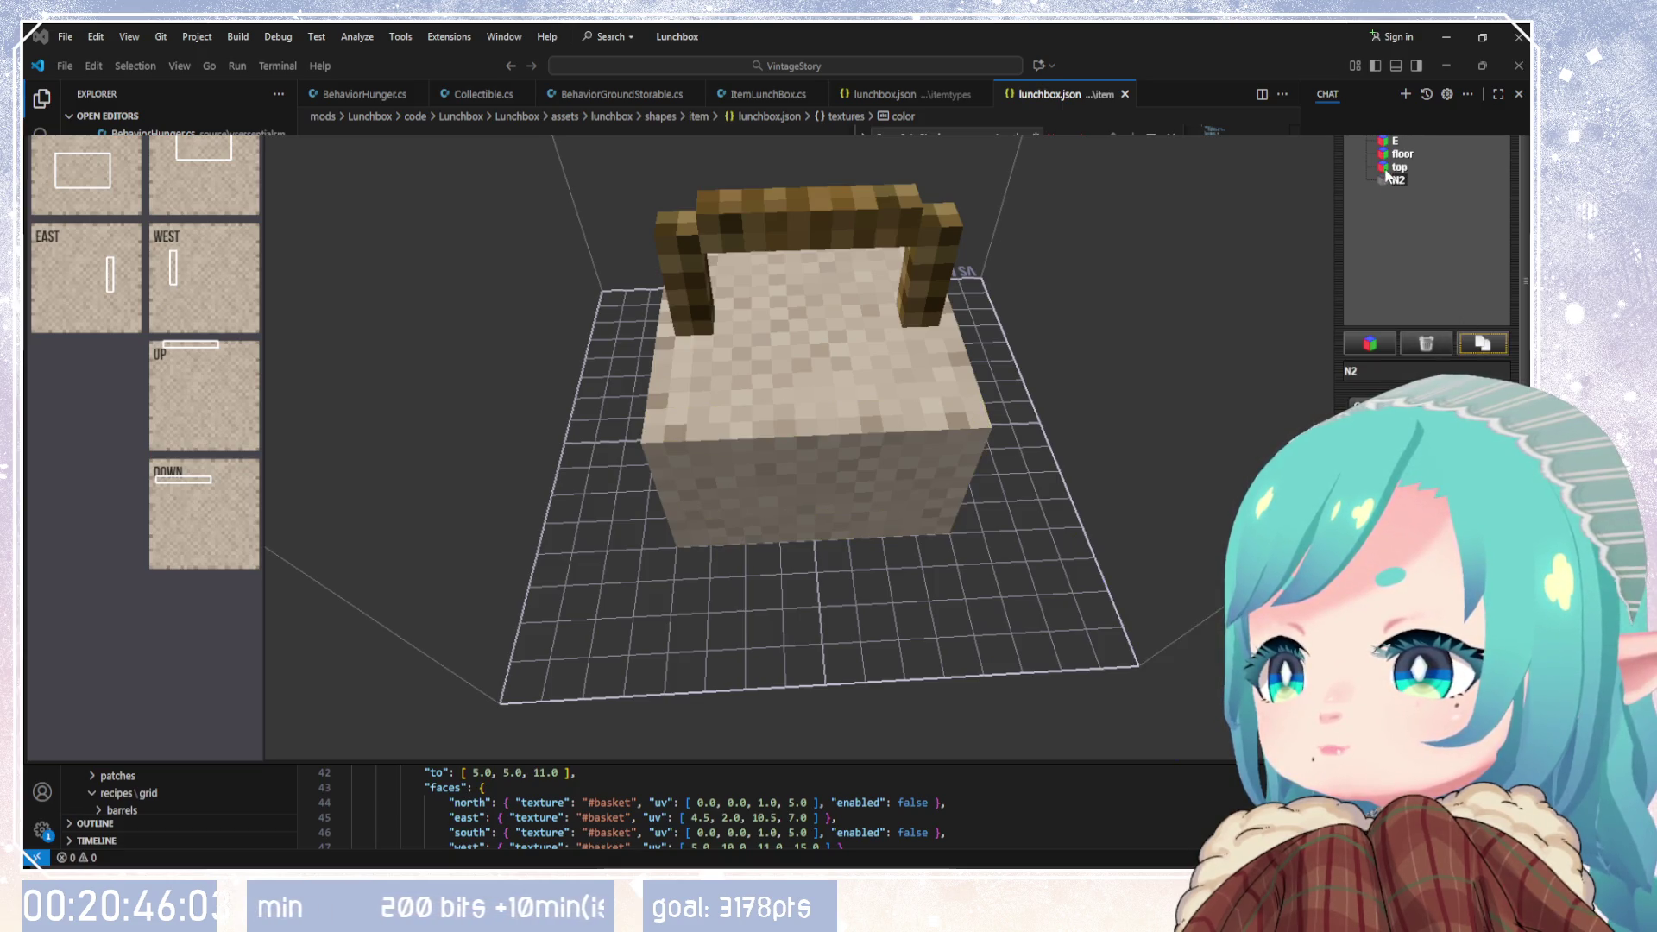
click(1398, 180)
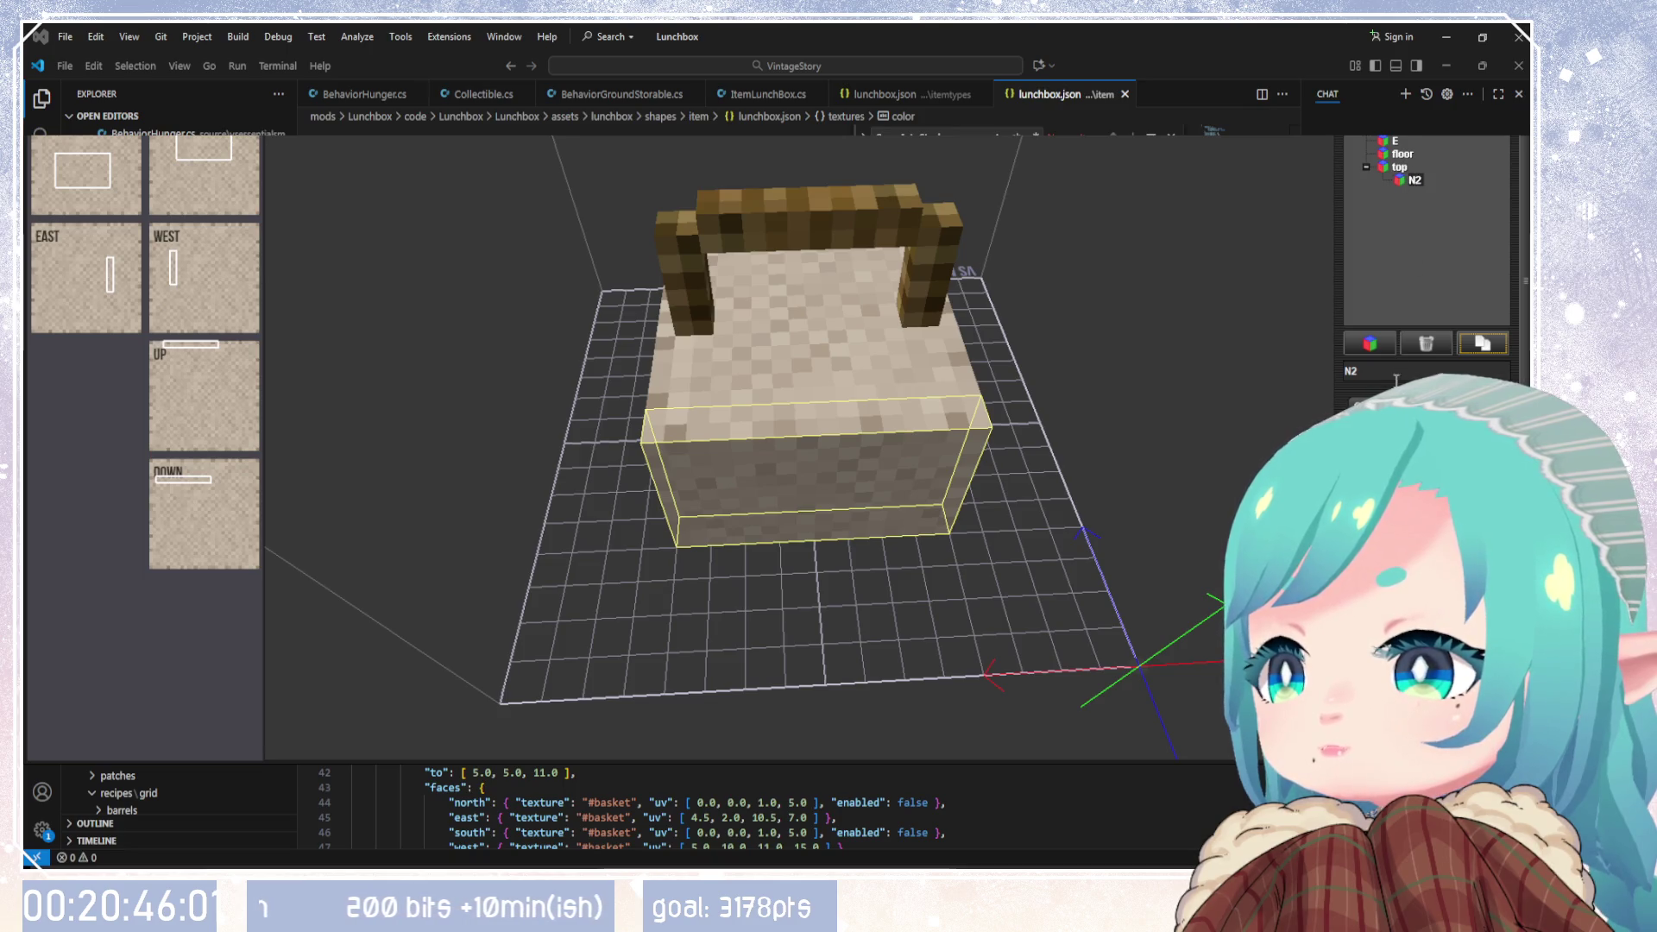
key(BackSpace)
key(BackSpace)
text(cloth1)
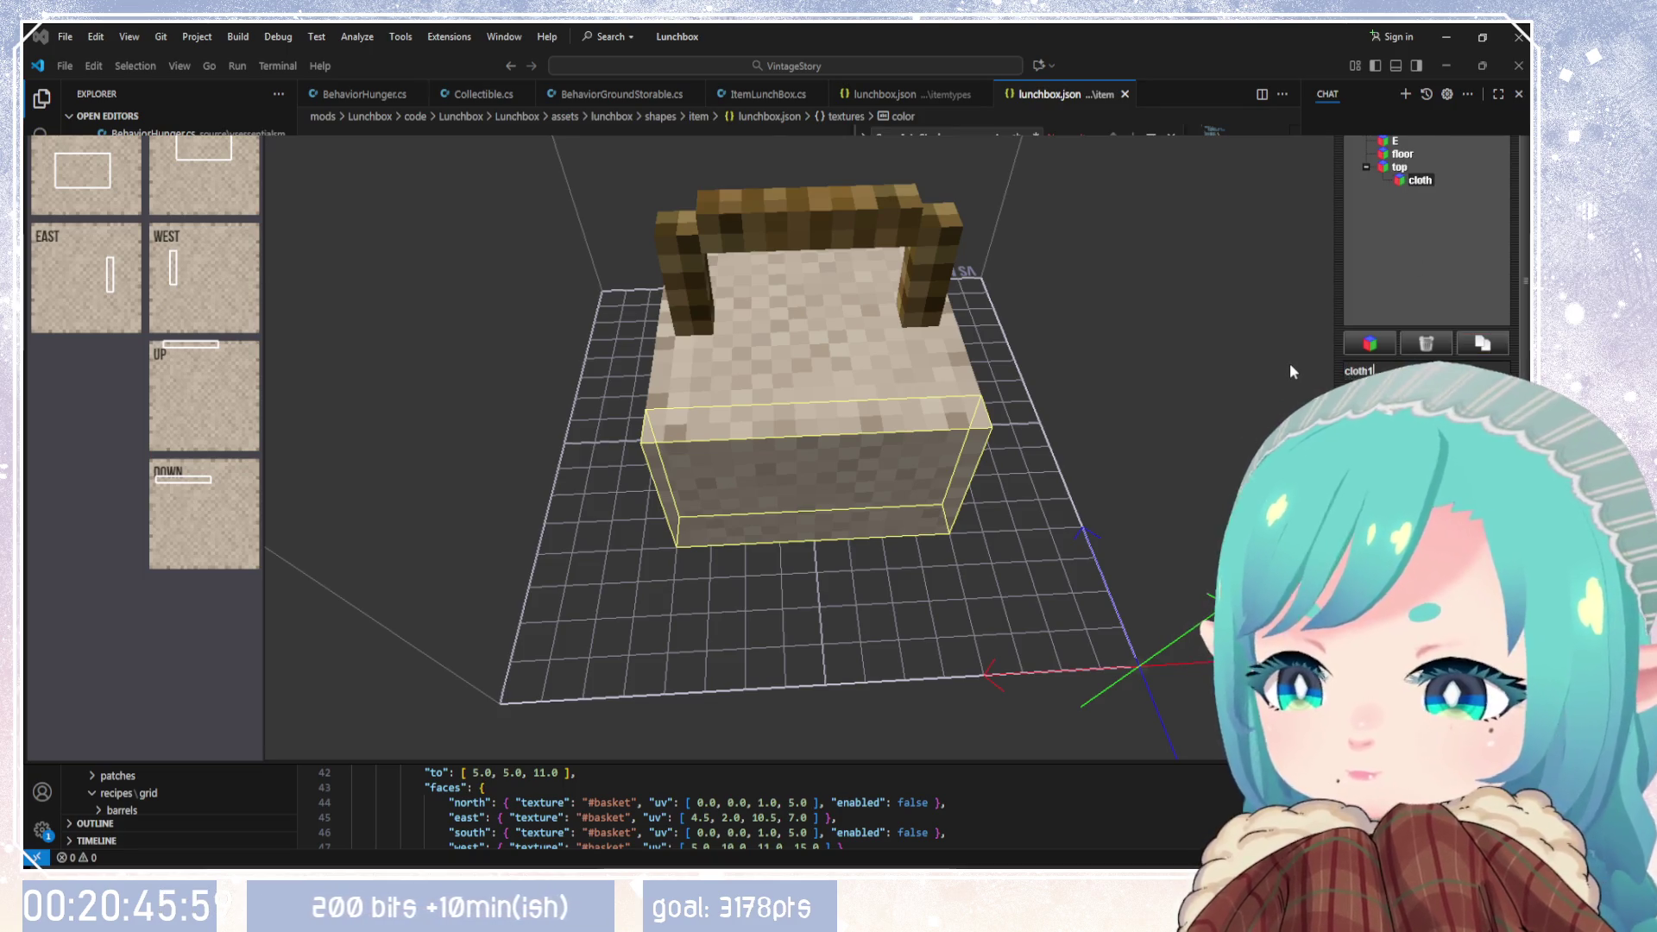
mouse_move(795, 562)
mouse_down()
mouse_move(804, 475)
mouse_move(1108, 523)
mouse_up()
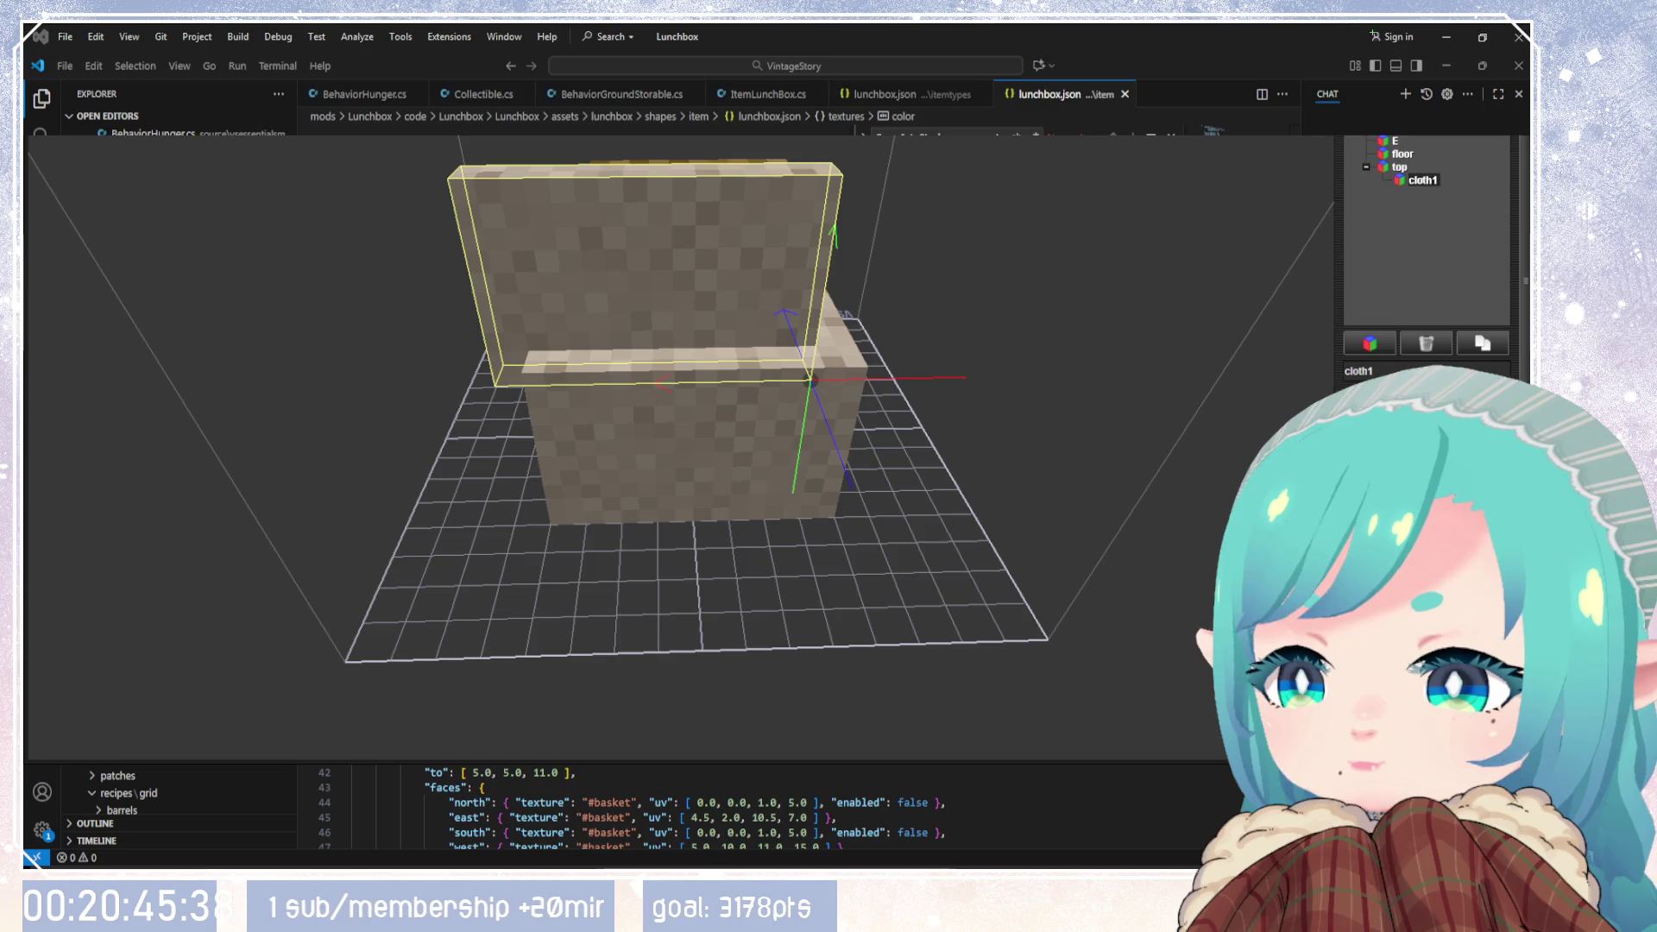
Step: Shrink cloth1 from a wide slab down to a small 2×1×2 block
mouse_move(1047, 609)
mouse_down()
mouse_move(751, 610)
mouse_move(690, 669)
mouse_up()
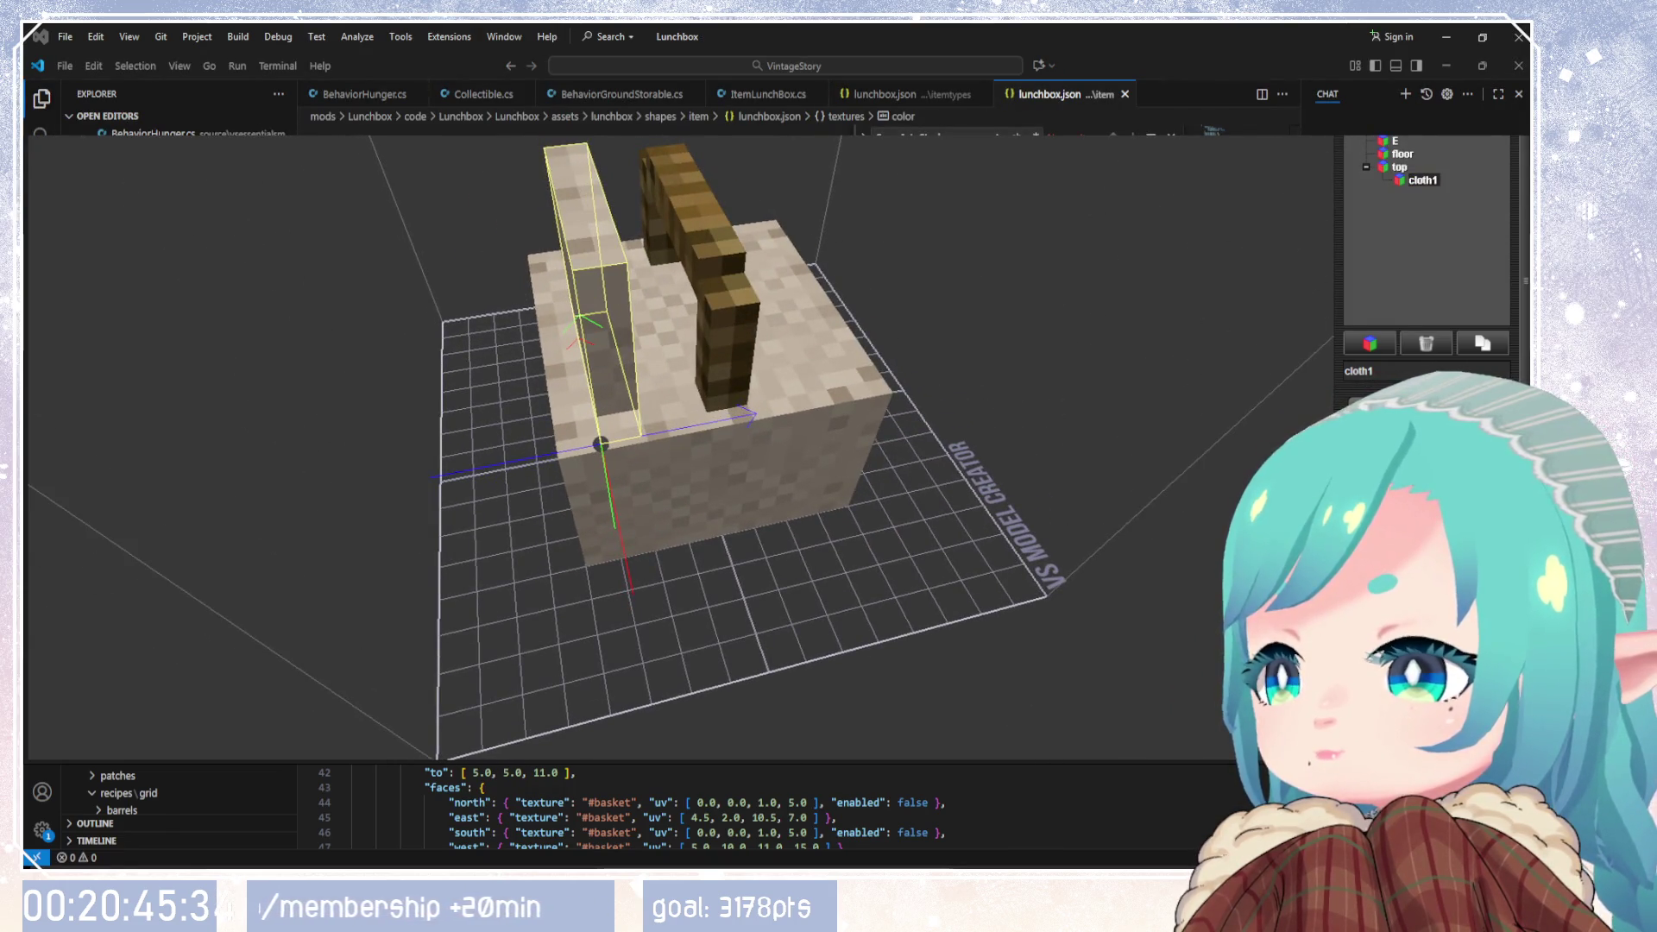
mouse_move(902, 431)
mouse_down()
mouse_move(902, 526)
mouse_move(776, 517)
mouse_move(690, 535)
mouse_up()
drag(794, 259, 794, 336)
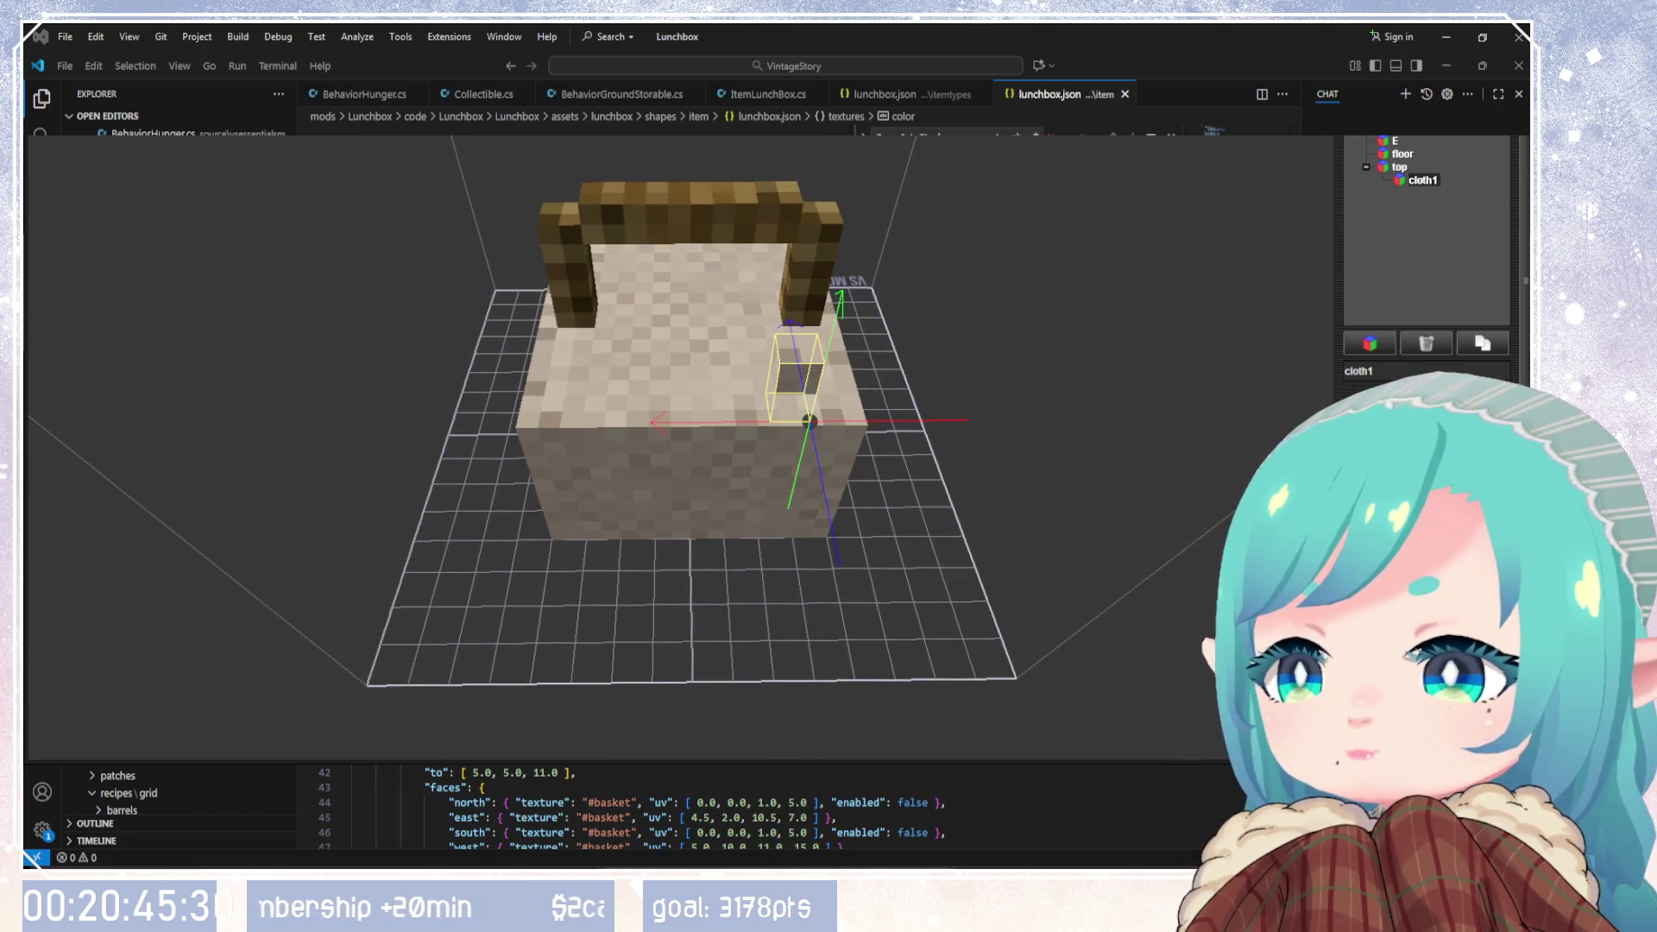
Step: Move cloth1 onto the basket top at a tilt, undoing one stray blue-axis move
mouse_move(934, 547)
mouse_down()
mouse_move(962, 457)
mouse_move(992, 551)
mouse_move(994, 690)
mouse_up()
drag(966, 544, 955, 603)
drag(669, 479, 627, 483)
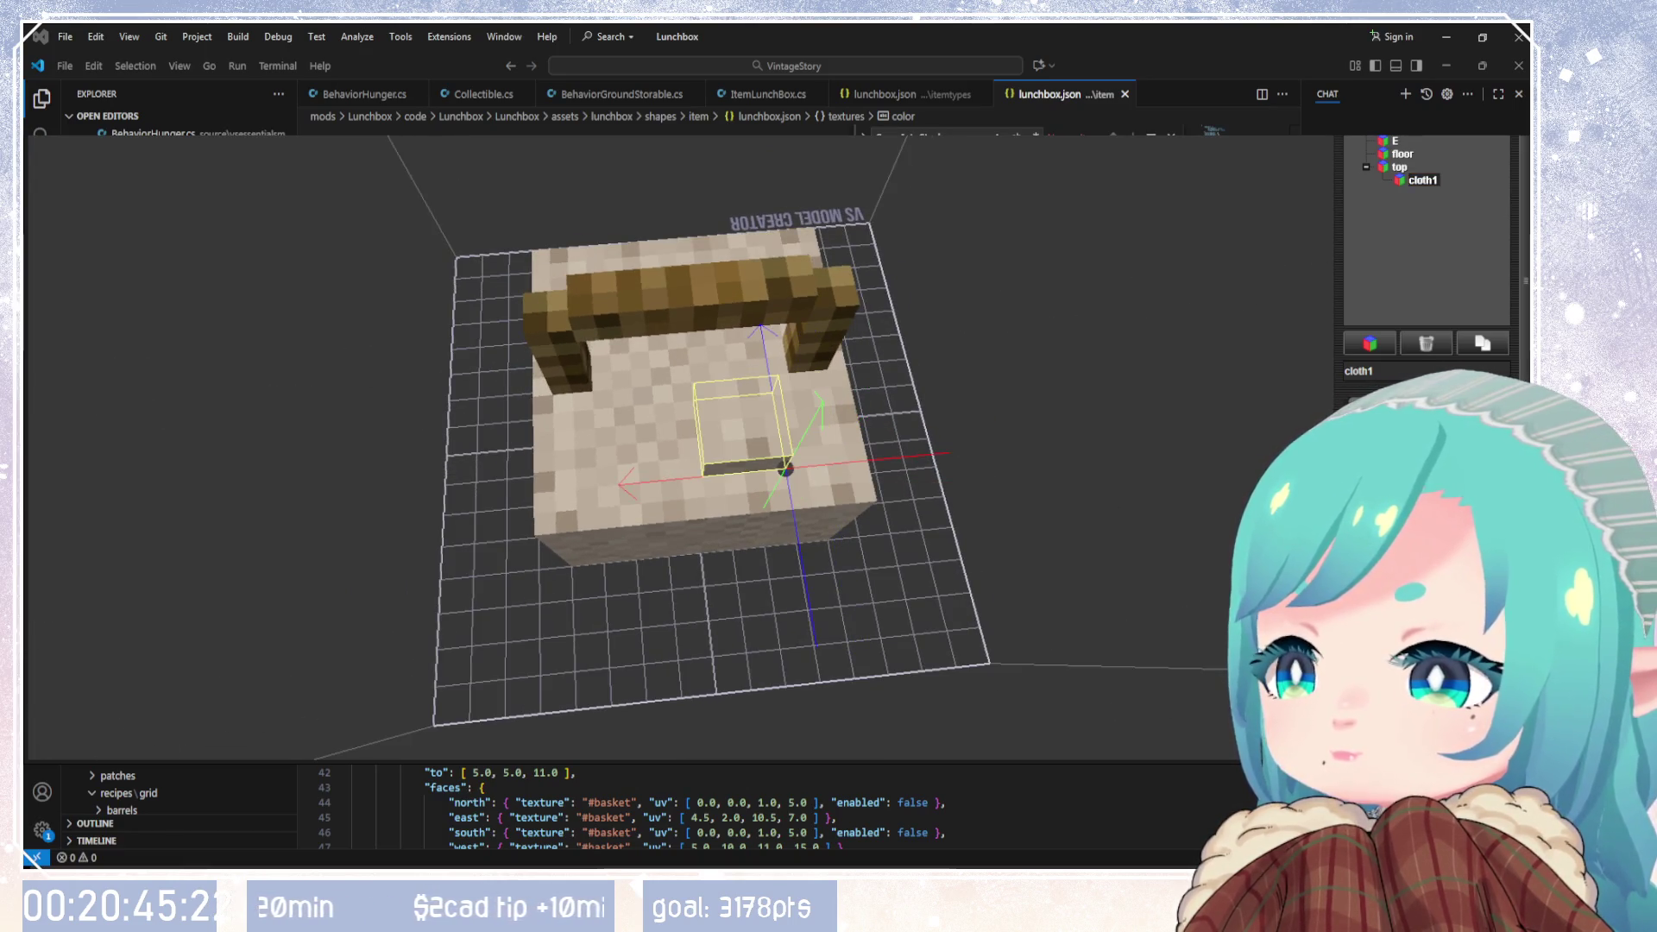
mouse_move(1038, 587)
mouse_down()
mouse_move(924, 612)
mouse_move(949, 528)
mouse_move(1072, 433)
mouse_move(1222, 518)
mouse_move(1230, 638)
mouse_up()
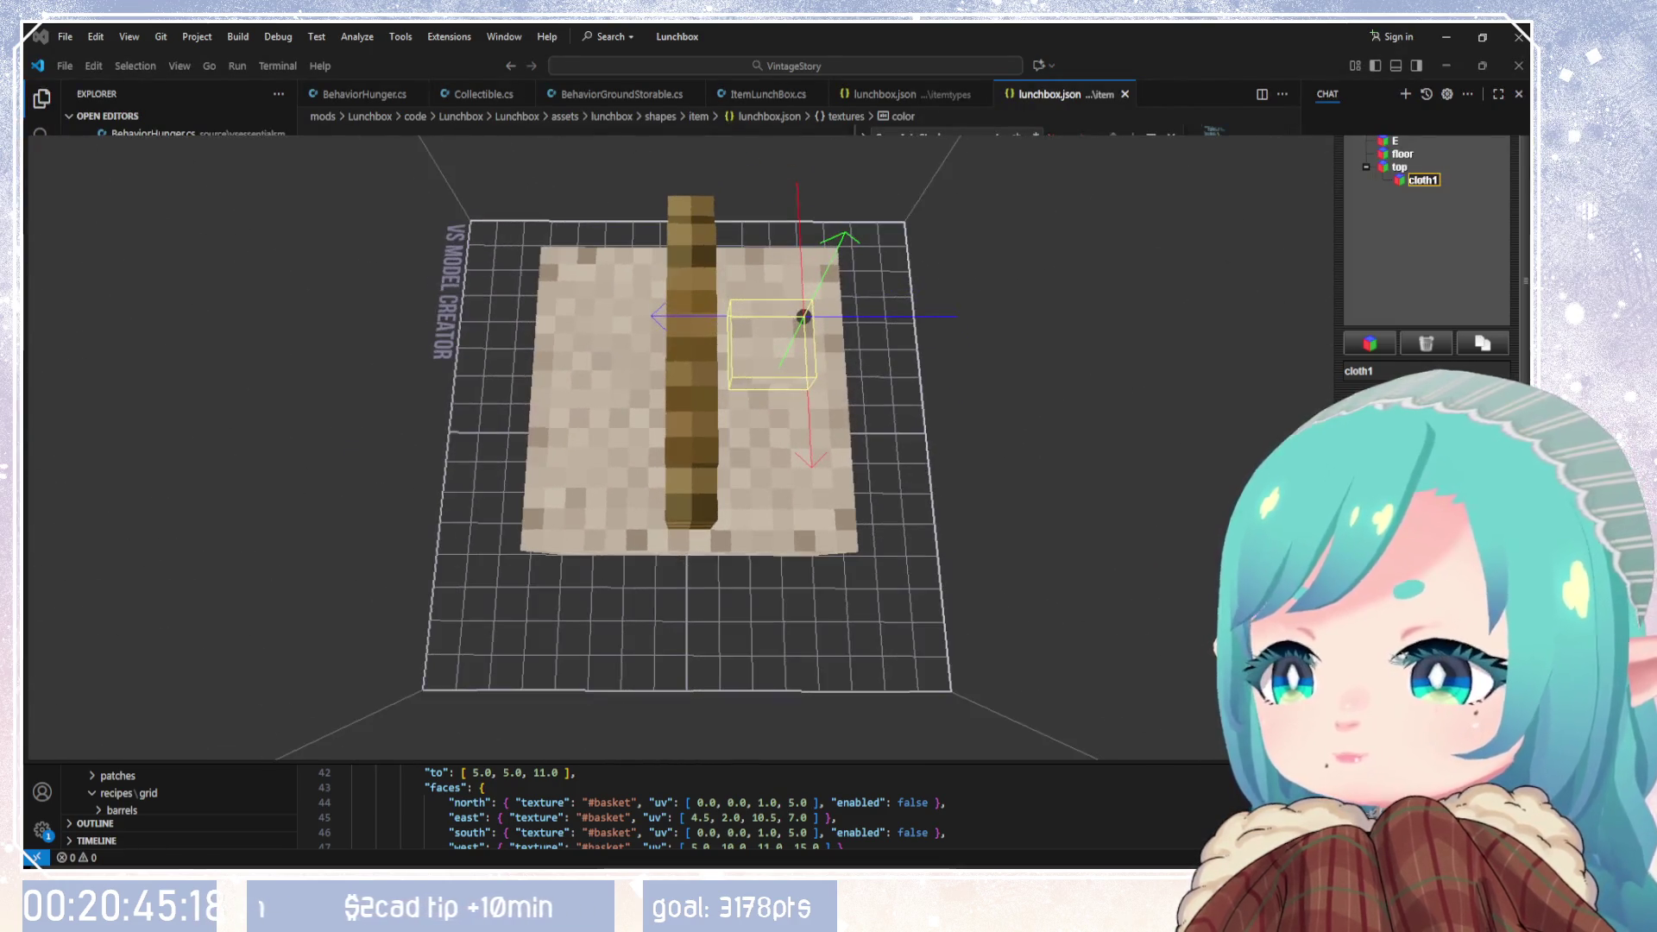
drag(842, 317, 804, 316)
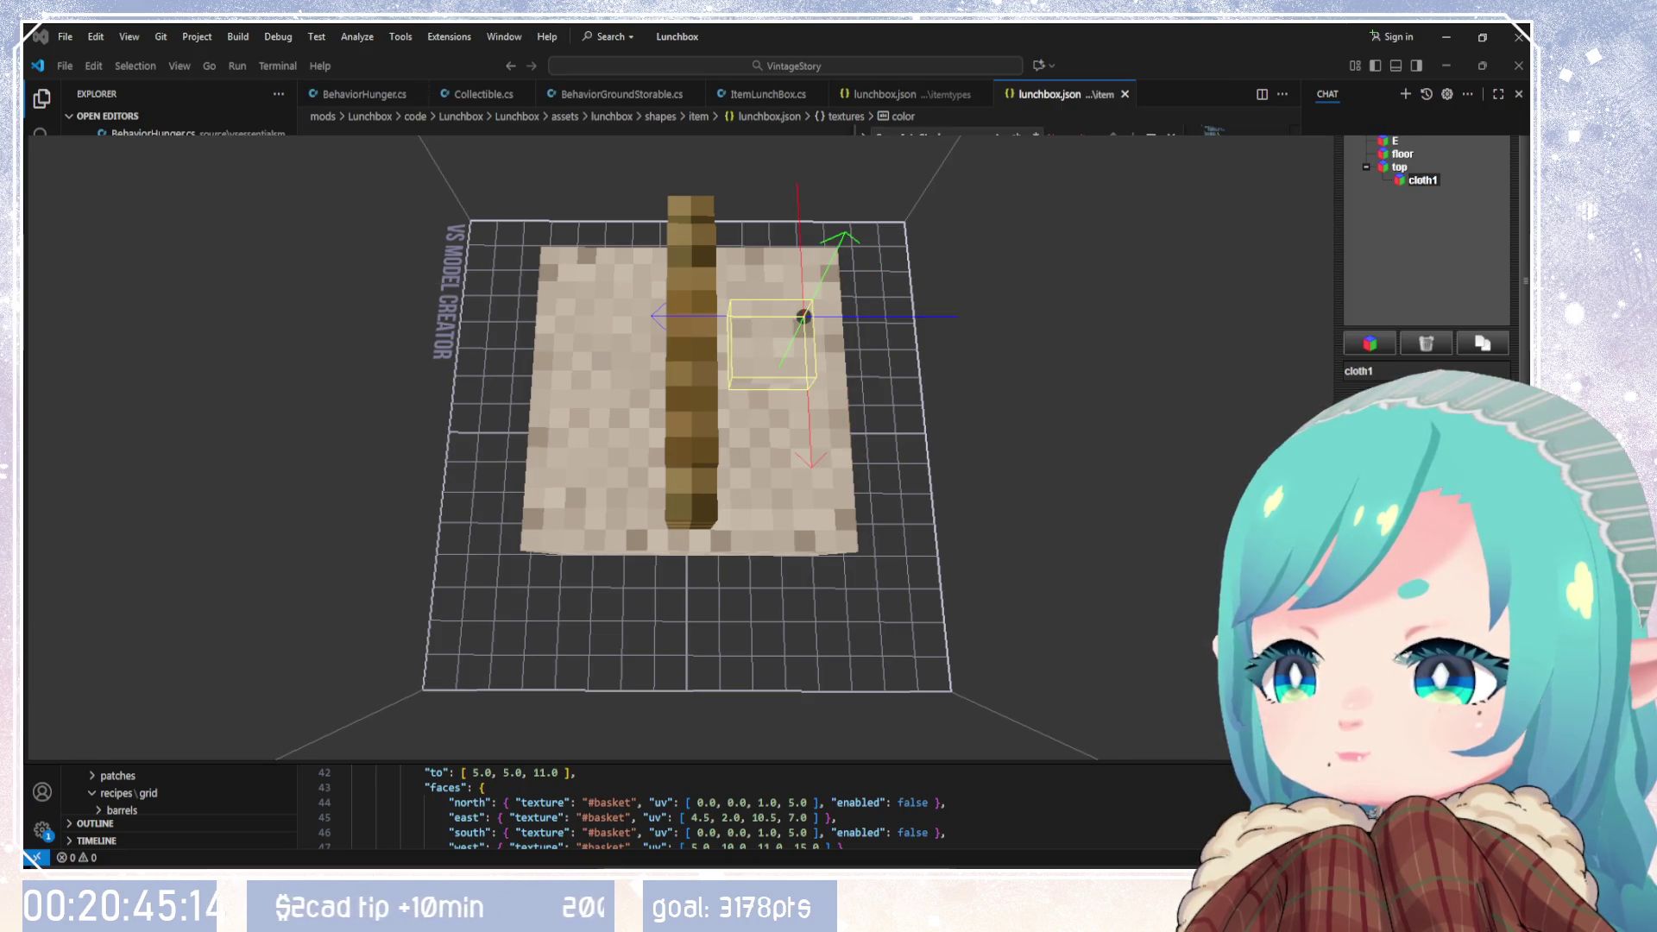
key(ctrl+z)
mouse_move(643, 302)
mouse_down()
mouse_move(634, 571)
mouse_move(936, 648)
mouse_up()
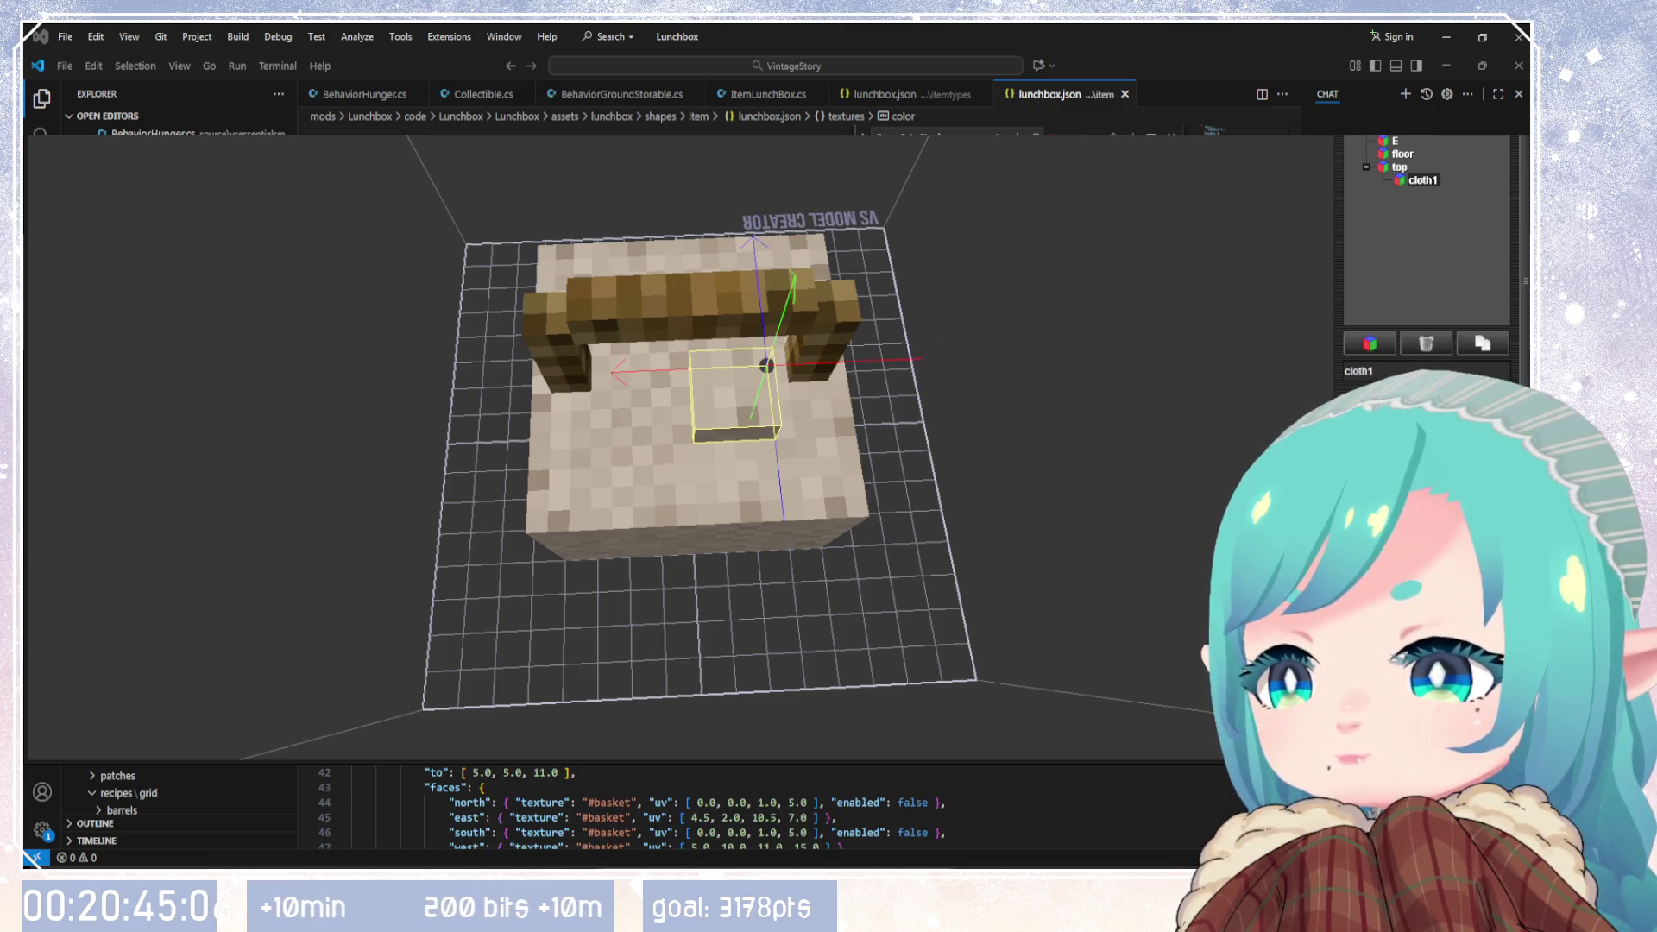
scroll(1426, 277, down, 2)
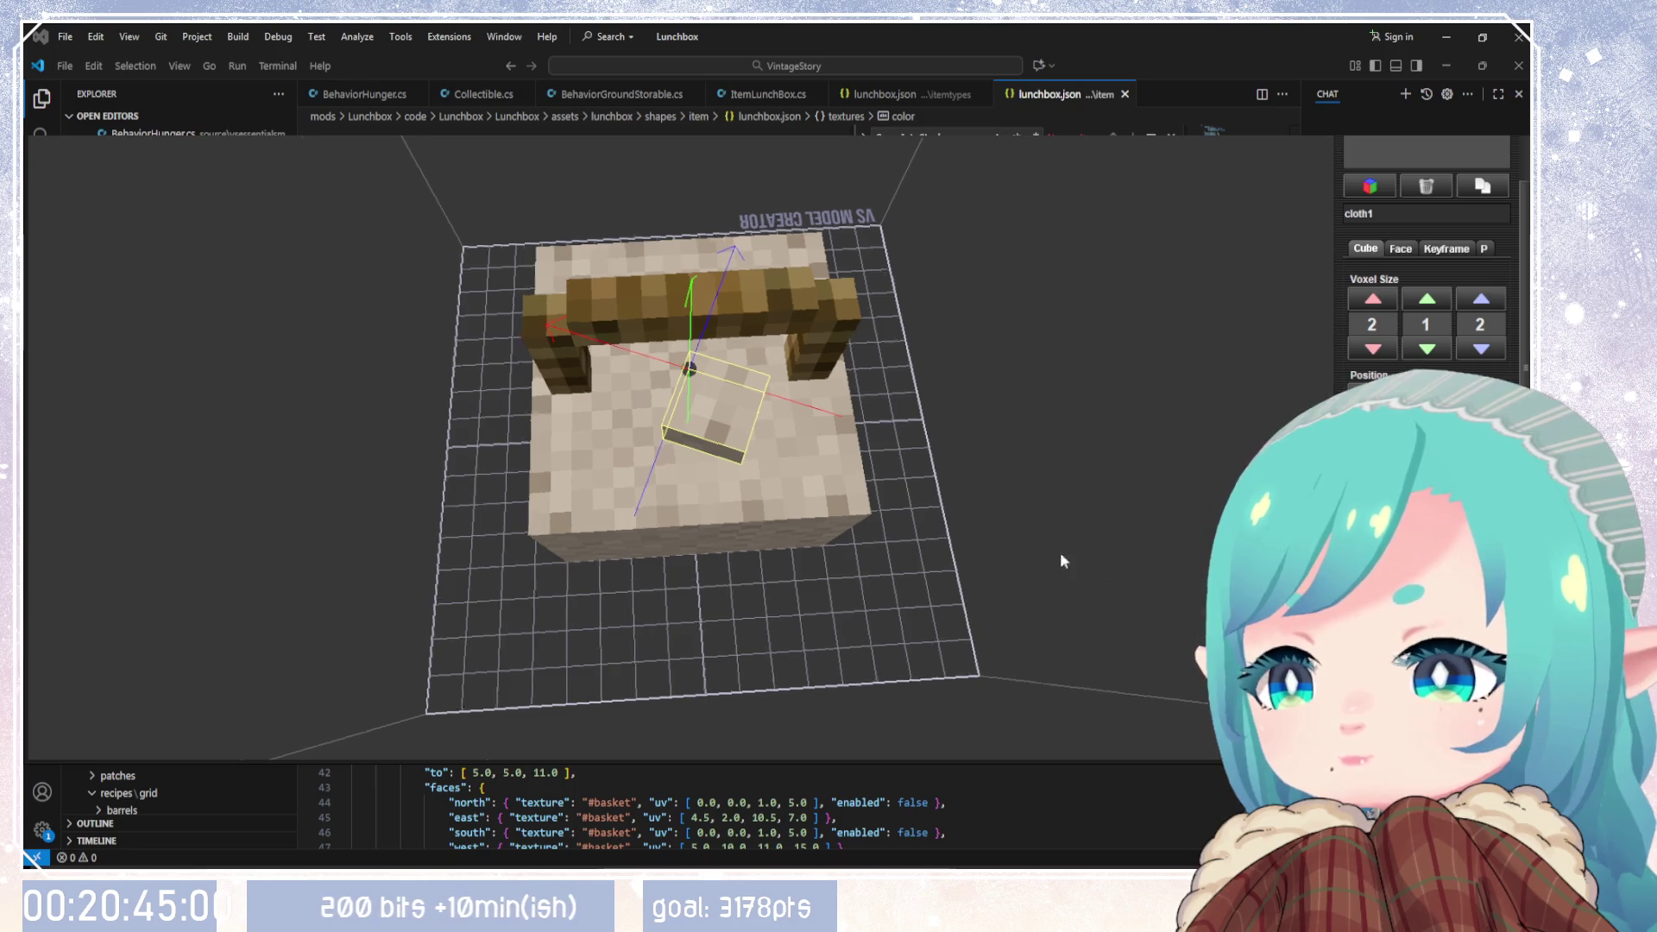
Step: Step cloth1's voxel size up and back until it measures 3×1×3, height kept at 1
mouse_move(1061, 559)
mouse_down()
mouse_move(950, 517)
mouse_move(1091, 540)
mouse_move(1130, 483)
mouse_up()
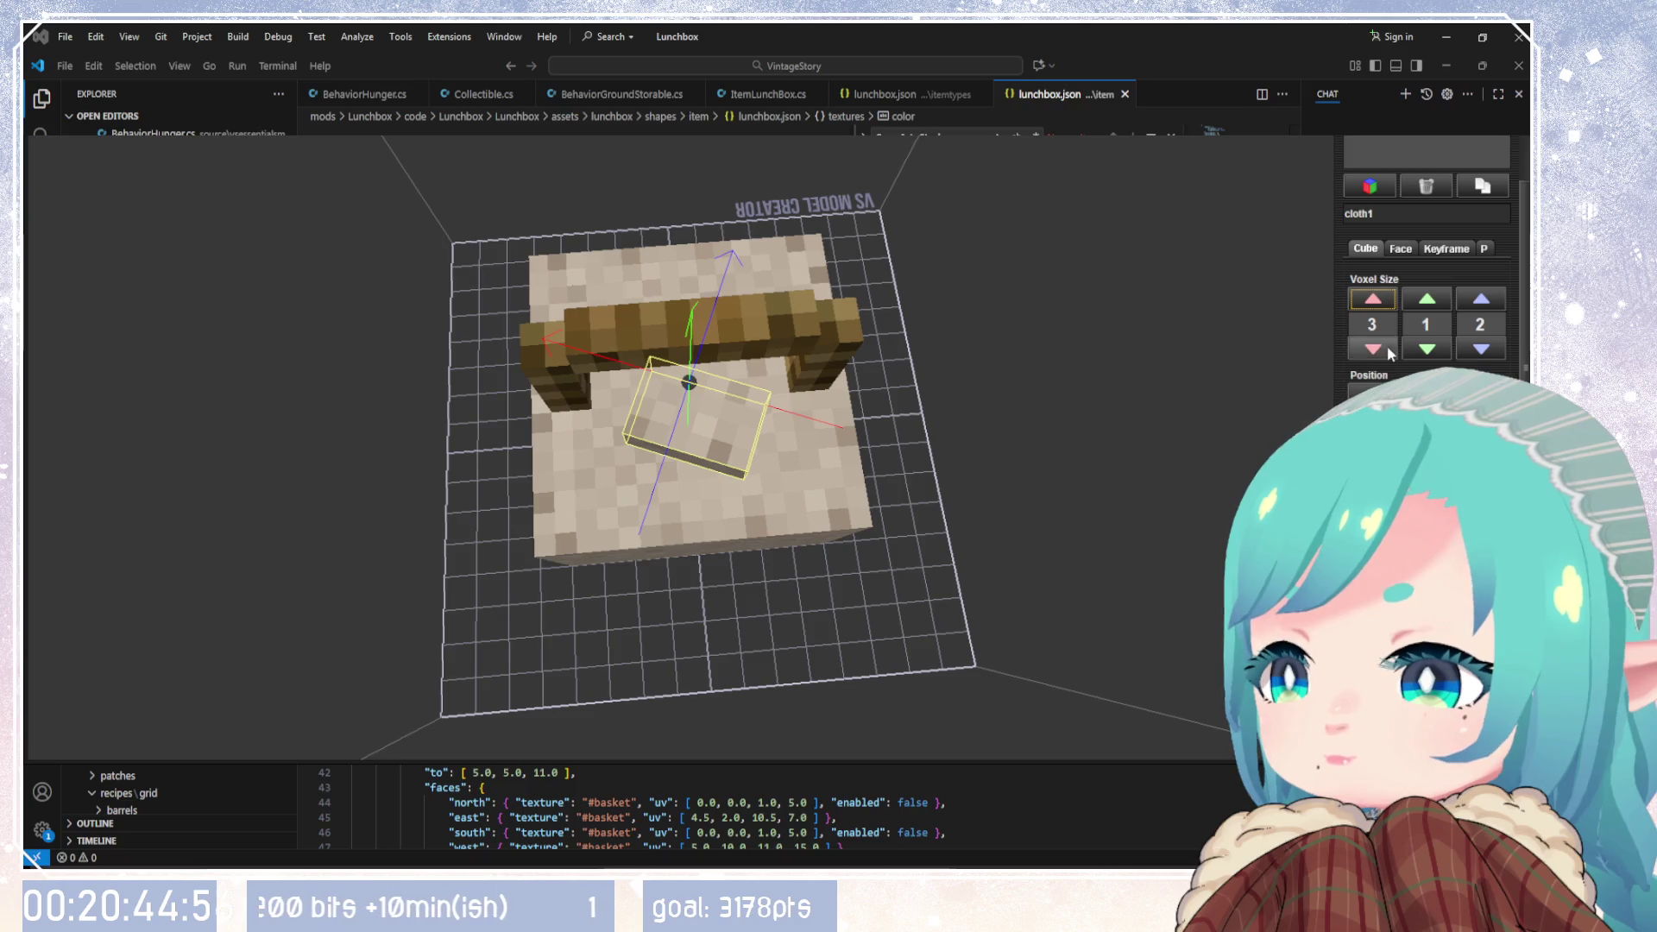
click(1480, 302)
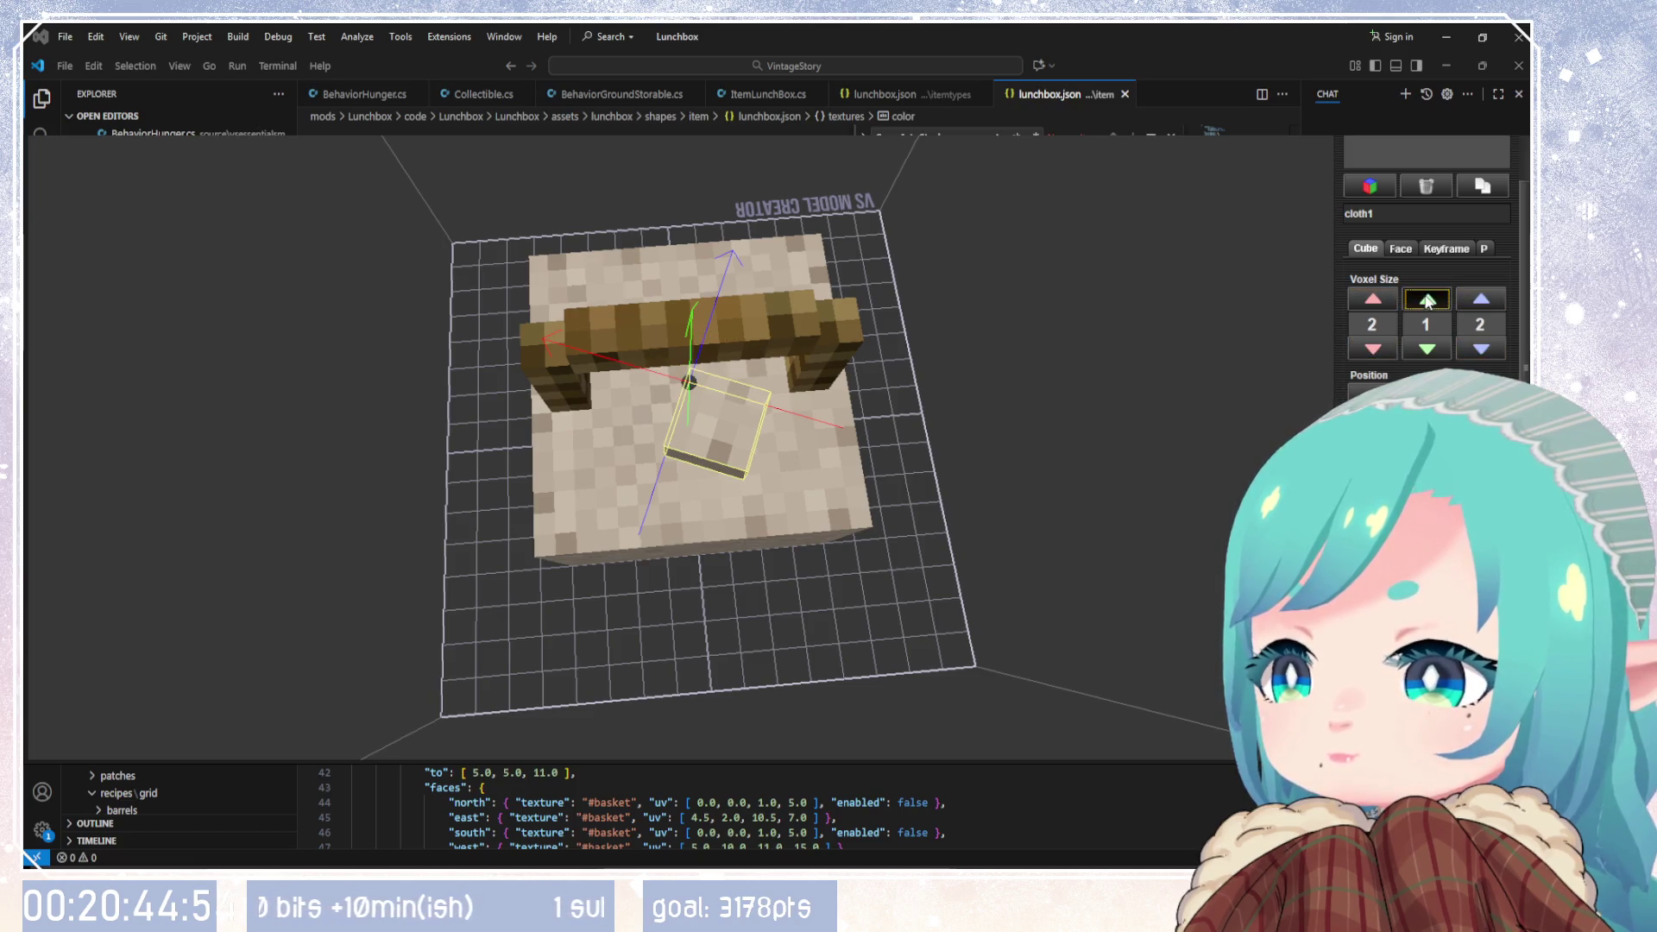
click(1427, 300)
click(1380, 298)
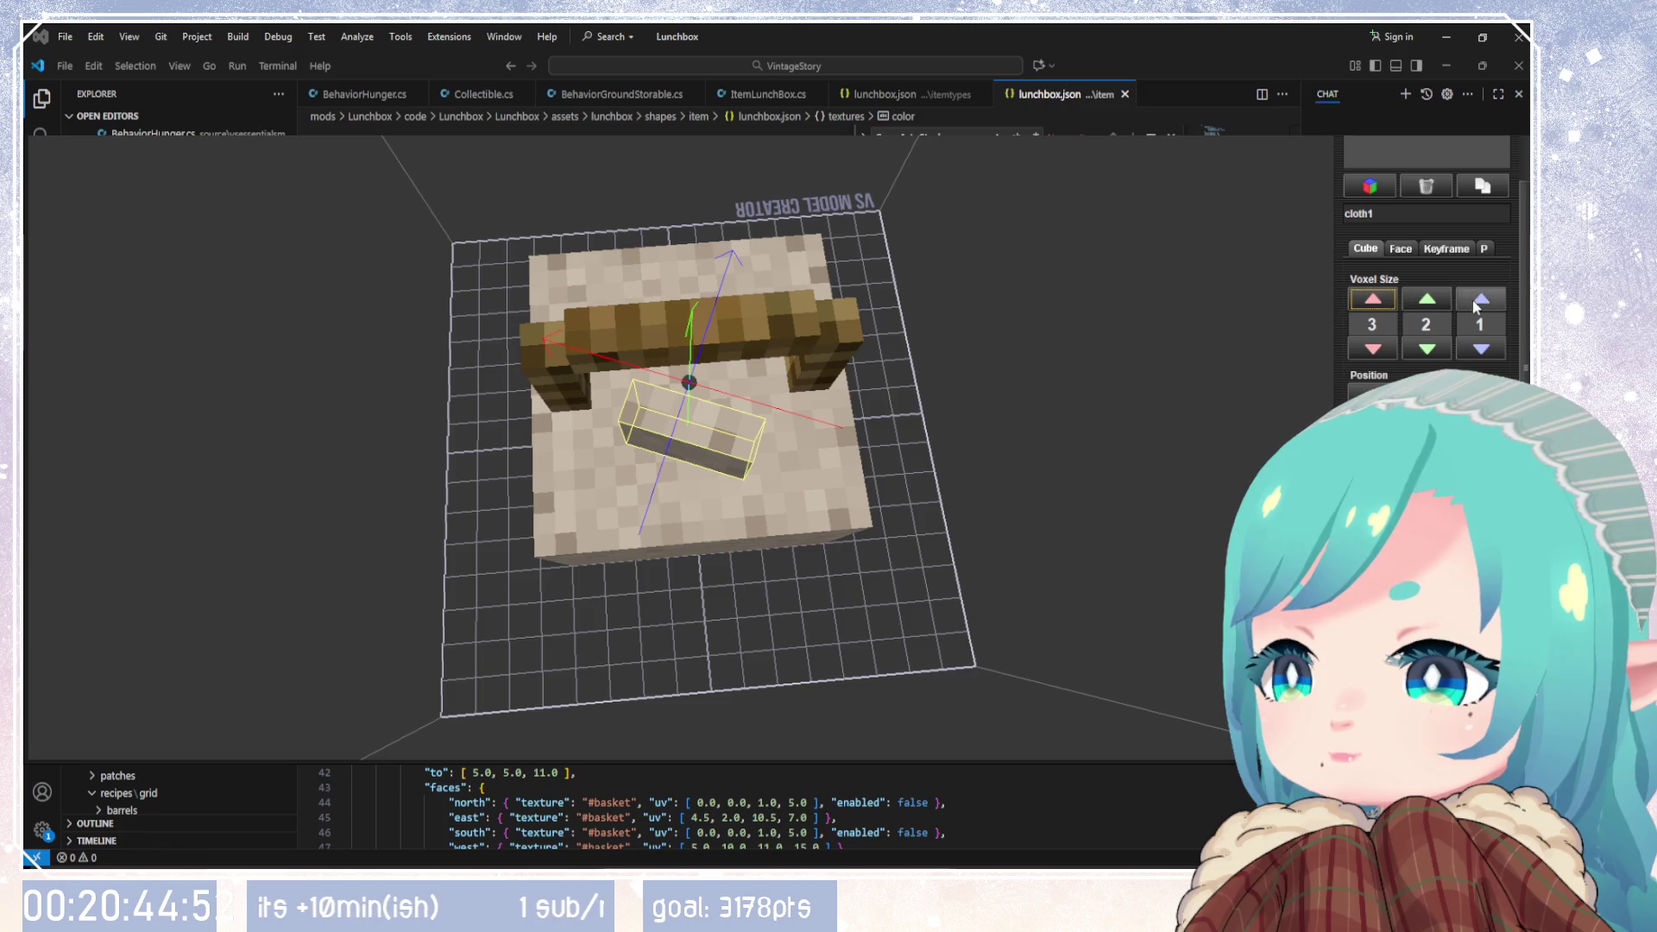
click(1480, 300)
mouse_move(1165, 466)
mouse_down()
mouse_move(1093, 454)
mouse_move(1081, 271)
mouse_up()
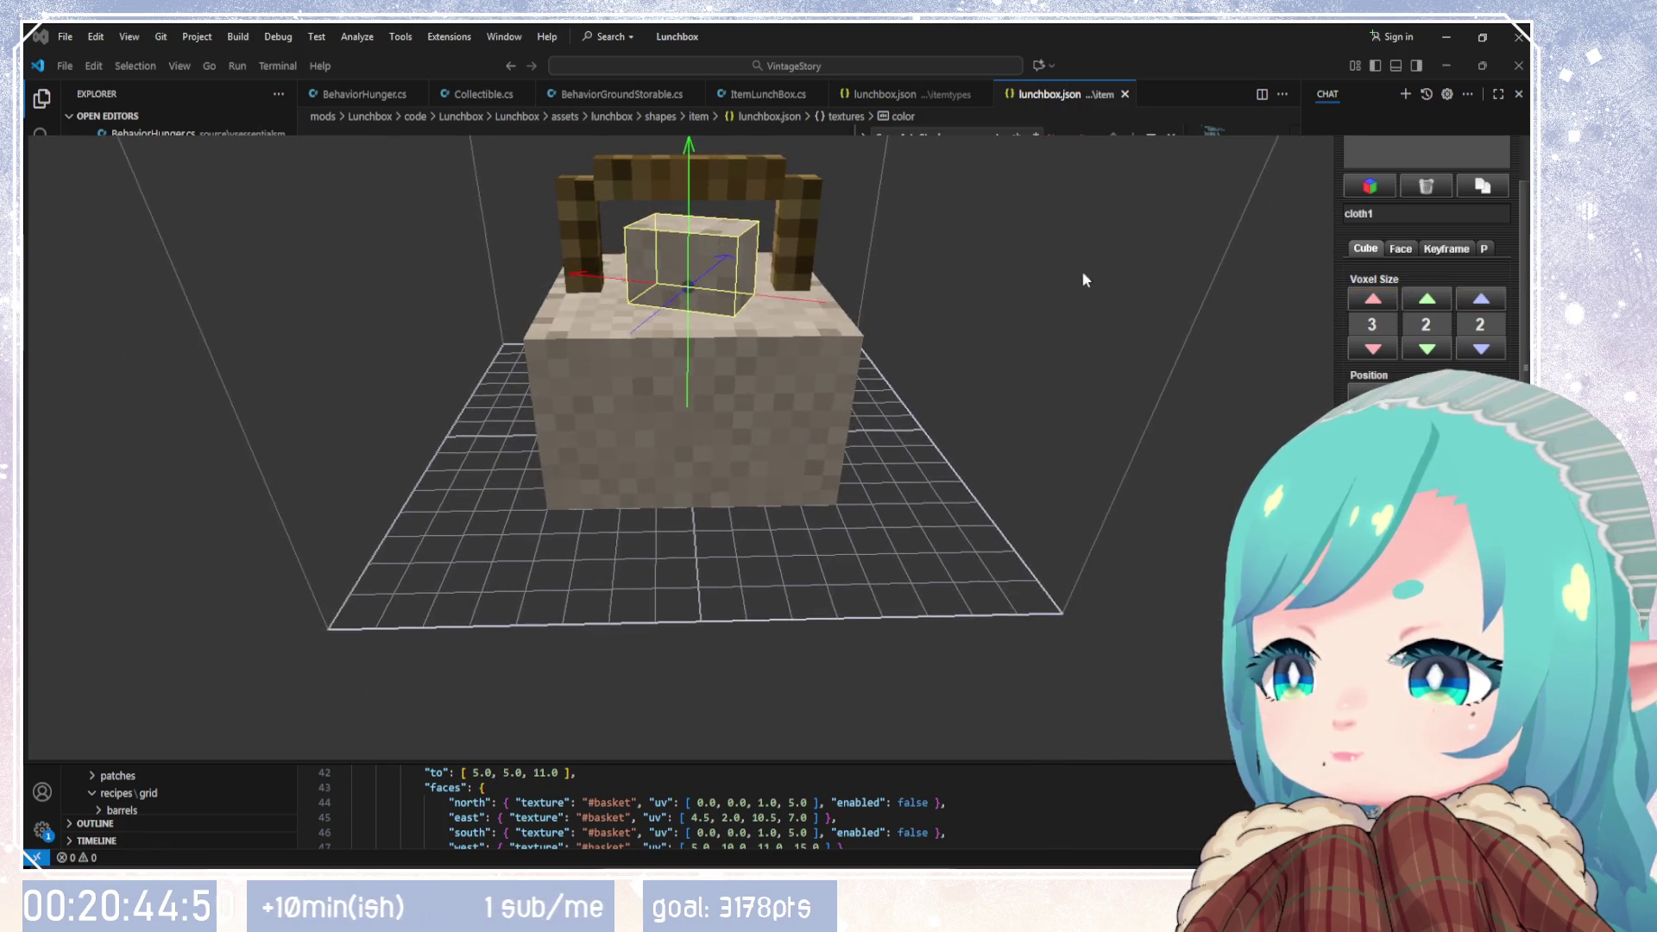
click(1427, 348)
drag(1078, 363, 1057, 587)
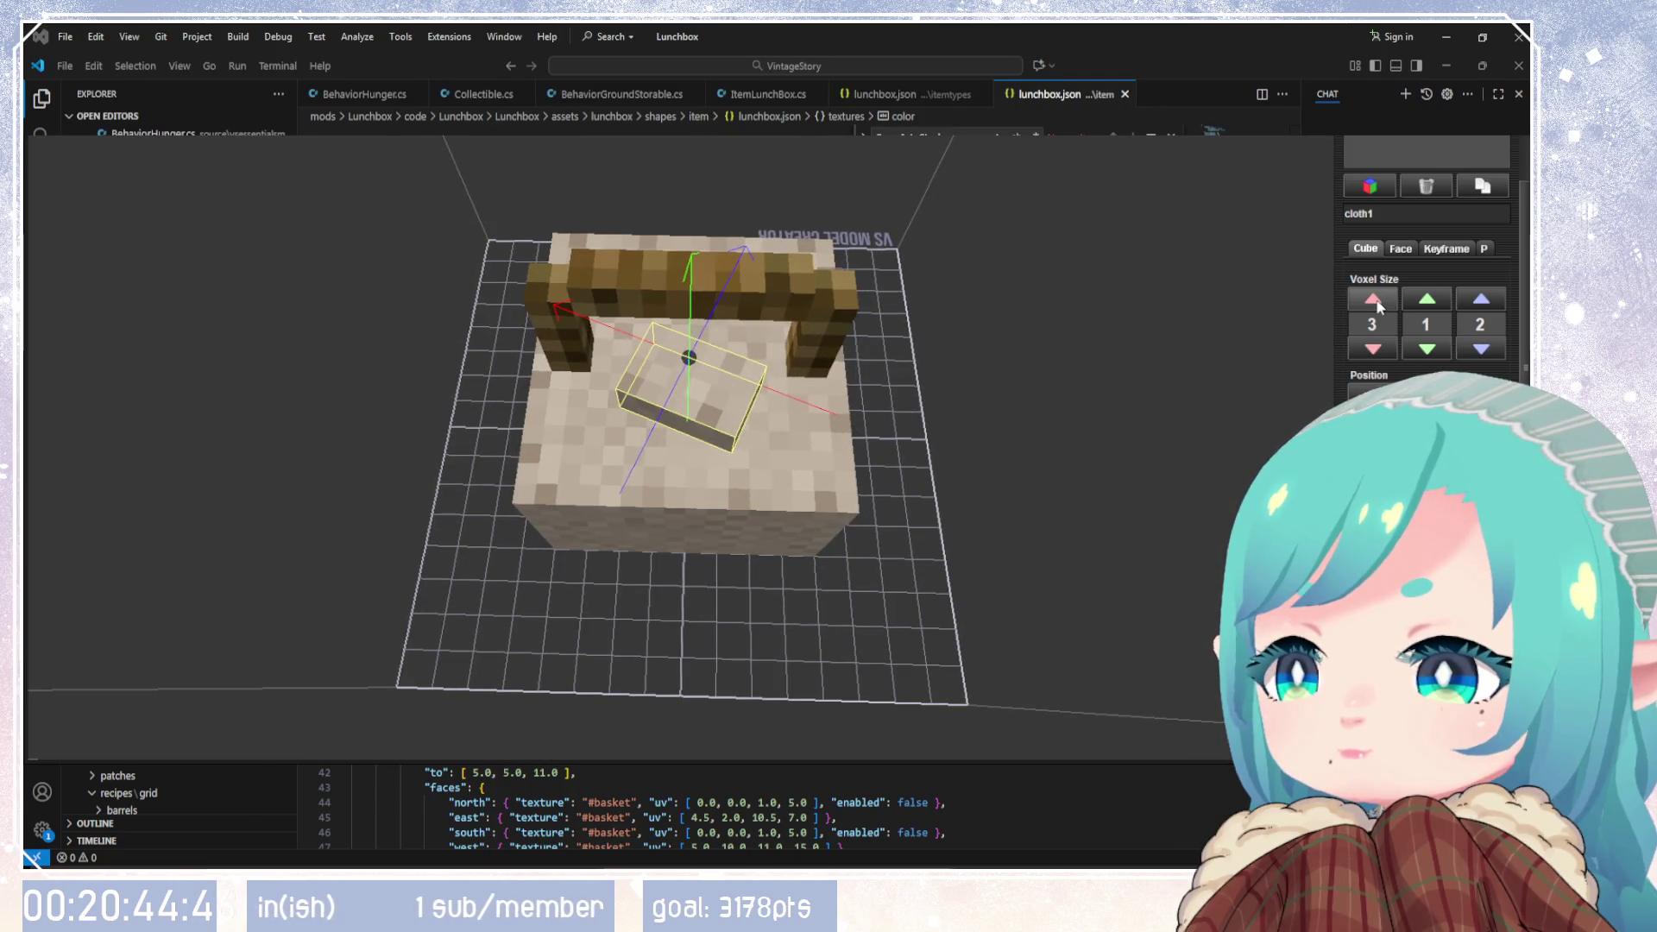
click(1486, 300)
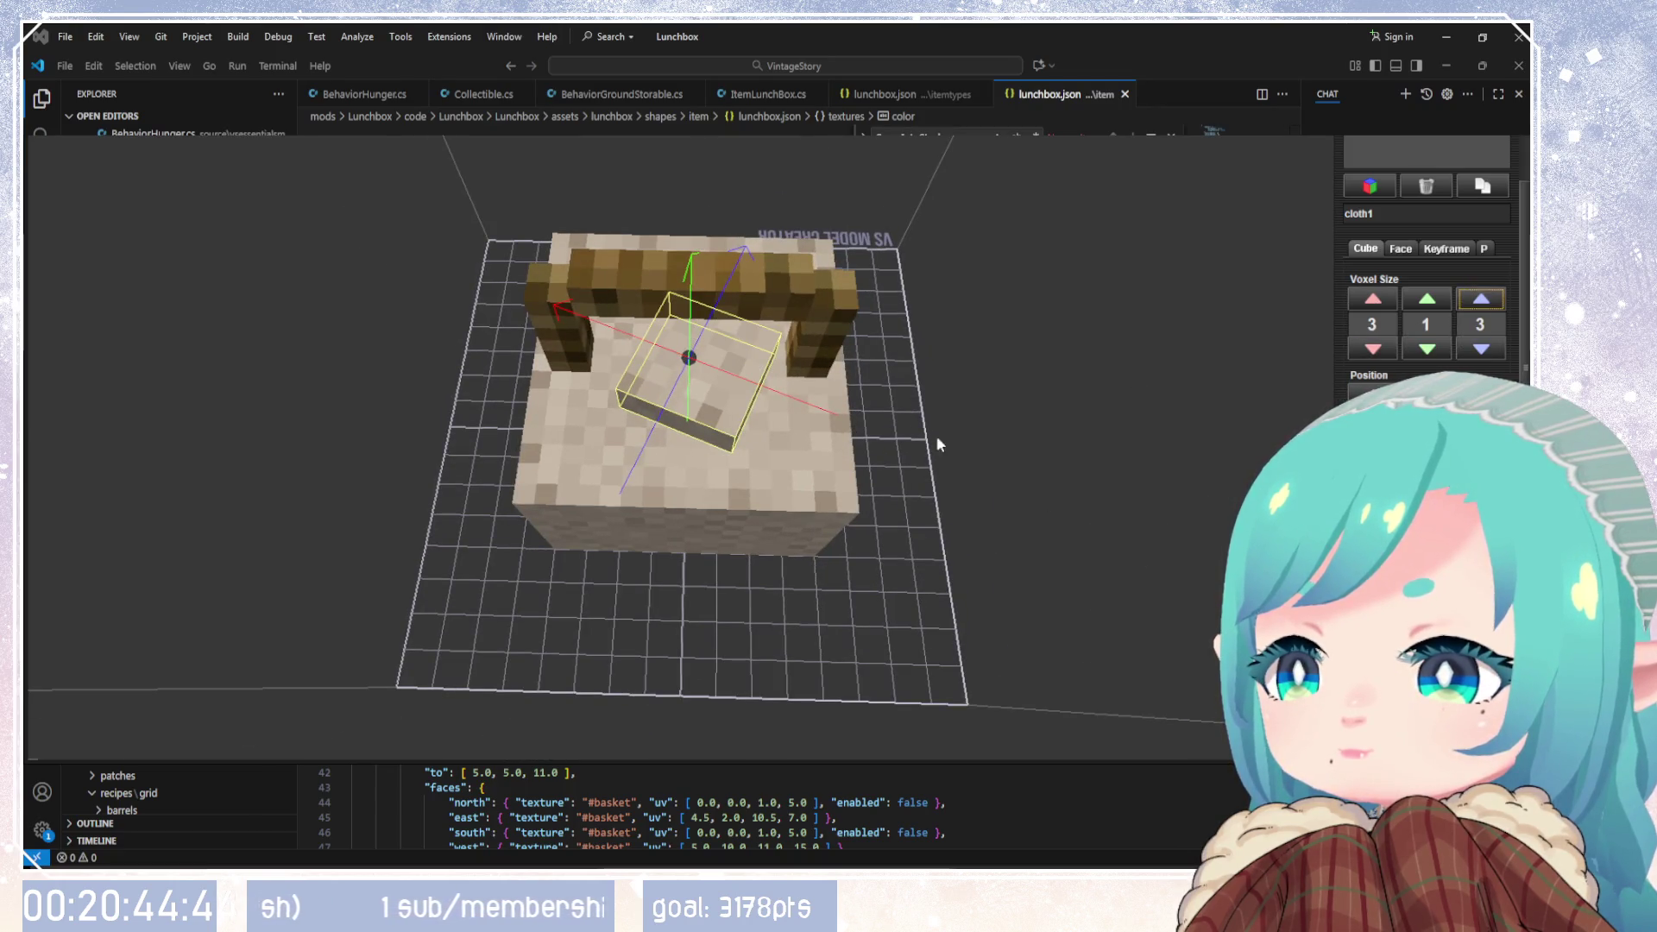
mouse_move(937, 439)
mouse_down()
mouse_move(895, 488)
mouse_move(899, 422)
mouse_up()
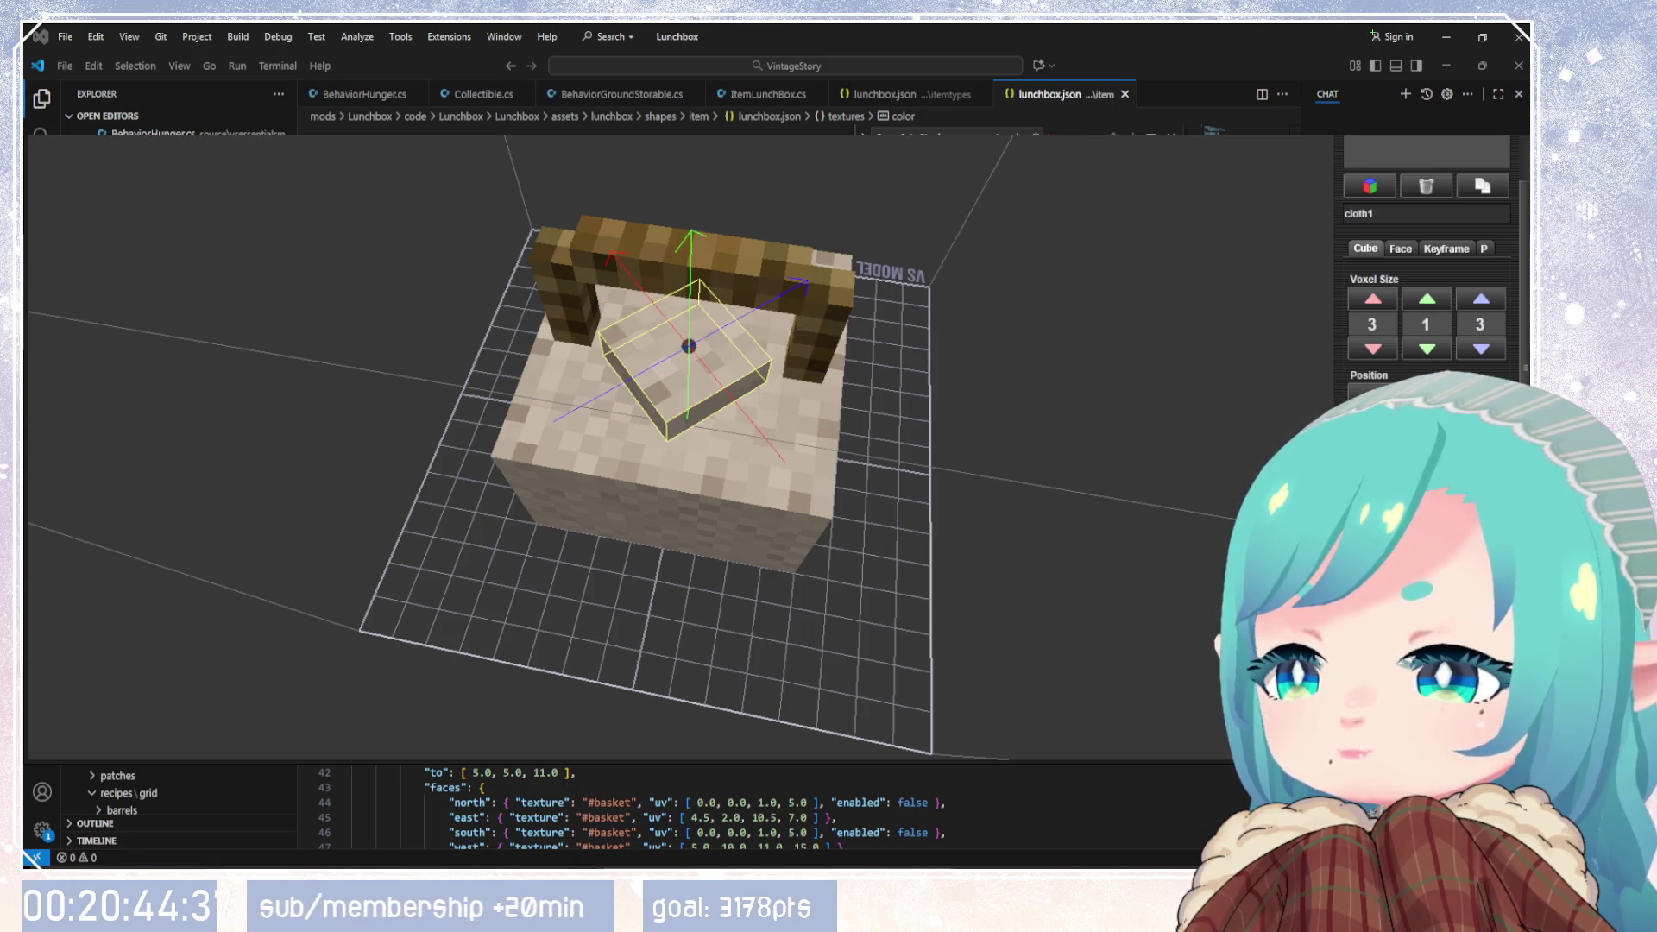
drag(1095, 528, 992, 531)
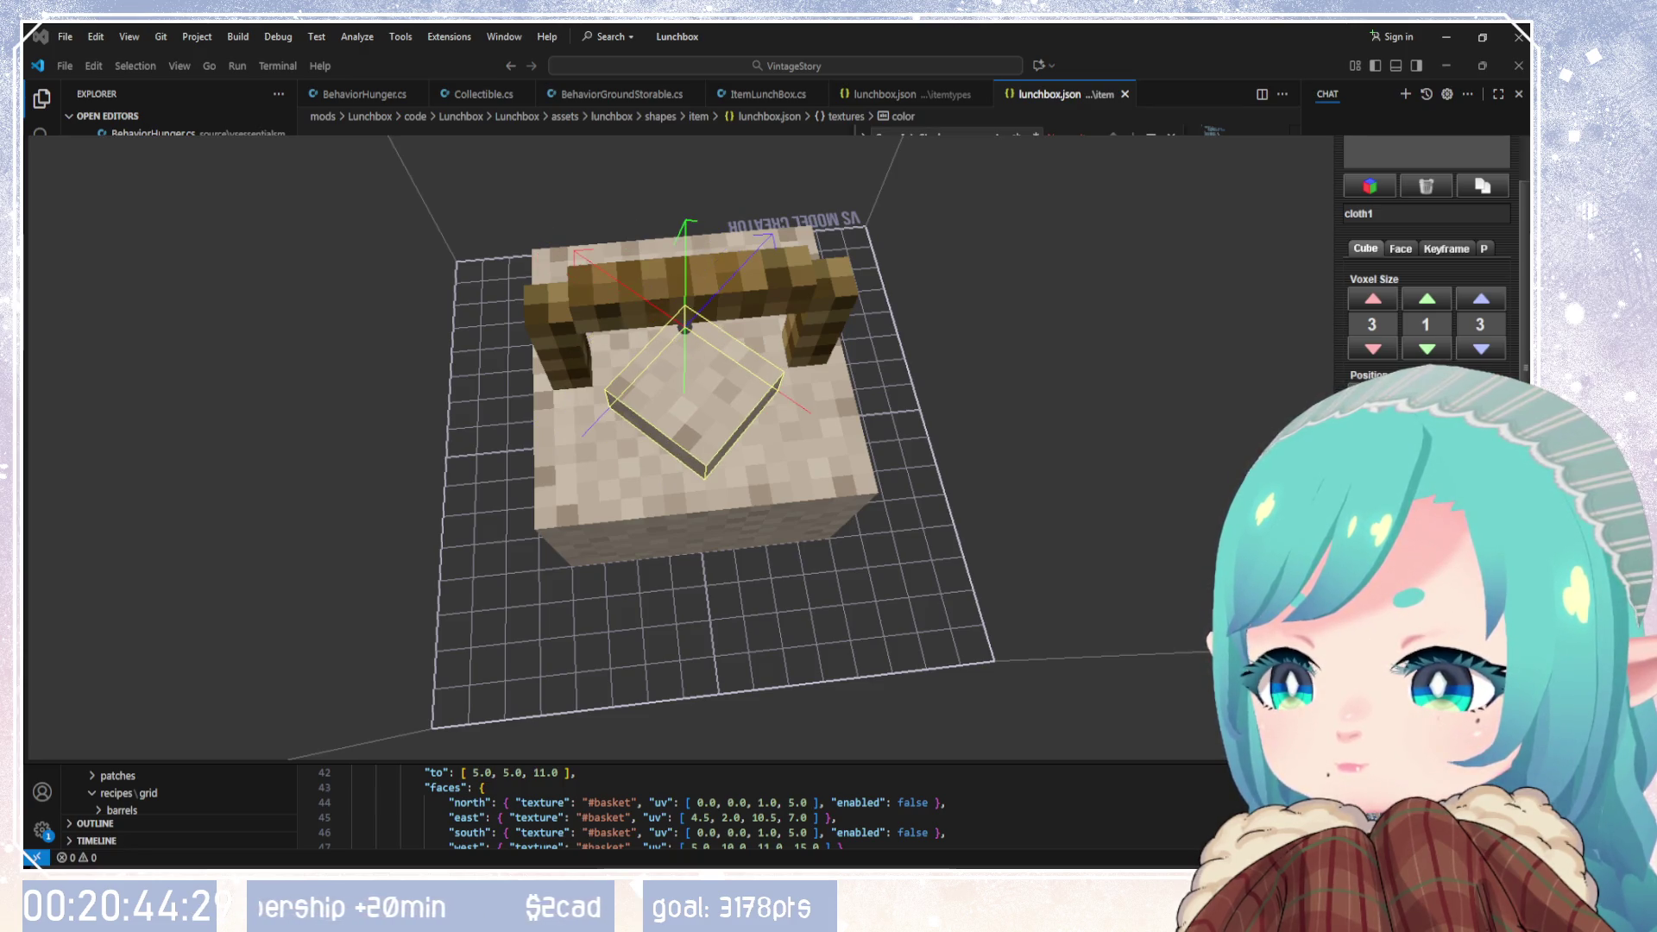
mouse_move(1098, 521)
mouse_down()
mouse_move(1437, 351)
mouse_move(1043, 334)
mouse_move(652, 406)
mouse_move(642, 560)
mouse_move(559, 528)
mouse_up()
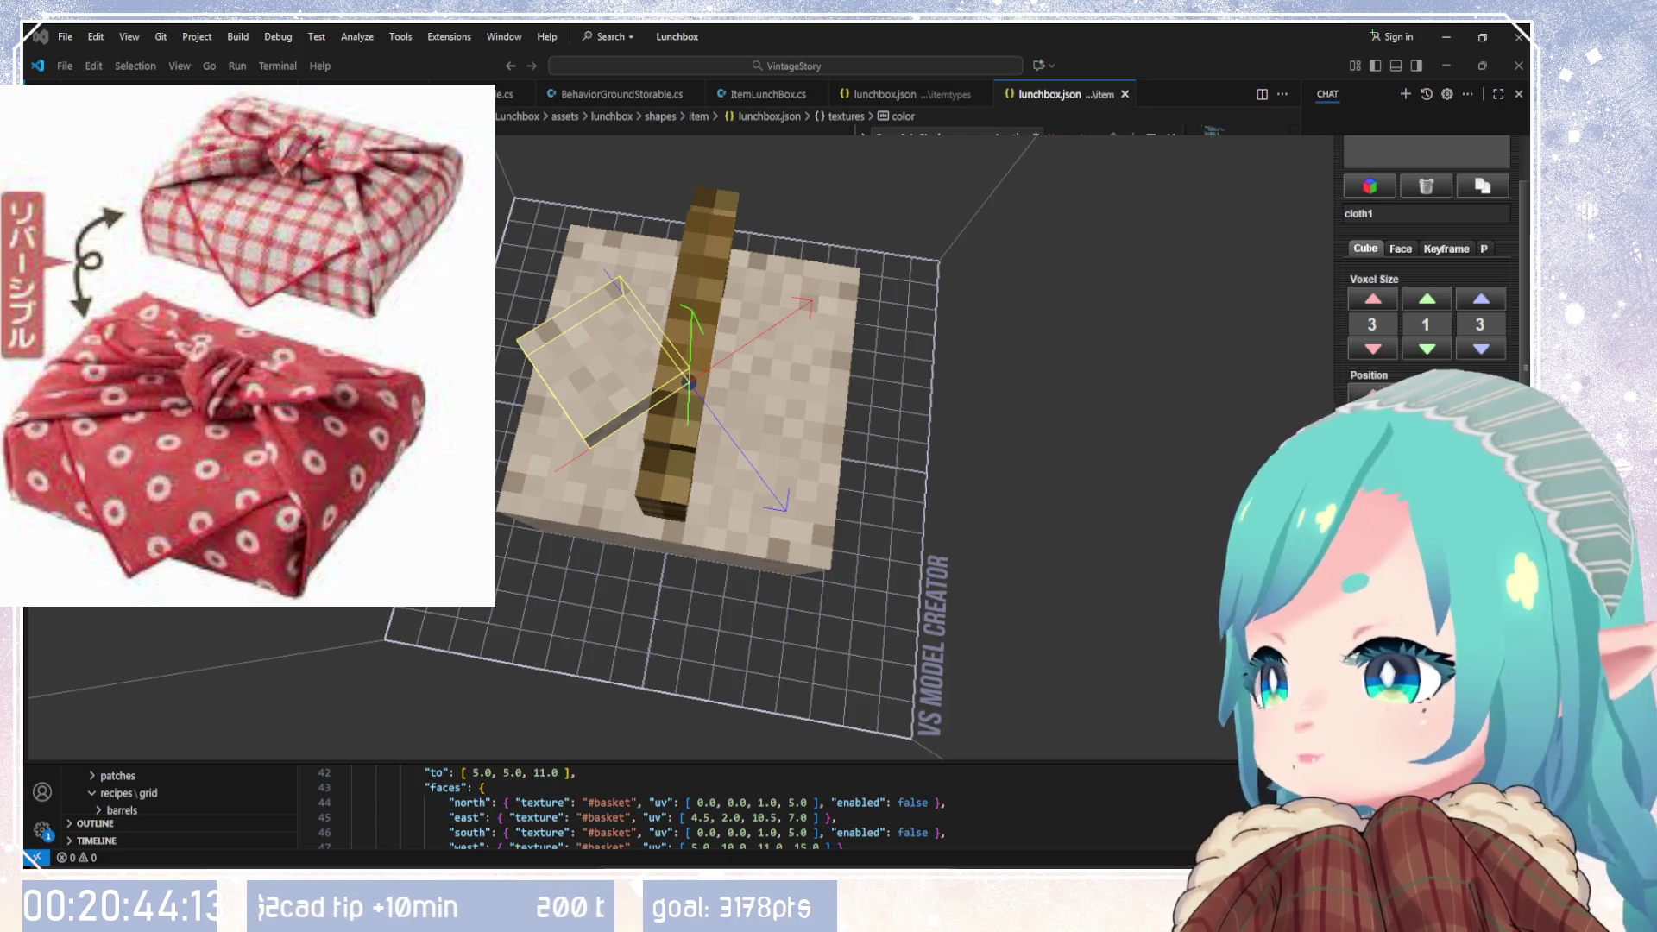
Step: Check the tilted cloth1 from above, then duplicate it into cloth2 under top
mouse_move(1027, 517)
mouse_down()
mouse_move(1231, 359)
mouse_move(1269, 270)
mouse_move(1124, 507)
mouse_move(1091, 609)
mouse_move(1086, 461)
mouse_move(1308, 375)
mouse_move(783, 592)
mouse_move(1111, 544)
mouse_move(1180, 706)
mouse_up()
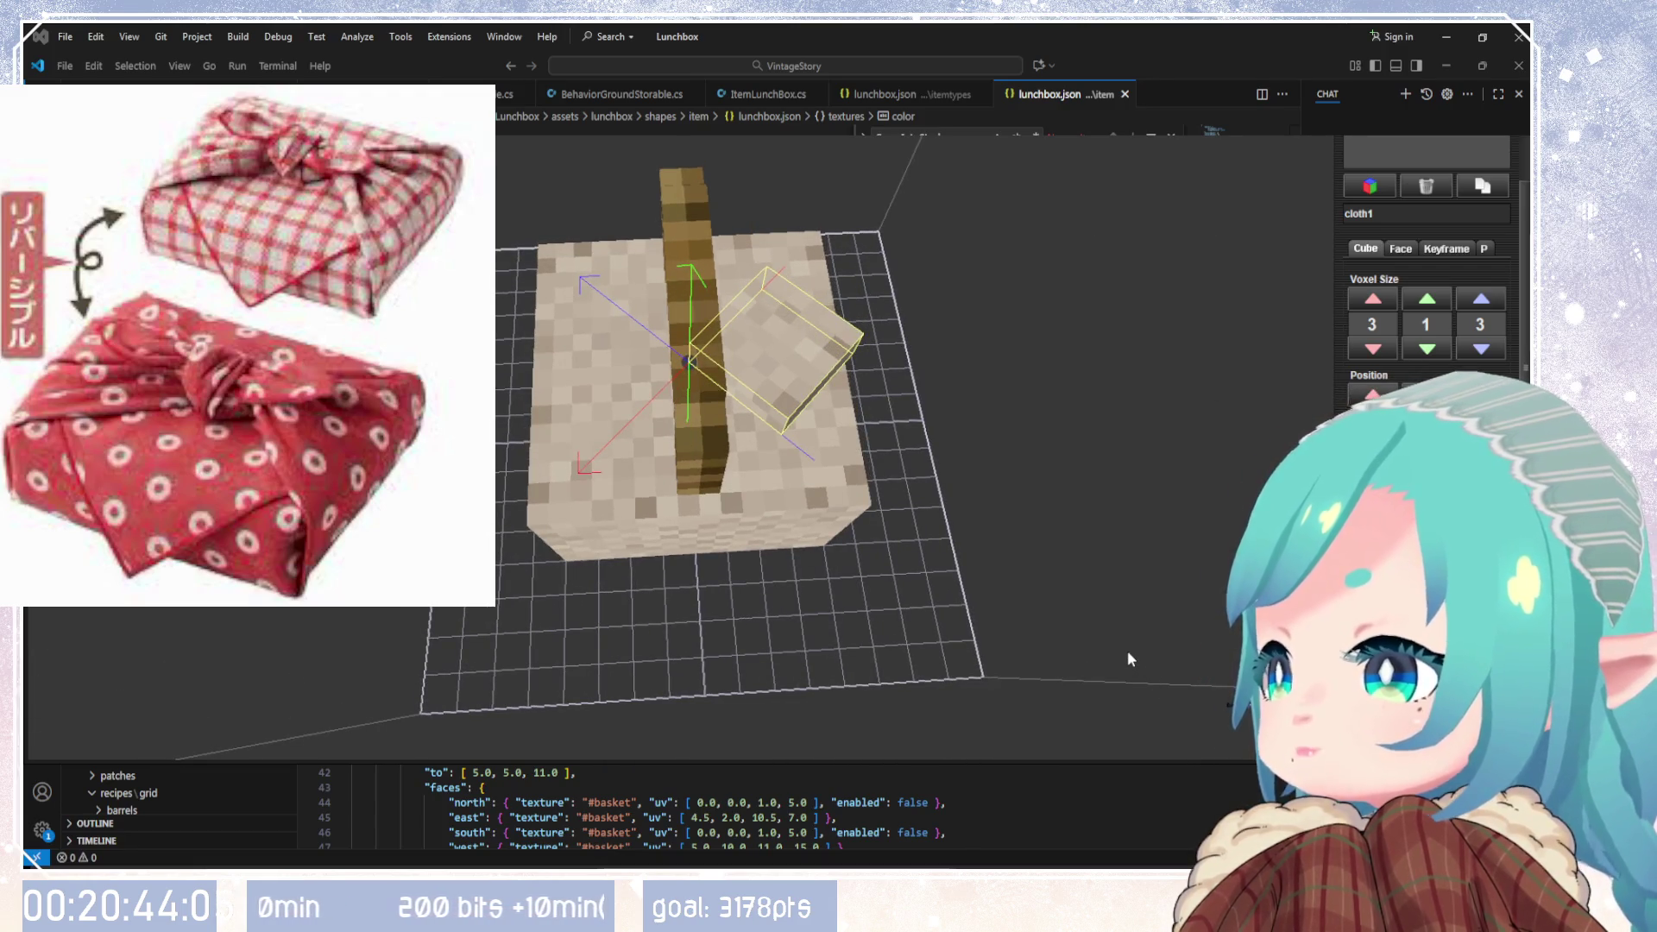
mouse_move(1123, 655)
mouse_down()
mouse_move(685, 603)
mouse_move(1168, 481)
mouse_move(1104, 501)
mouse_move(1008, 490)
mouse_up()
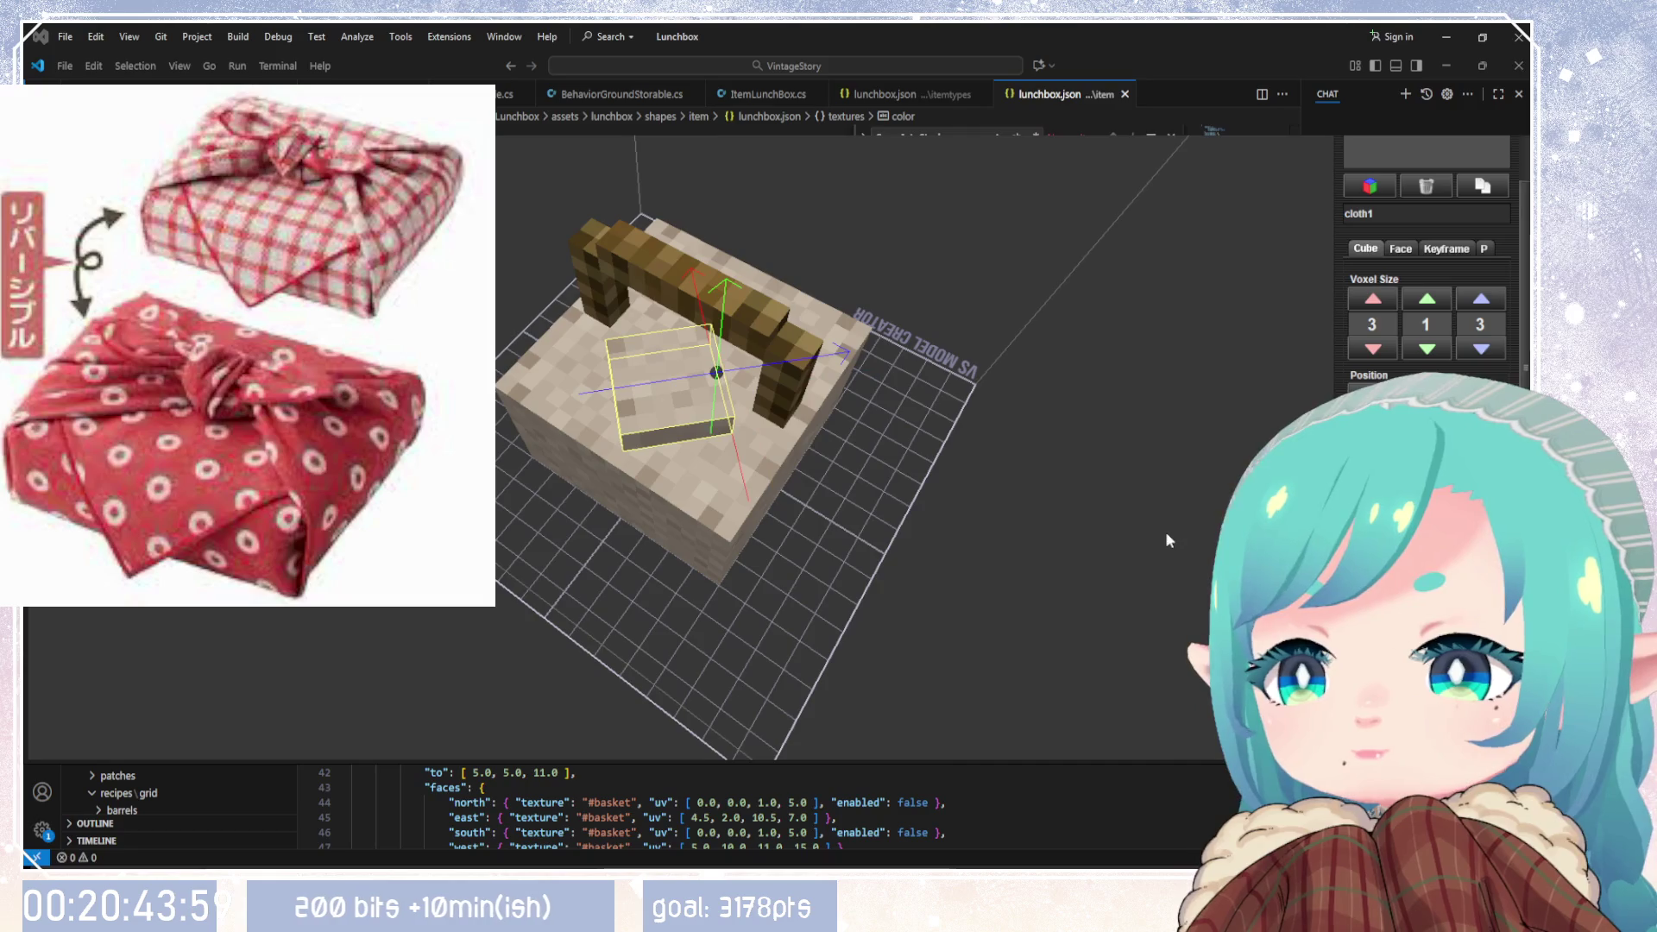
drag(1167, 539, 1328, 281)
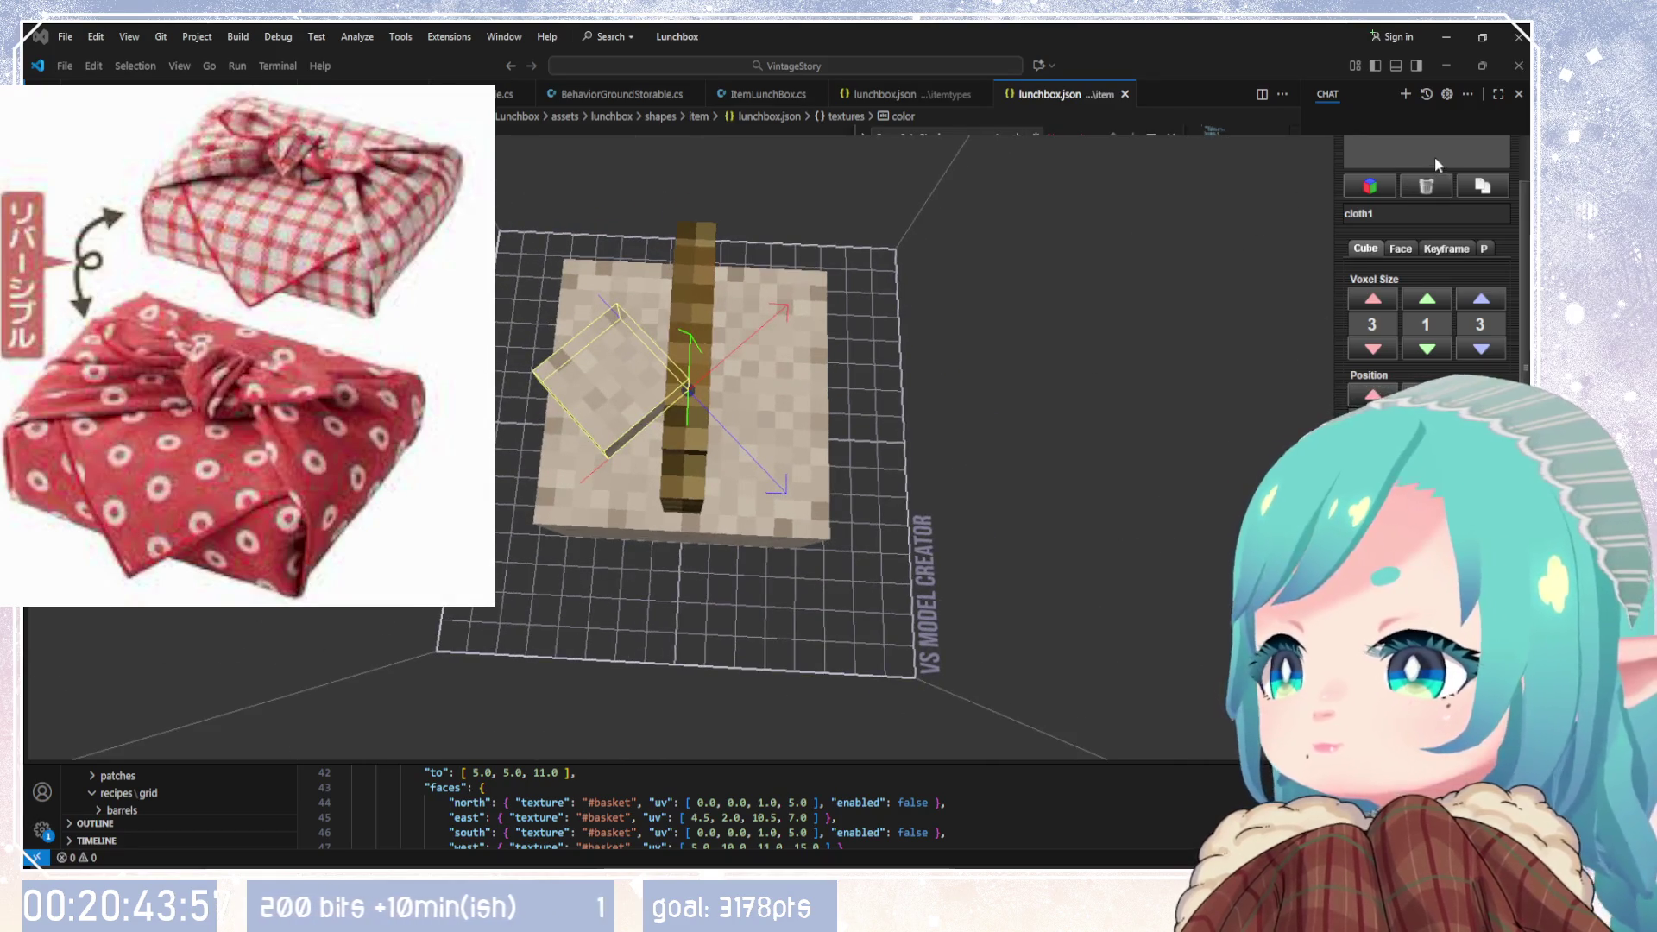
scroll(1526, 355, up, 3)
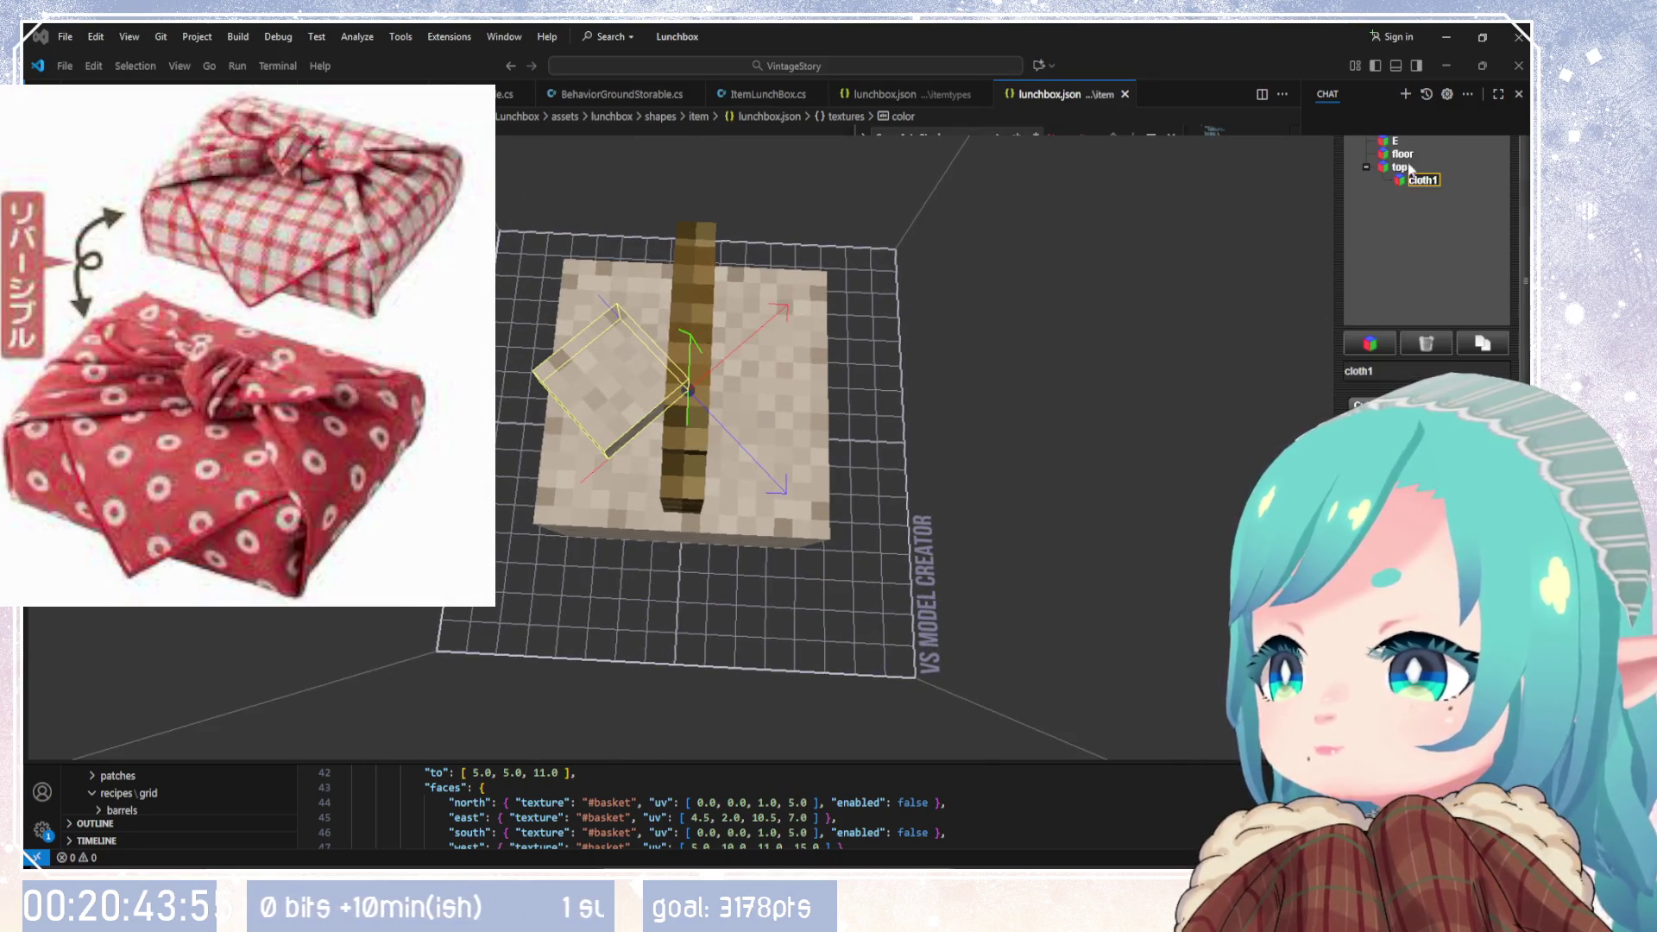
click(1493, 344)
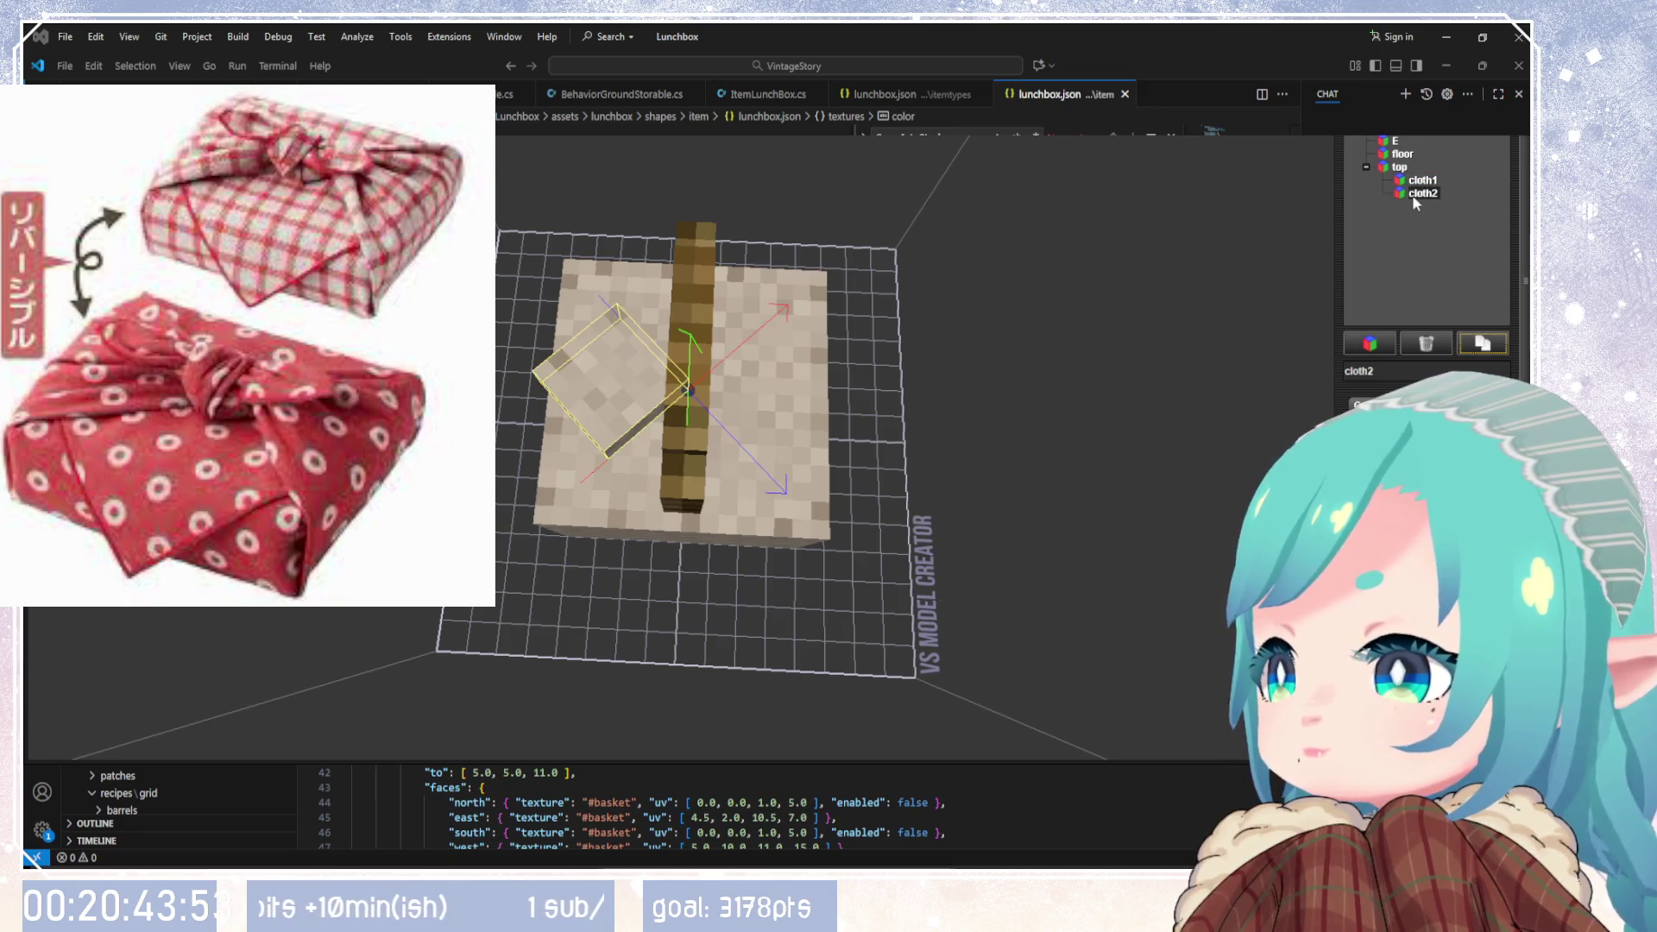
Step: Change cloth2's rotation values so it tilts over a different side of the basket top
drag(986, 518, 991, 484)
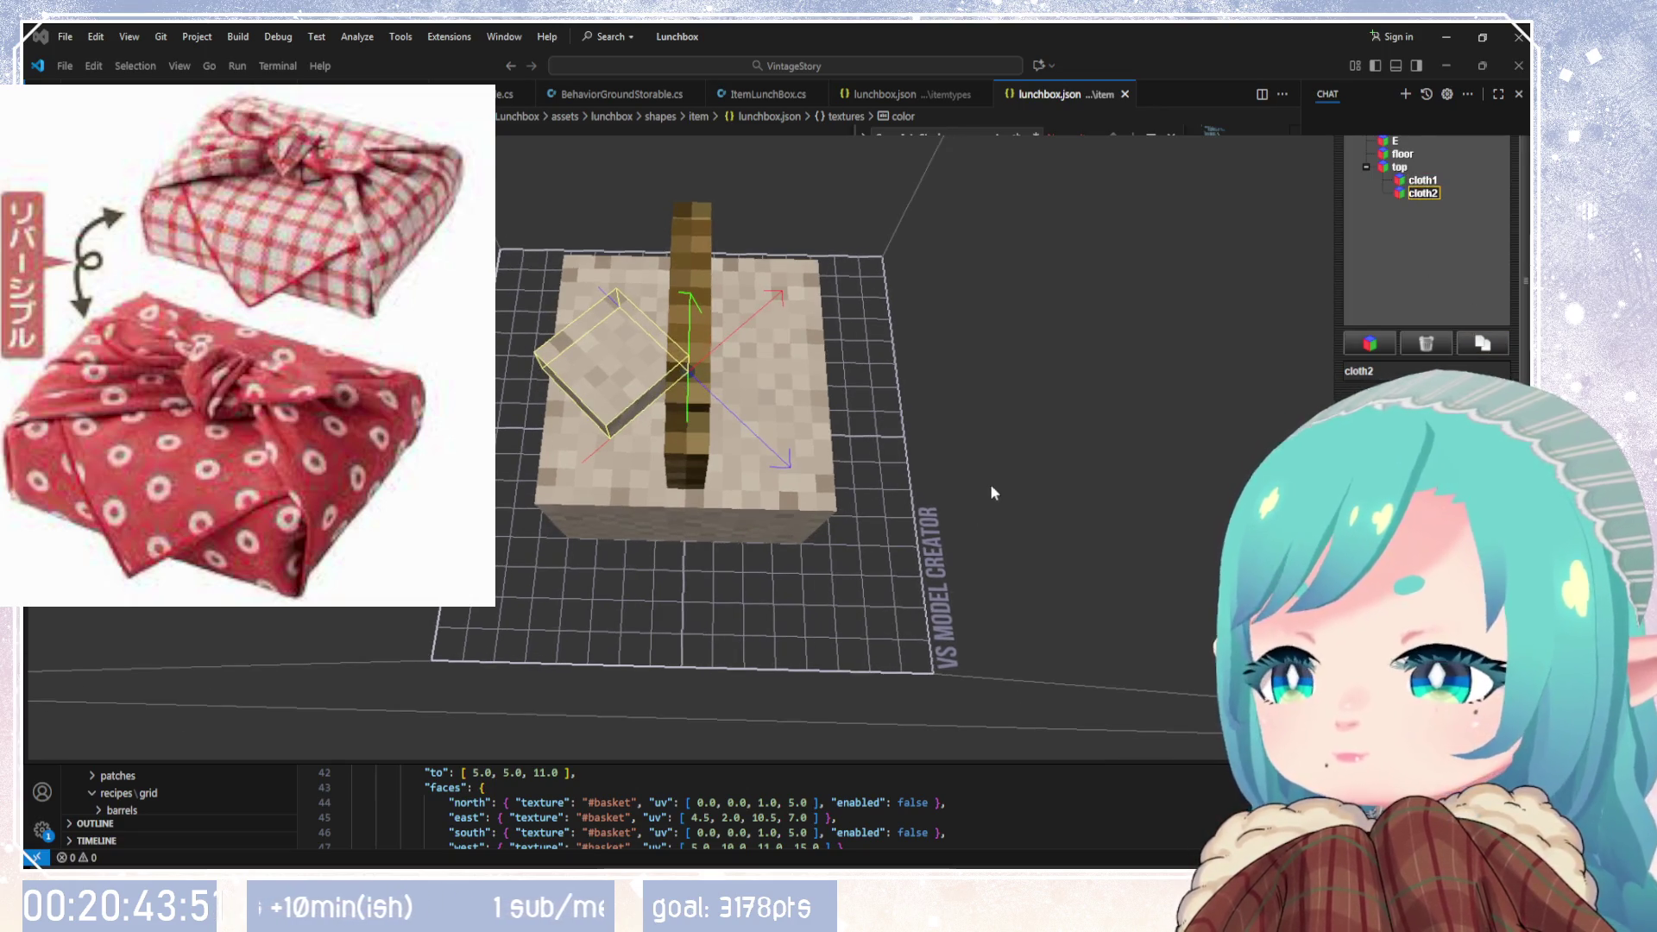
scroll(1426, 258, down, 3)
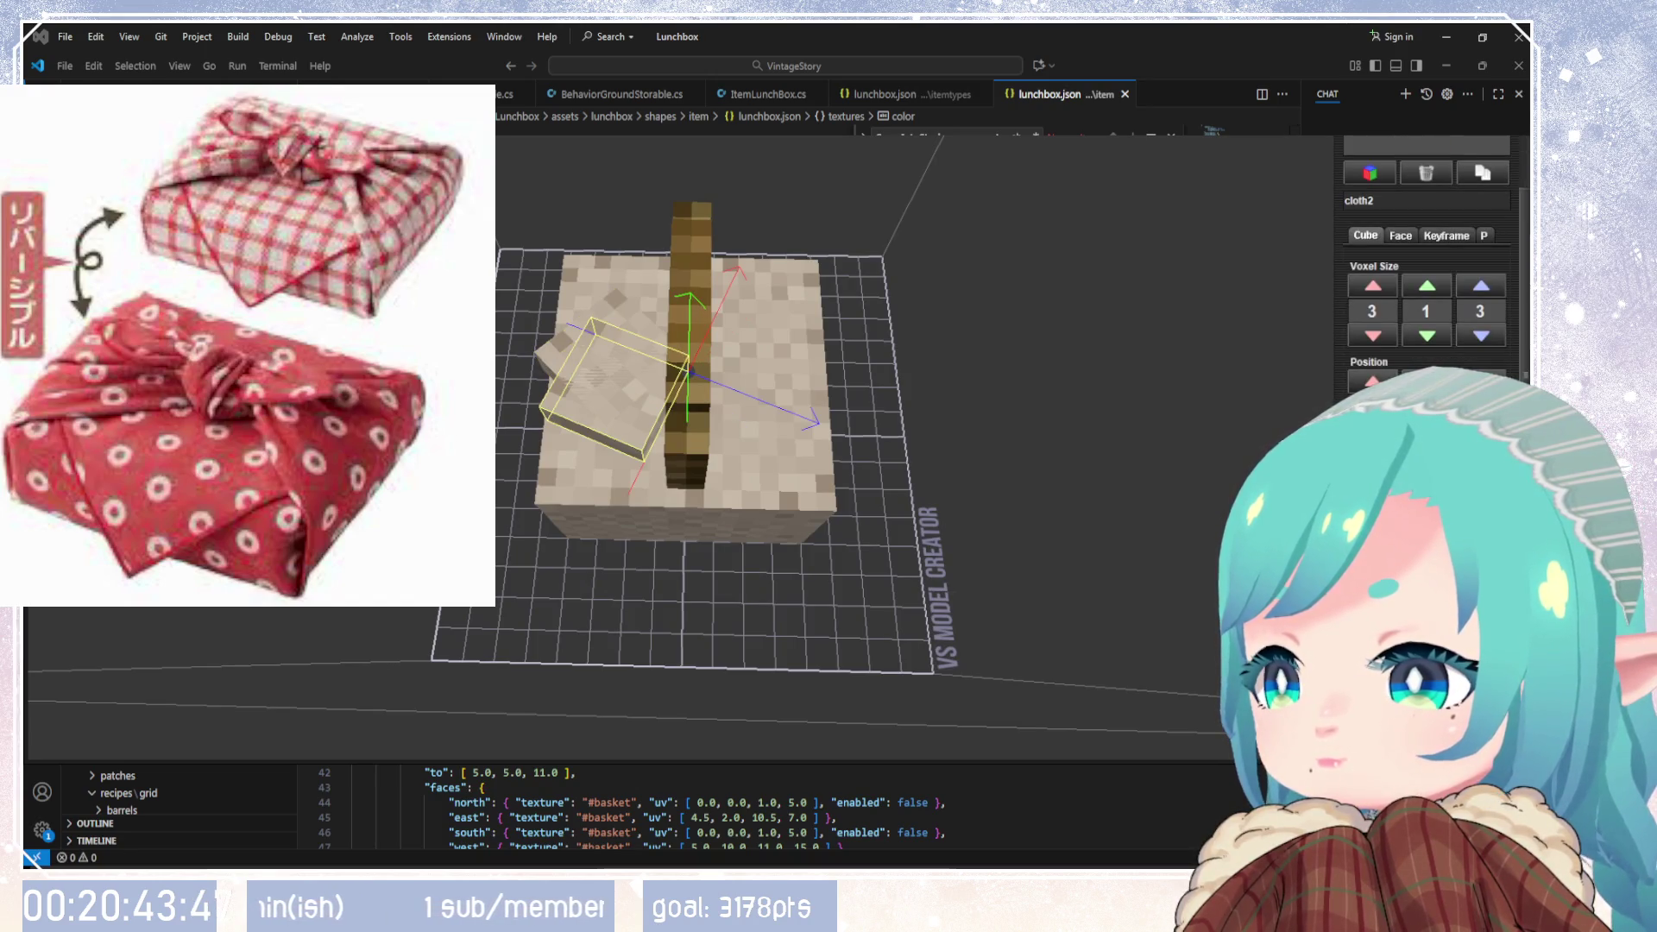
scroll(1426, 448, down, 2)
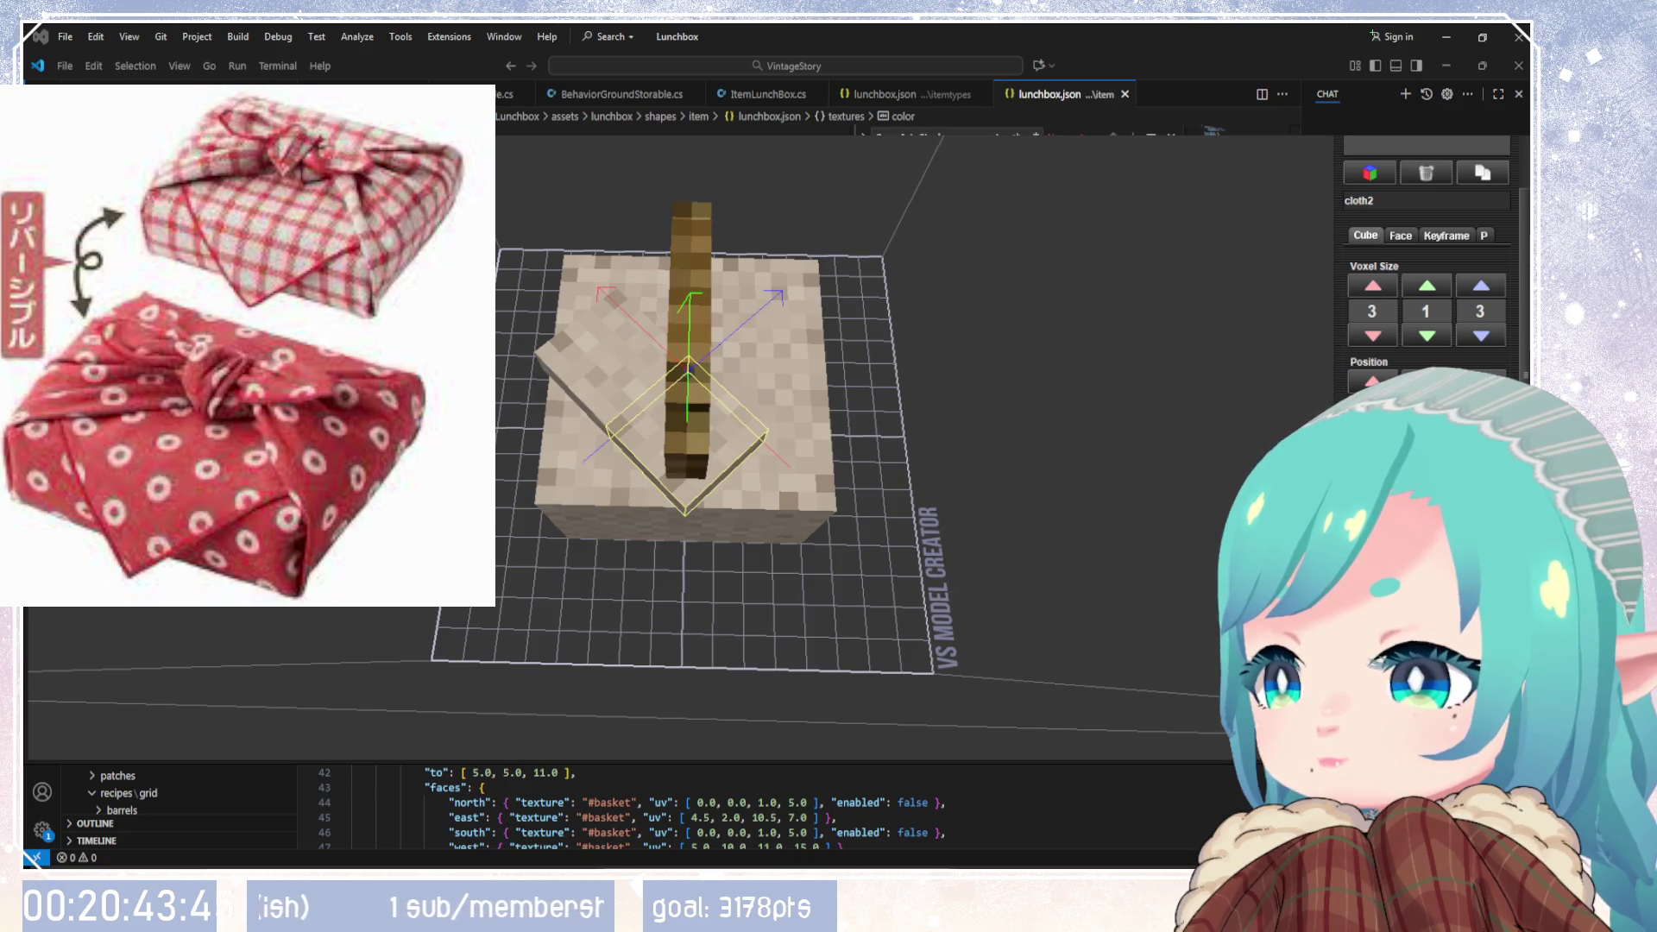
drag(958, 536, 847, 532)
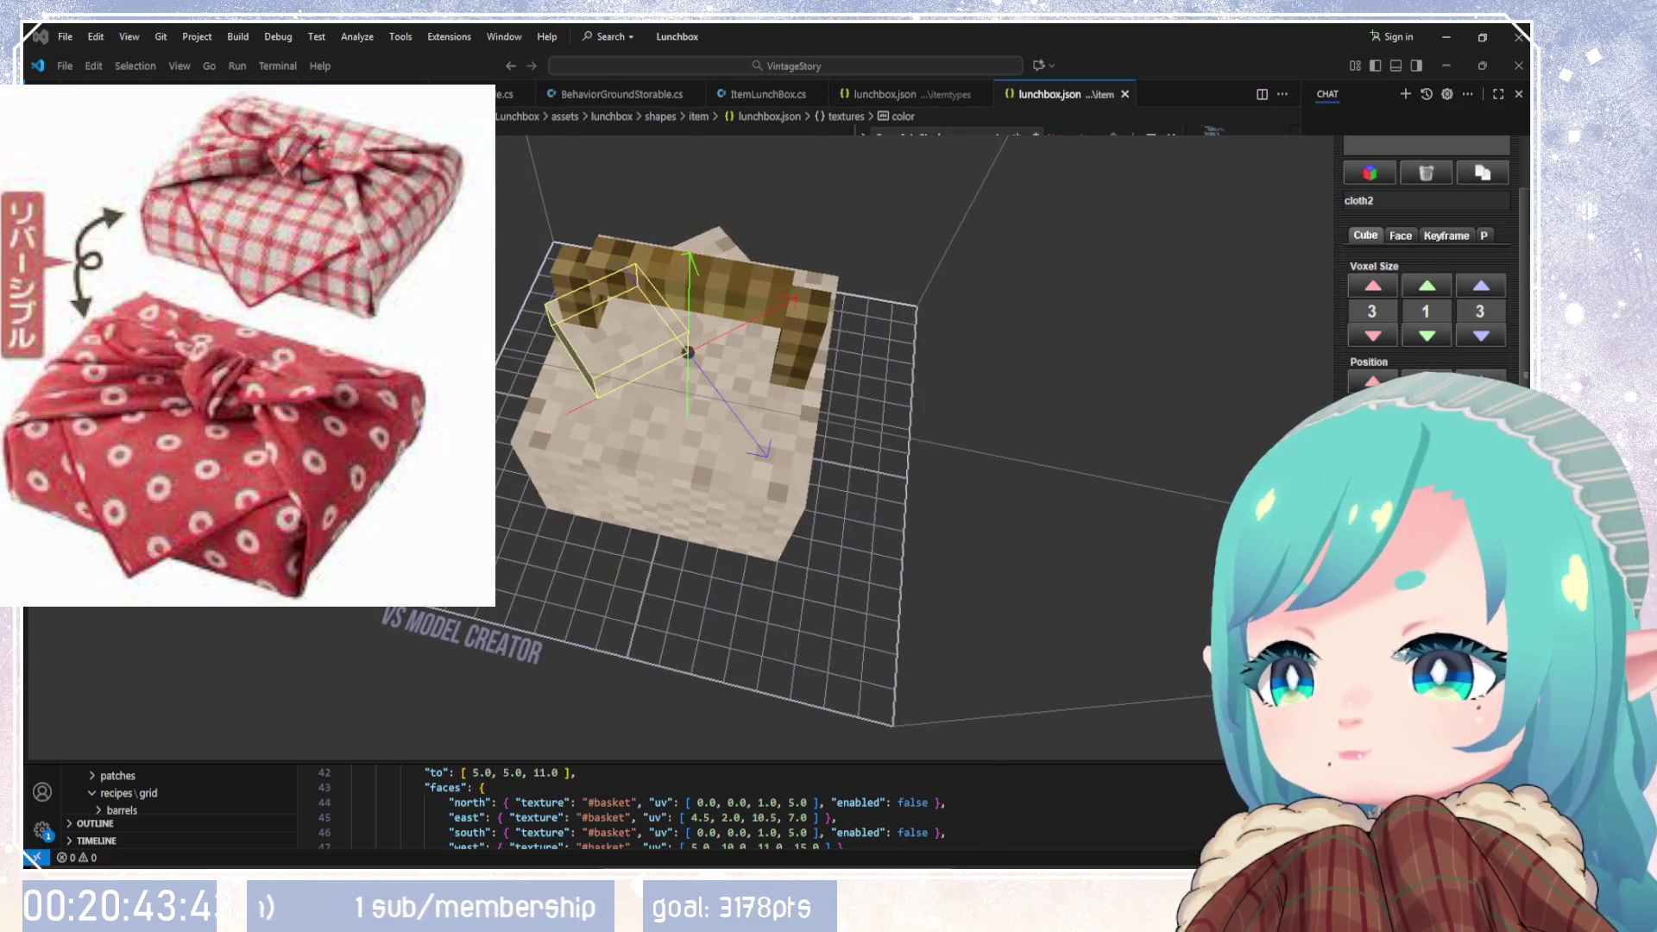
scroll(1426, 449, down, 2)
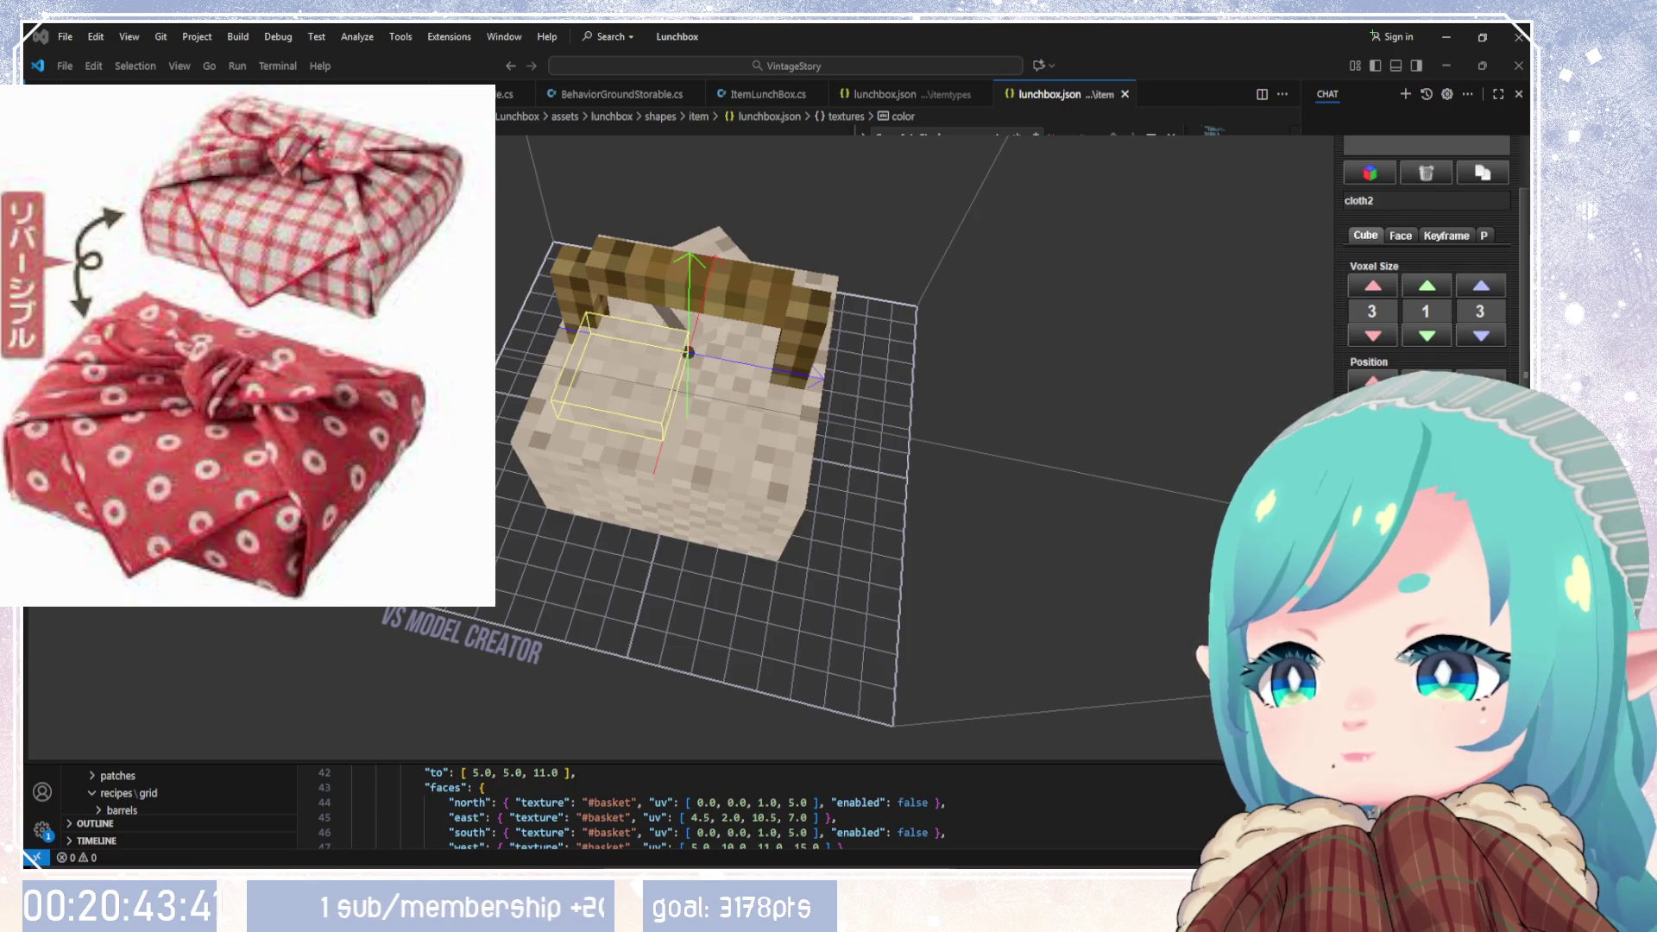
scroll(1427, 449, down, 2)
scroll(1426, 449, down, 2)
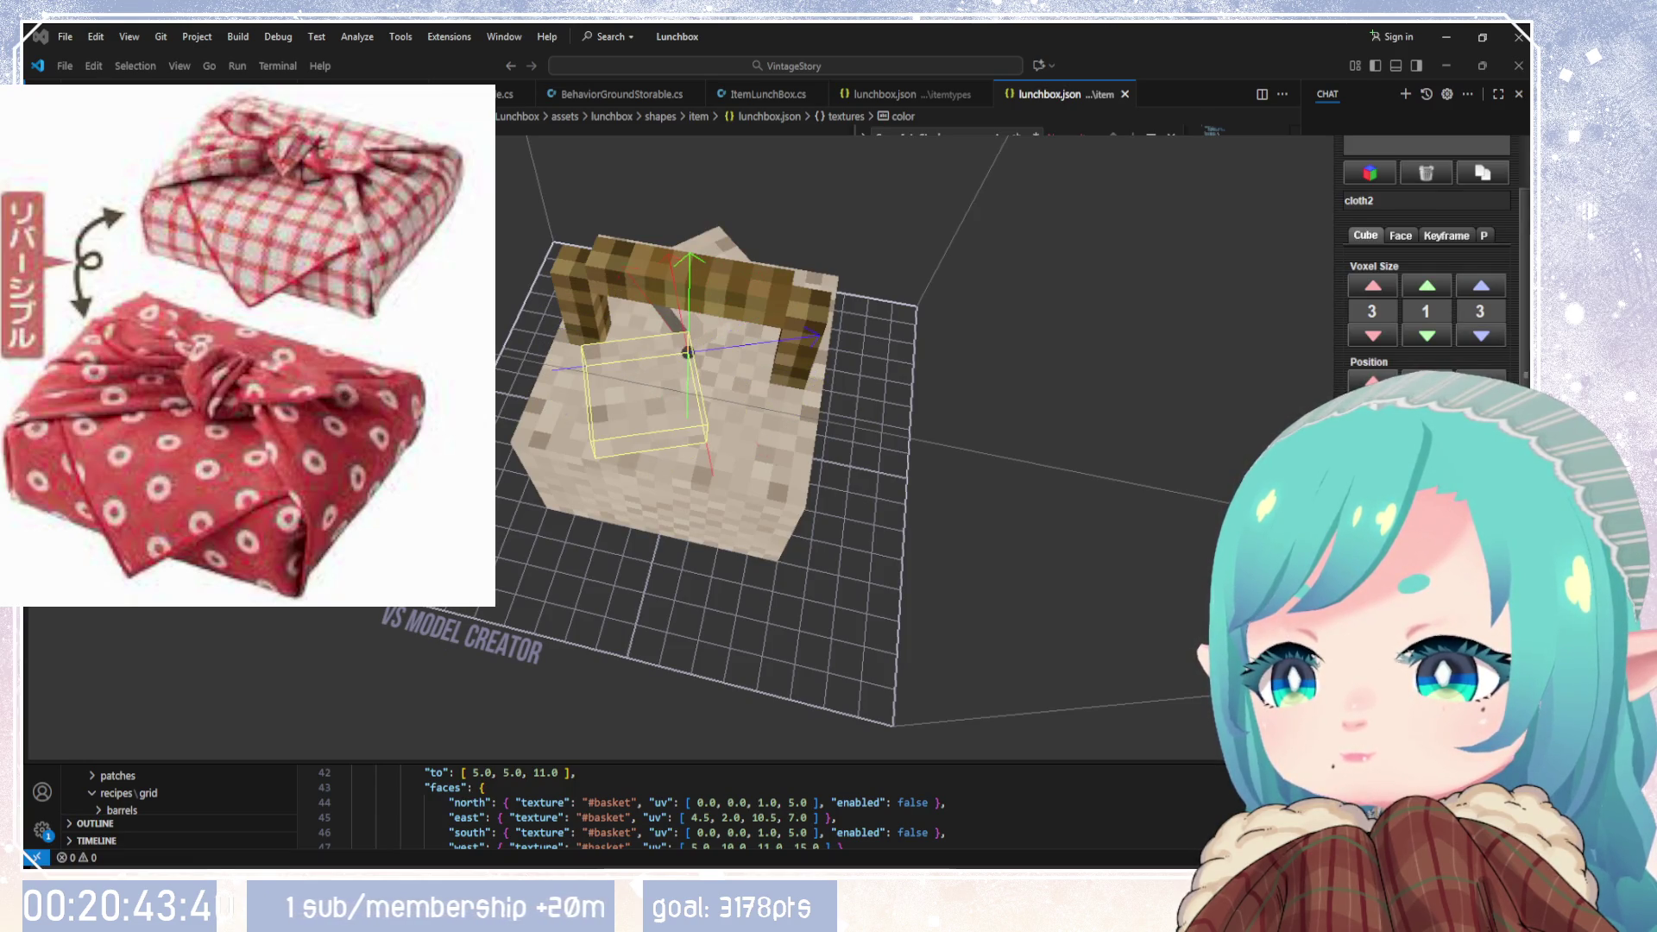
scroll(1427, 448, down, 2)
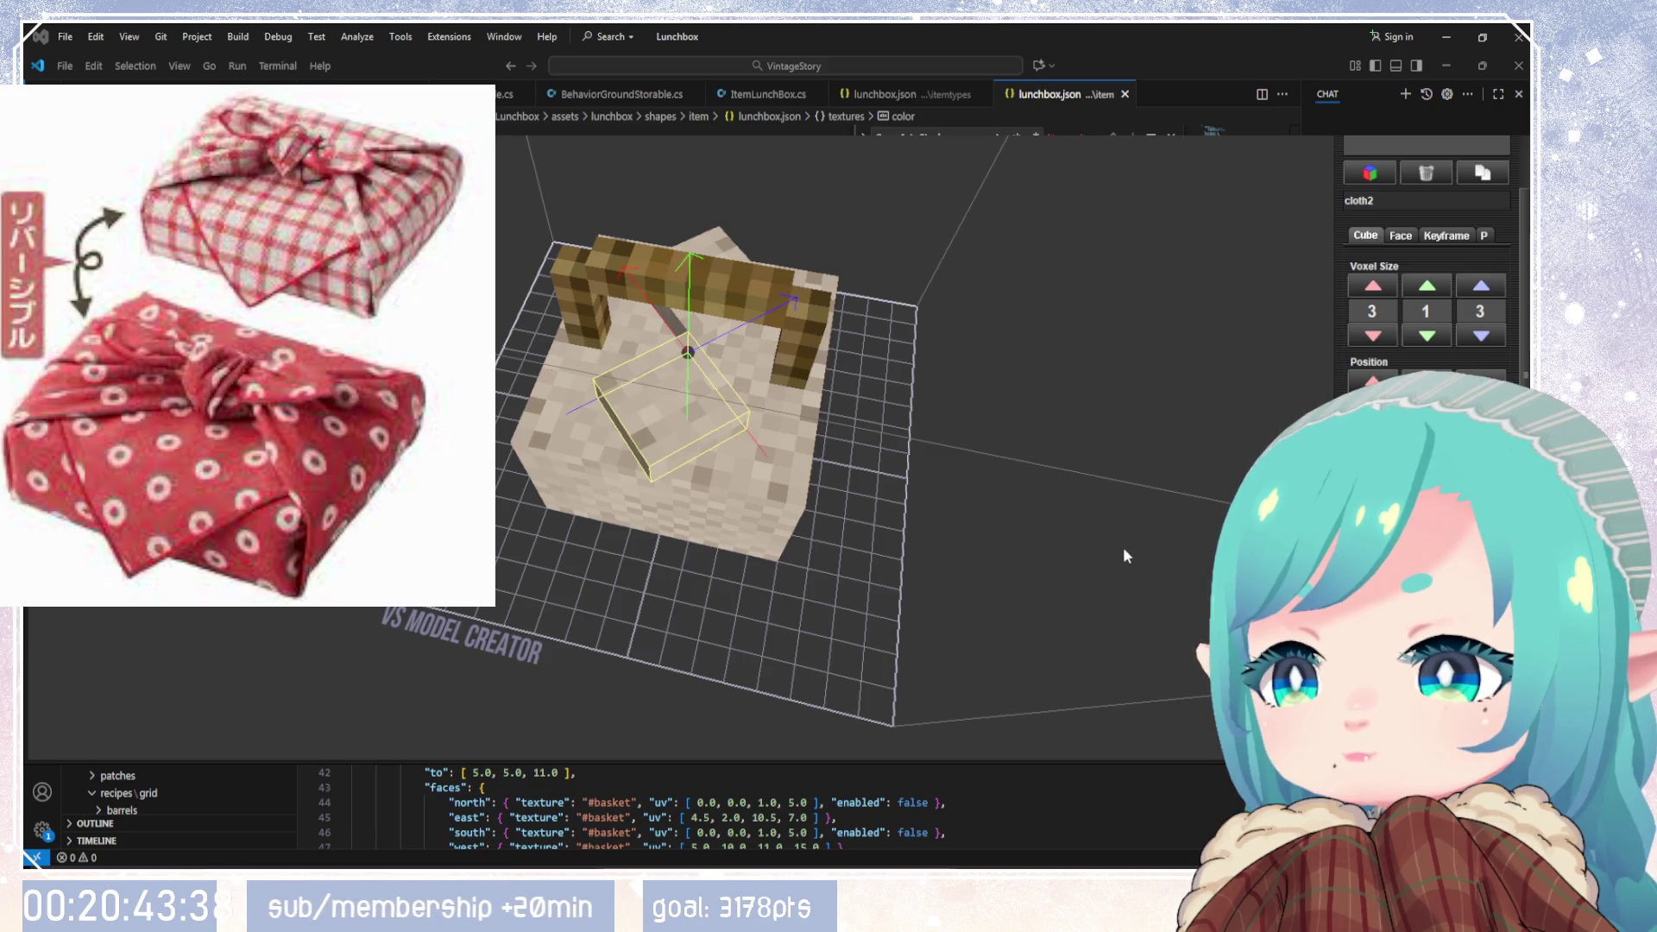
mouse_move(1122, 546)
mouse_down()
mouse_move(1107, 432)
mouse_move(673, 389)
mouse_move(386, 632)
mouse_move(1255, 324)
mouse_up()
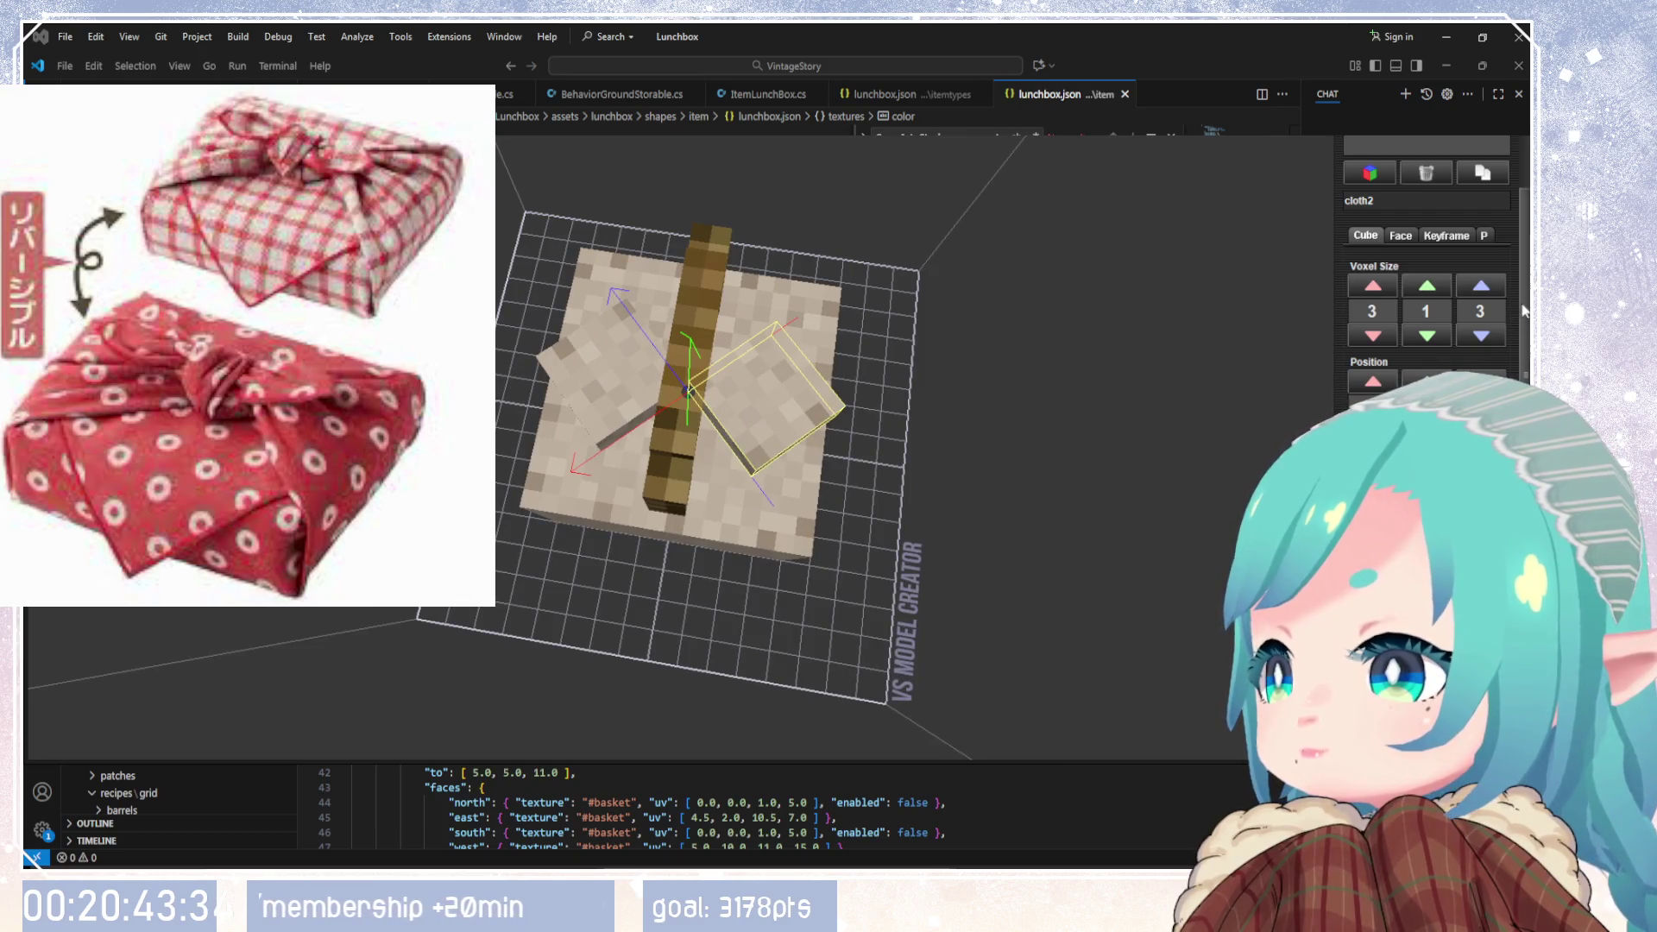
Step: Duplicate cloth2 into a new cloth3 piece and hide the basket handles
drag(1524, 310, 1492, 187)
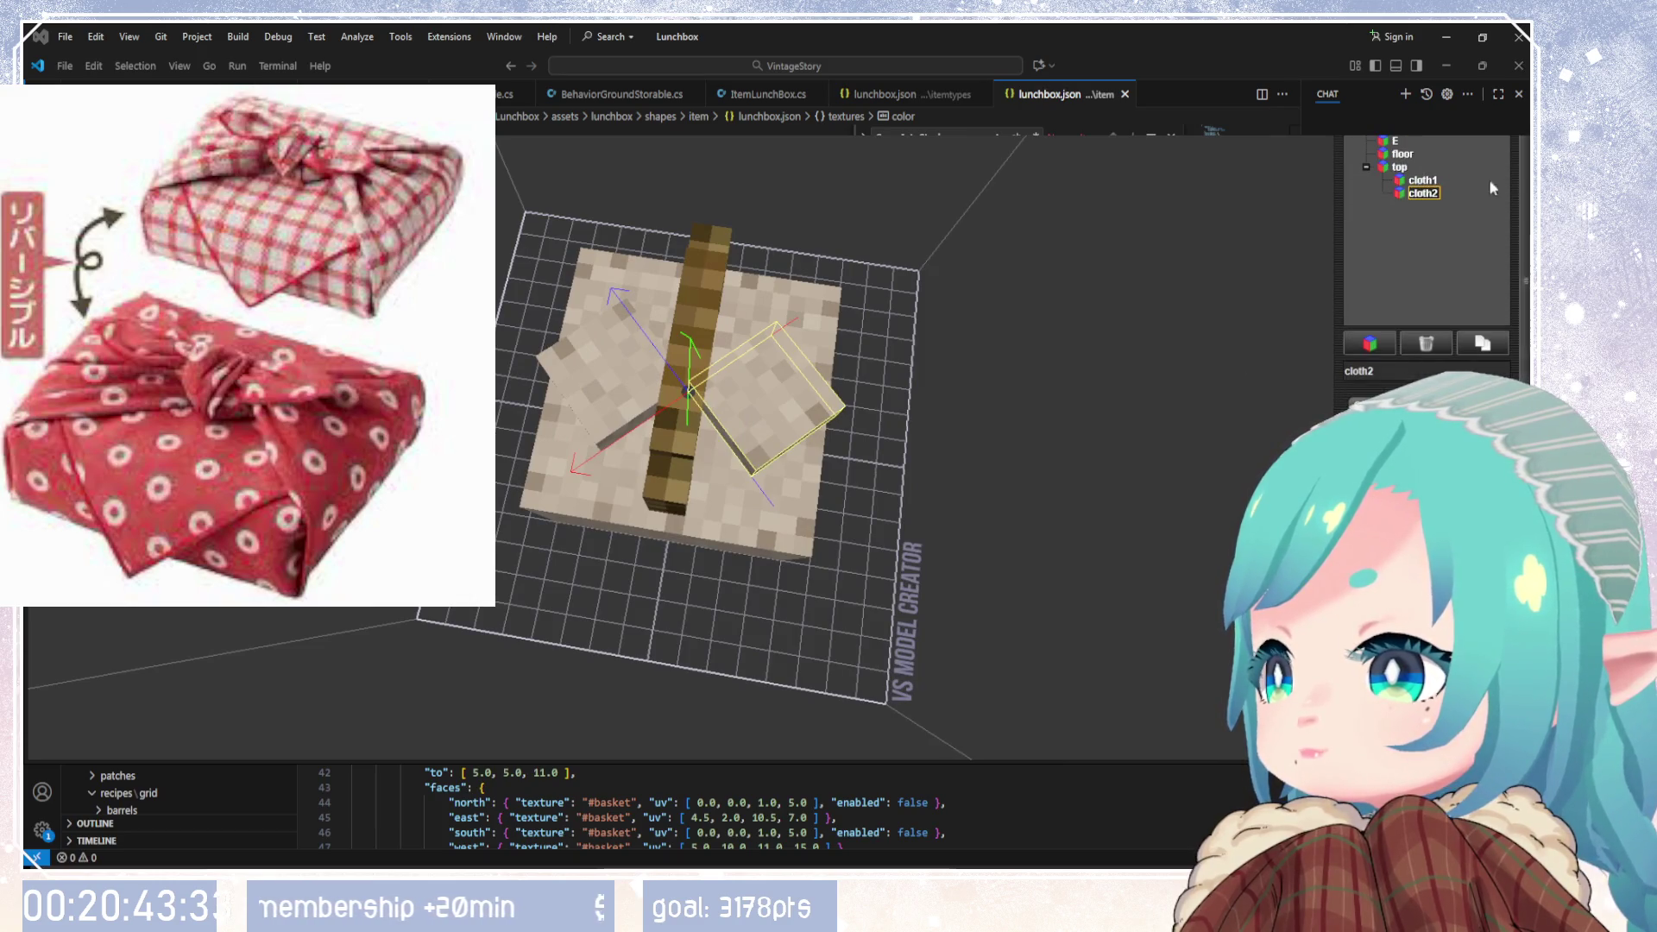
click(1479, 349)
mouse_move(1053, 397)
mouse_down()
mouse_move(993, 406)
mouse_move(1336, 298)
mouse_move(1224, 437)
mouse_move(1229, 552)
mouse_up()
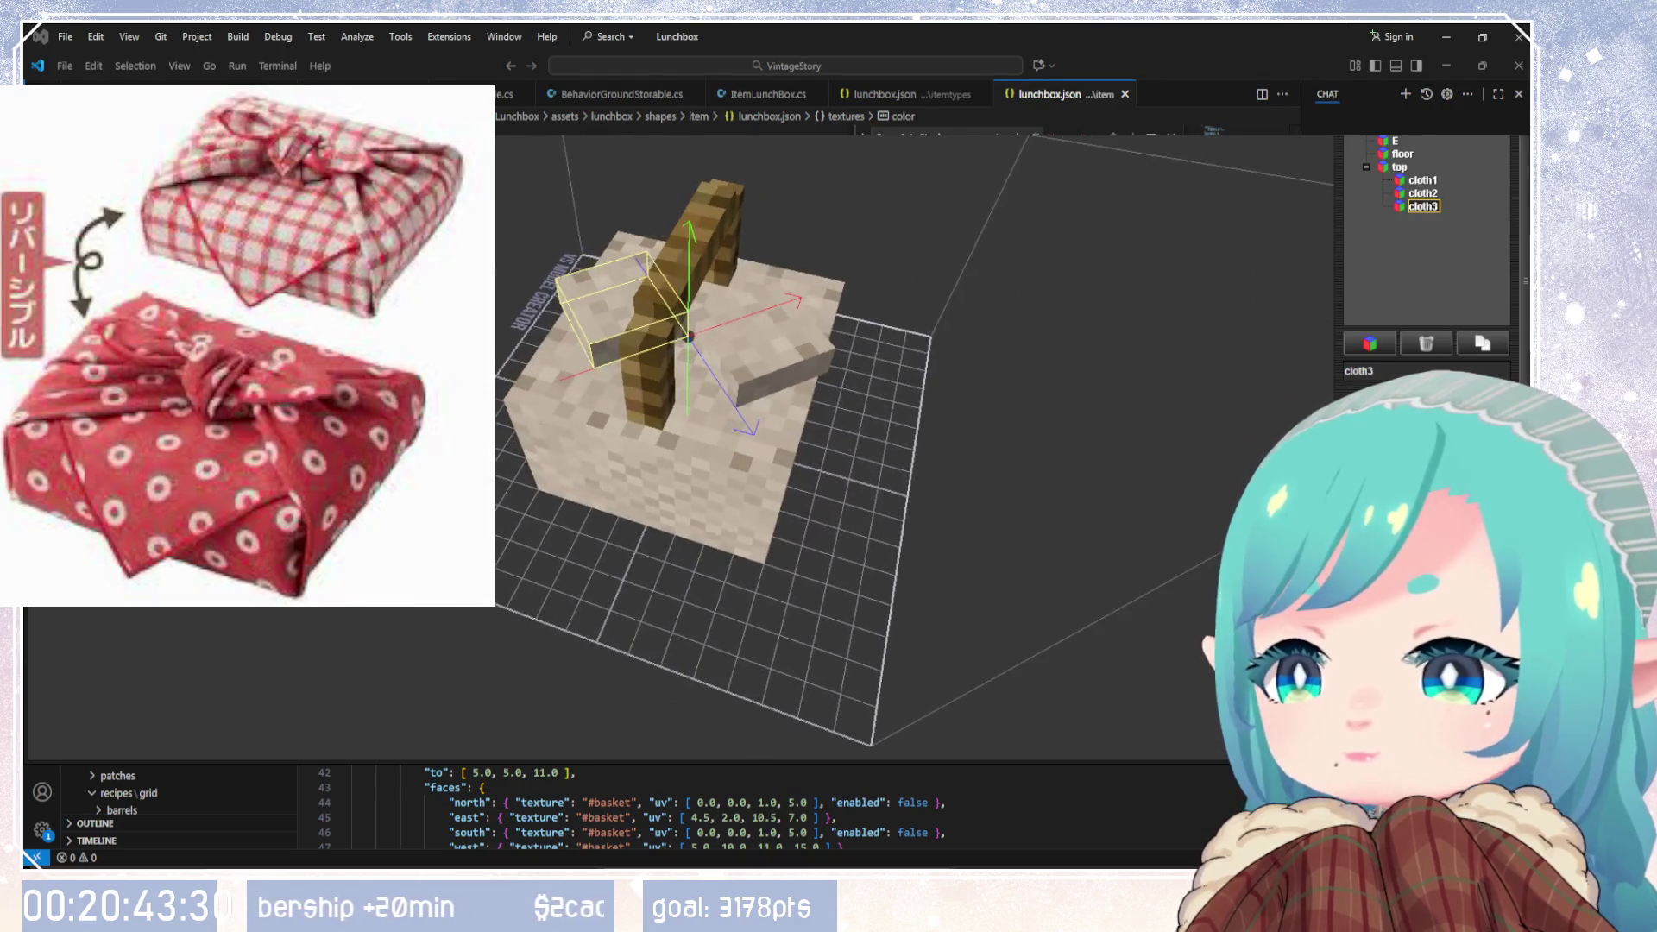
scroll(1424, 474, down, 1)
scroll(1426, 259, down, 2)
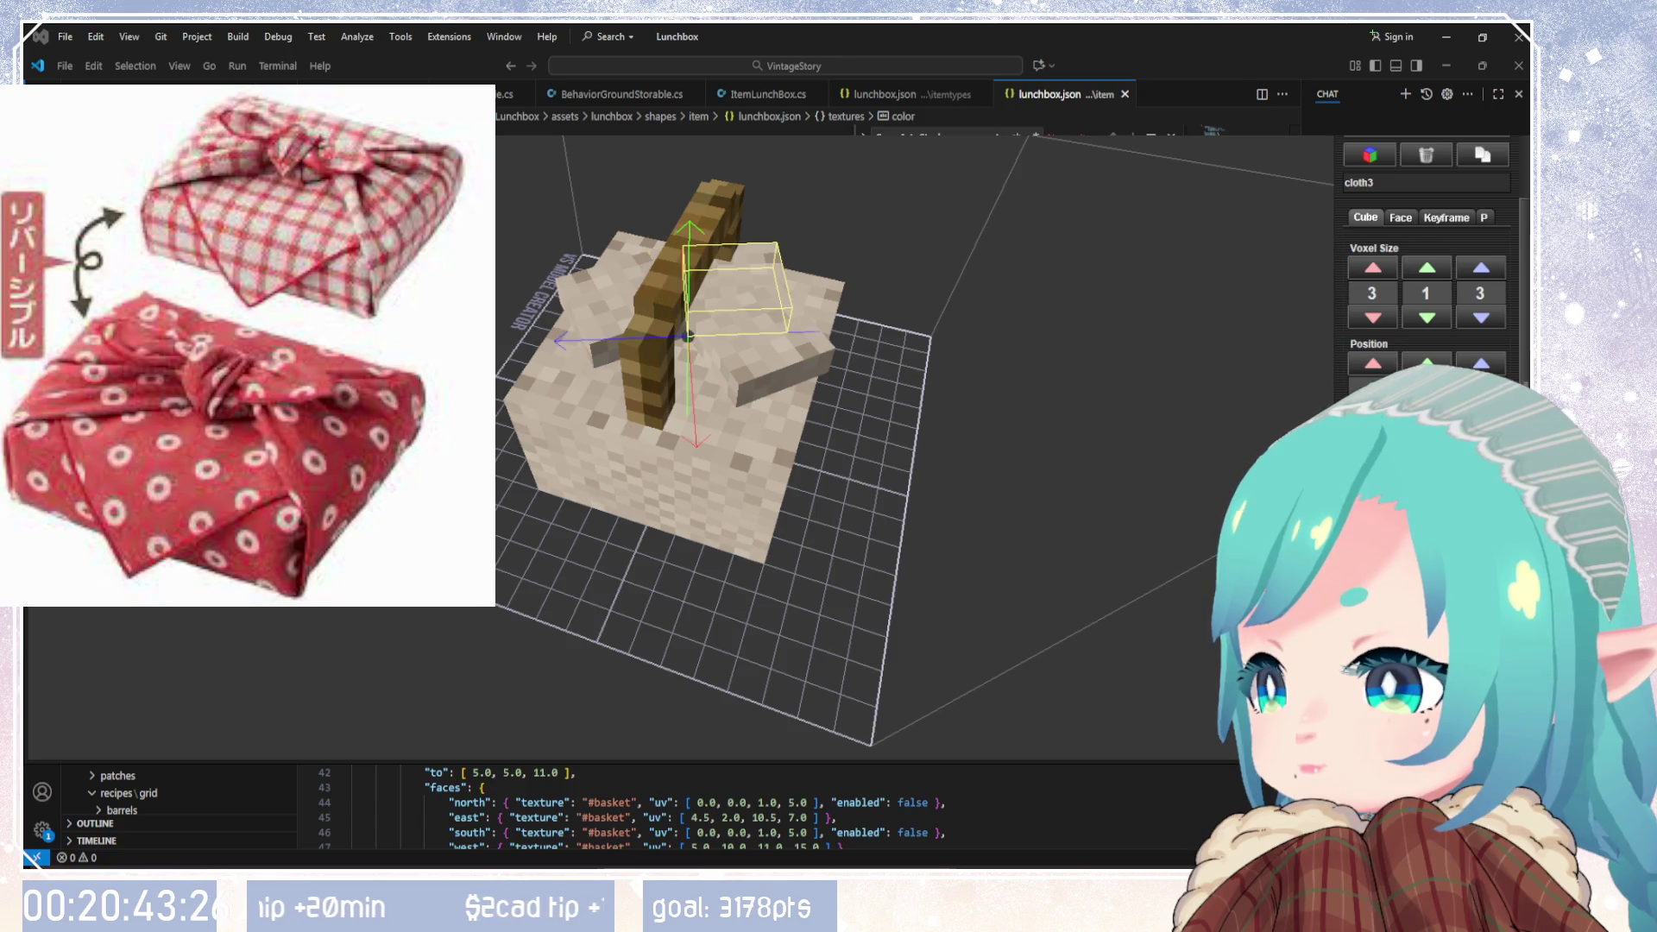
mouse_move(828, 553)
mouse_down()
mouse_move(791, 521)
mouse_move(754, 435)
mouse_move(938, 396)
mouse_move(745, 466)
mouse_move(717, 497)
mouse_up()
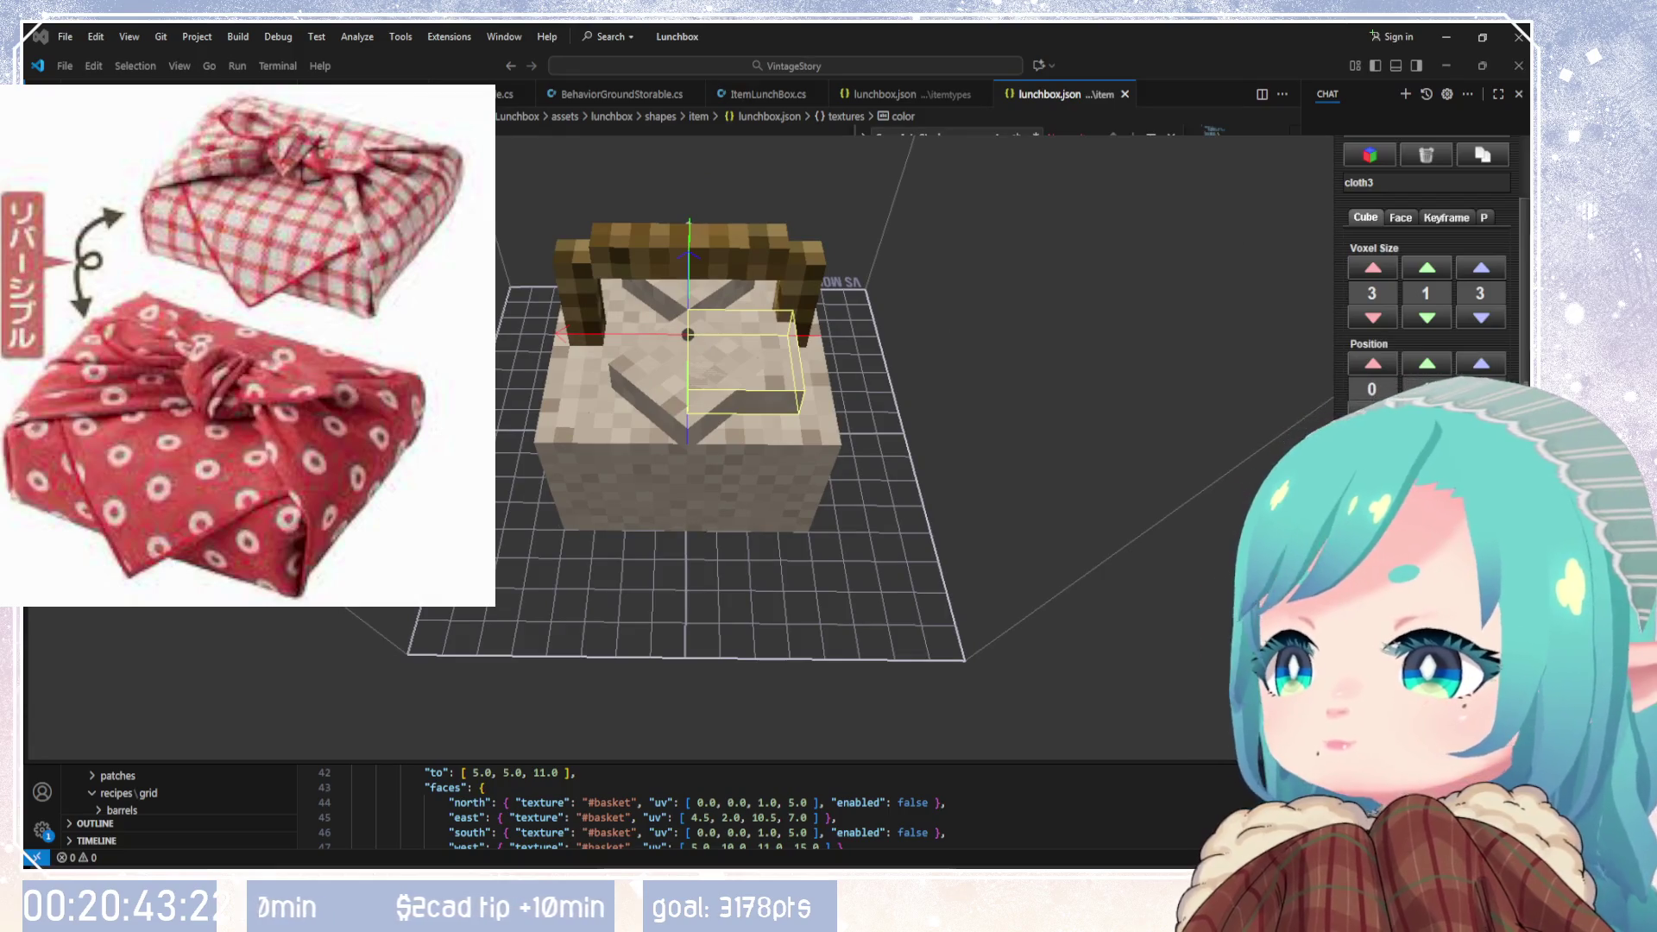
scroll(1392, 171, up, 5)
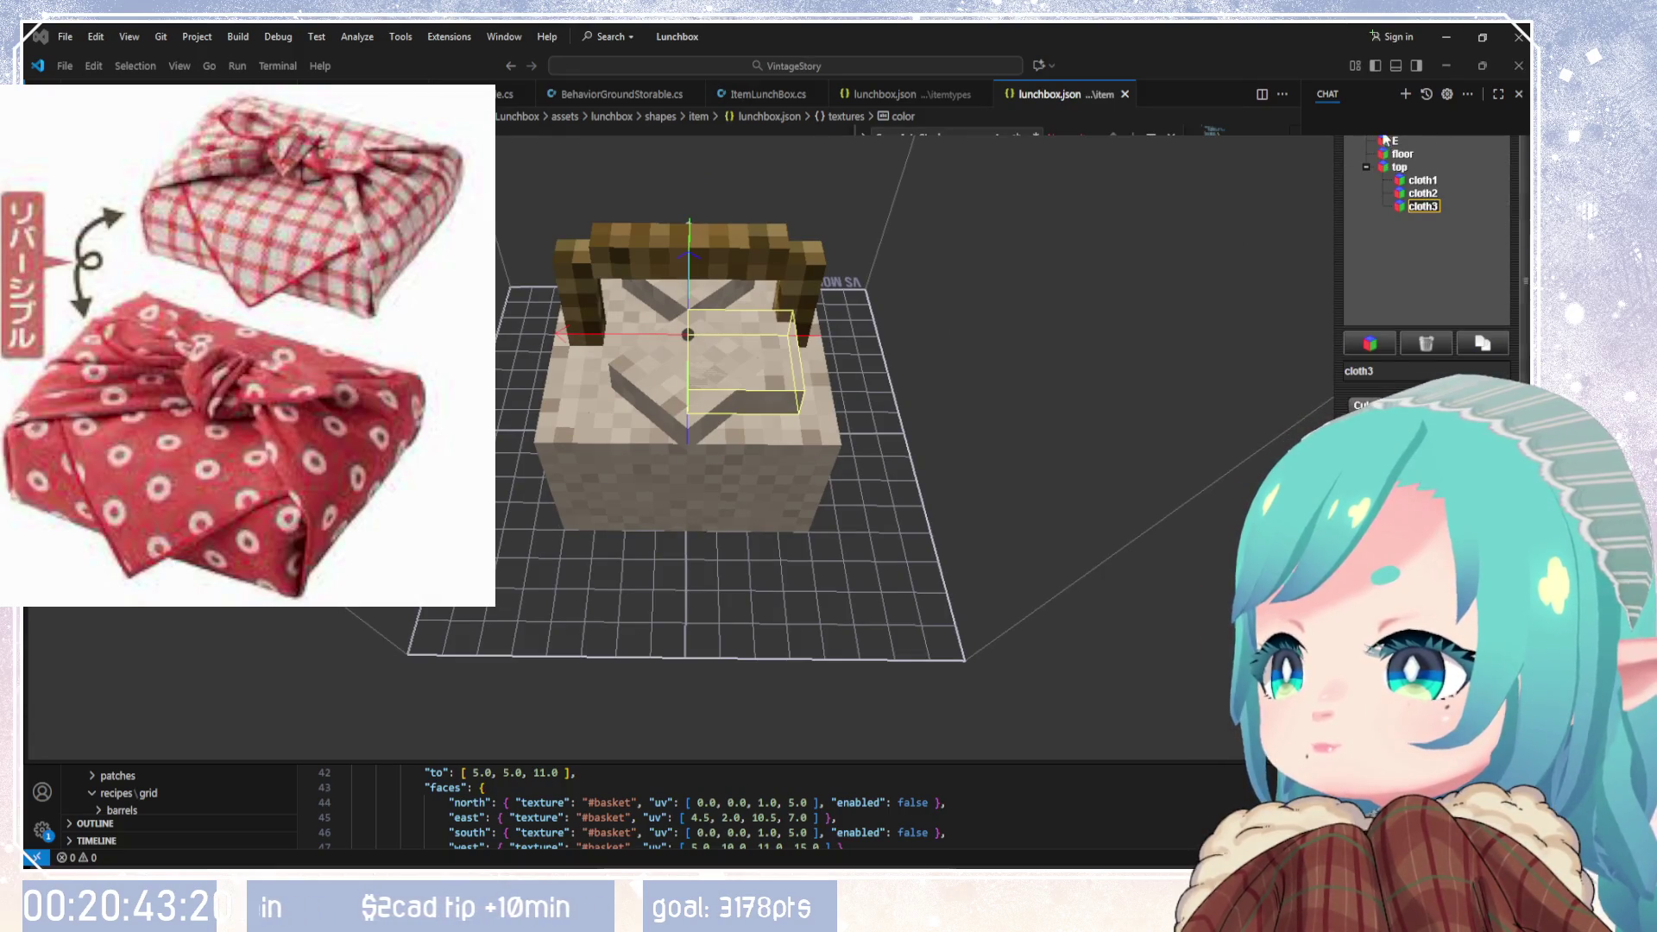
scroll(1384, 138, up, 2)
click(1393, 145)
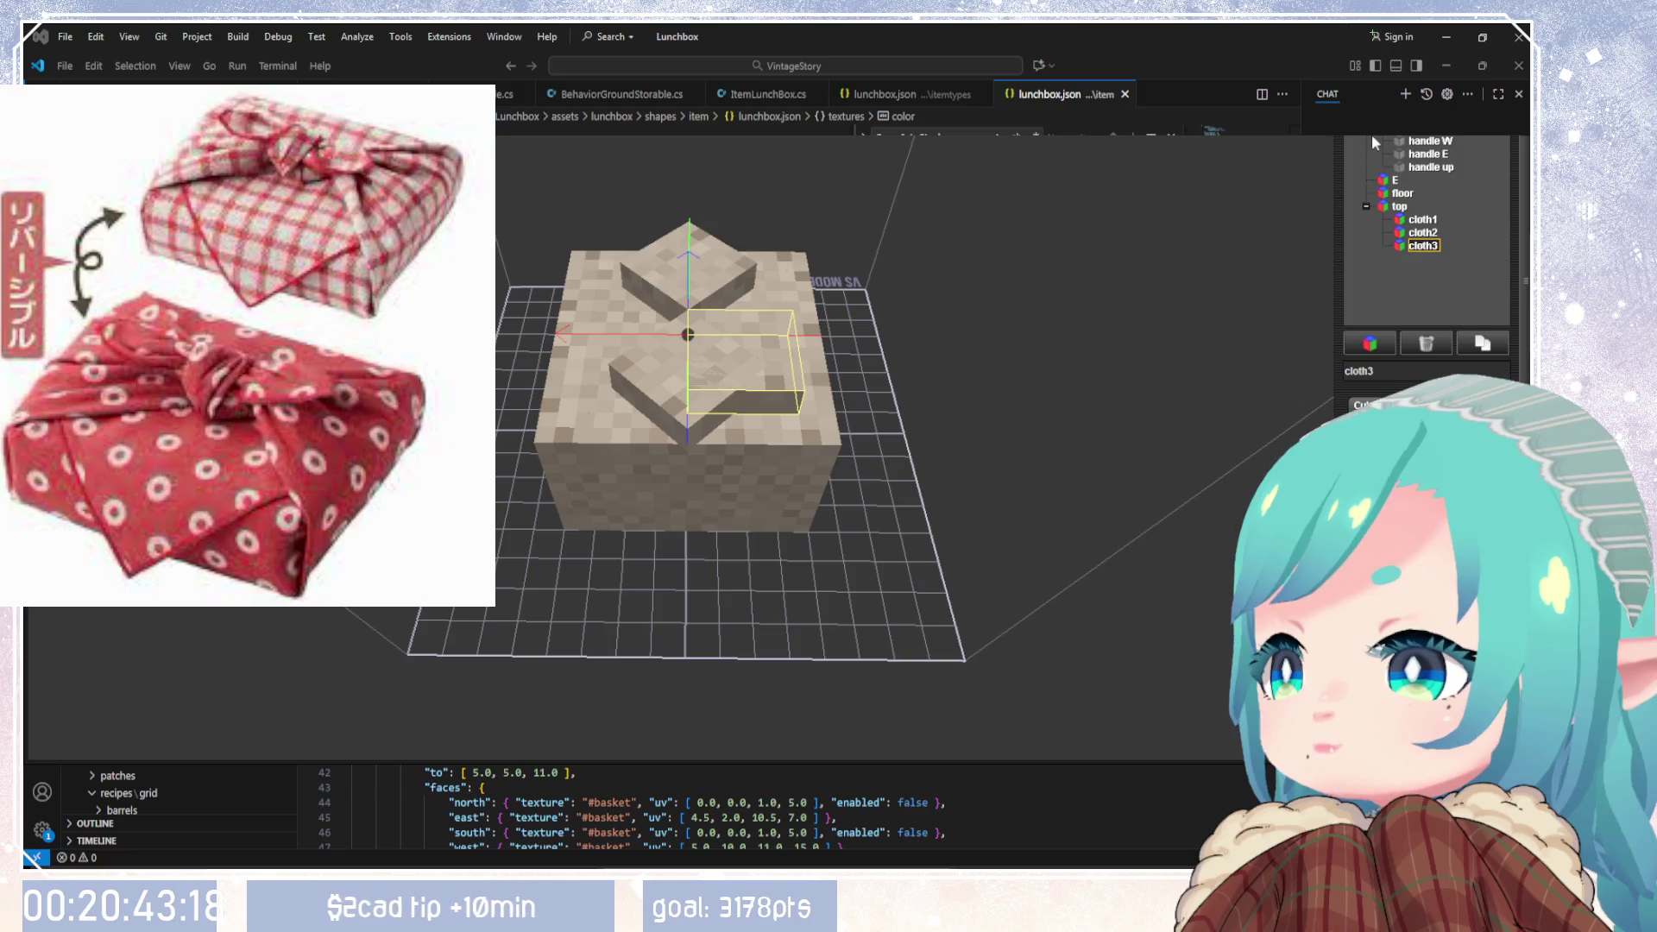
scroll(1372, 143, down, 1)
mouse_move(1273, 190)
mouse_down()
mouse_move(1349, 300)
mouse_move(1296, 287)
mouse_move(1117, 426)
mouse_up()
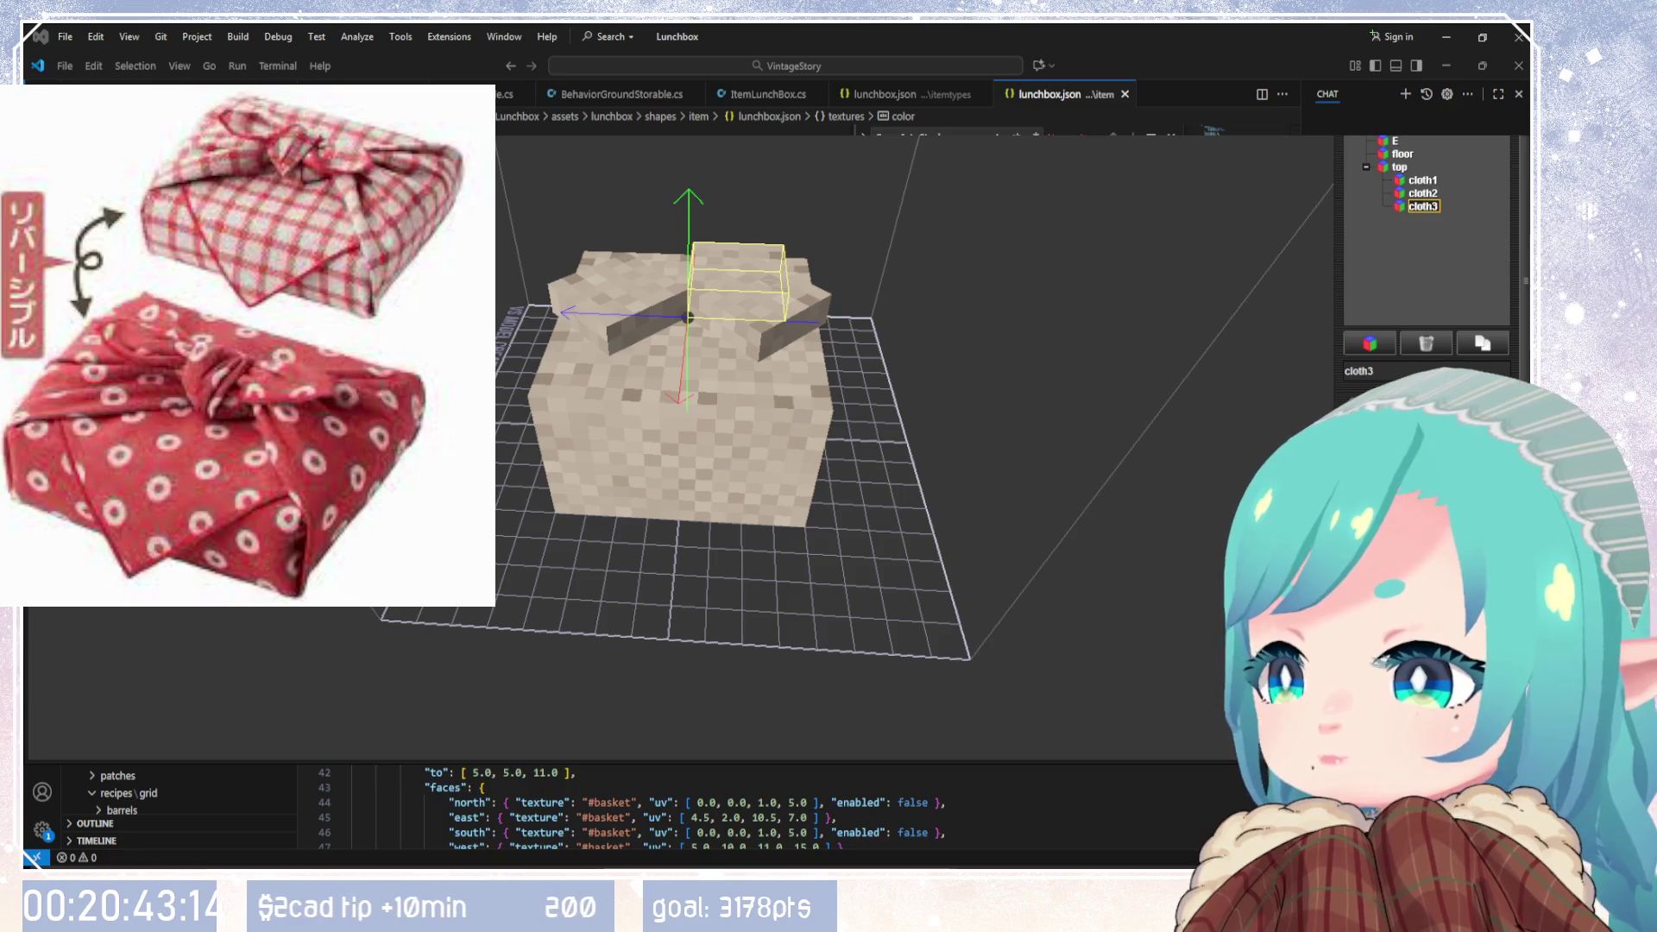
Step: Nudge cloth3 with the arrow keys: raise it, narrow it, and shift it right and back
key(Up)
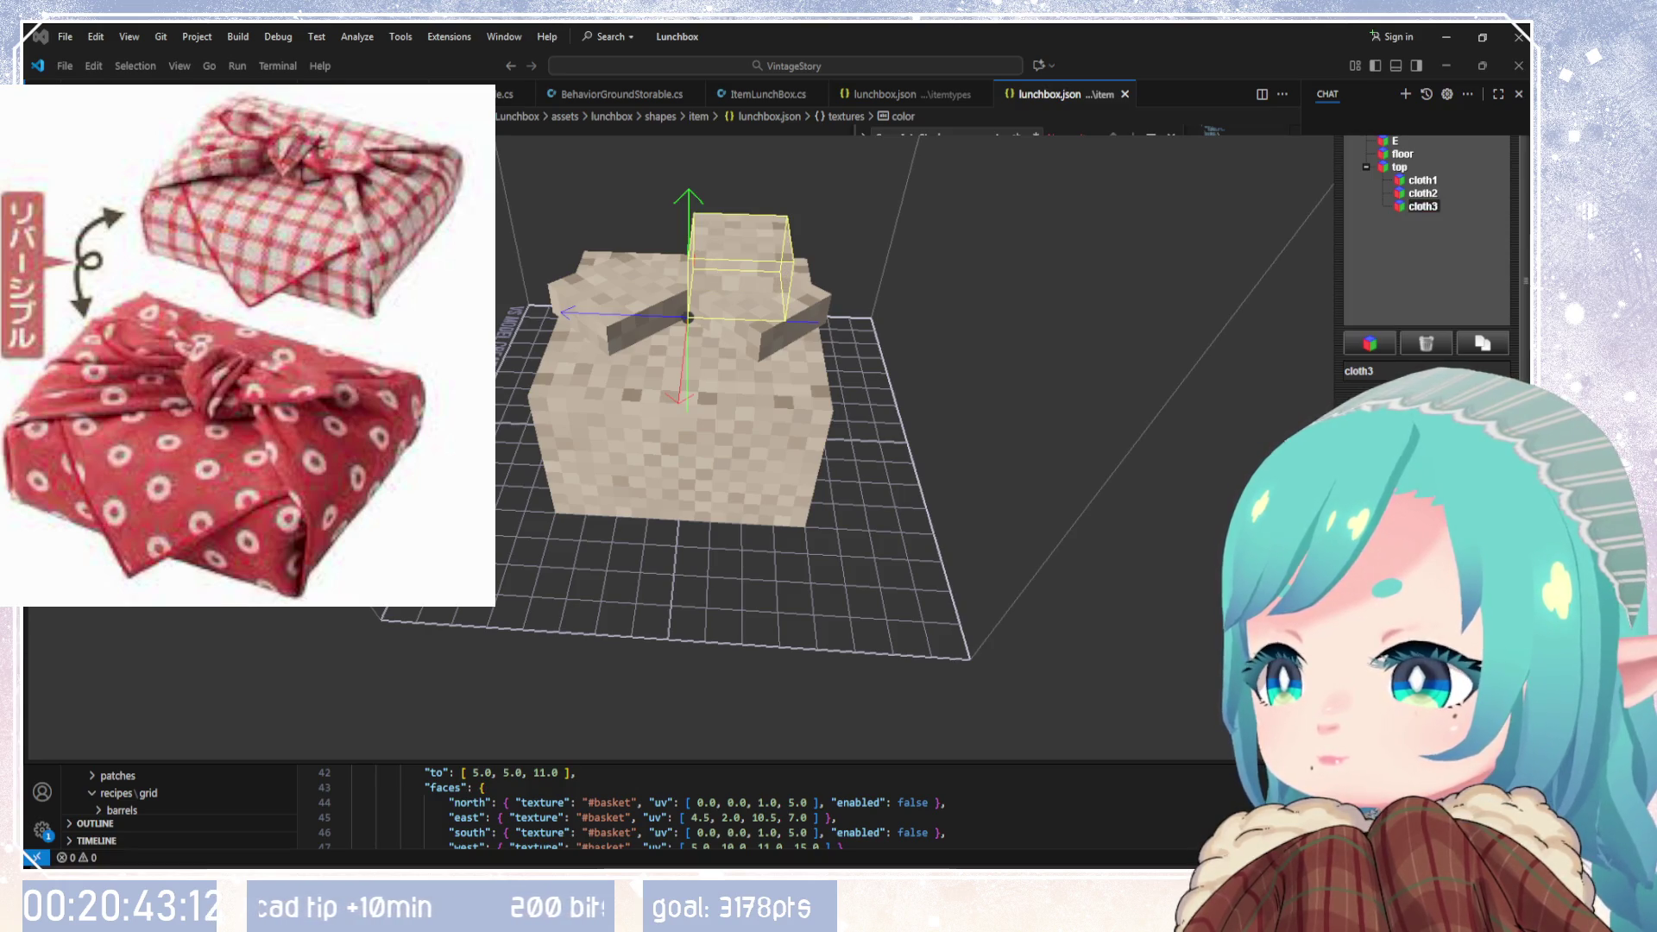
key(Left)
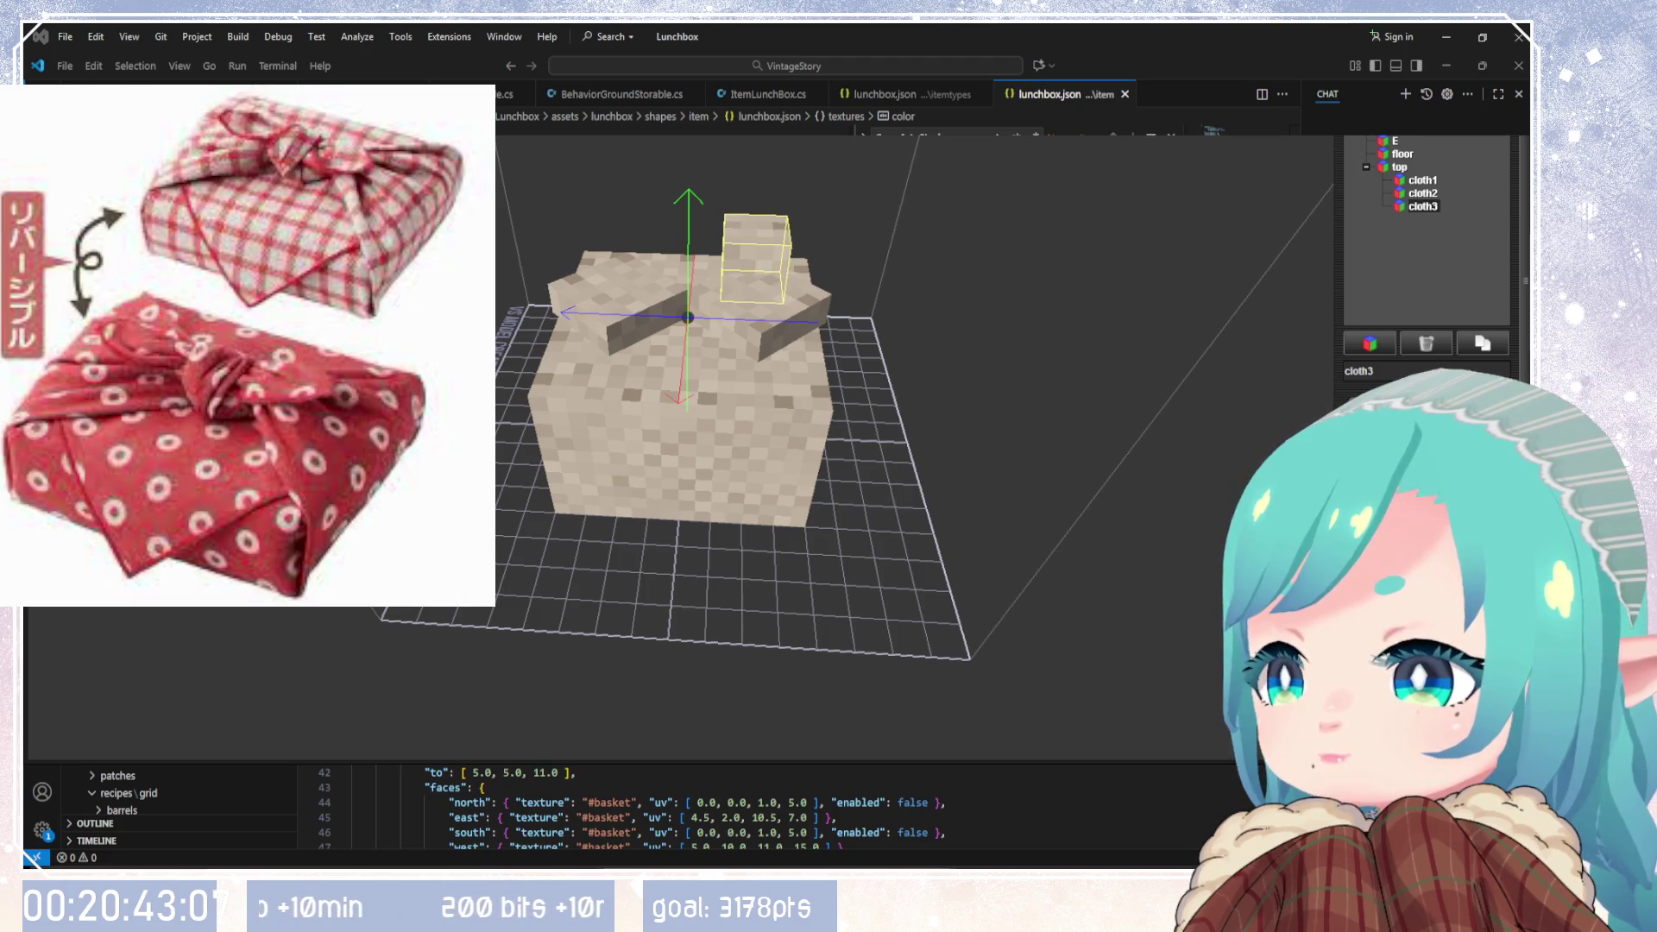
key(Right)
key(Left)
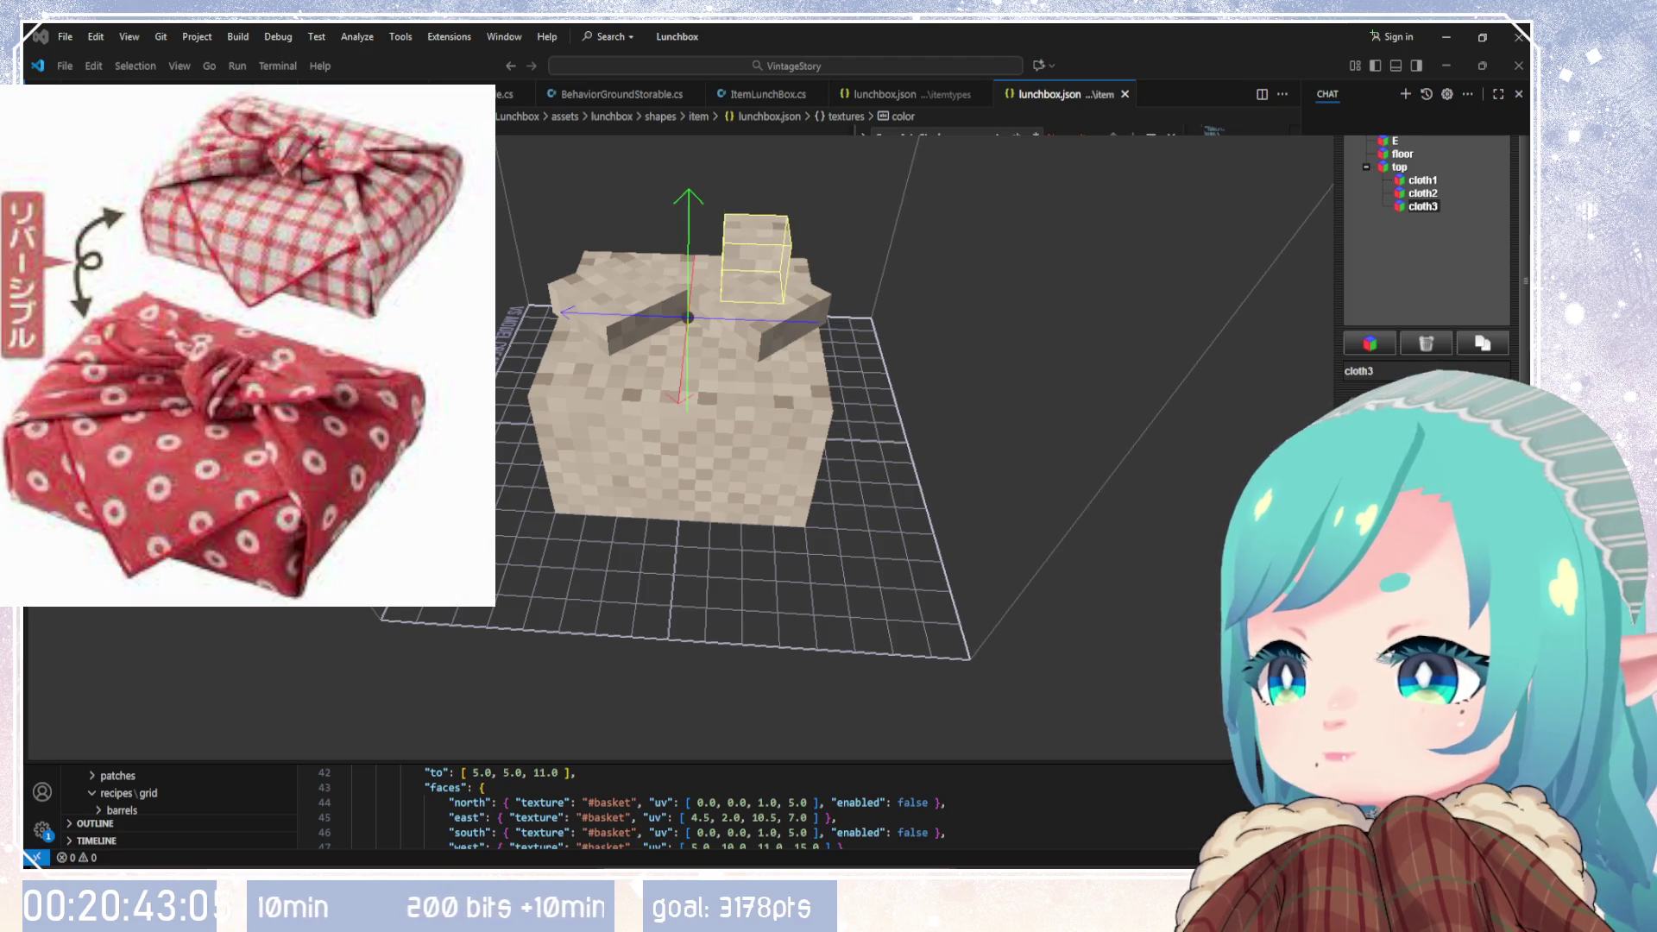
key(Down)
key(Down)
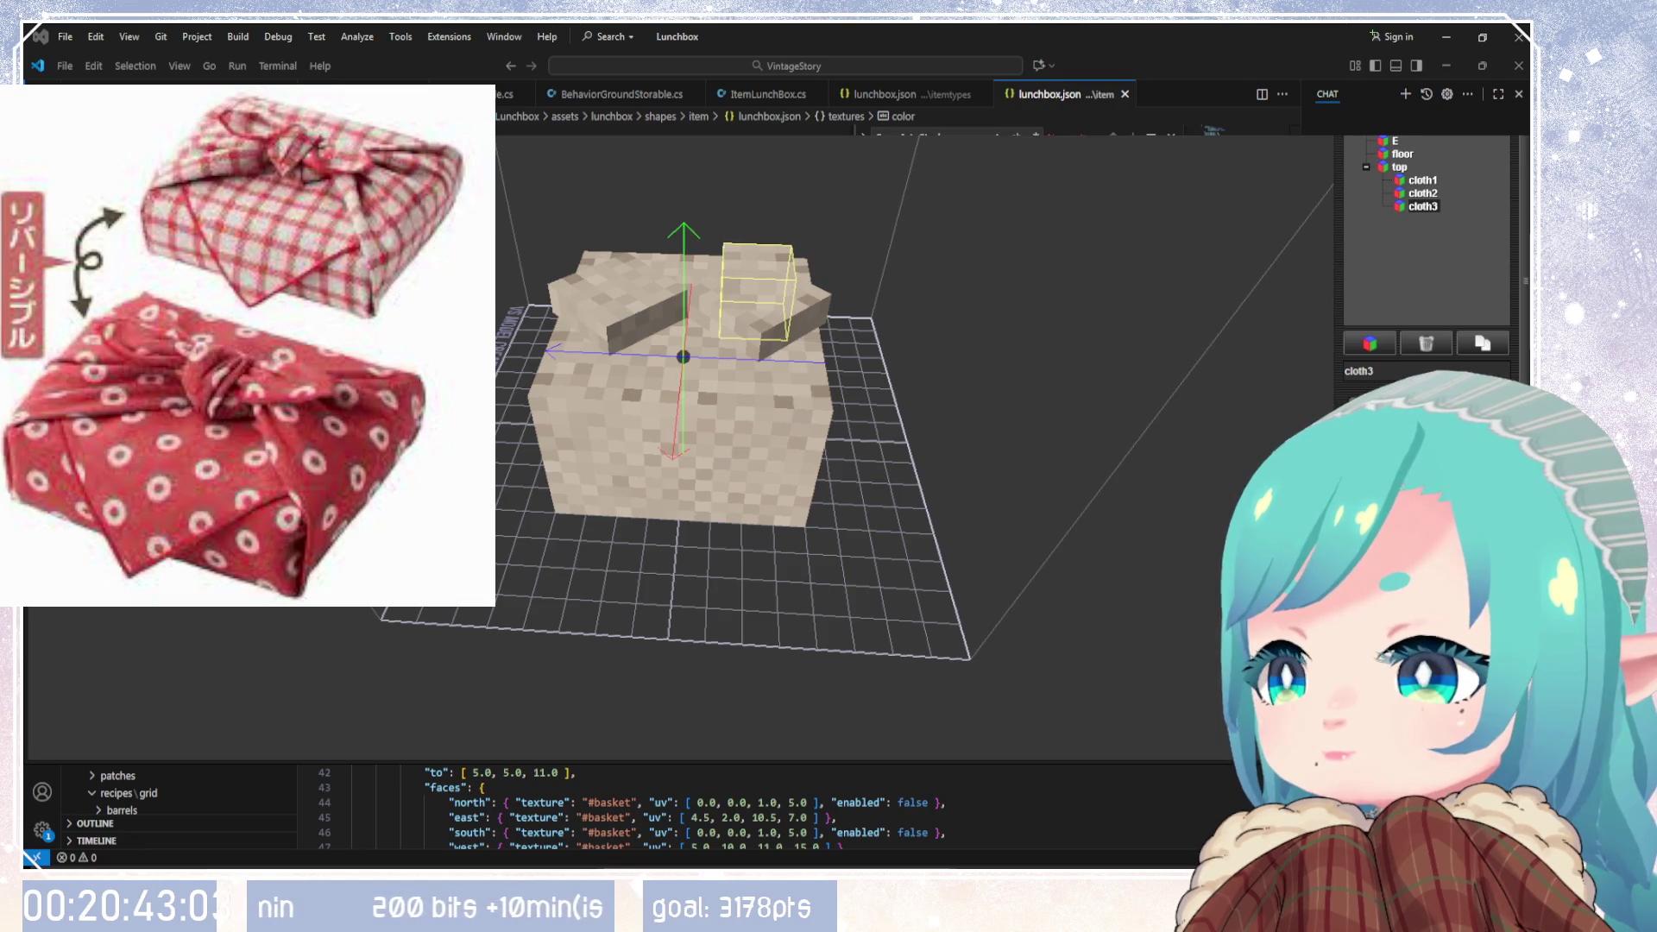
key(Up)
key(Up)
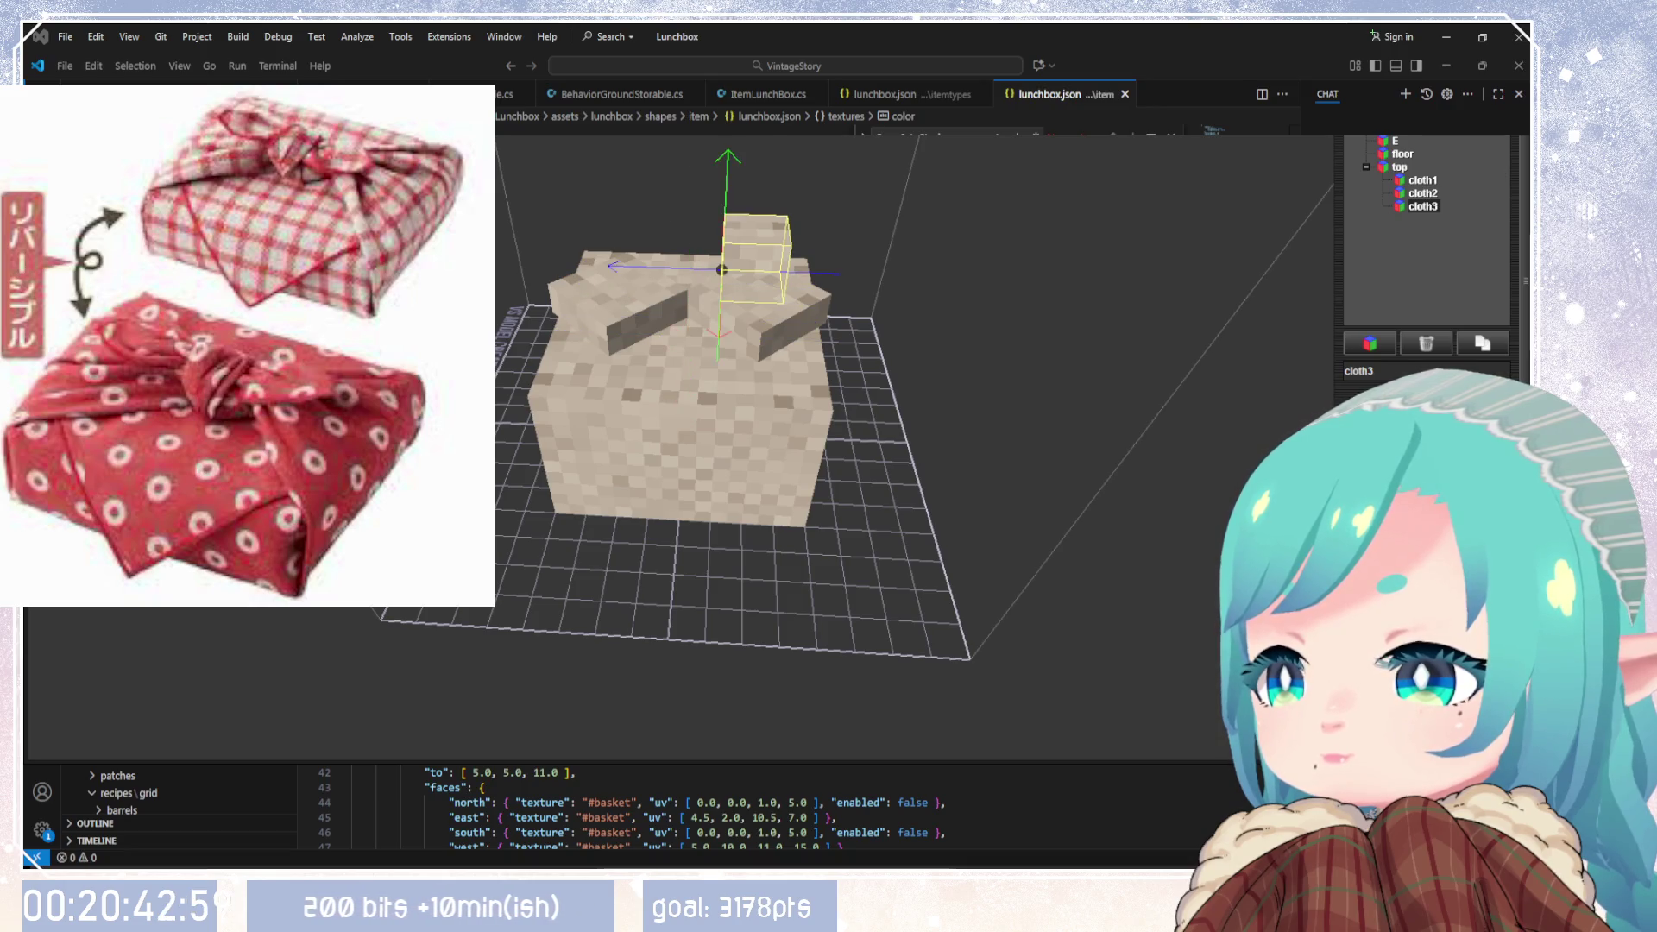
Step: Raise cloth3 above the lid, drop it back one step, and shift it sideways
drag(986, 533, 1174, 638)
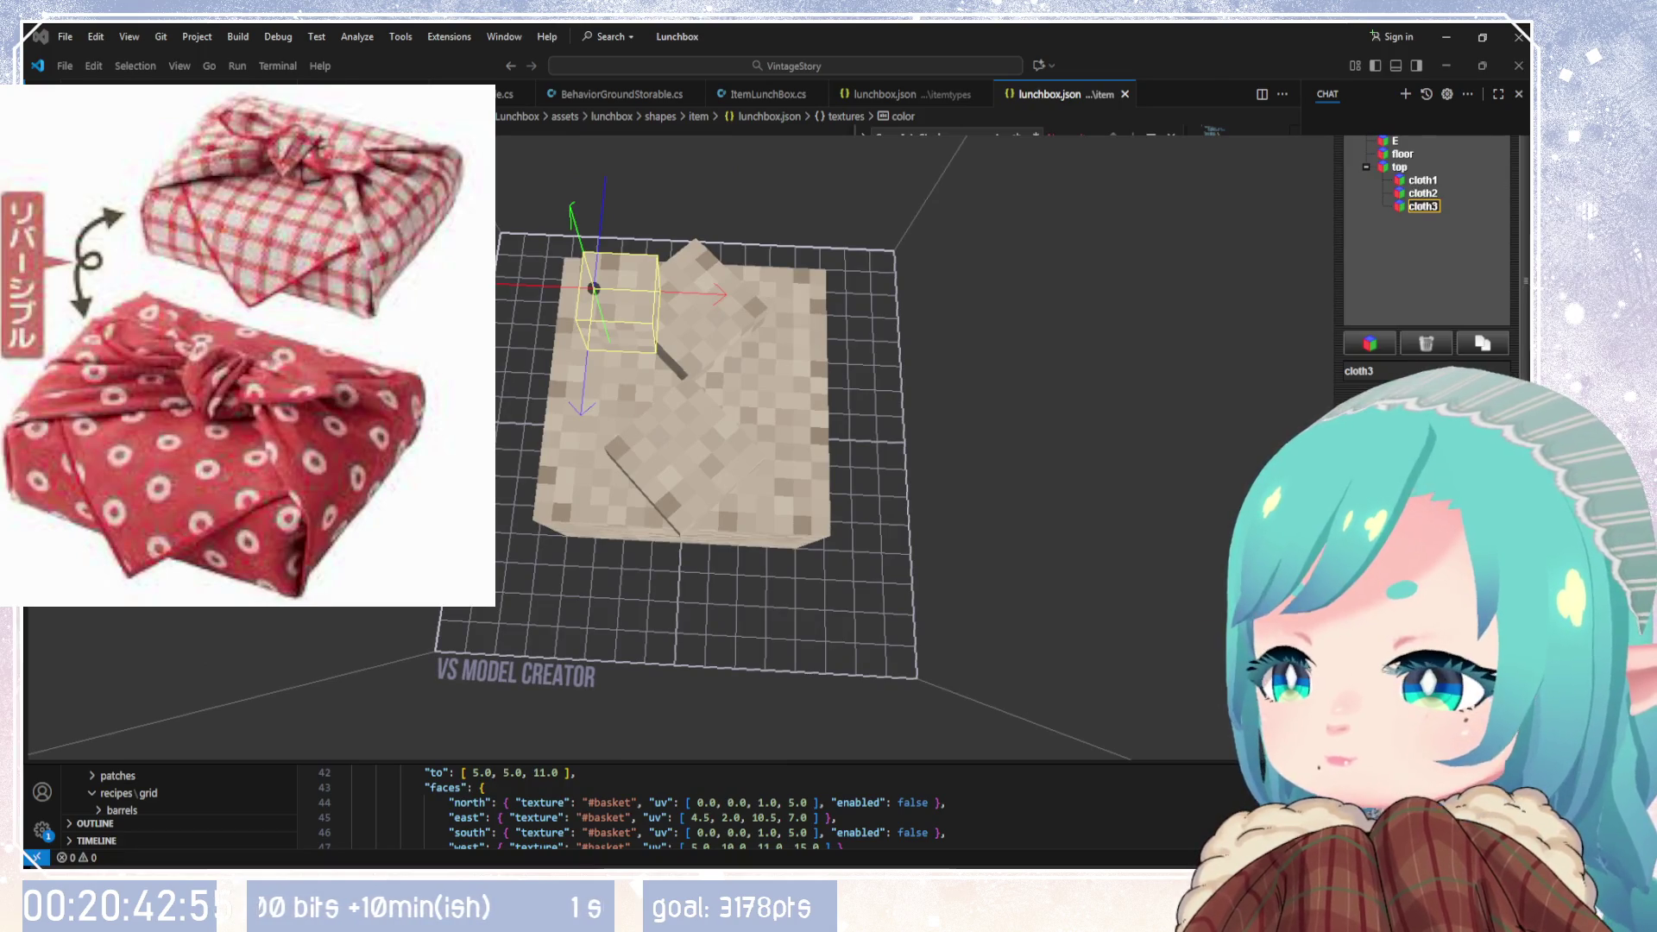
drag(992, 575, 1253, 414)
drag(1234, 483, 1087, 665)
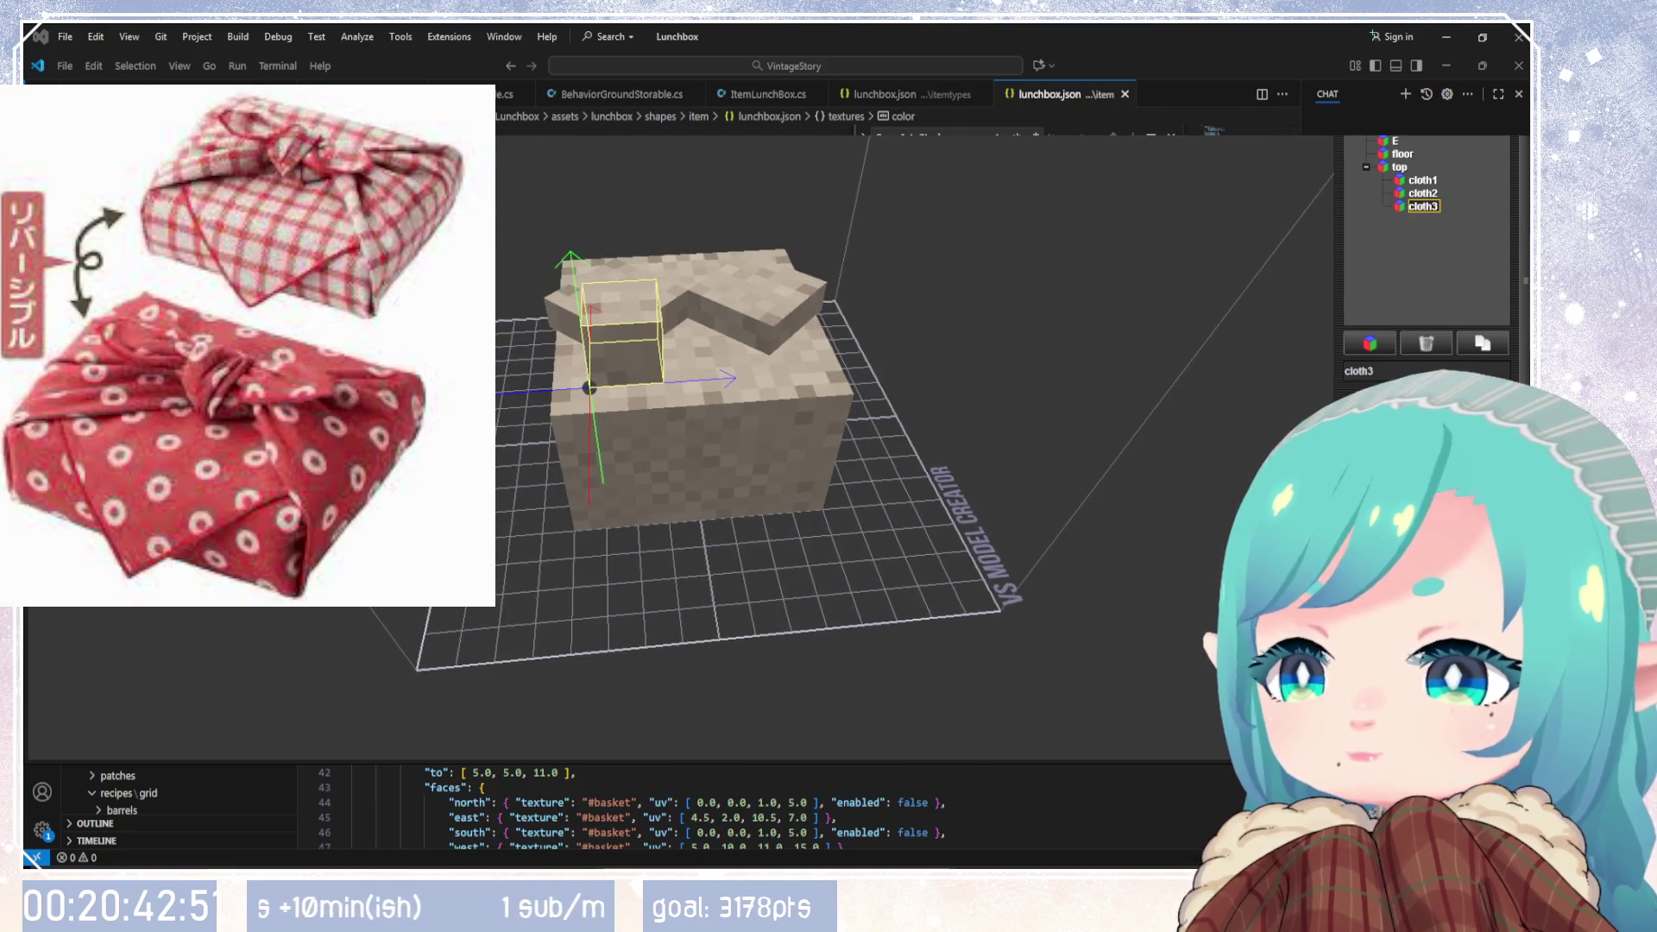
key(Page_Up)
key(Page_Up)
key(Page_Up)
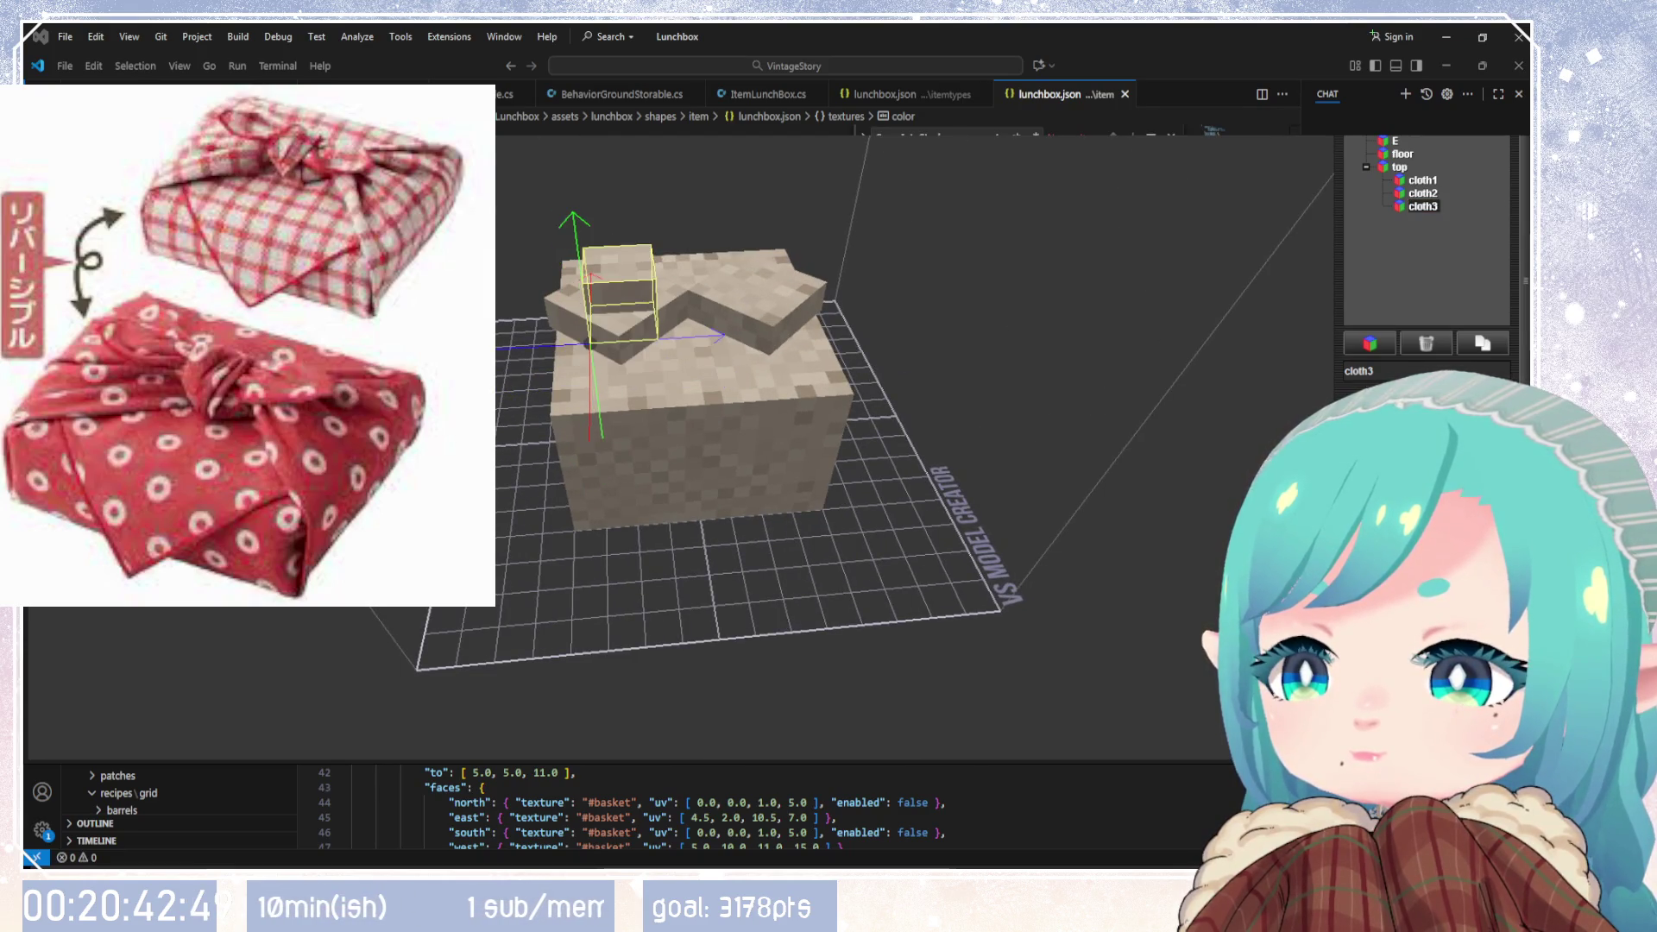
key(Page_Down)
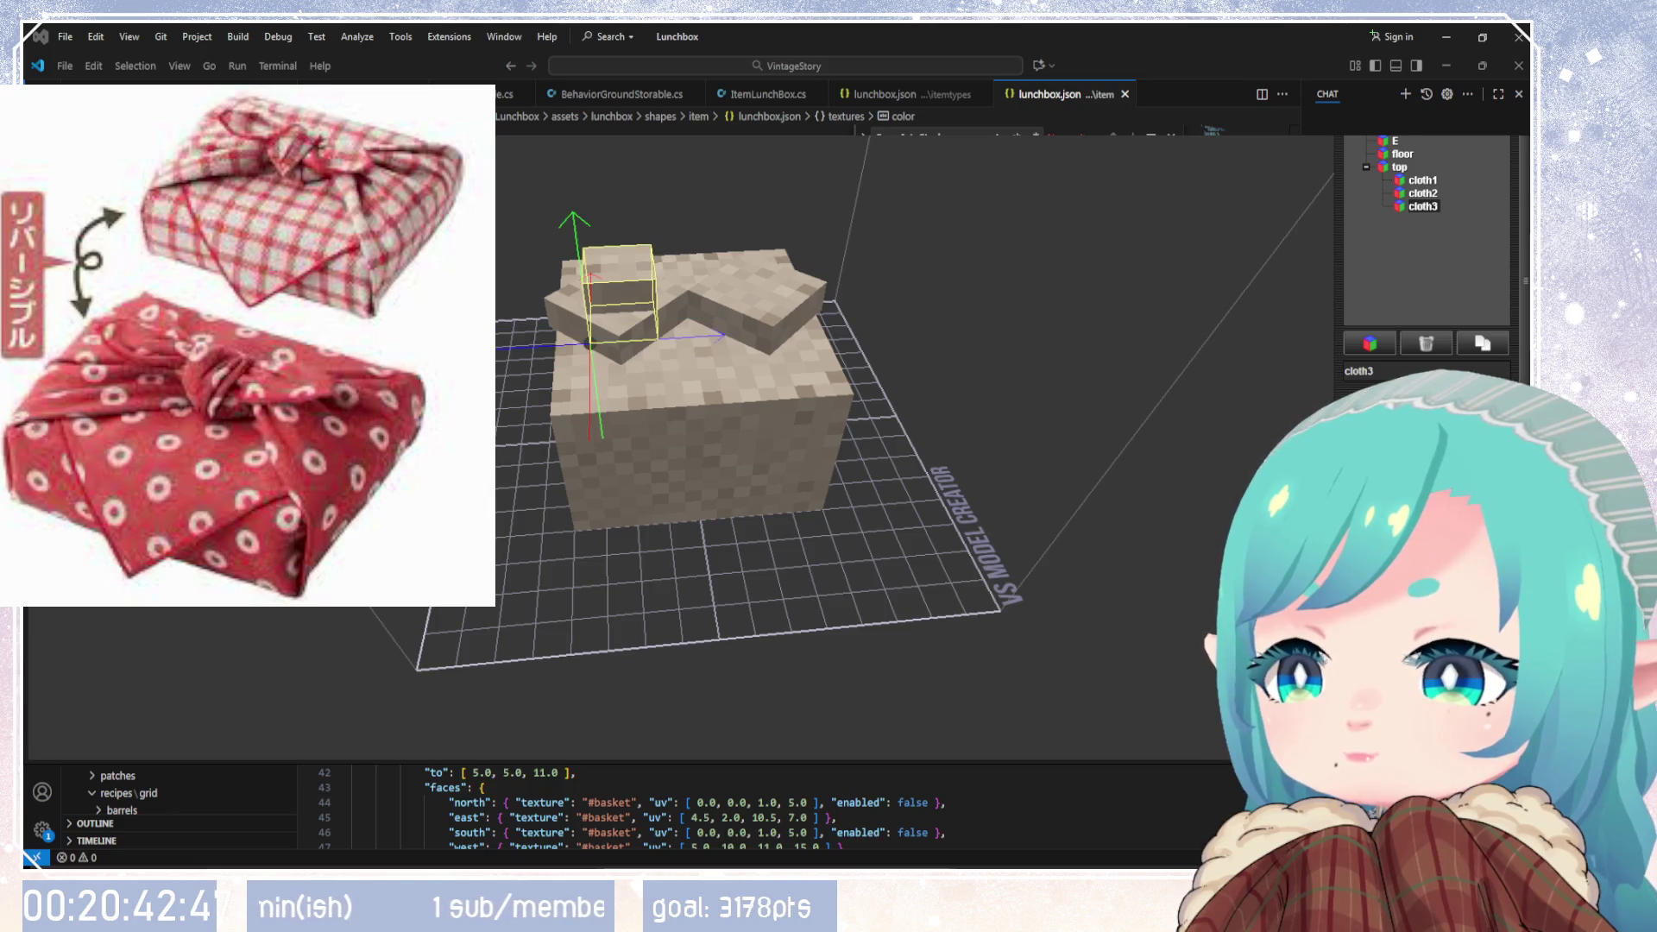
key(Right)
mouse_move(1045, 557)
mouse_down()
mouse_move(1105, 477)
mouse_move(1146, 581)
mouse_move(1182, 595)
mouse_move(942, 568)
mouse_move(971, 401)
mouse_move(1088, 359)
mouse_move(991, 540)
mouse_move(825, 581)
mouse_move(609, 578)
mouse_up()
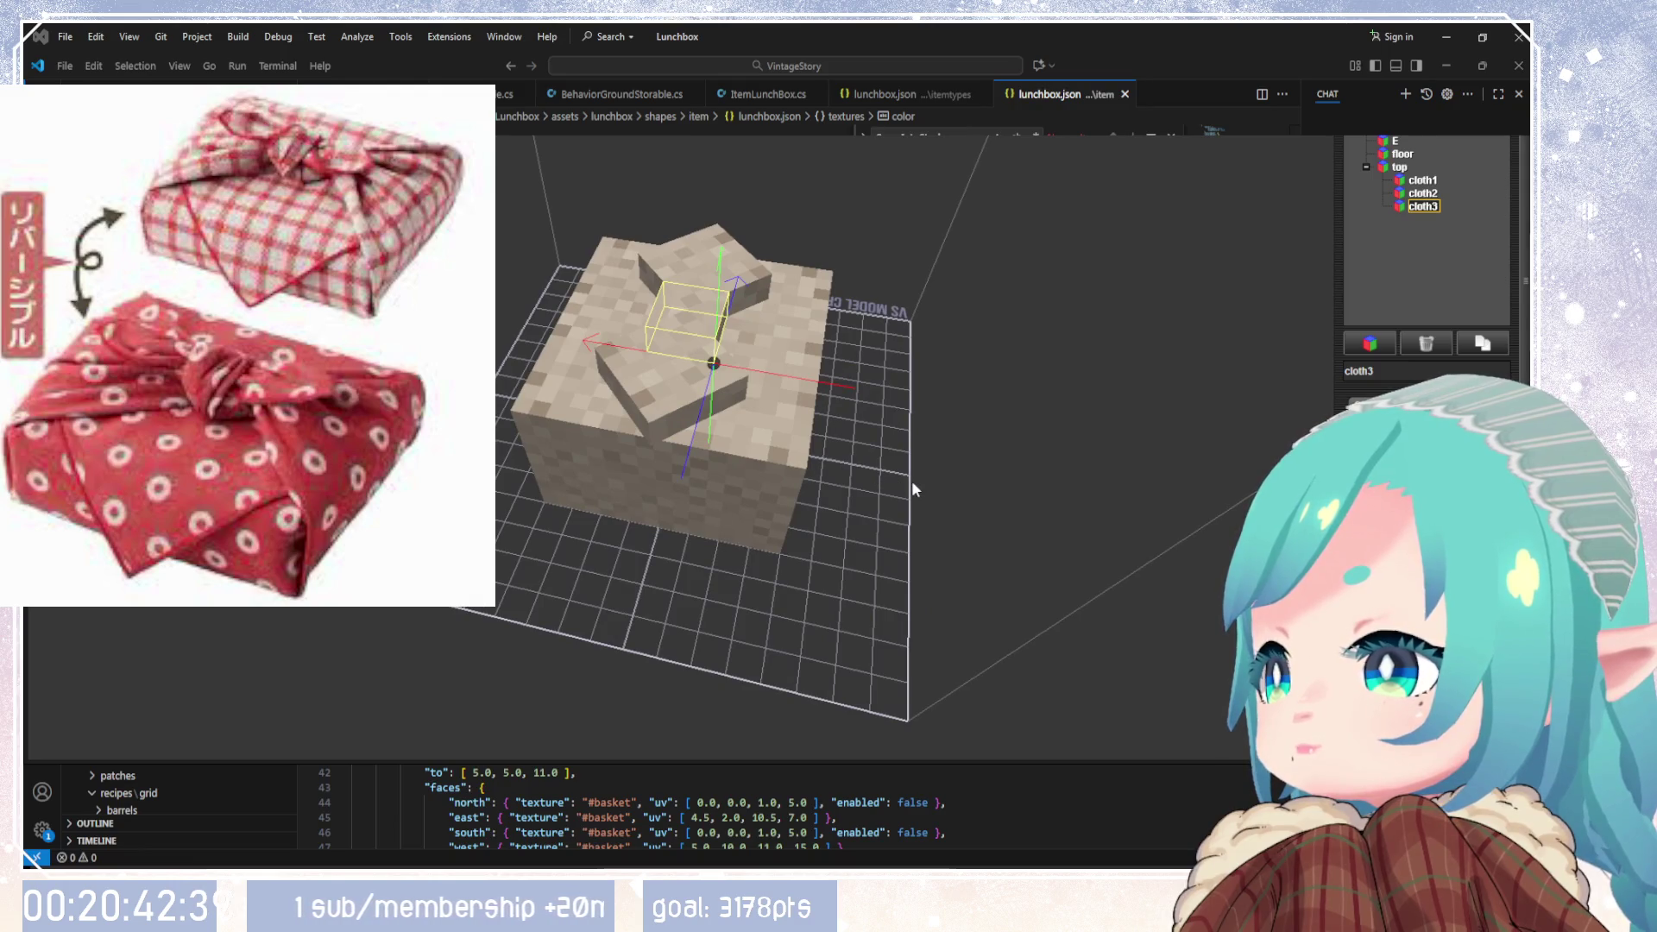
mouse_move(913, 485)
mouse_down()
mouse_move(1087, 470)
mouse_move(962, 544)
mouse_move(1139, 473)
mouse_move(1225, 466)
mouse_up()
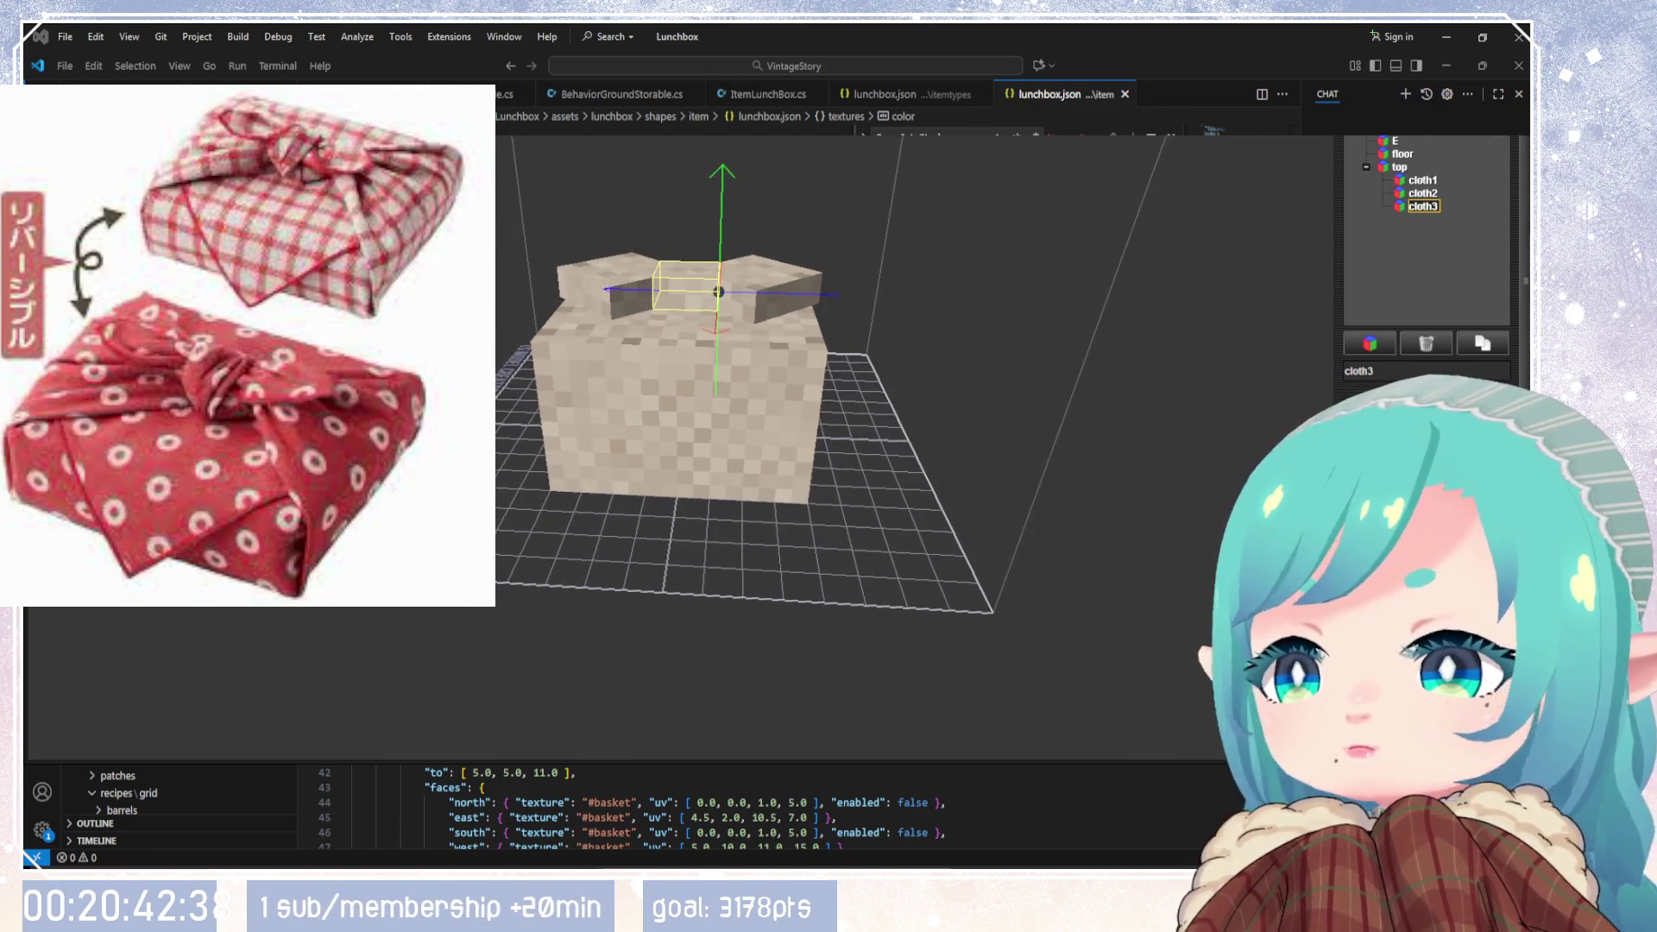
click(1422, 180)
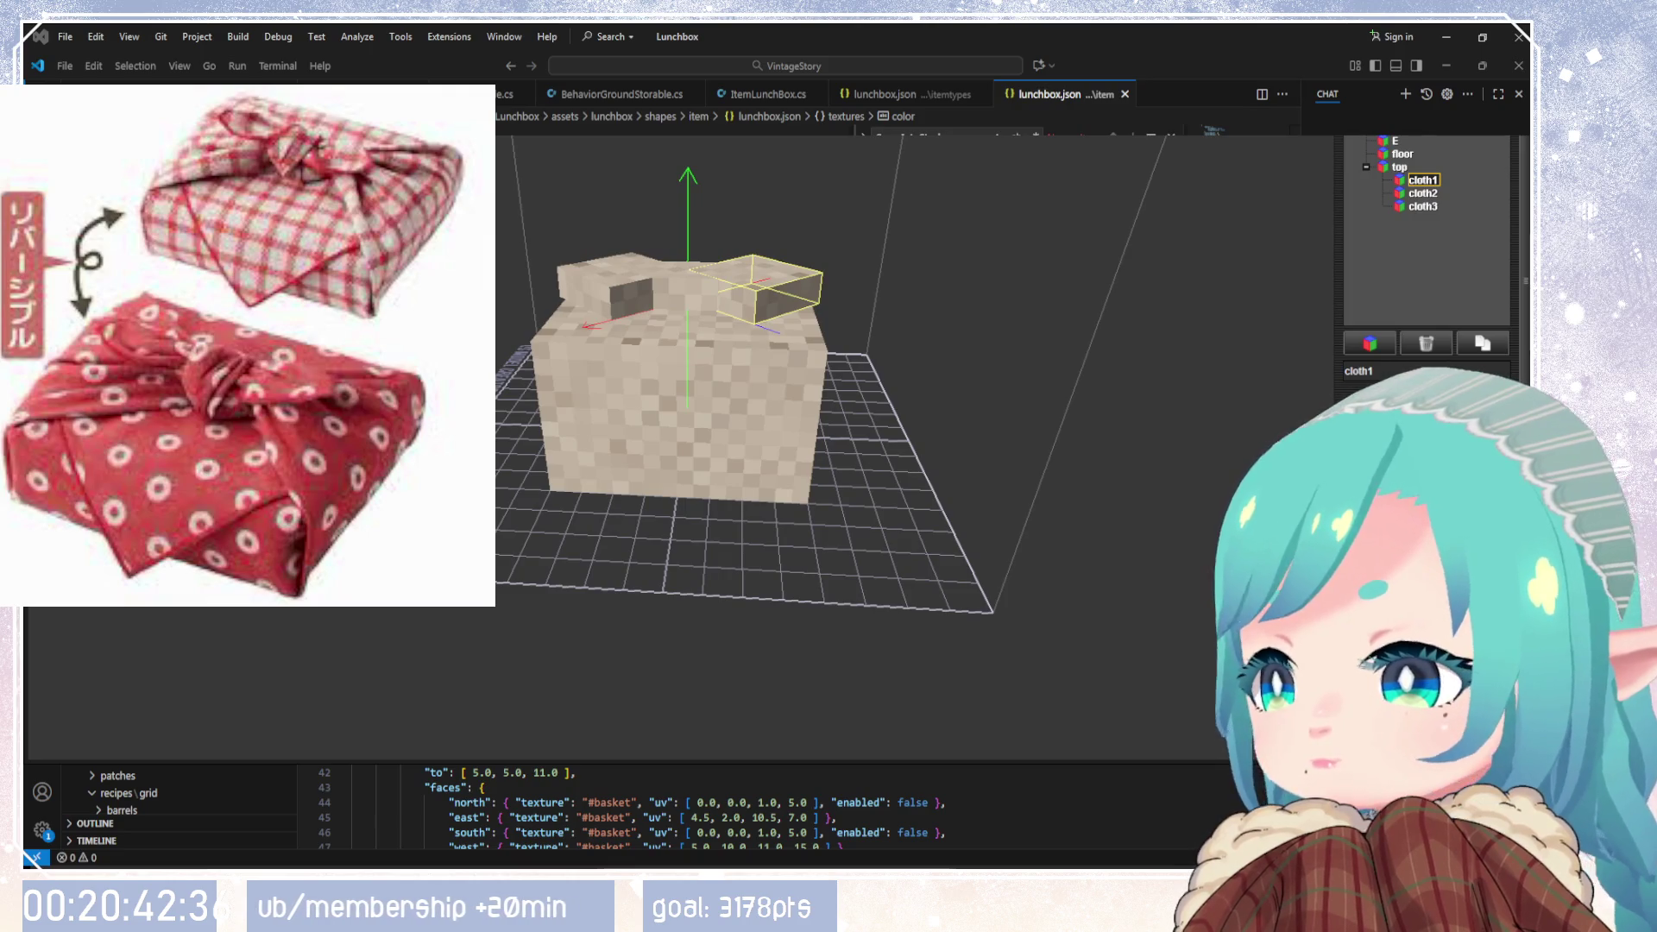
Step: Lower and tilt cloth1, then adjust cloth2's position and rotation in the inspector
scroll(1426, 259, down, 3)
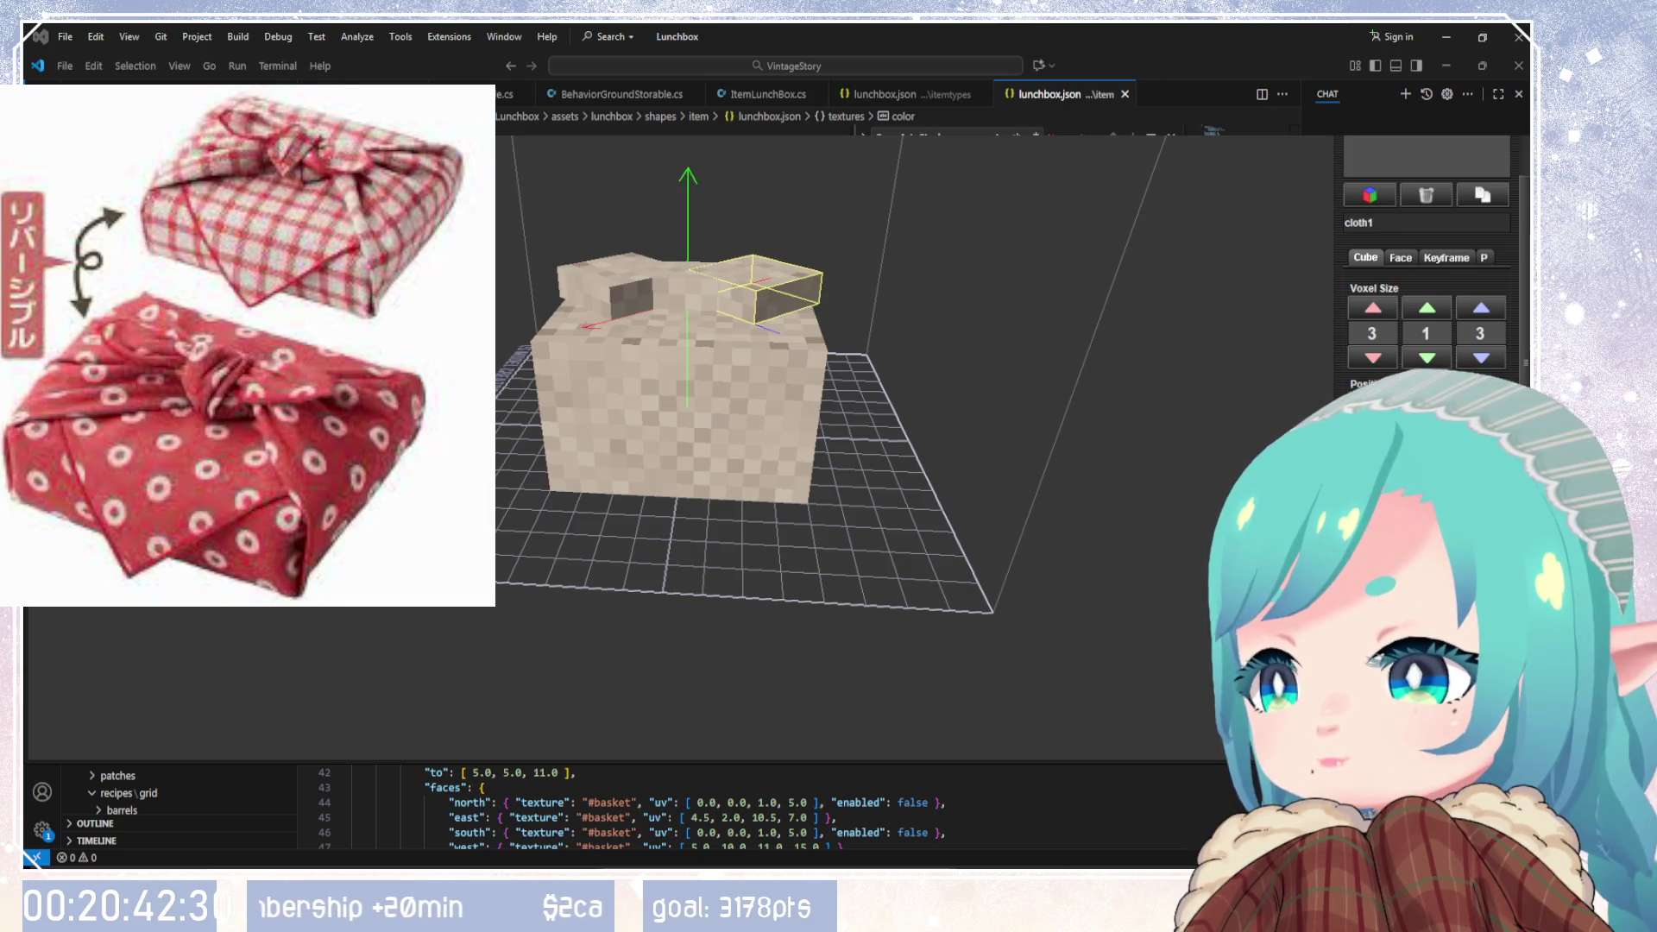
mouse_move(1189, 547)
mouse_down()
mouse_move(909, 610)
mouse_move(955, 584)
mouse_move(1106, 561)
mouse_up()
scroll(1441, 242, up, 3)
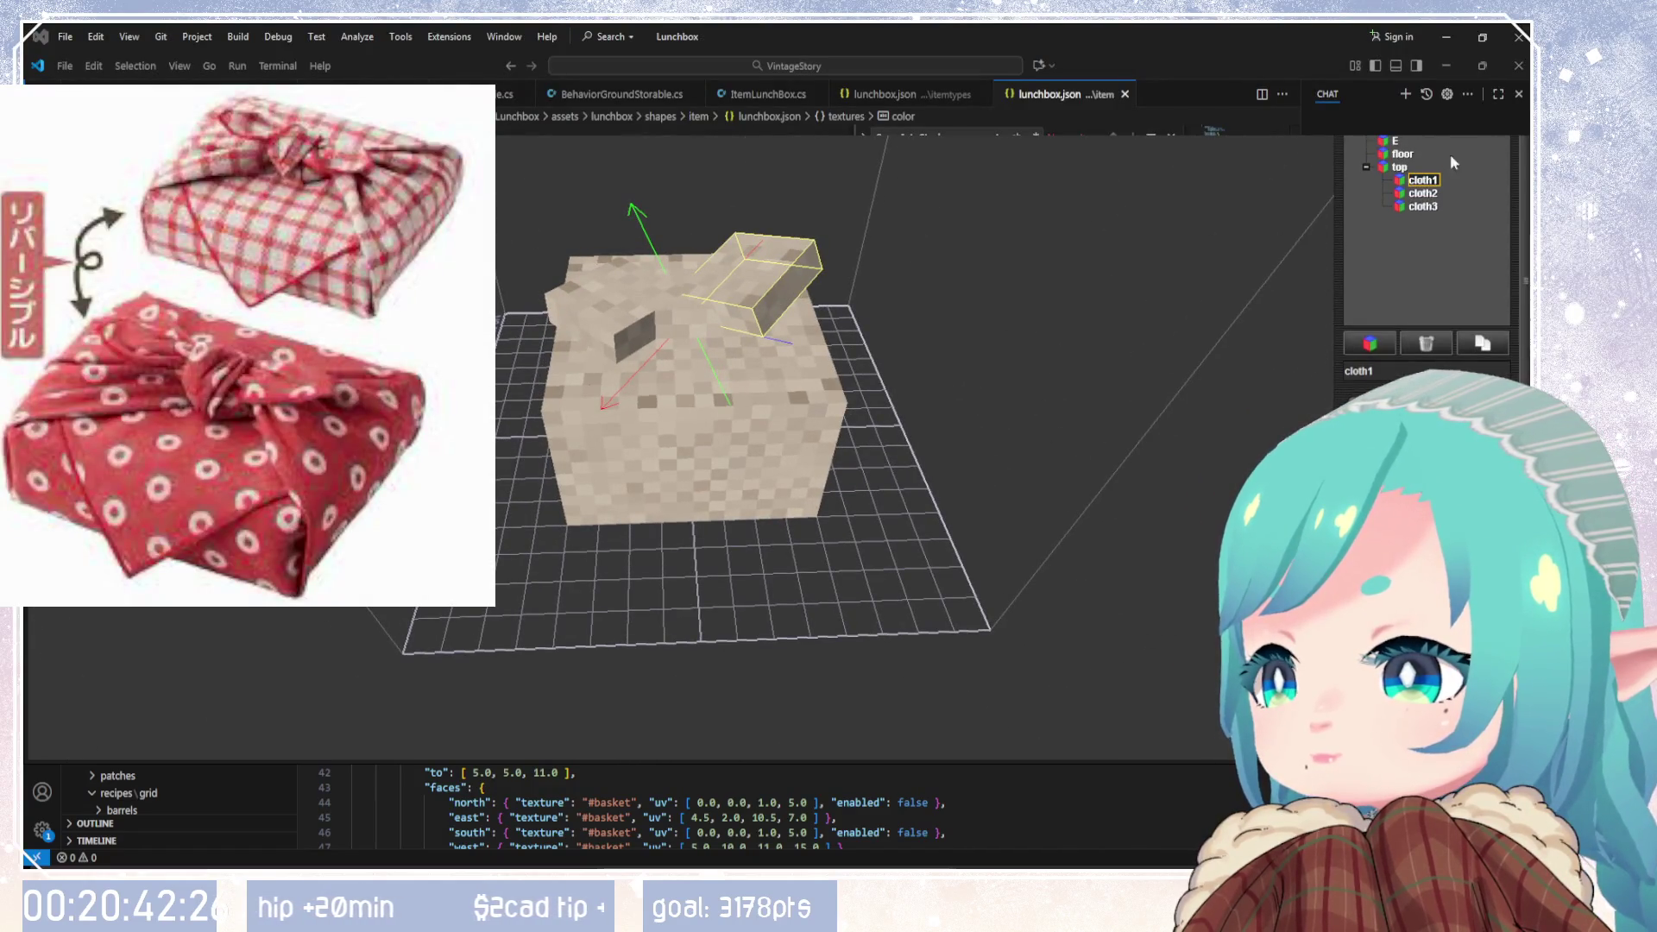
click(1419, 193)
scroll(1426, 259, down, 3)
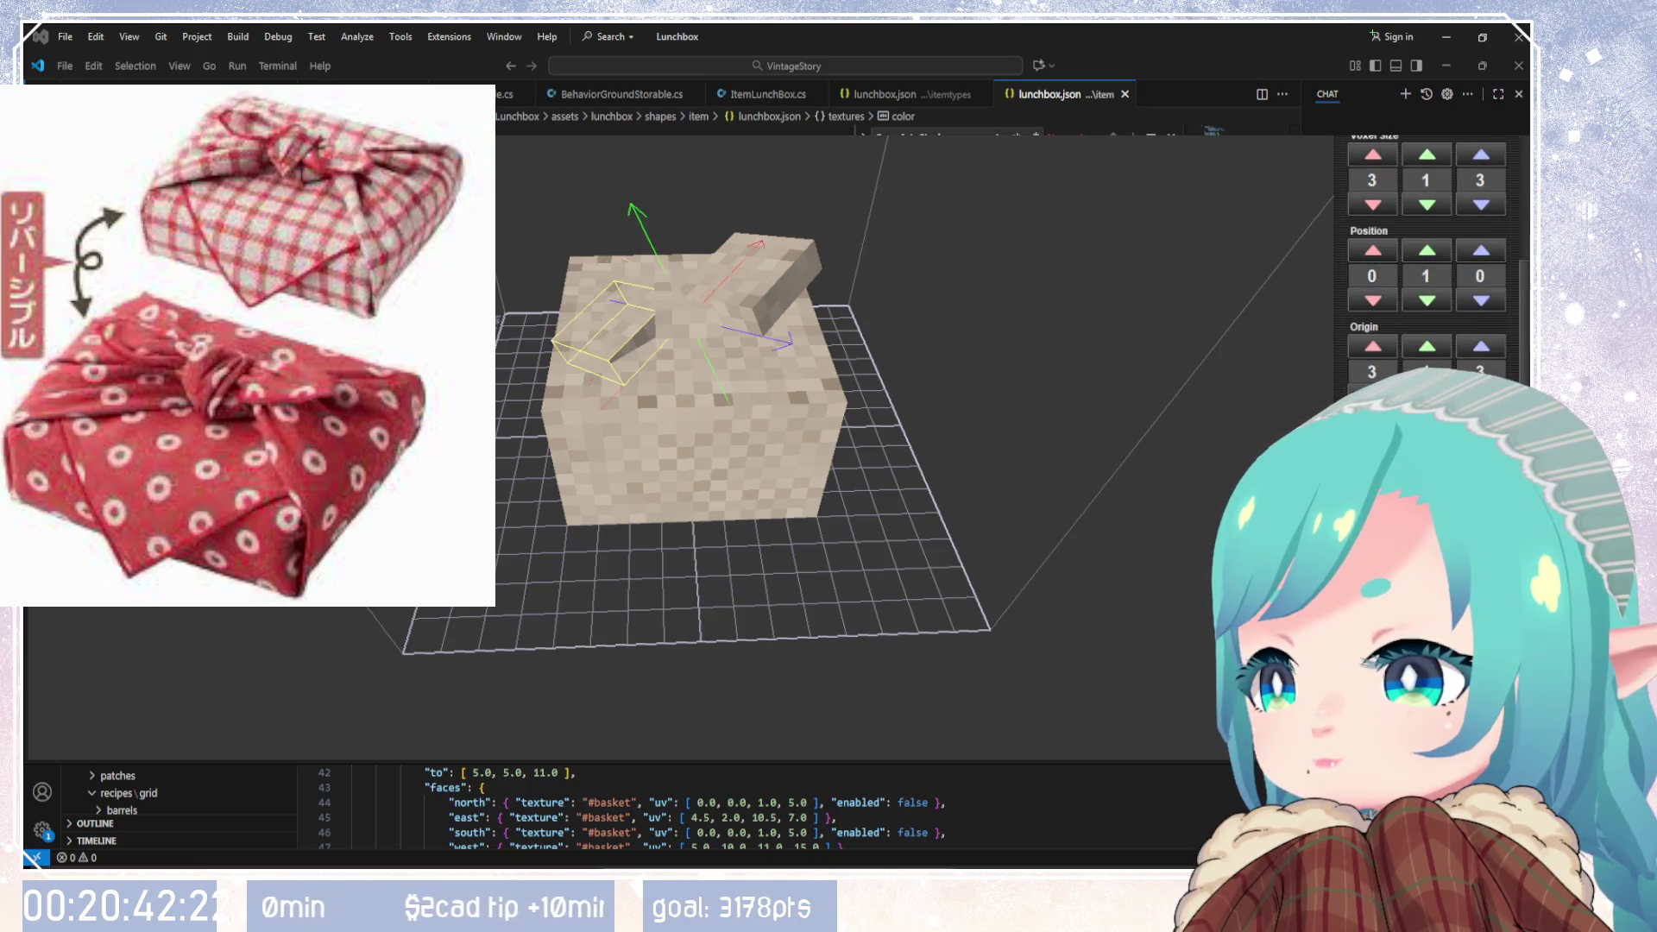
mouse_move(975, 561)
mouse_down()
mouse_move(968, 709)
mouse_move(1029, 443)
mouse_move(1191, 427)
mouse_move(965, 552)
mouse_move(1100, 543)
mouse_up()
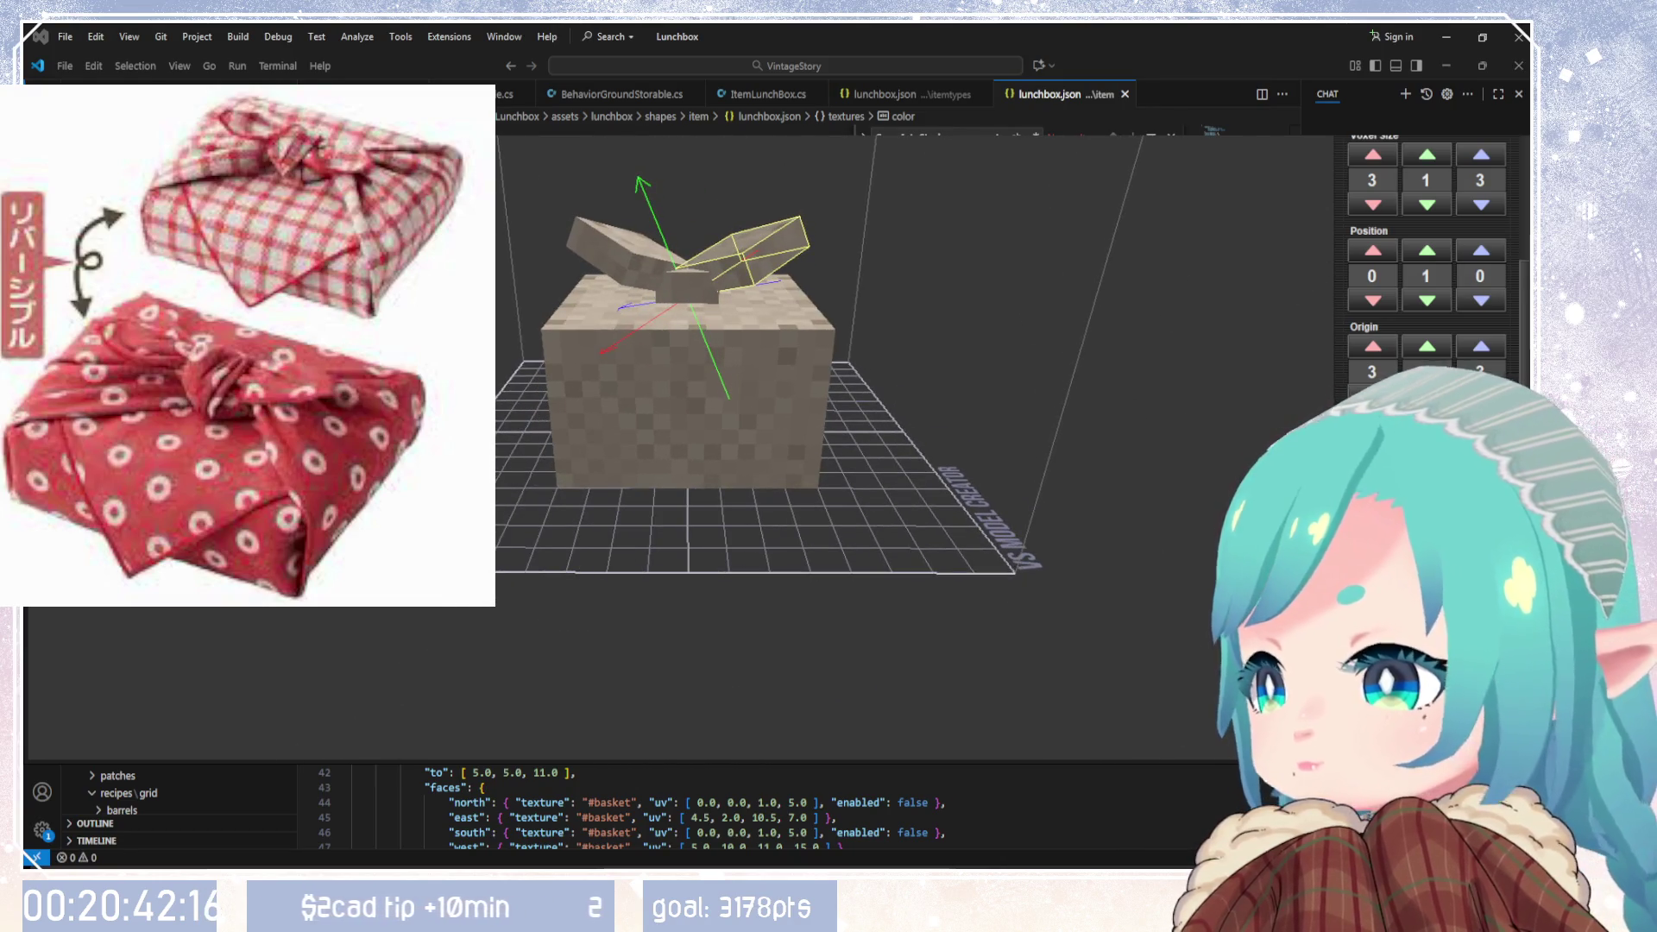
scroll(1517, 294, up, 5)
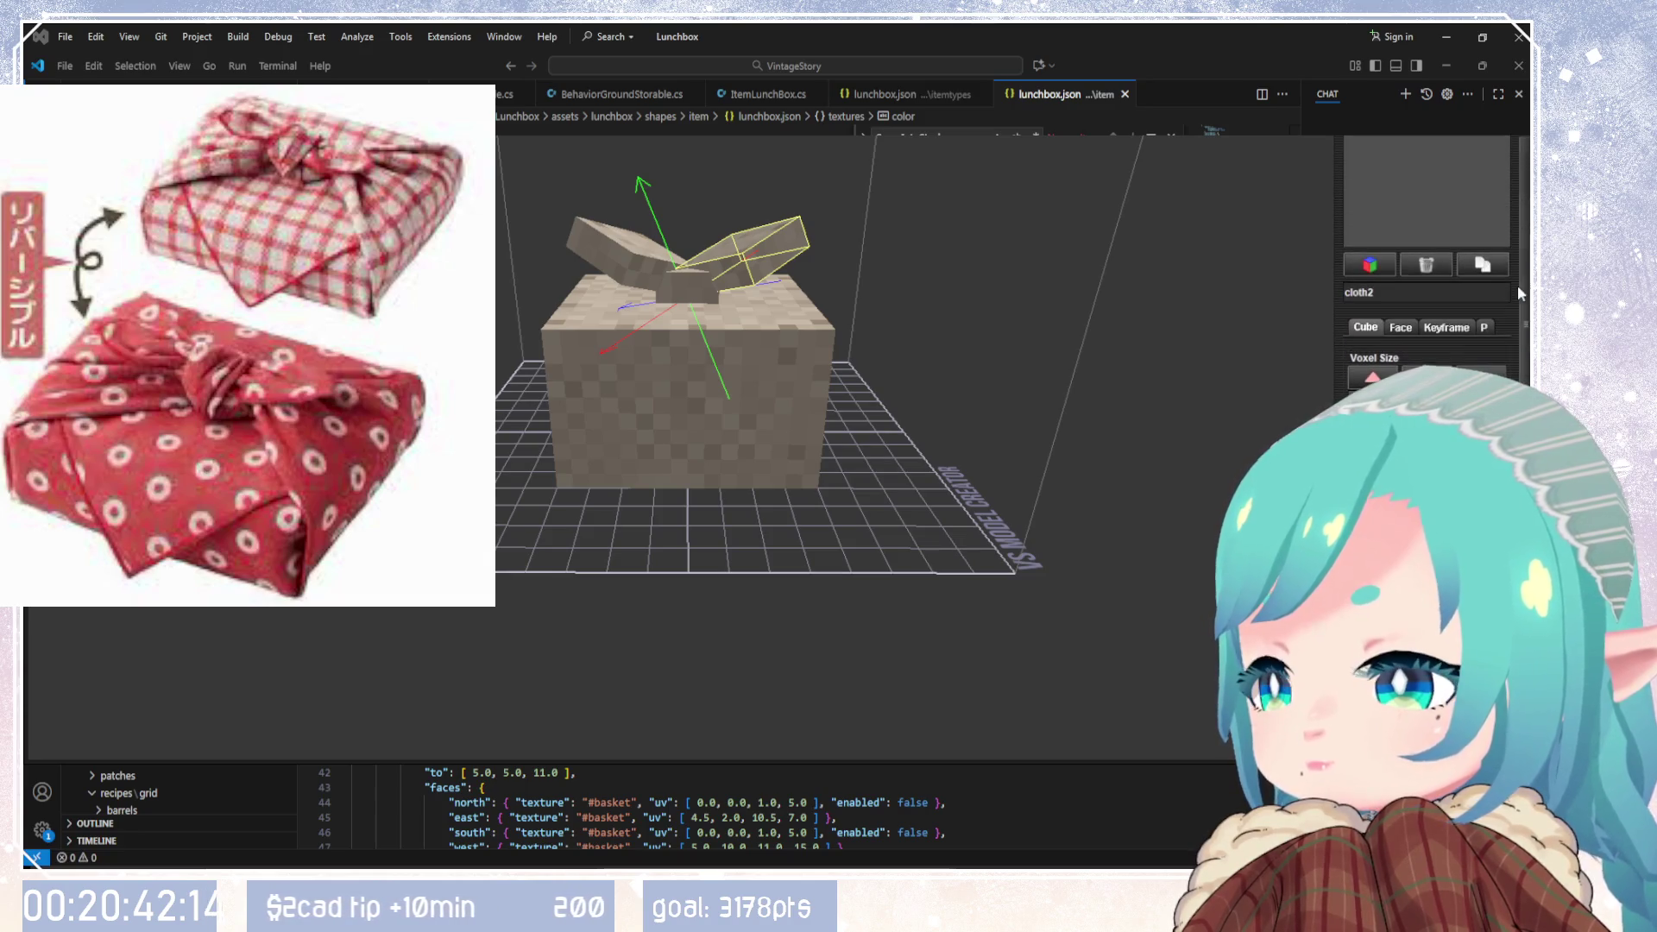
scroll(1424, 432, down, 2)
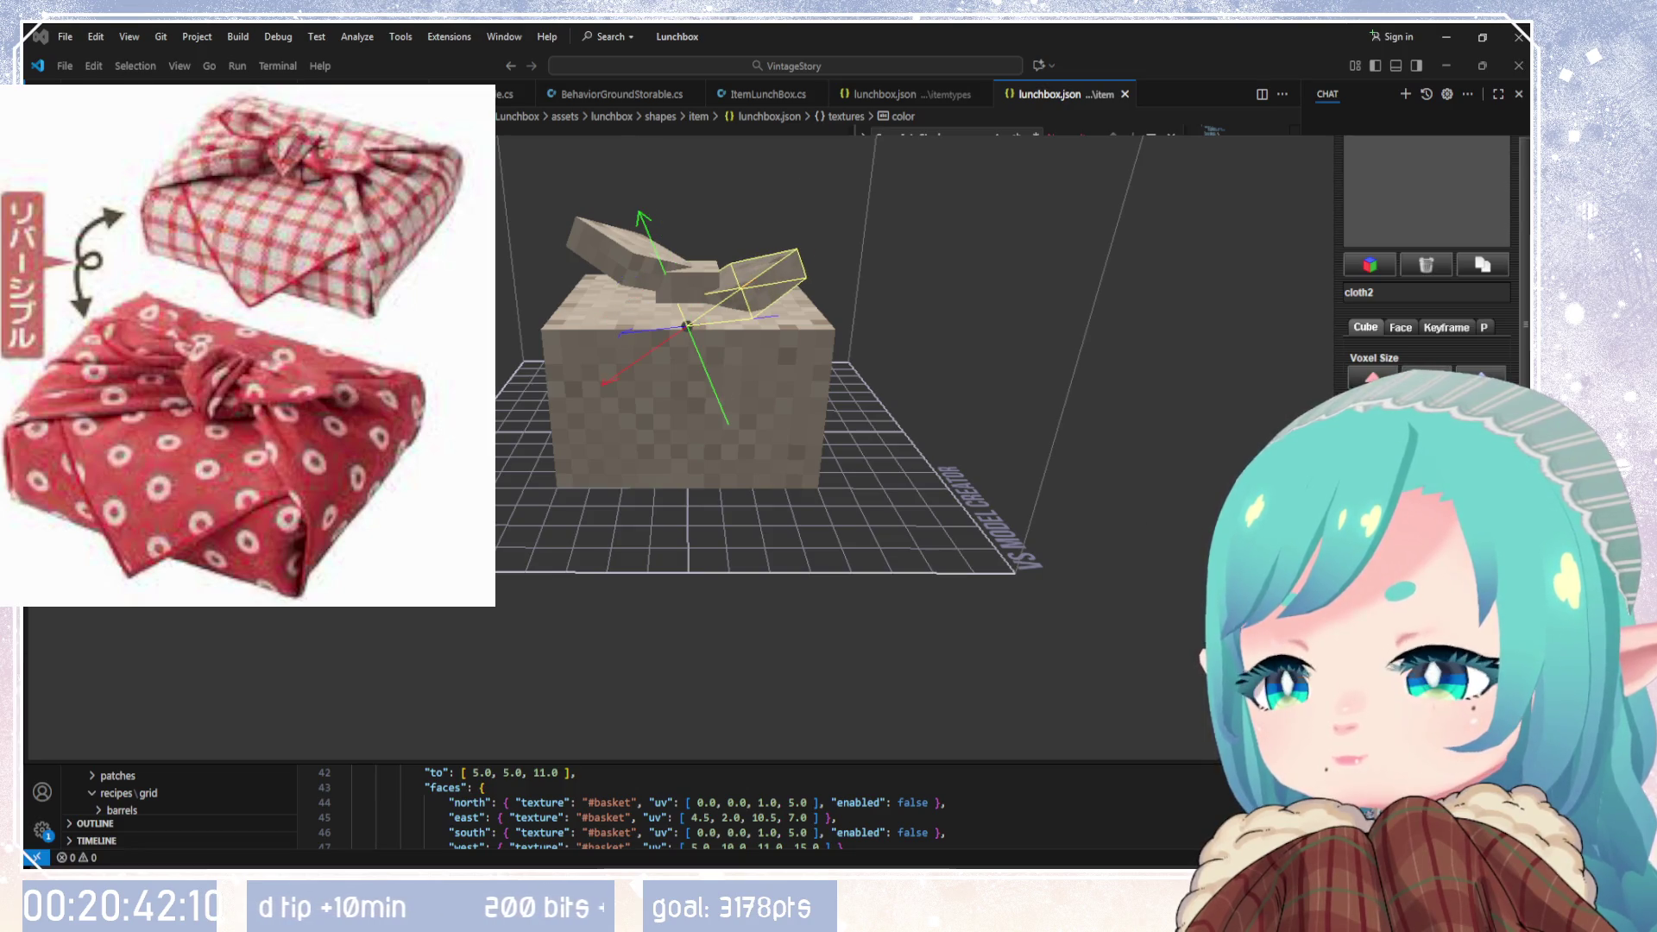
Step: Refine cloth1 and cloth2 again so both flaps drape outward over the lid
click(604, 246)
scroll(1424, 431, down, 1)
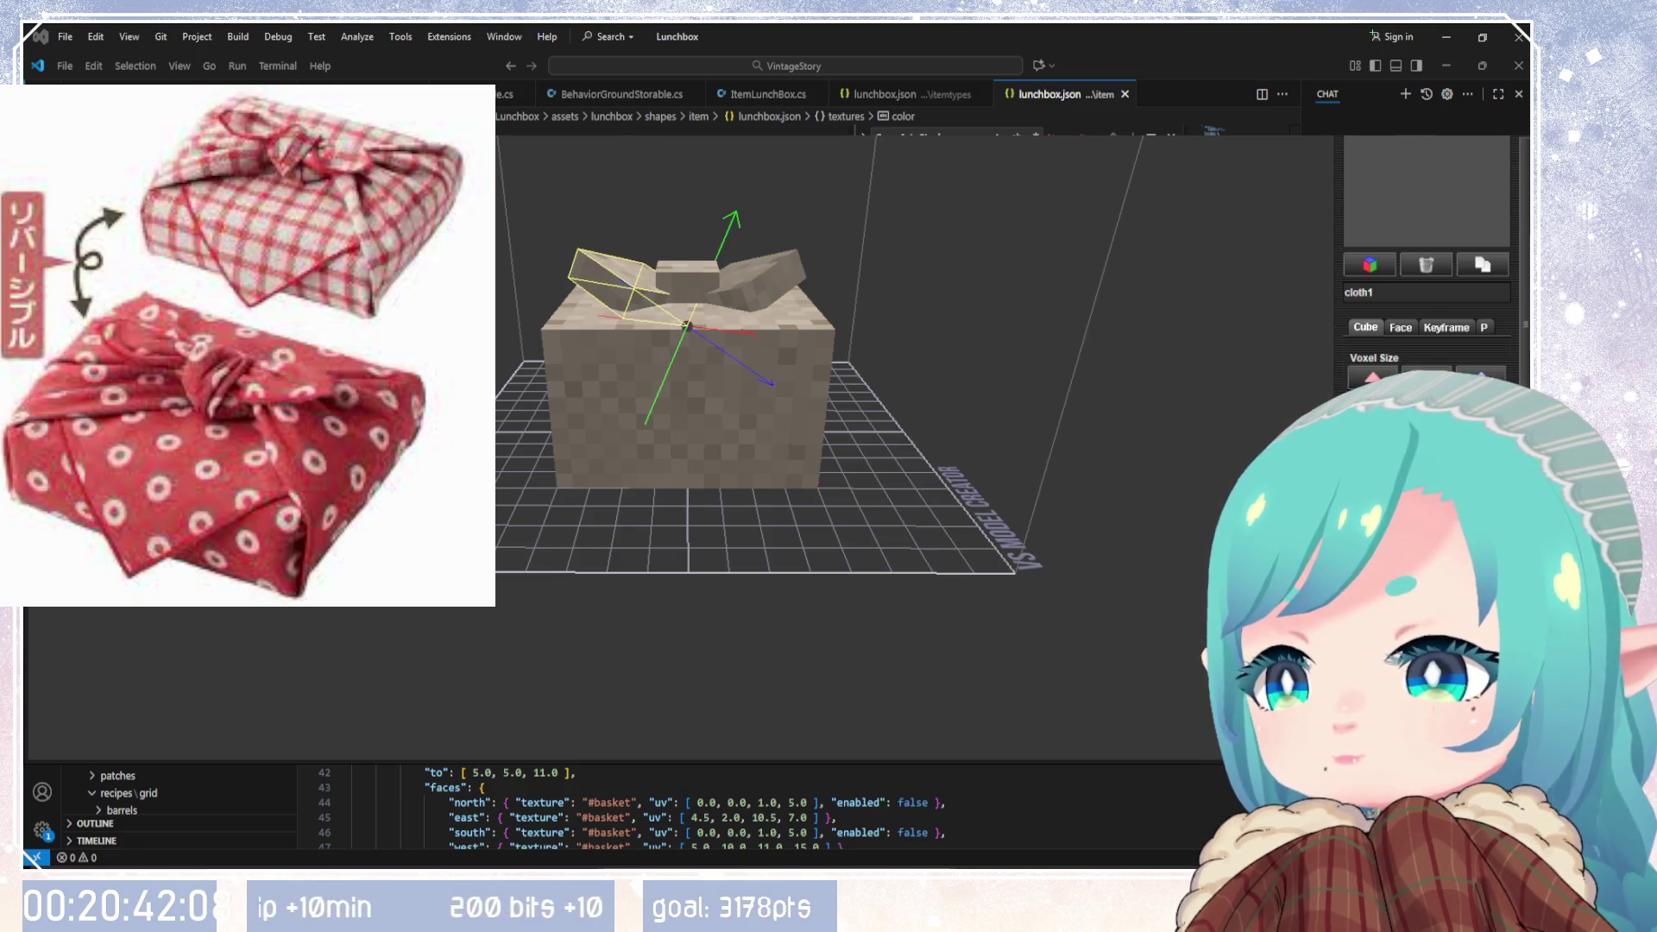
mouse_move(1137, 513)
mouse_down()
mouse_move(1013, 650)
mouse_move(949, 690)
mouse_move(1035, 561)
mouse_move(960, 586)
mouse_move(1027, 571)
mouse_up()
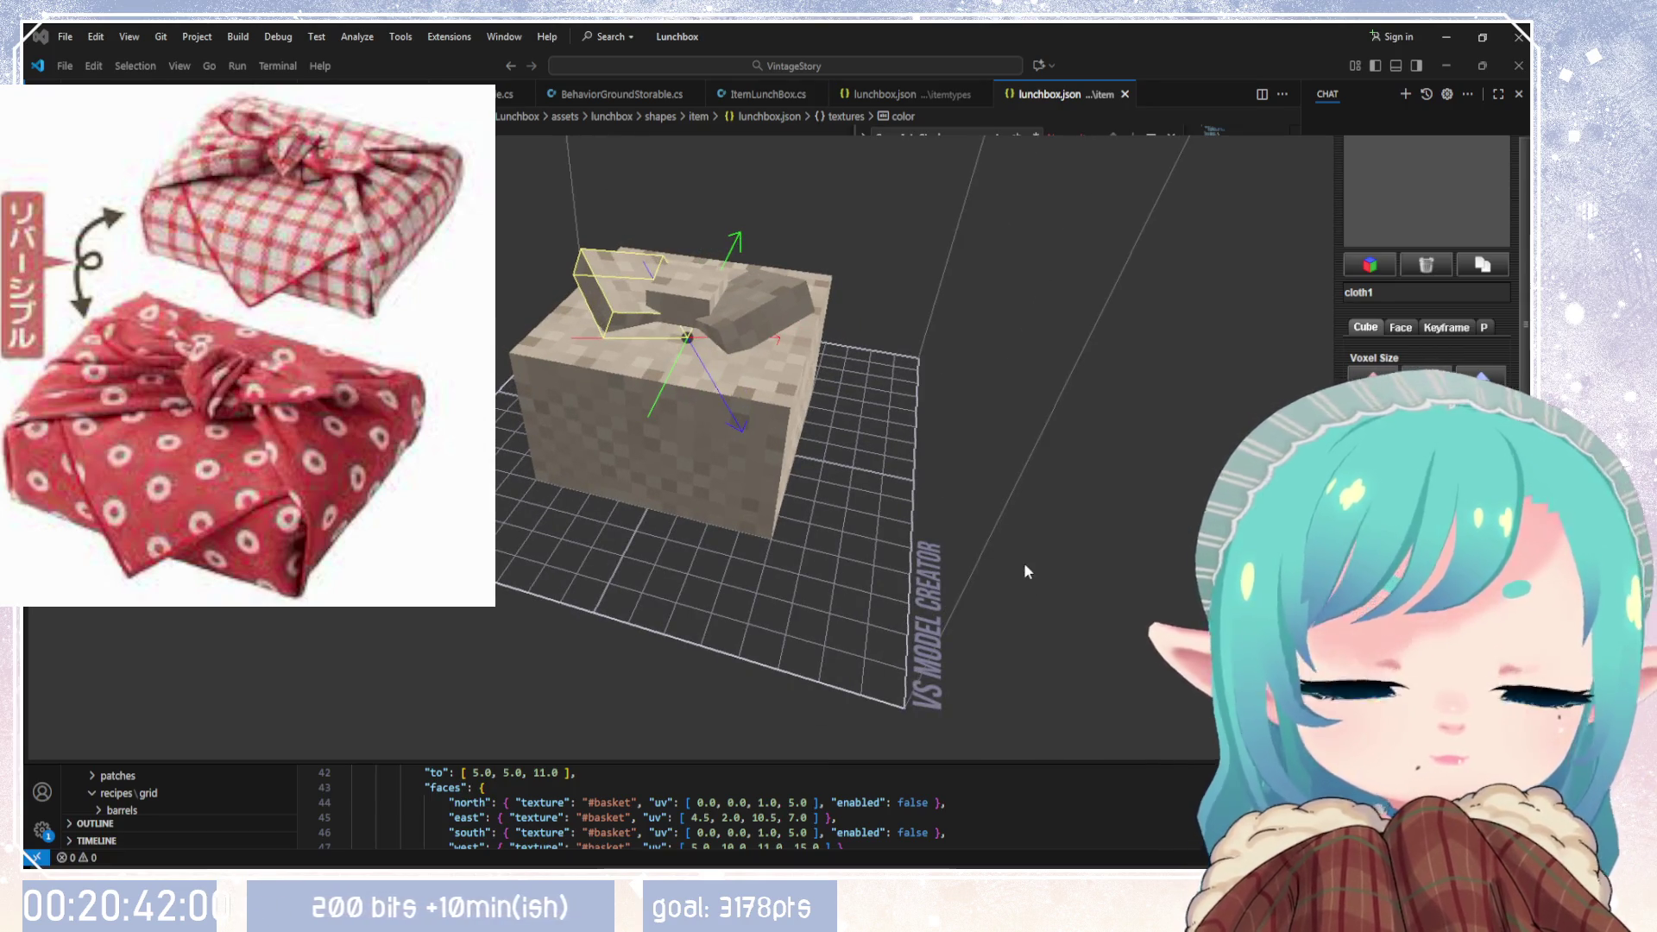
mouse_move(1027, 571)
mouse_down()
mouse_move(1125, 528)
mouse_move(821, 578)
mouse_move(776, 629)
mouse_move(1145, 584)
mouse_move(1126, 604)
mouse_up()
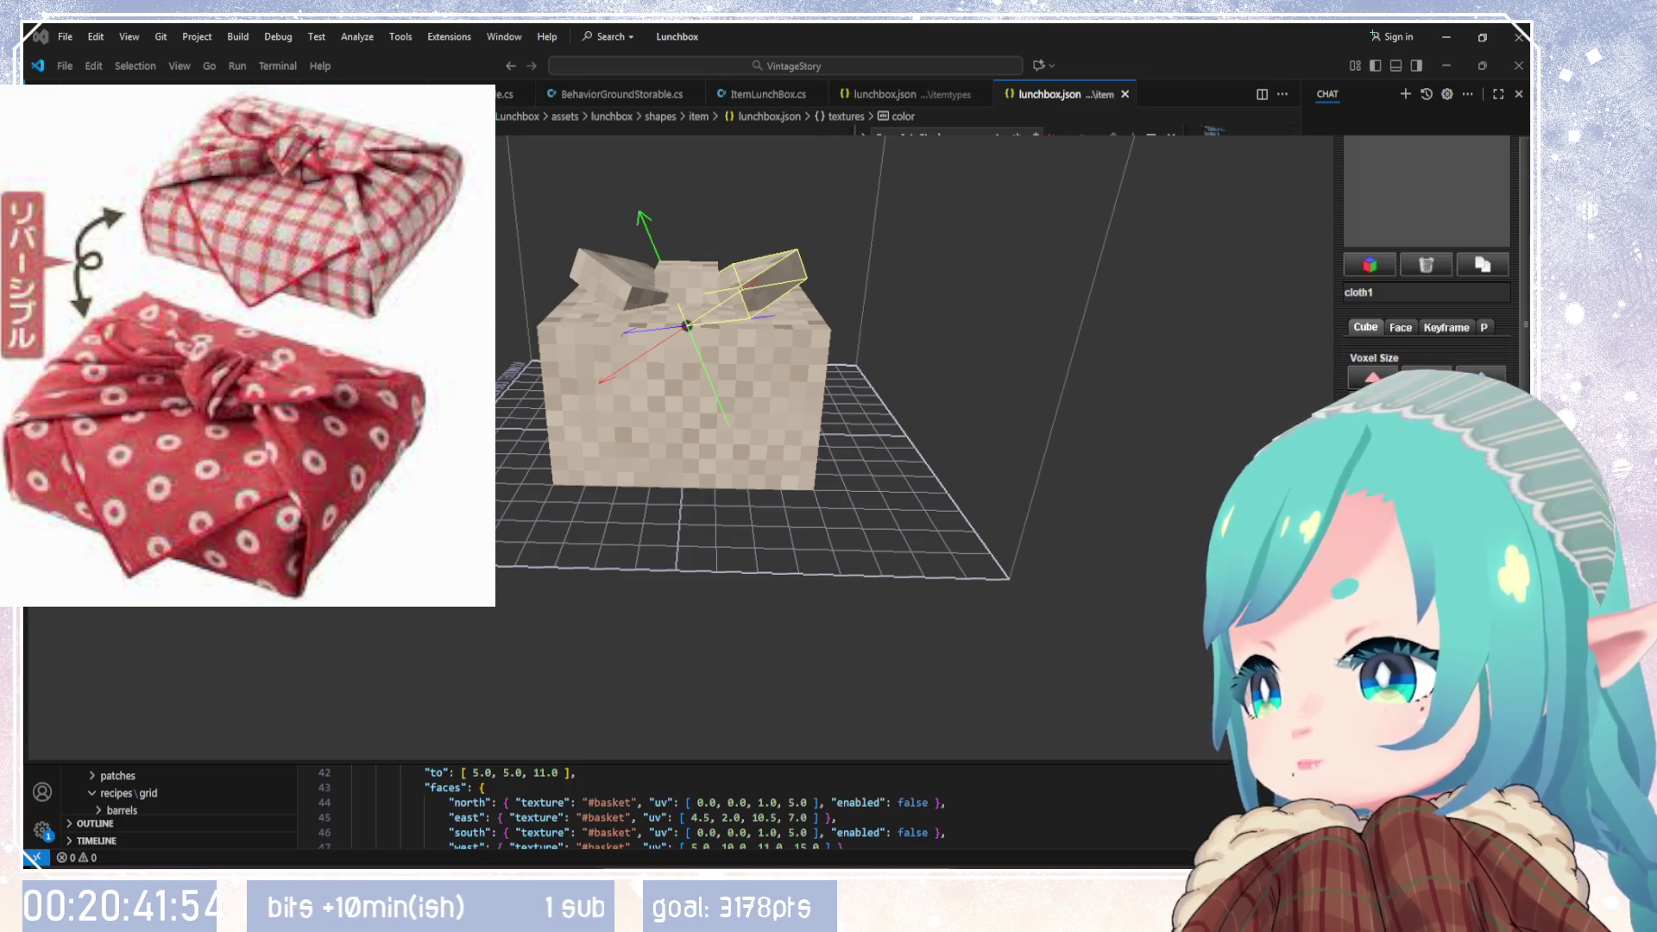
mouse_move(972, 469)
mouse_down()
mouse_move(980, 641)
mouse_move(751, 492)
mouse_move(1078, 484)
mouse_move(1021, 510)
mouse_move(980, 414)
mouse_move(969, 503)
mouse_move(1070, 503)
mouse_up()
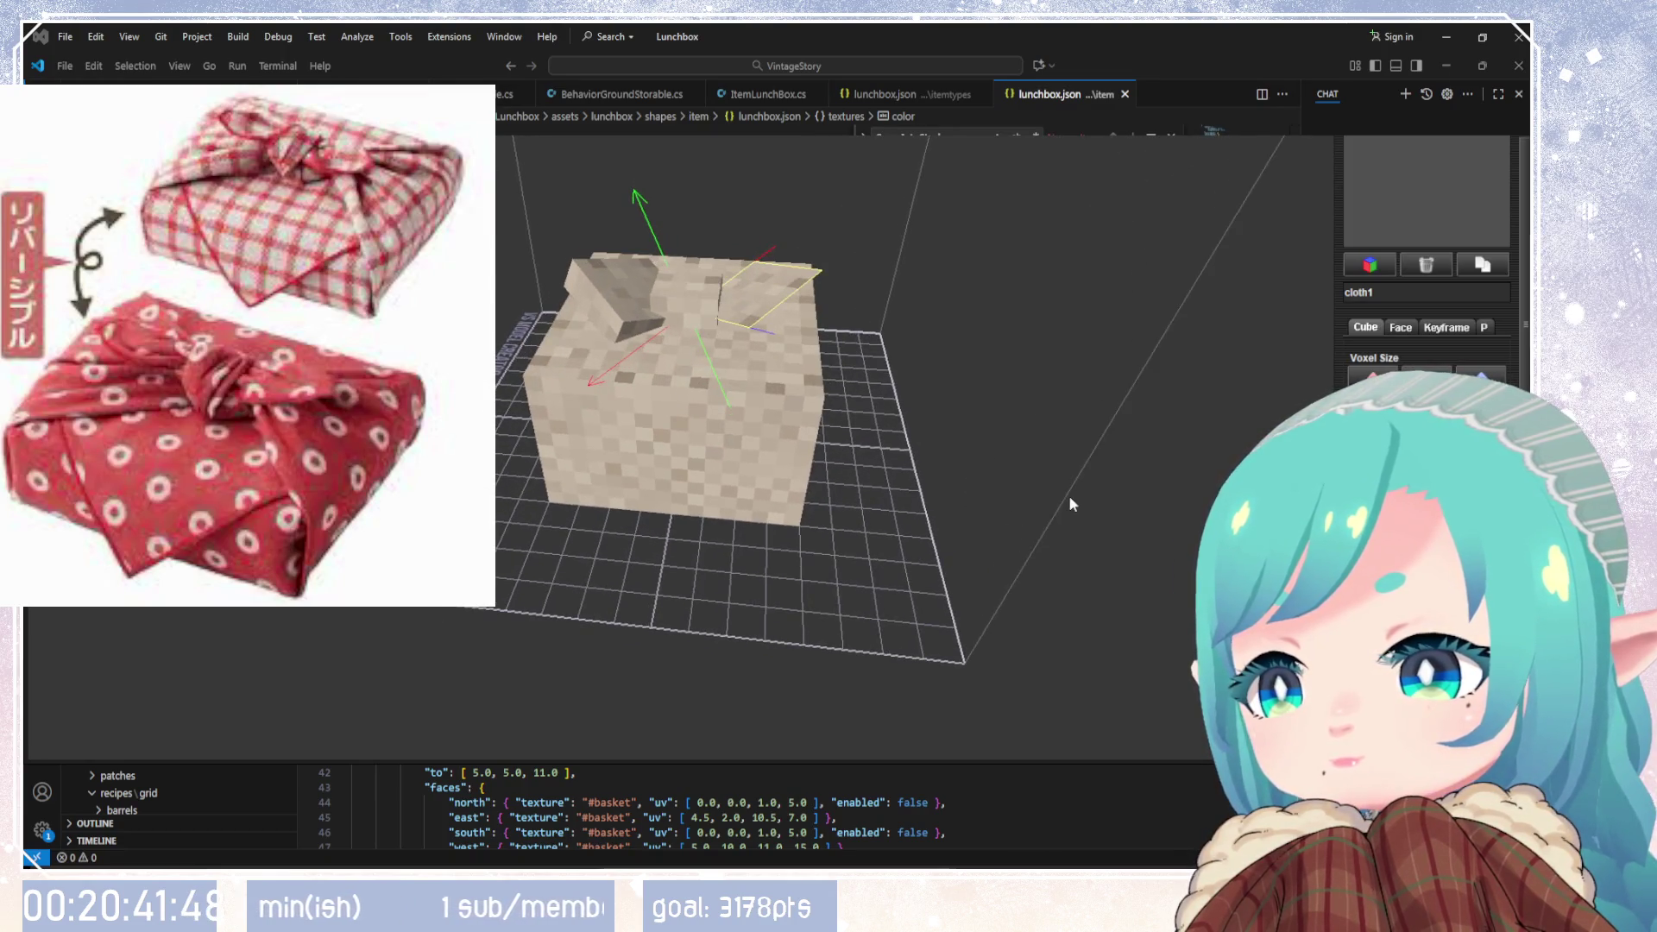
click(617, 307)
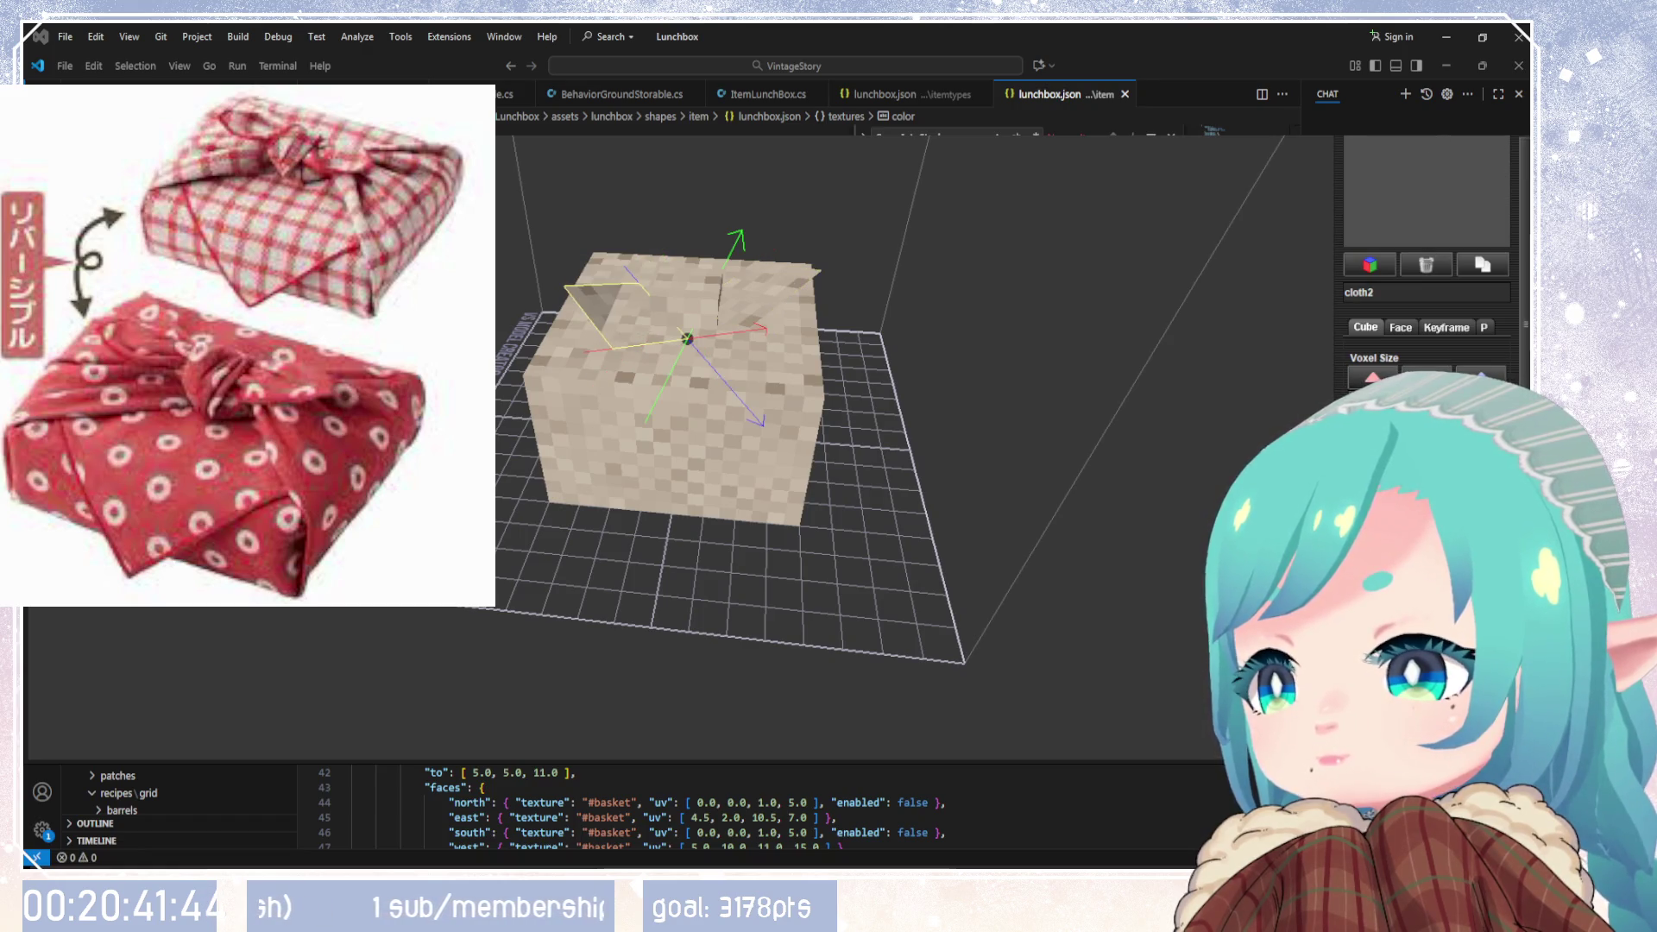
mouse_move(1067, 603)
mouse_down()
mouse_move(1065, 484)
mouse_move(1110, 485)
mouse_move(592, 484)
mouse_move(656, 431)
mouse_move(716, 518)
mouse_move(785, 490)
mouse_move(1135, 484)
mouse_move(1028, 470)
mouse_move(742, 530)
mouse_move(690, 642)
mouse_up()
scroll(744, 593, down, 6)
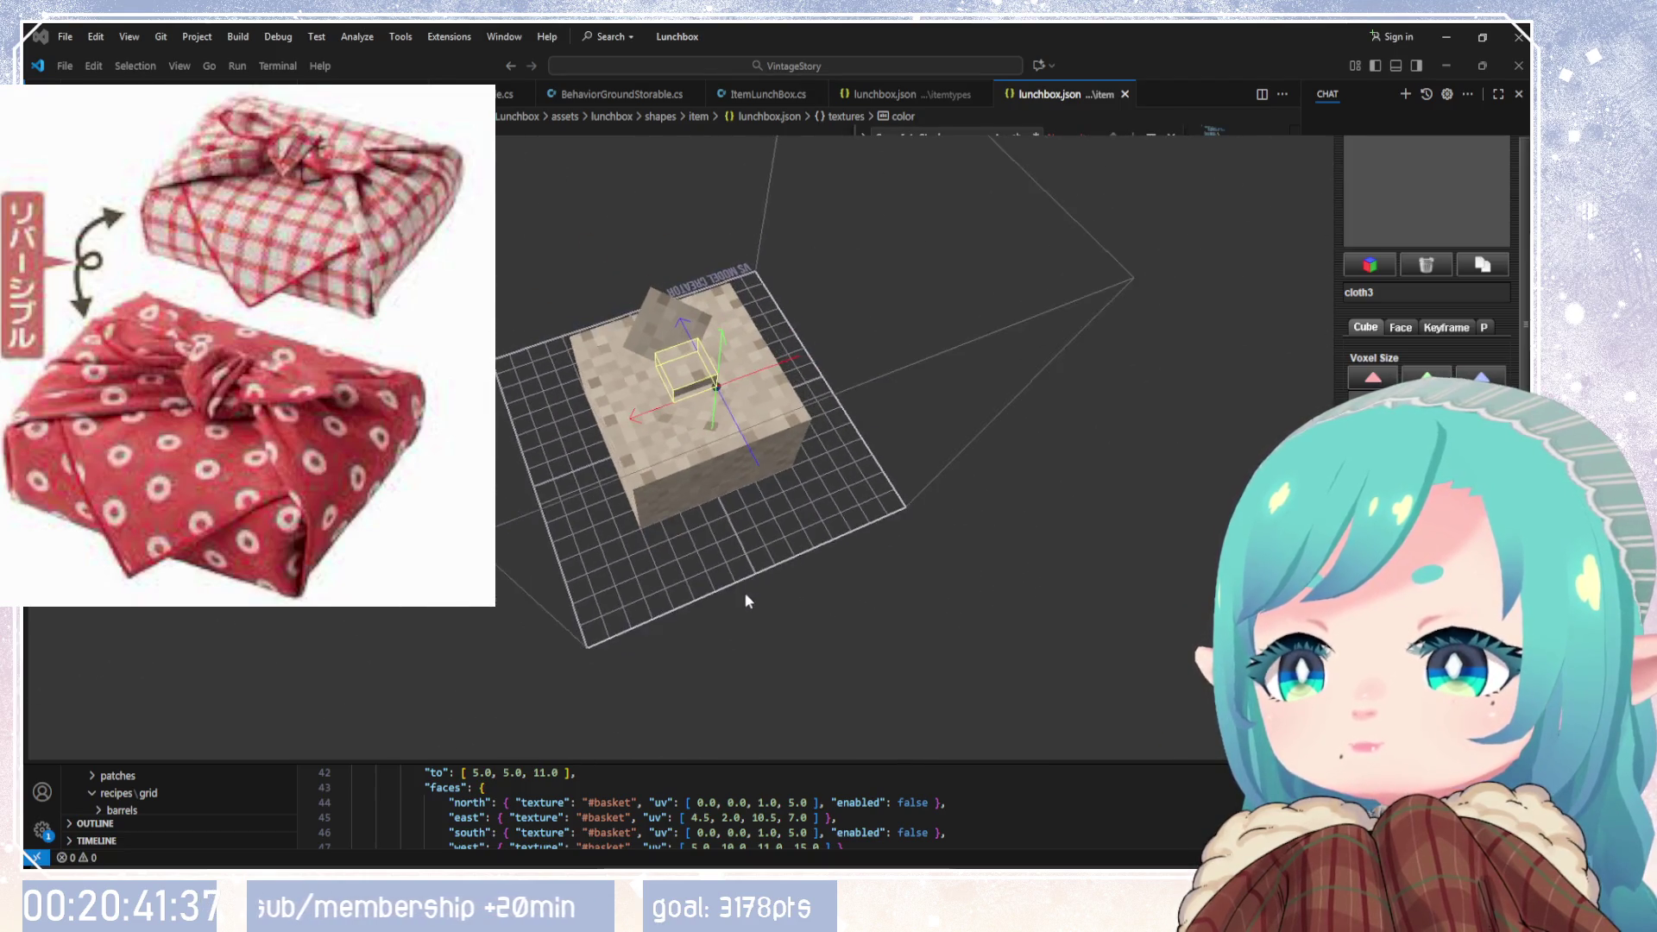
Step: Look over the finished cloth wrap, close the preview, and return to the editor window
drag(747, 593, 913, 397)
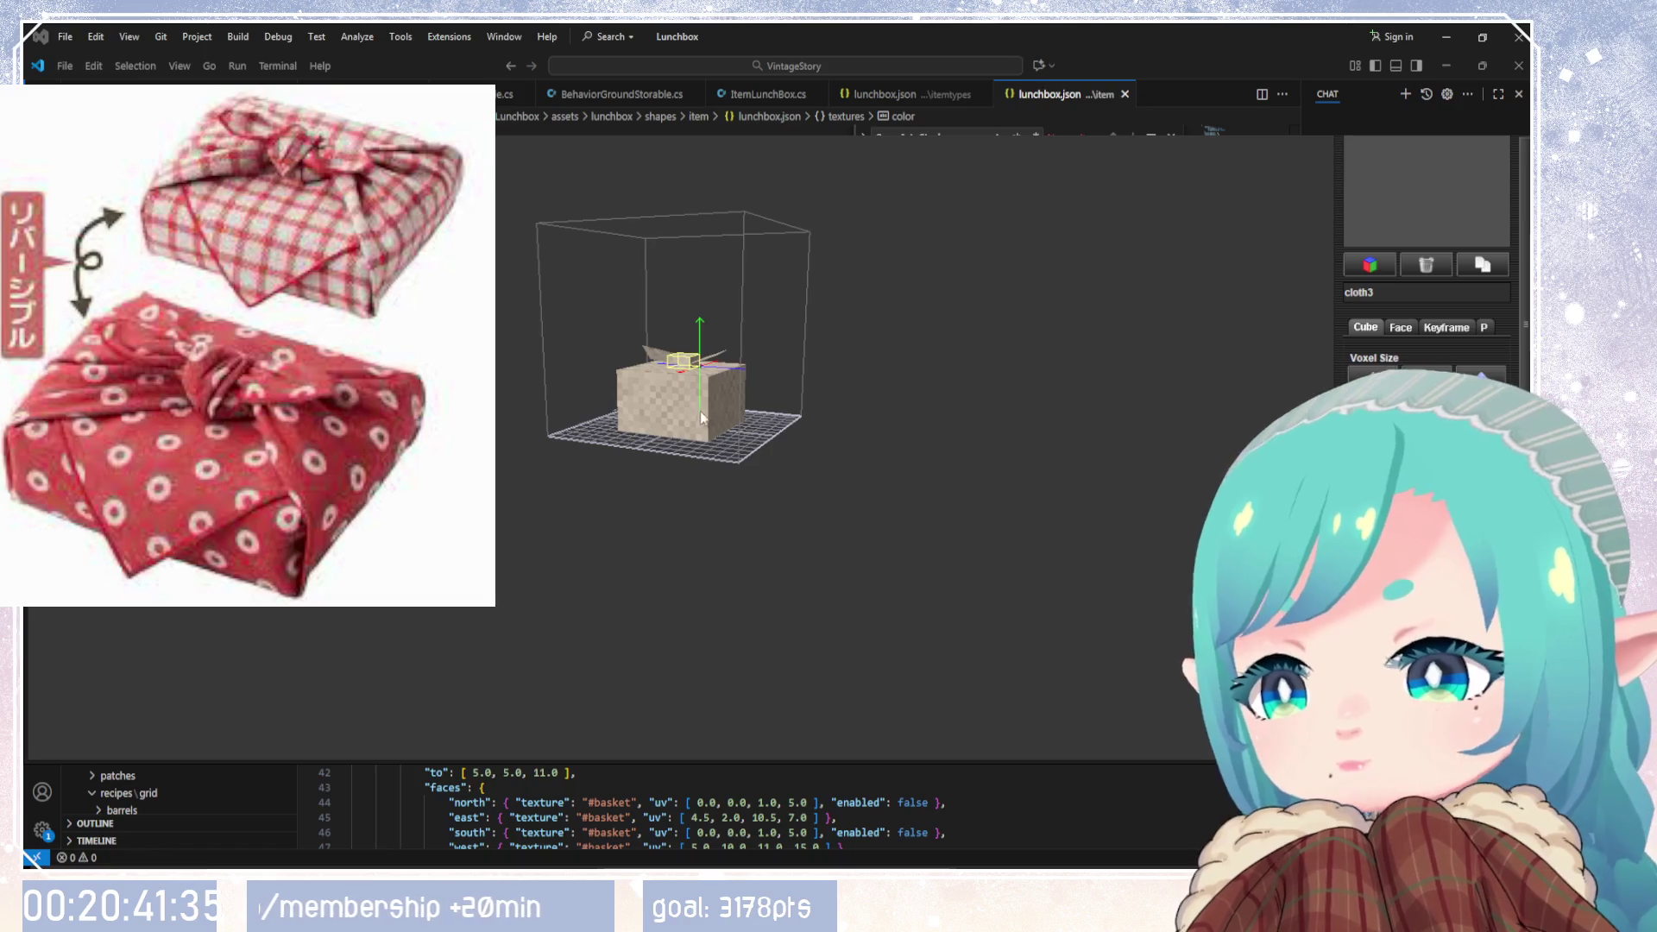
scroll(733, 421, up, 5)
mouse_move(830, 471)
mouse_down()
mouse_move(740, 592)
mouse_move(1120, 408)
mouse_move(548, 459)
mouse_move(799, 535)
mouse_move(863, 483)
mouse_up()
mouse_move(799, 535)
mouse_down()
mouse_move(448, 699)
mouse_move(736, 422)
mouse_move(748, 458)
mouse_move(728, 535)
mouse_move(712, 535)
mouse_move(796, 386)
mouse_move(785, 499)
mouse_up()
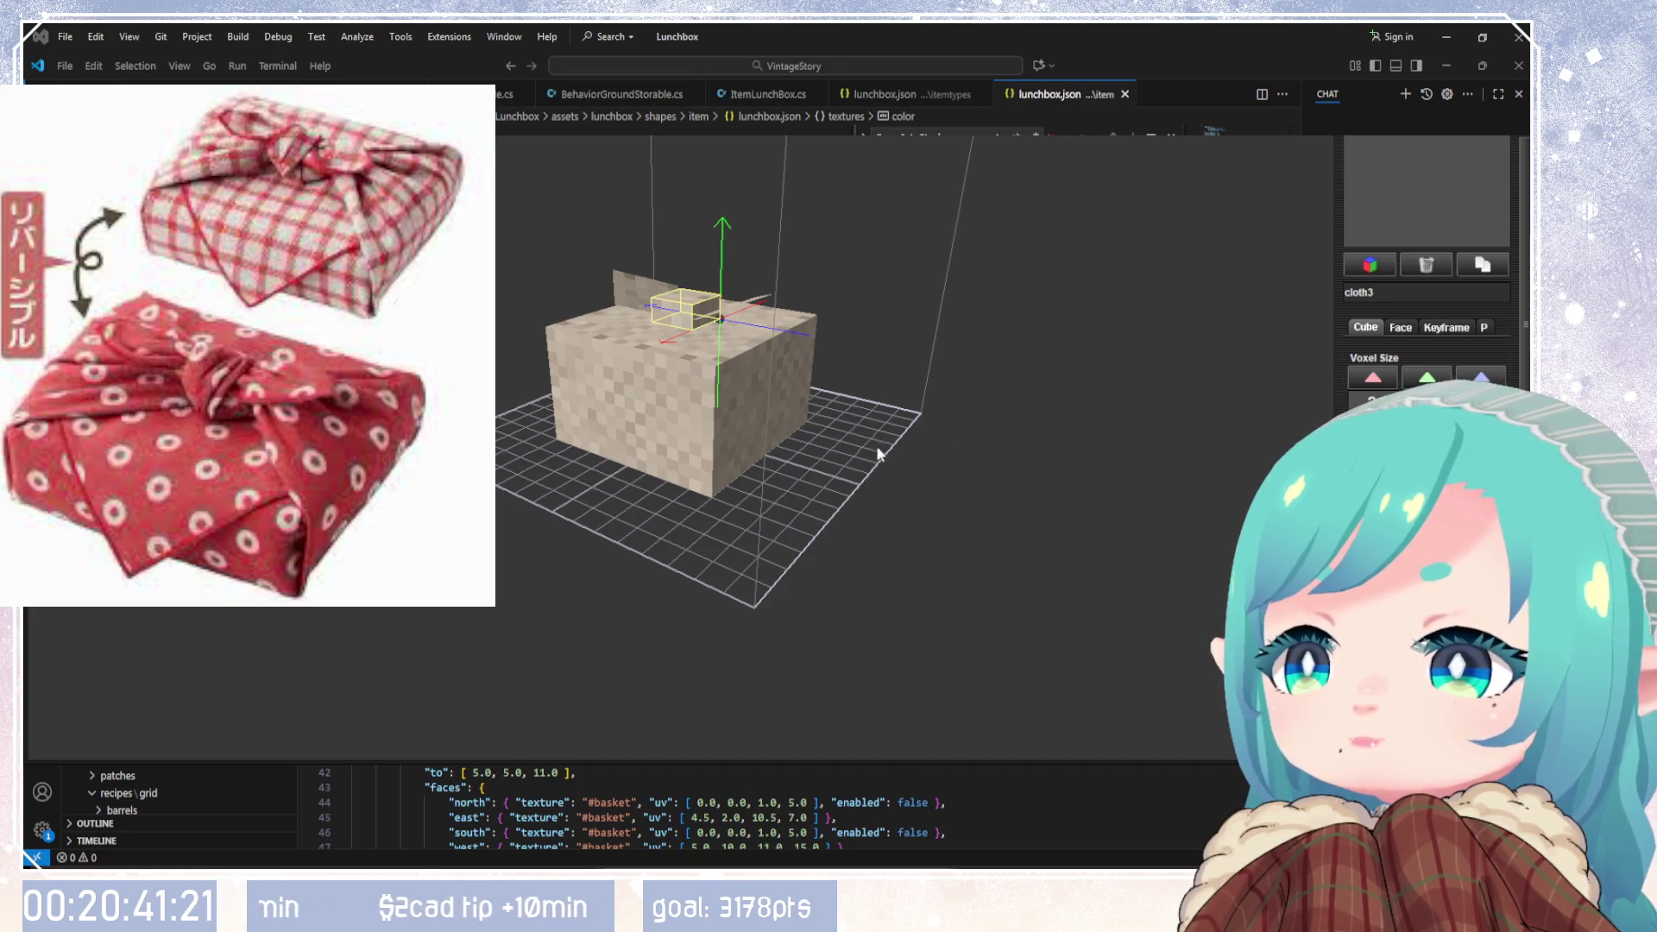
key(Escape)
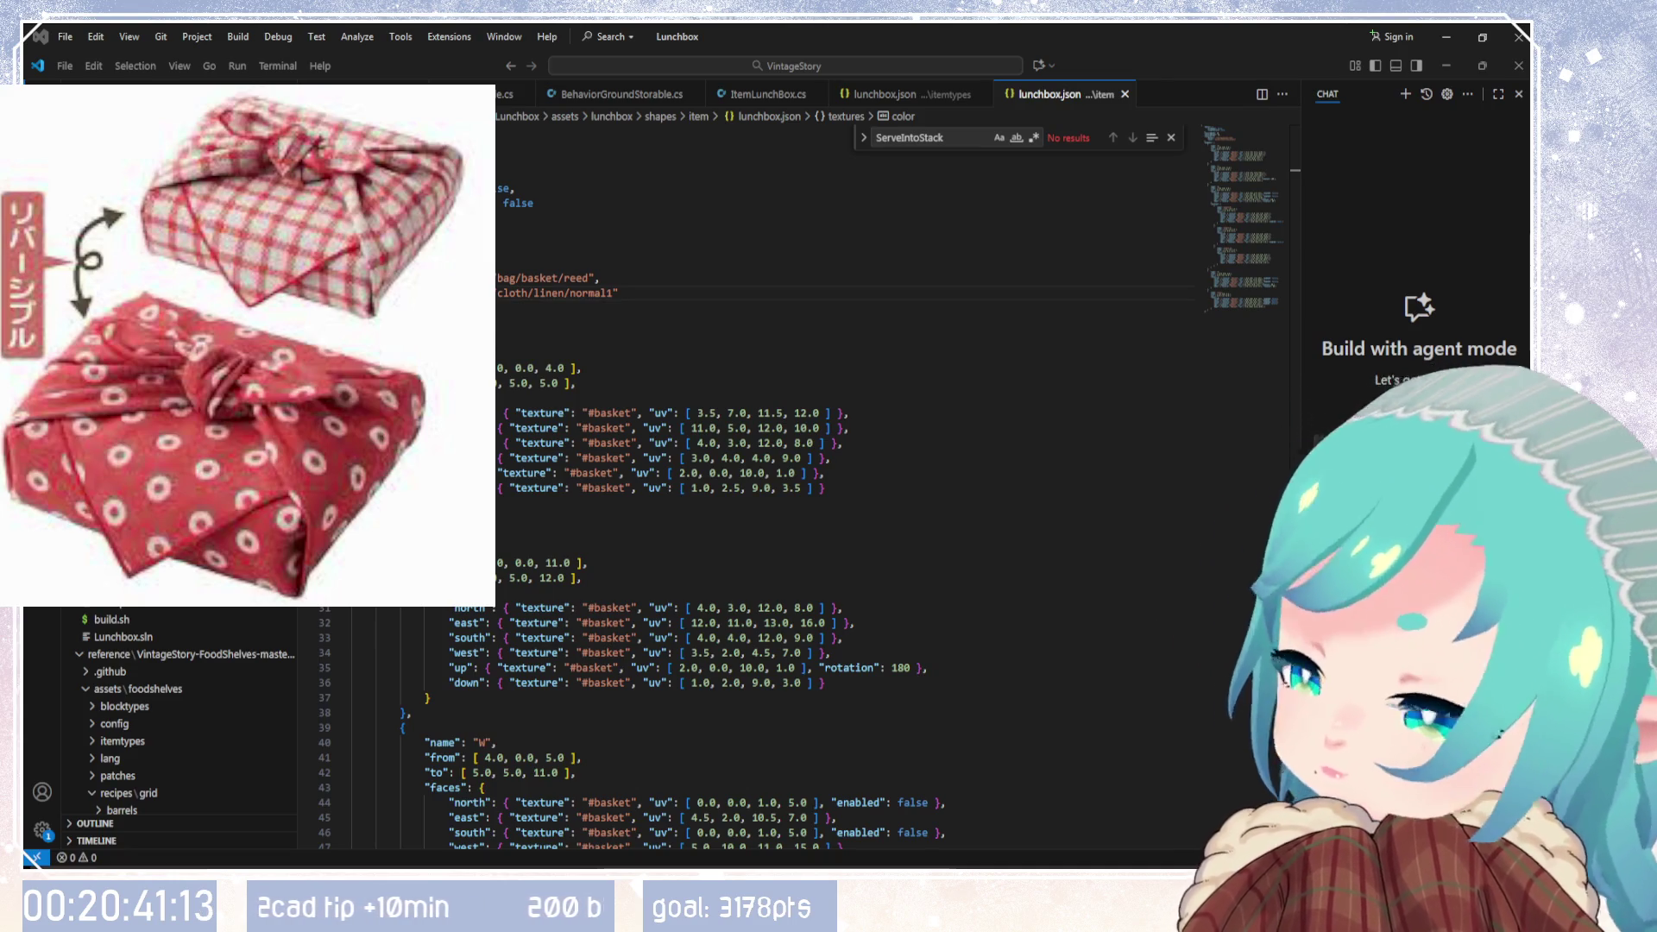
key(alt+Tab)
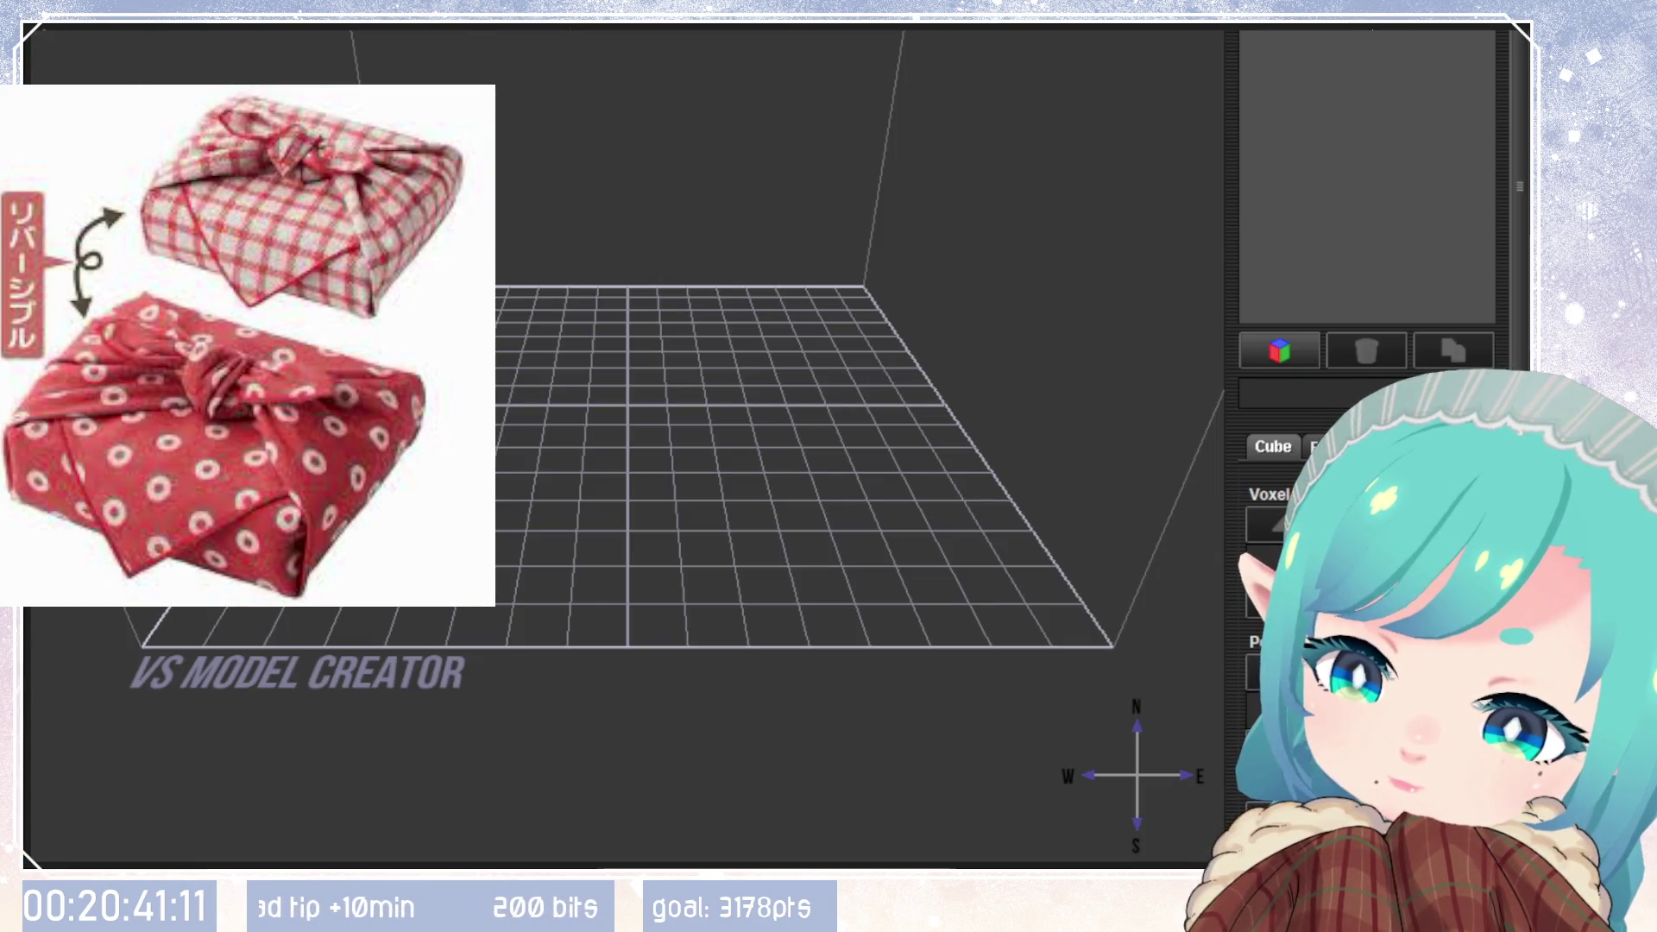
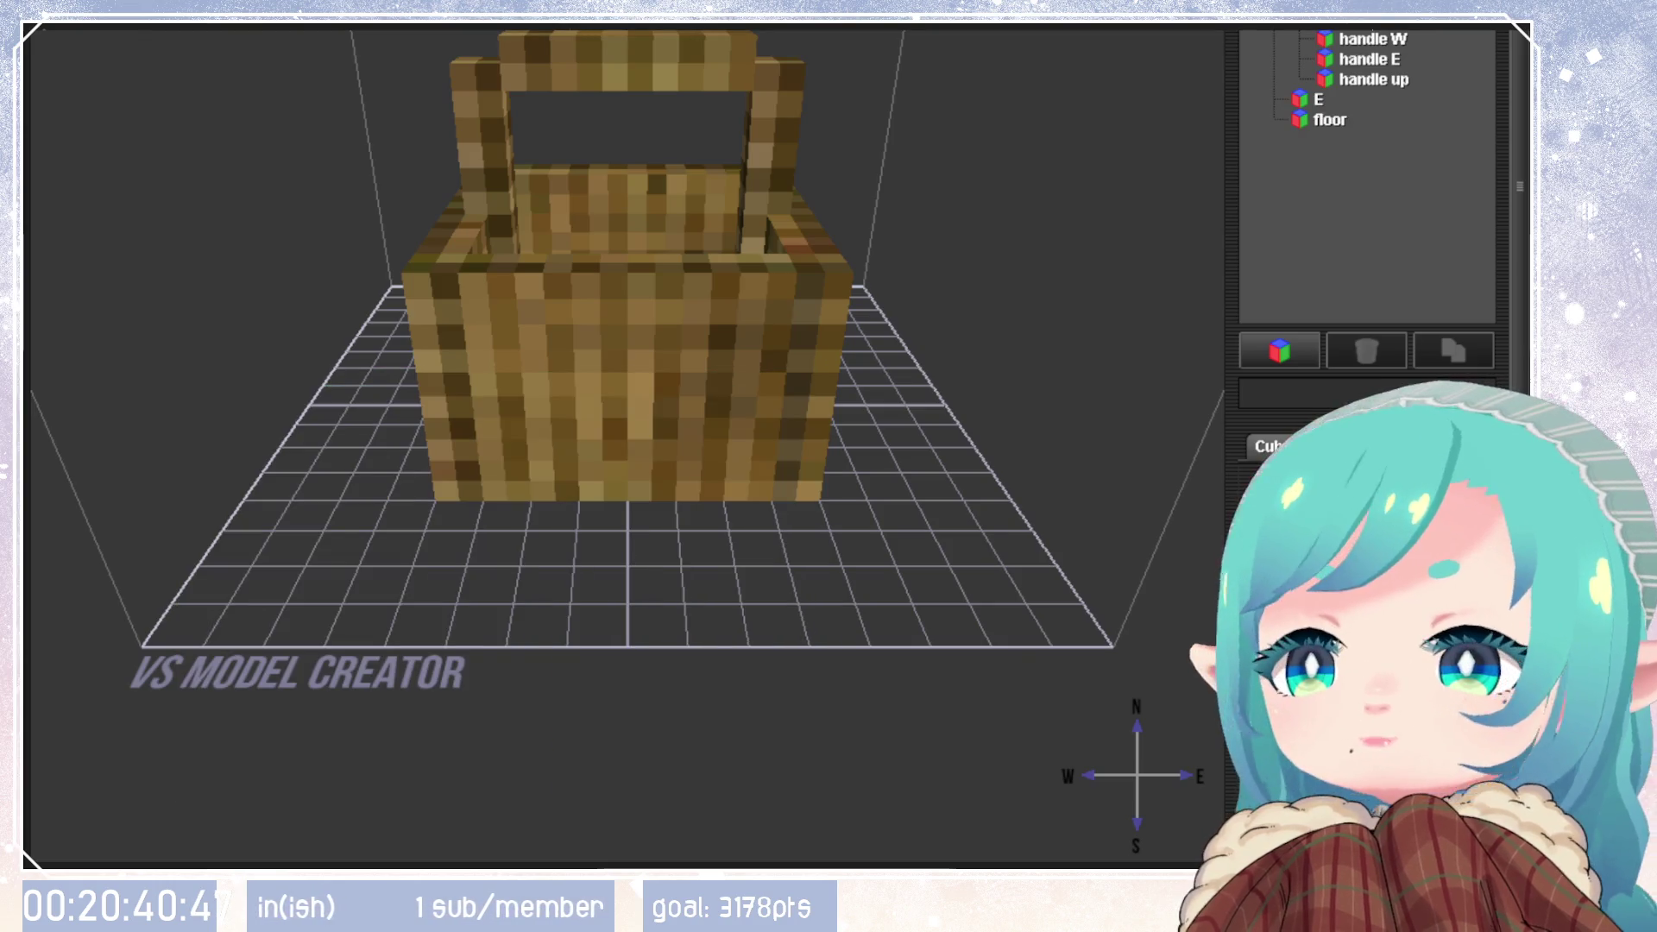
Step: Select the basket's N wall and display its per-face UV texture tiles
drag(966, 492, 1200, 501)
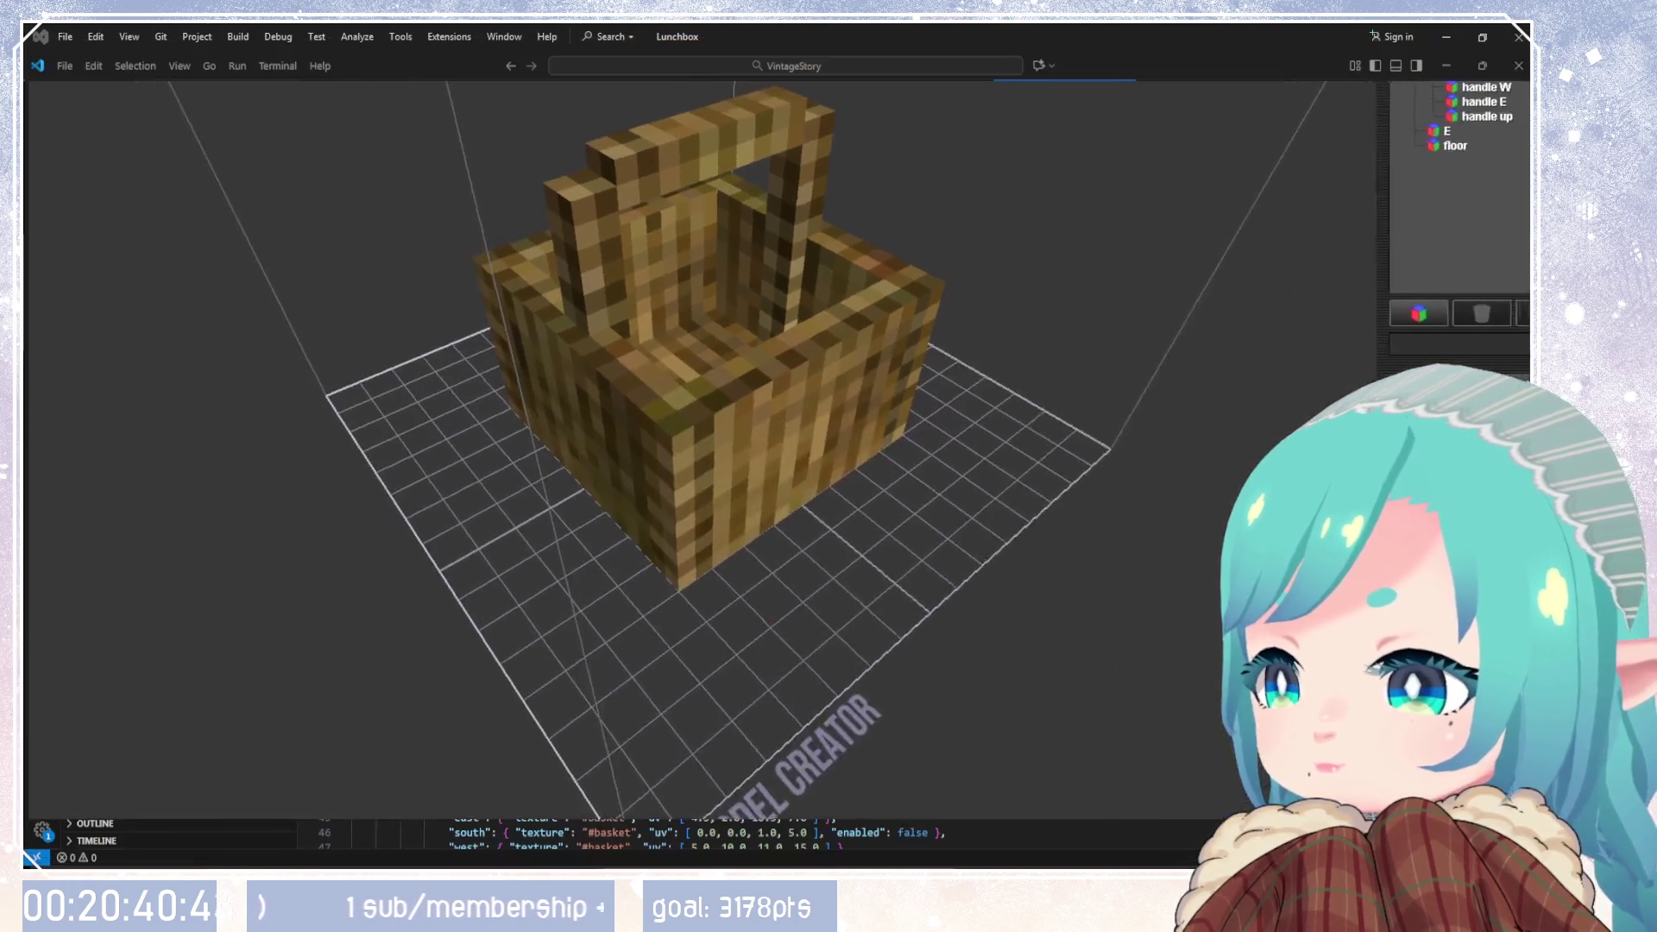
mouse_move(963, 583)
mouse_down()
mouse_move(813, 569)
mouse_move(1309, 251)
mouse_up()
mouse_move(862, 418)
mouse_down()
mouse_move(948, 269)
mouse_move(546, 421)
mouse_move(562, 516)
mouse_up()
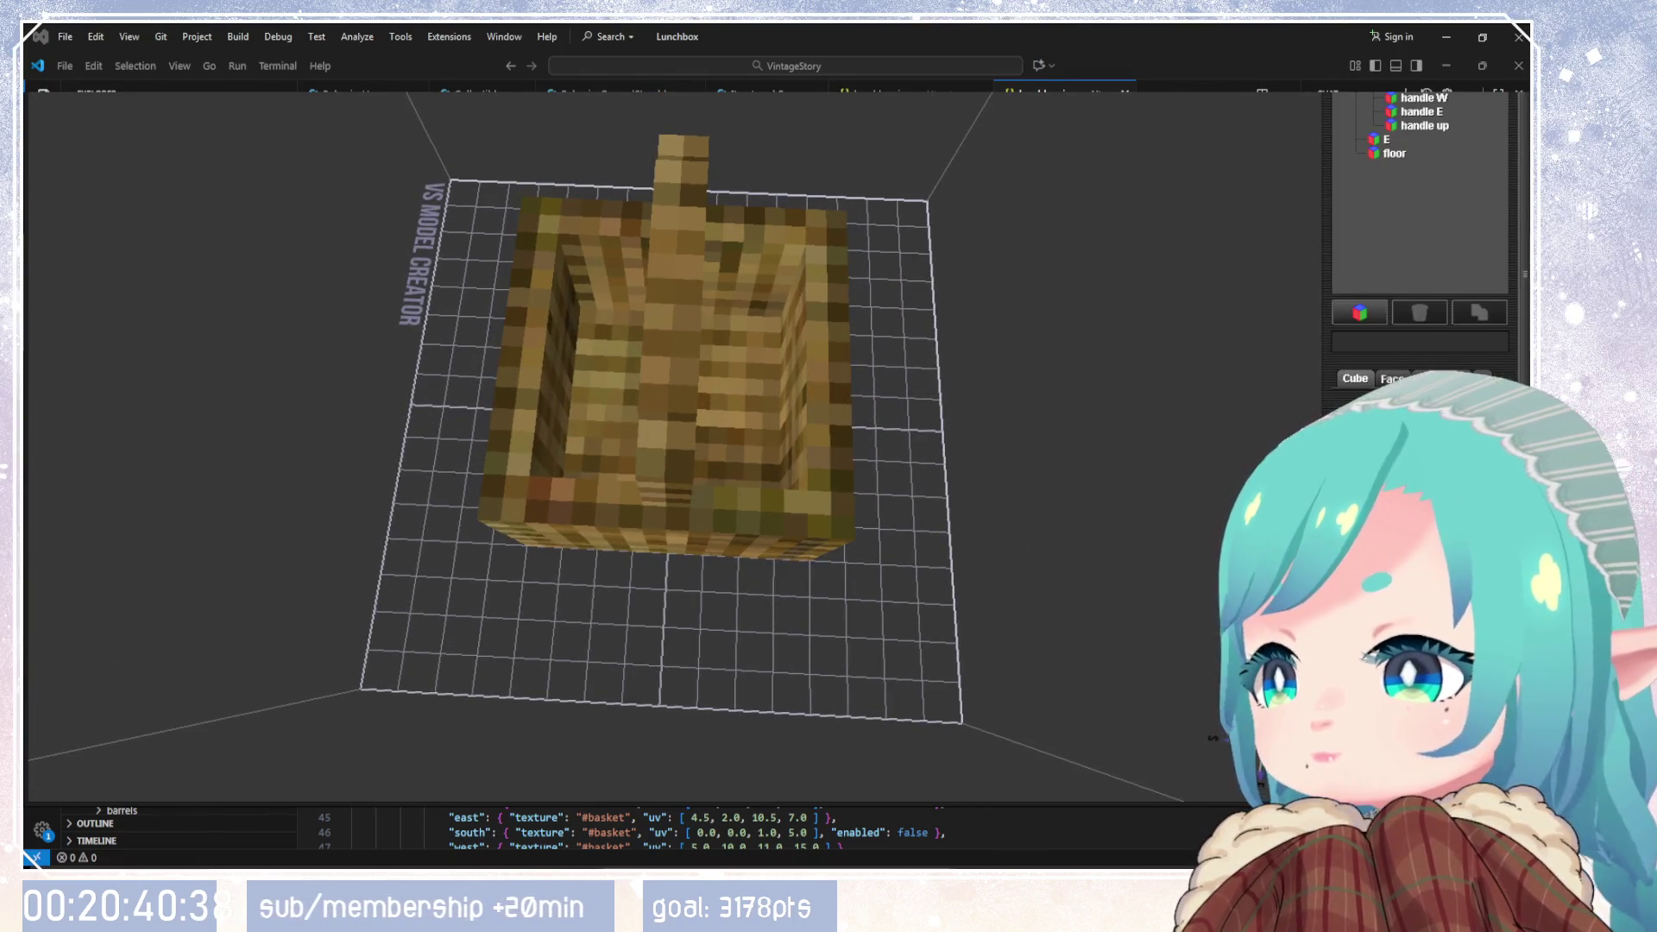
click(819, 363)
drag(1289, 362, 1225, 414)
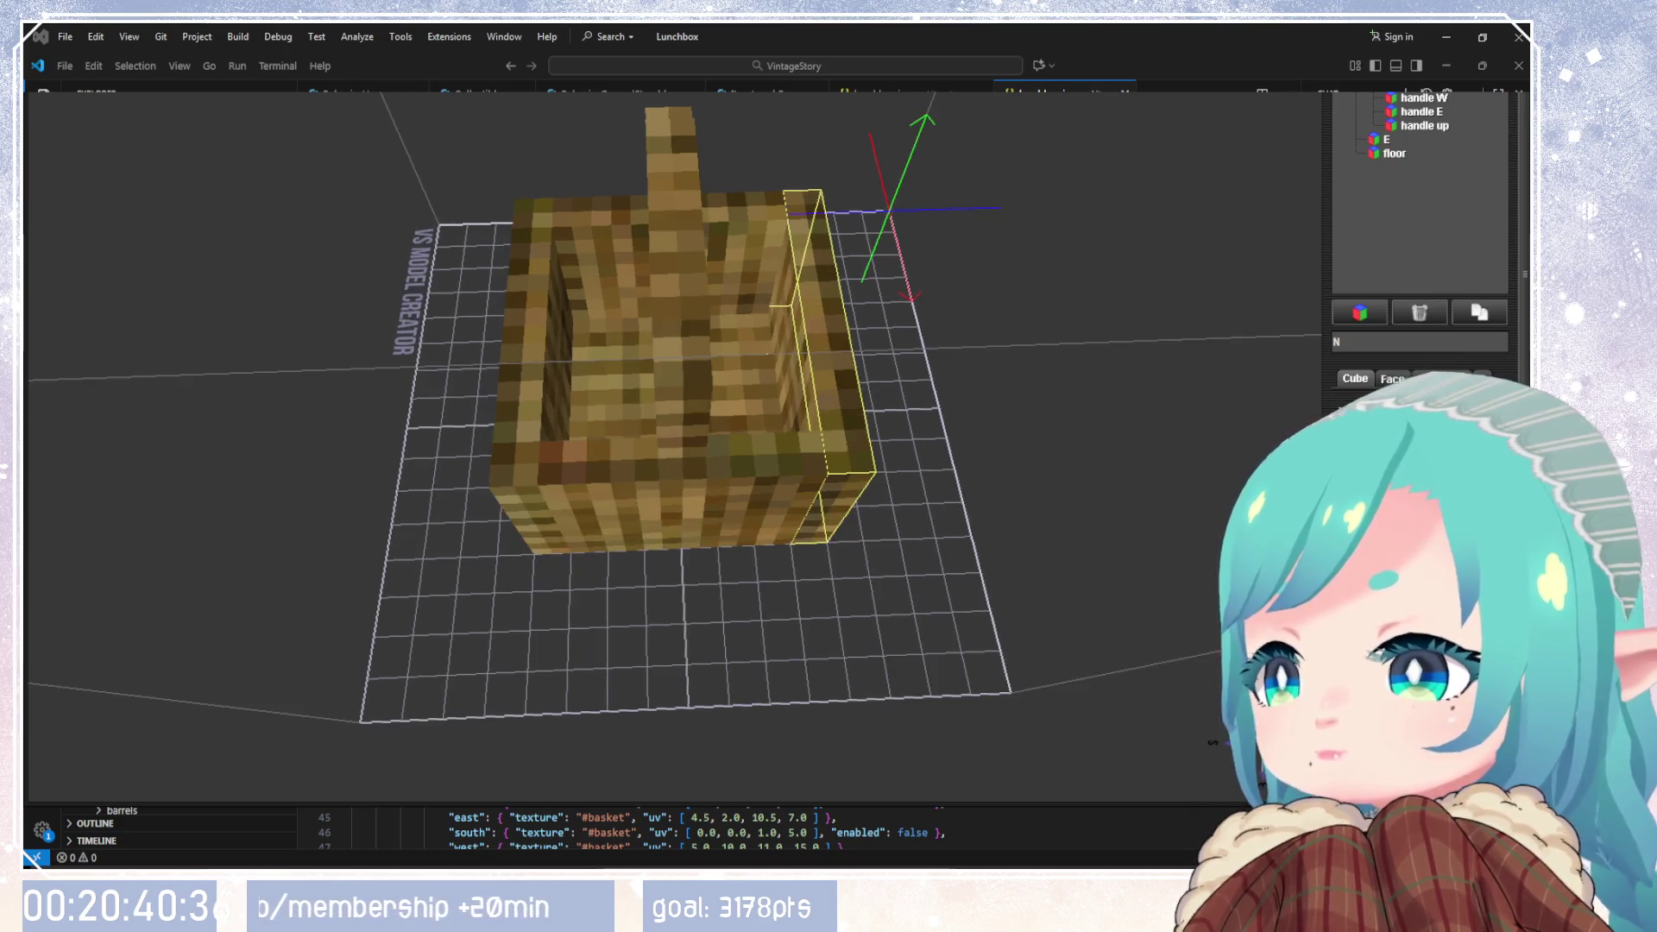
click(1392, 378)
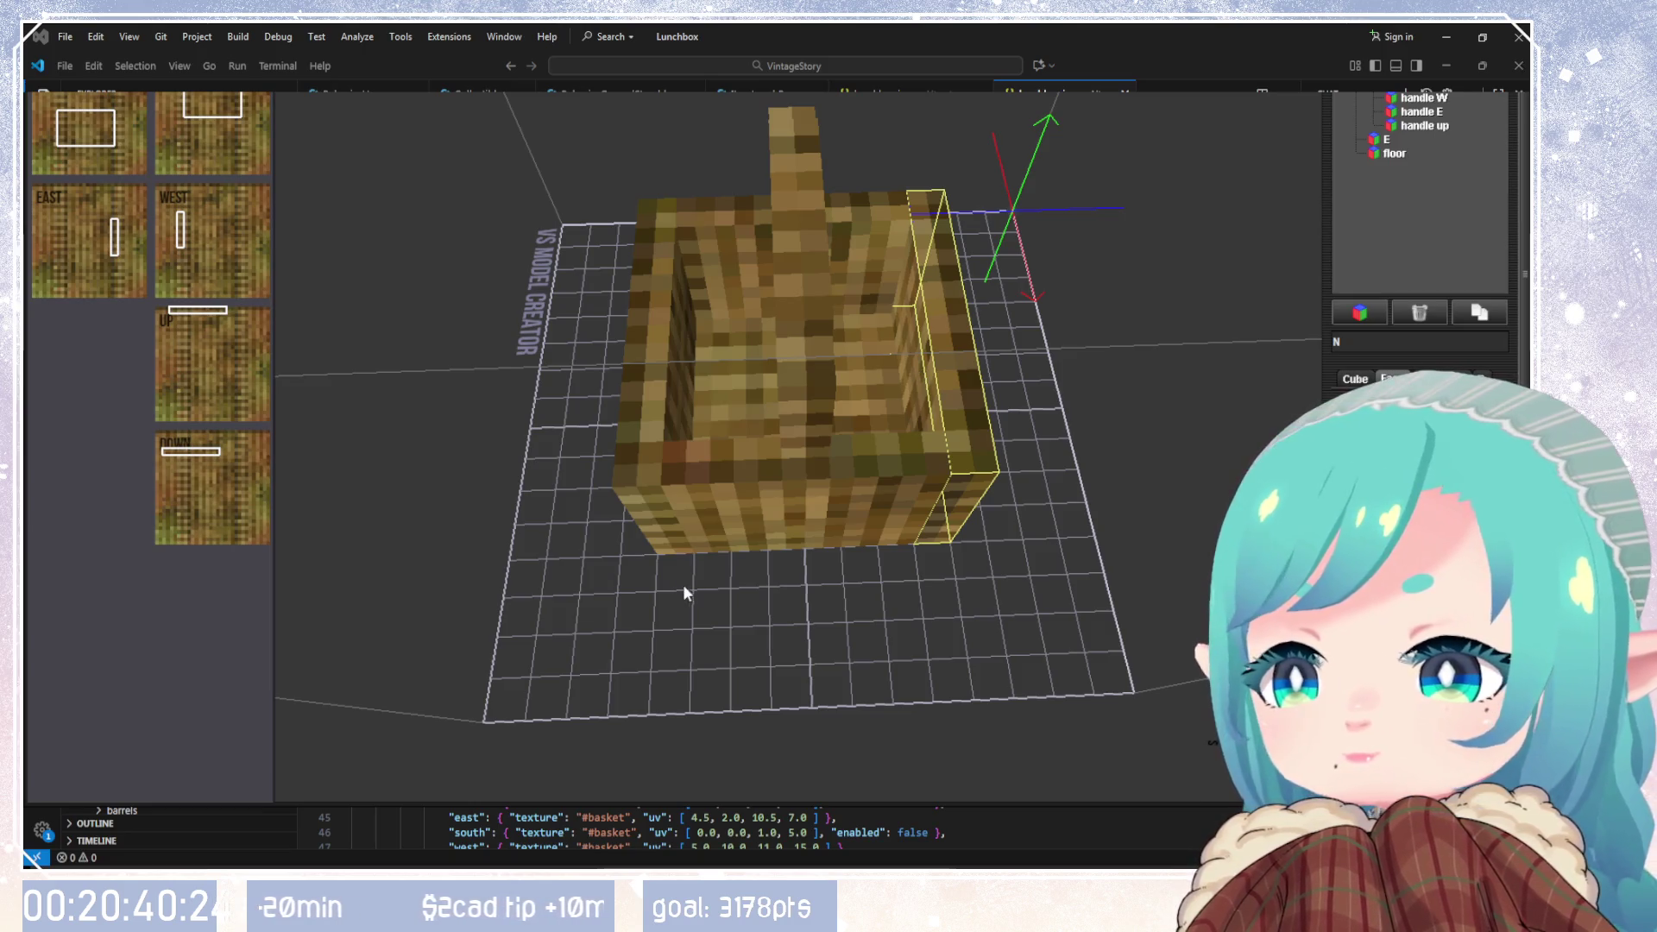
mouse_move(759, 600)
mouse_down()
mouse_move(1178, 547)
mouse_move(903, 433)
mouse_up()
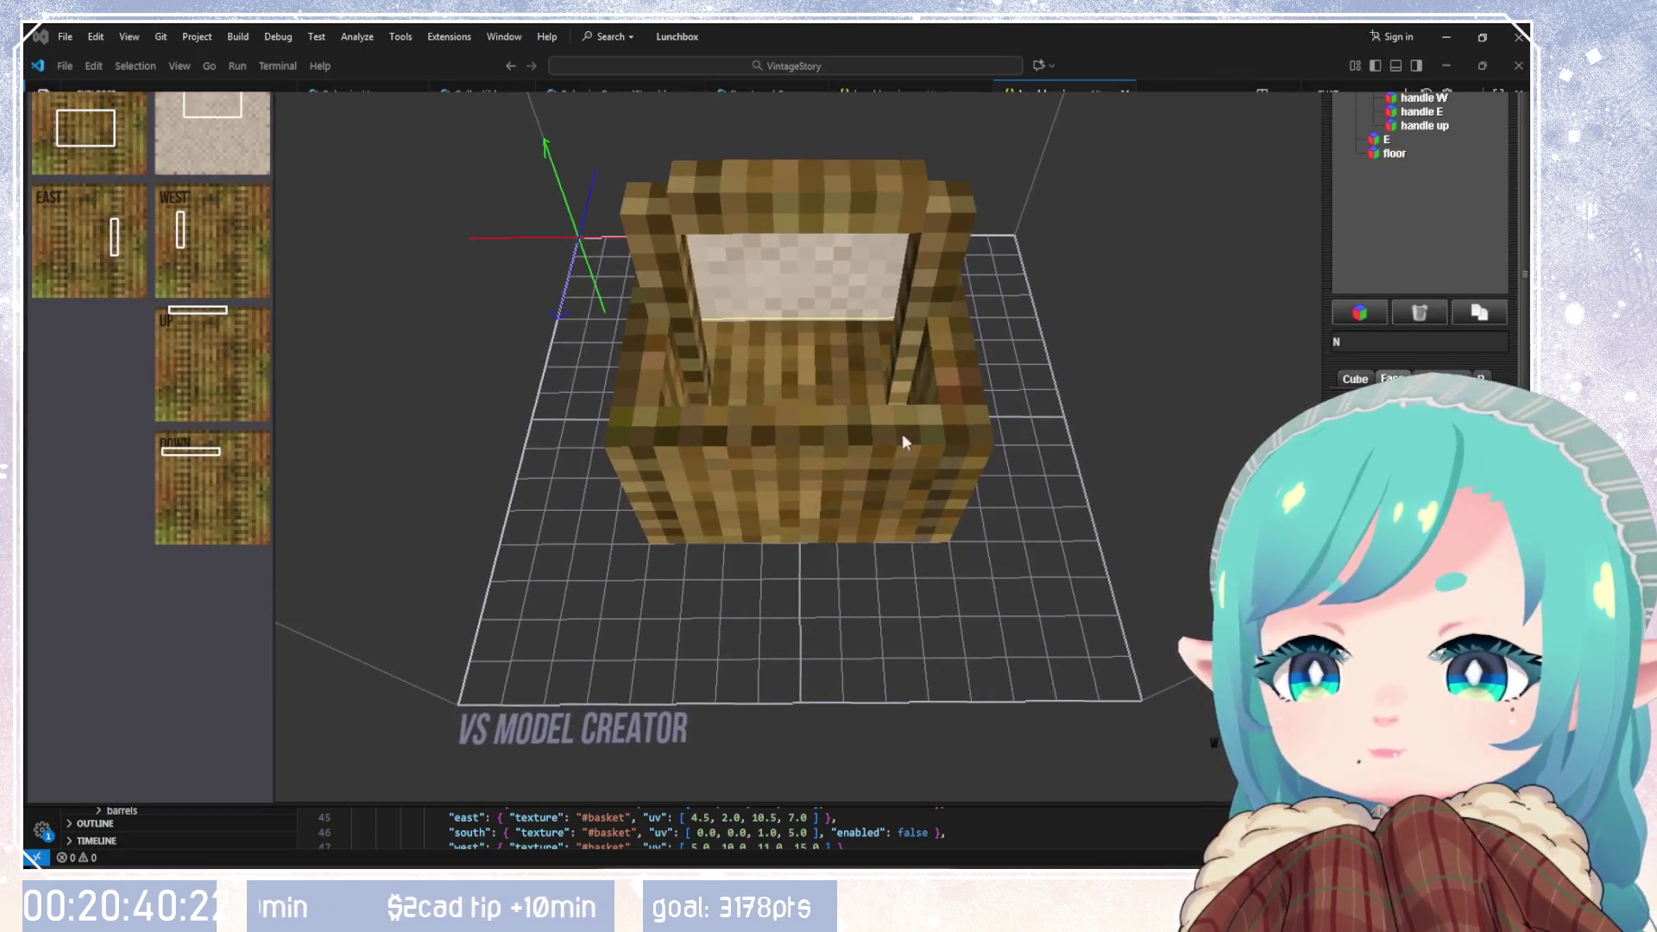
Step: Give the inner faces of the S, W and E walls the light cloth texture
click(898, 466)
mouse_move(1278, 185)
mouse_down()
mouse_move(1173, 370)
mouse_move(1334, 261)
mouse_up()
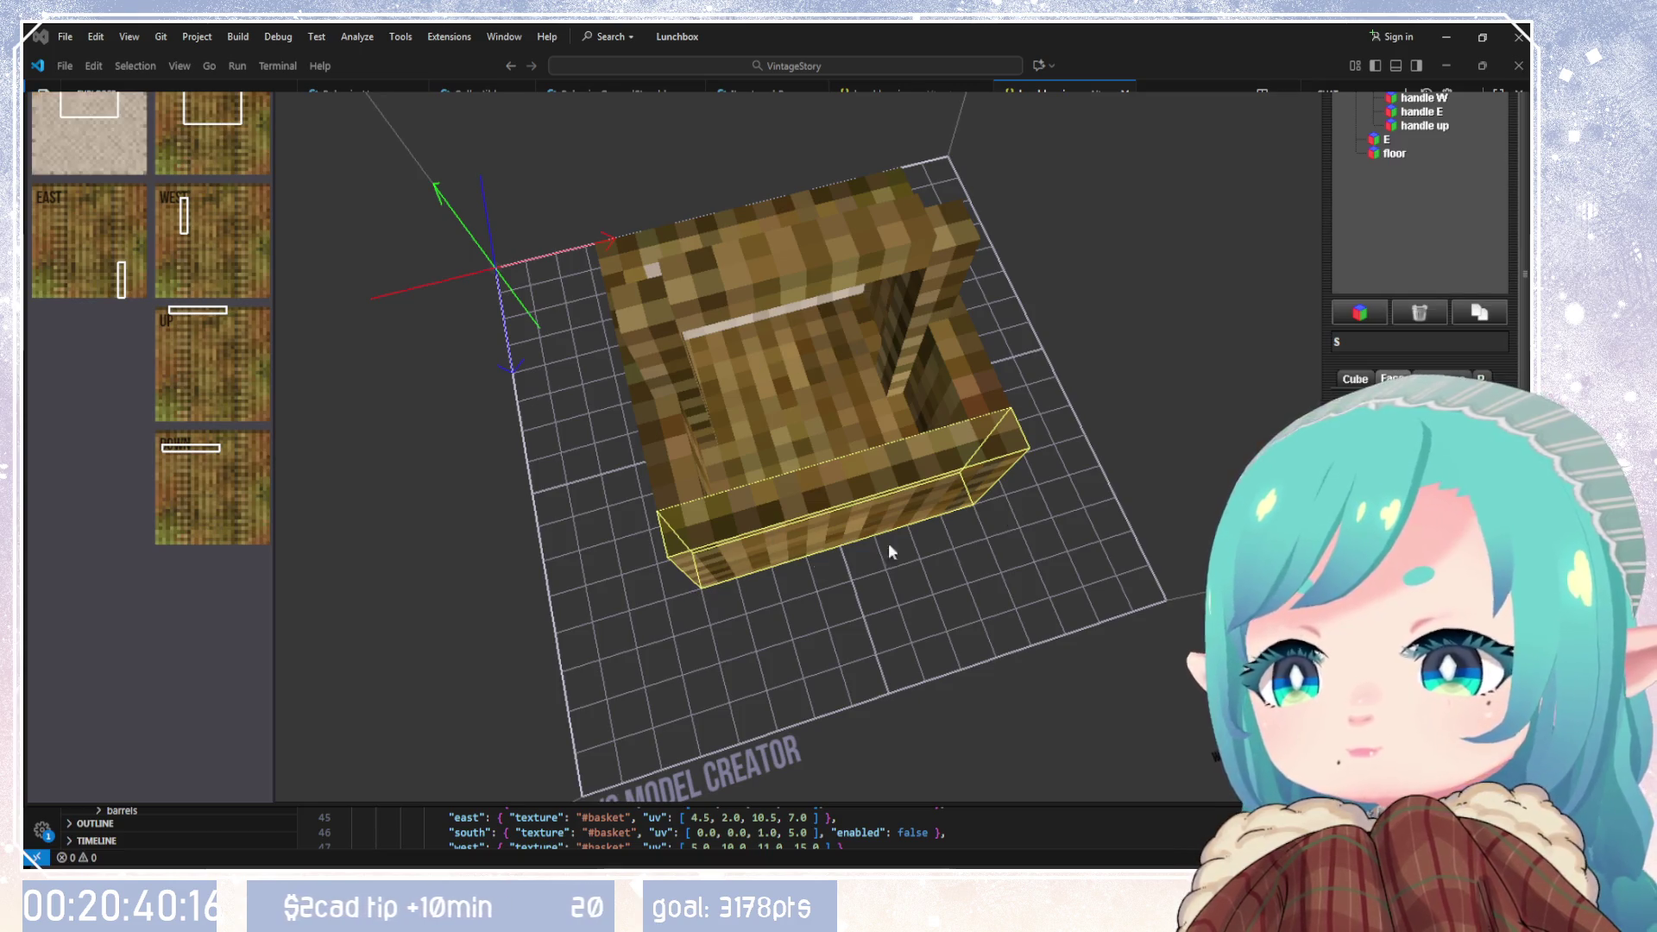
click(1008, 379)
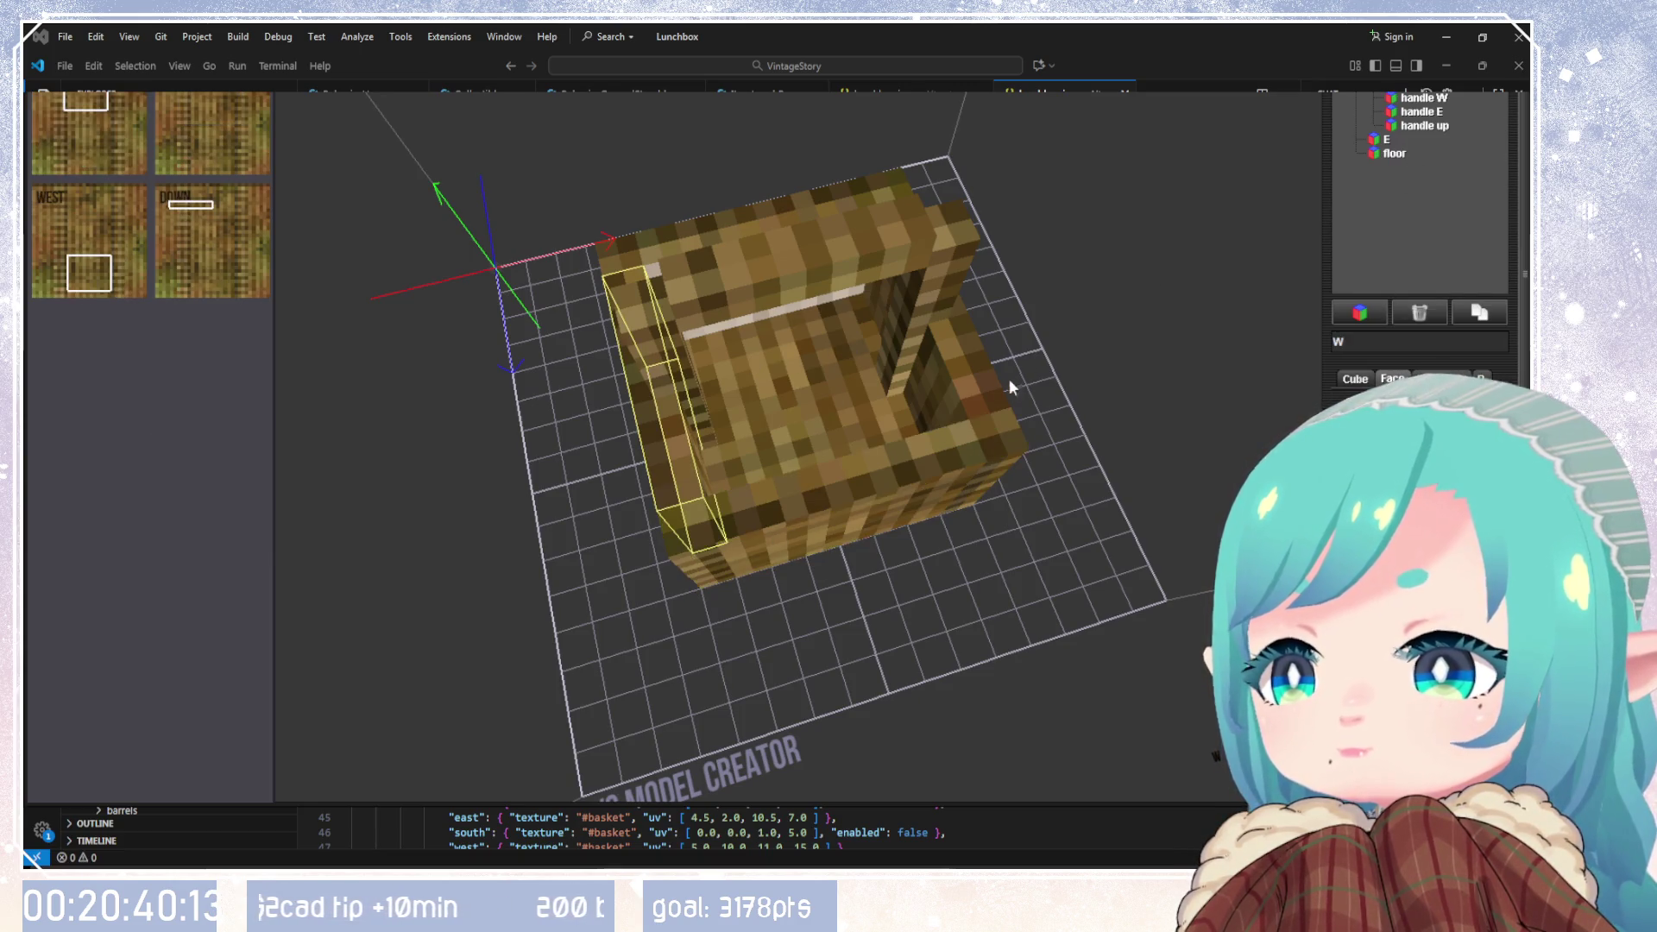
mouse_move(1007, 380)
mouse_down()
mouse_move(902, 319)
mouse_move(880, 339)
mouse_up()
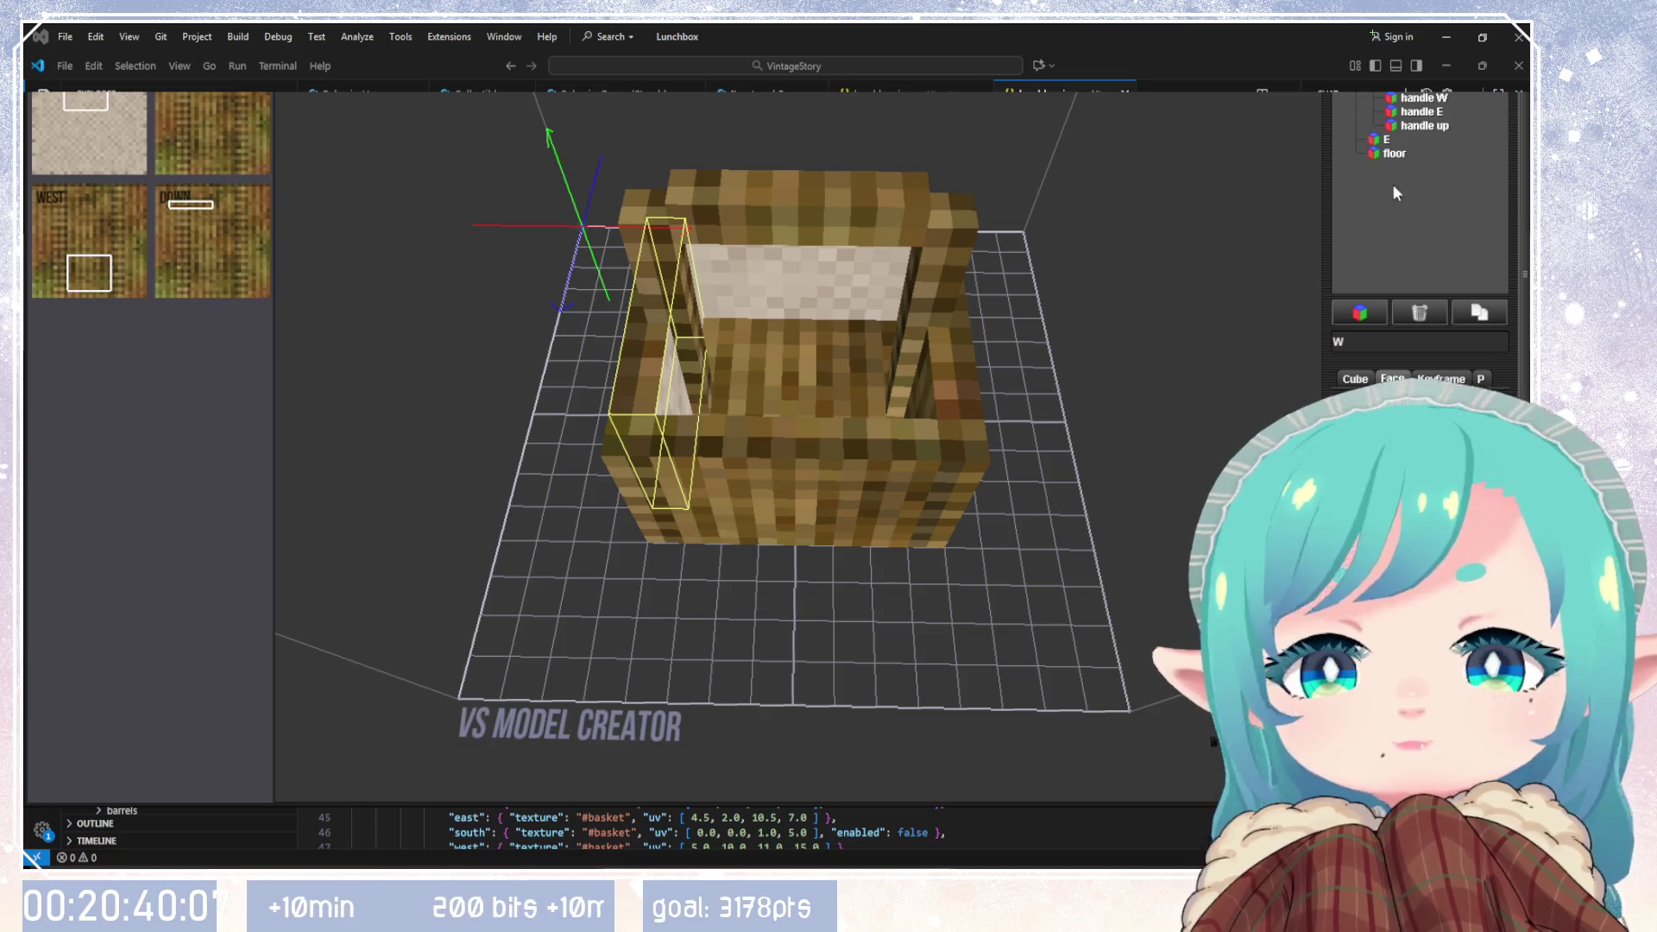
click(1372, 140)
click(1390, 140)
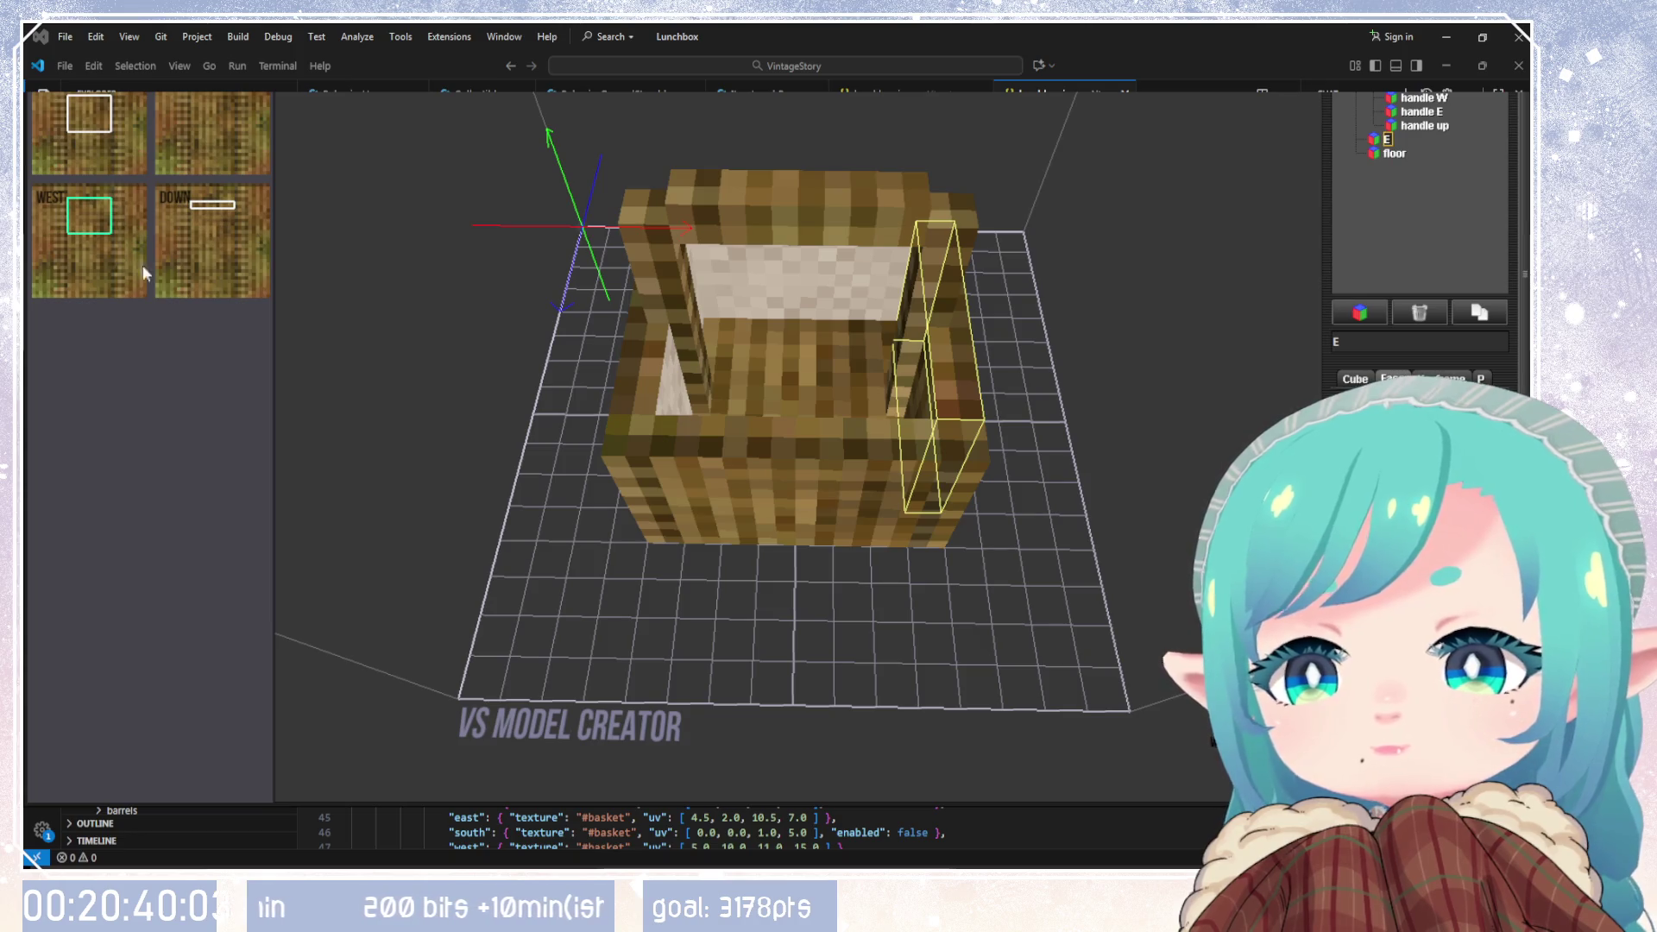
click(88, 240)
Step: Add a new cube, Cube2, nested as a child of the floor
click(1395, 155)
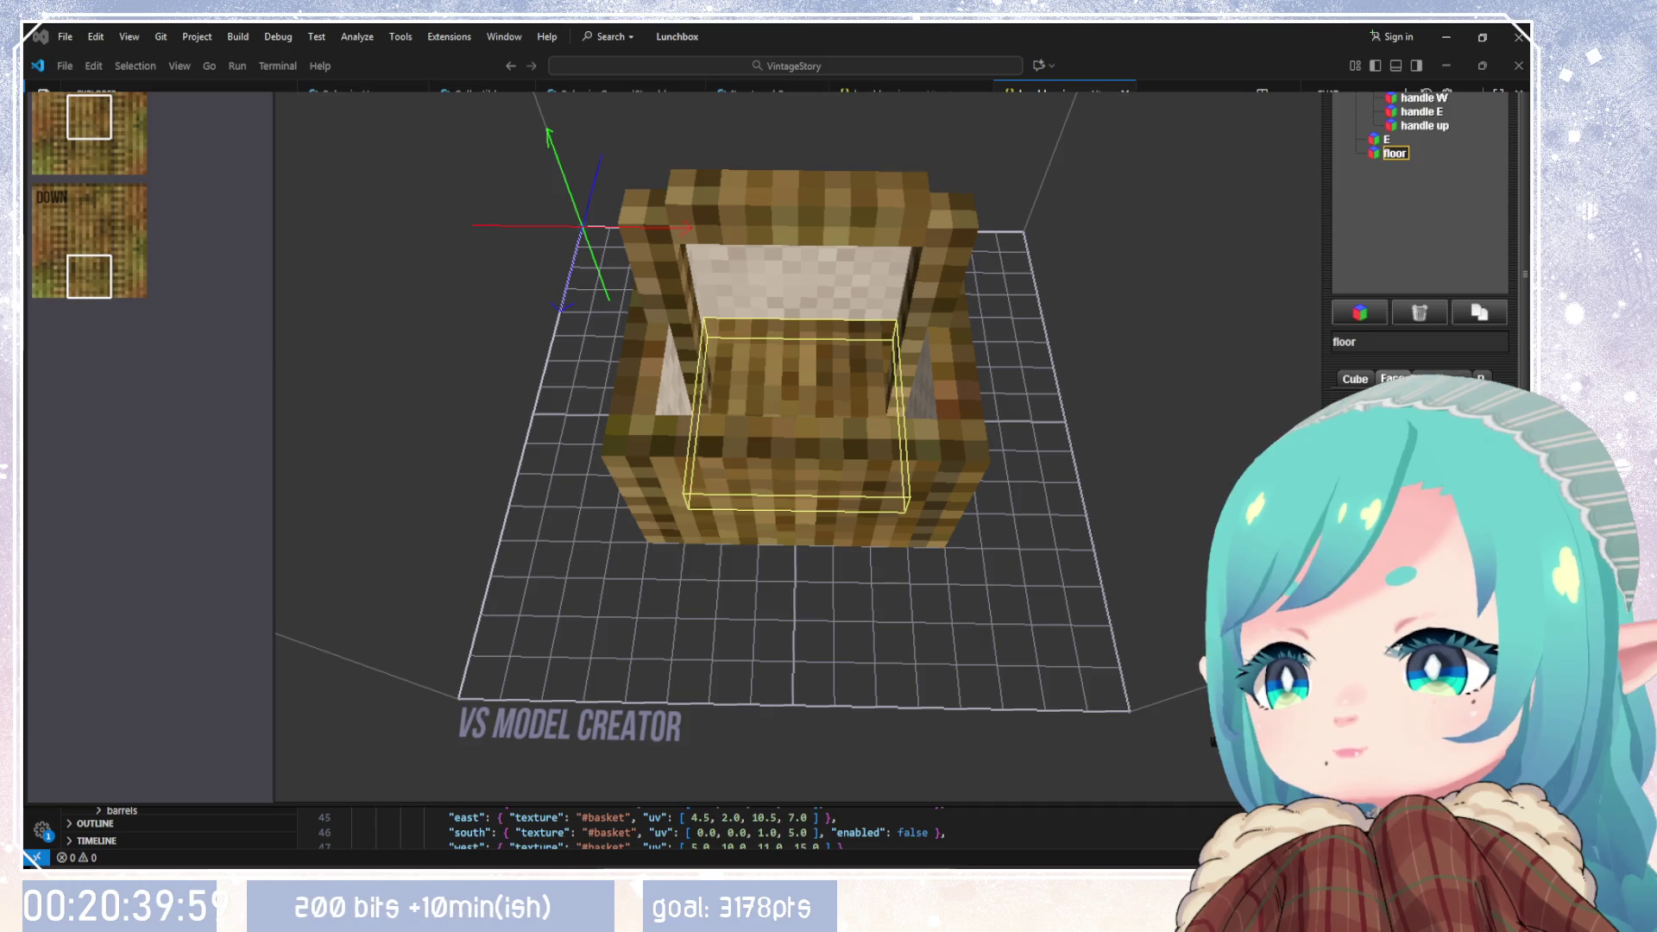
mouse_move(1165, 474)
mouse_down()
mouse_move(1096, 597)
mouse_move(1116, 479)
mouse_move(1277, 373)
mouse_move(887, 377)
mouse_move(765, 417)
mouse_move(649, 535)
mouse_up()
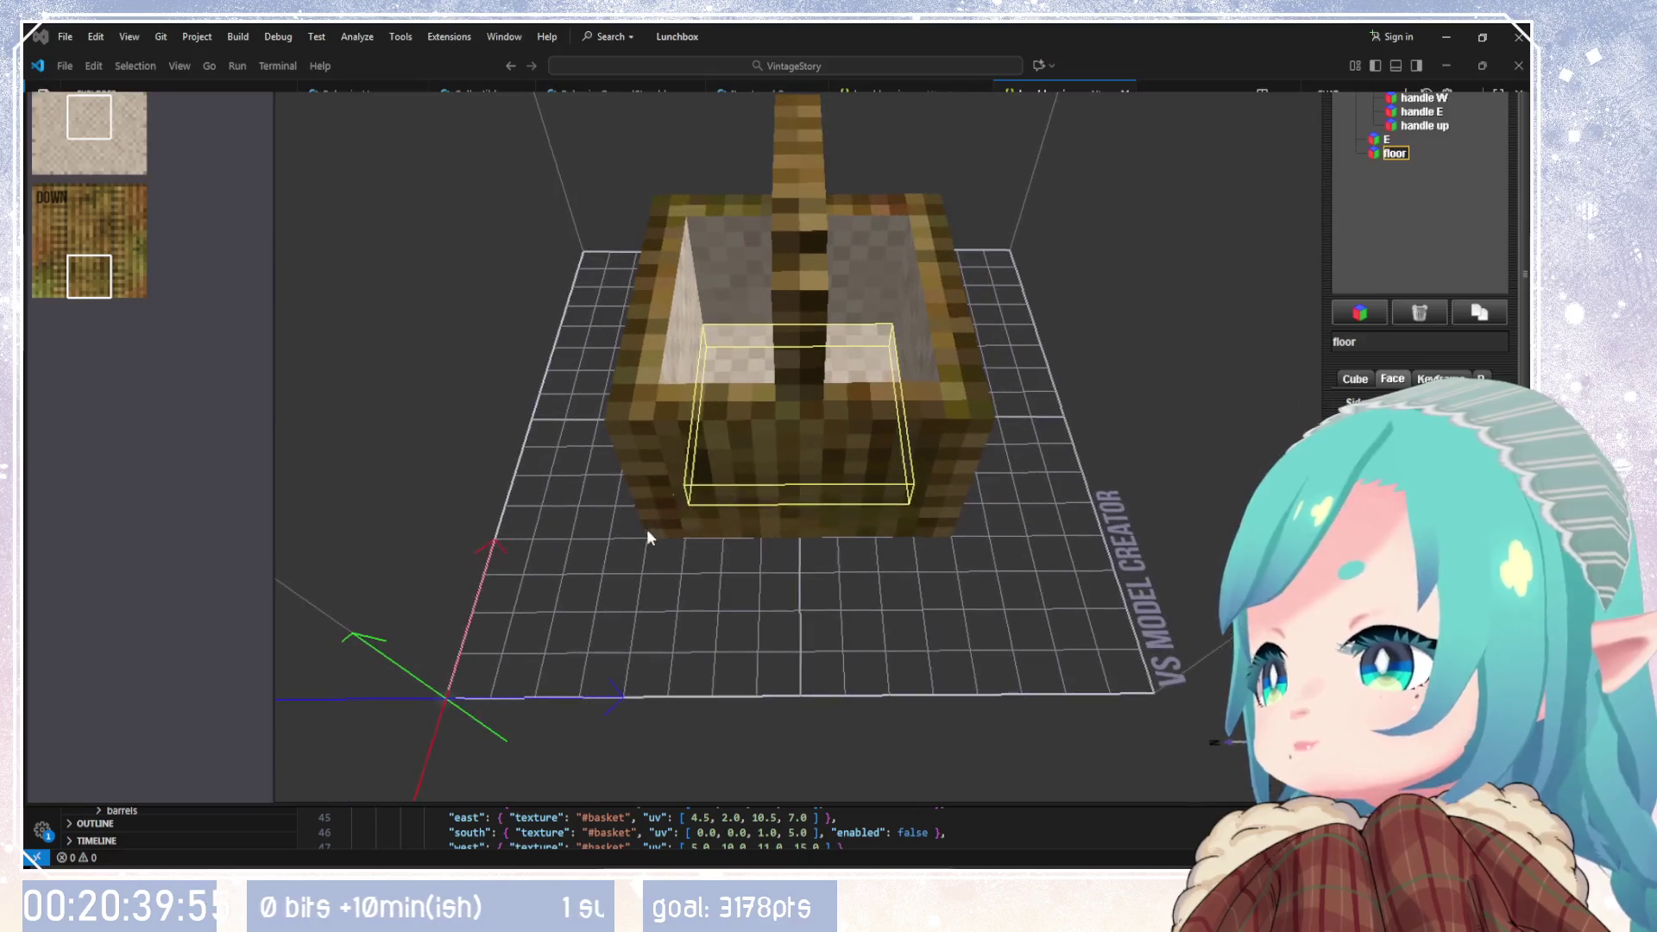
click(1355, 315)
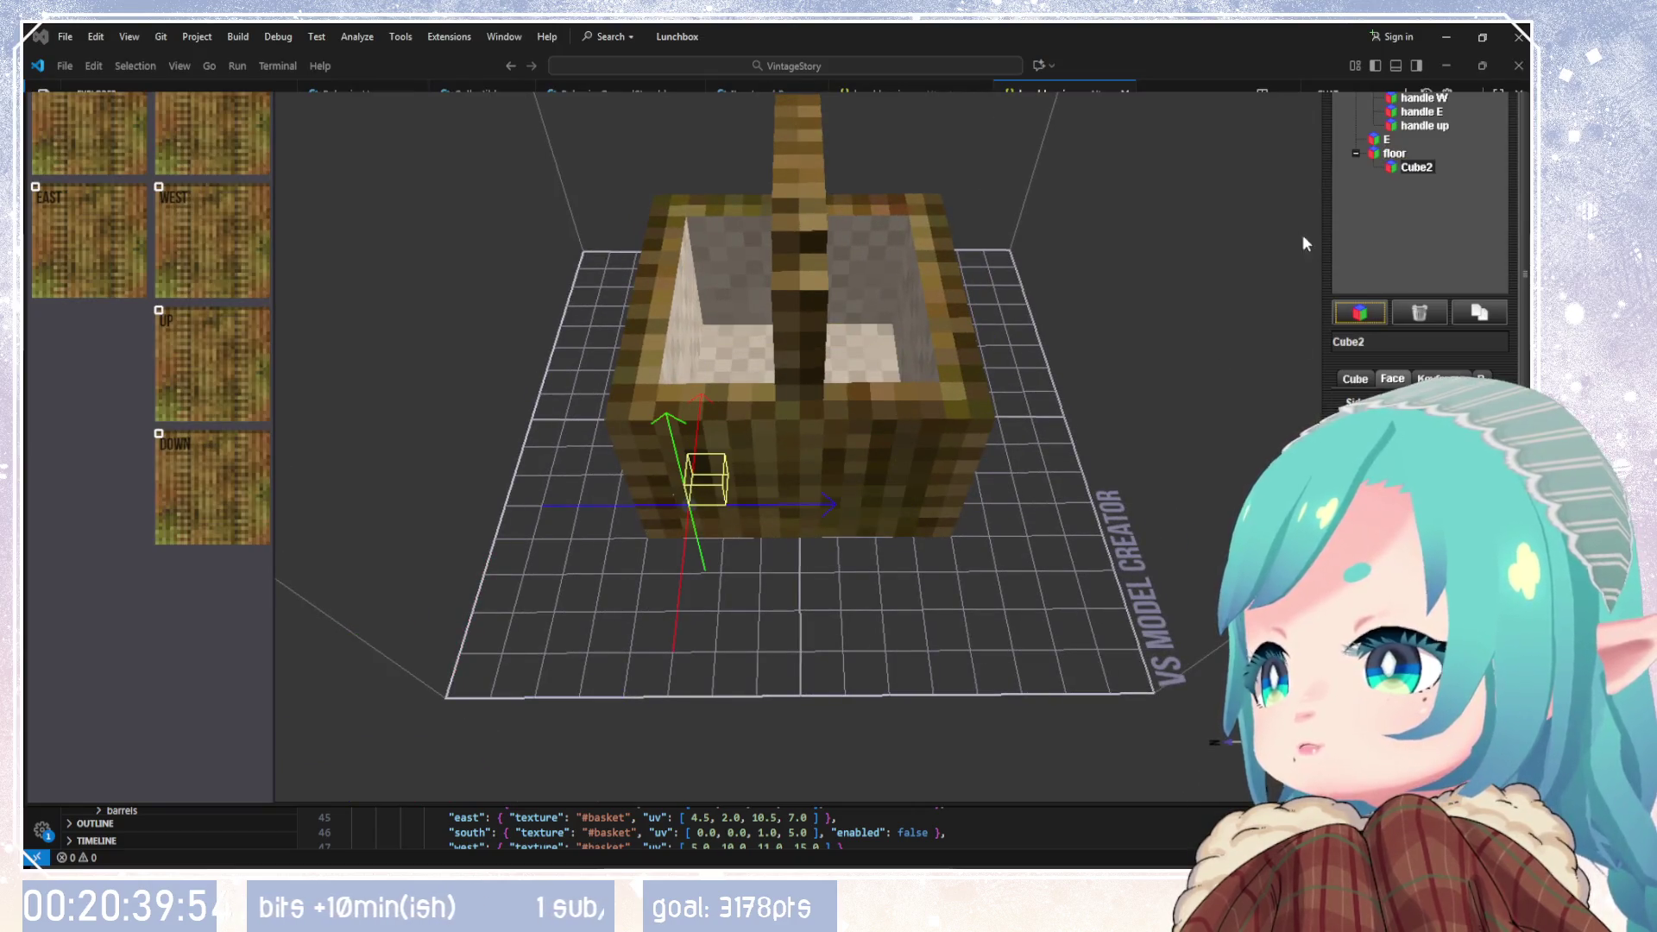
Step: Rename Cube2 to 'cloth'
click(1391, 165)
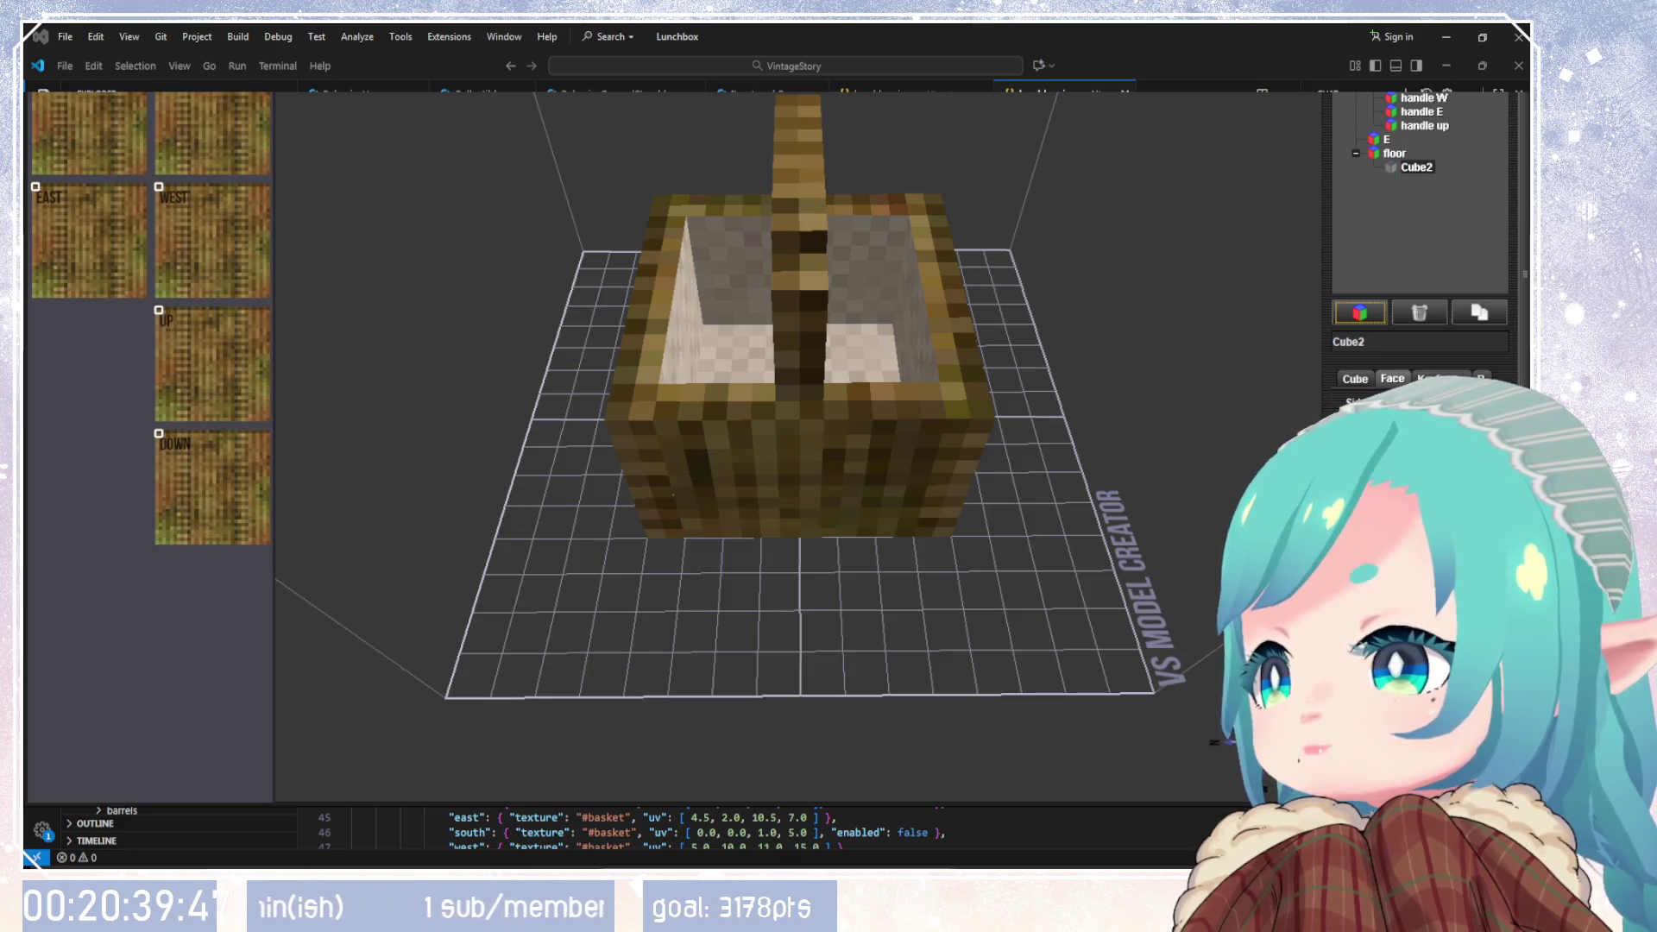
click(1390, 167)
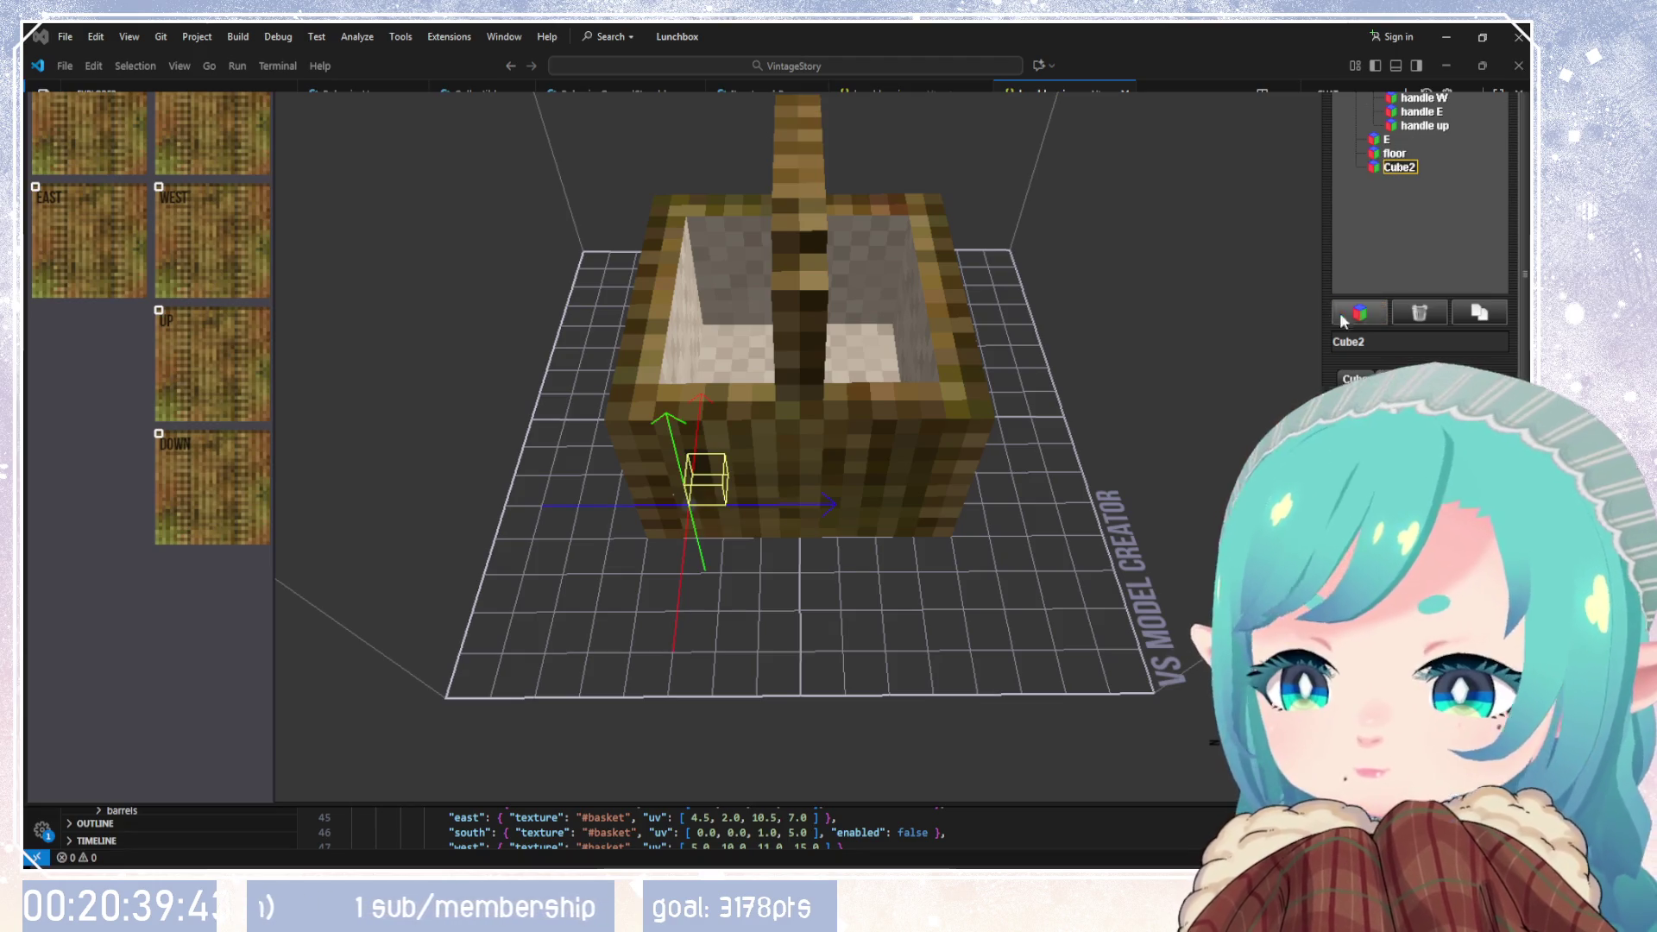
text(cloth)
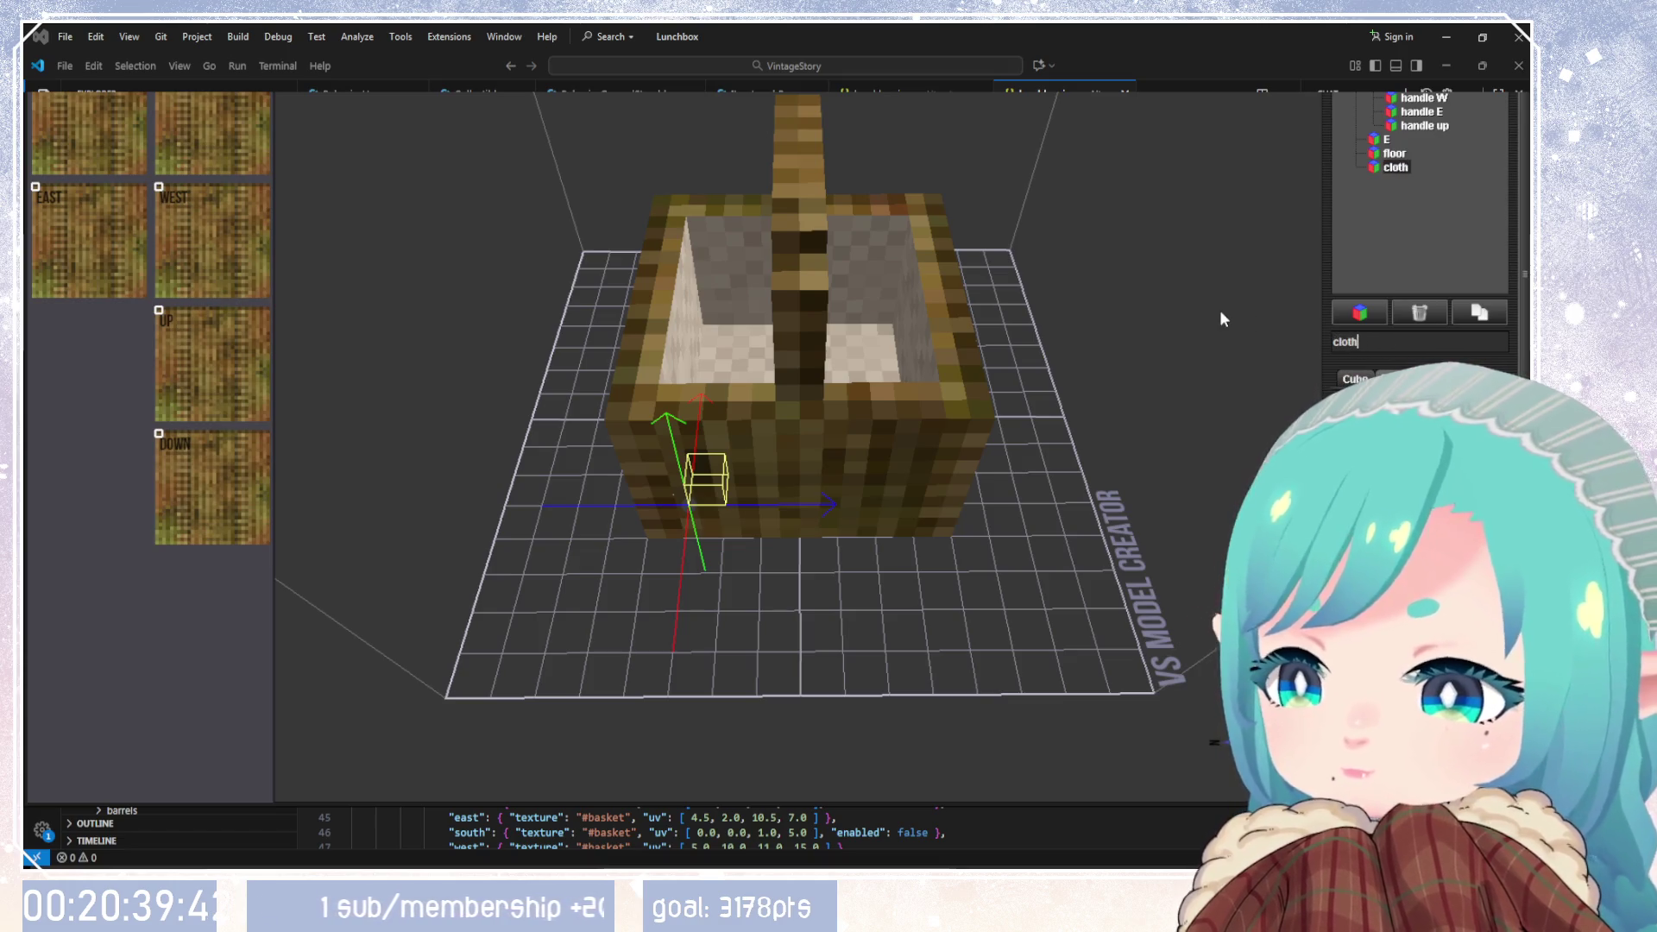
drag(956, 575, 1096, 509)
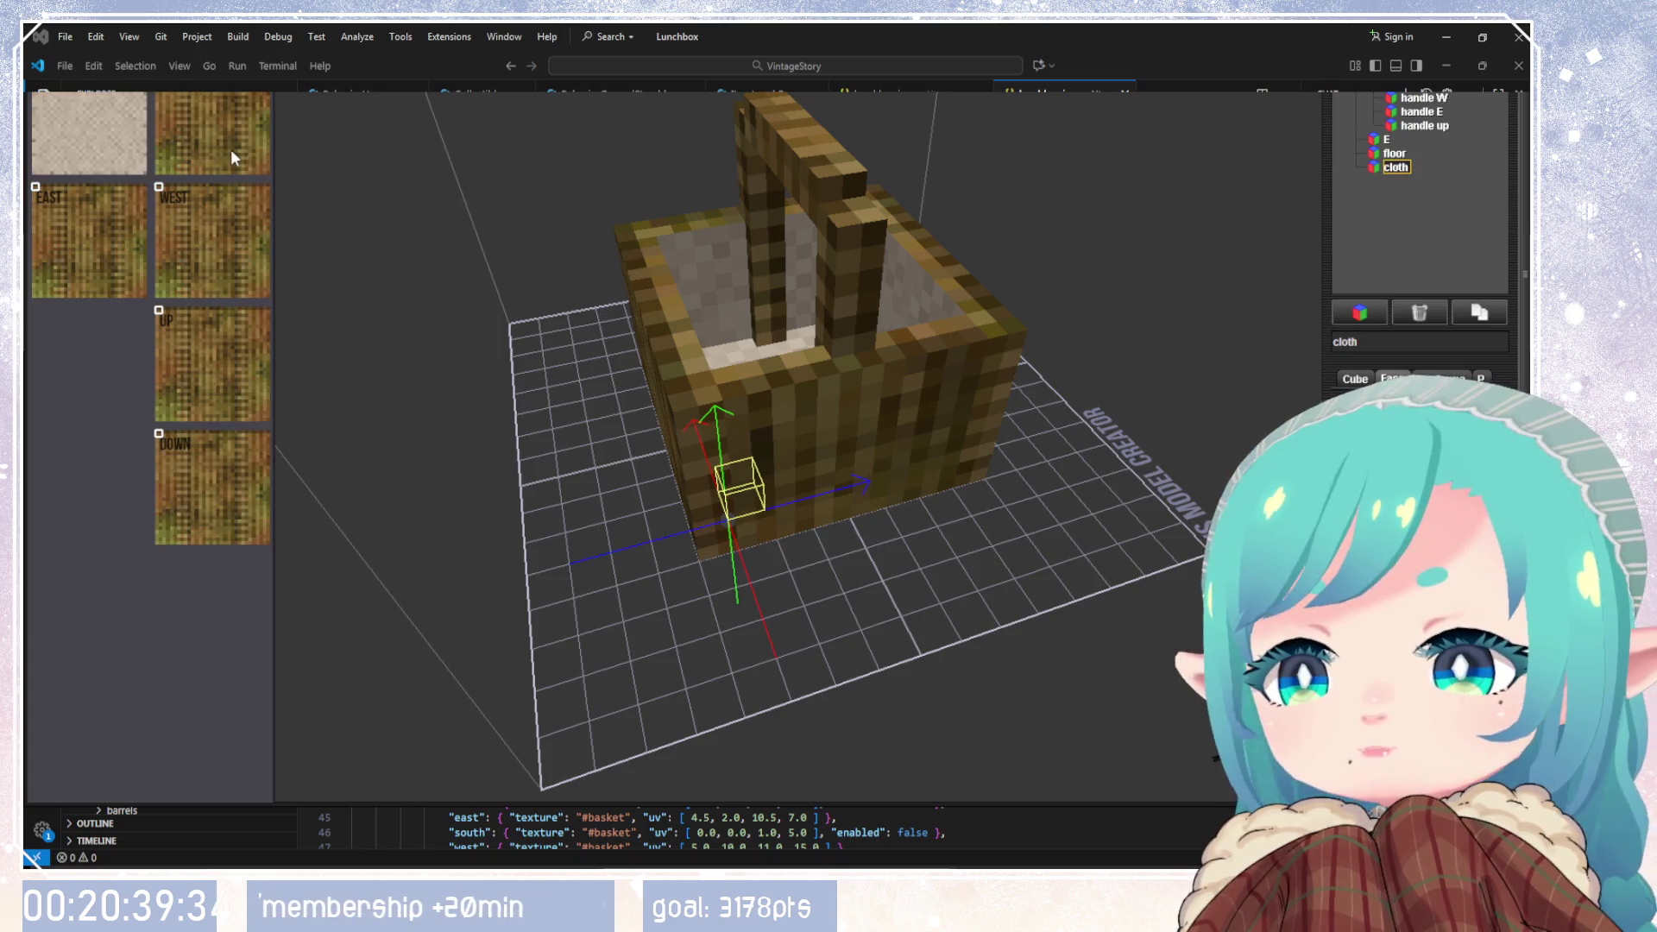
Step: Apply the beige cloth texture to the cube's east, west, up and down faces
click(118, 264)
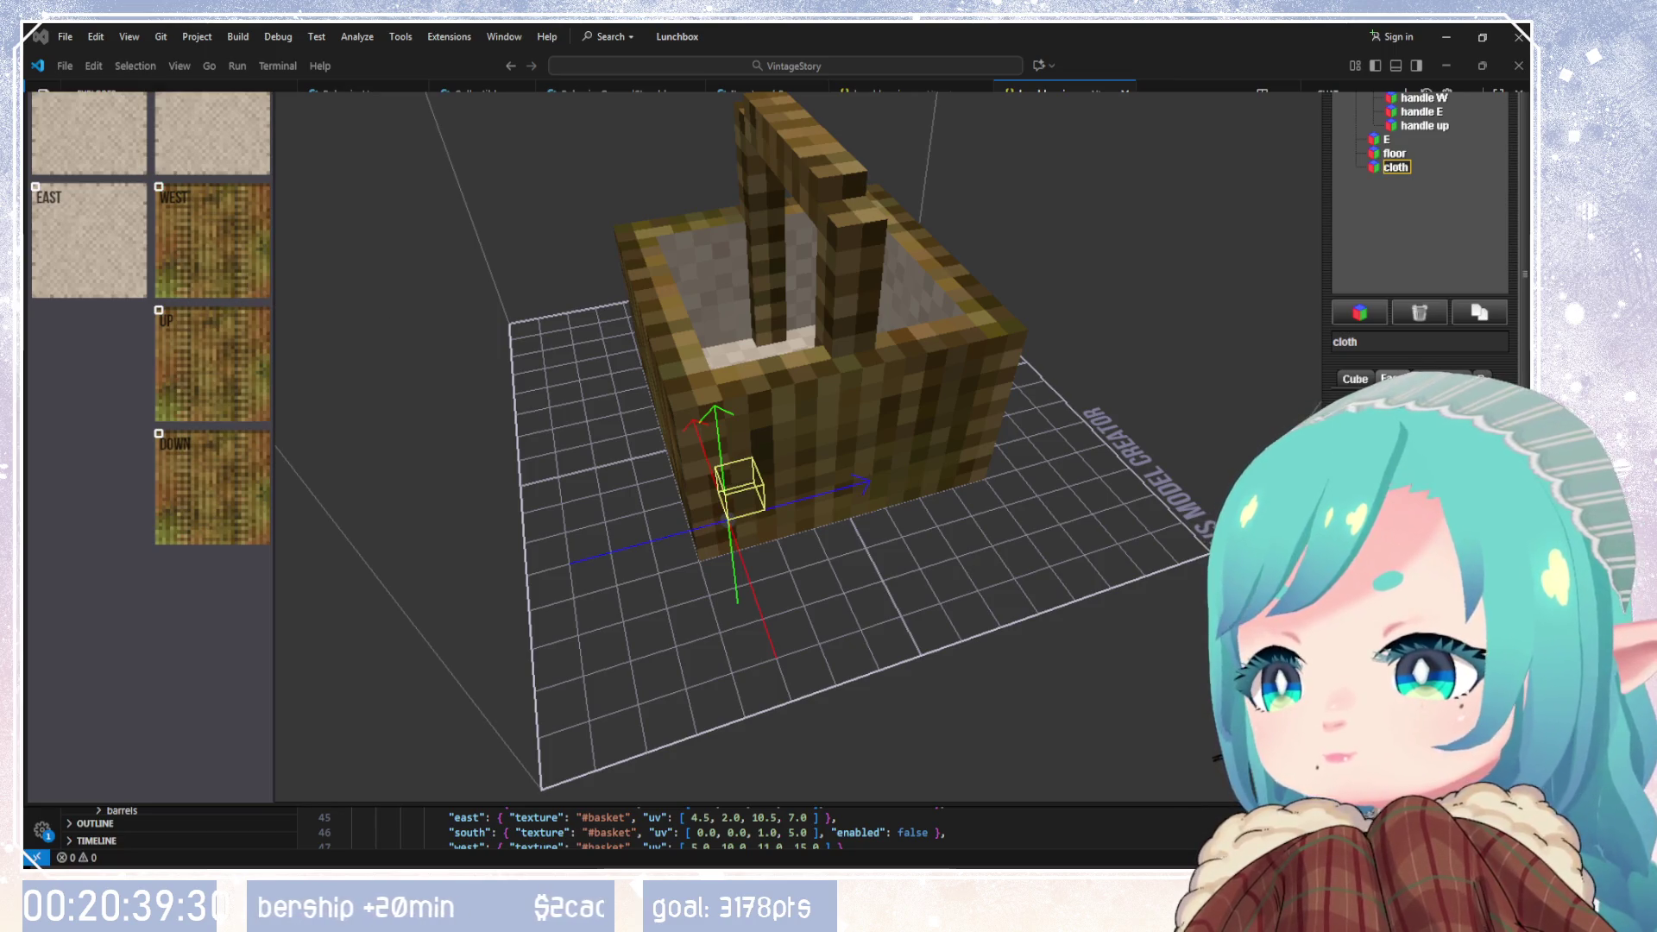
click(248, 282)
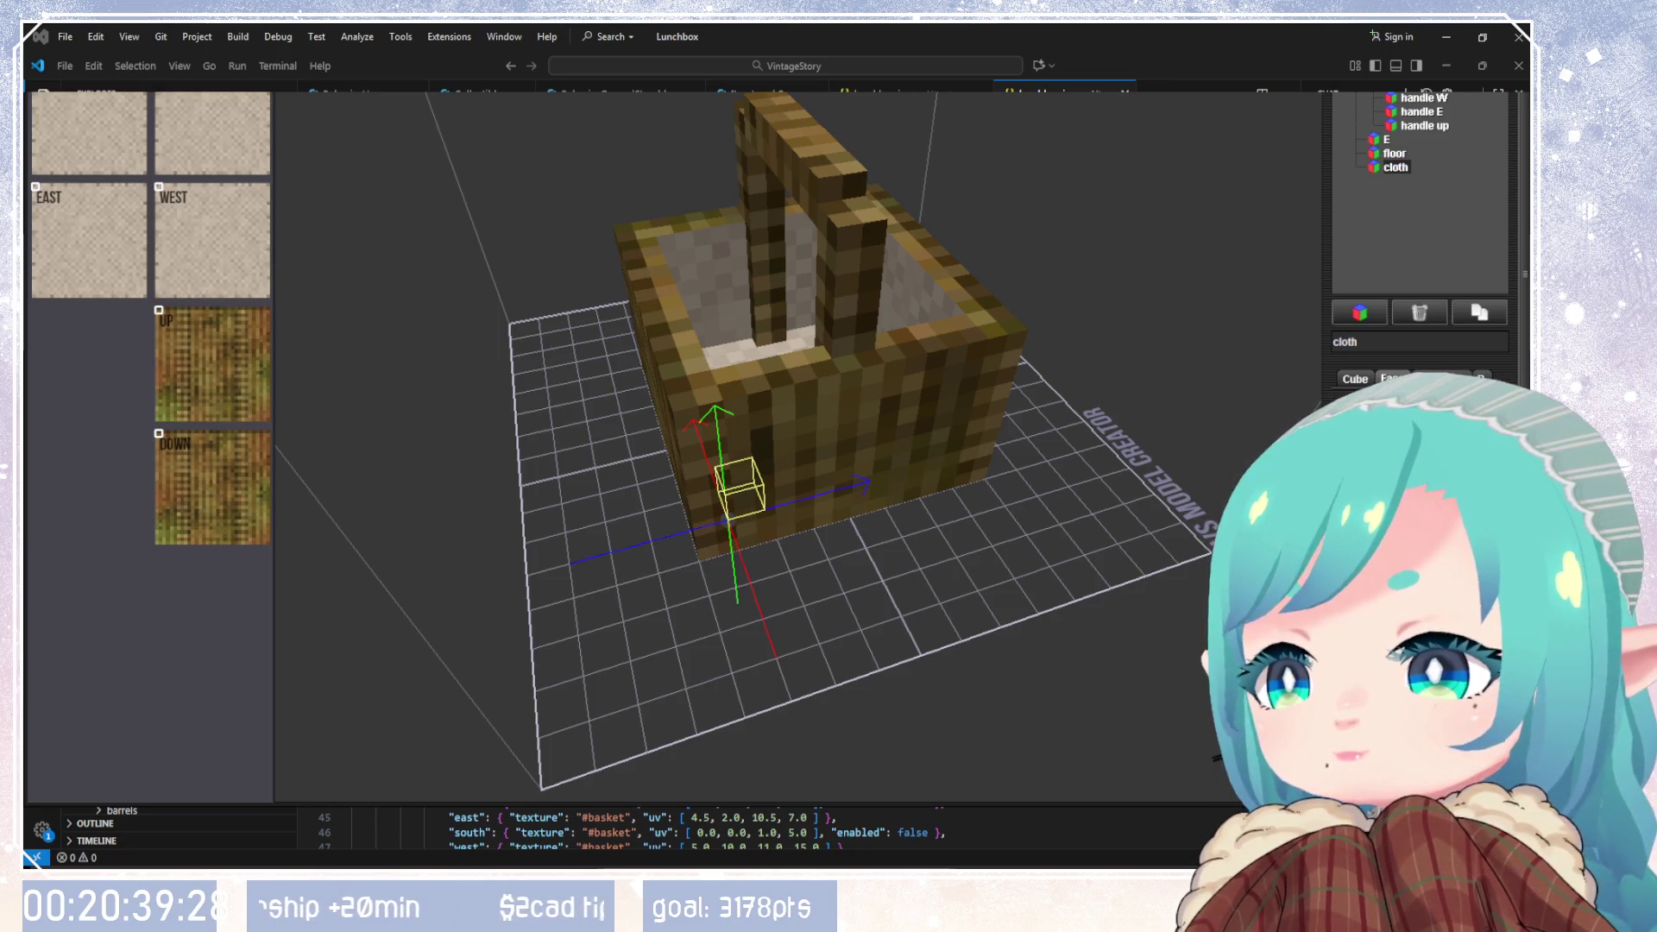
click(234, 396)
click(212, 488)
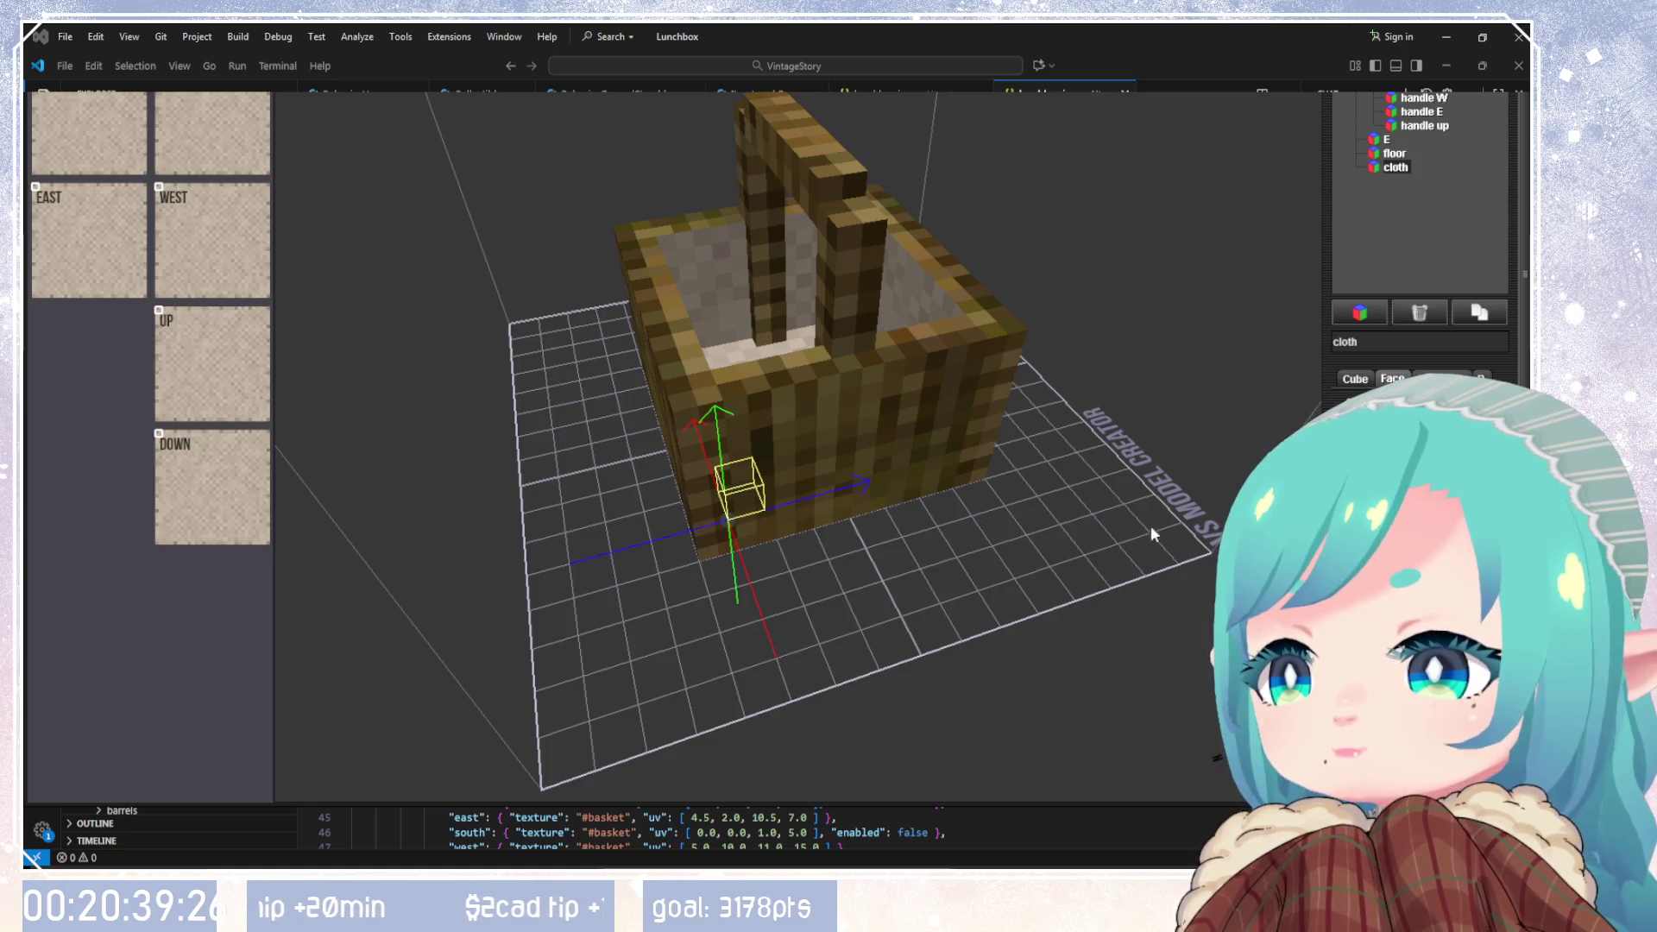
mouse_move(847, 536)
mouse_down()
mouse_move(739, 634)
mouse_move(789, 604)
mouse_move(832, 457)
mouse_up()
Step: Lift the cloth cube along Y to rim height at the basket's front-left corner
click(1378, 376)
mouse_move(944, 470)
mouse_down()
mouse_move(847, 611)
mouse_move(788, 625)
mouse_move(841, 457)
mouse_up()
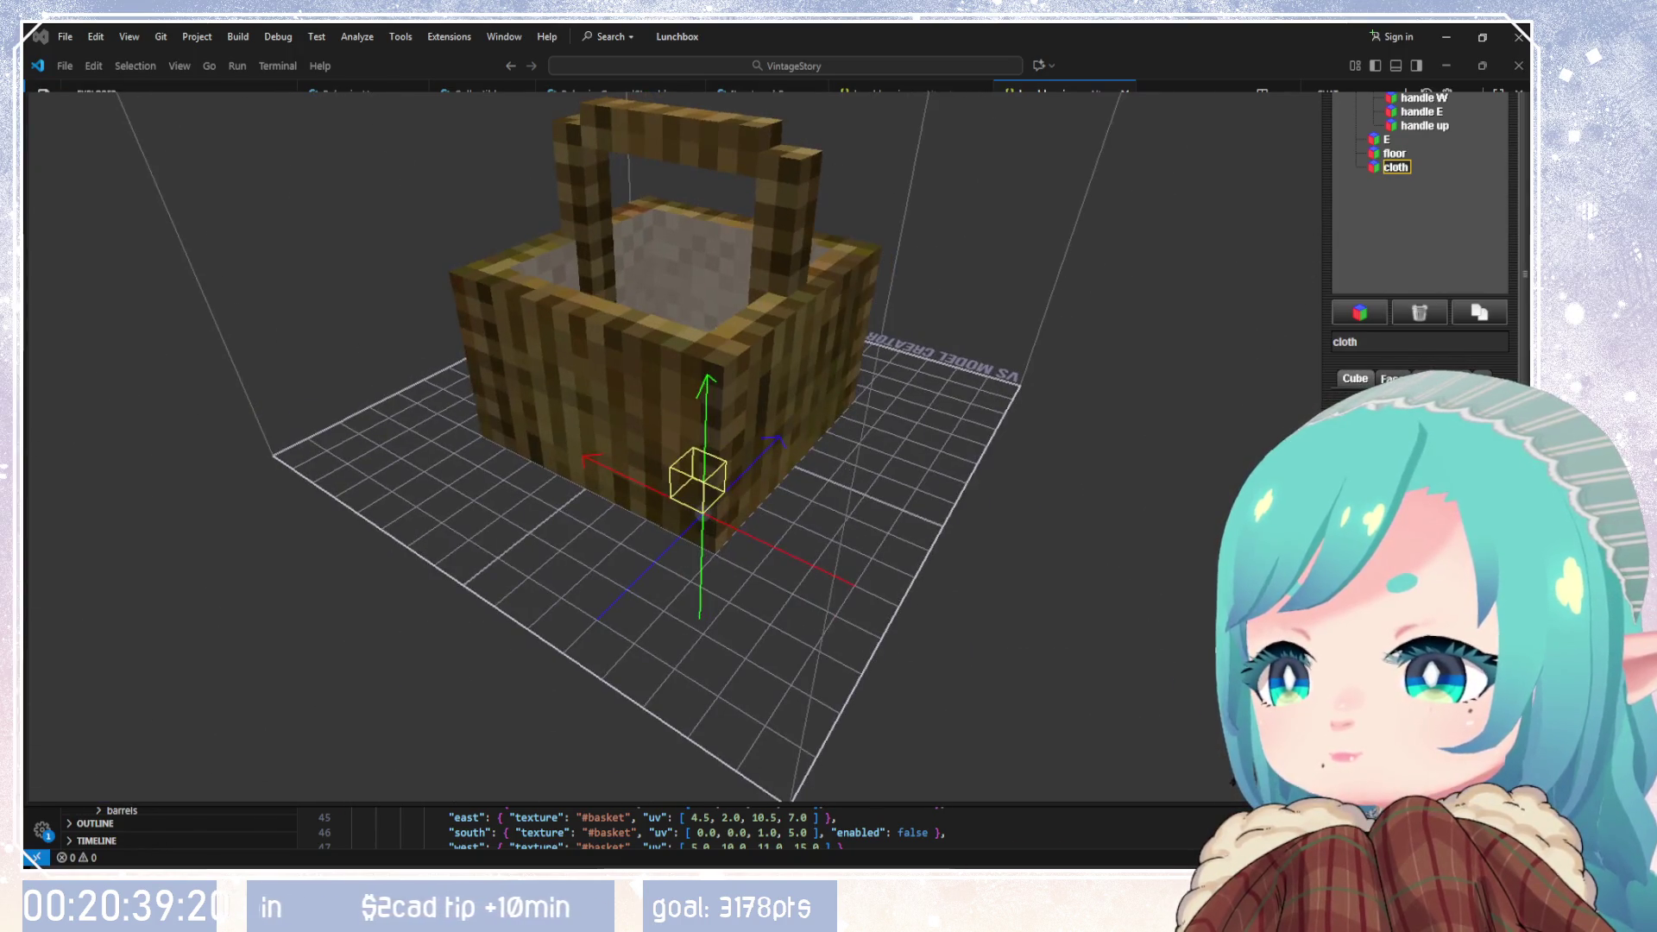
drag(706, 405, 706, 263)
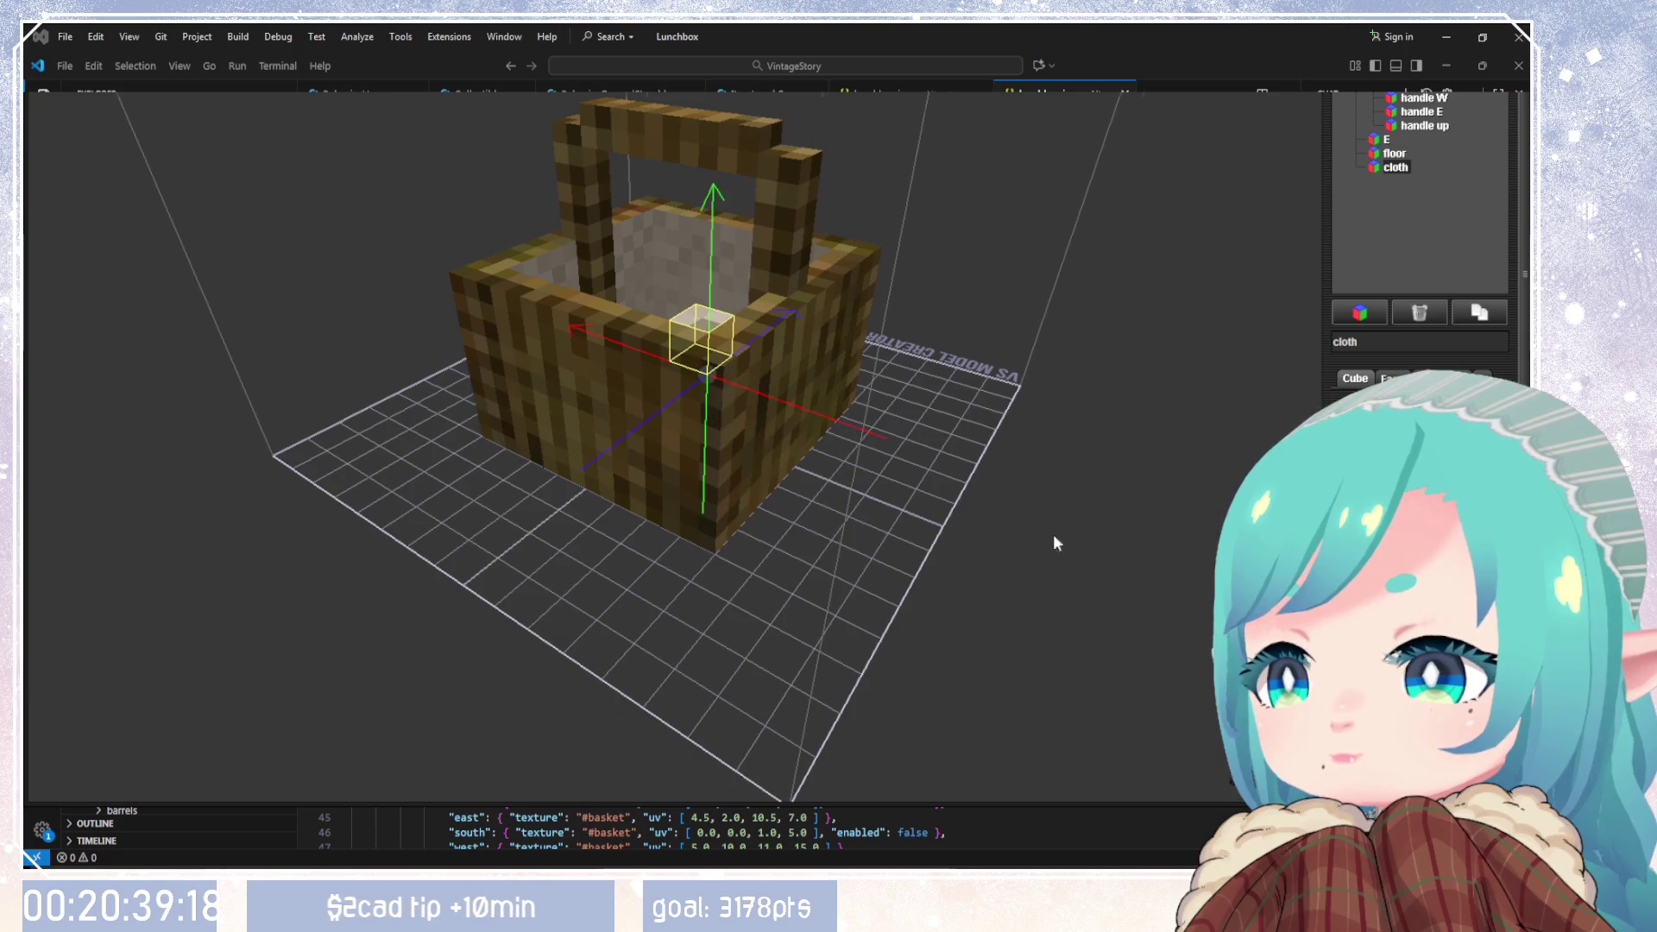
mouse_move(1054, 541)
mouse_down()
mouse_move(796, 582)
mouse_move(859, 587)
mouse_up()
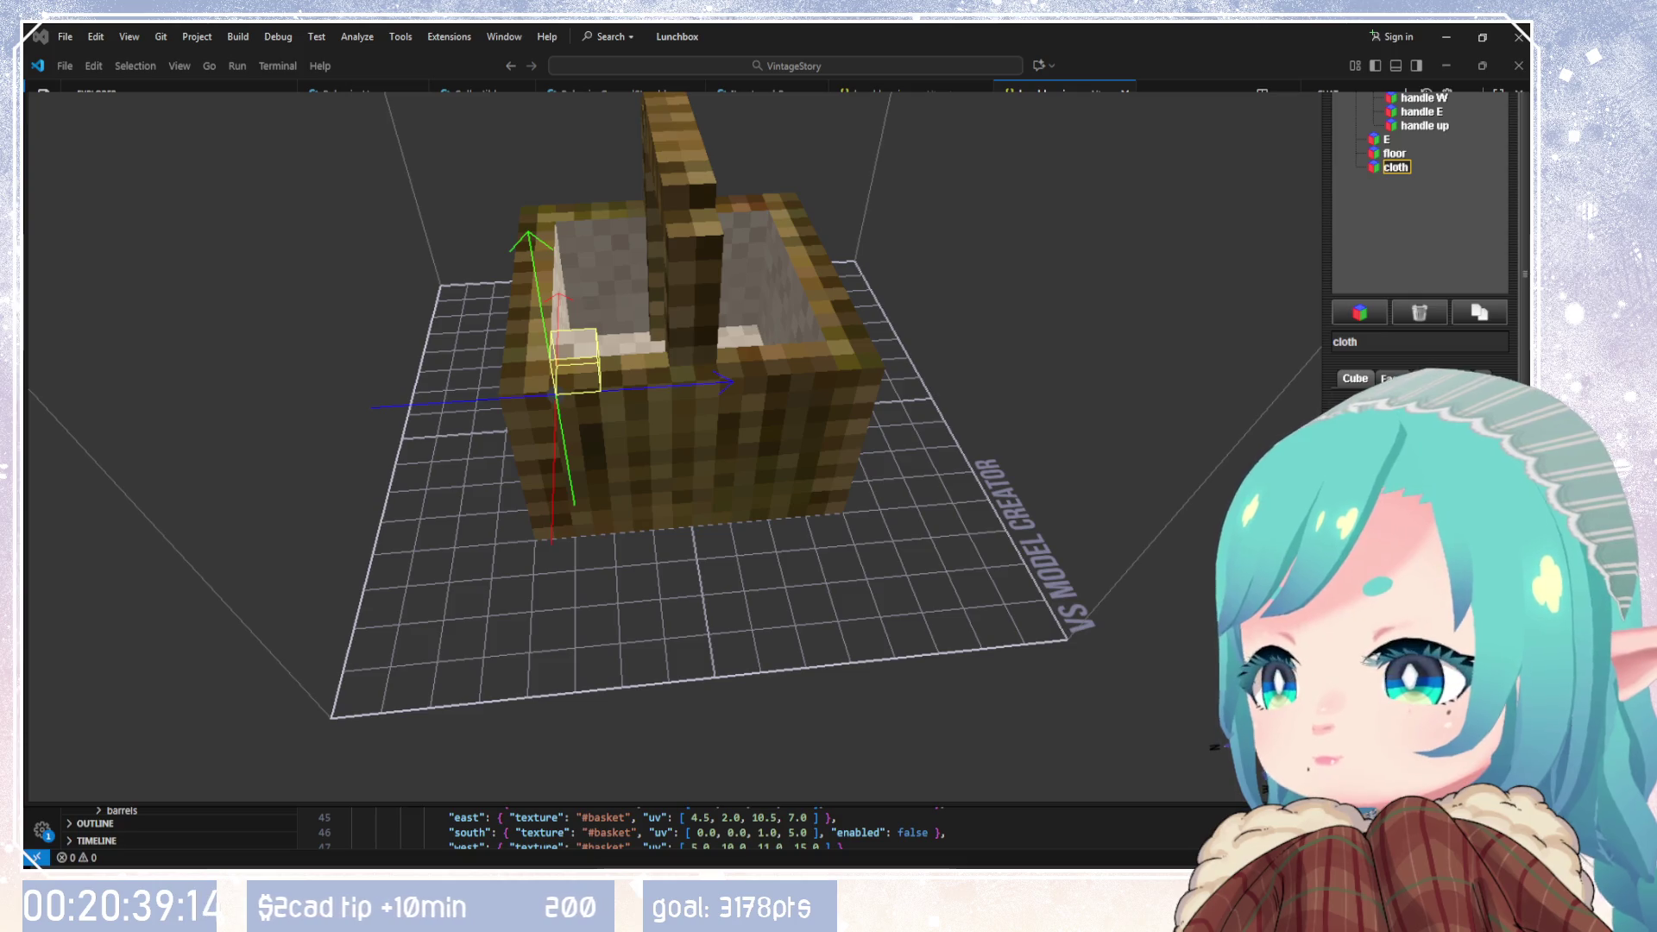
mouse_move(691, 578)
mouse_down()
mouse_move(938, 577)
mouse_move(656, 572)
mouse_up()
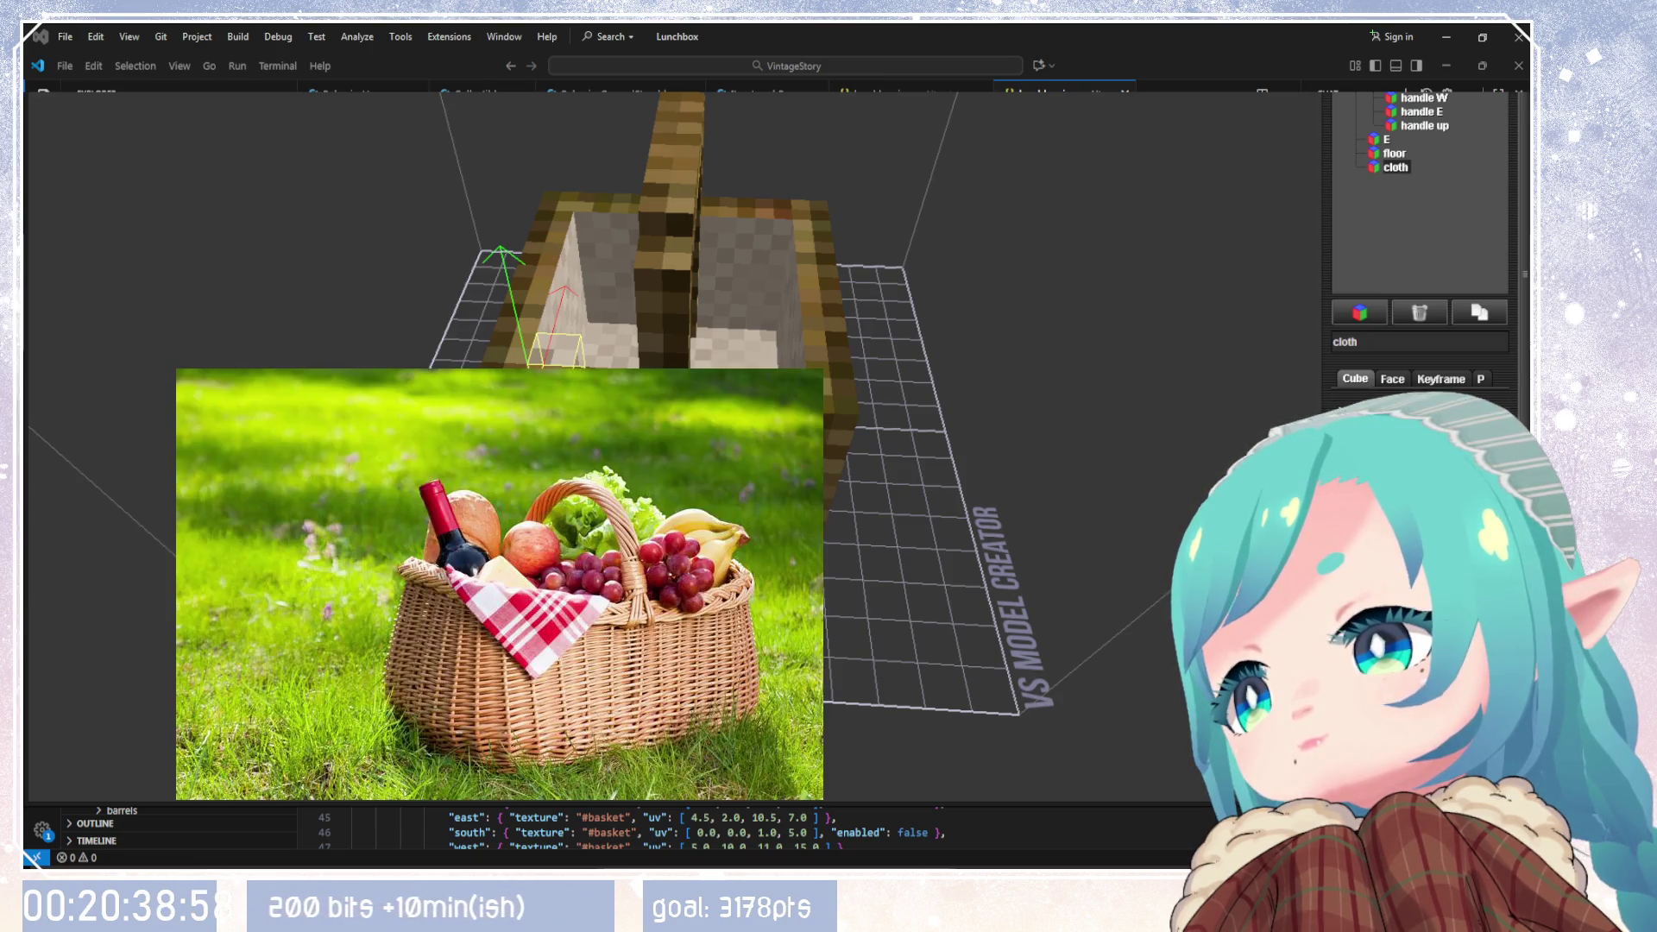
mouse_move(863, 496)
mouse_down()
mouse_move(1126, 498)
mouse_move(1084, 492)
mouse_move(1265, 518)
mouse_up()
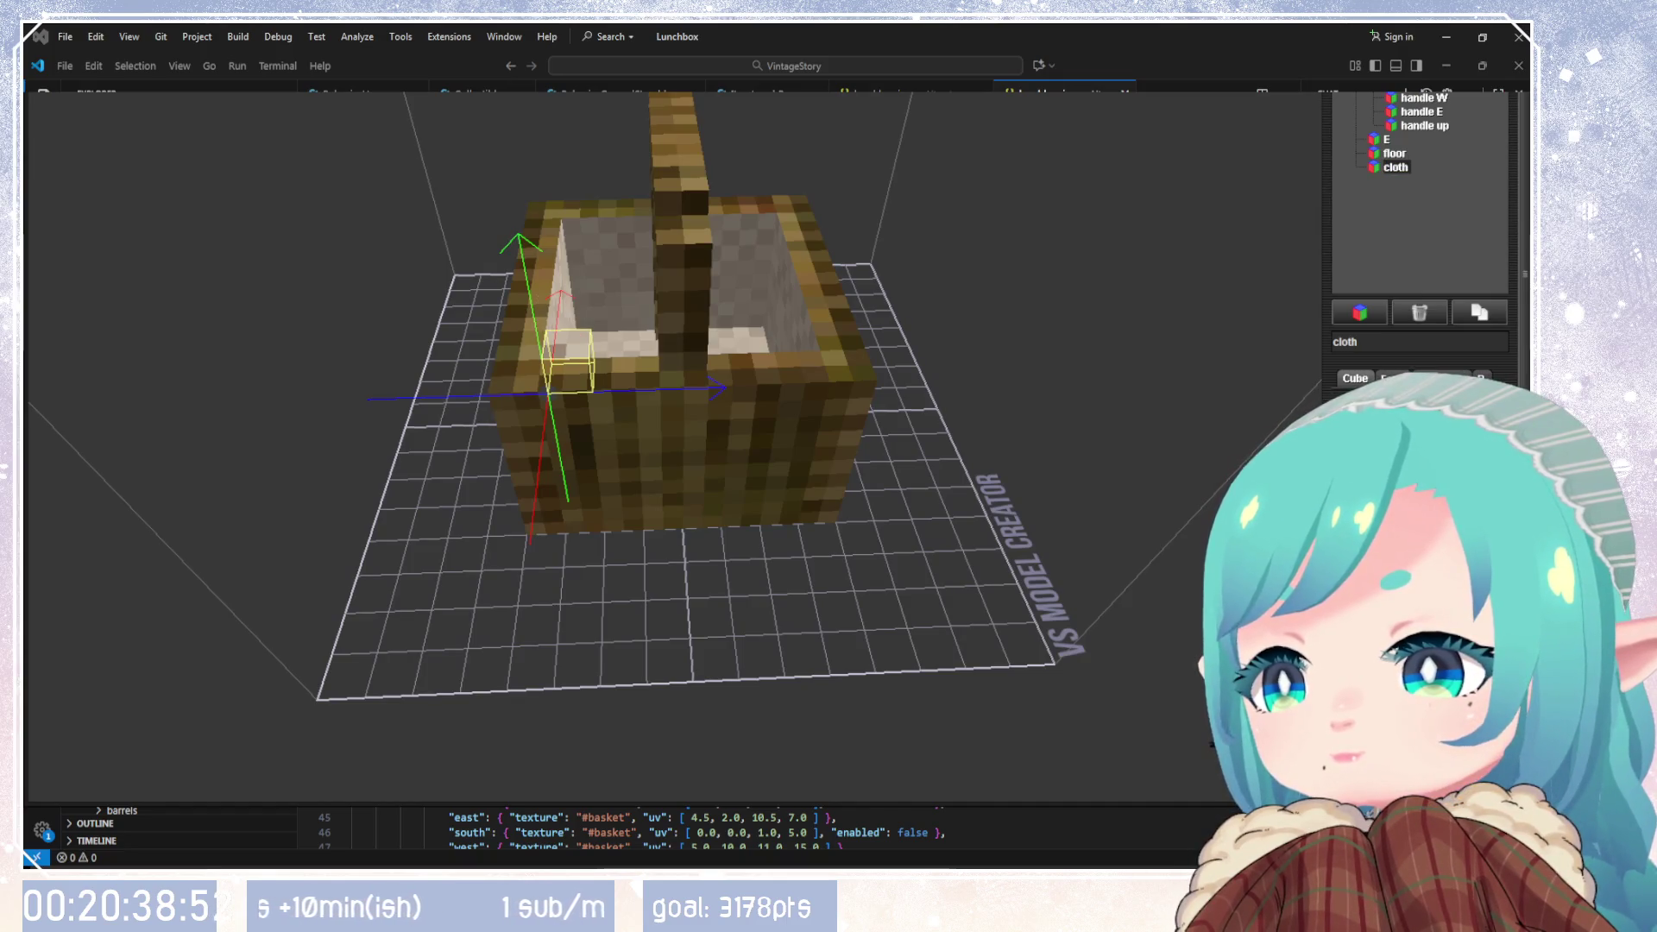
mouse_move(1209, 517)
mouse_down()
mouse_move(939, 526)
mouse_move(1219, 491)
mouse_up()
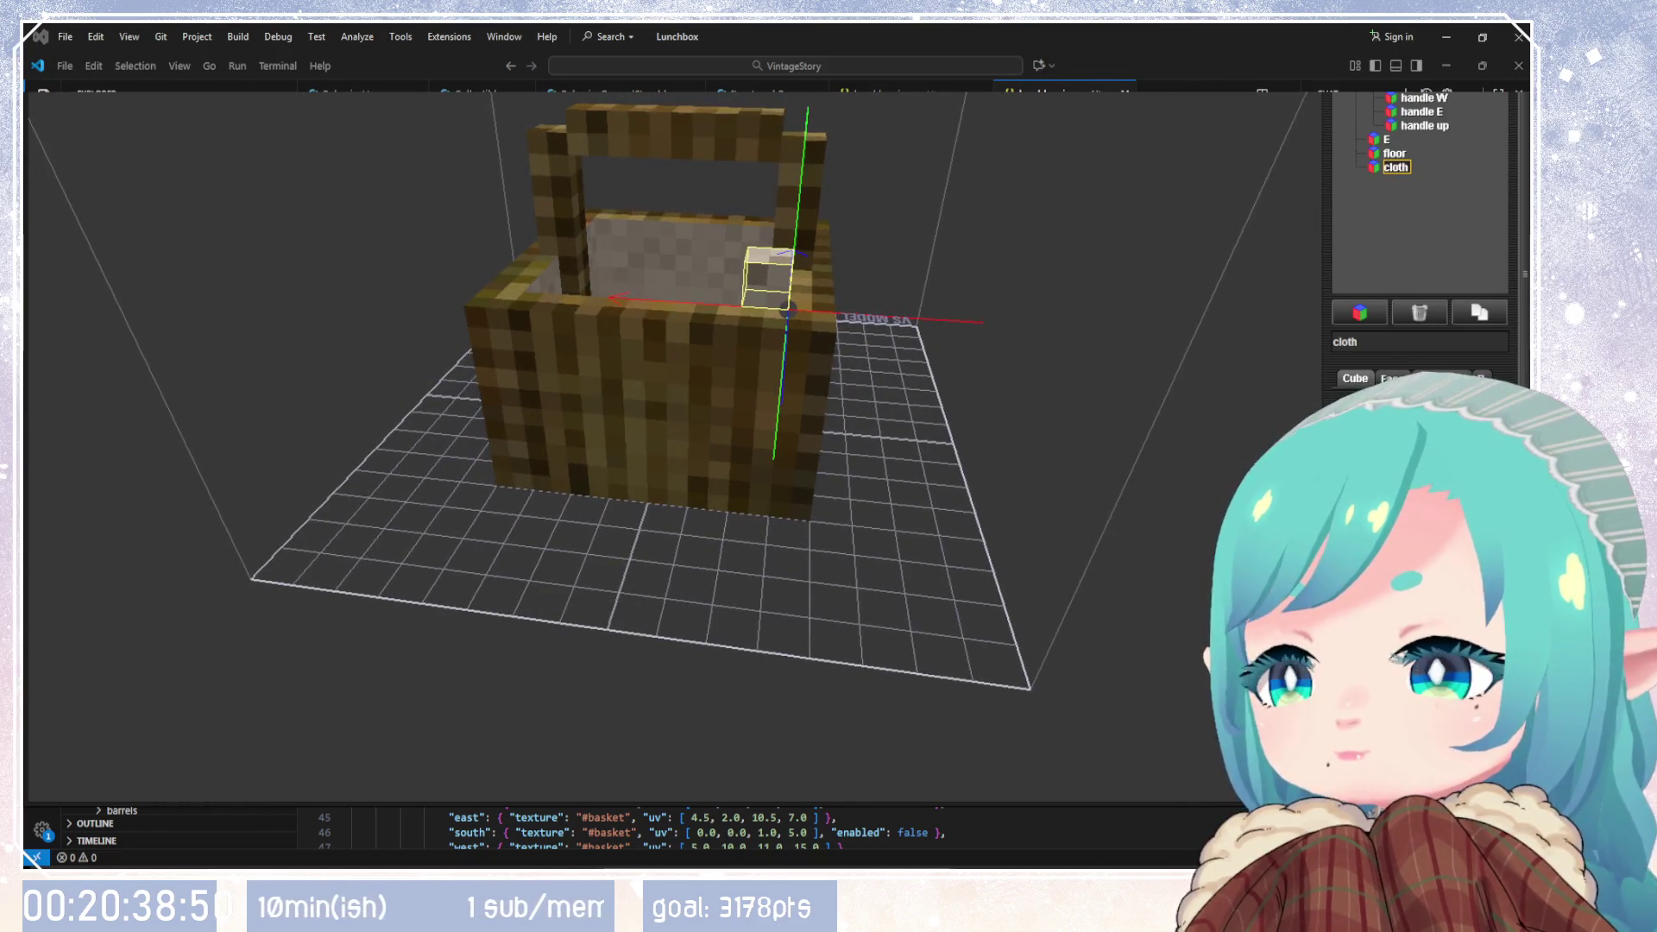
Step: Slide the cloth cube between the basket's left and right rims
mouse_move(768, 276)
mouse_down()
mouse_move(548, 263)
mouse_move(758, 267)
mouse_up()
mouse_move(760, 517)
mouse_down()
mouse_move(775, 607)
mouse_move(764, 691)
mouse_up()
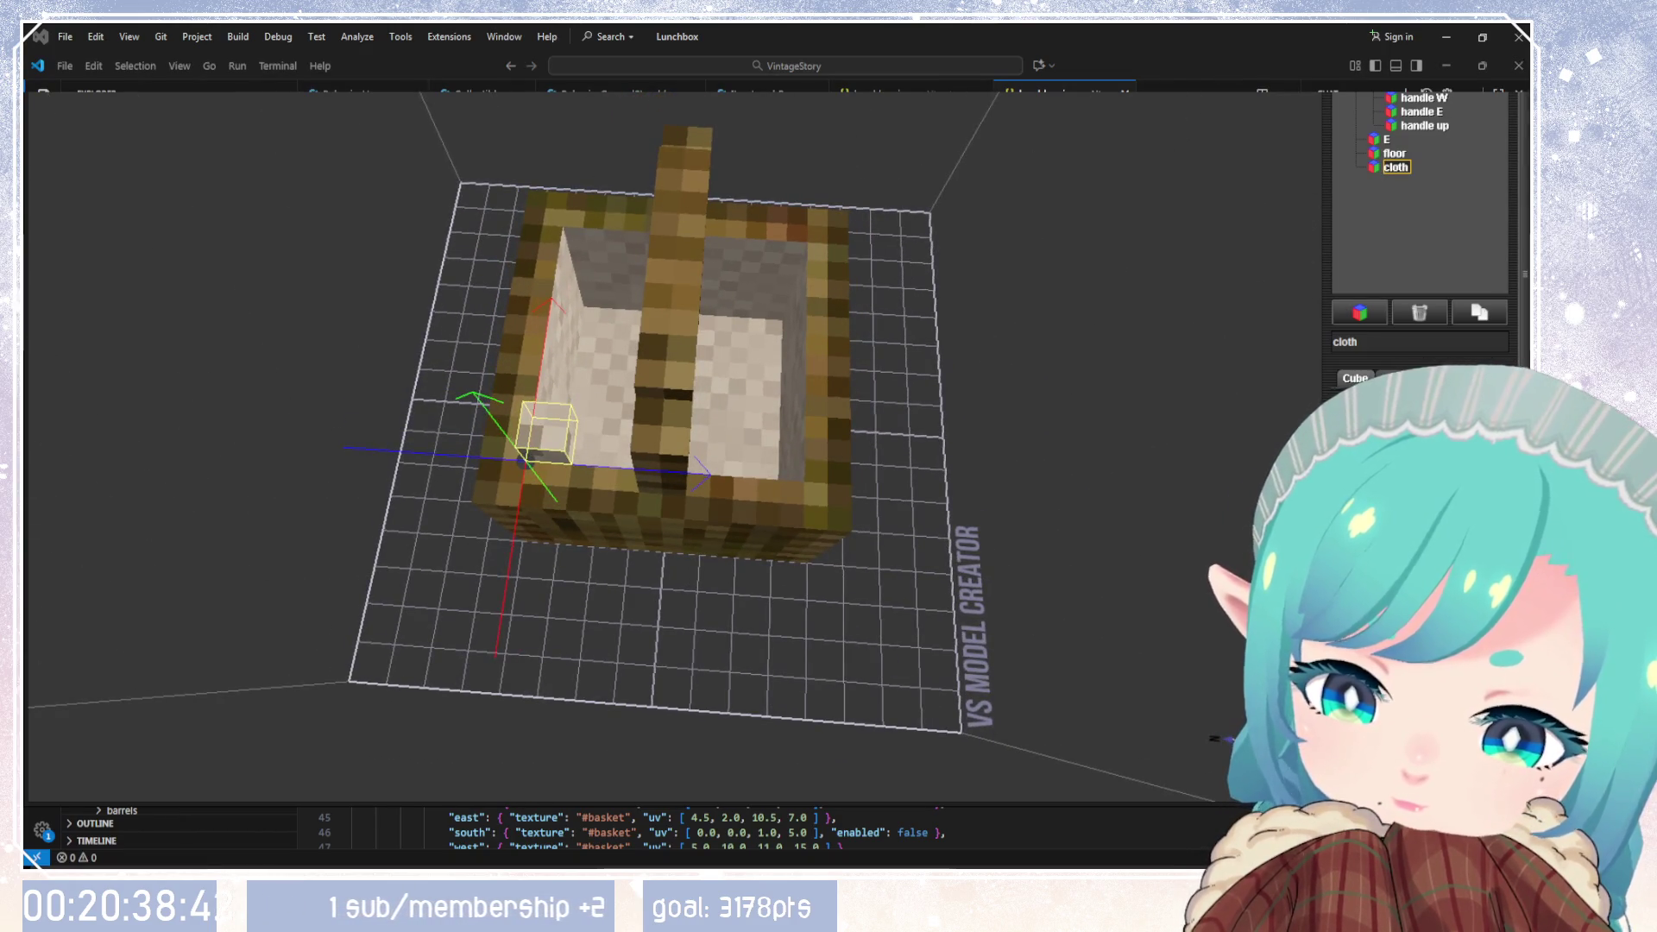
scroll(1381, 431, up, 2)
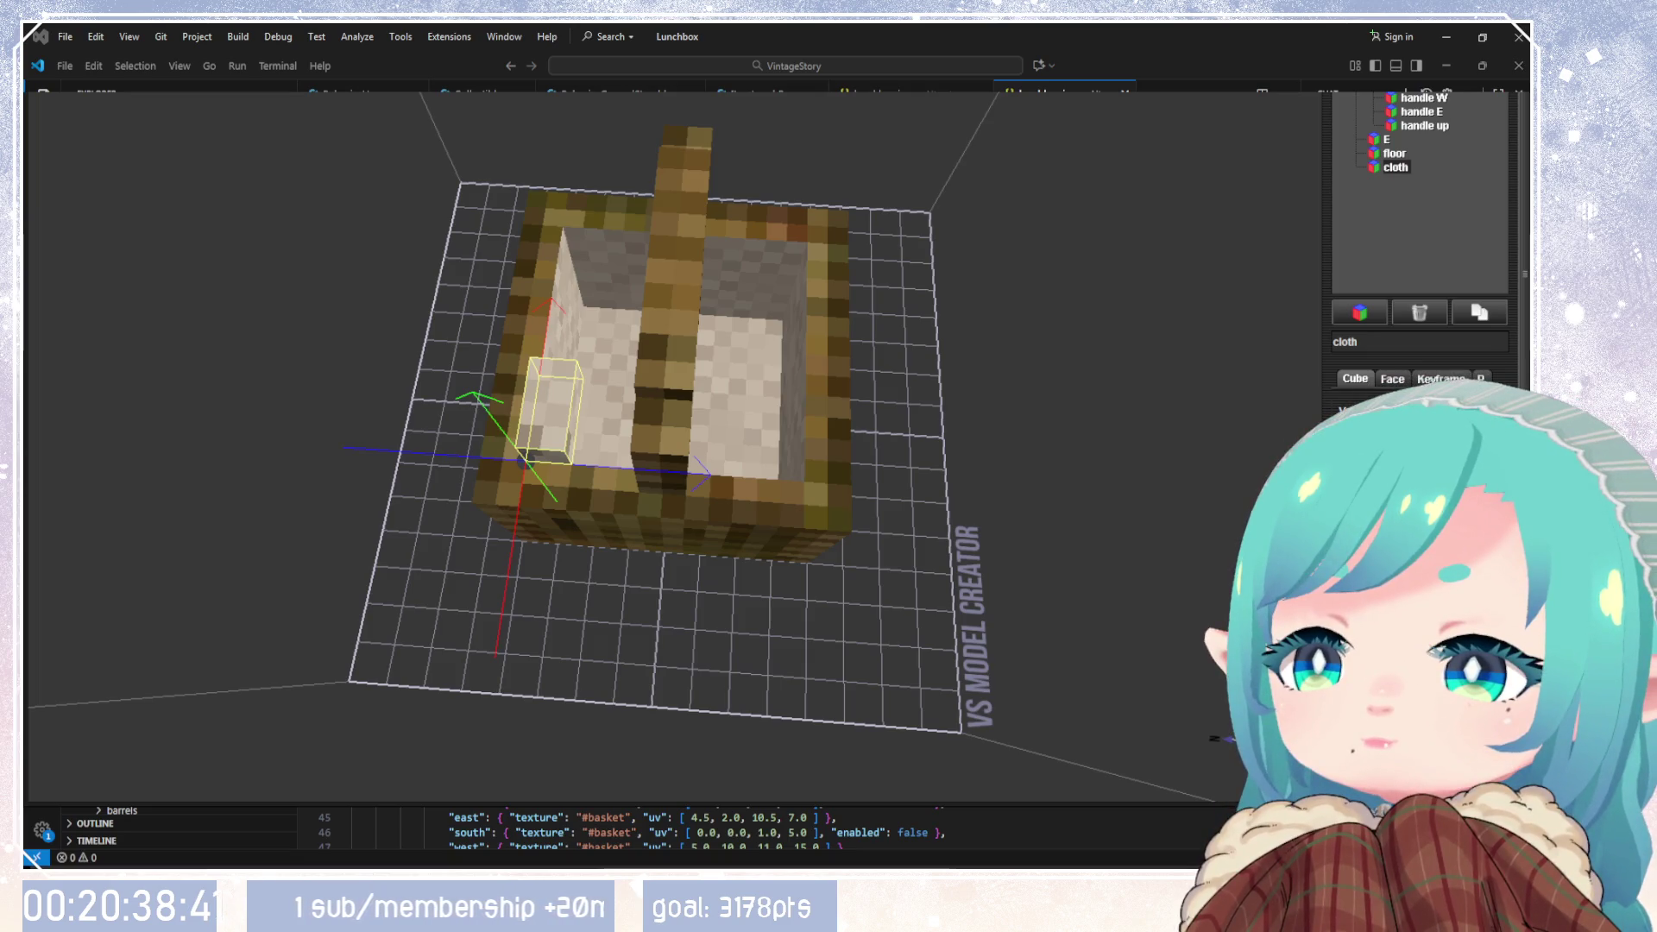
scroll(1381, 432, up, 2)
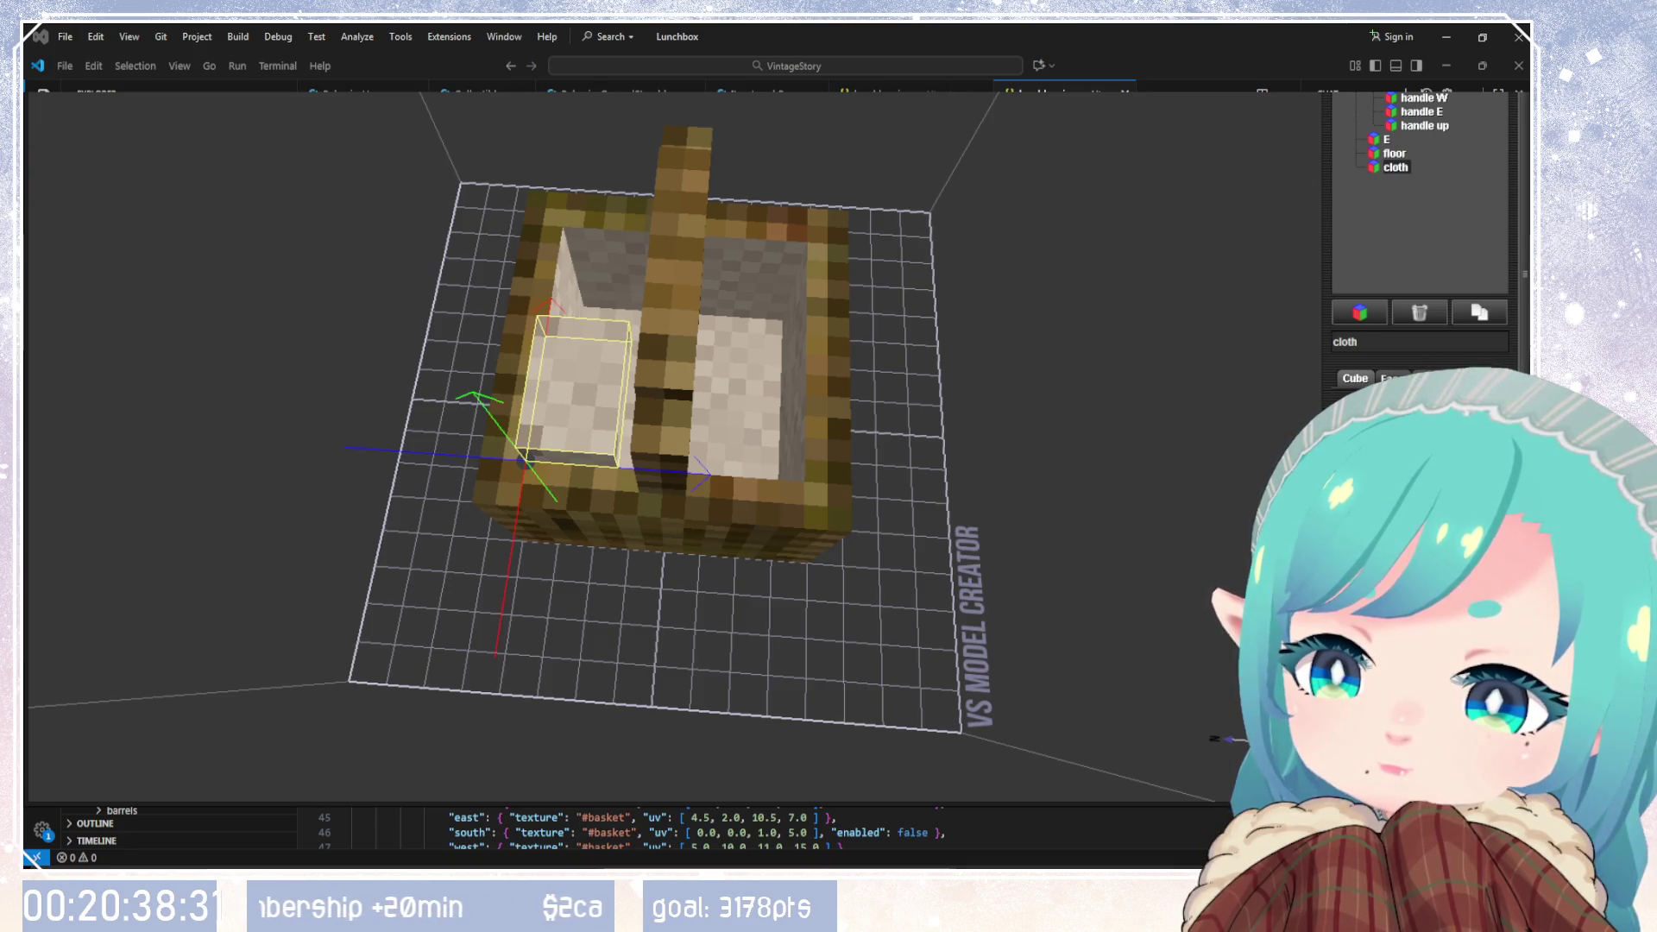
Step: Tilt the cloth piece with a rotation value of 25 inside the basket
text(2)
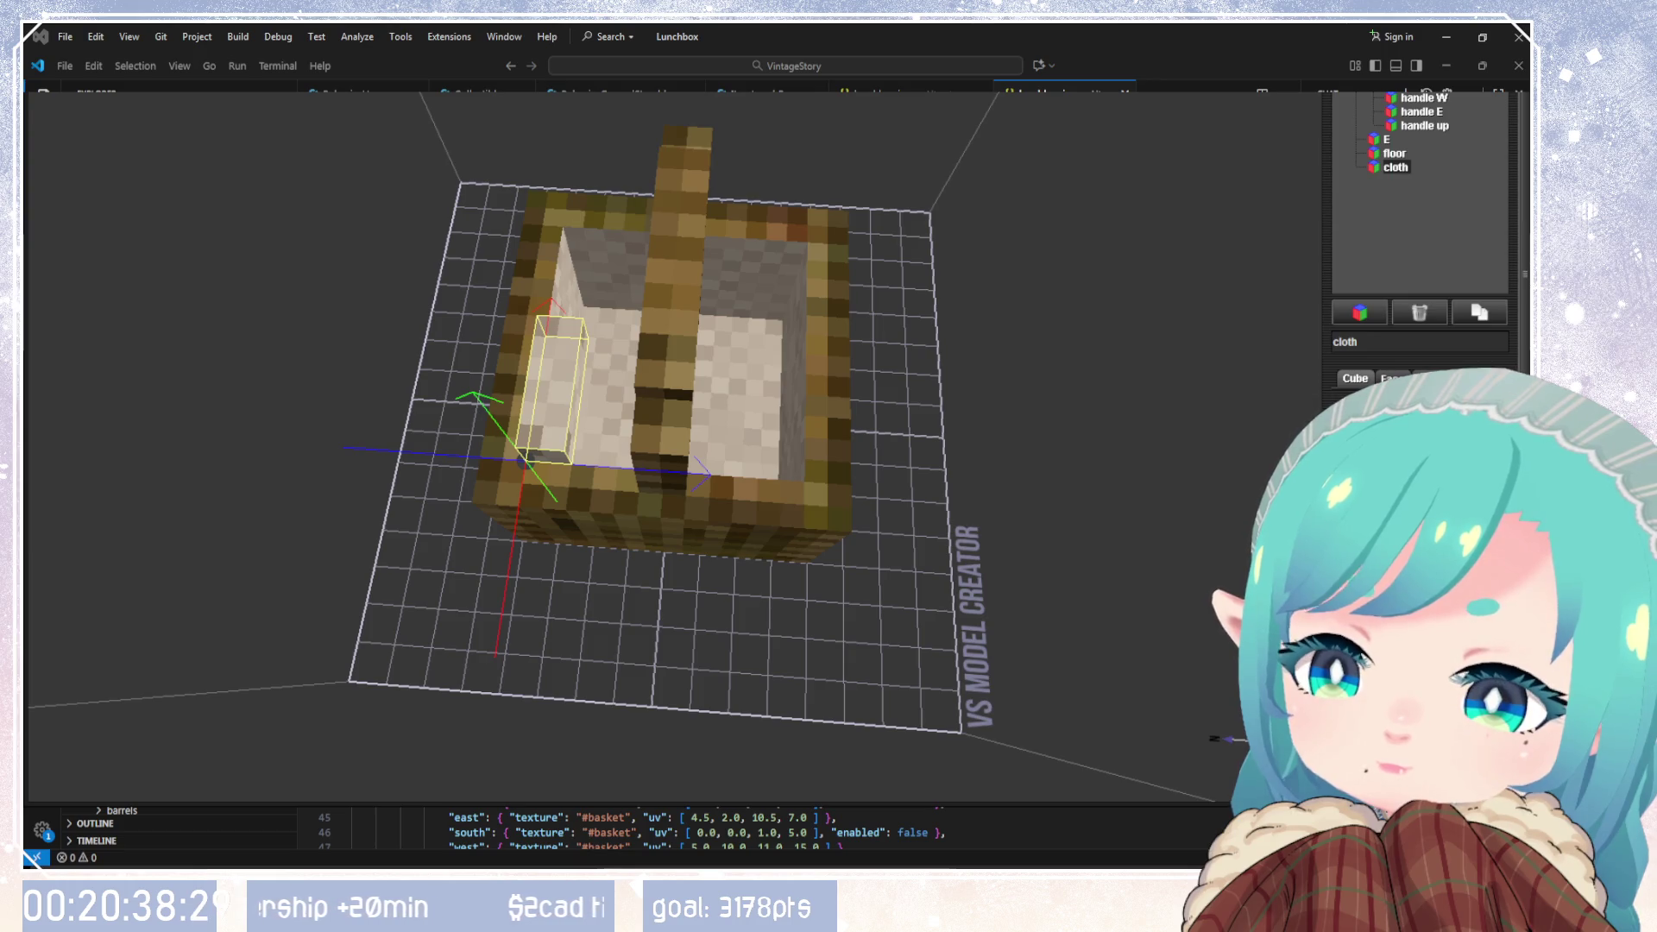
text(5)
mouse_move(1232, 474)
mouse_down()
mouse_move(1194, 478)
mouse_move(1069, 603)
mouse_move(1095, 676)
mouse_move(1116, 671)
mouse_up()
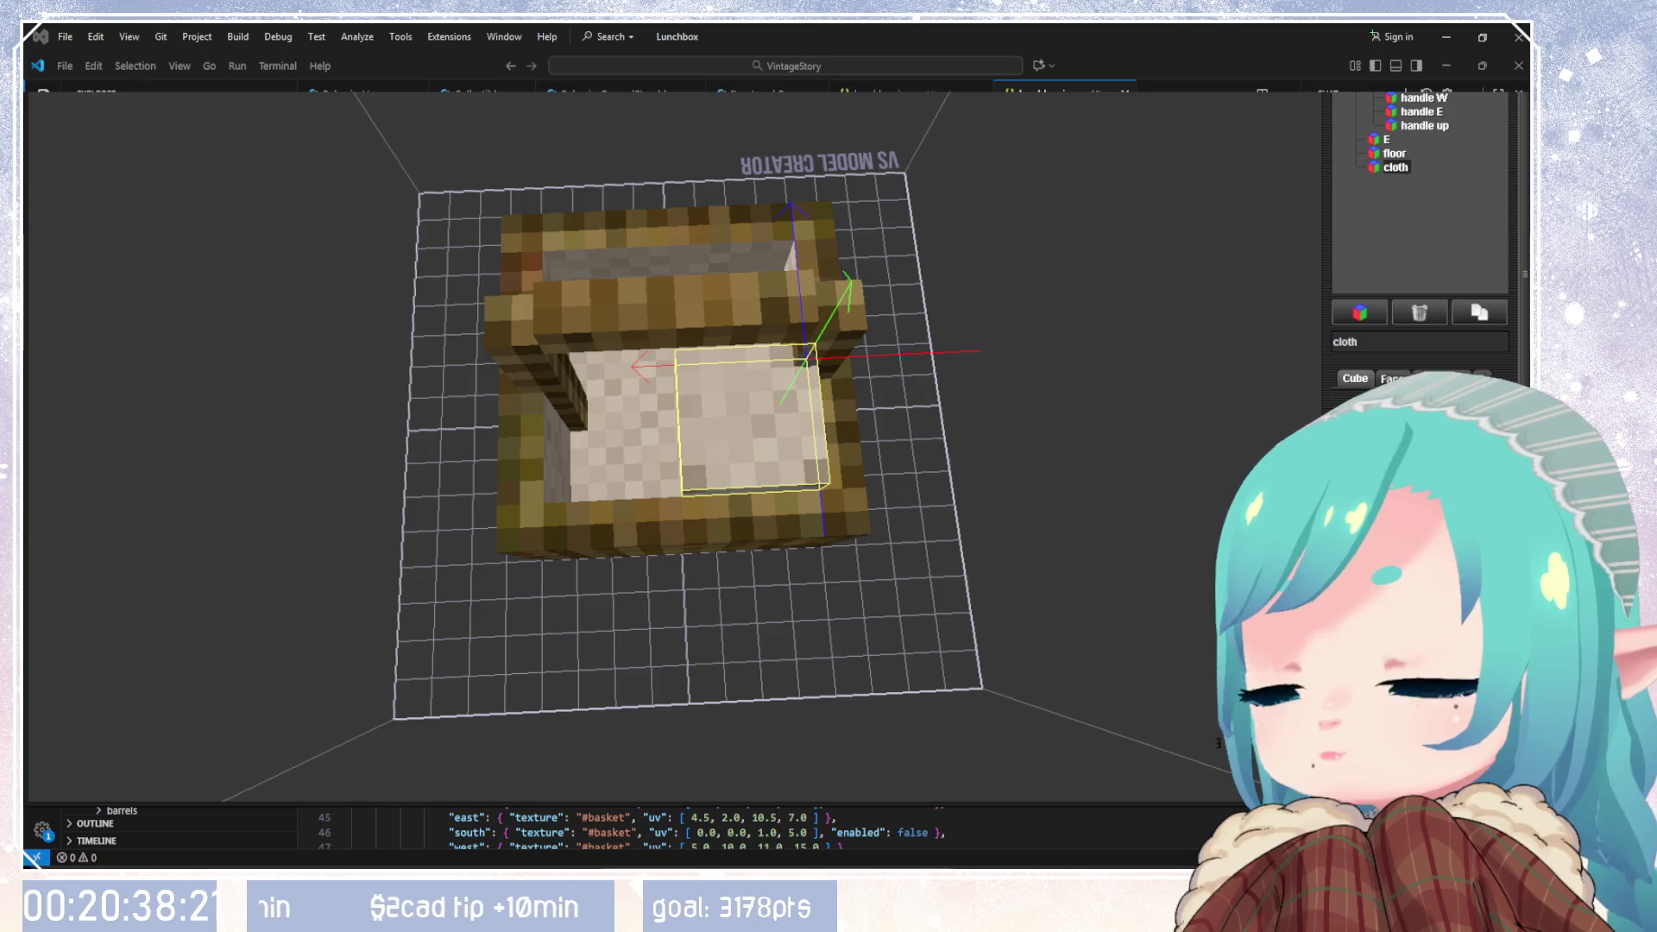
mouse_move(1048, 644)
mouse_down()
mouse_move(1035, 510)
mouse_move(1060, 494)
mouse_up()
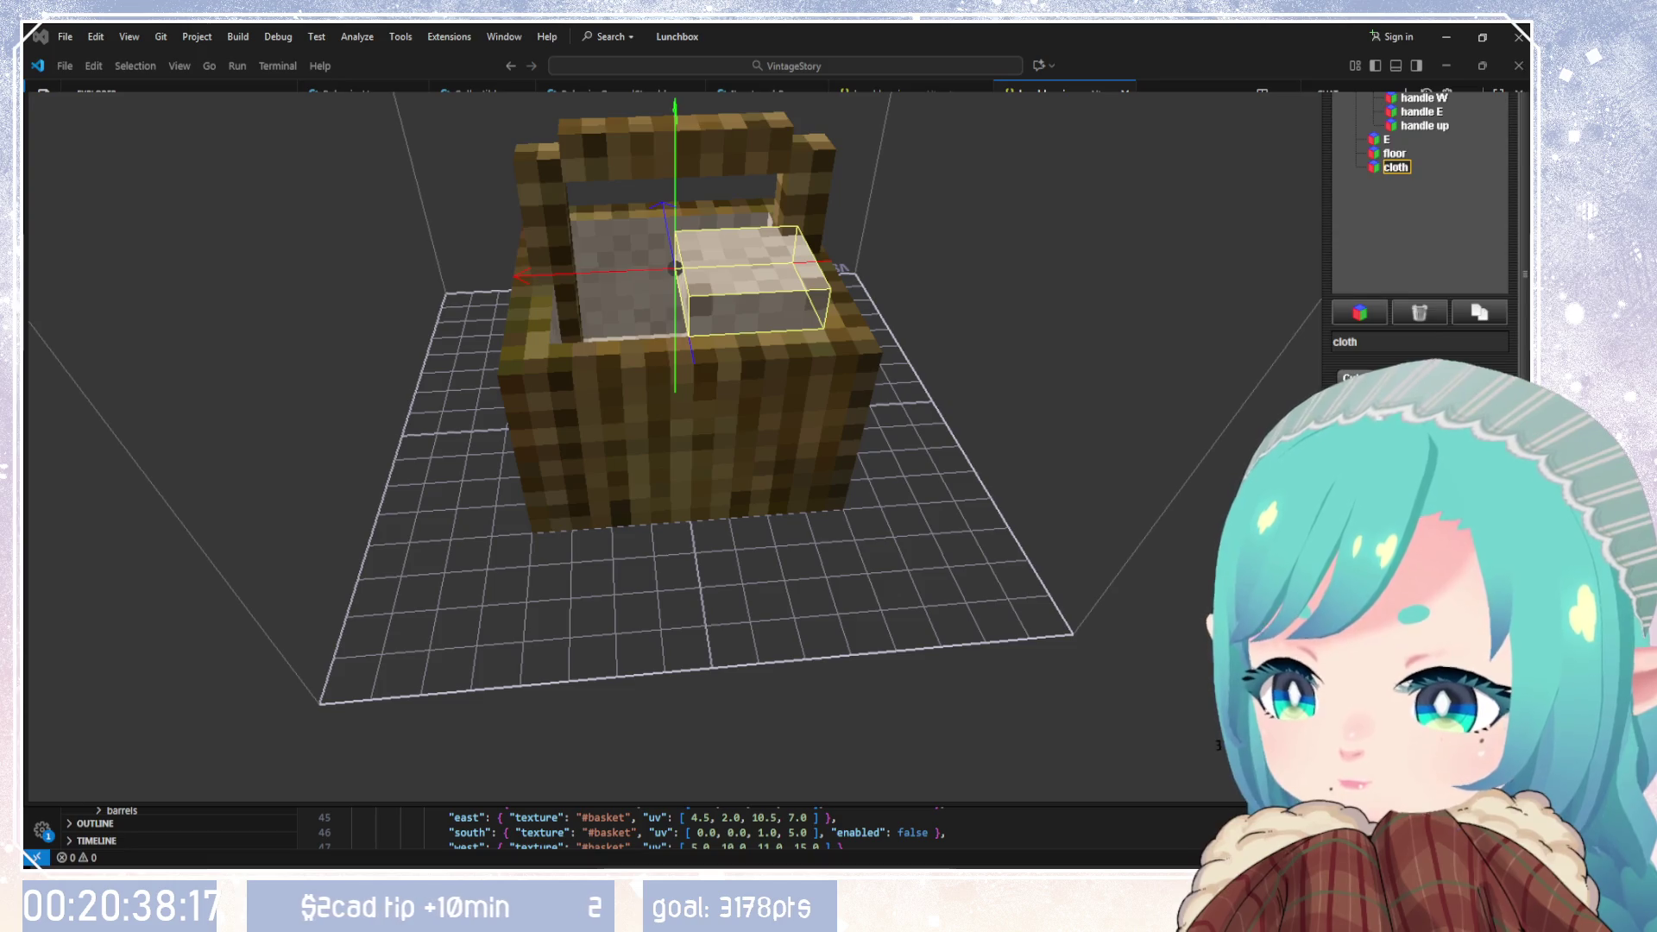
scroll(1420, 216, down, 1)
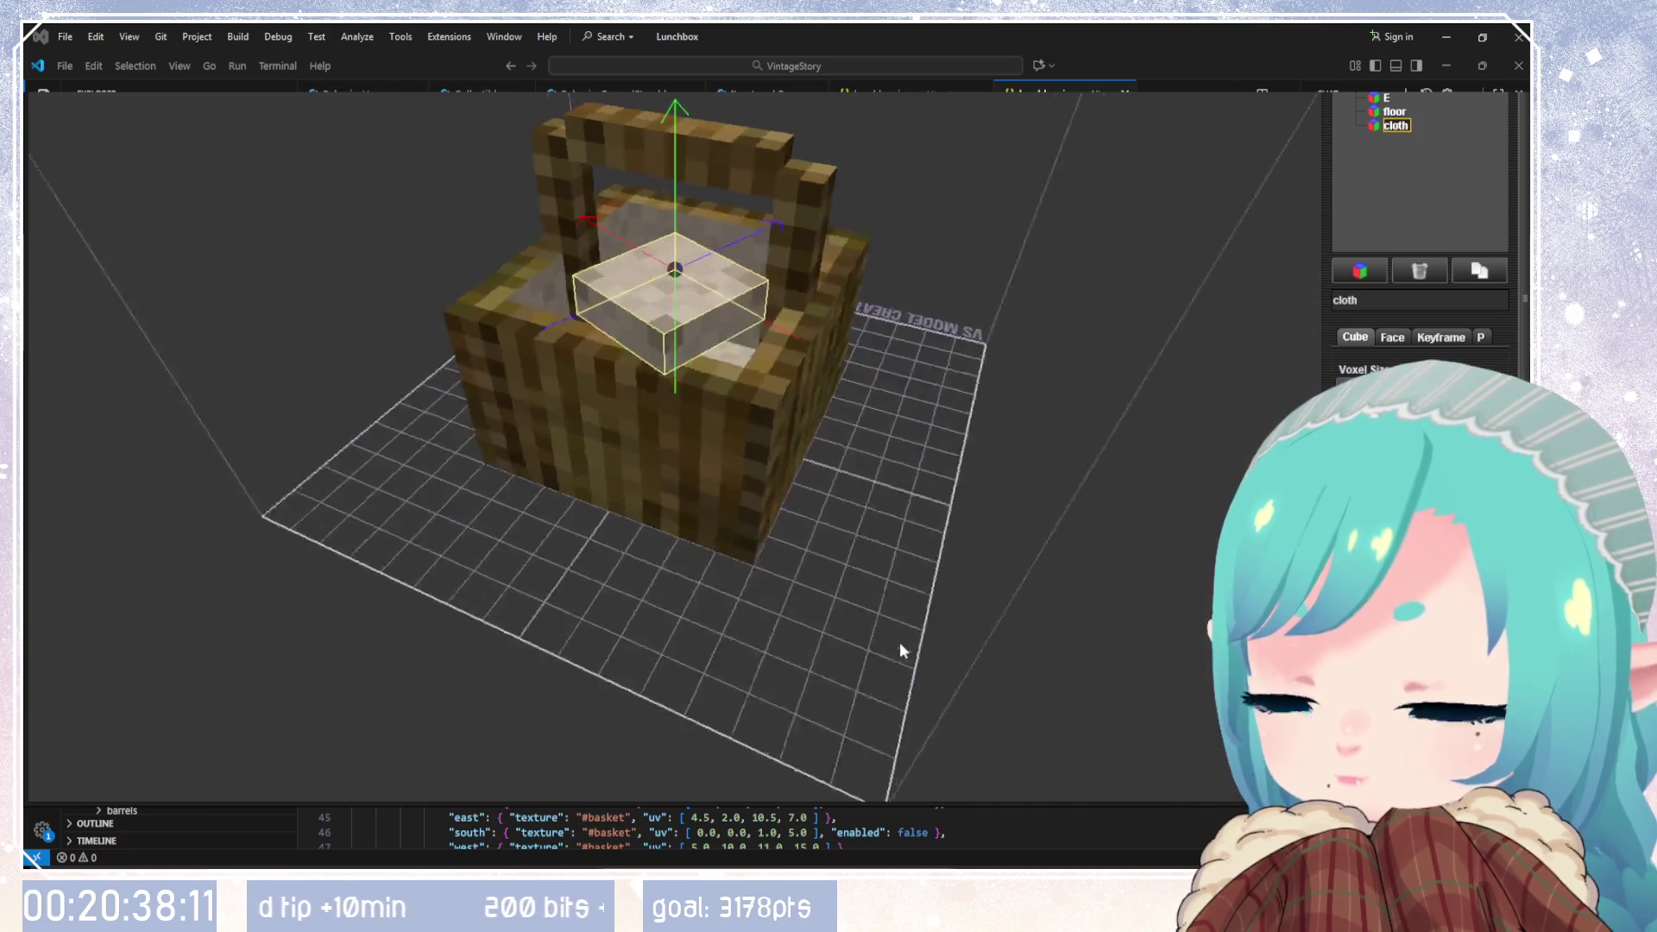
mouse_move(900, 642)
mouse_down()
mouse_move(861, 718)
mouse_move(1218, 747)
mouse_up()
mouse_move(1018, 610)
mouse_down()
mouse_move(1191, 529)
mouse_move(1214, 740)
mouse_up()
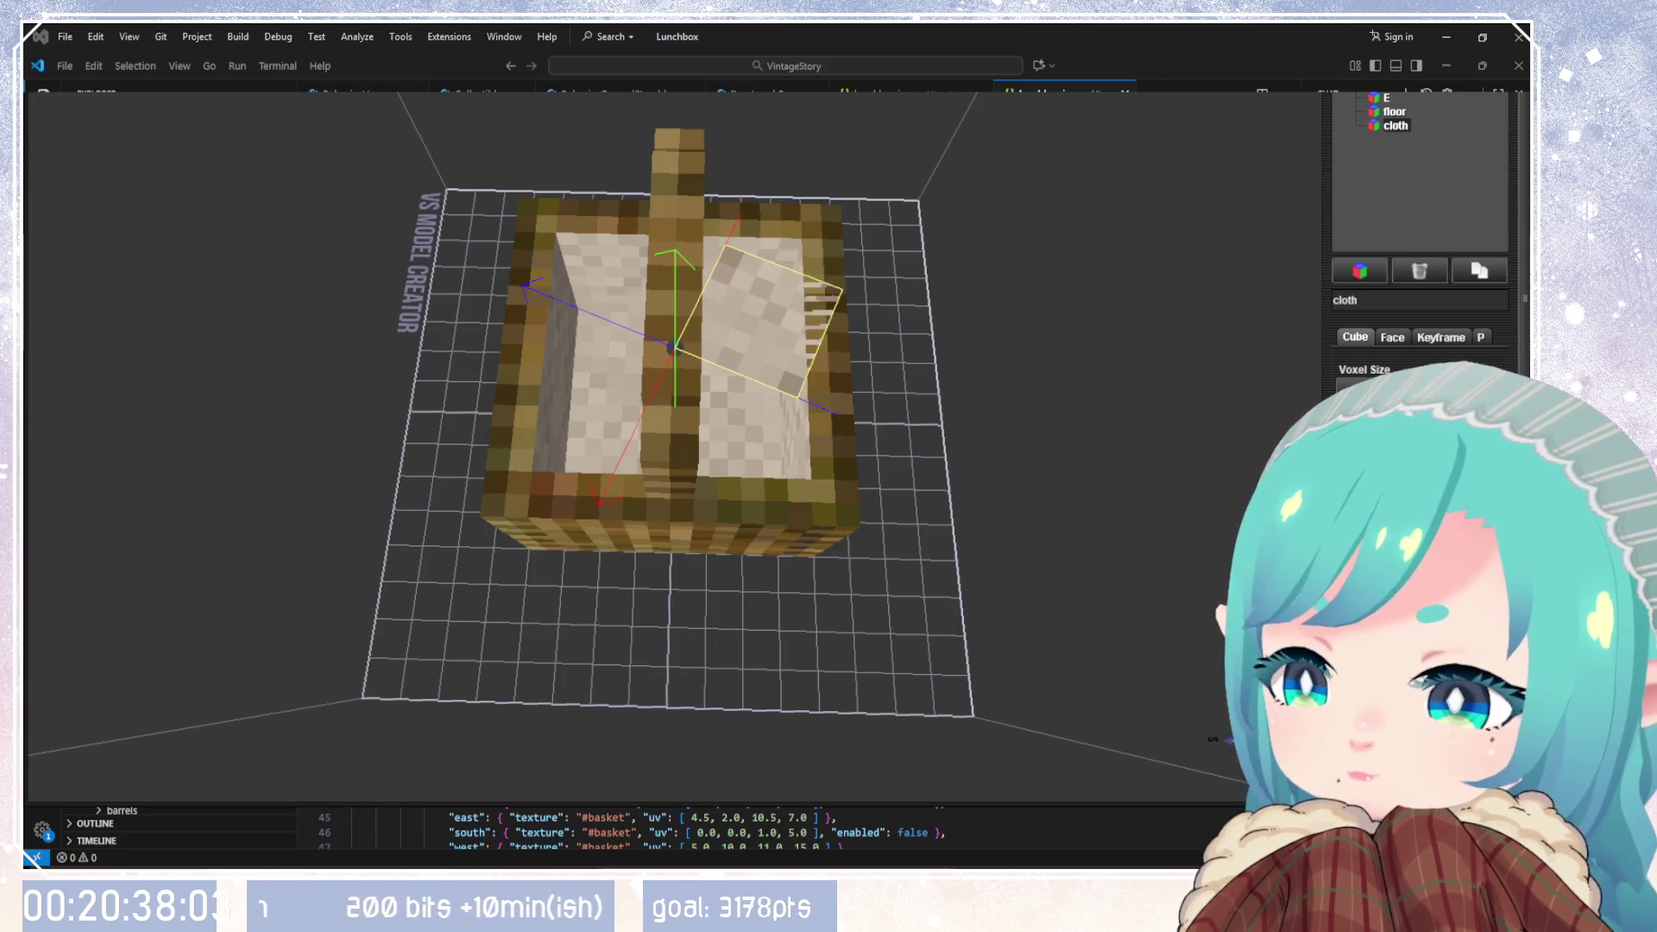
Step: Nudge the cloth piece along the red axis and toward the basket's front edge
mouse_move(1214, 740)
mouse_down()
mouse_move(665, 417)
mouse_move(555, 404)
mouse_move(936, 402)
mouse_up()
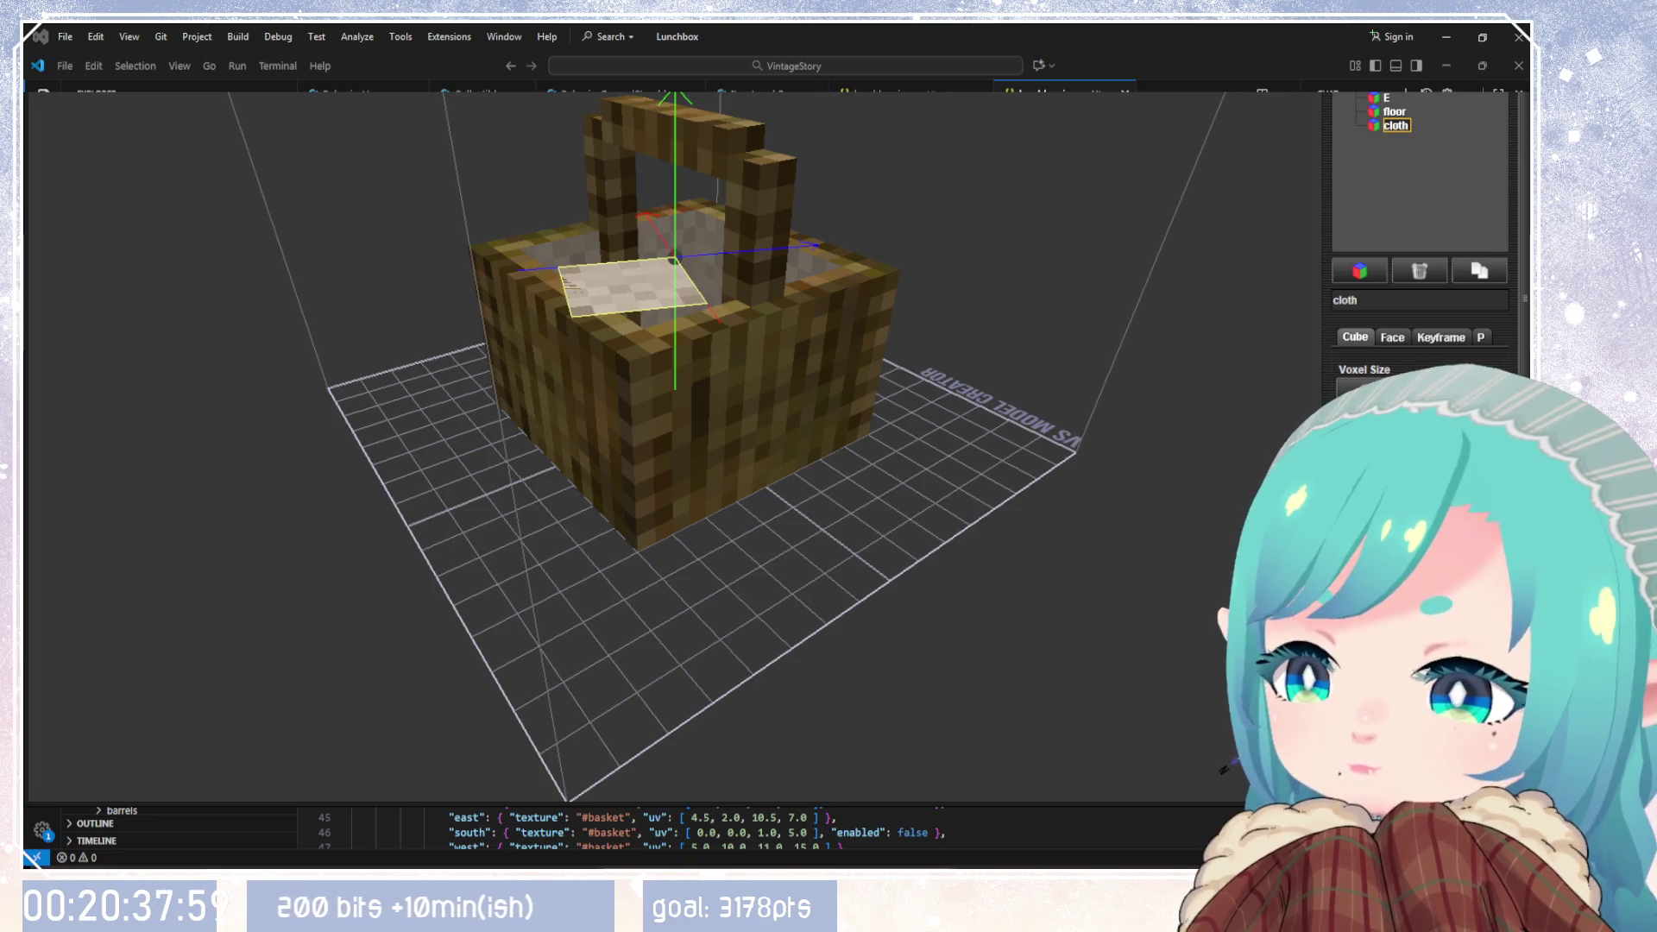
key(Left)
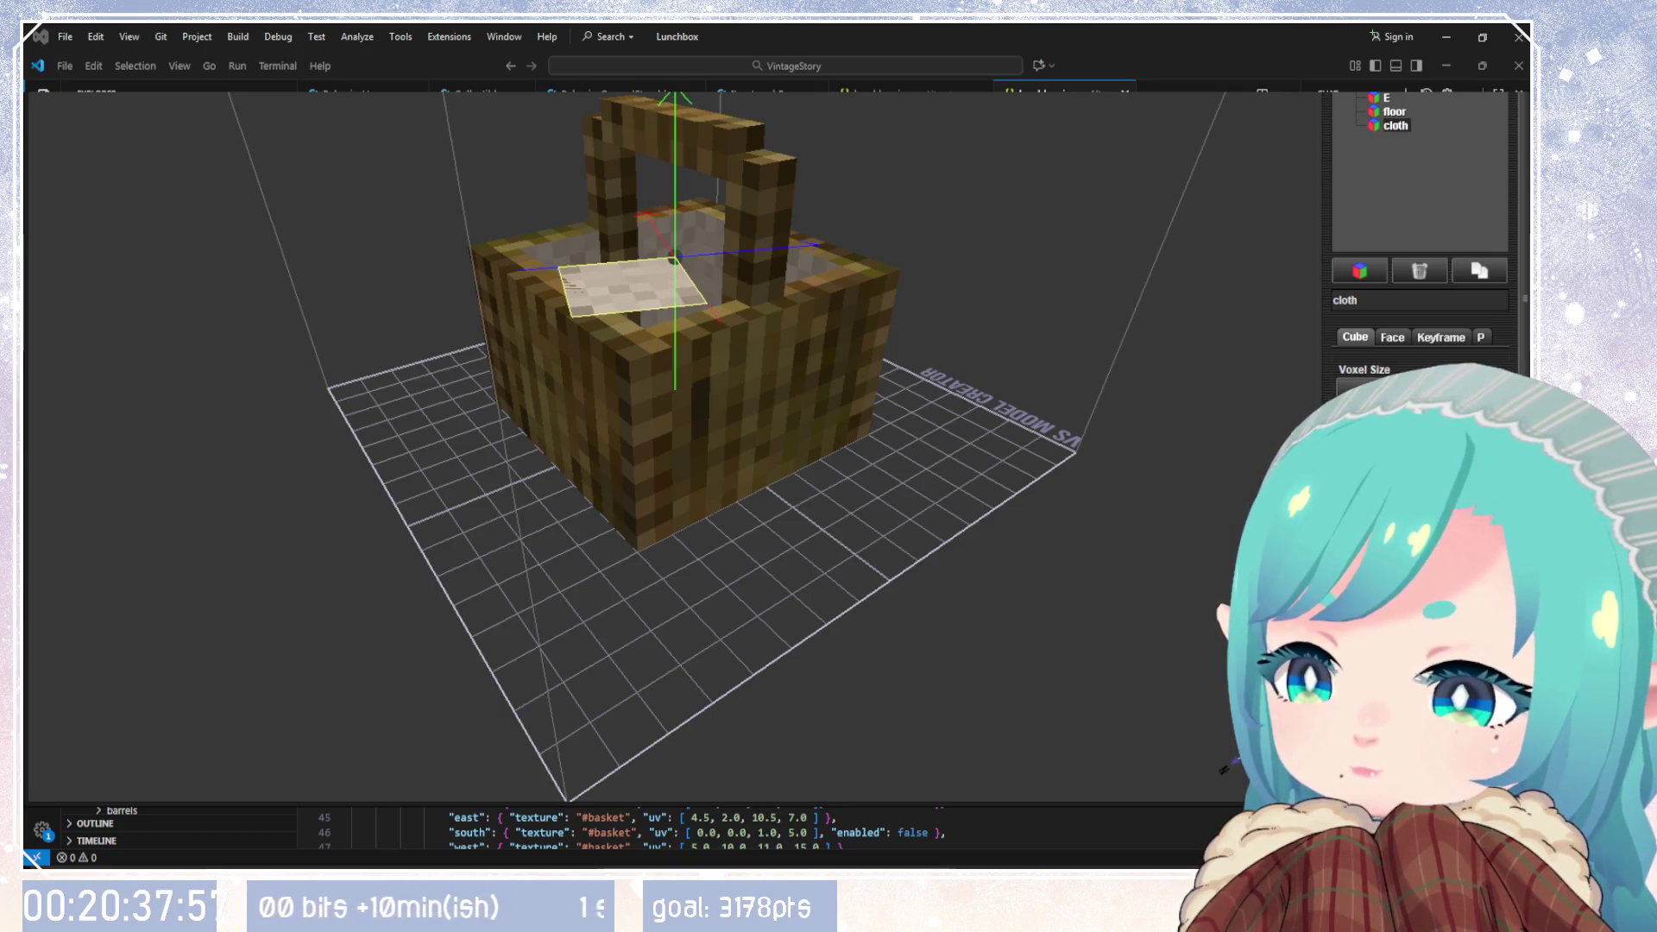
drag(656, 543, 1086, 651)
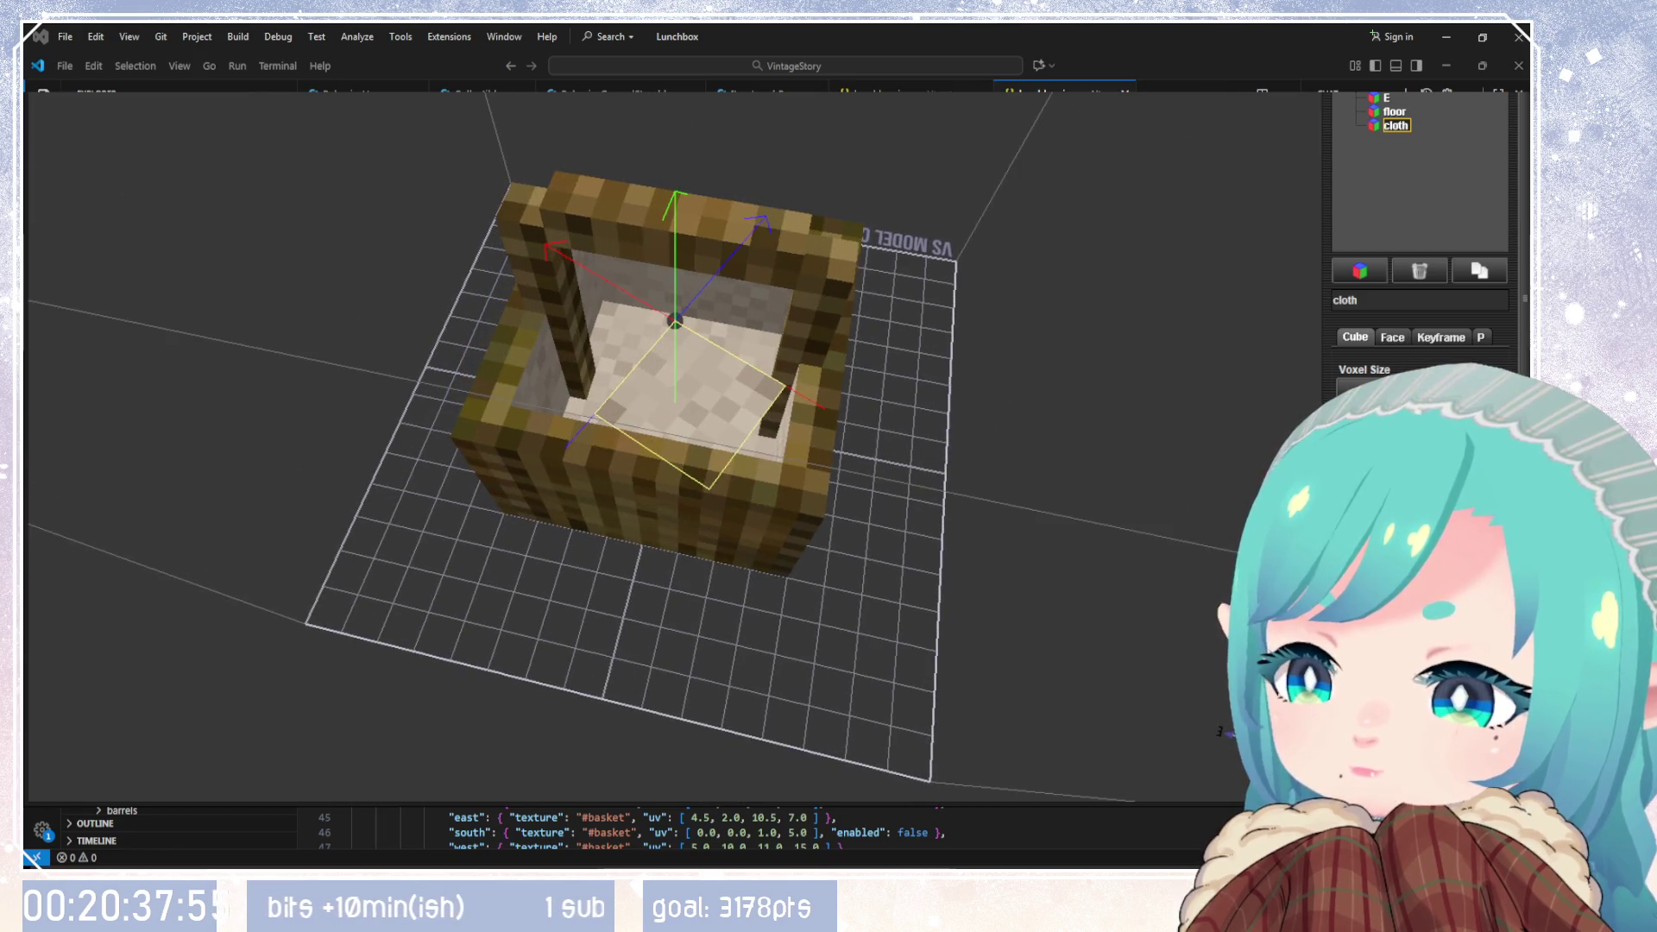
key(Up)
key(Down)
key(Down)
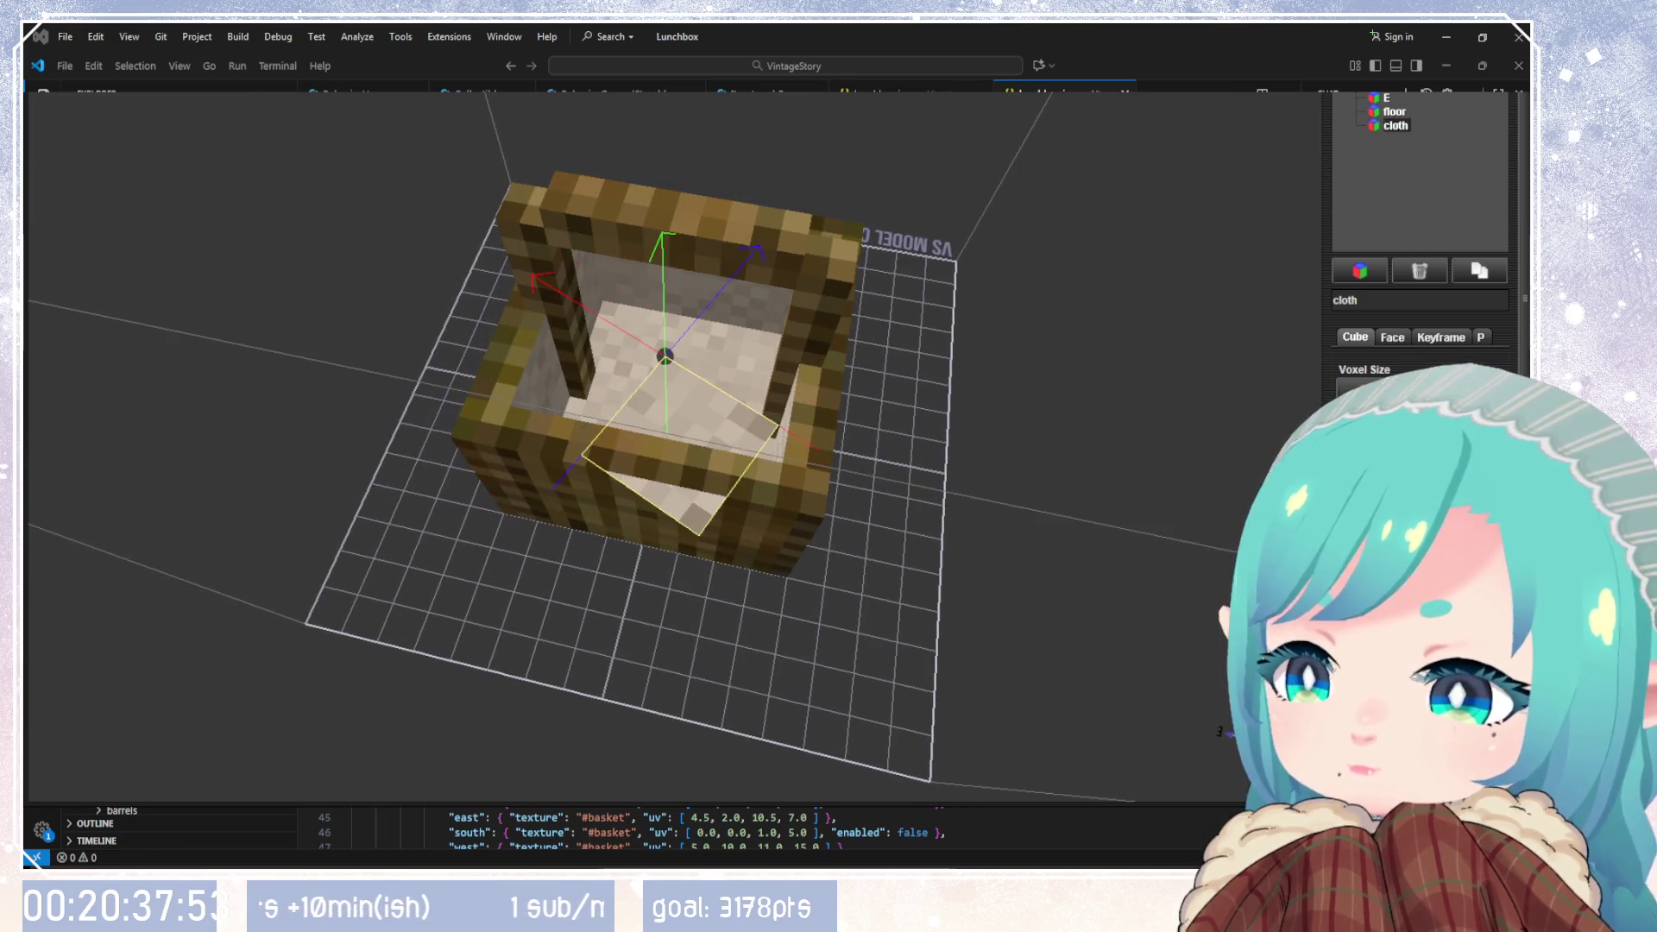
Step: Raise the thin cloth piece up to the basket's front rim
drag(1070, 604, 1207, 500)
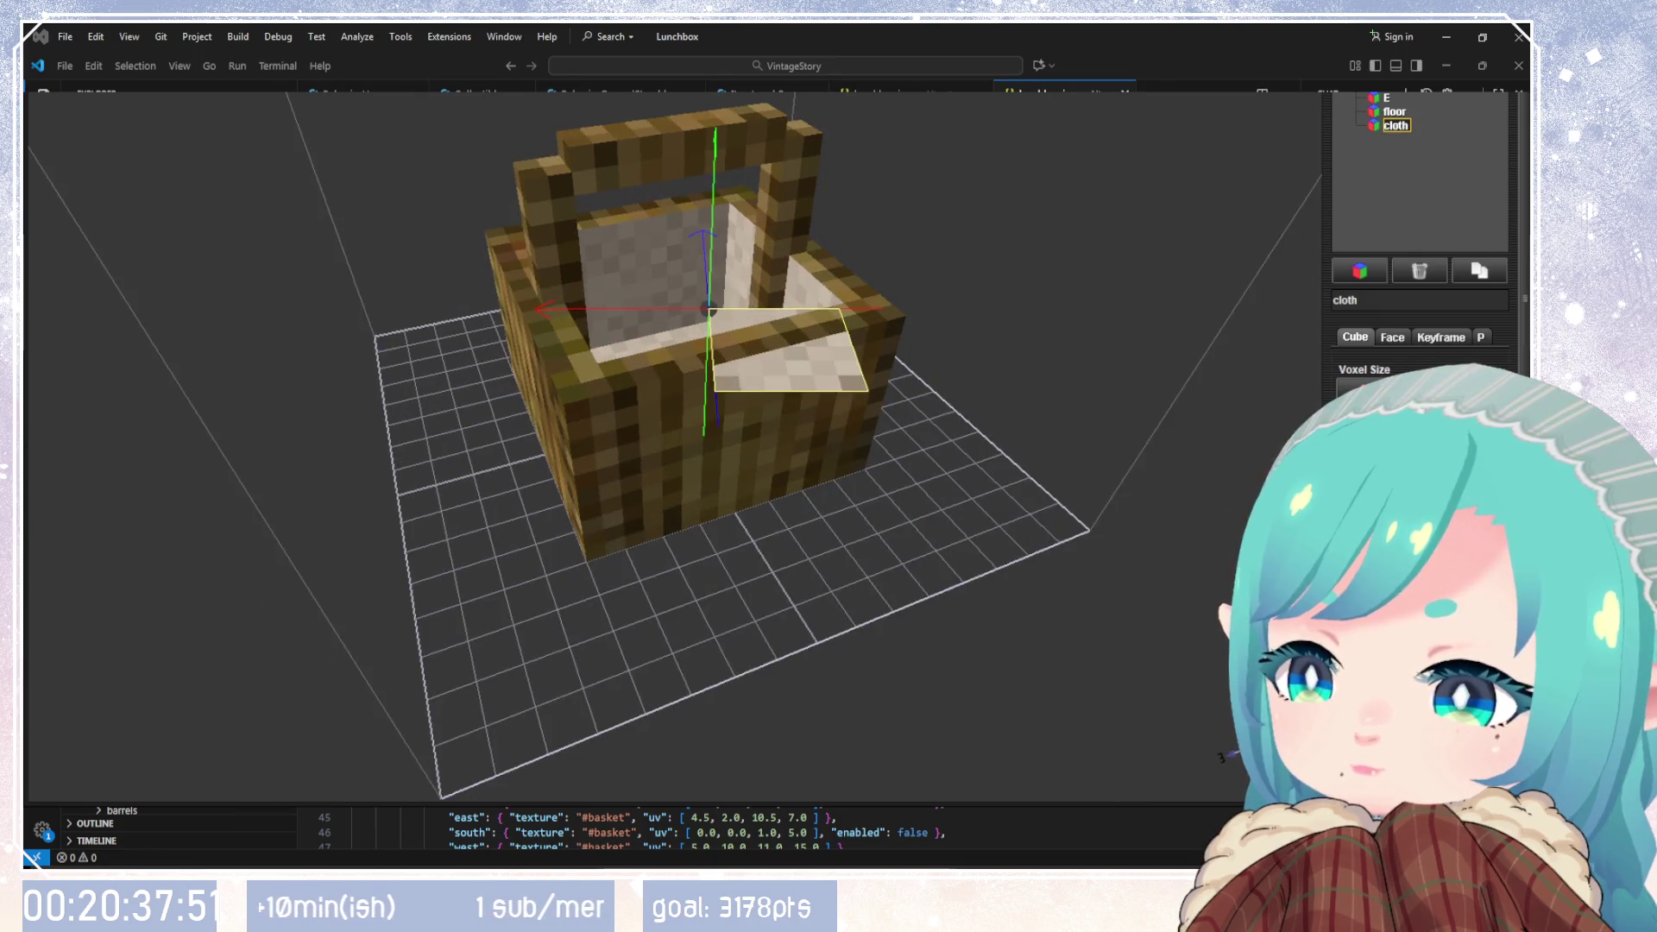
key(shift+Up)
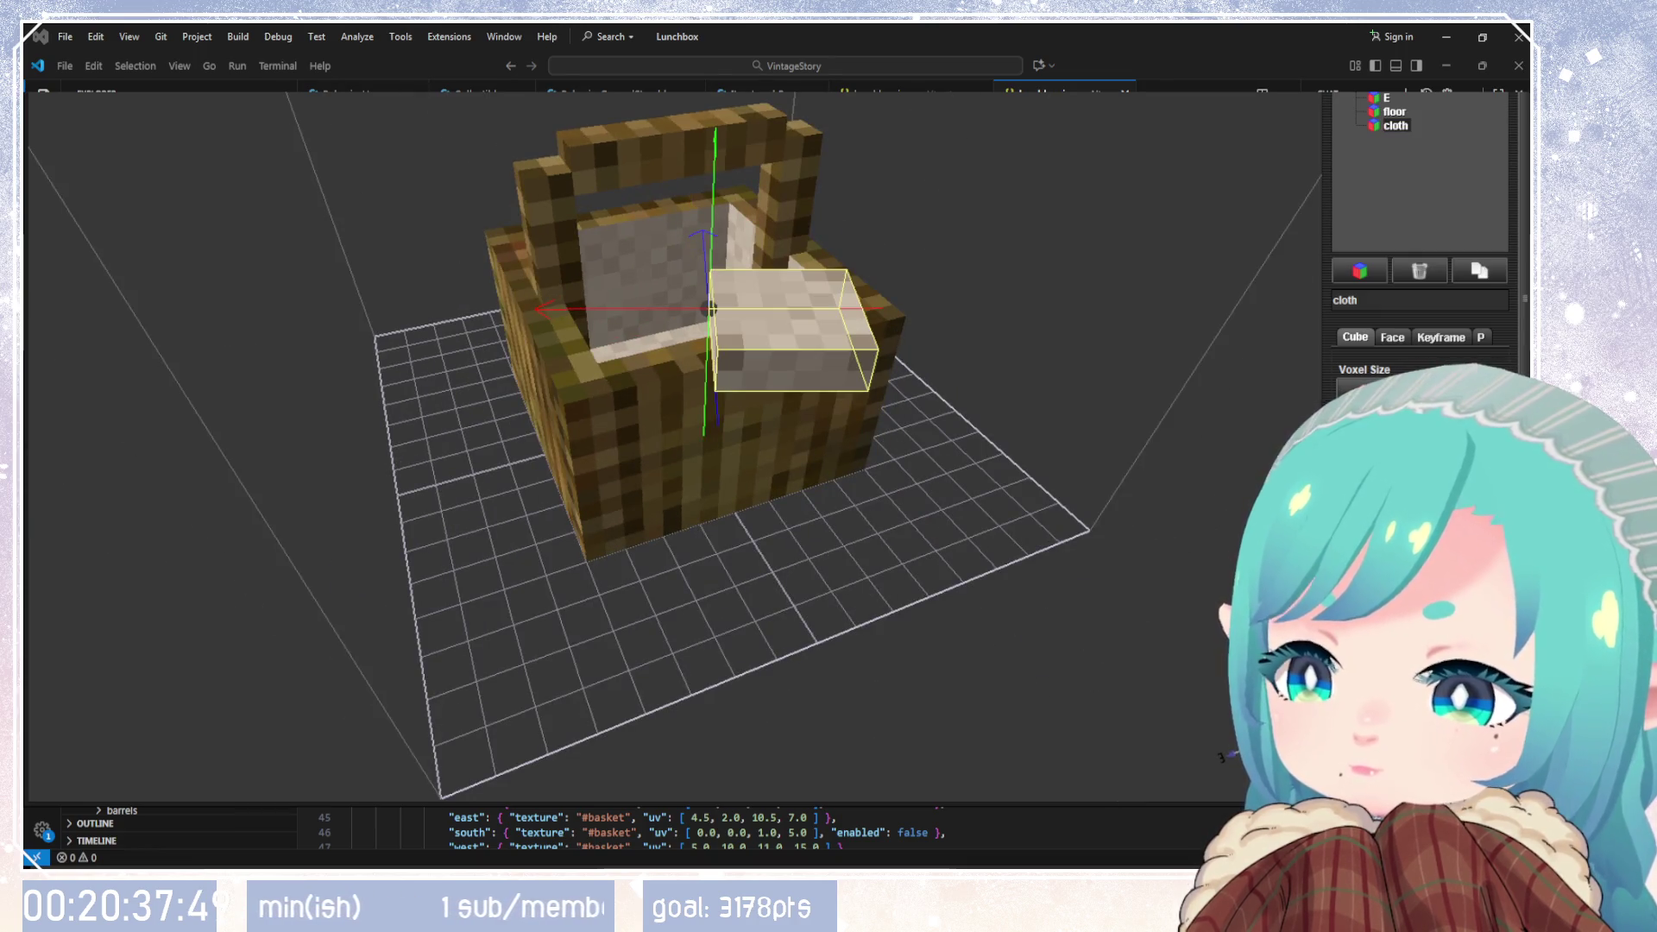
key(shift+Down)
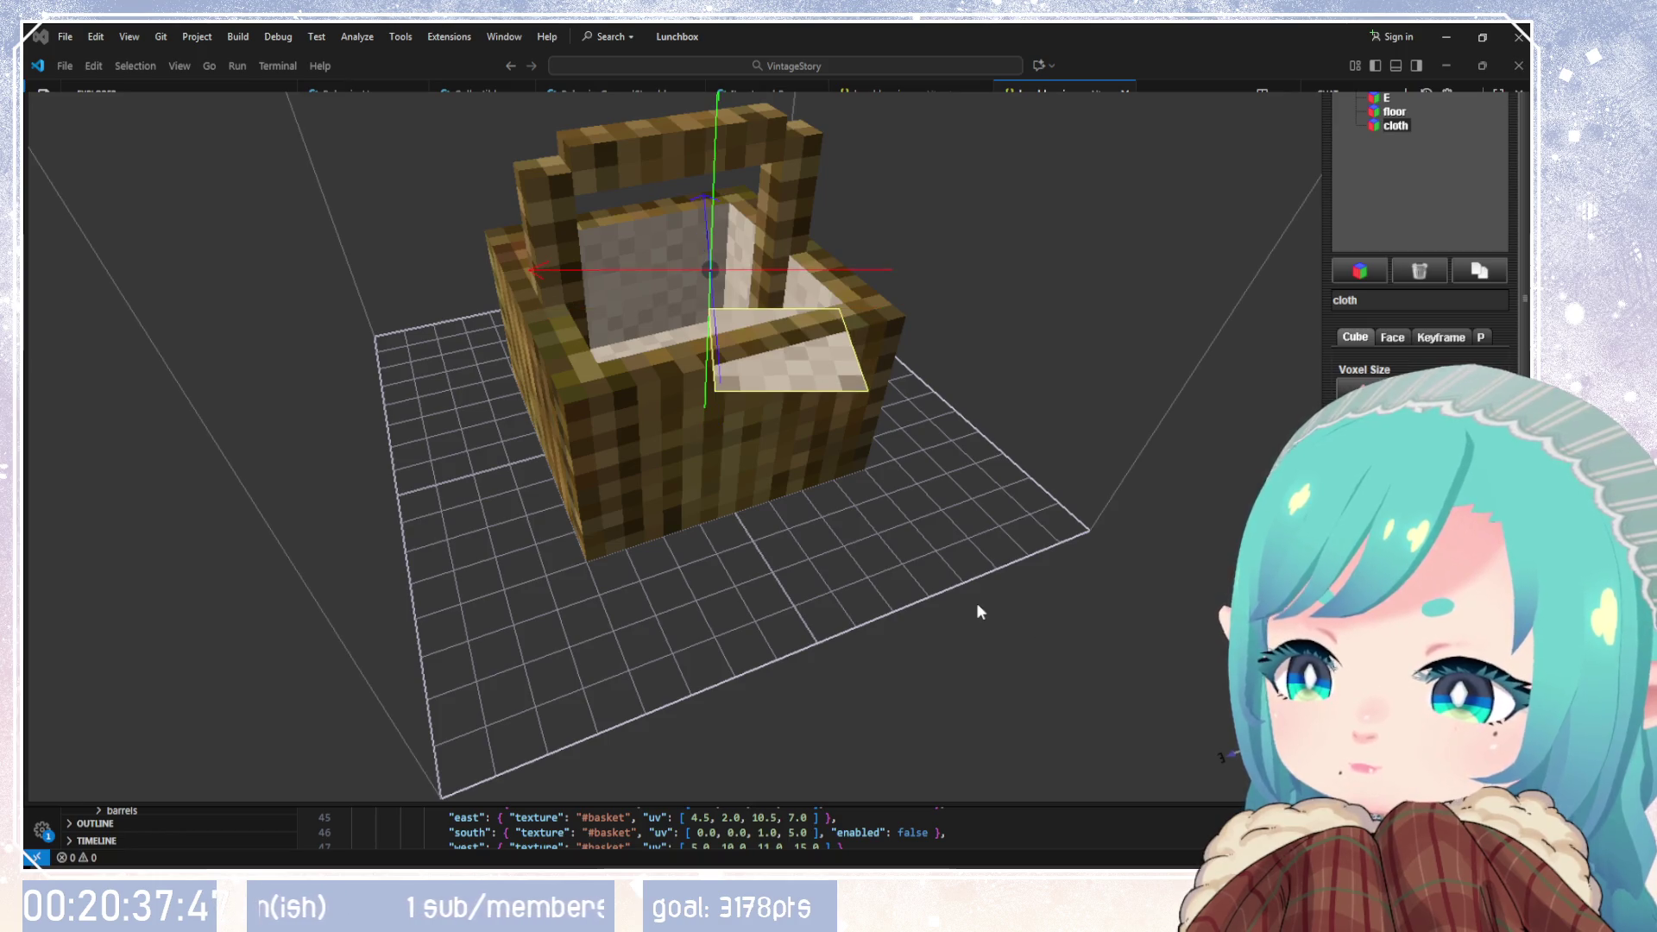
key(shift+Up)
mouse_move(1221, 757)
mouse_down()
mouse_move(1098, 599)
mouse_move(1218, 733)
mouse_move(883, 620)
mouse_move(770, 686)
mouse_up()
key(shift+Up)
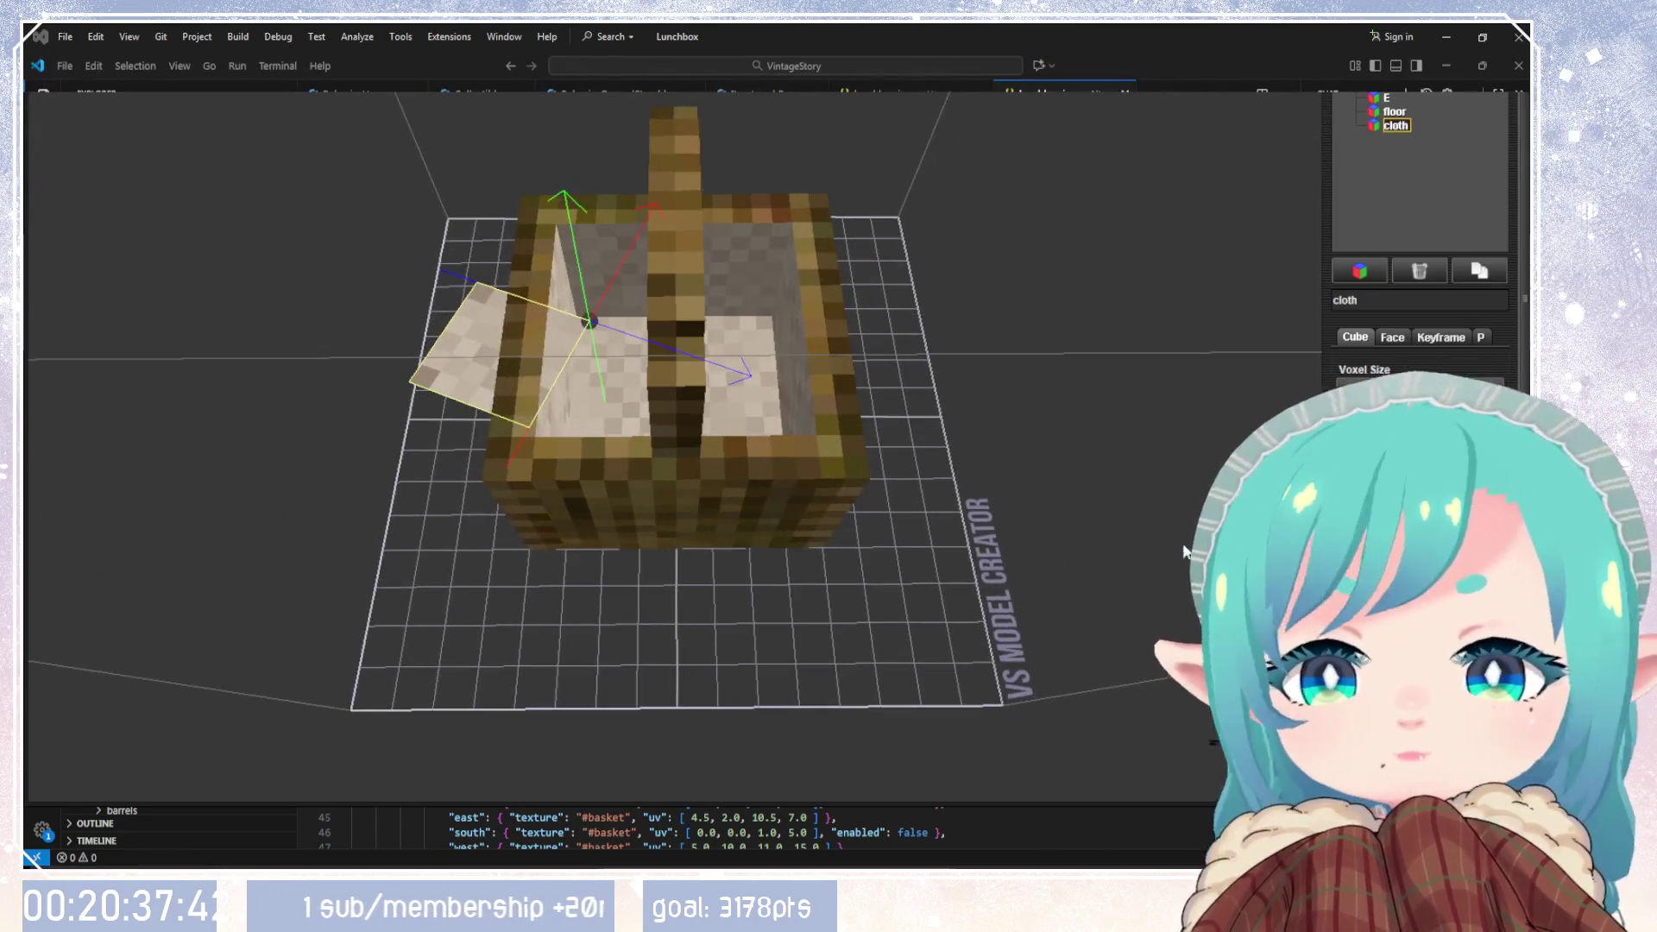
mouse_move(759, 604)
mouse_down()
mouse_move(1068, 566)
mouse_move(1087, 657)
mouse_up()
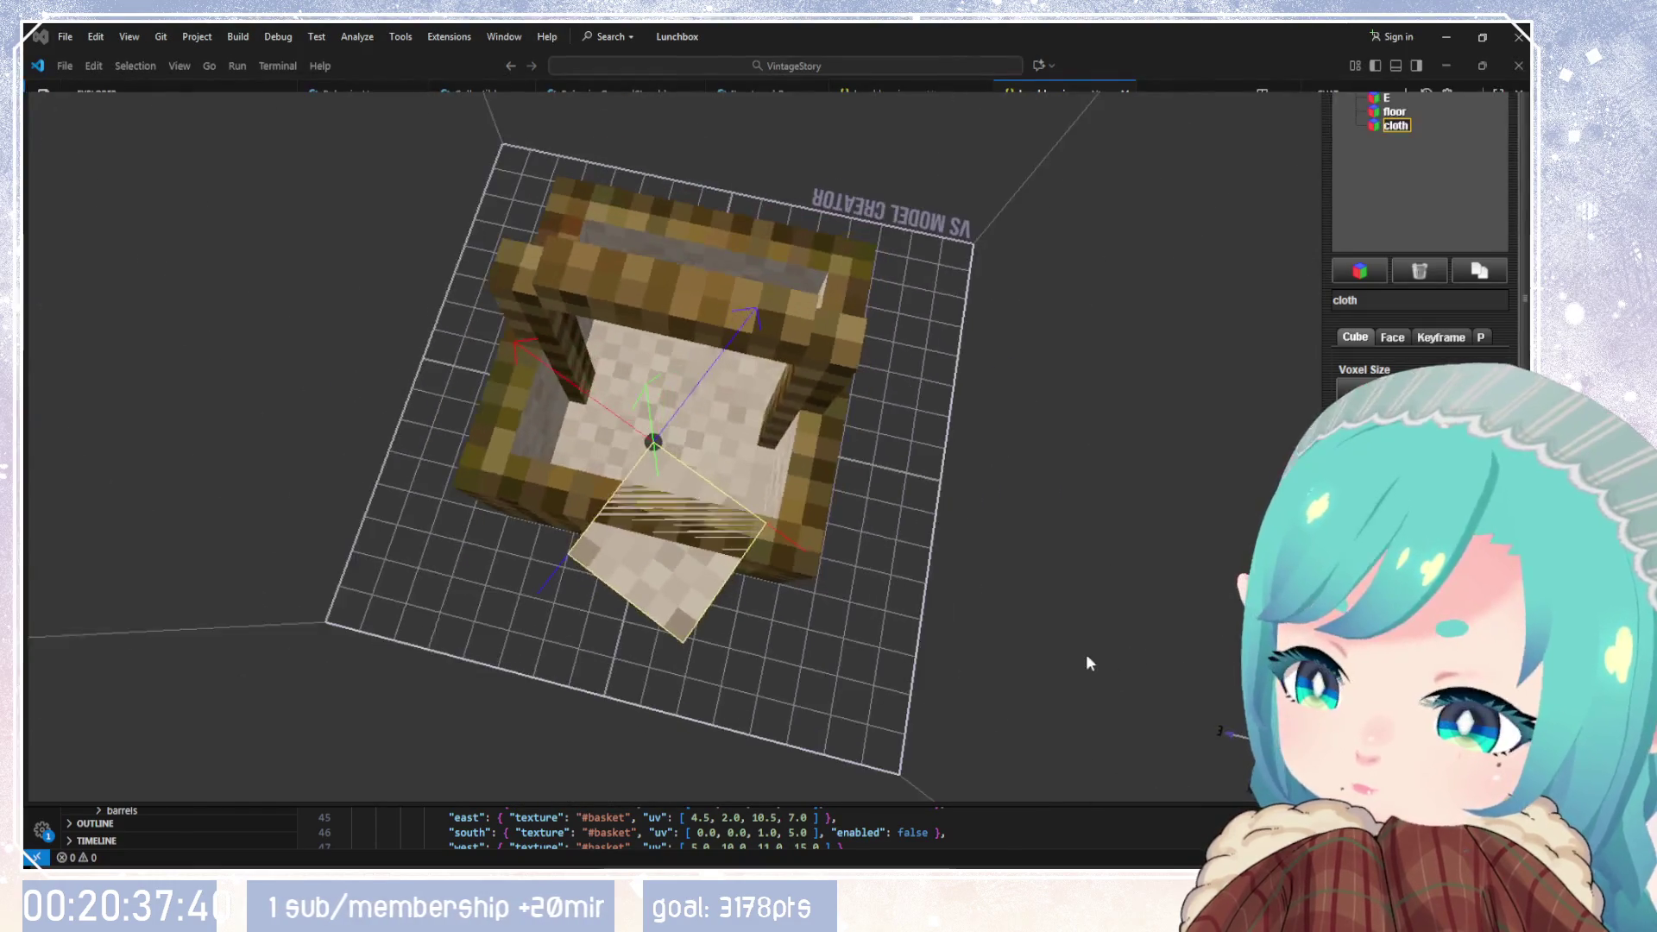
scroll(1221, 732, down, 5)
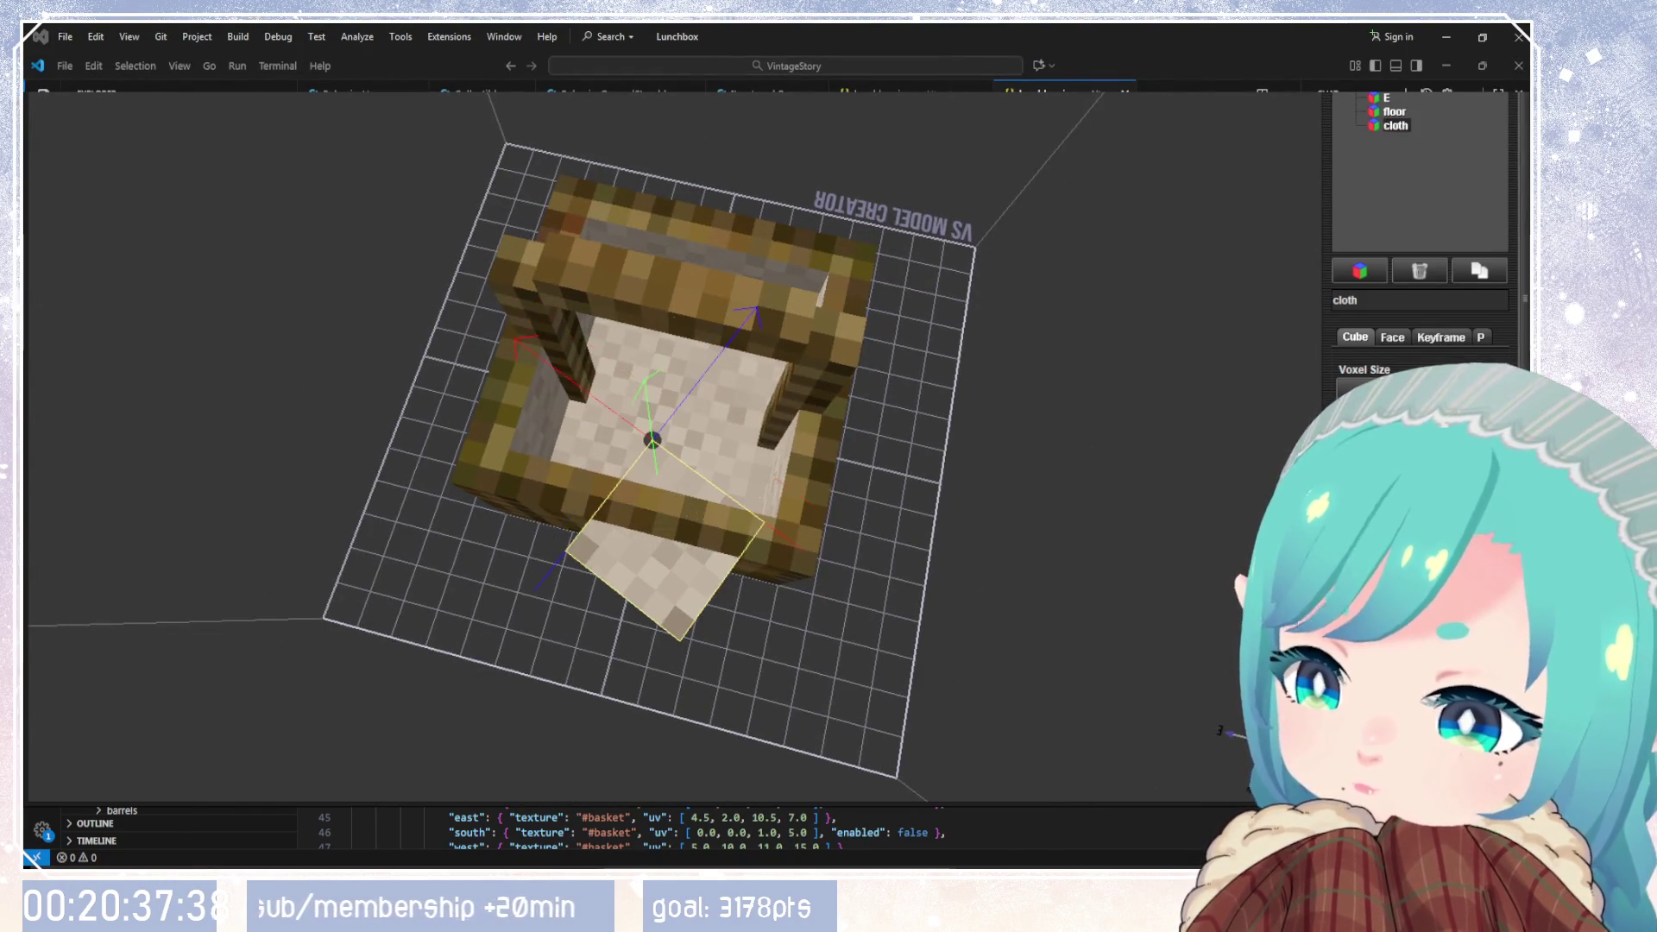
drag(944, 636, 1041, 516)
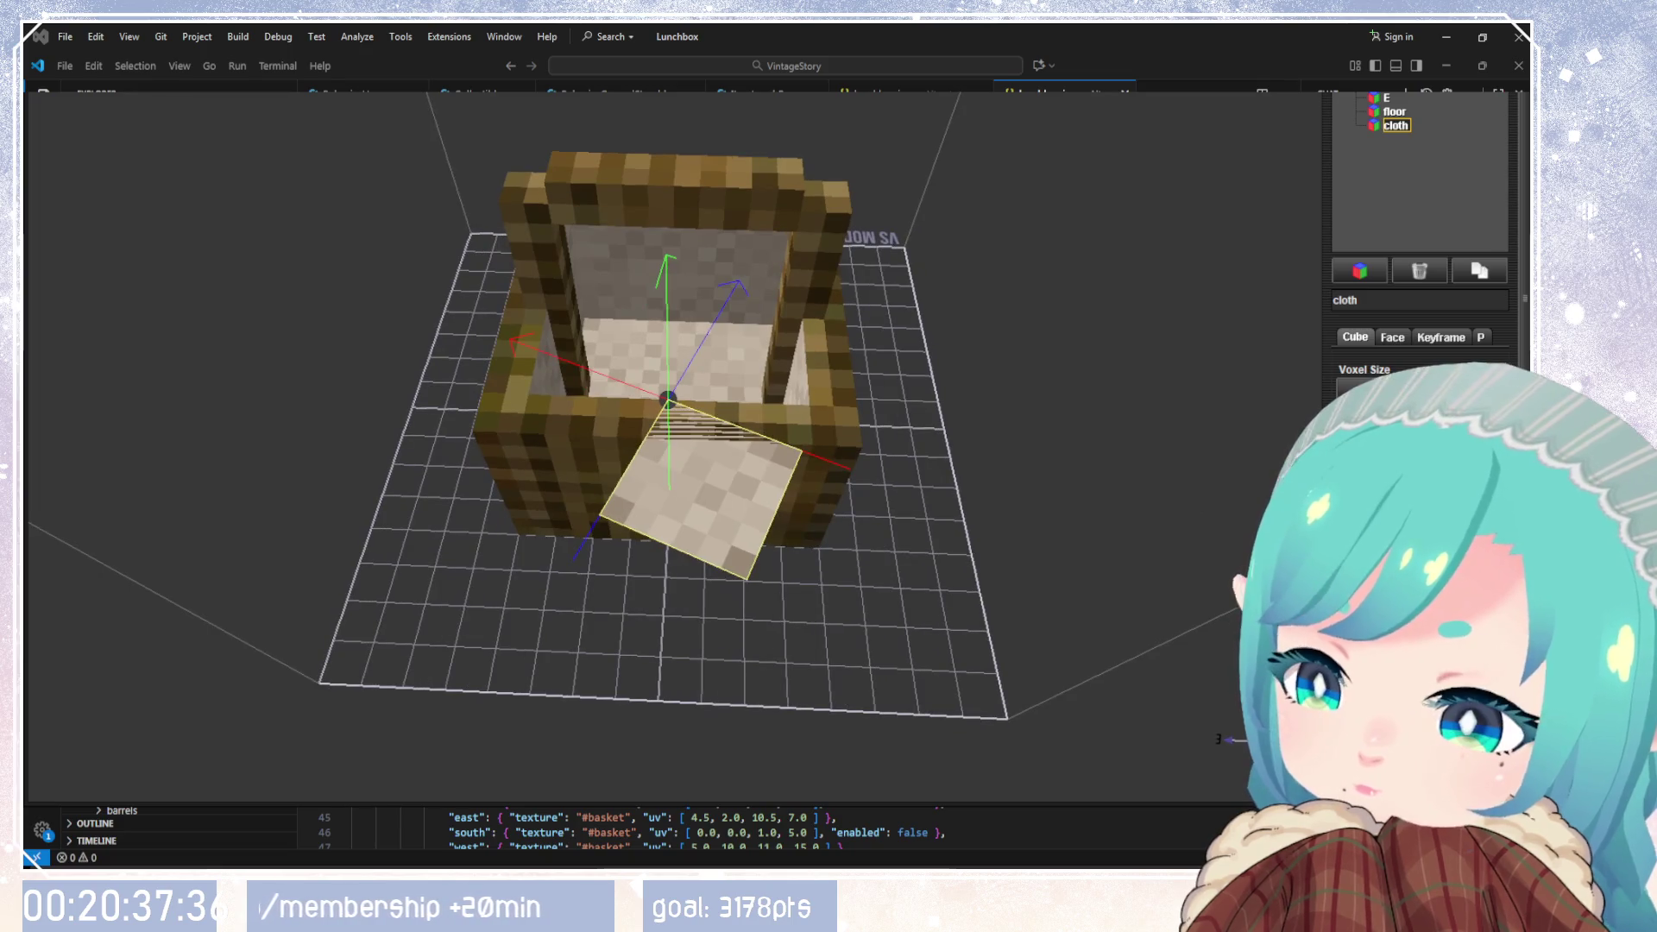
scroll(1219, 738, down, 3)
scroll(1219, 739, up, 5)
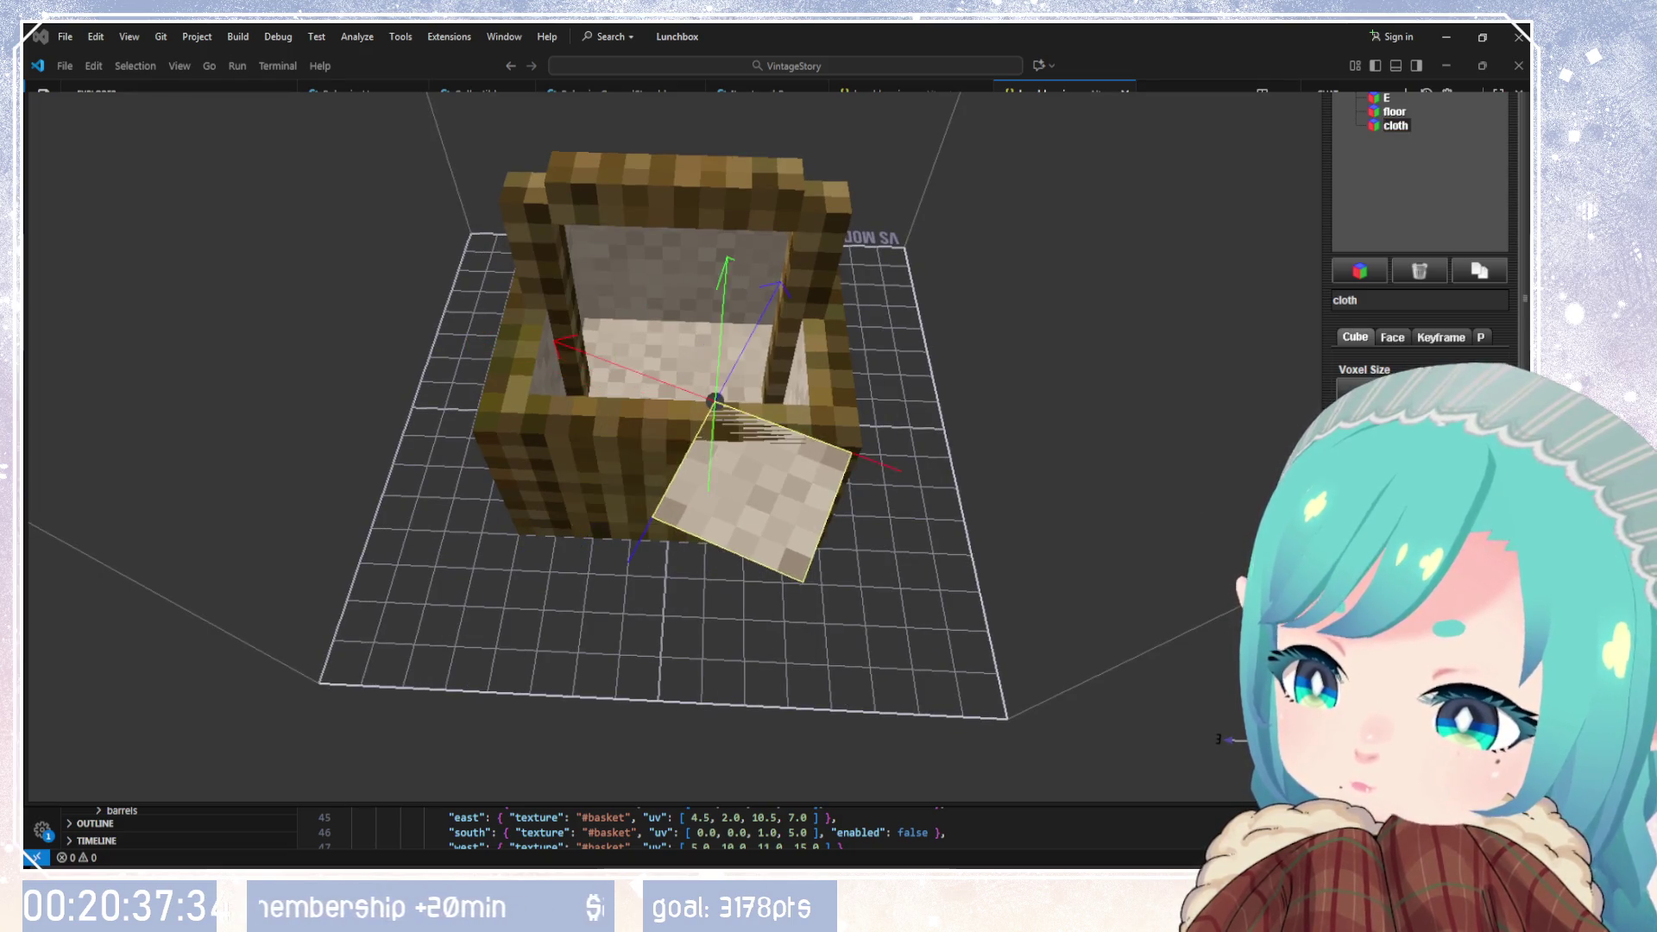
Step: Orbit around the basket to inspect the cloth at the front rim
drag(1113, 553, 820, 466)
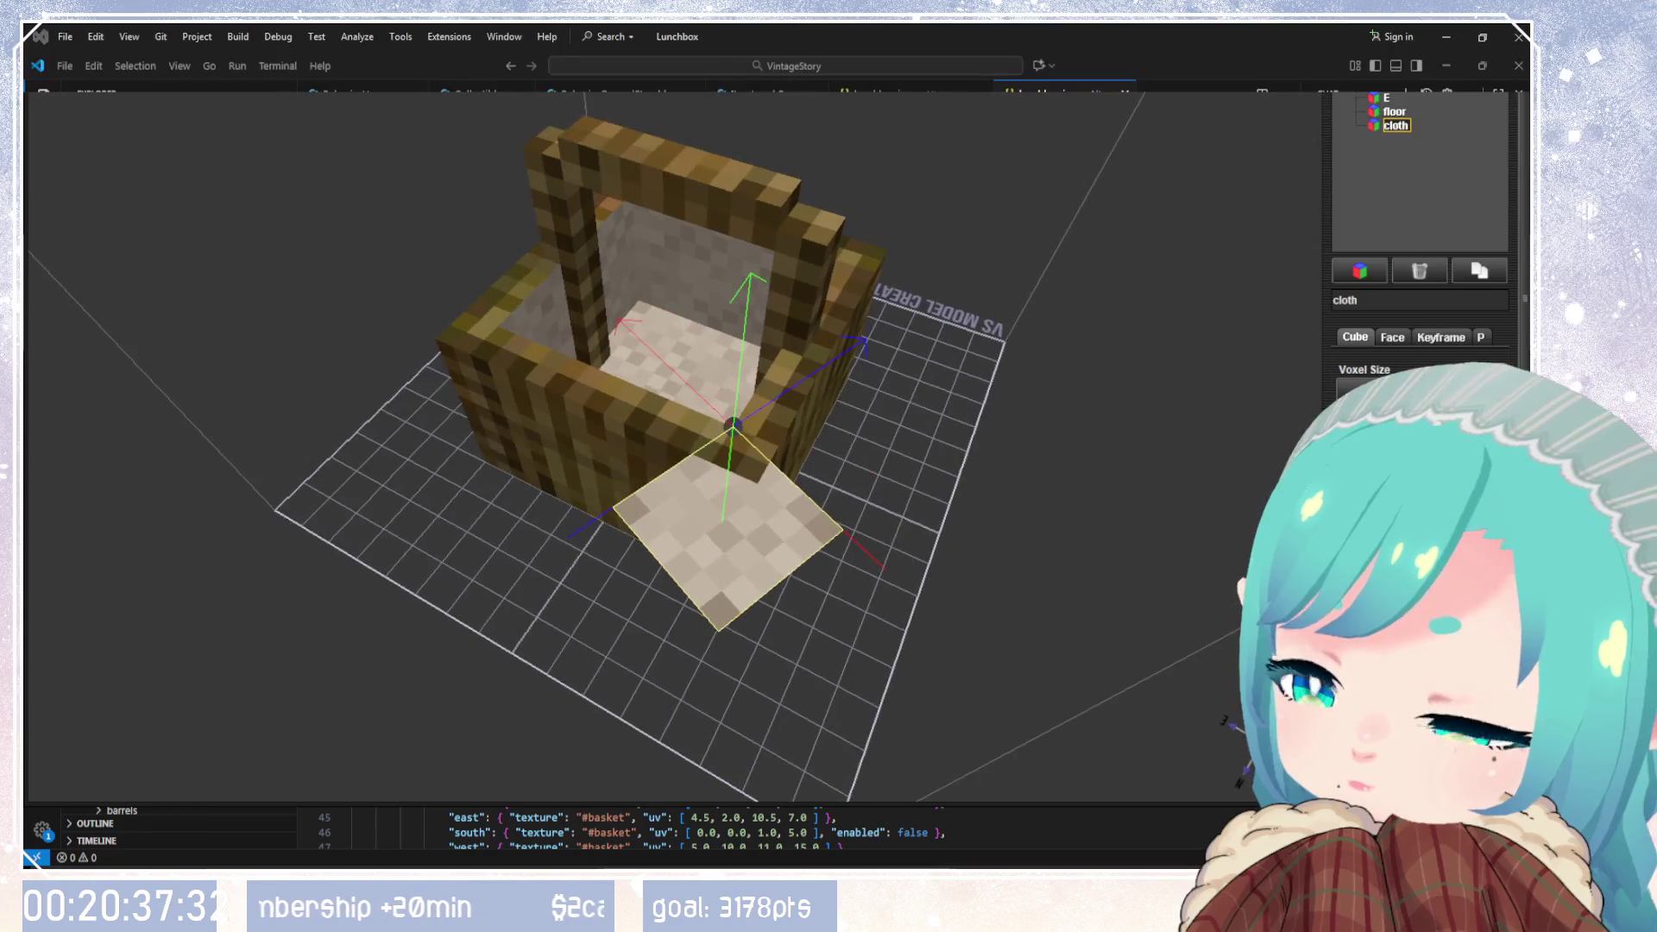
mouse_move(1172, 515)
mouse_down()
mouse_move(849, 619)
mouse_move(875, 676)
mouse_move(1177, 623)
mouse_move(838, 598)
mouse_move(1140, 540)
mouse_move(949, 514)
mouse_move(659, 528)
mouse_move(851, 518)
mouse_move(850, 584)
mouse_up()
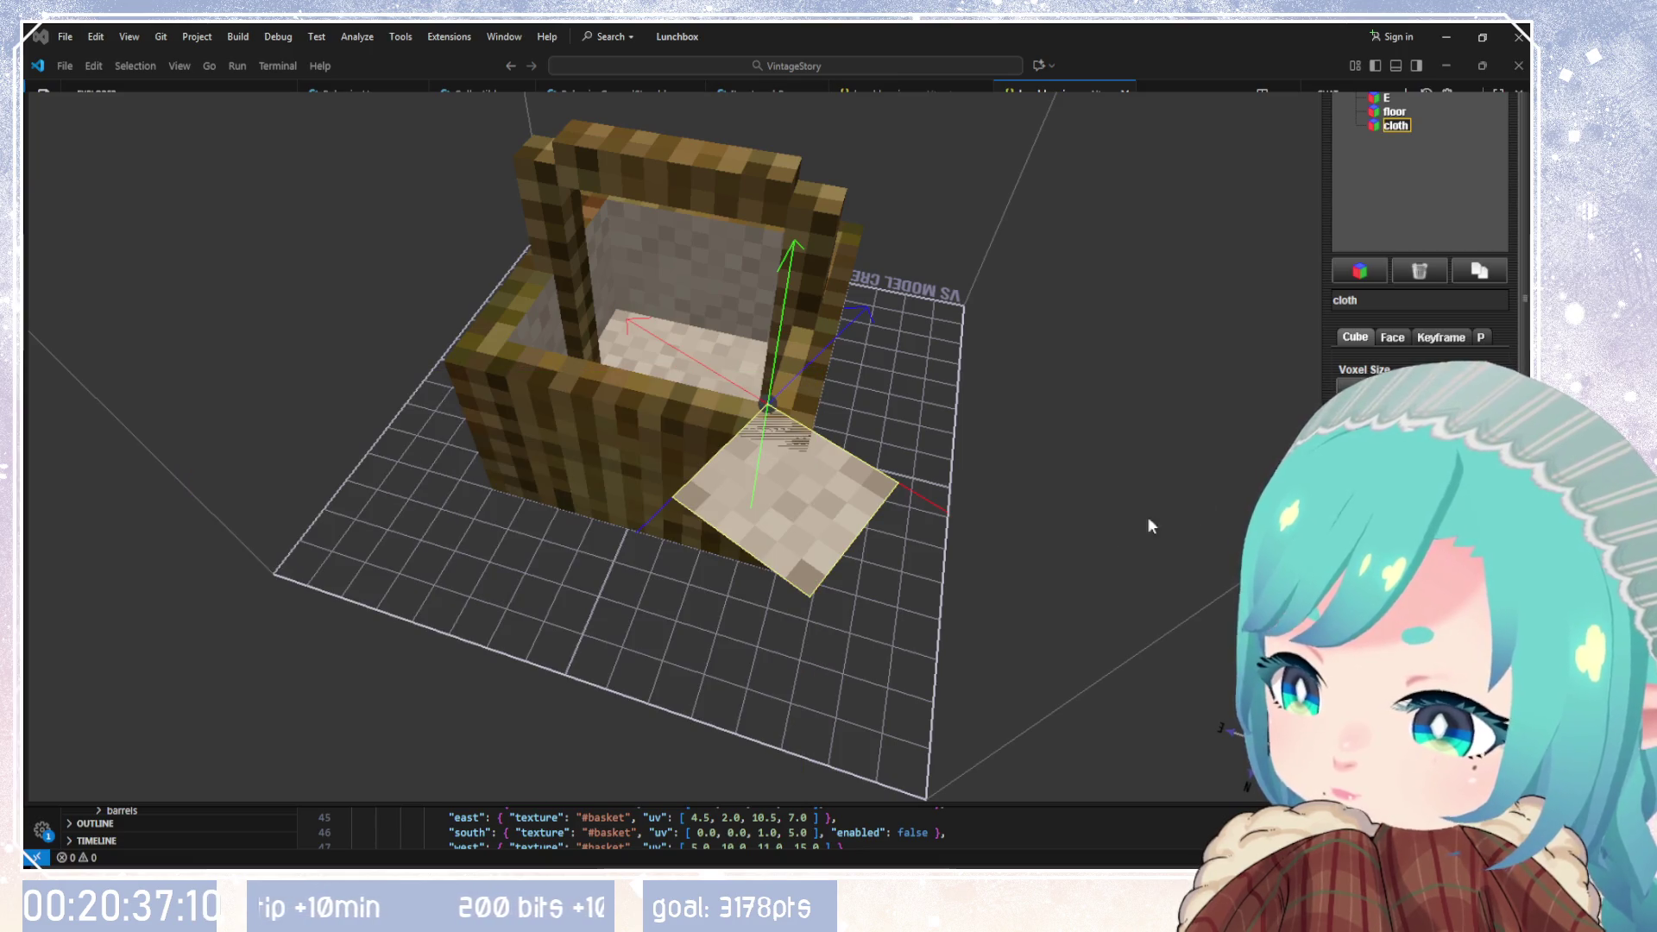
drag(1147, 521, 1130, 505)
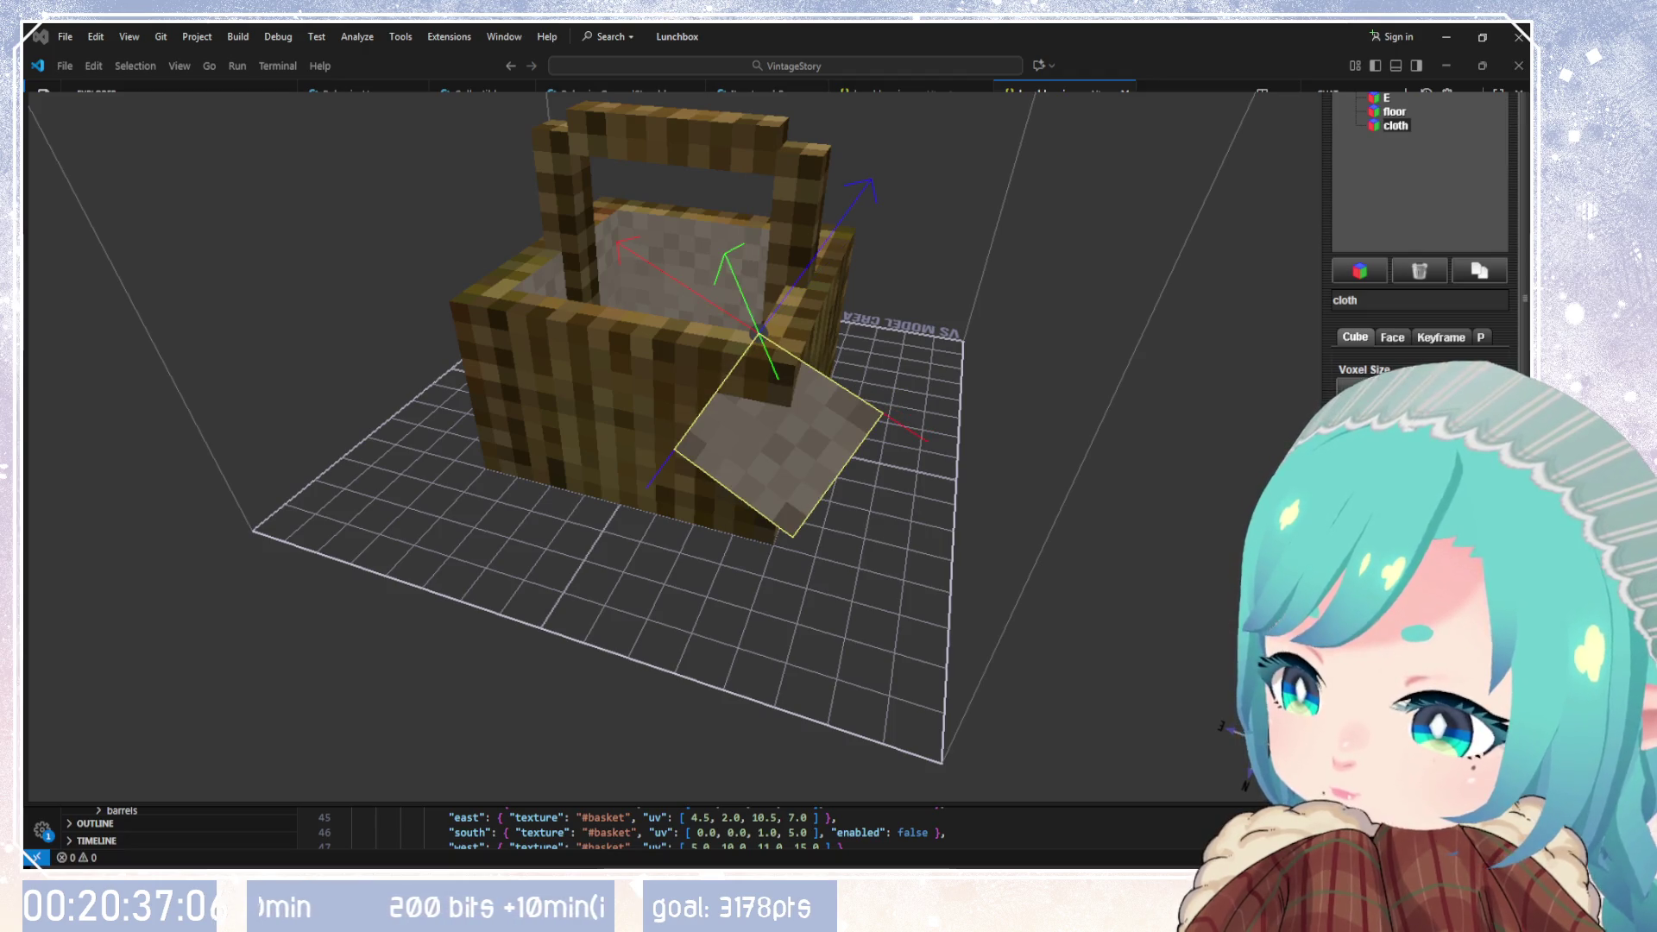
drag(1058, 653, 779, 616)
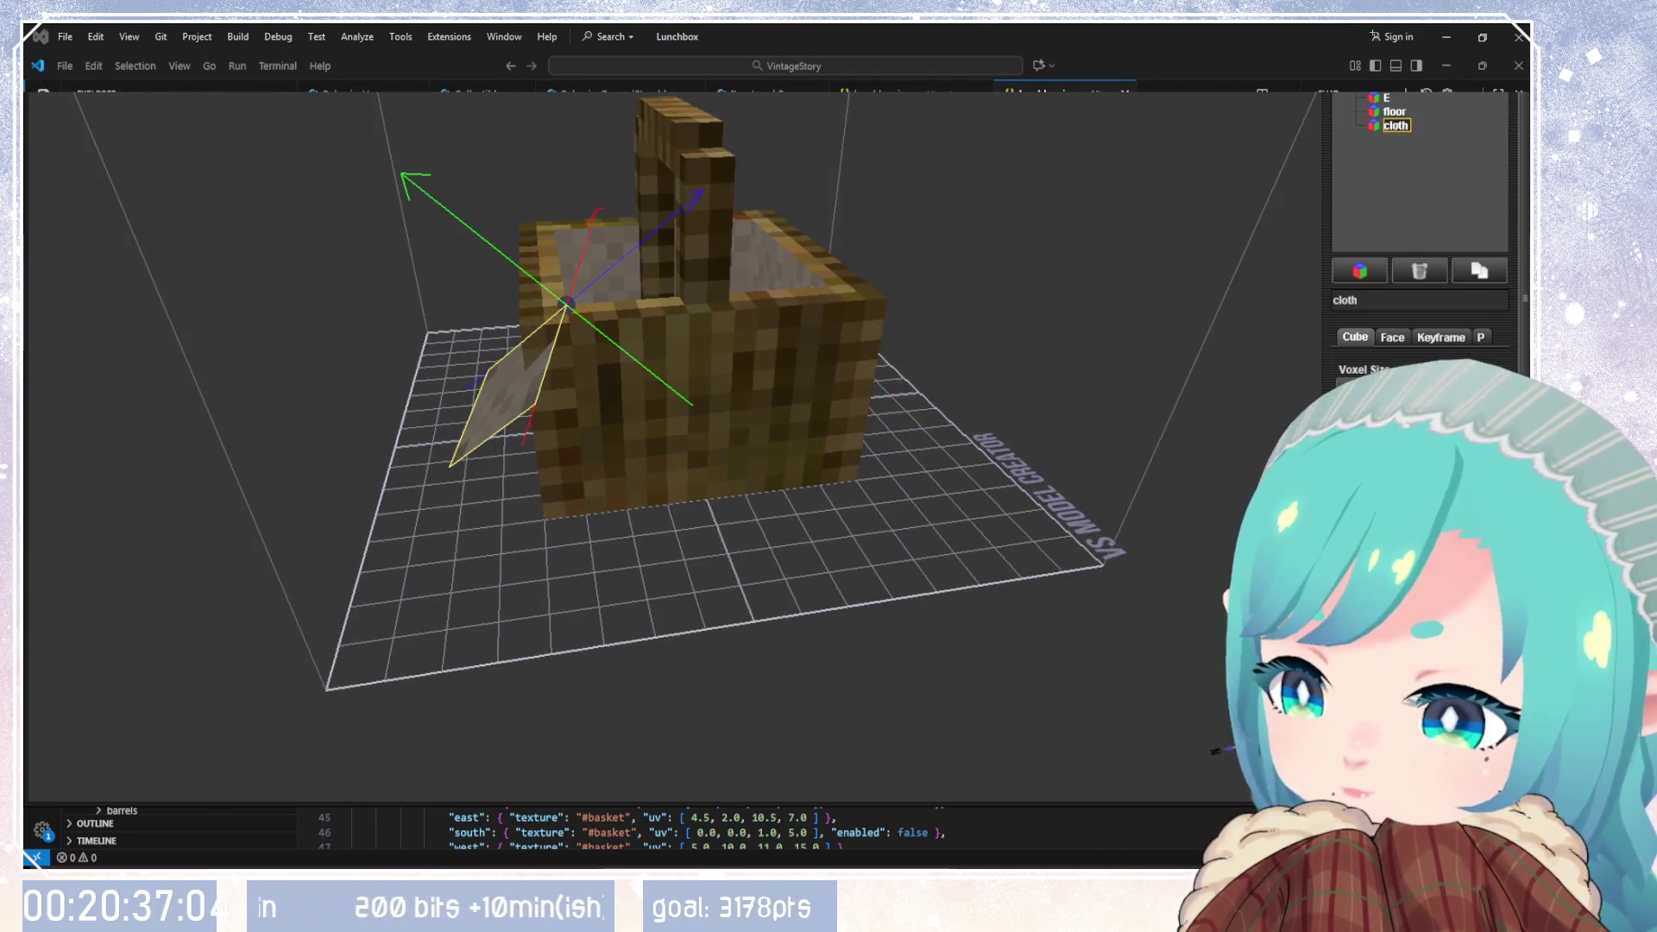
mouse_move(1294, 561)
mouse_down()
mouse_move(871, 591)
mouse_move(897, 561)
mouse_move(863, 647)
mouse_move(697, 692)
mouse_move(656, 673)
mouse_move(1131, 609)
mouse_up()
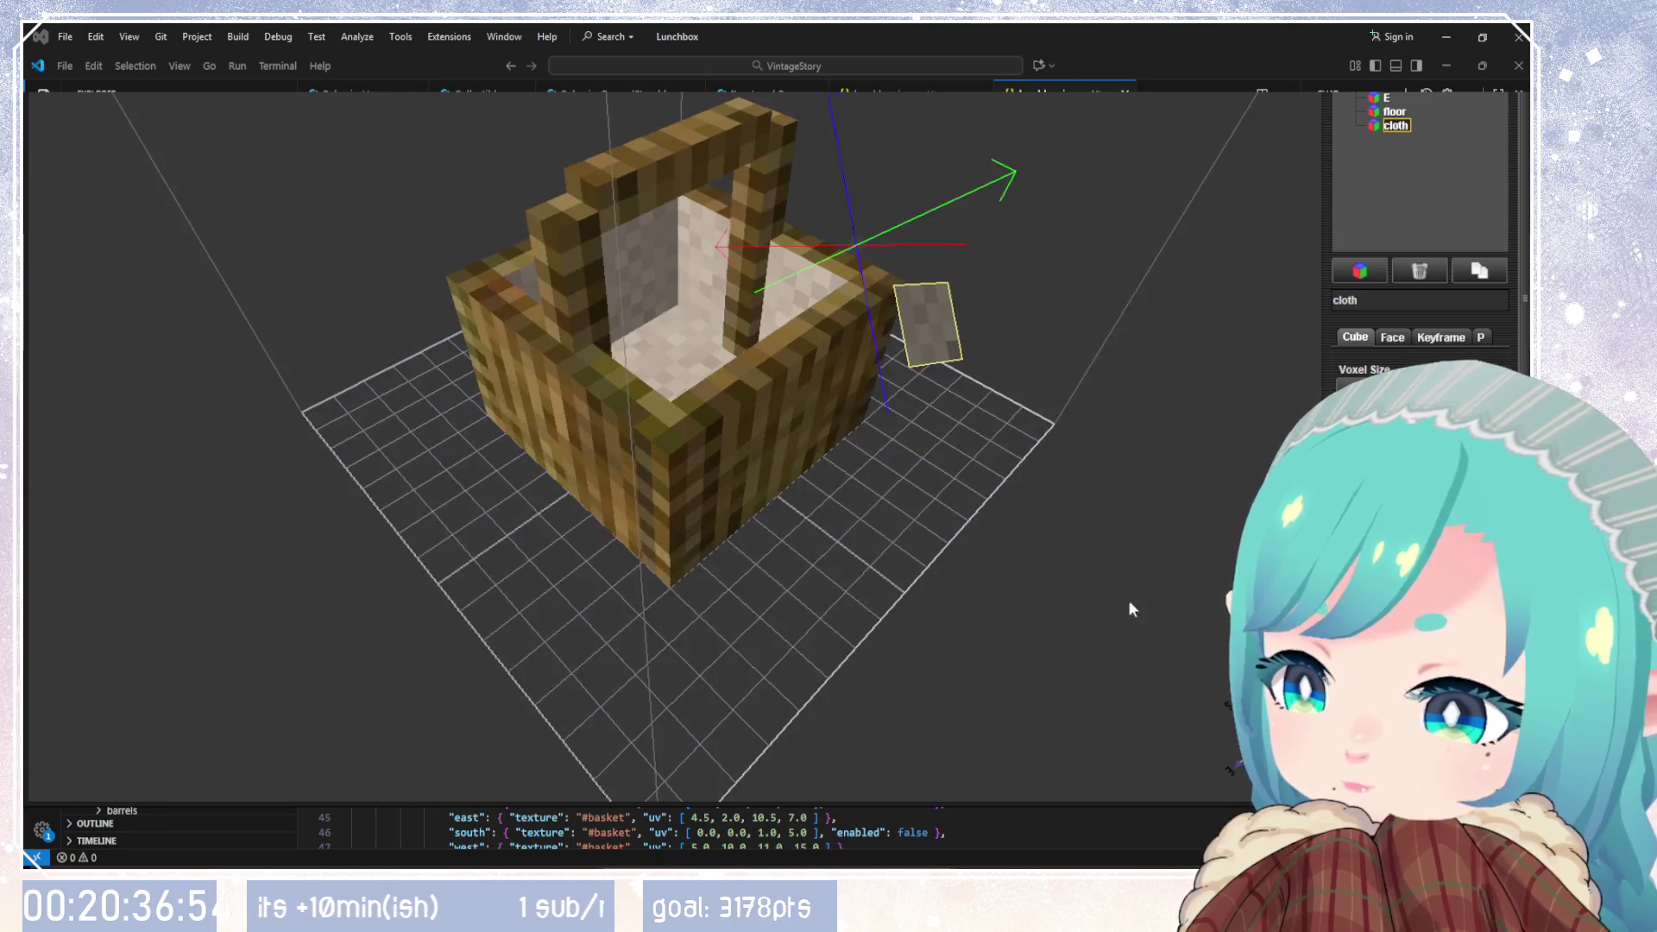
mouse_move(1137, 539)
mouse_down()
mouse_move(786, 589)
mouse_move(553, 596)
mouse_move(566, 464)
mouse_move(1120, 532)
mouse_up()
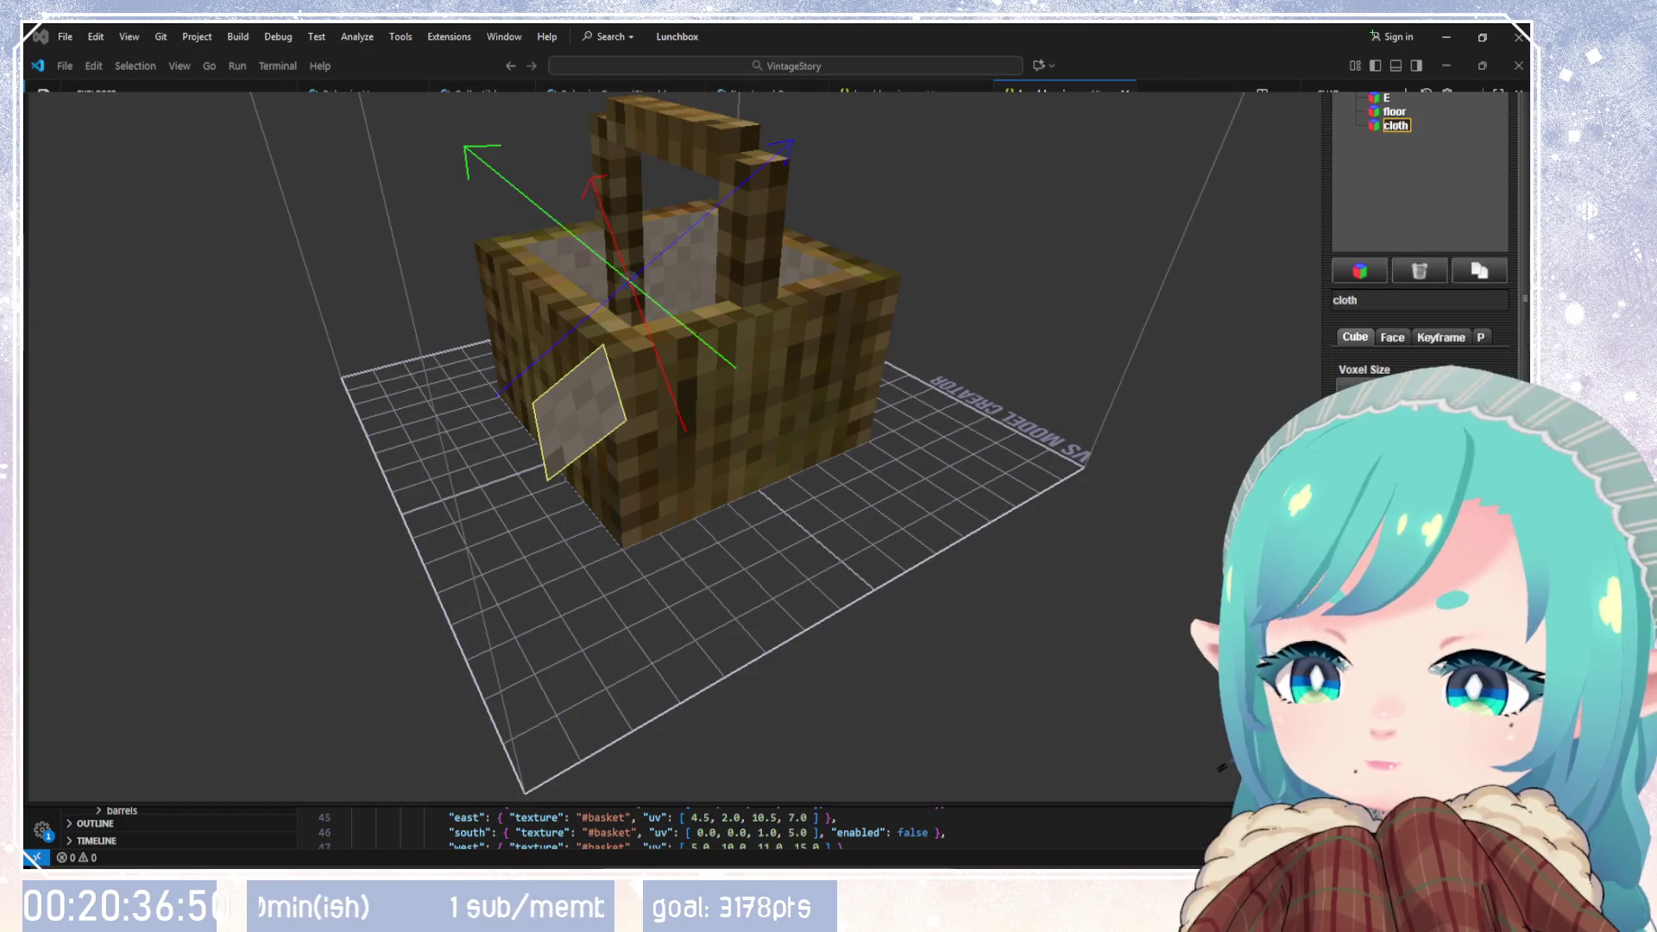
Step: Fine-tune the cloth along the blue, red and green axes to drape over the rim
key(Left)
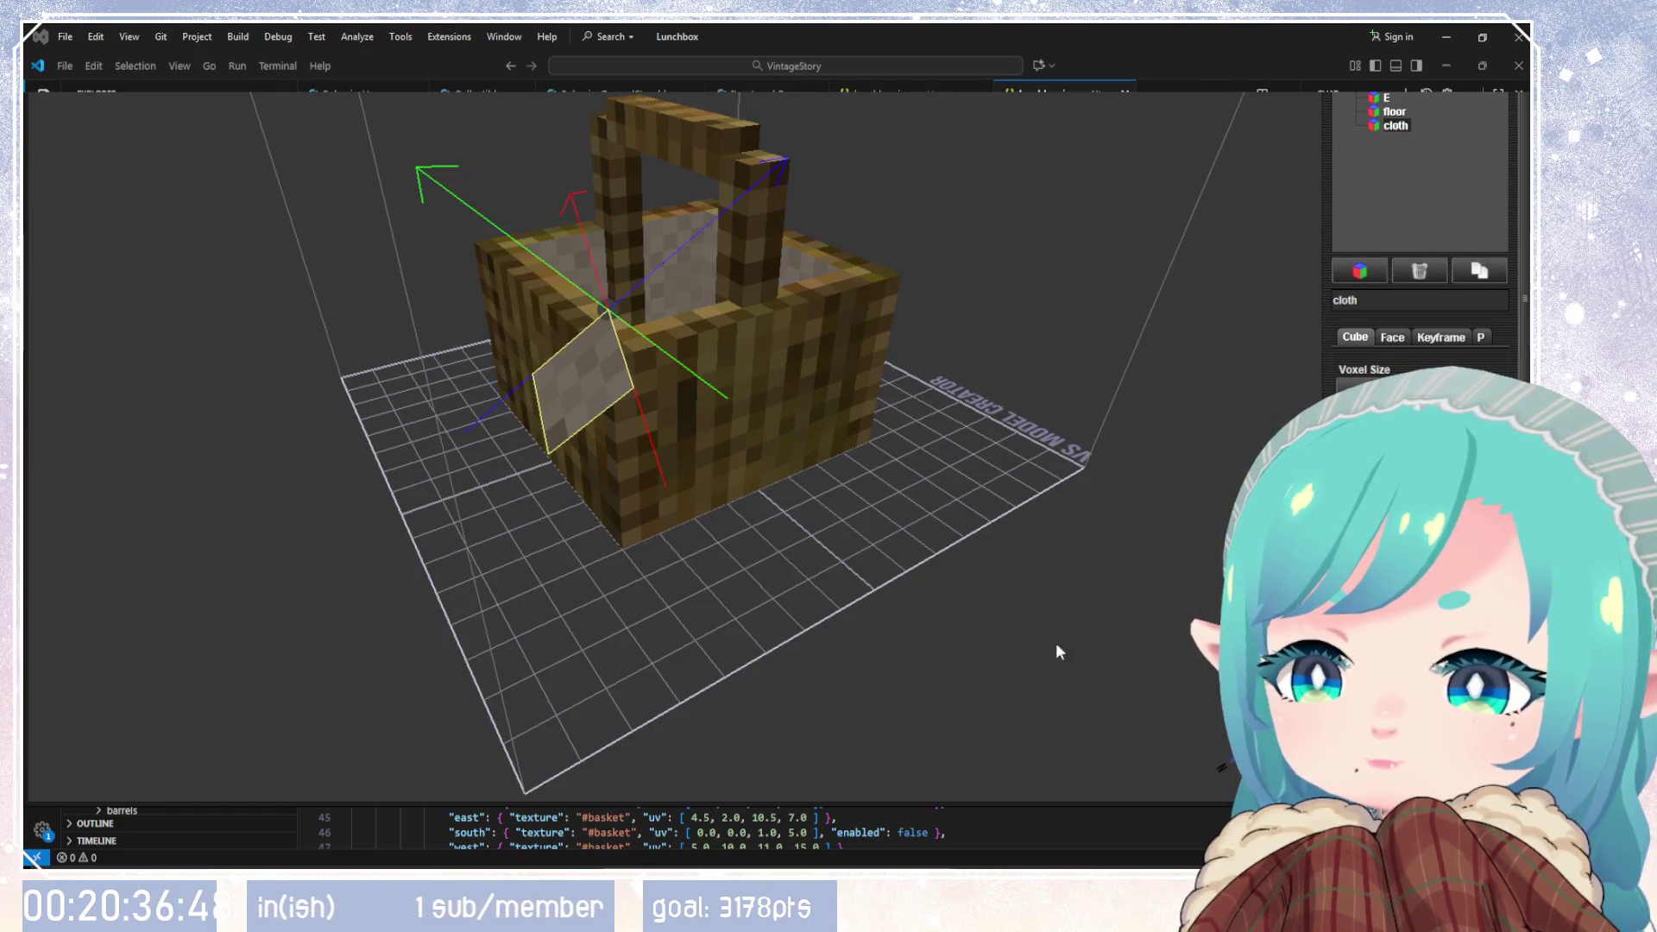
mouse_move(1054, 642)
mouse_down()
mouse_move(866, 651)
mouse_move(1057, 663)
mouse_up()
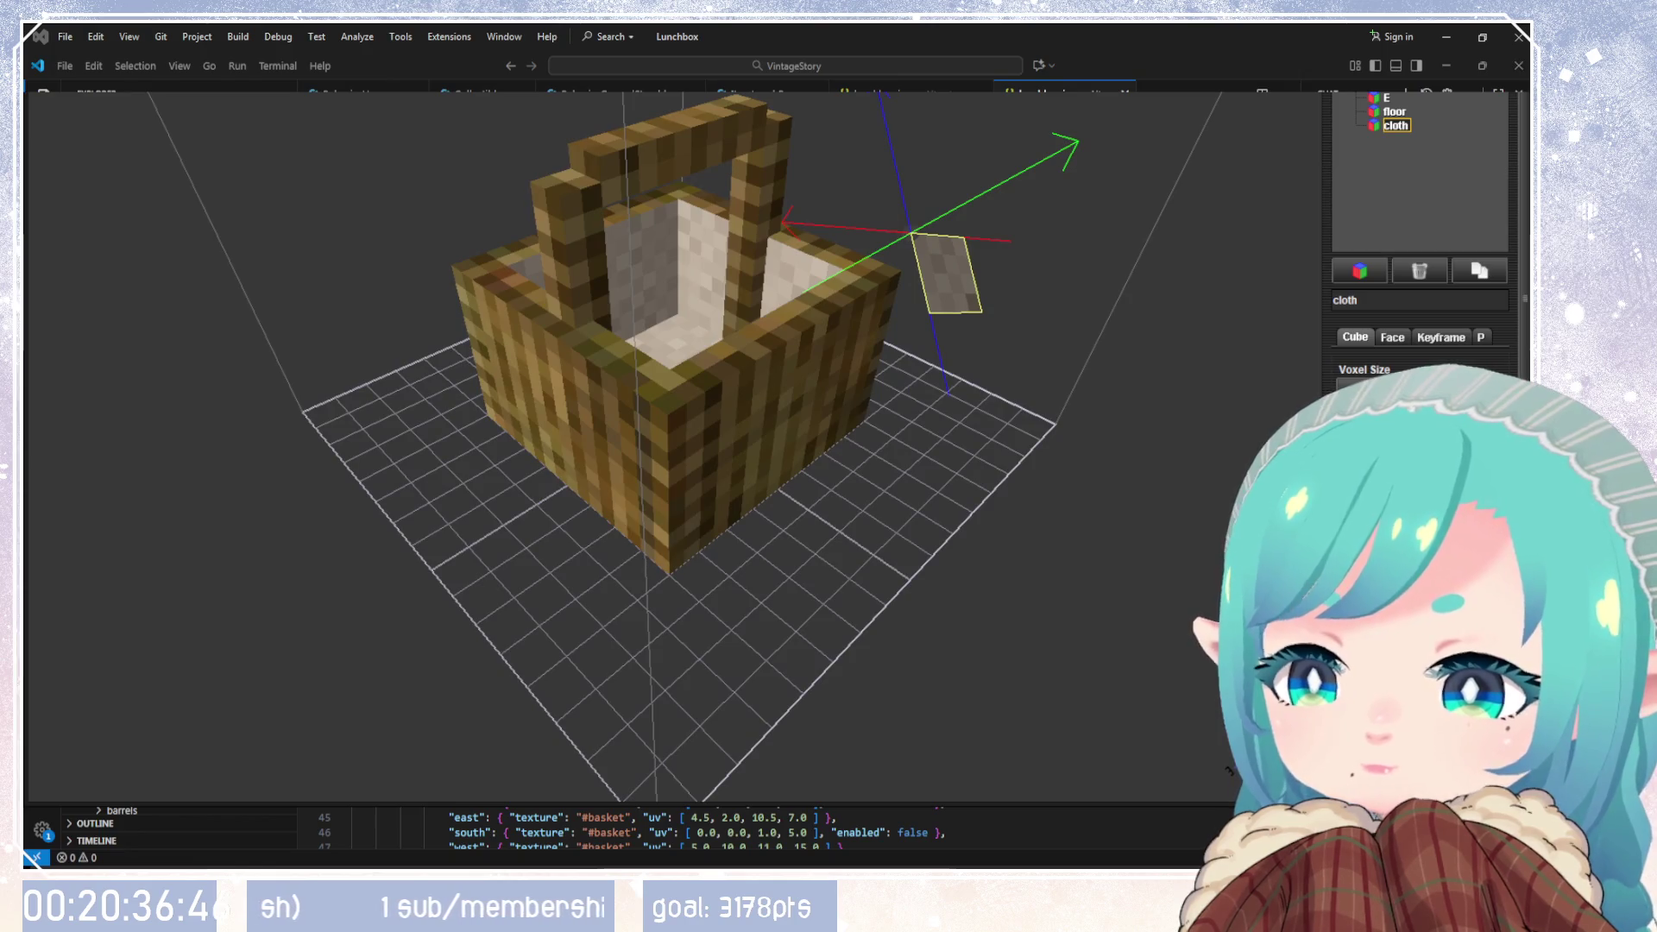
key(Right)
key(Left)
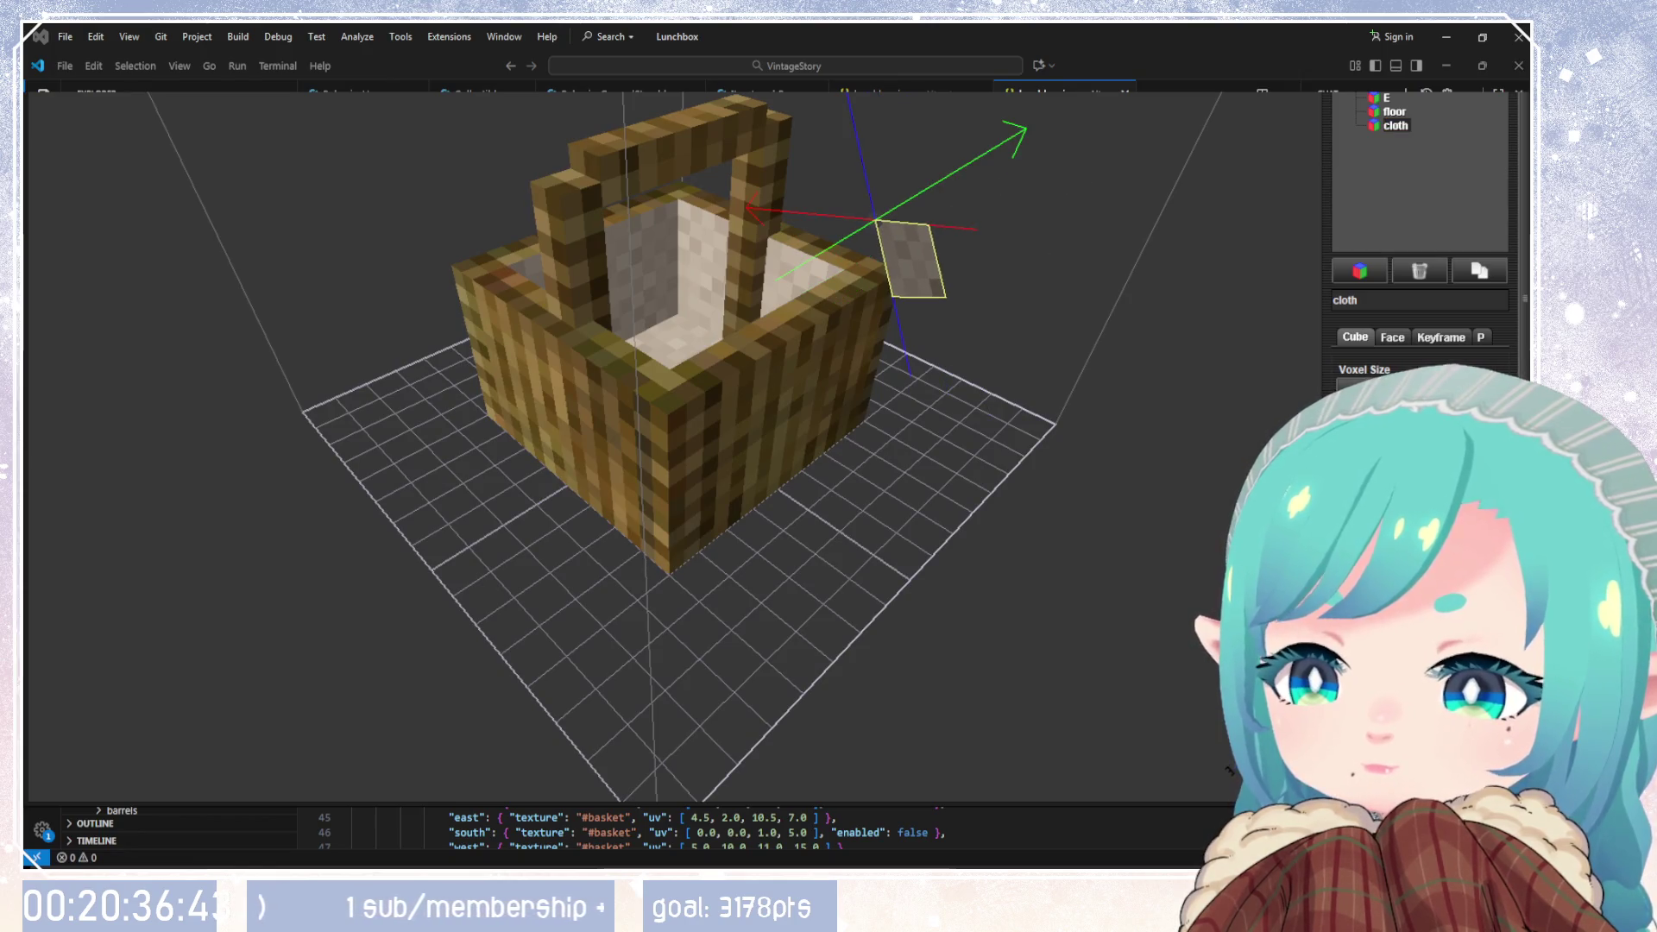
key(Down)
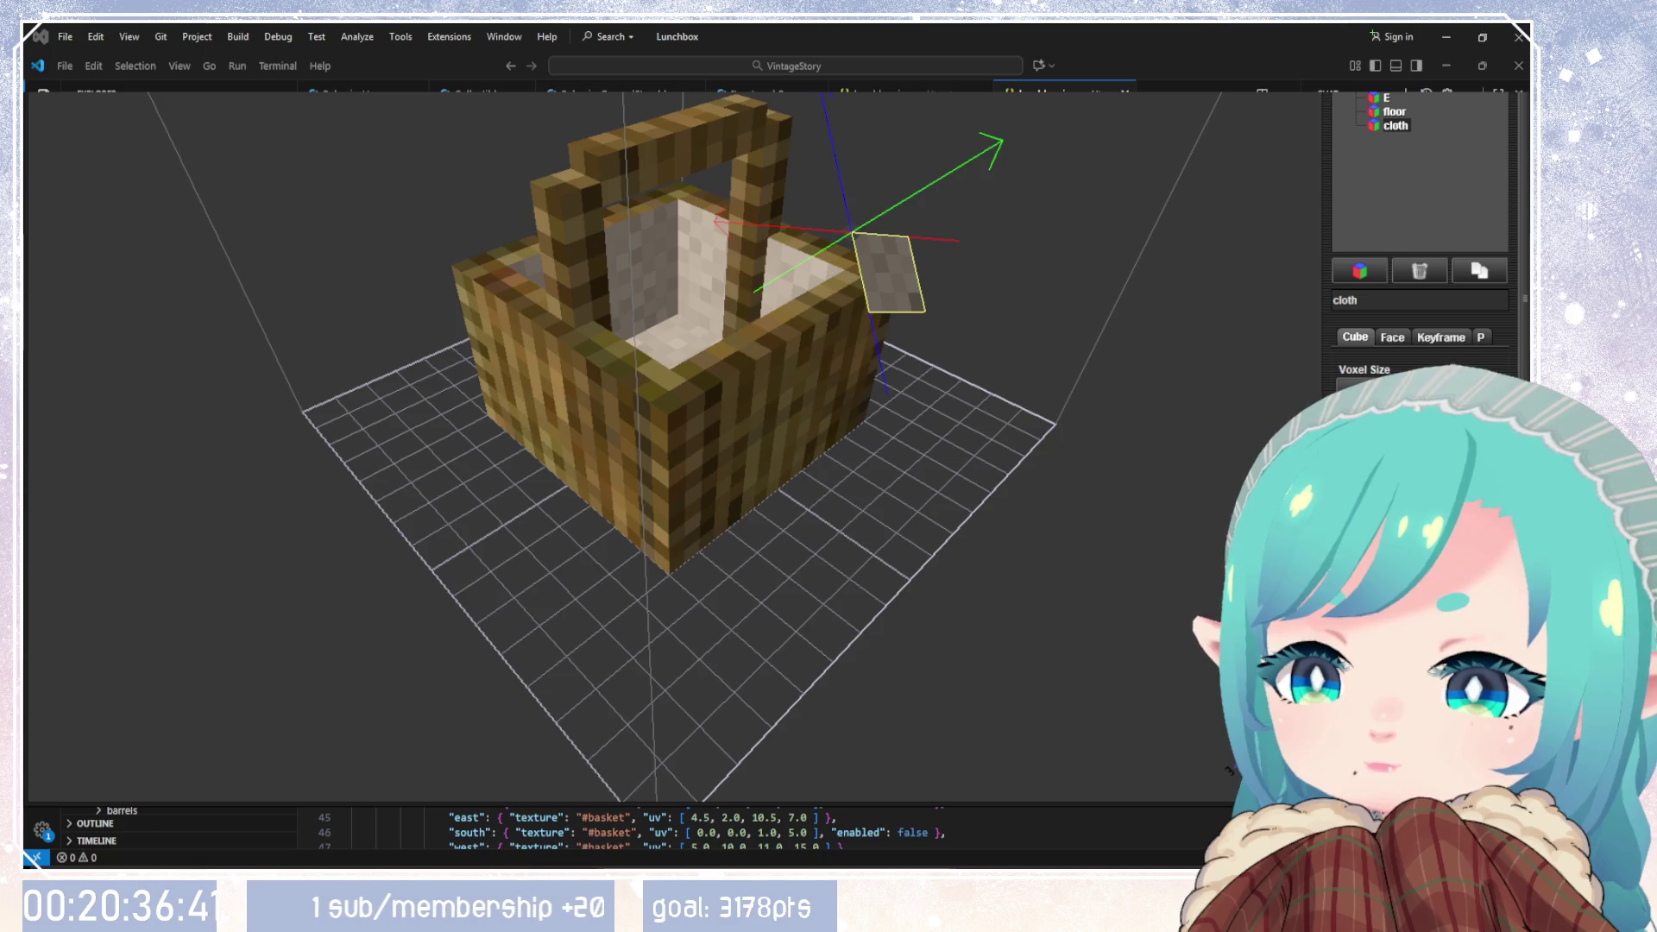
key(Down)
drag(1182, 509, 1220, 732)
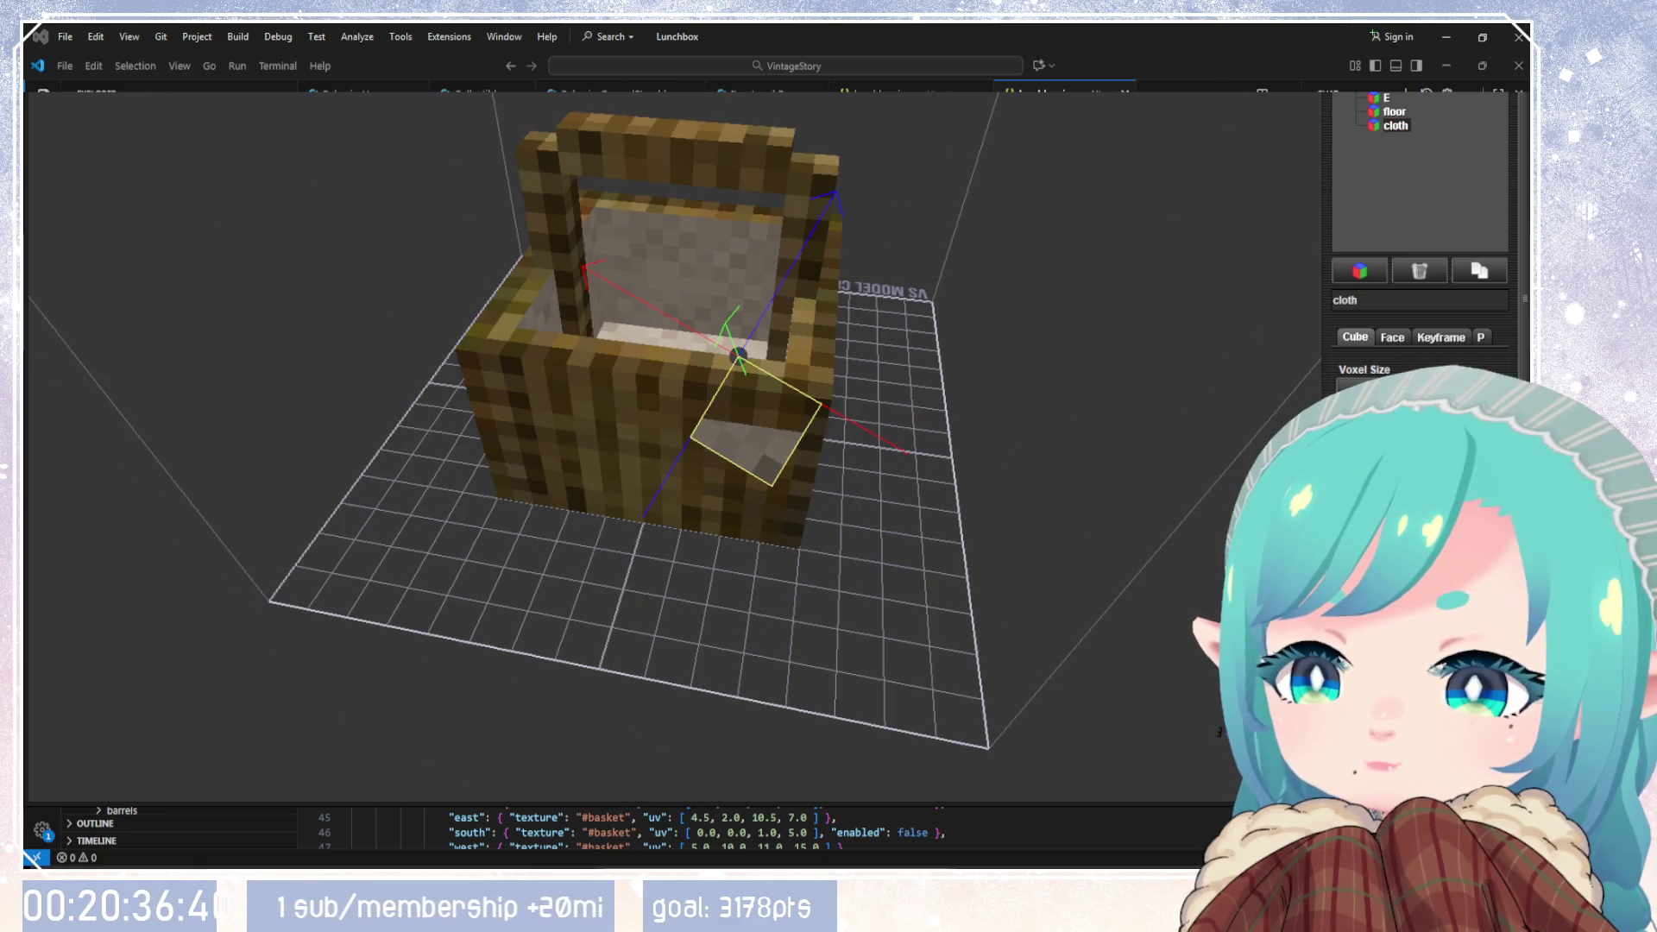
mouse_move(773, 566)
mouse_down()
mouse_move(742, 474)
mouse_move(573, 432)
mouse_move(443, 455)
mouse_move(644, 435)
mouse_move(634, 362)
mouse_up()
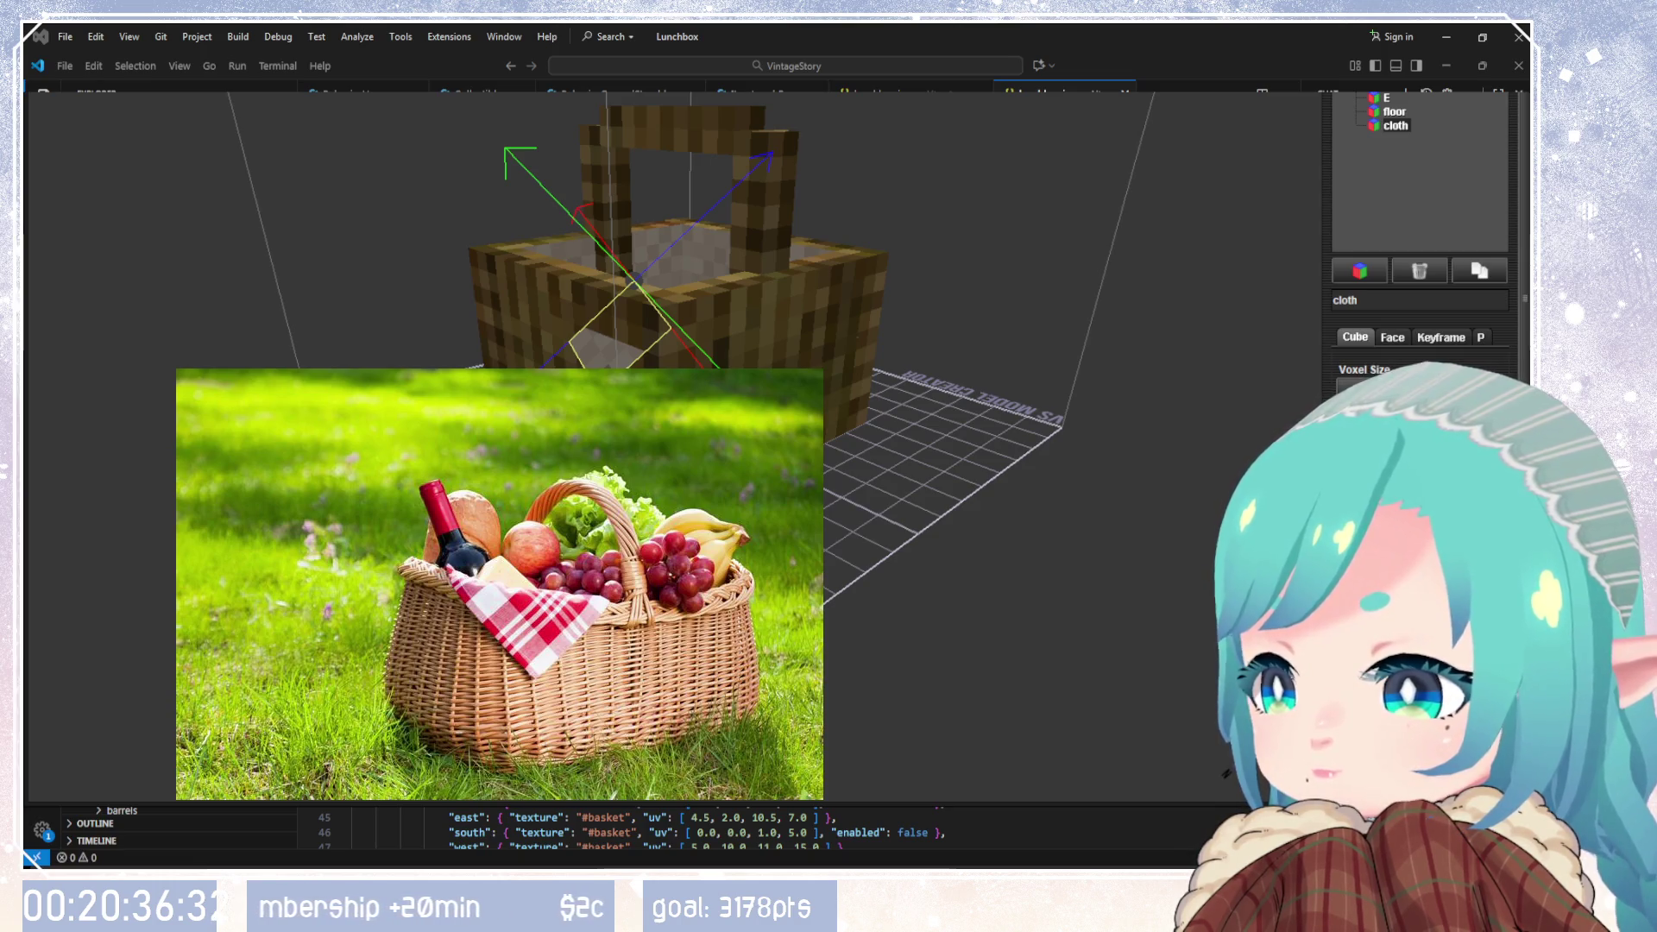
drag(604, 432, 592, 470)
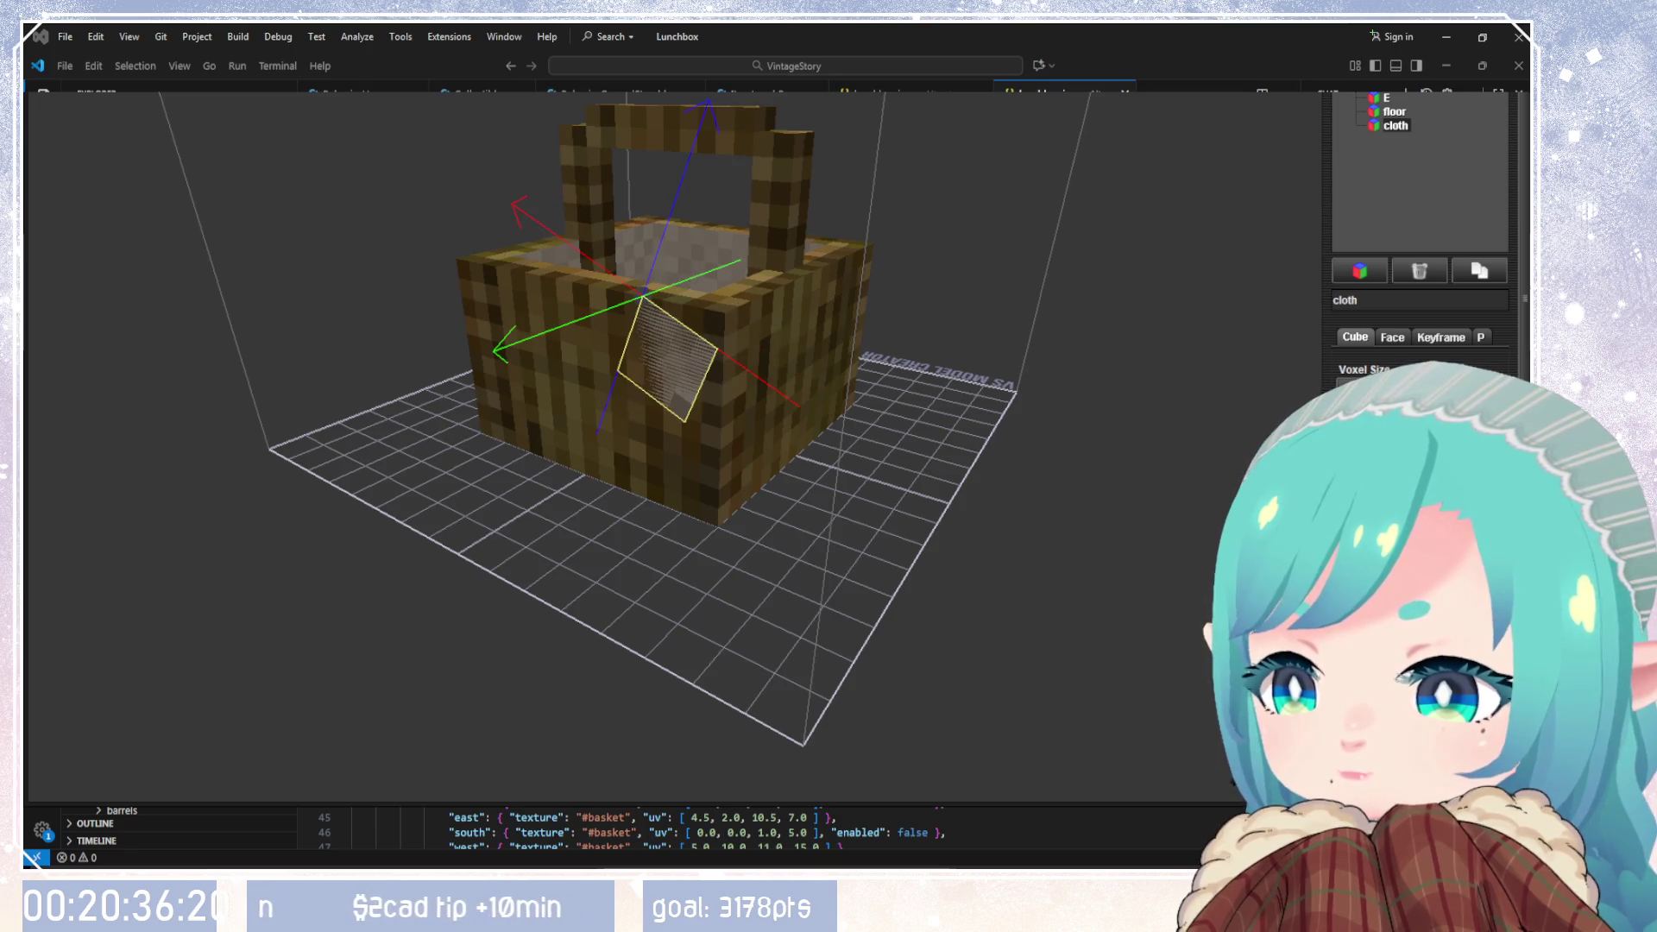
mouse_move(997, 602)
mouse_down()
mouse_move(806, 581)
mouse_move(828, 553)
mouse_up()
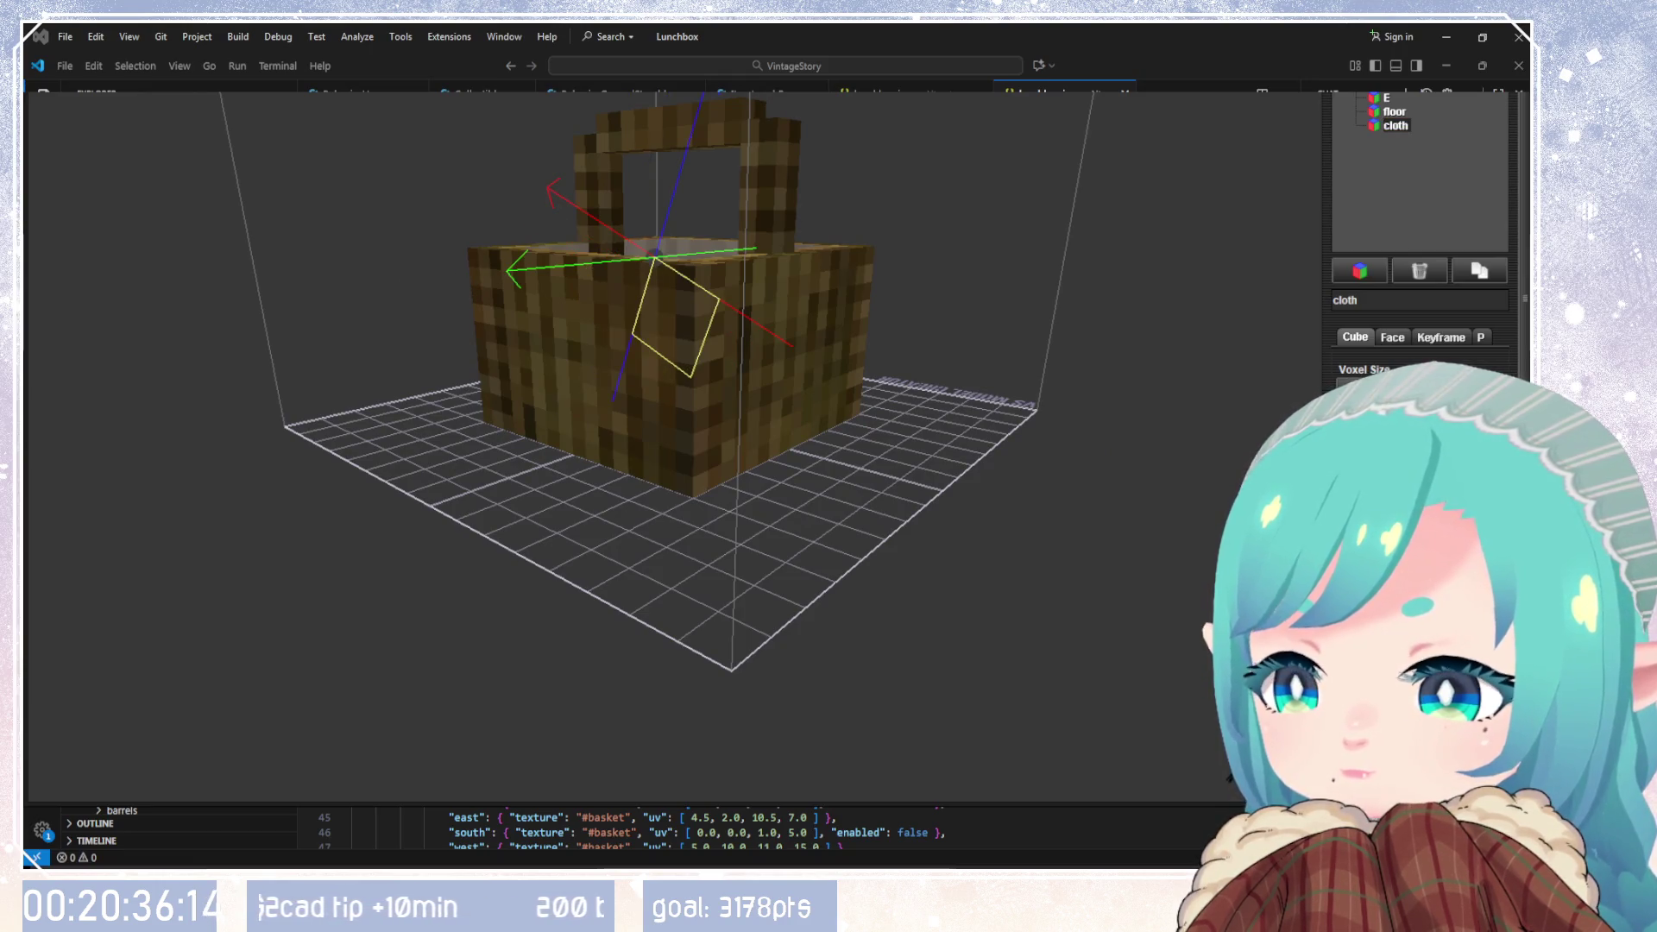
mouse_move(949, 560)
mouse_down()
mouse_move(1085, 654)
mouse_move(1226, 690)
mouse_up()
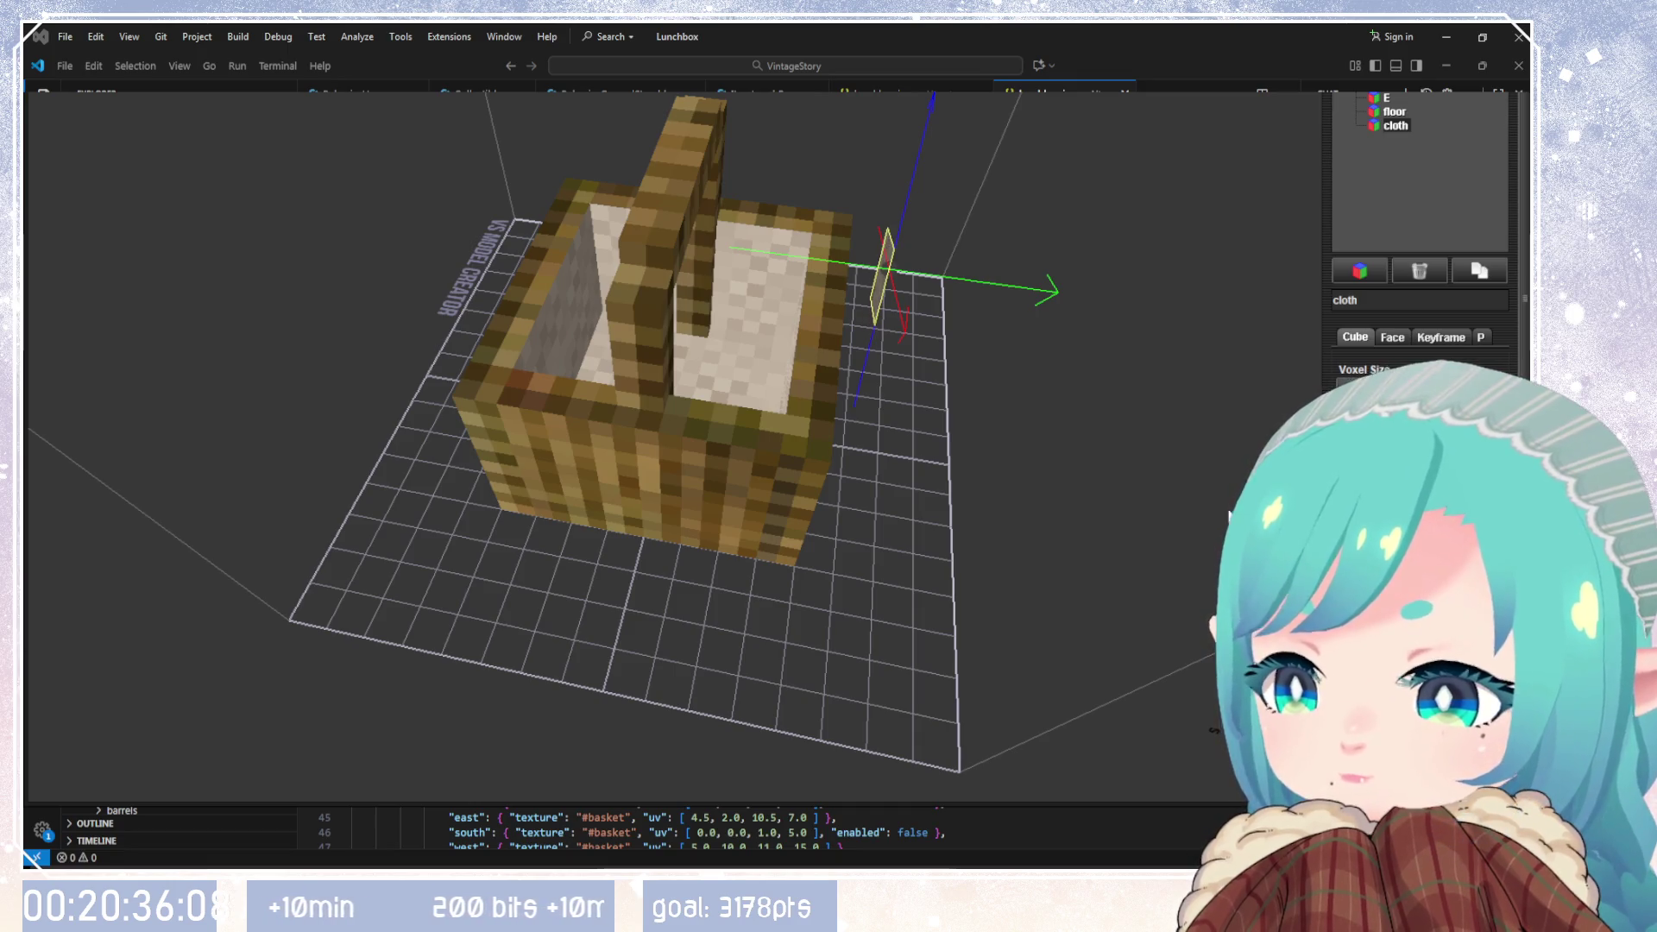
mouse_move(1228, 516)
mouse_down()
mouse_move(749, 443)
mouse_move(355, 436)
mouse_move(1119, 497)
mouse_up()
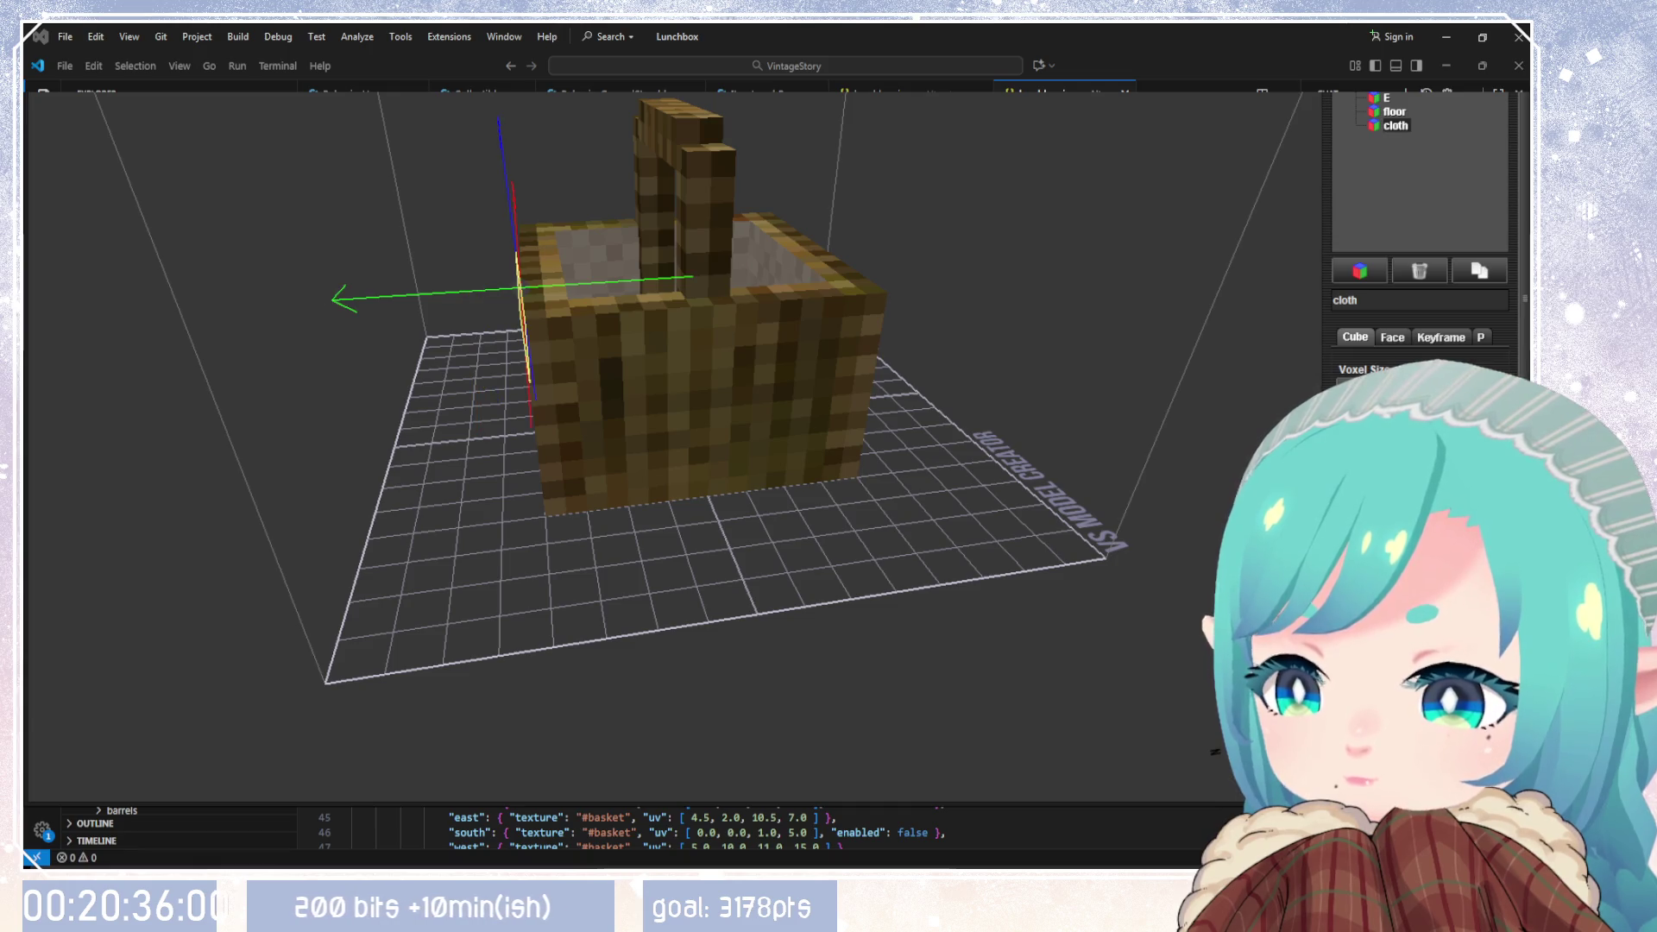
mouse_move(882, 596)
mouse_down()
mouse_move(910, 581)
mouse_move(869, 570)
mouse_move(914, 518)
mouse_move(1167, 589)
mouse_move(1102, 659)
mouse_move(1204, 656)
mouse_up()
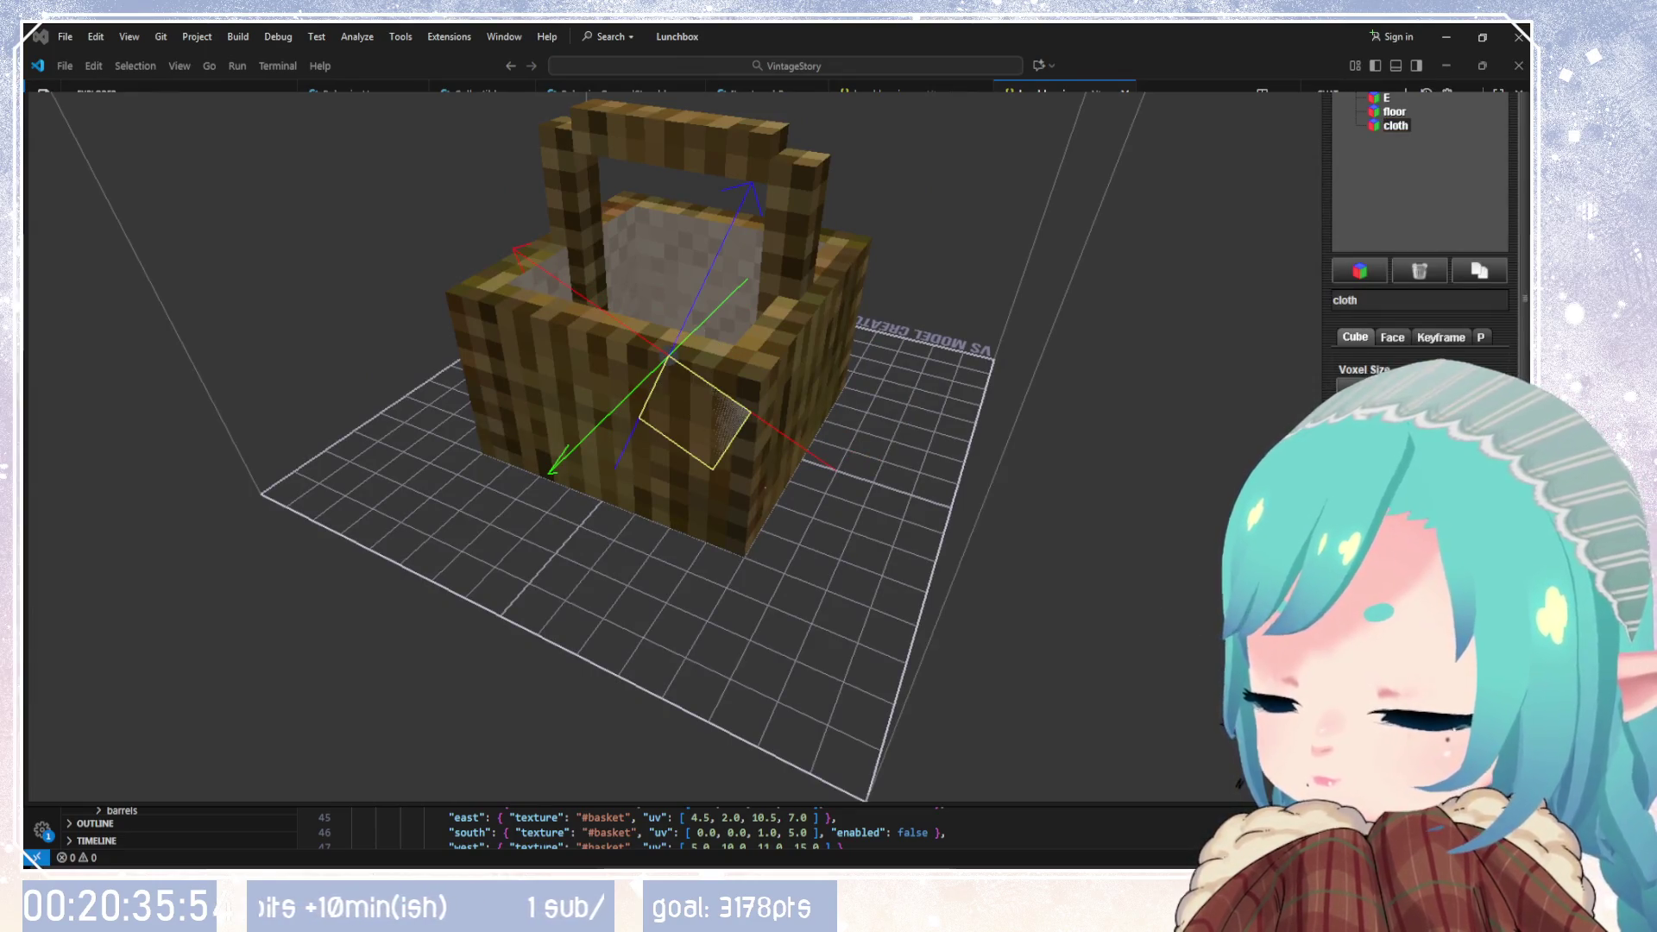
mouse_move(906, 466)
mouse_down()
mouse_move(1099, 370)
mouse_move(774, 514)
mouse_move(727, 557)
mouse_move(1060, 504)
mouse_up()
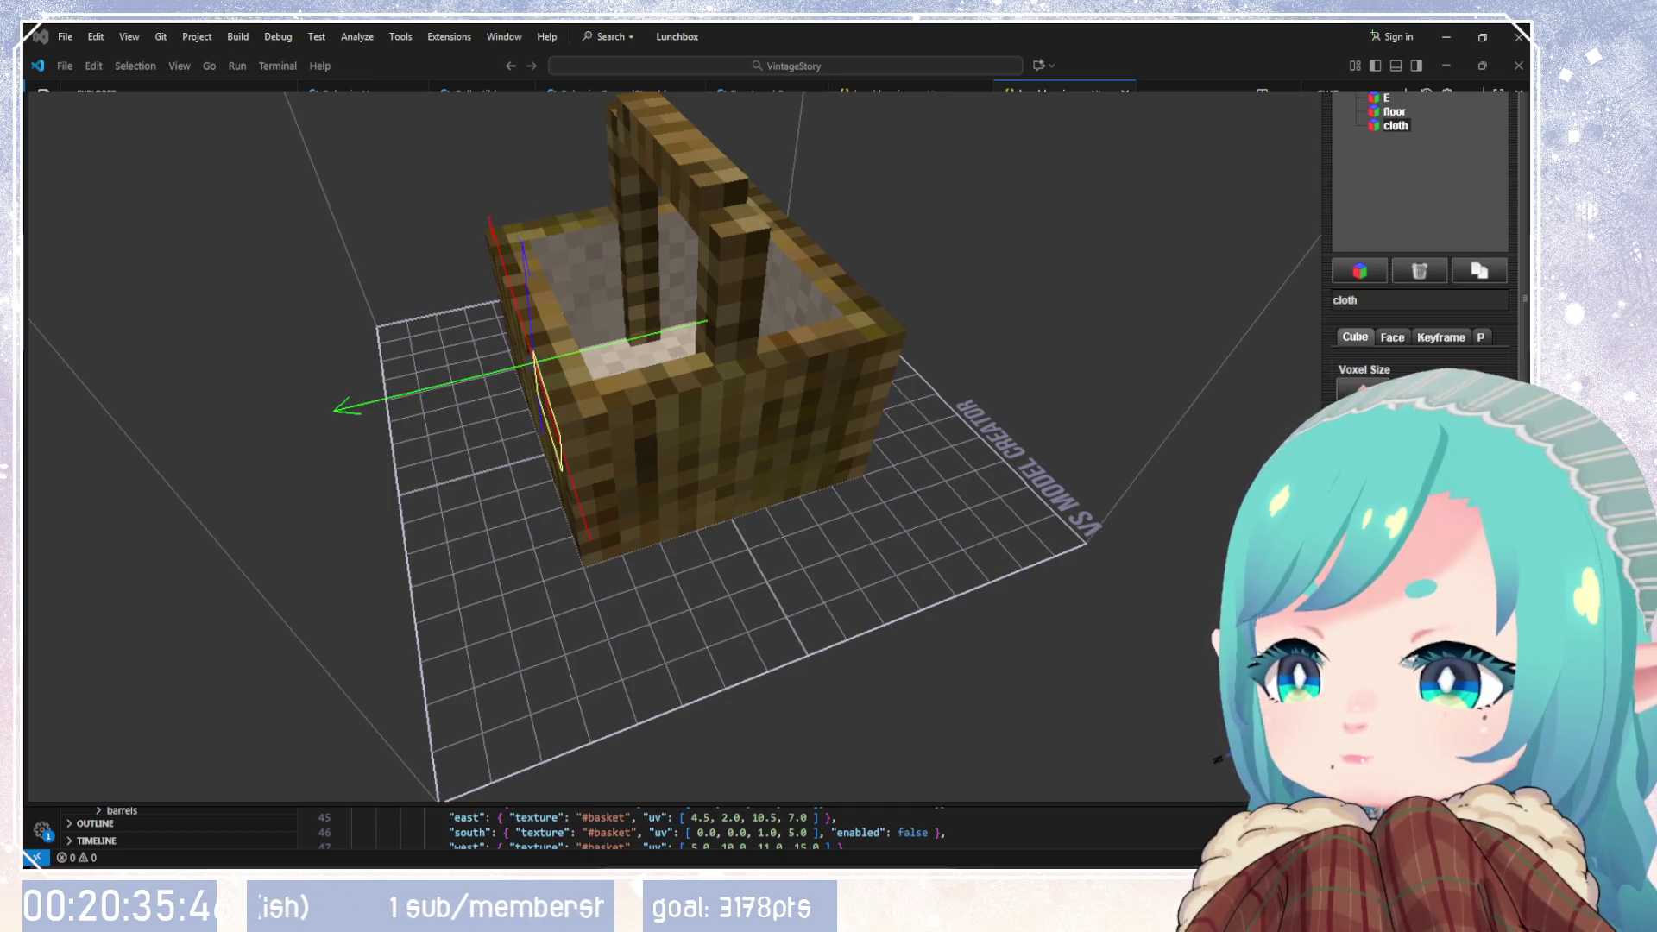
mouse_move(836, 566)
mouse_down()
mouse_move(1139, 507)
mouse_move(1234, 431)
mouse_up()
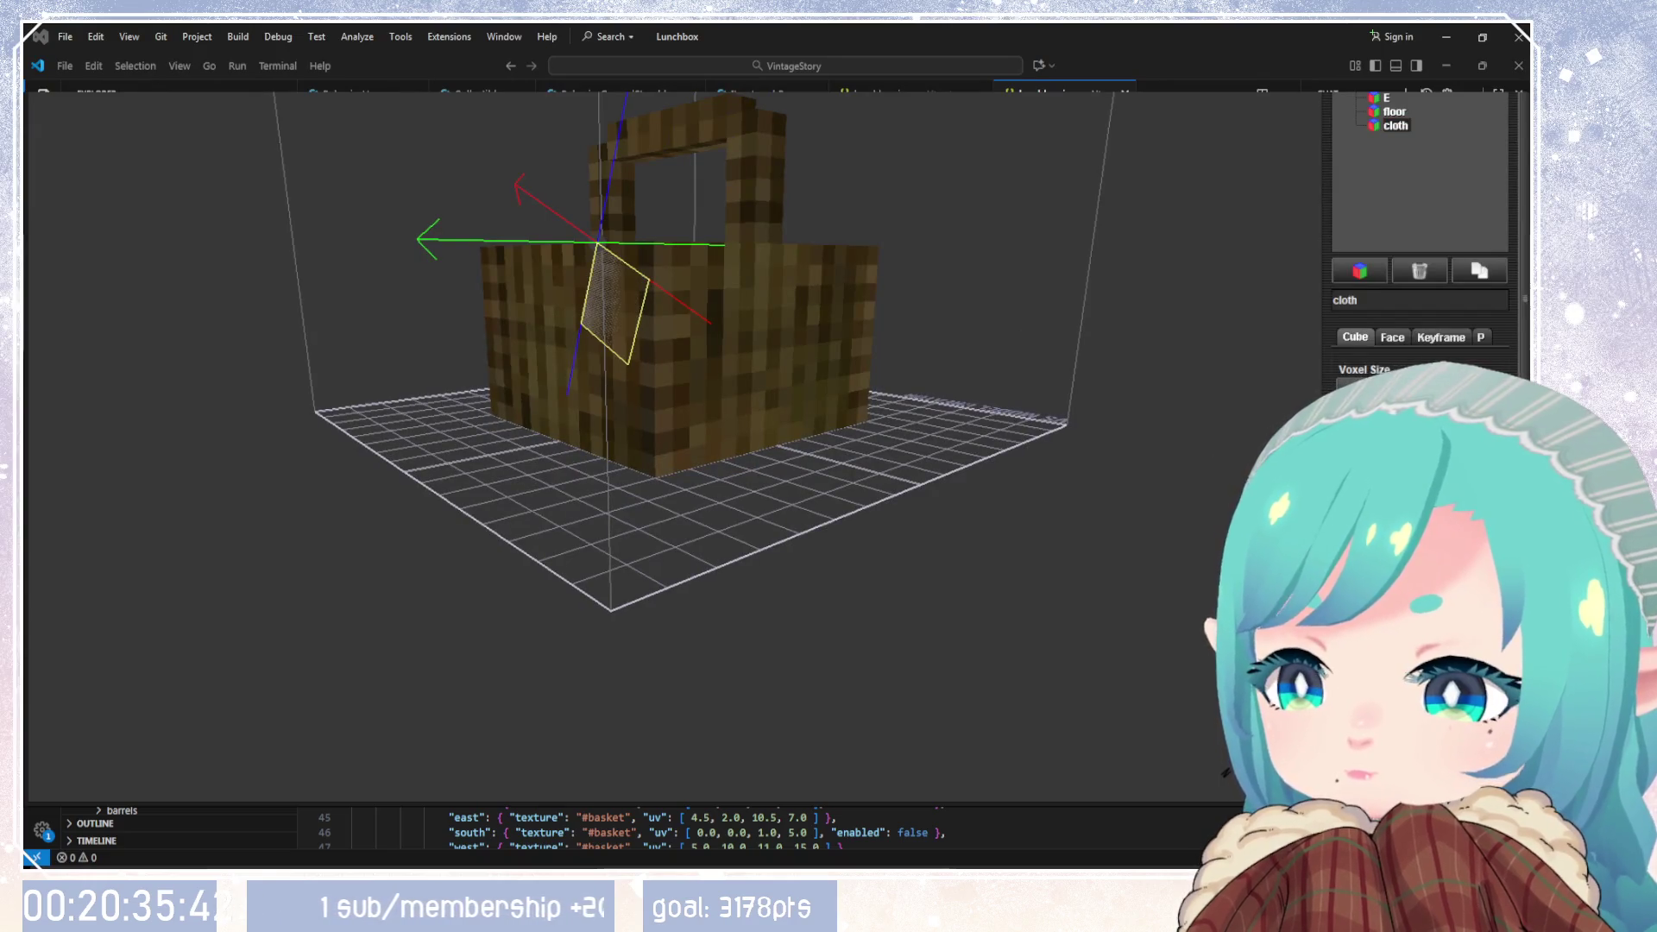
mouse_move(979, 595)
mouse_down()
mouse_move(624, 407)
mouse_move(918, 540)
mouse_move(673, 604)
mouse_up()
scroll(629, 414, up, 3)
Step: Slide the cloth diamond along the basket wall and raise it slightly
scroll(918, 540, down, 5)
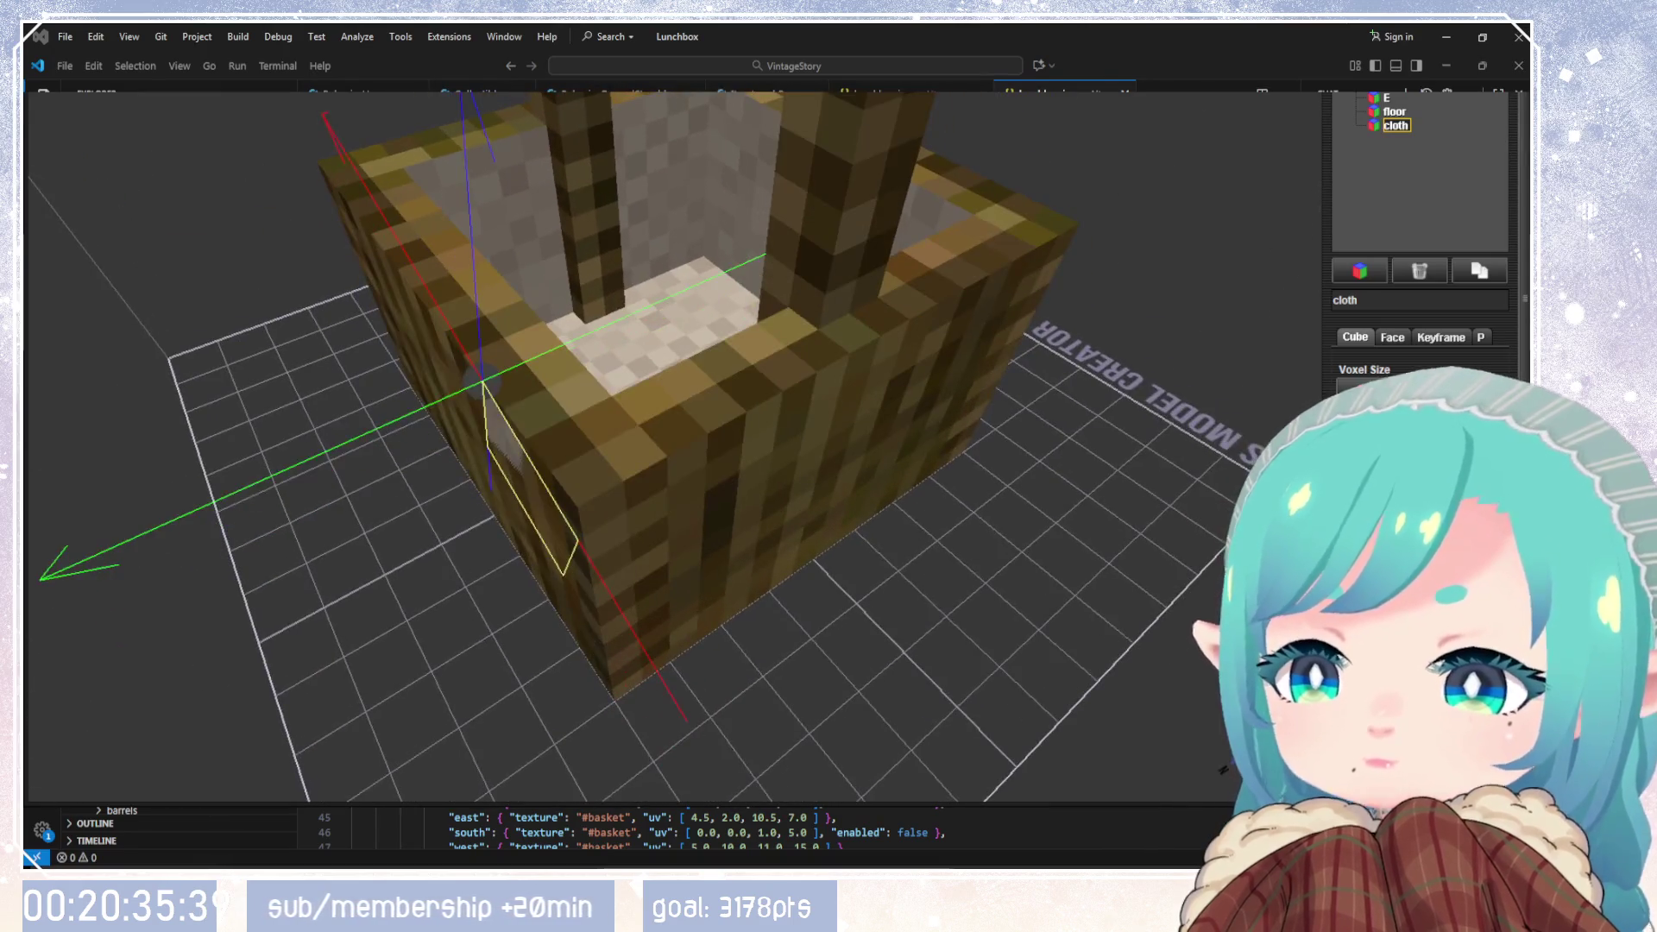
mouse_move(480, 380)
mouse_down()
mouse_move(563, 345)
mouse_move(393, 423)
mouse_move(483, 380)
mouse_up()
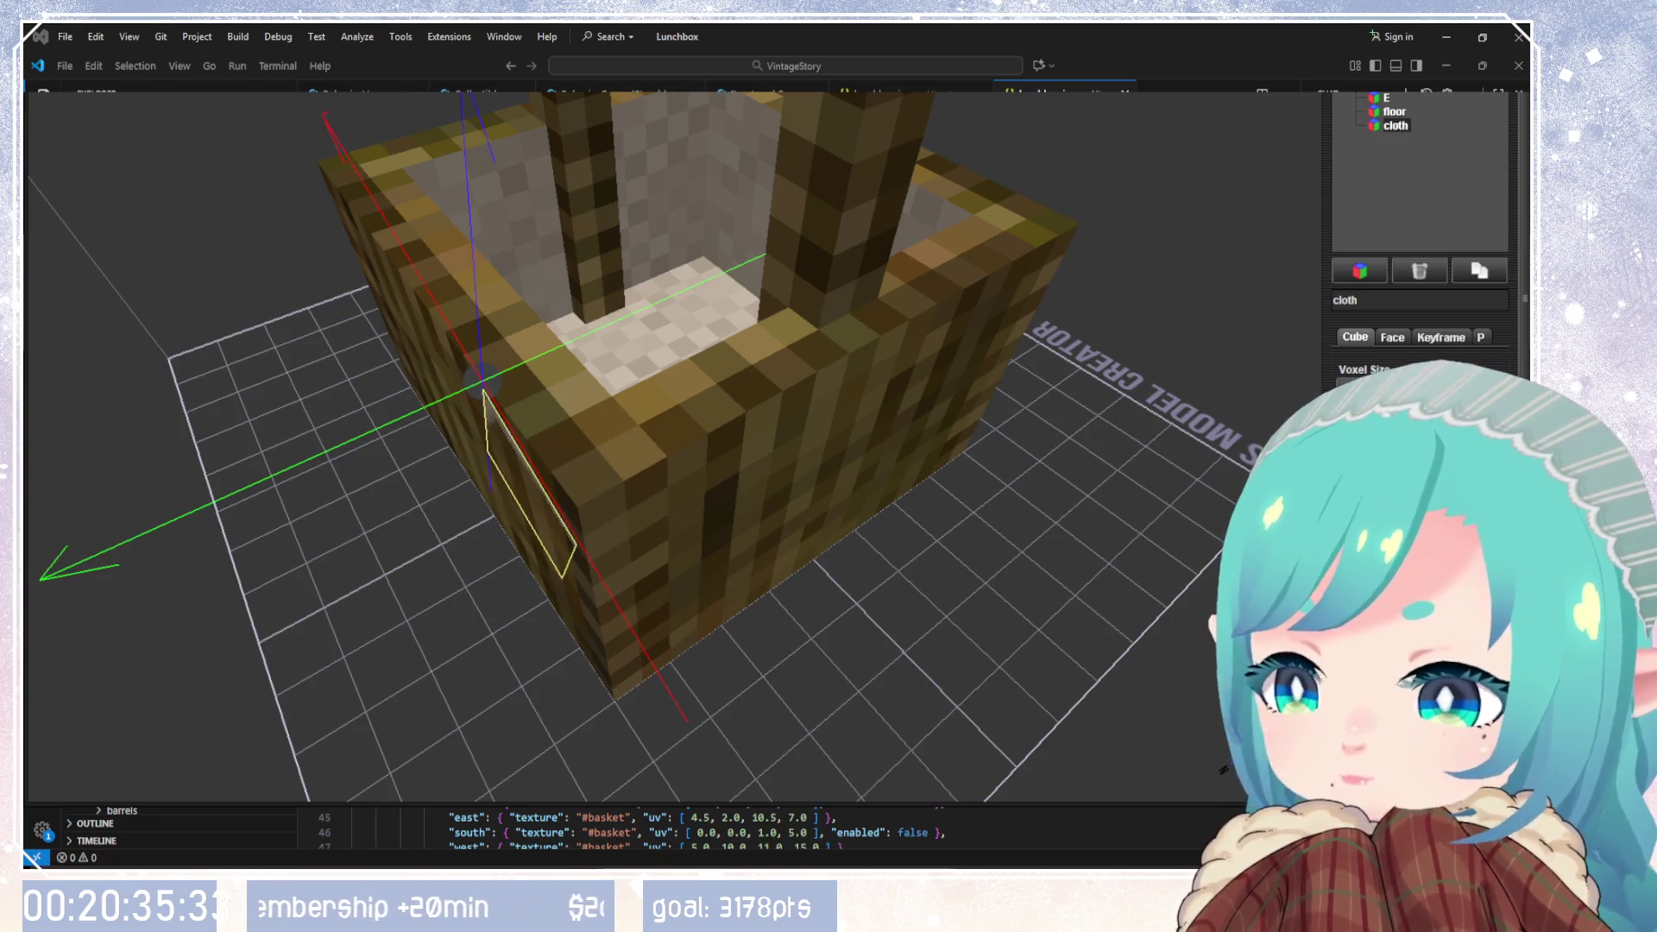
mouse_move(1148, 552)
mouse_down()
mouse_move(610, 506)
mouse_move(588, 599)
mouse_move(676, 610)
mouse_up()
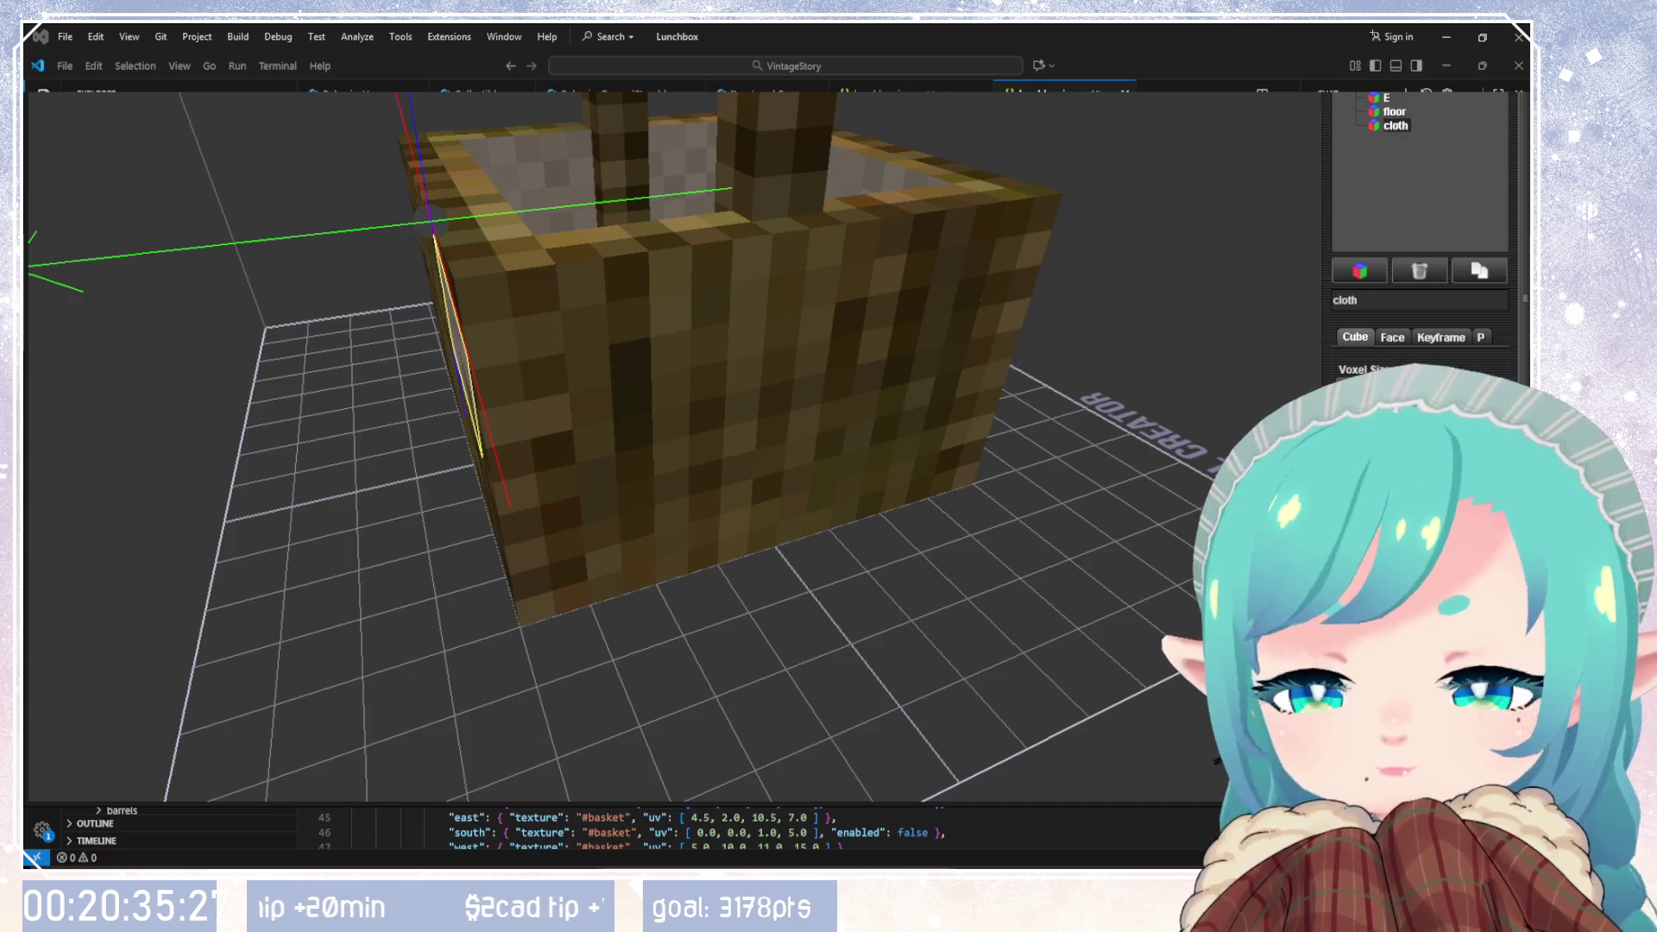
mouse_move(1069, 552)
mouse_down()
mouse_move(973, 515)
mouse_move(792, 559)
mouse_move(850, 595)
mouse_move(811, 595)
mouse_up()
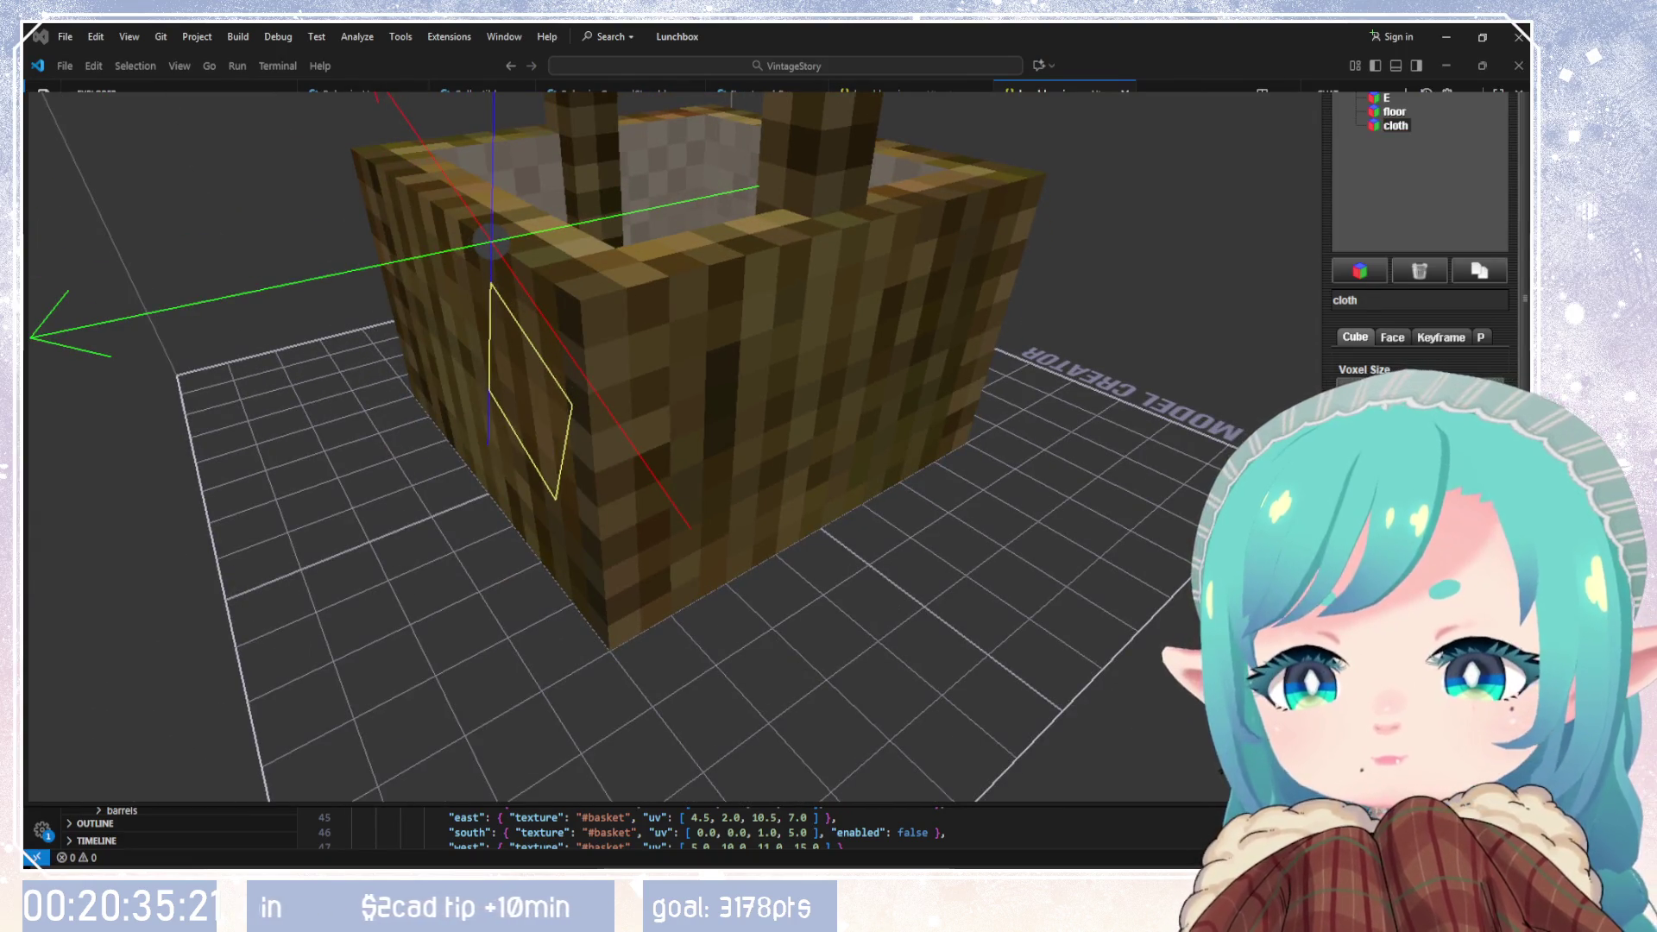
key(Down)
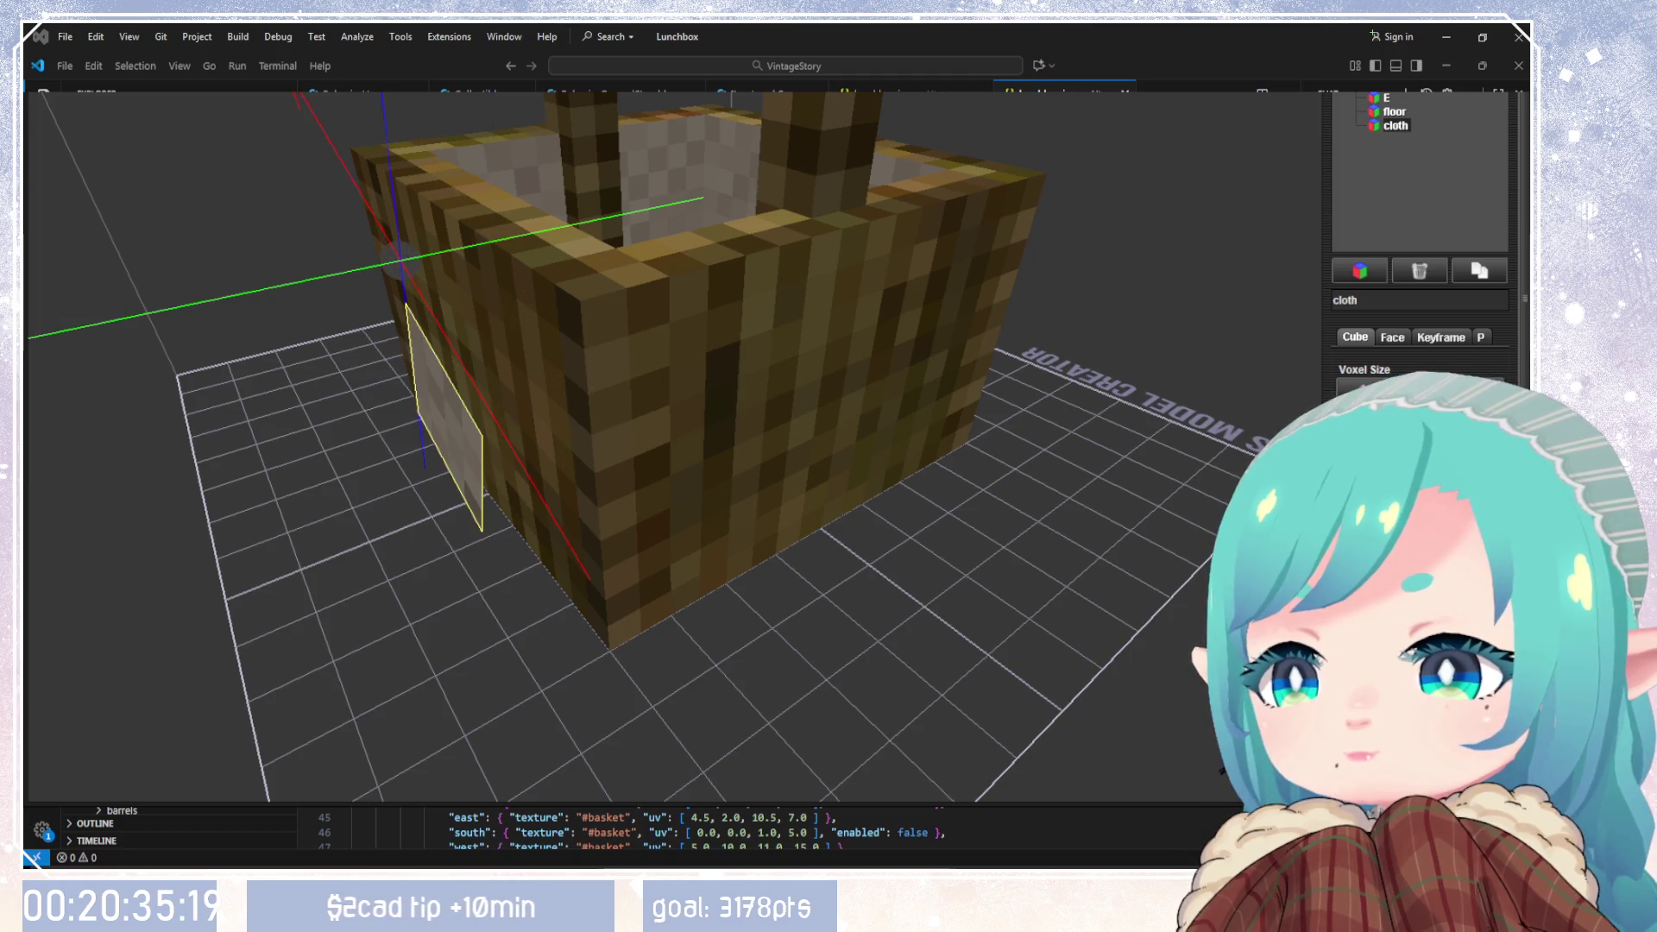
key(Up)
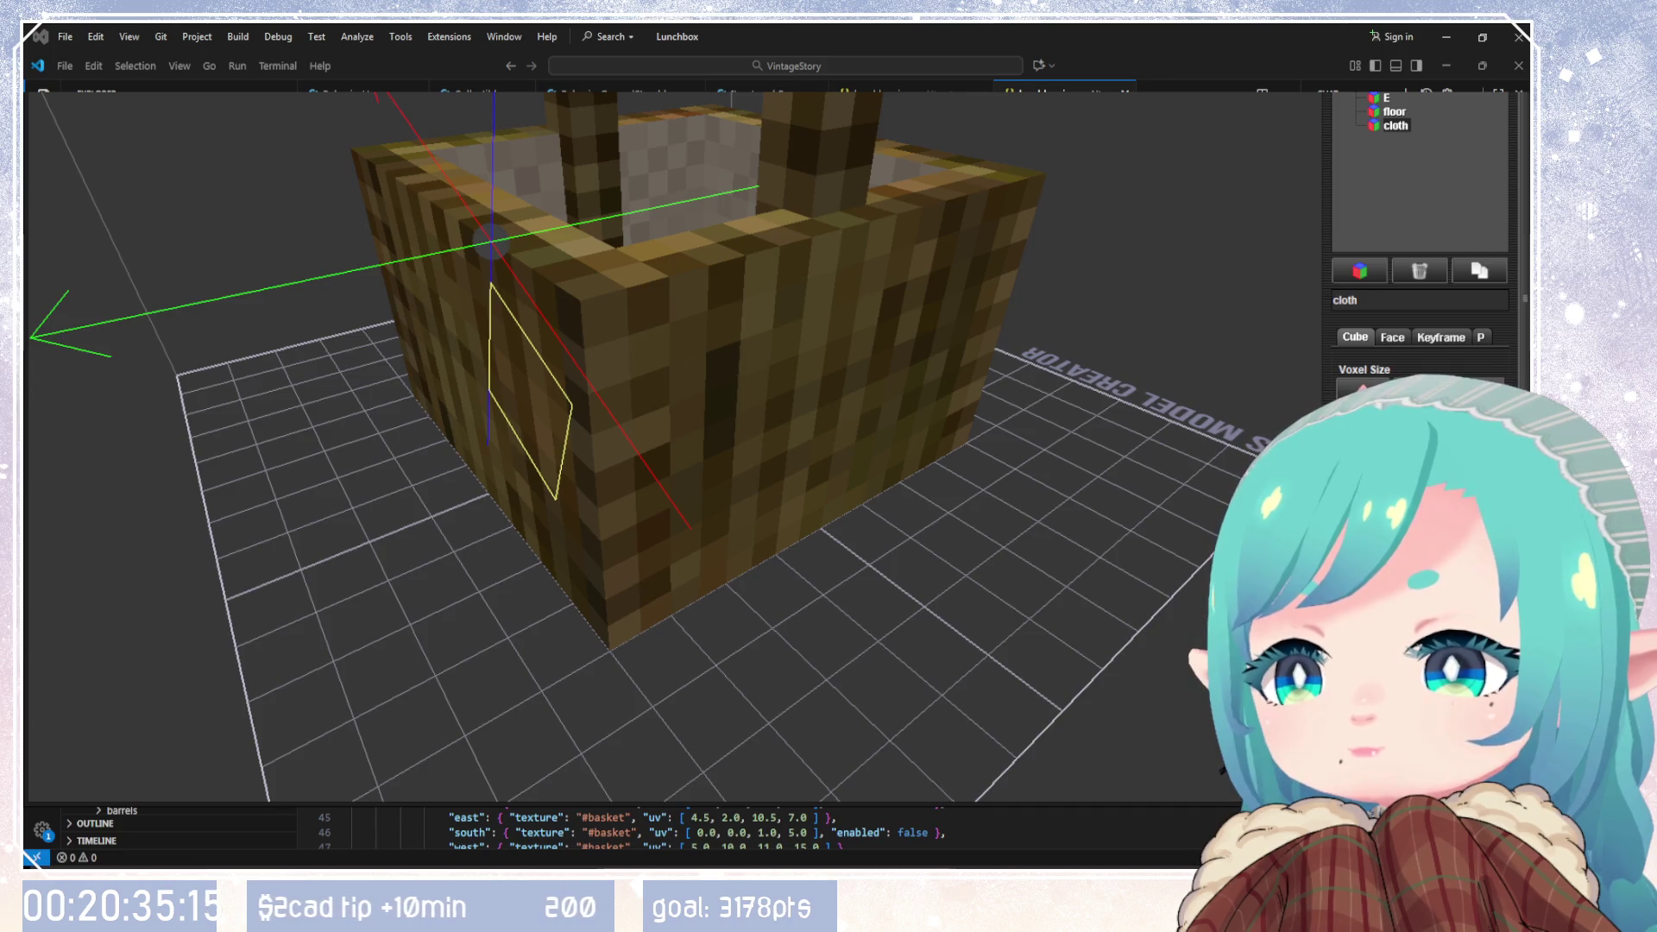
key(Page_Up)
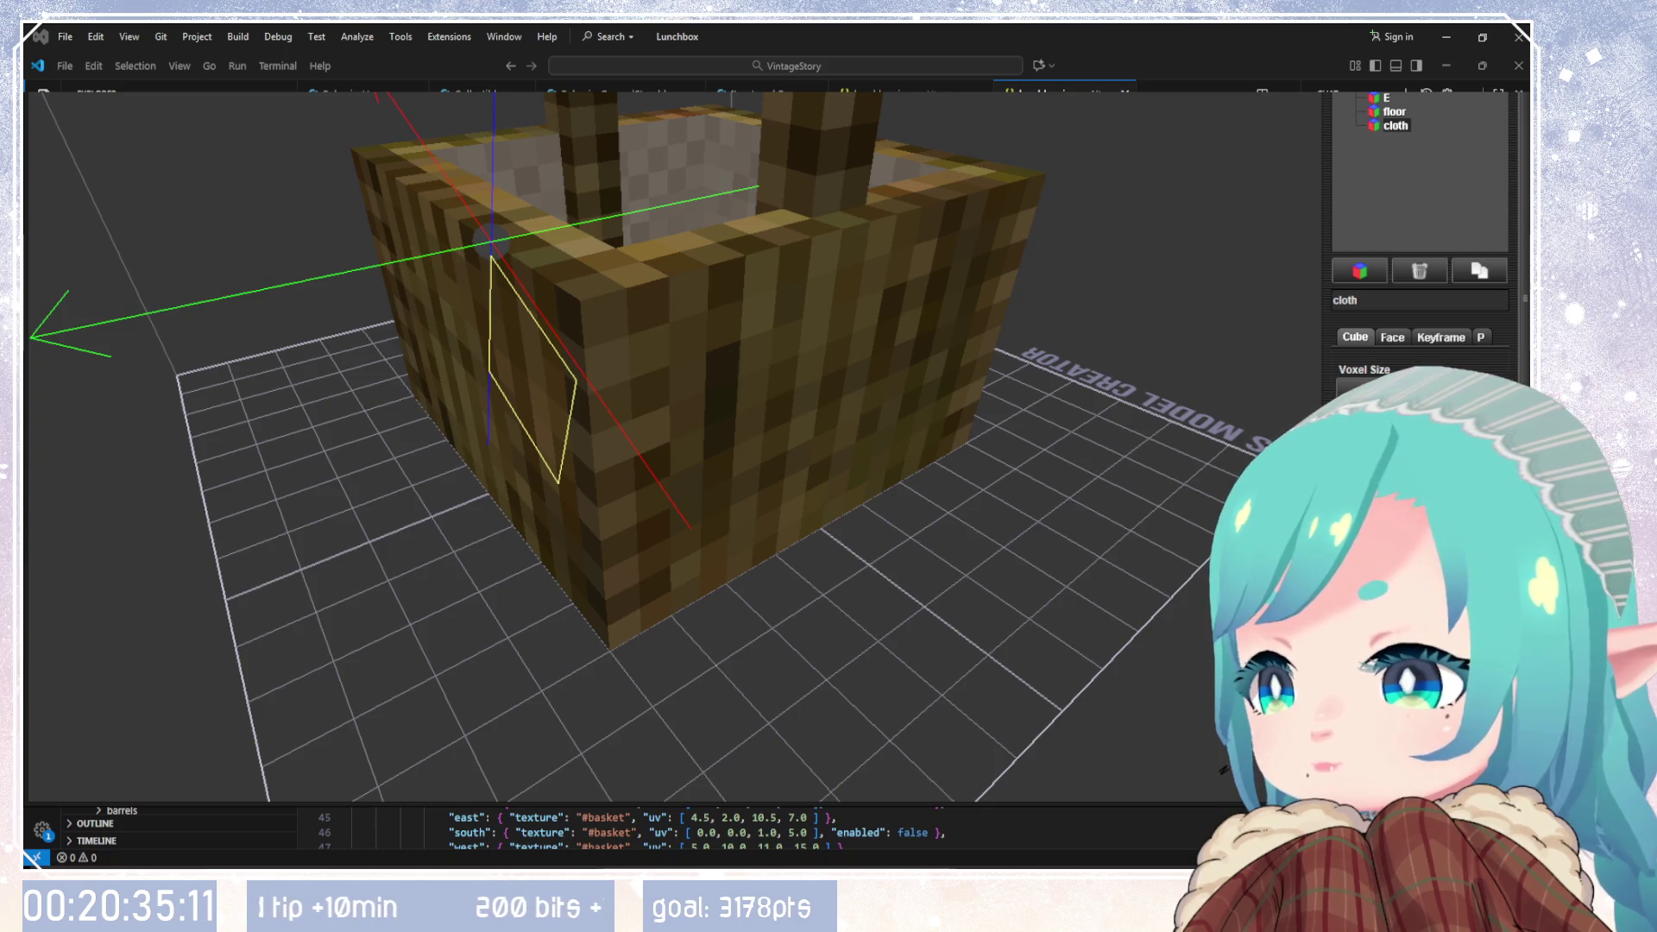
key(Left)
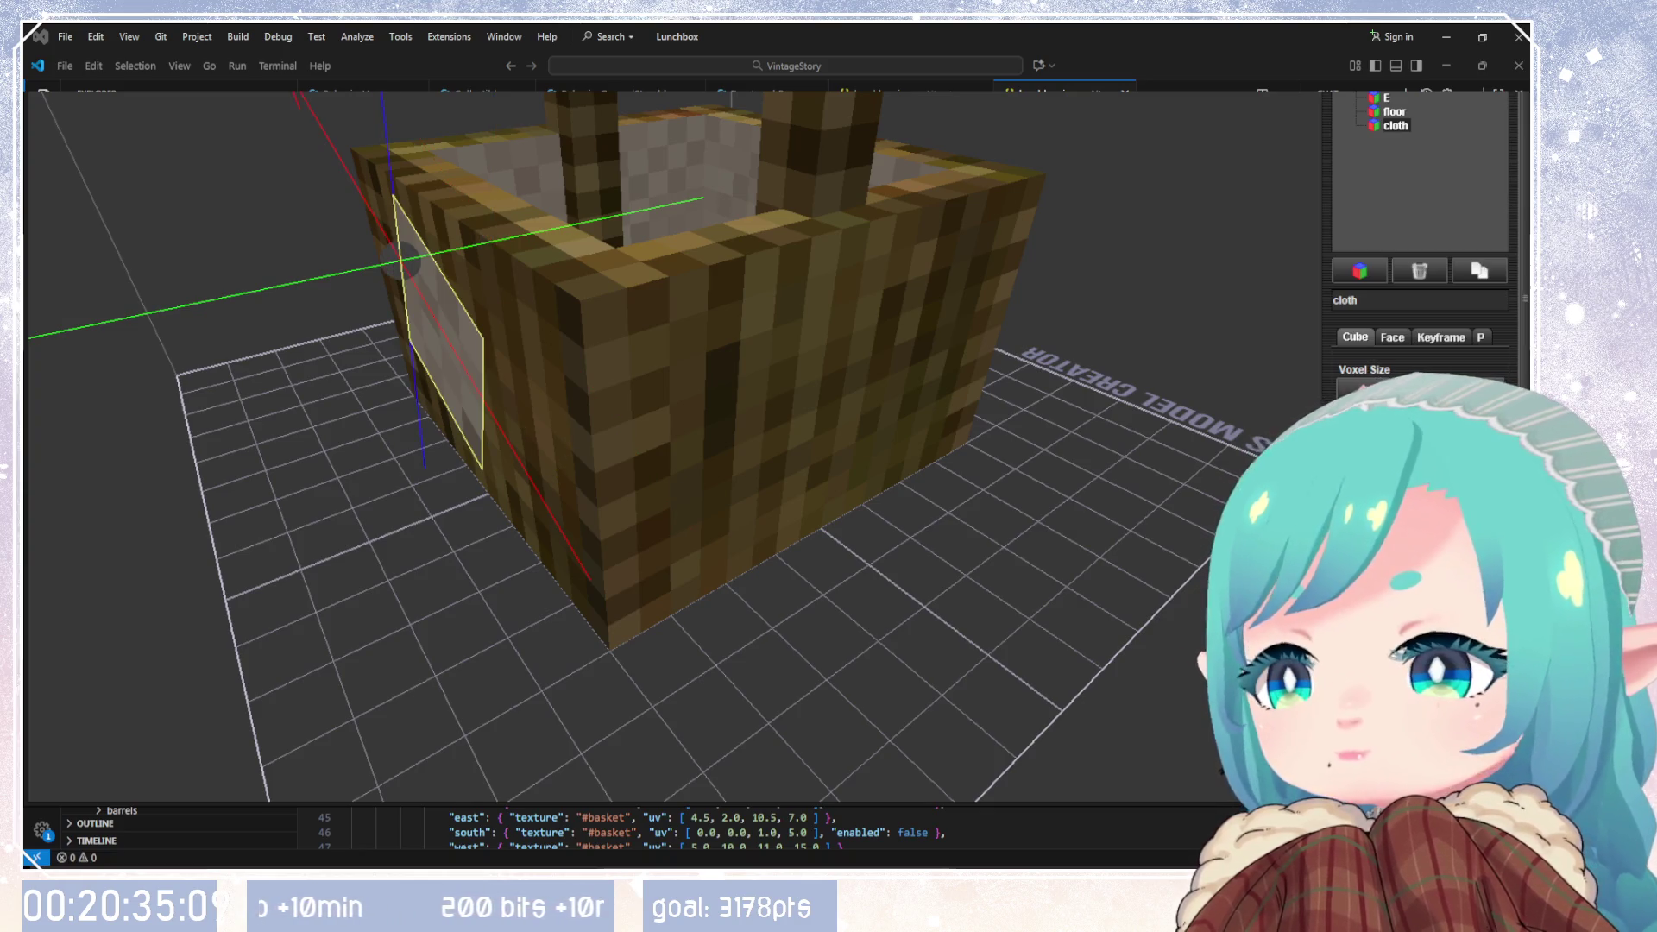
key(Right)
Step: Shift the cloth piece sideways onto the basket's front-left face
mouse_move(1058, 654)
mouse_down()
mouse_move(1079, 604)
mouse_move(920, 600)
mouse_move(1065, 567)
mouse_move(799, 635)
mouse_move(1212, 748)
mouse_up()
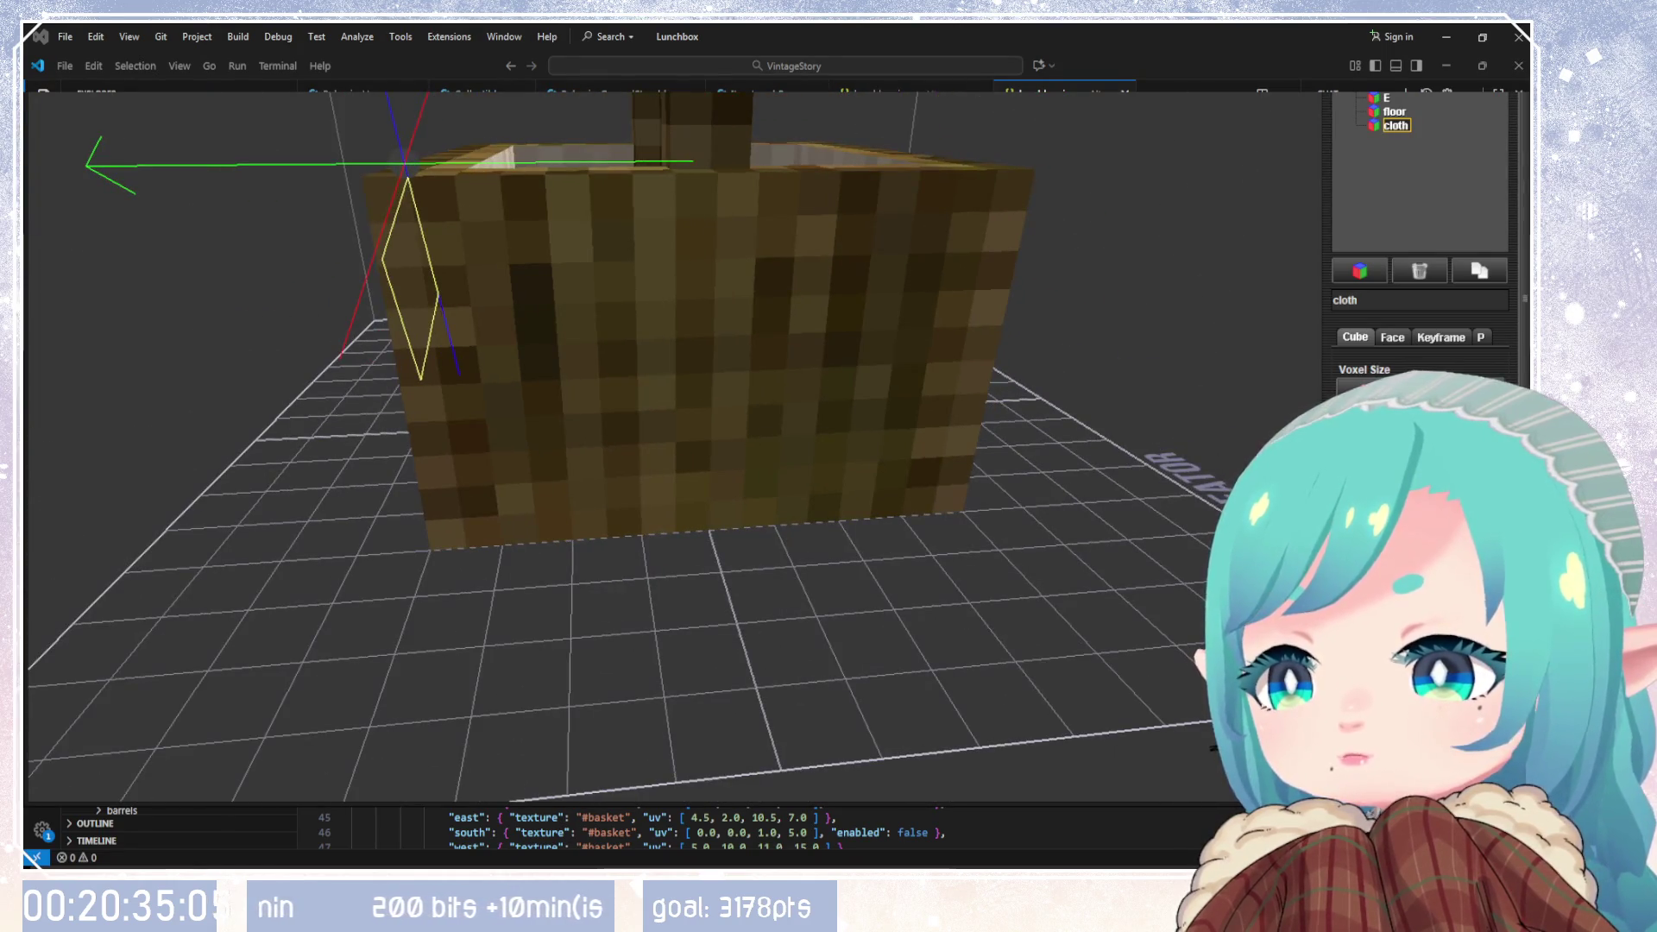
key(Right)
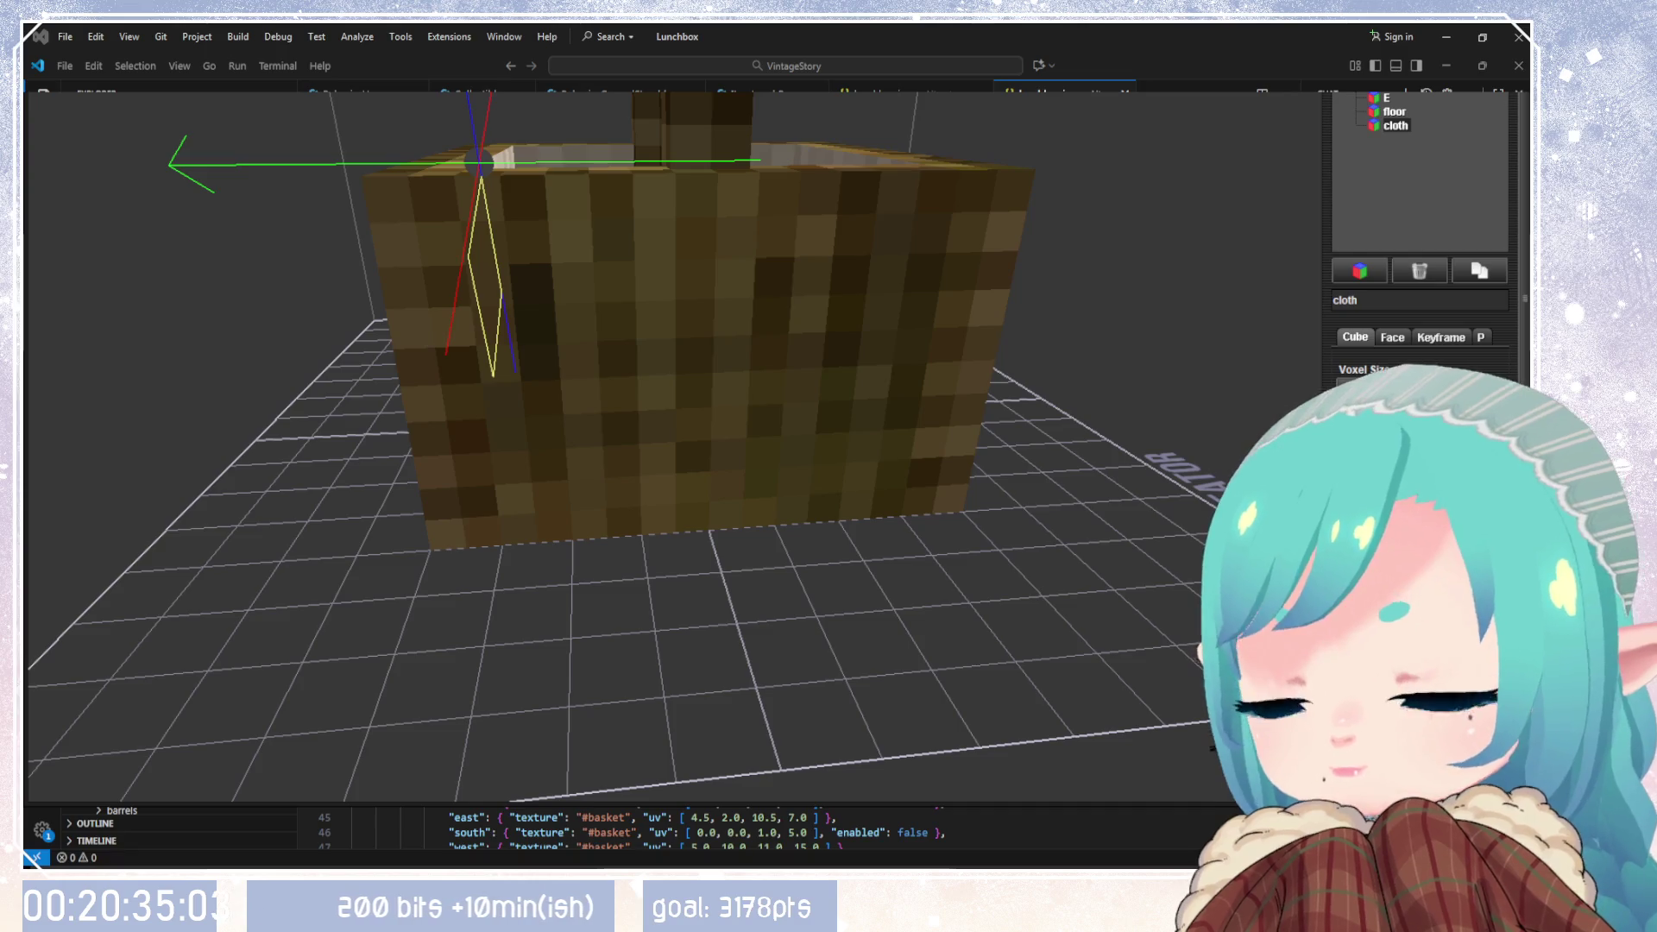
mouse_move(1163, 578)
mouse_down()
mouse_move(927, 479)
mouse_move(639, 455)
mouse_move(466, 501)
mouse_up()
key(Left)
key(Right)
key(Right)
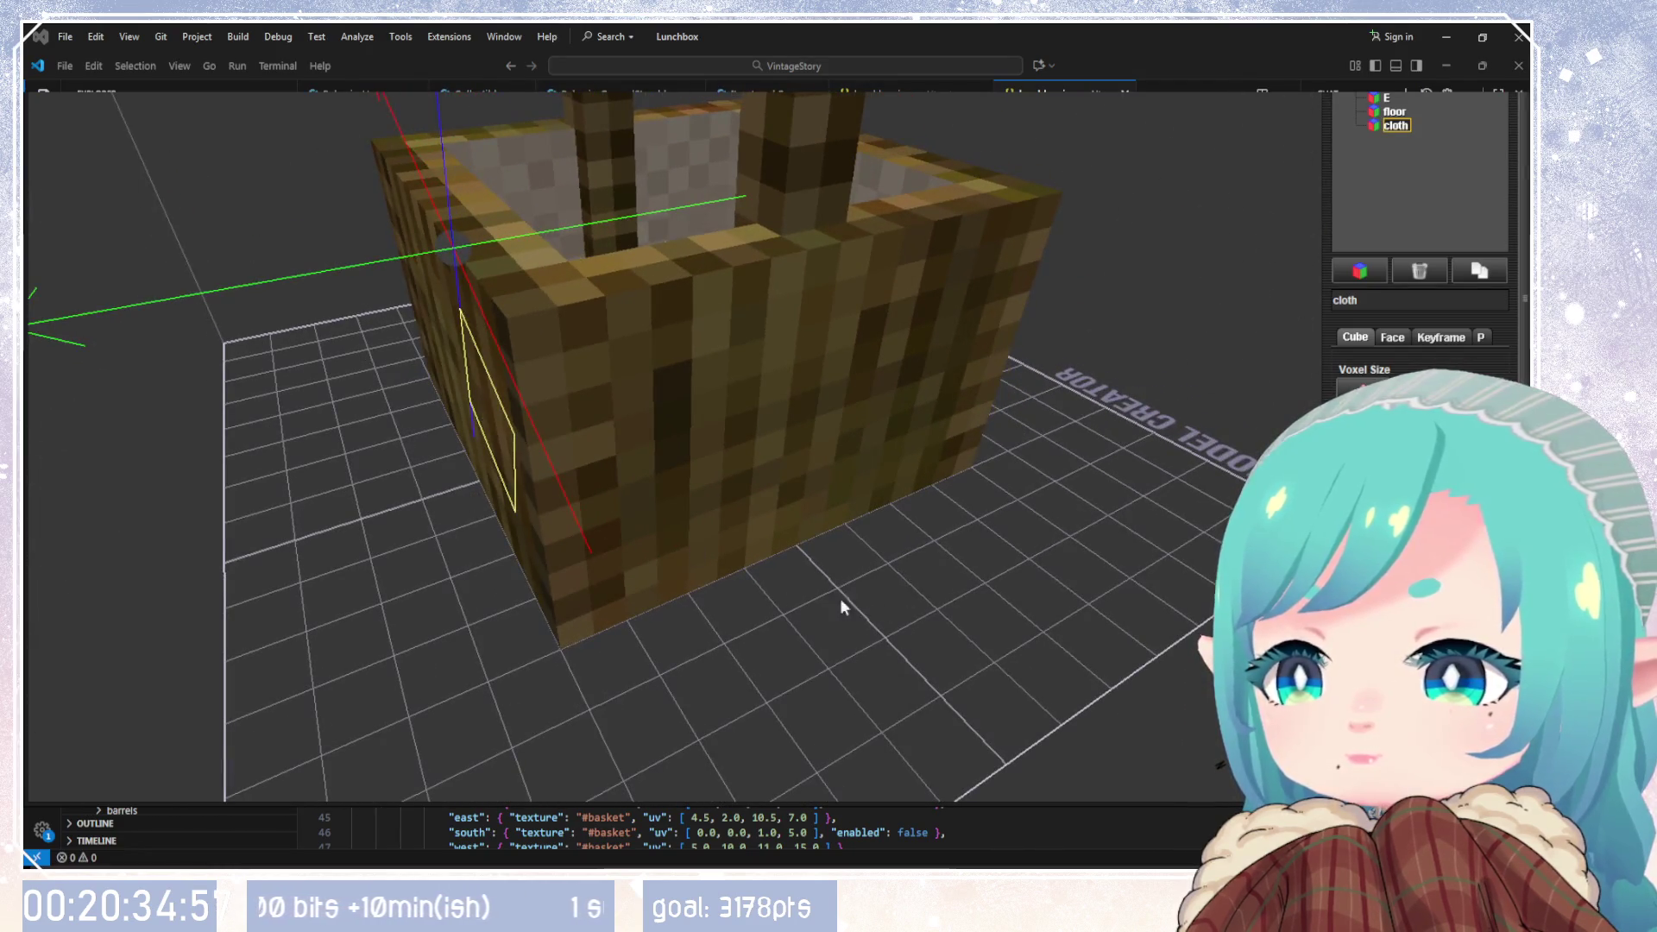
drag(841, 600, 949, 639)
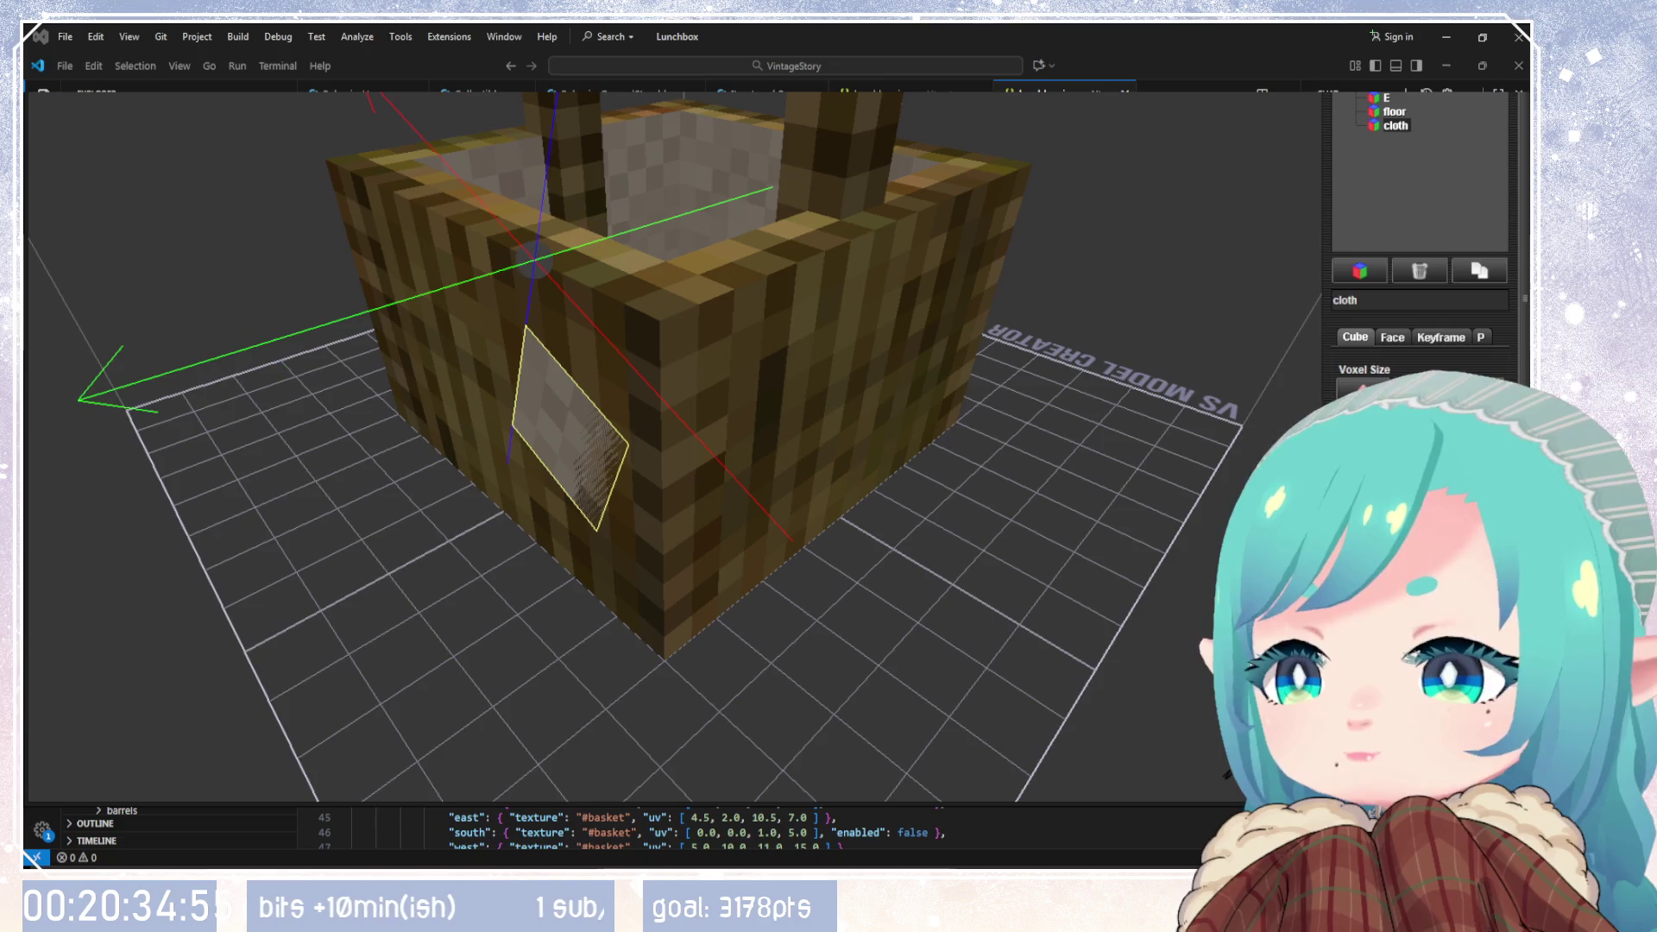
key(Left)
key(Right)
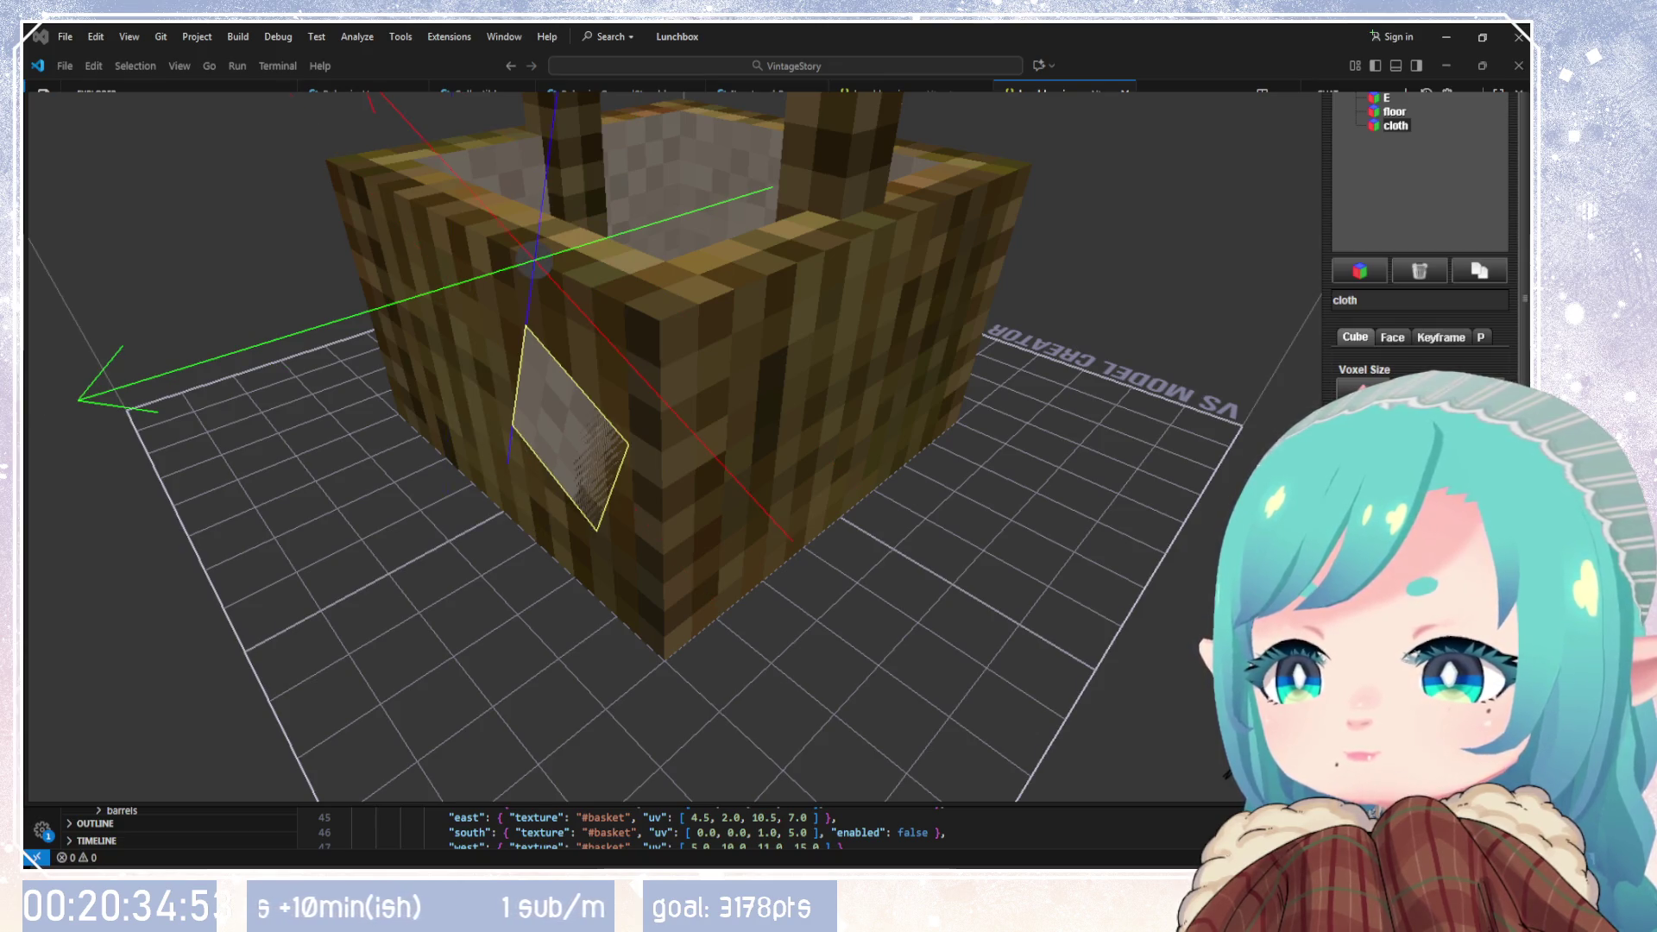
mouse_move(949, 639)
mouse_down()
mouse_move(1076, 581)
mouse_move(838, 640)
mouse_up()
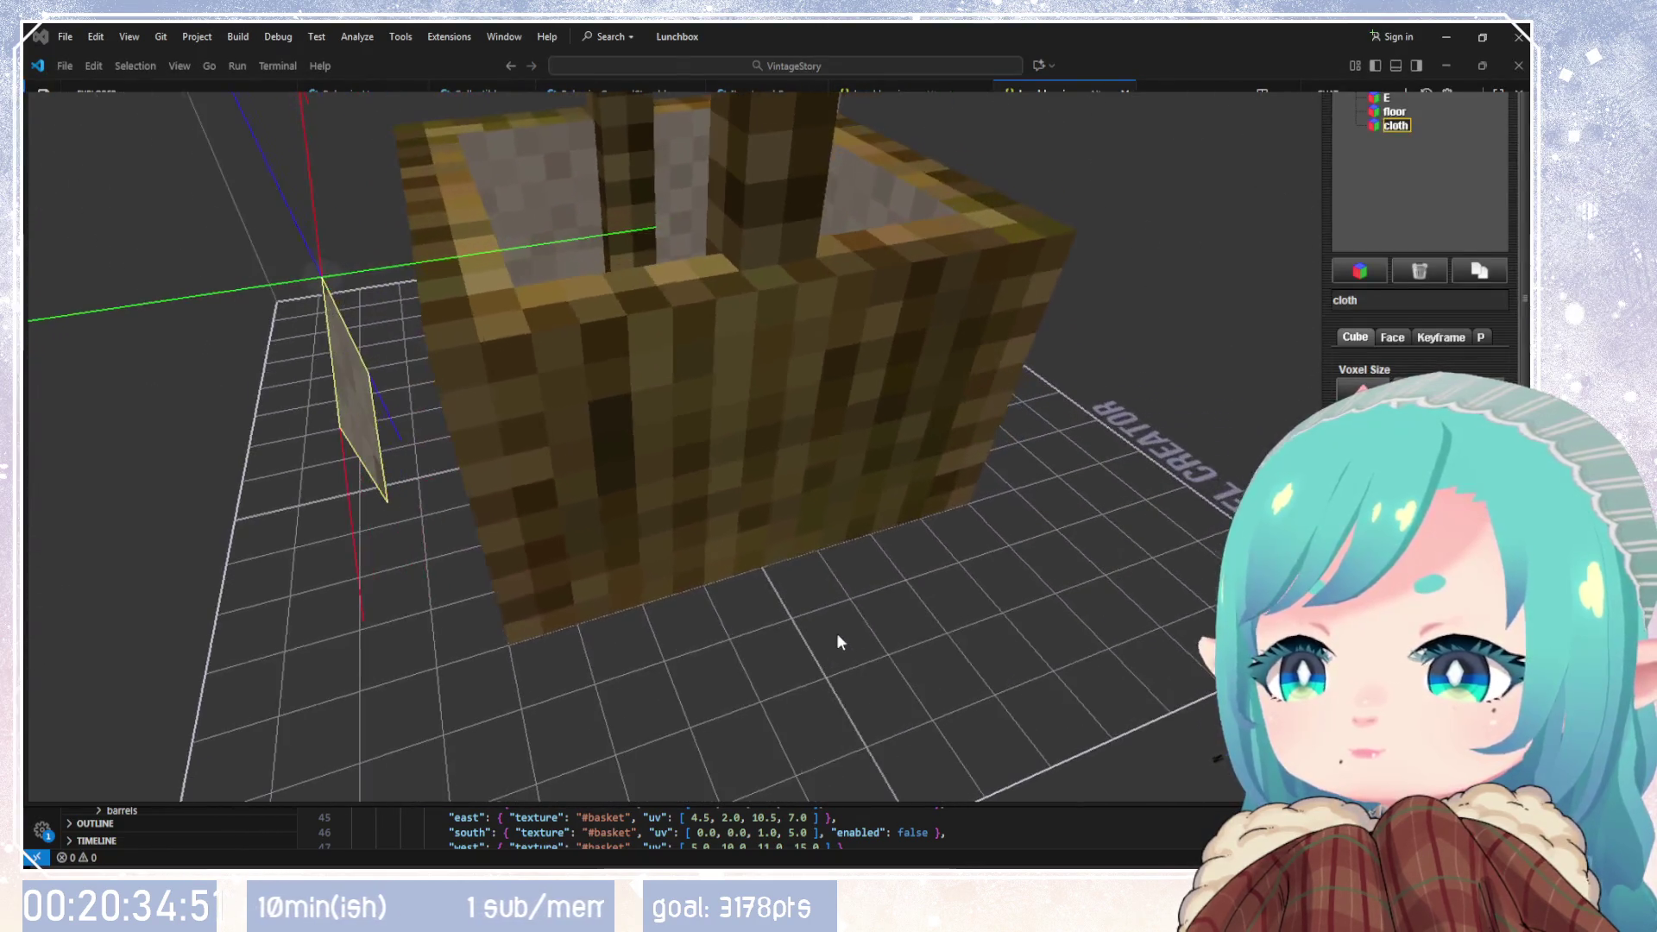
key(Right)
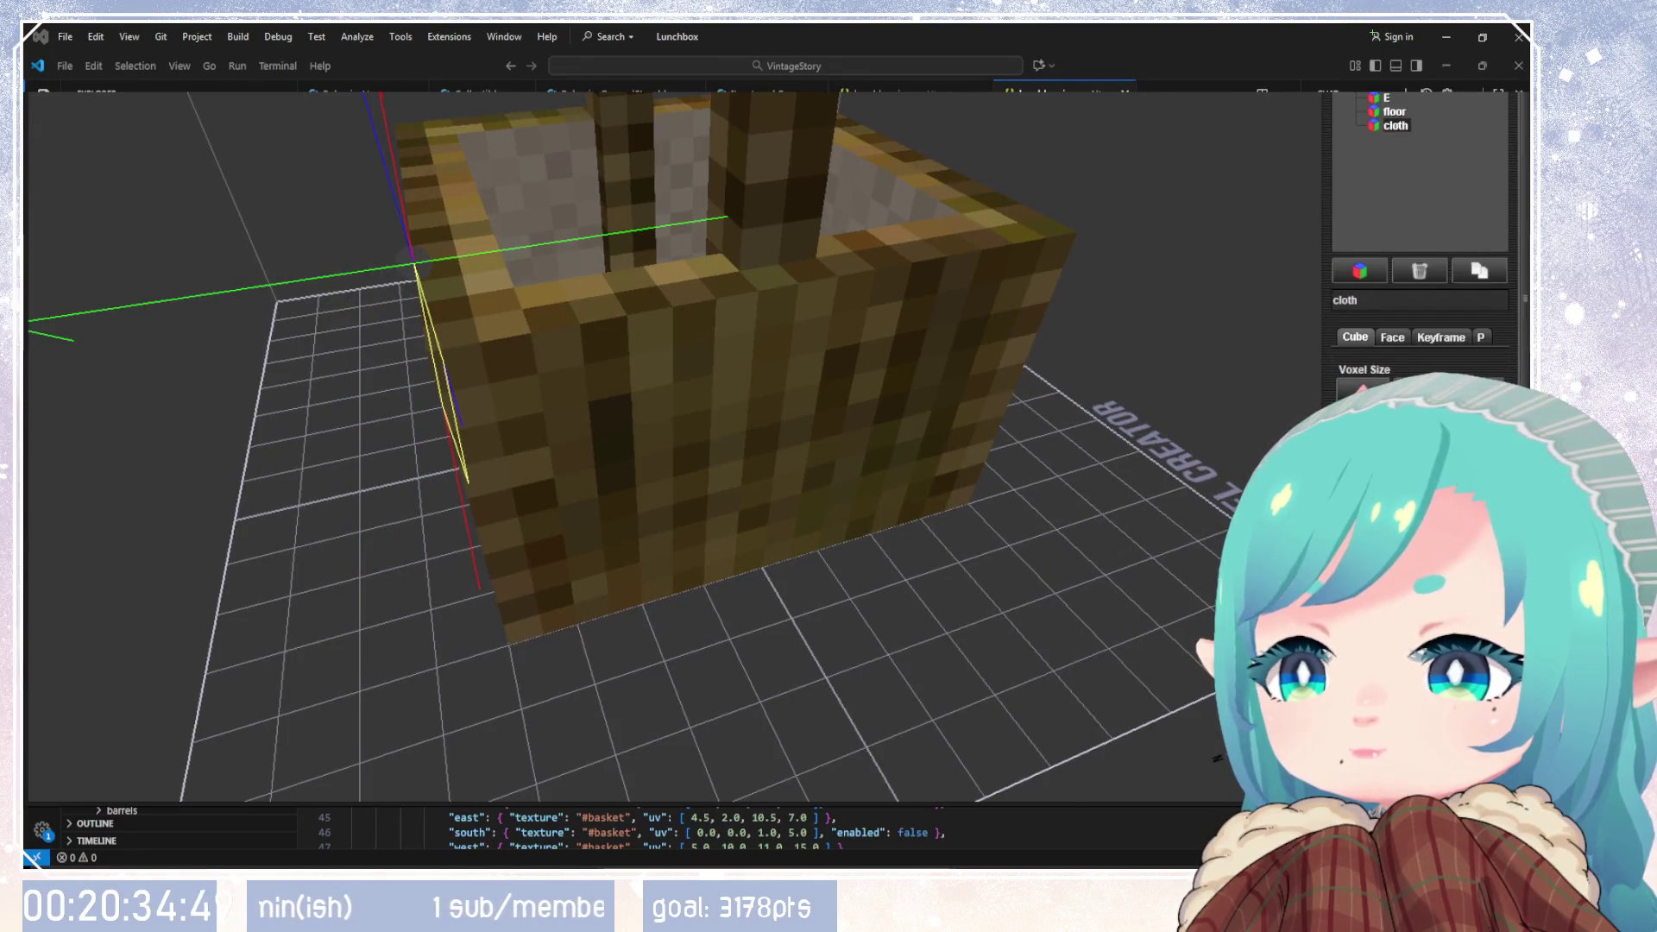
Step: Lower the cloth piece and flatten its tilt against the wall
drag(777, 535, 1121, 496)
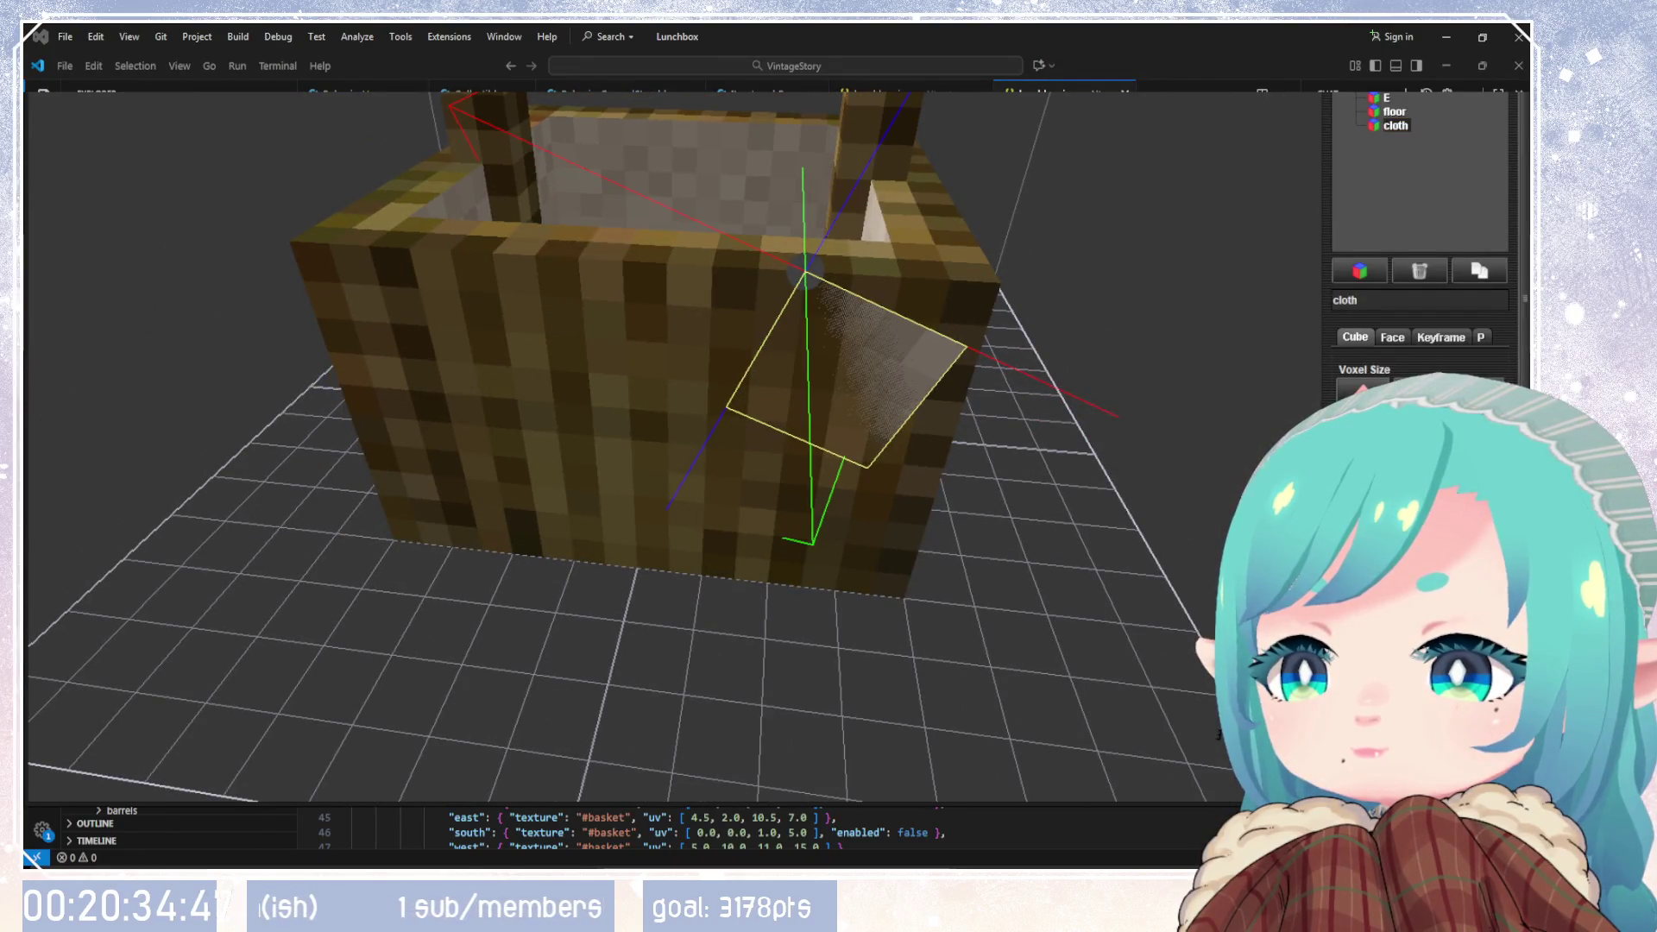
key(Page_Down)
key(Up)
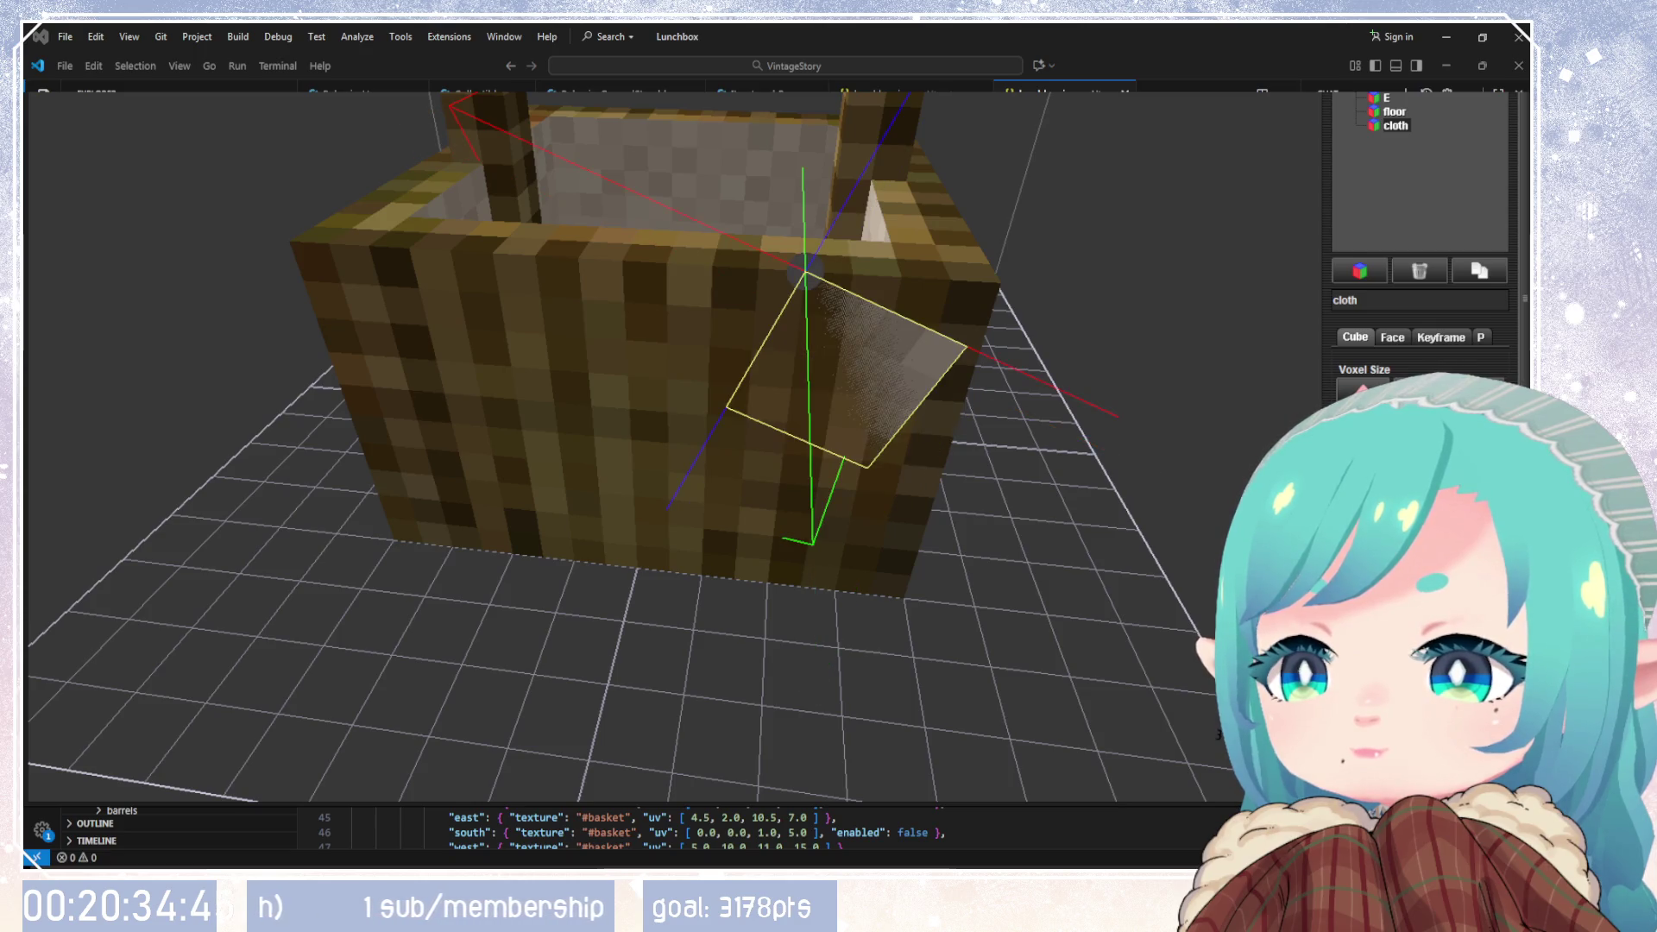
key(Down)
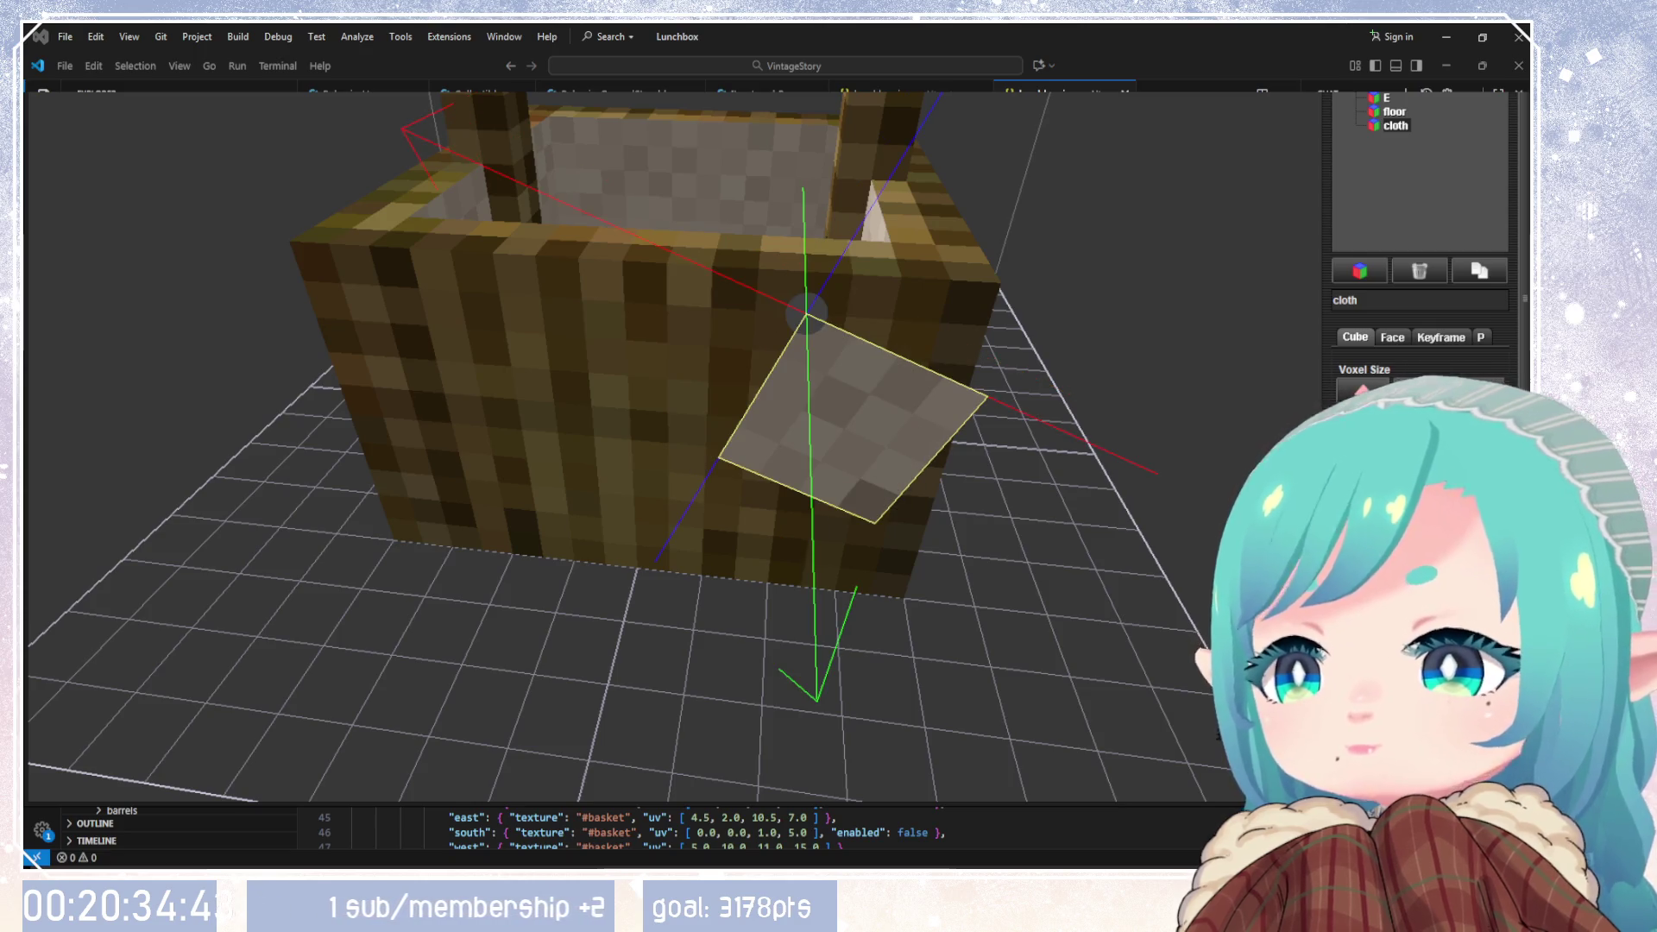
mouse_move(899, 621)
mouse_down()
mouse_move(897, 517)
mouse_move(912, 537)
mouse_move(818, 638)
mouse_move(665, 663)
mouse_up()
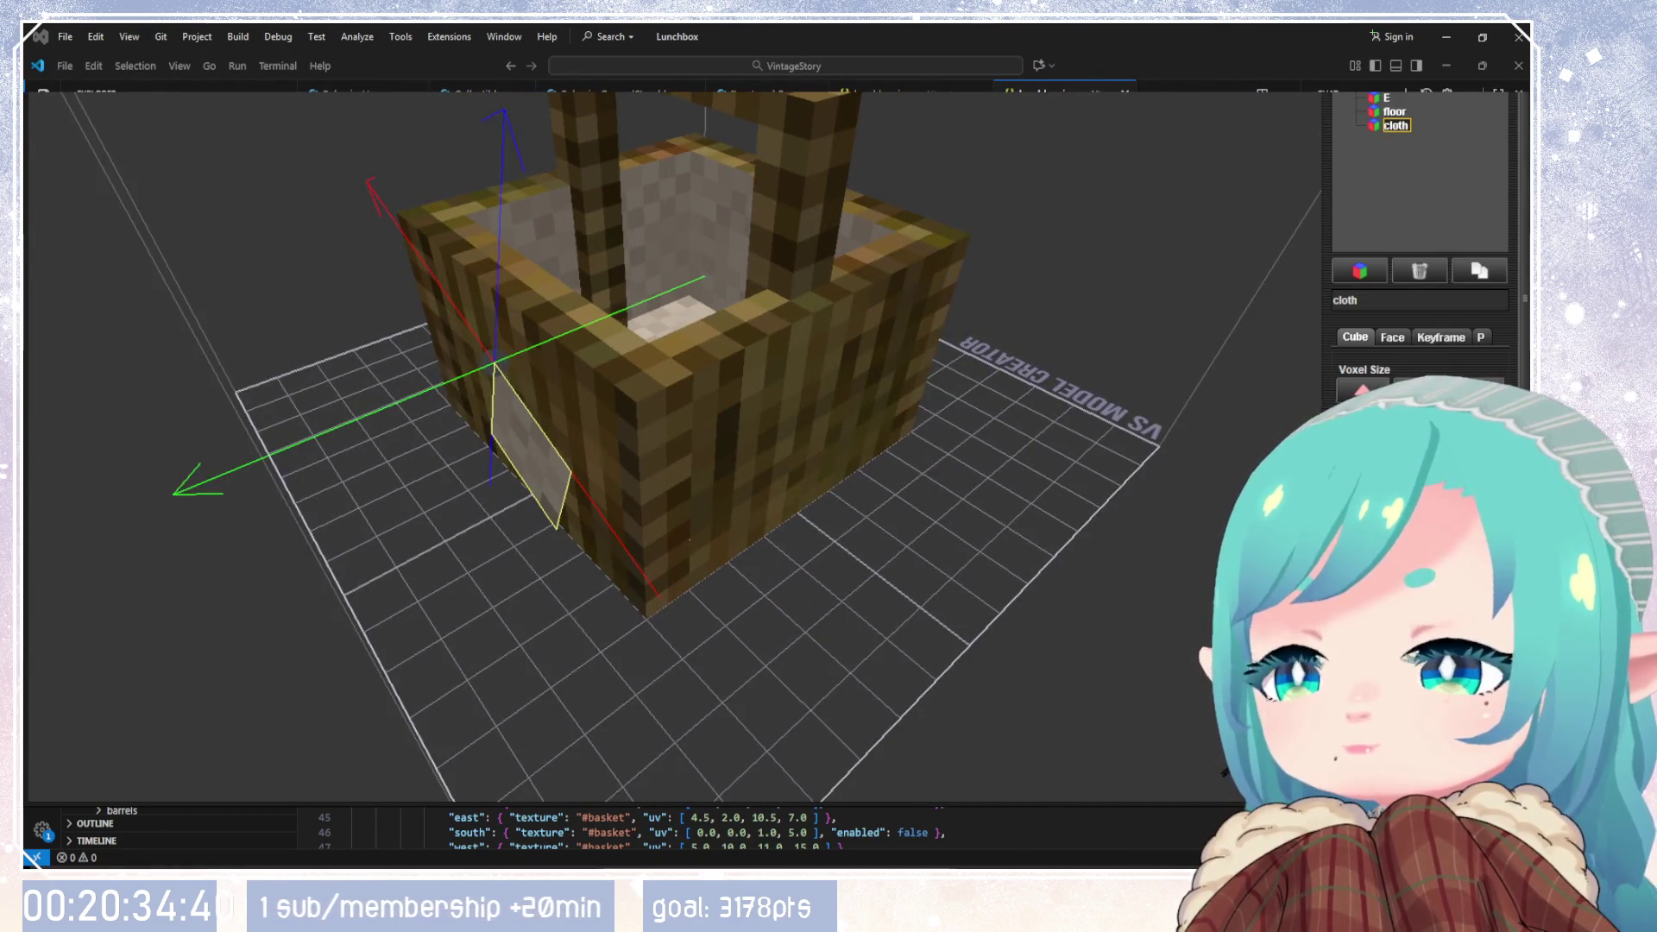
Step: Move the cloth diamond up to just below the front rim, slightly right of centre
key(Up)
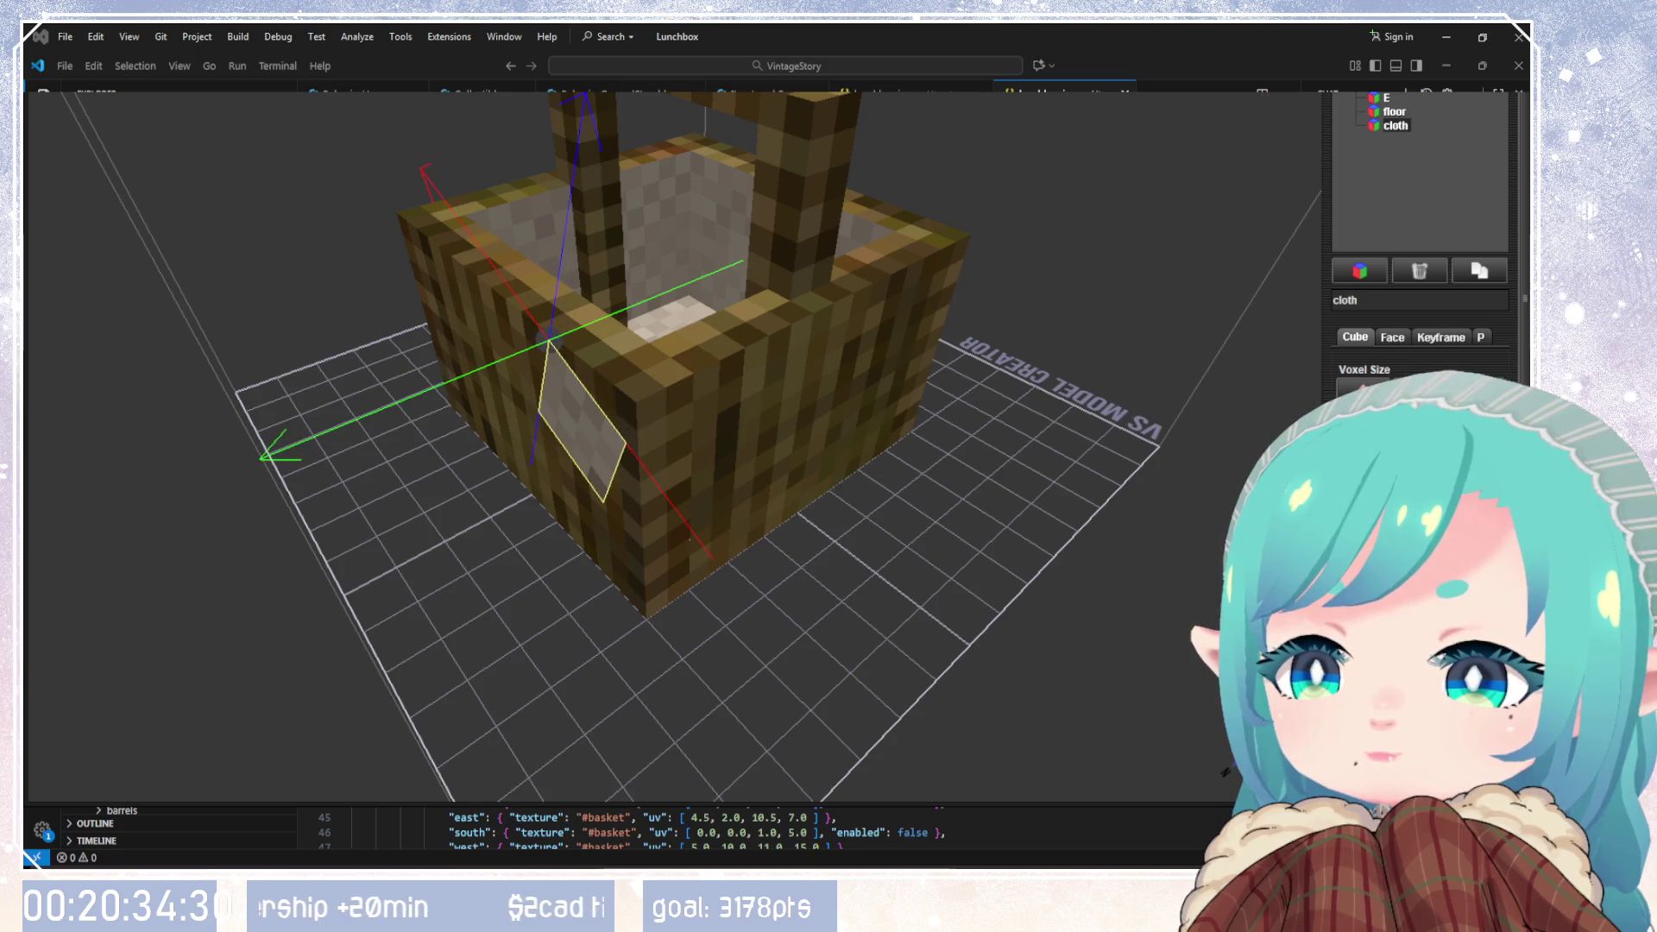
mouse_move(844, 647)
mouse_down()
mouse_move(847, 555)
mouse_move(1095, 466)
mouse_move(847, 454)
mouse_move(530, 559)
mouse_move(377, 584)
mouse_move(481, 474)
mouse_move(321, 592)
mouse_move(416, 492)
mouse_move(561, 501)
mouse_move(545, 511)
mouse_up()
scroll(415, 493, up, 5)
scroll(1023, 510, down, 5)
mouse_move(1024, 510)
mouse_down()
mouse_move(1007, 523)
mouse_move(947, 502)
mouse_move(979, 522)
mouse_move(991, 436)
mouse_move(949, 449)
mouse_up()
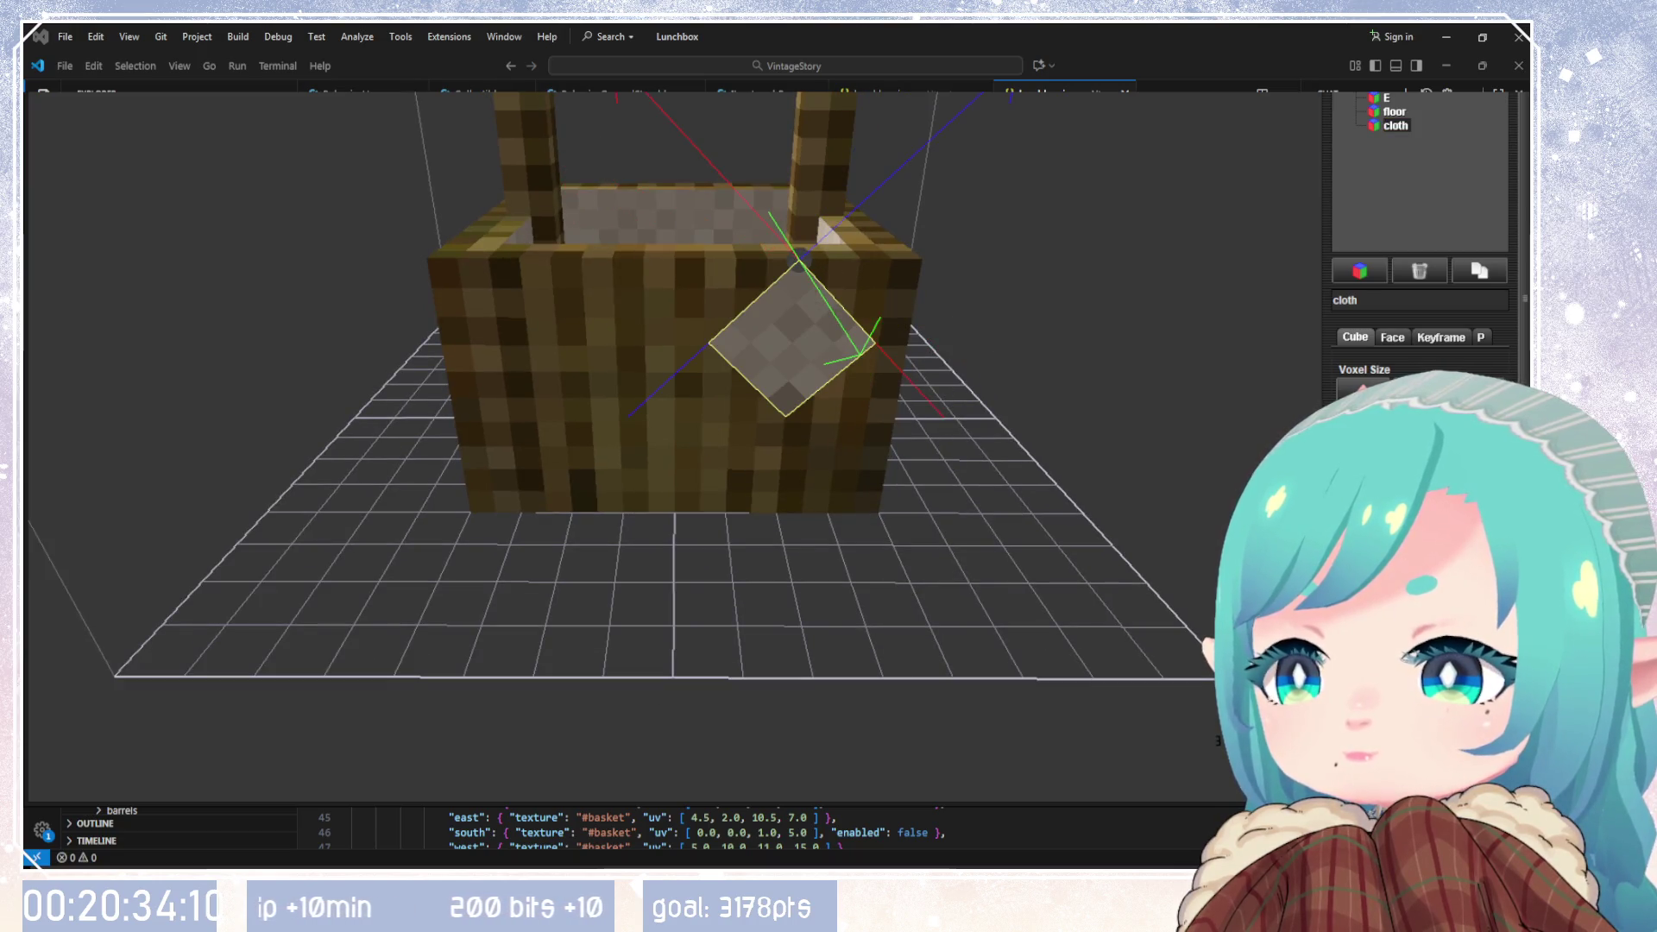
mouse_move(863, 483)
mouse_down()
mouse_move(836, 504)
mouse_move(562, 528)
mouse_move(893, 582)
mouse_move(846, 651)
mouse_up()
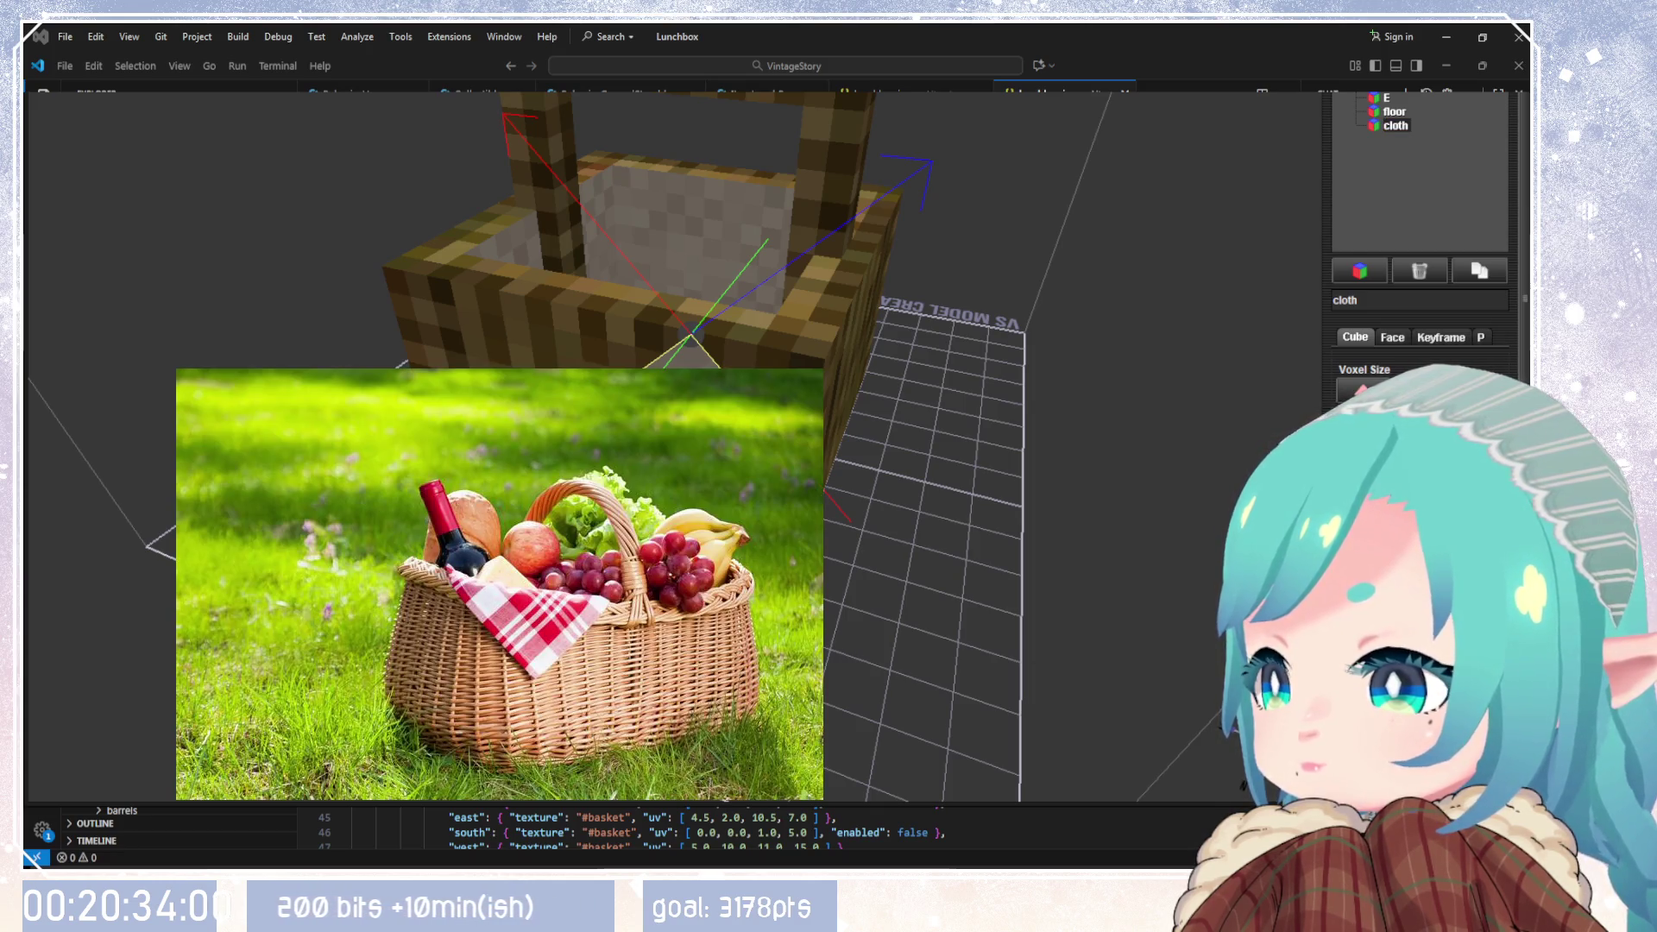
mouse_move(975, 483)
mouse_down()
mouse_move(1014, 430)
mouse_move(1048, 423)
mouse_move(925, 513)
mouse_move(852, 597)
mouse_up()
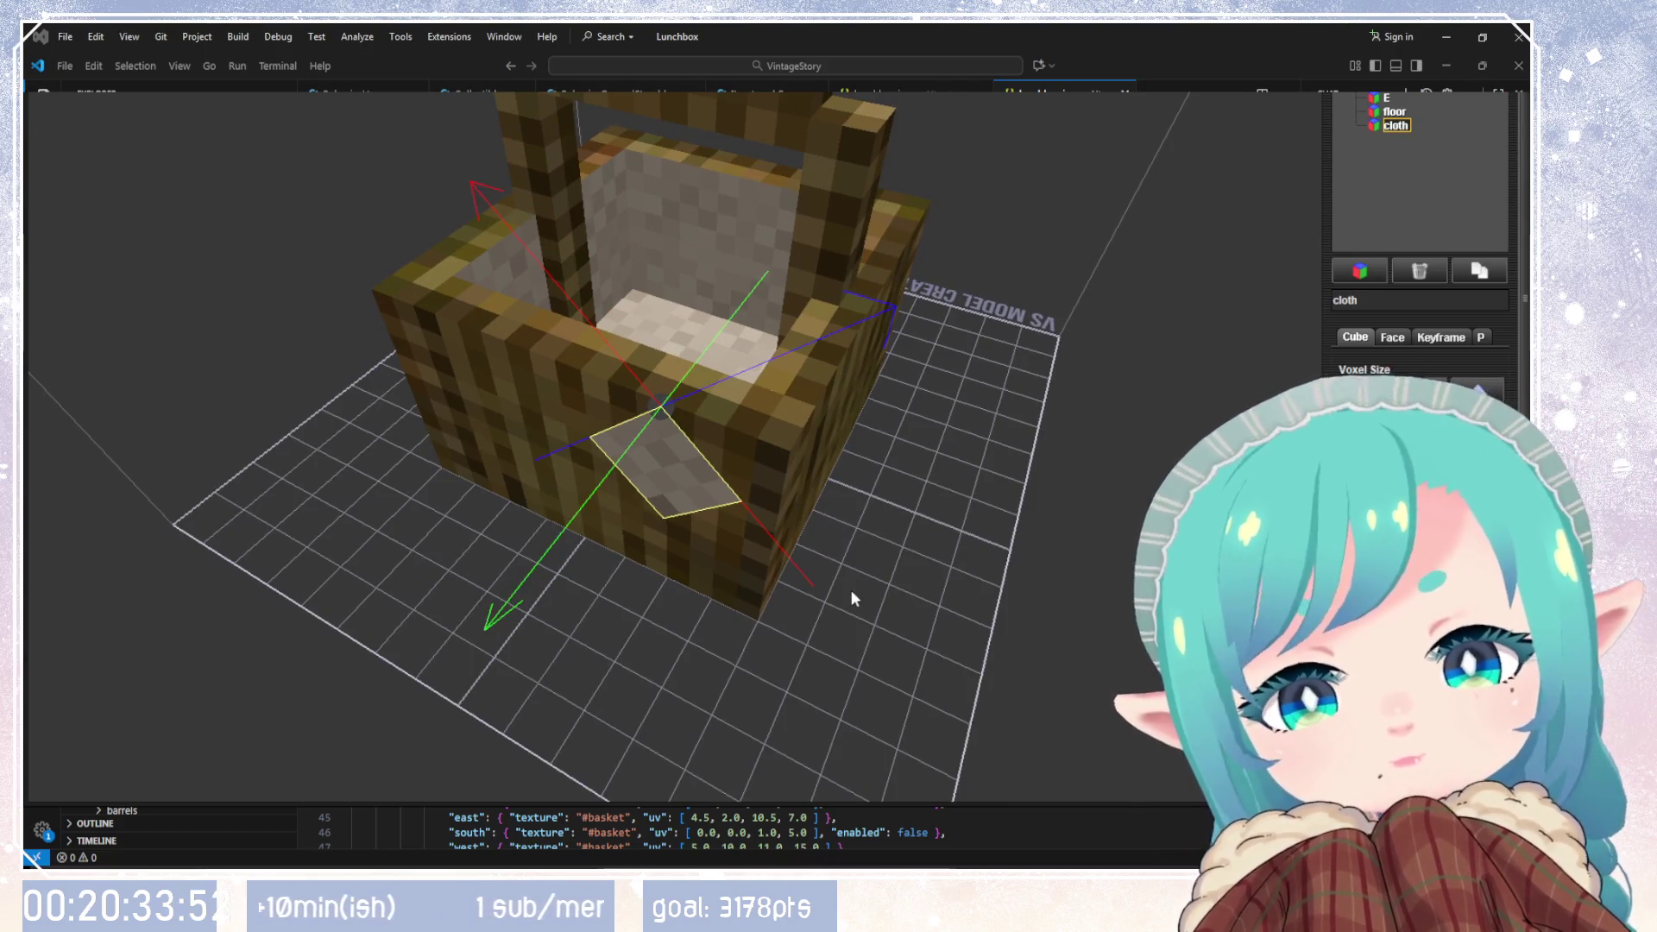
mouse_move(853, 598)
mouse_down()
mouse_move(837, 584)
mouse_move(862, 540)
mouse_move(877, 551)
mouse_move(714, 559)
mouse_move(667, 607)
mouse_move(743, 569)
mouse_move(802, 618)
mouse_move(861, 504)
mouse_move(966, 411)
mouse_move(975, 379)
mouse_move(1084, 388)
mouse_up()
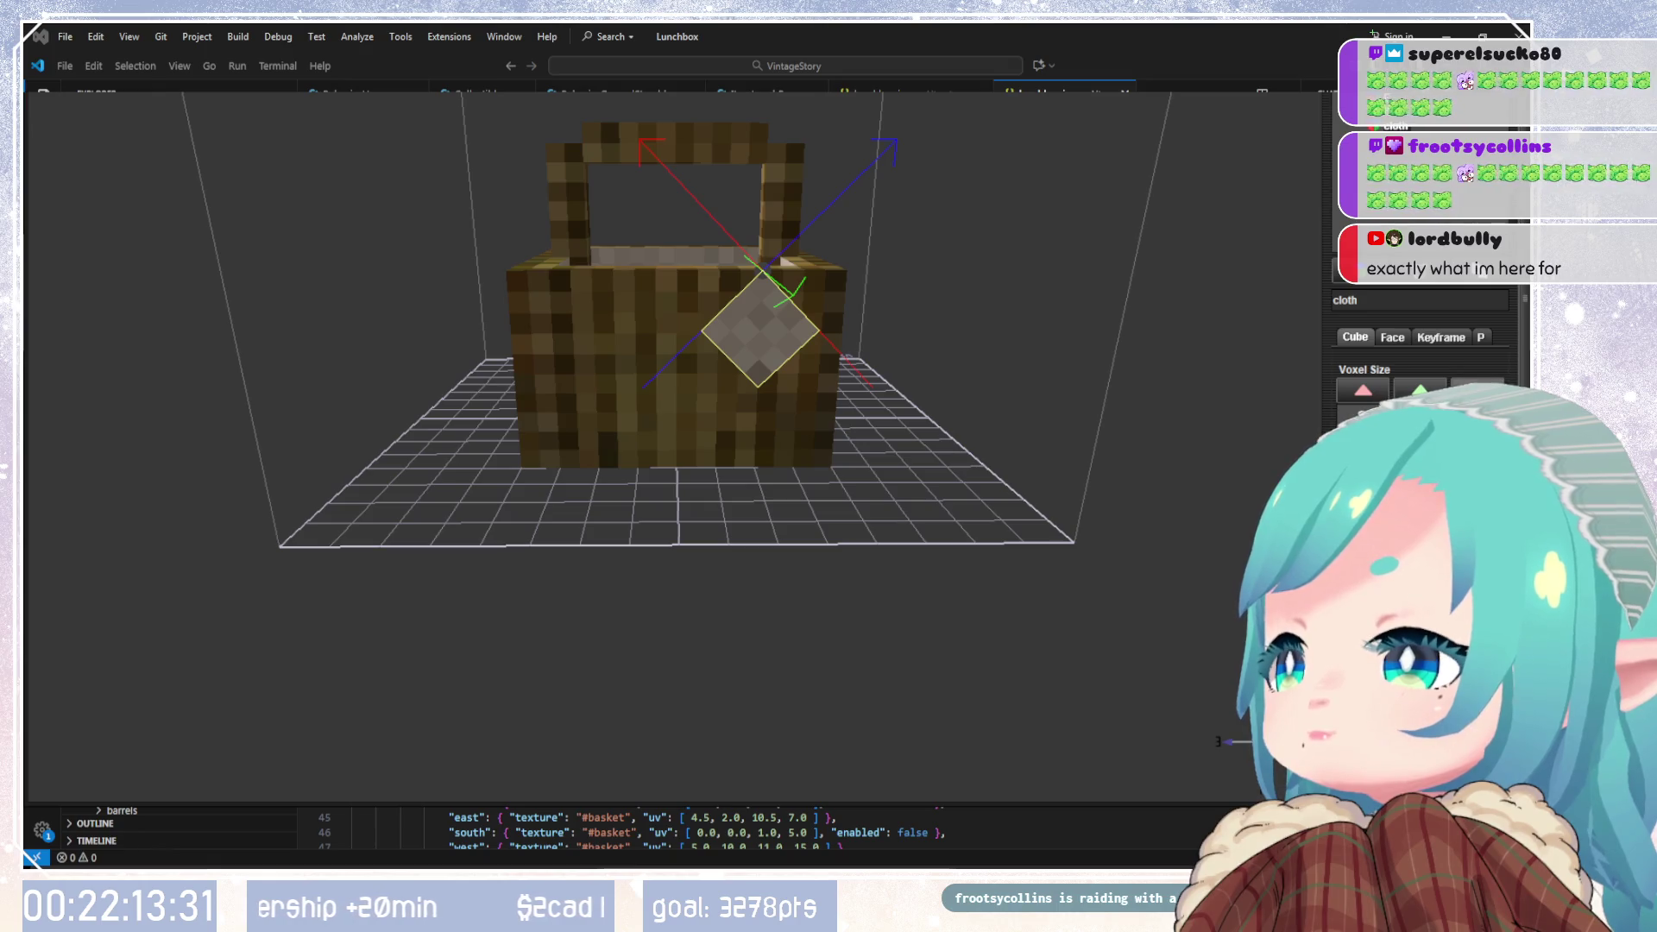
mouse_move(1082, 428)
mouse_down()
mouse_move(922, 508)
mouse_move(971, 614)
mouse_move(1029, 562)
mouse_up()
scroll(972, 614, up, 5)
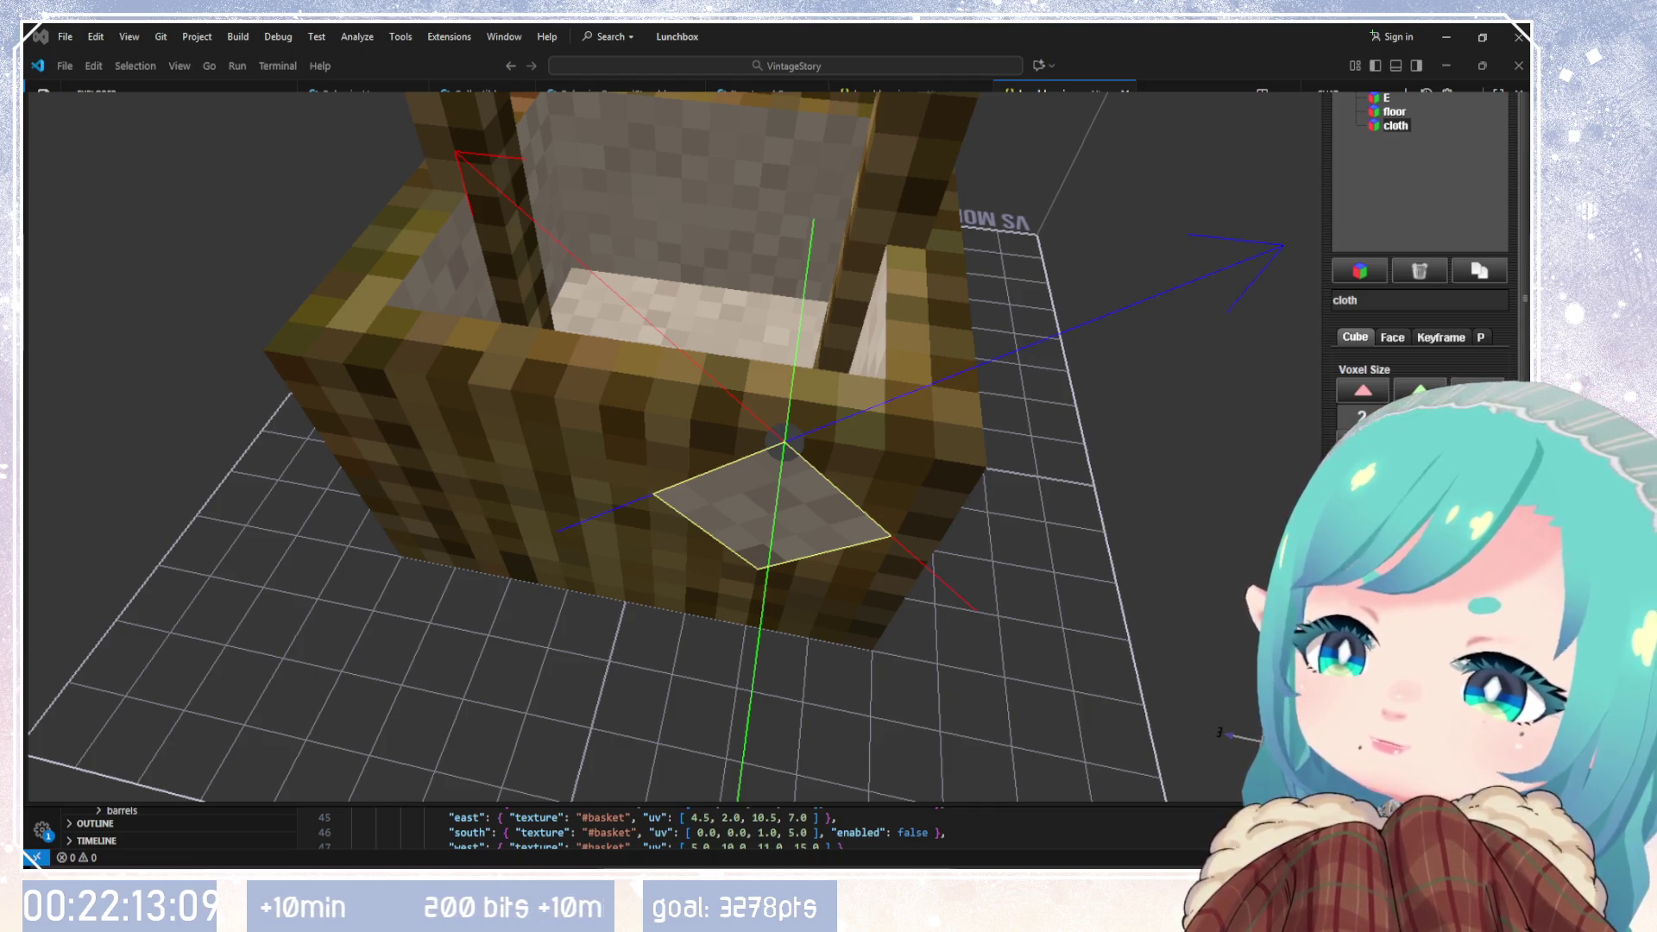
click(1395, 125)
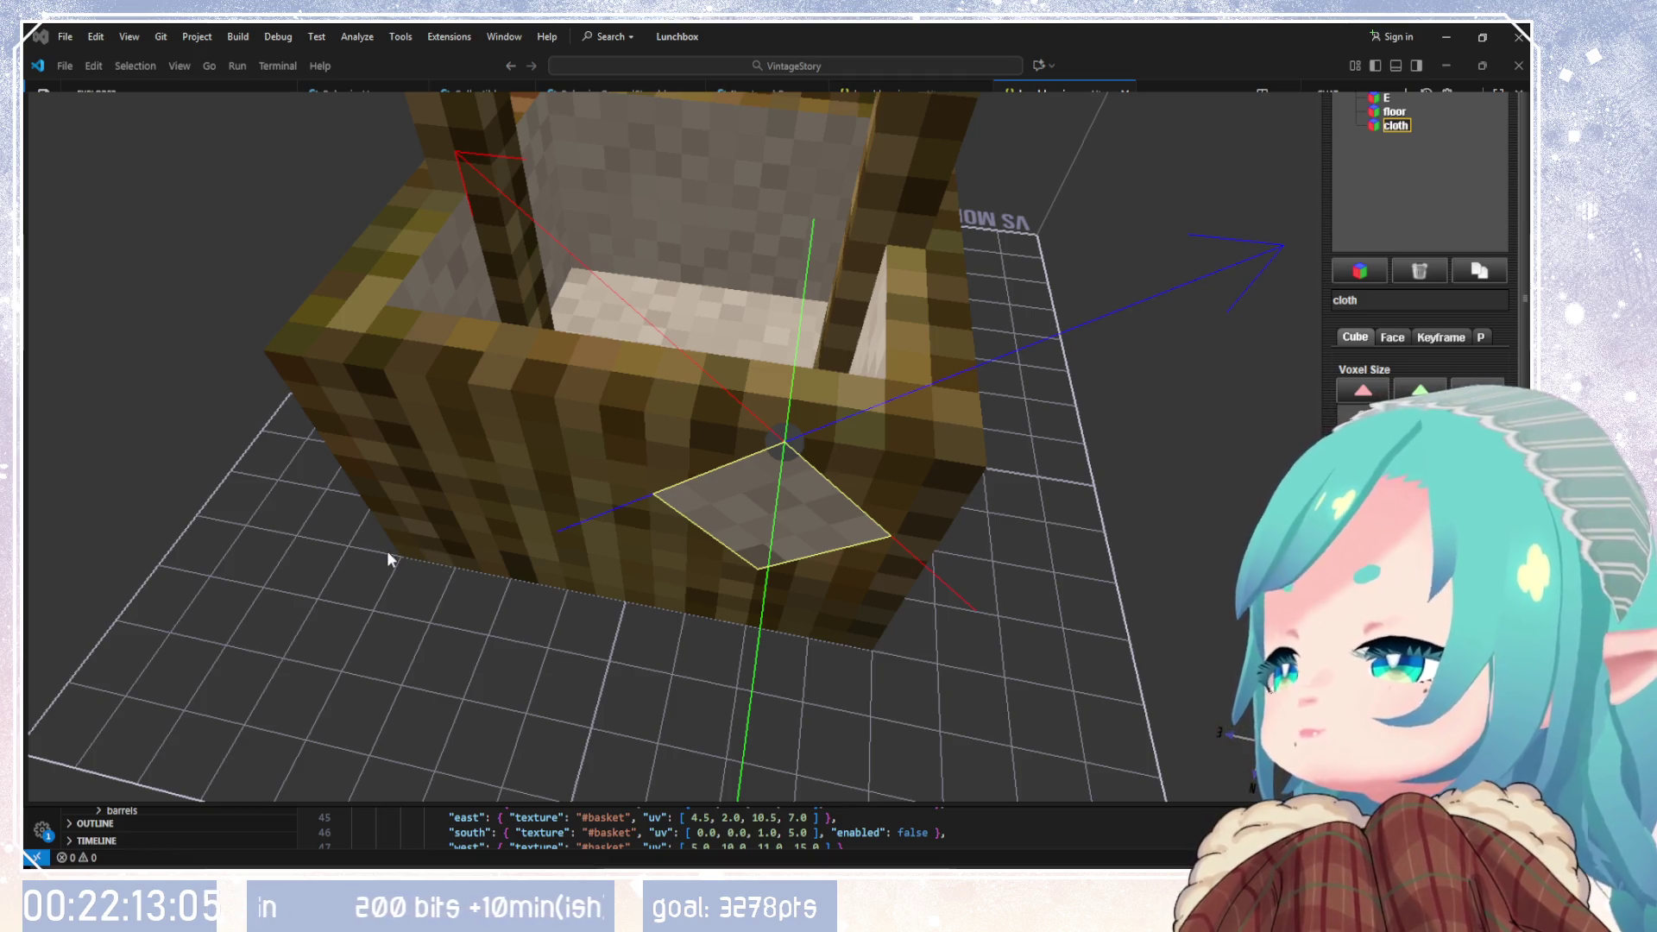
mouse_move(358, 581)
middle_down()
mouse_move(460, 409)
mouse_move(436, 519)
mouse_move(480, 494)
mouse_move(517, 516)
mouse_move(523, 302)
mouse_move(684, 445)
mouse_move(749, 360)
mouse_move(778, 359)
mouse_move(768, 535)
mouse_move(836, 521)
mouse_move(856, 395)
mouse_move(883, 356)
middle_up()
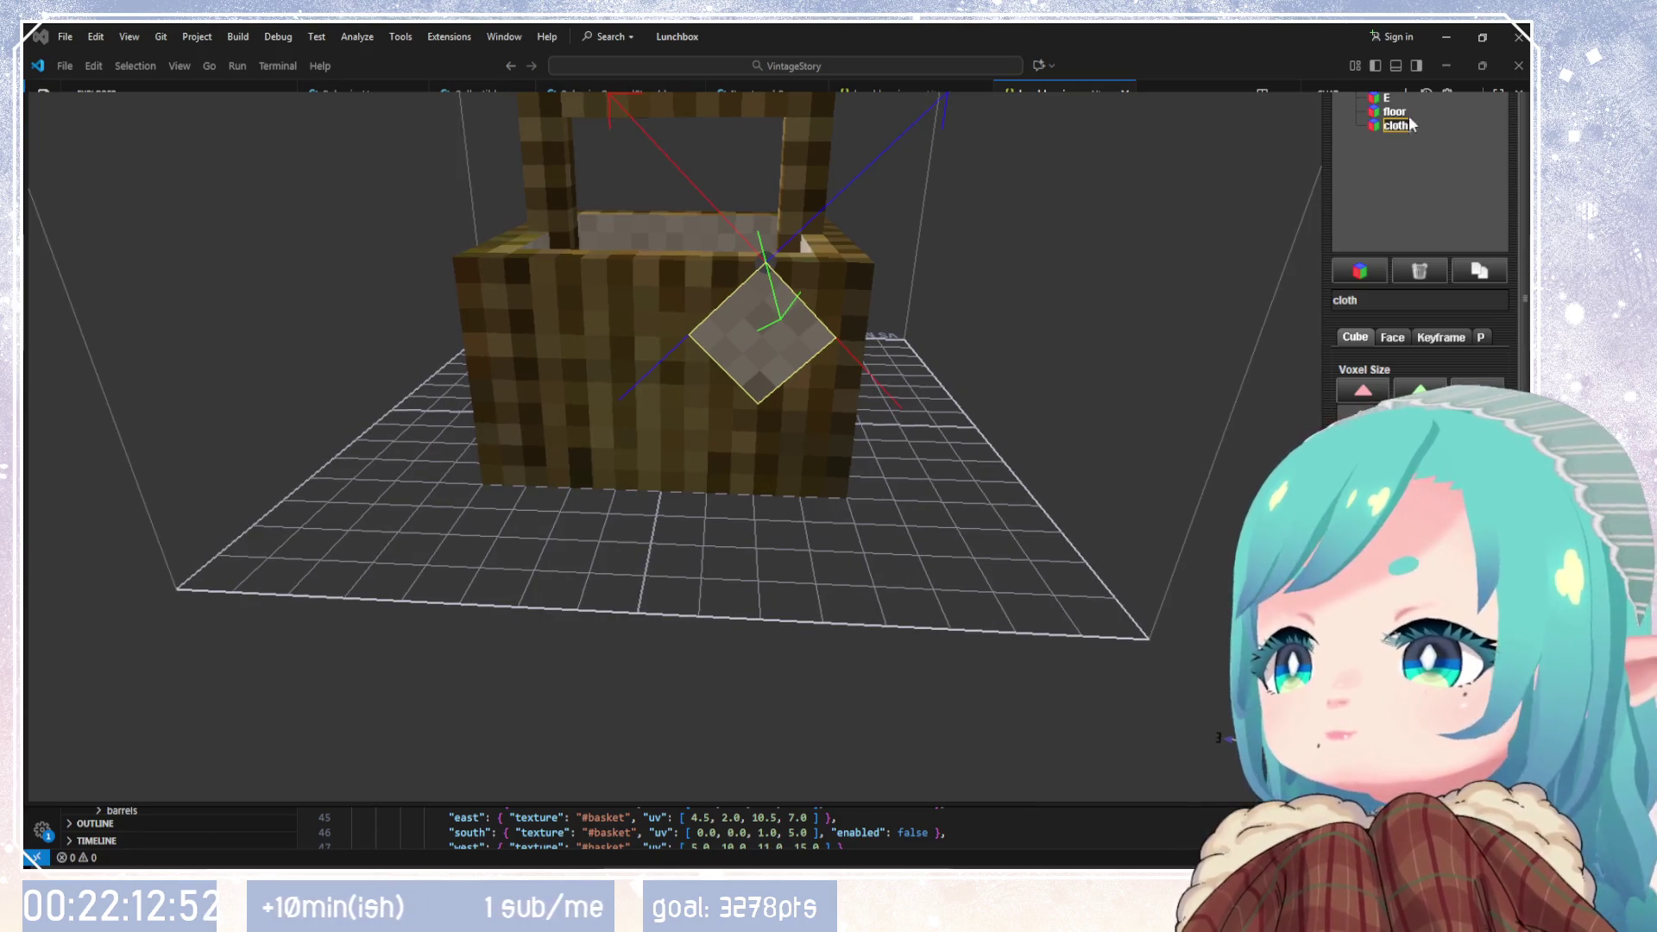
middle_drag(1225, 268, 1008, 330)
Step: Add a new cube at the model's top level and name it 'cloth2'
click(1359, 271)
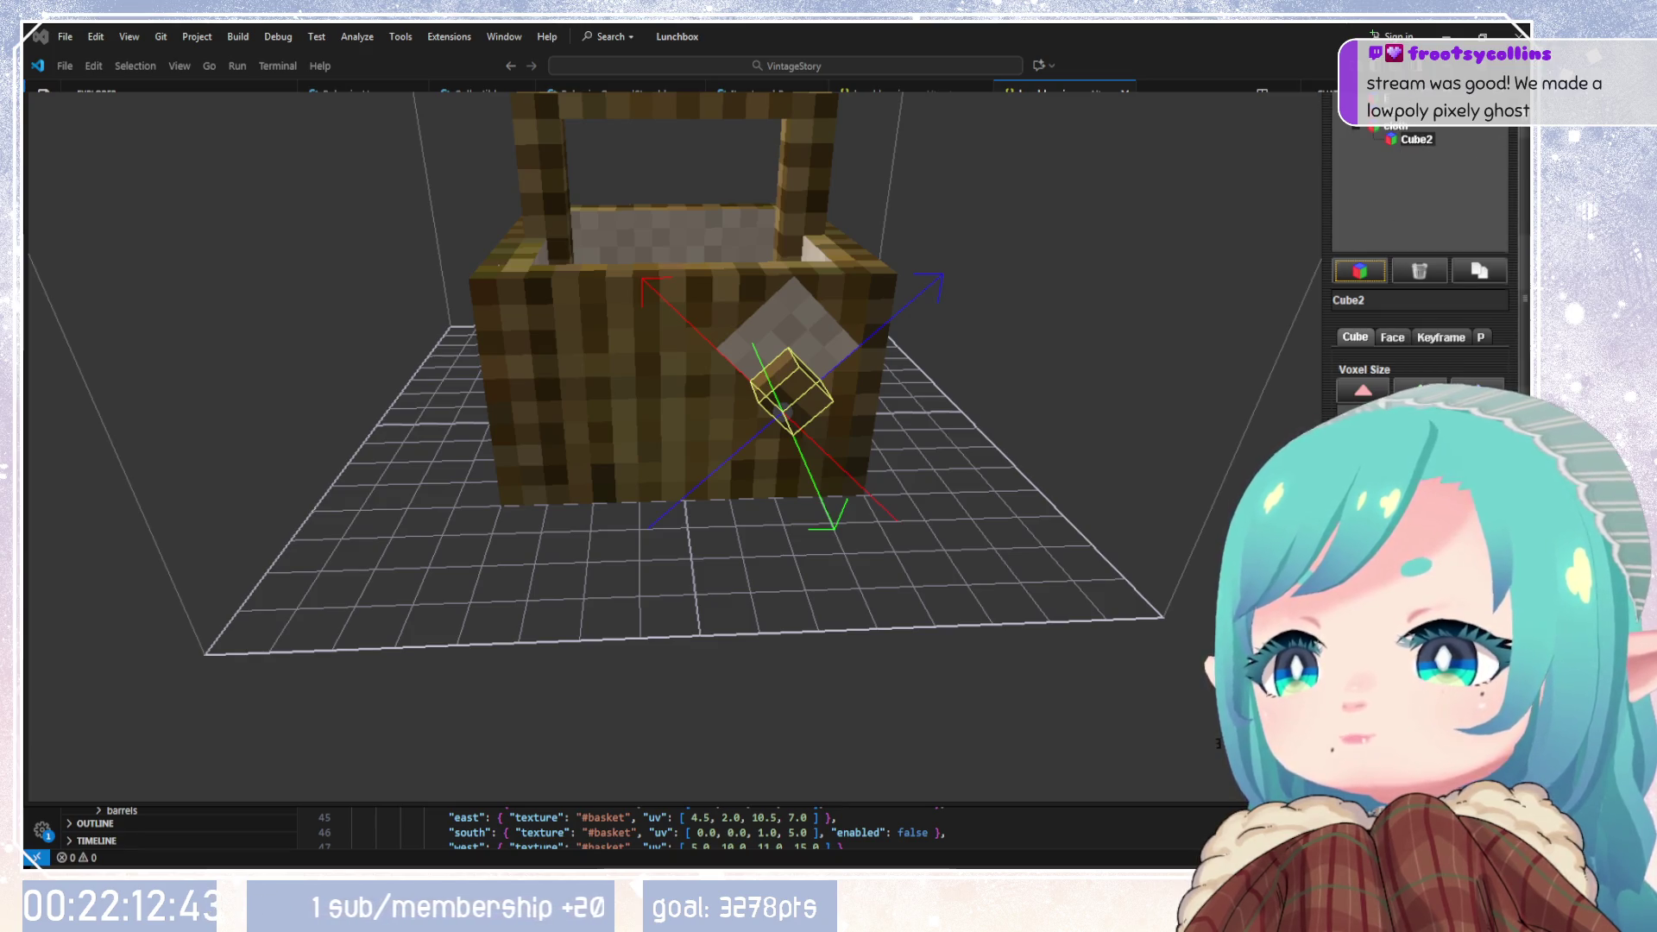
scroll(1443, 129, up, 1)
drag(1416, 181, 1390, 220)
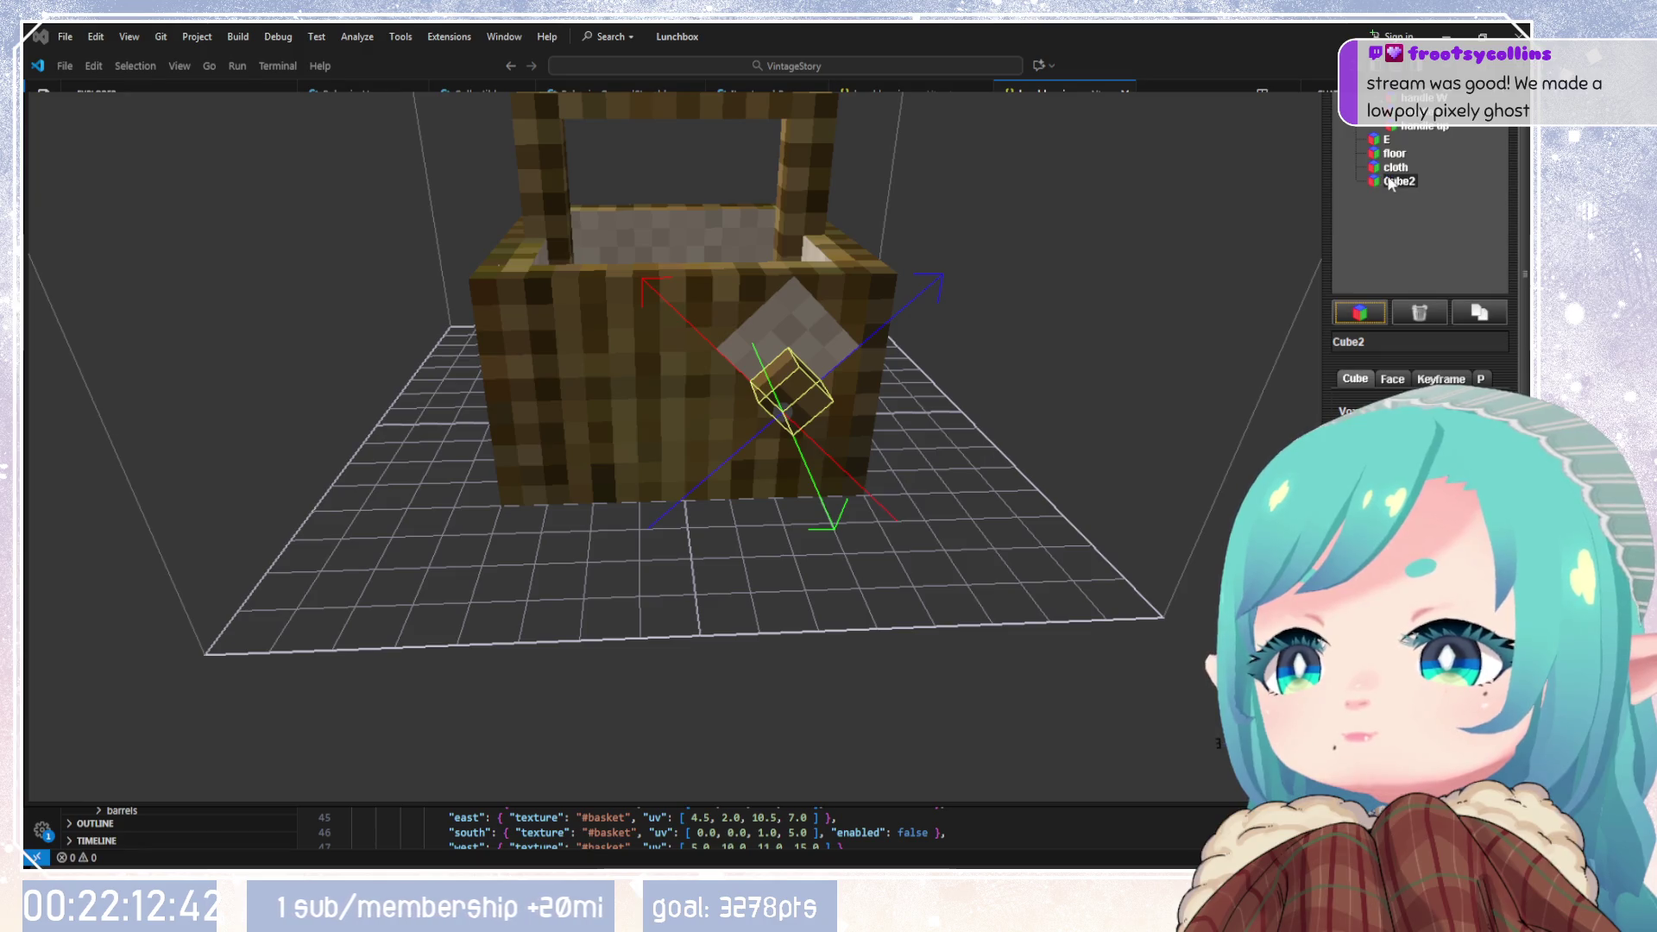
double_click(1348, 341)
text(cloth)
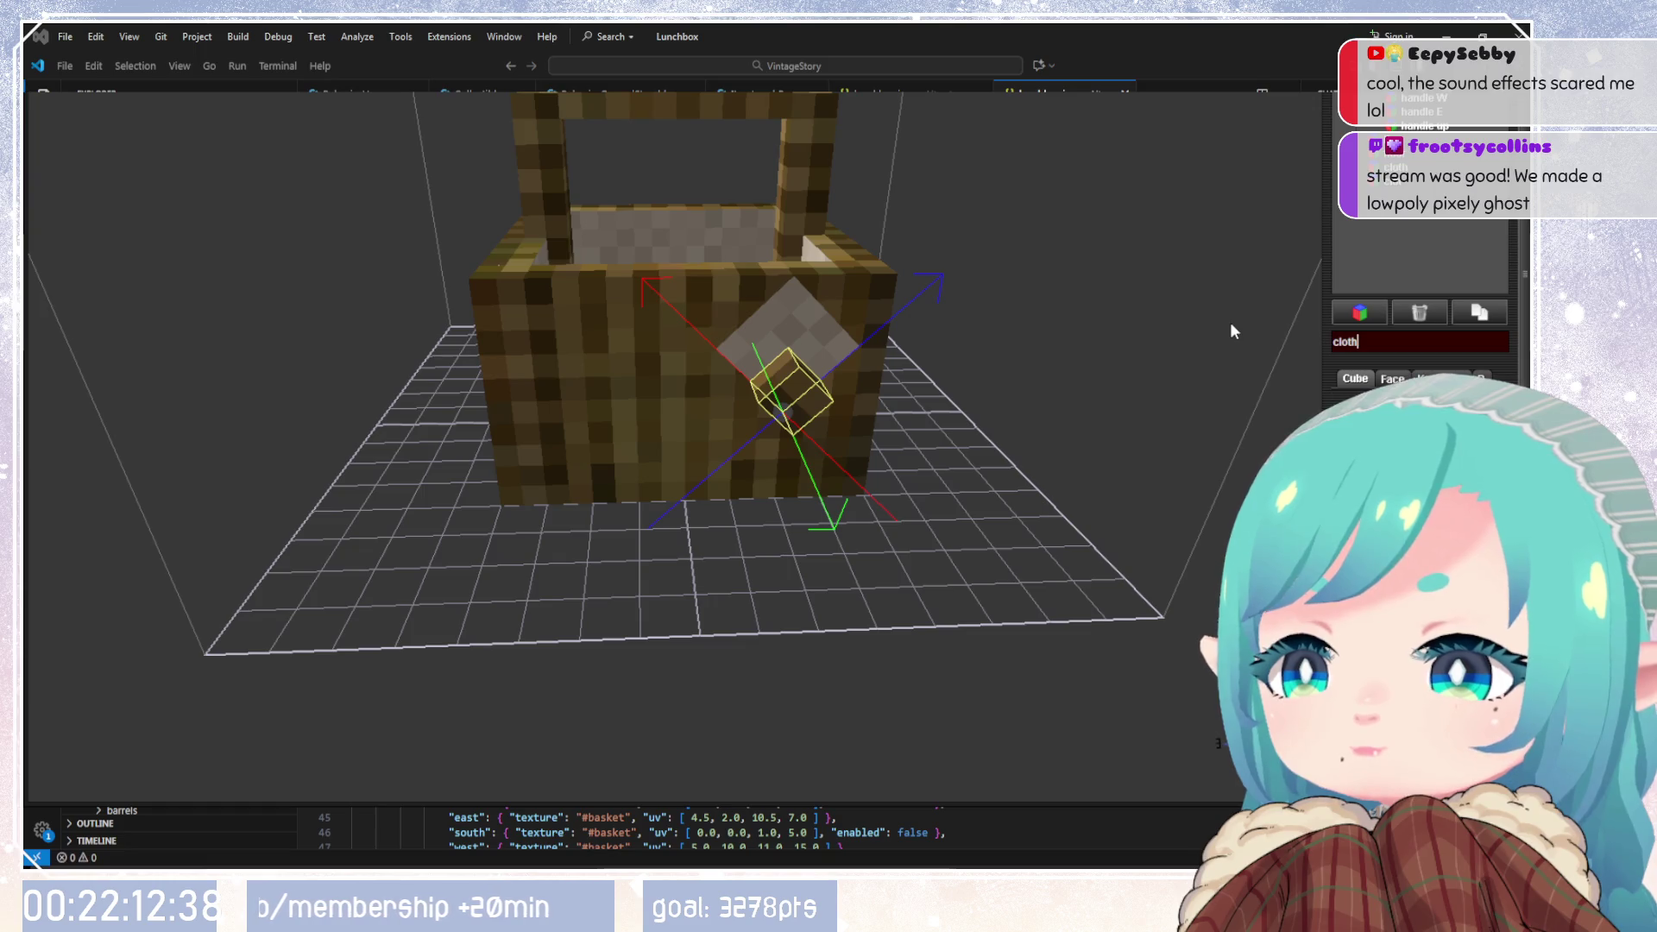
text(2)
Step: Place cloth2 on the floor beside the basket
drag(1032, 536, 1014, 505)
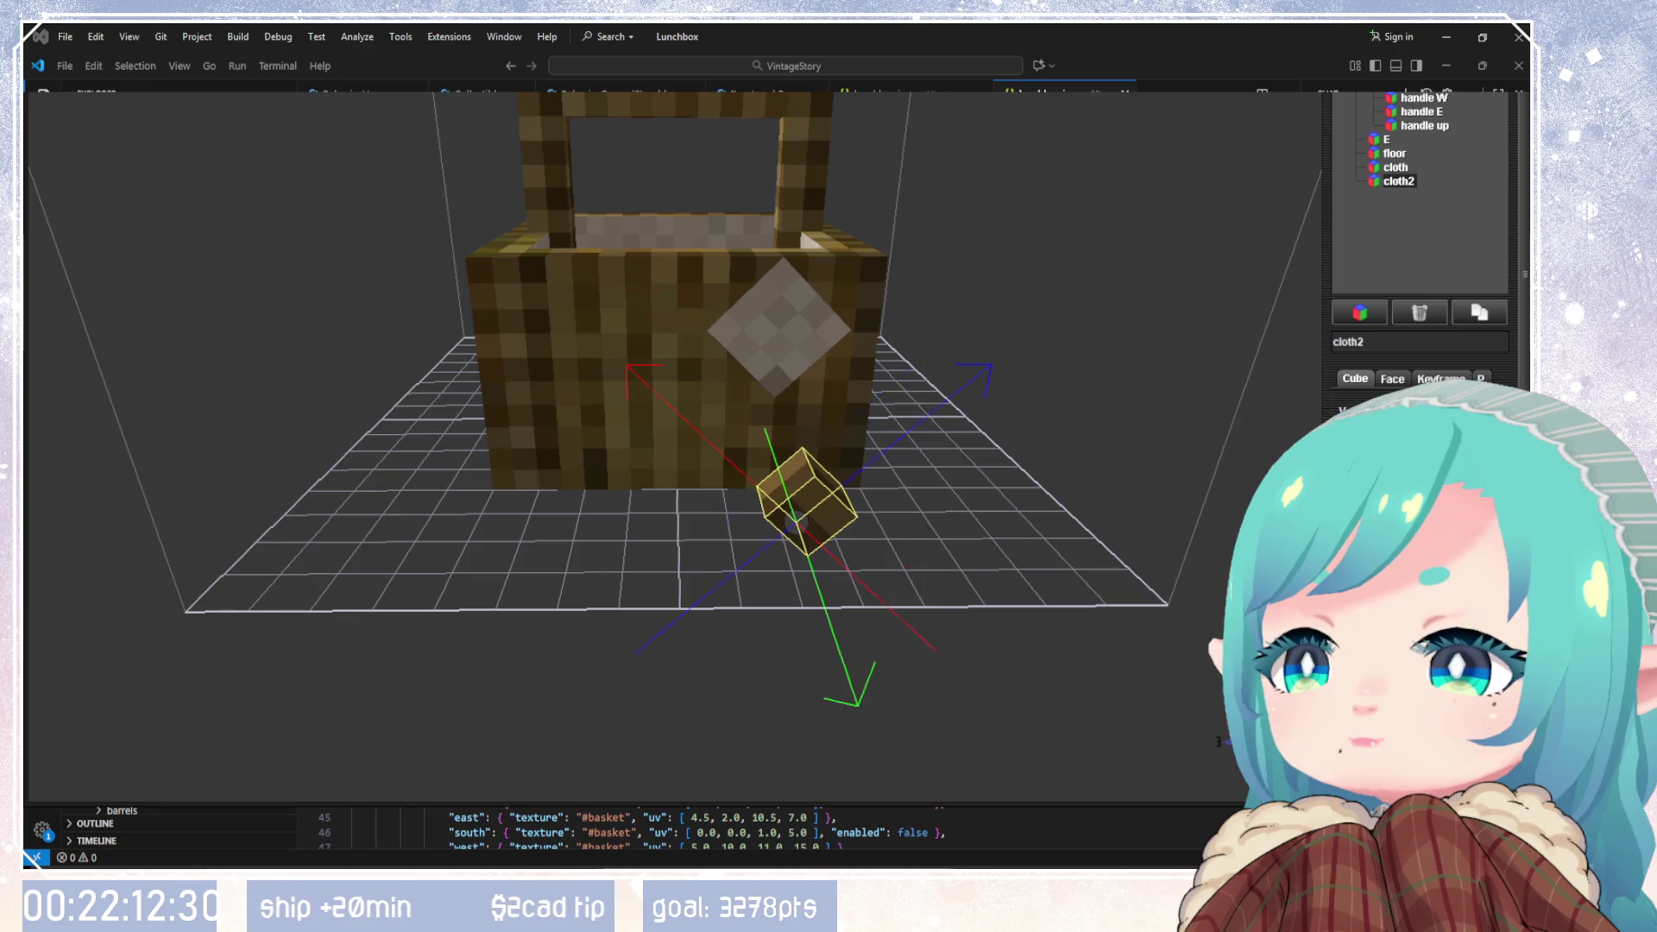
mouse_move(1017, 477)
mouse_down()
mouse_move(855, 516)
mouse_move(1053, 535)
mouse_up()
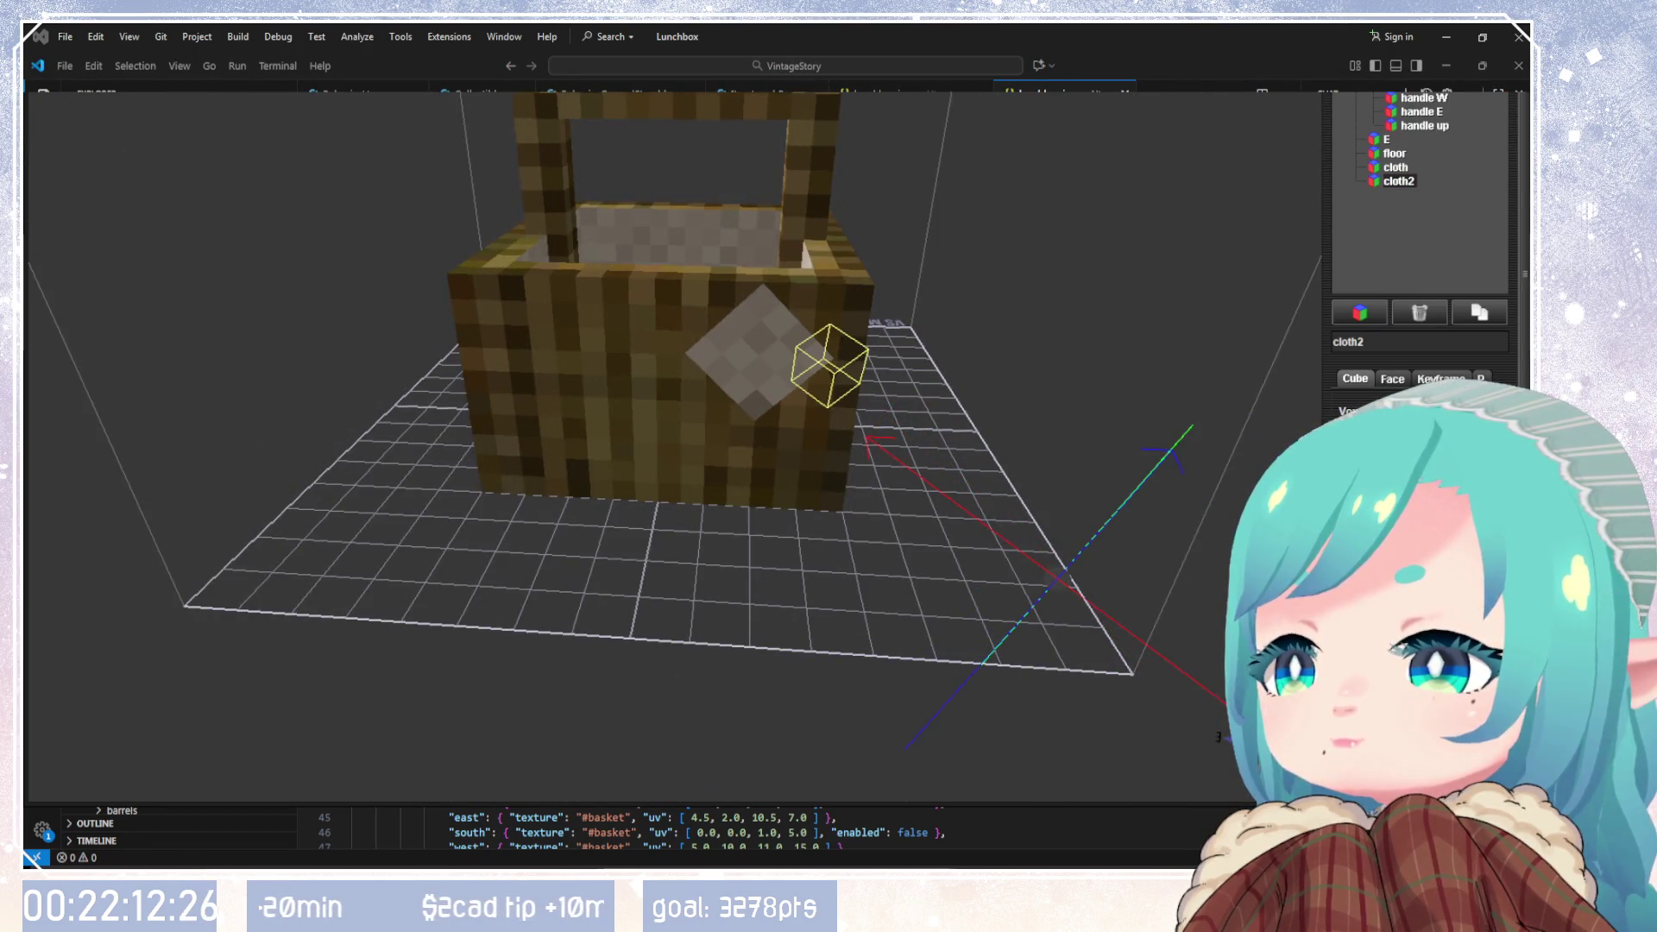
key(Down)
key(Down)
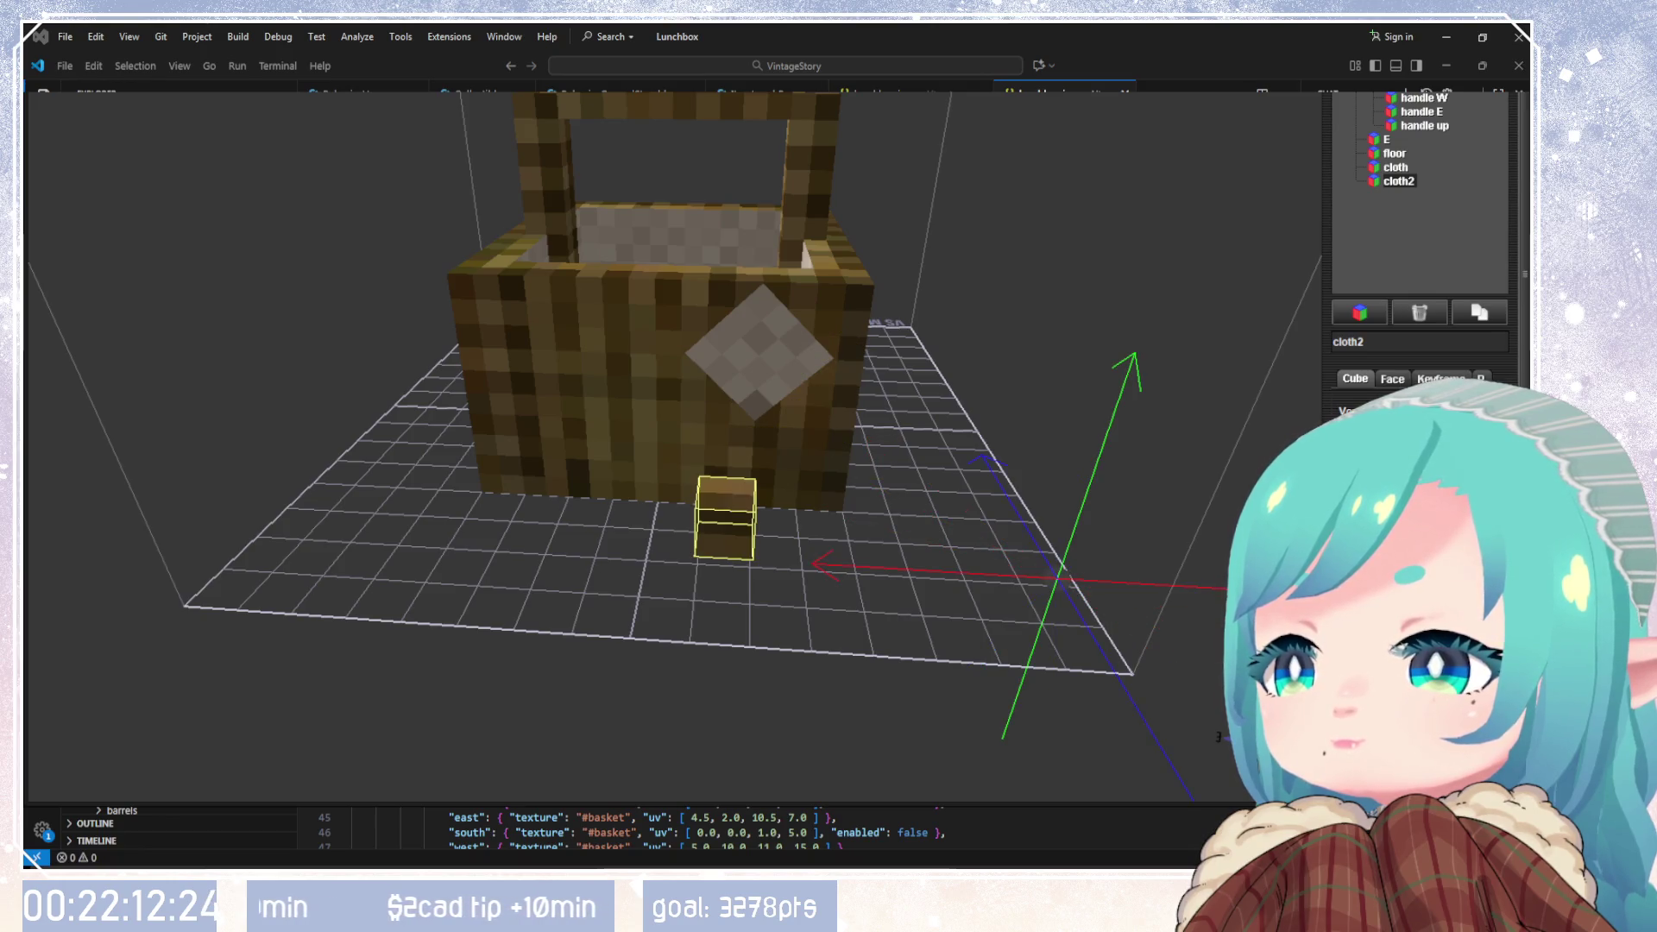
mouse_move(887, 529)
mouse_down()
mouse_move(877, 573)
mouse_move(738, 558)
mouse_up()
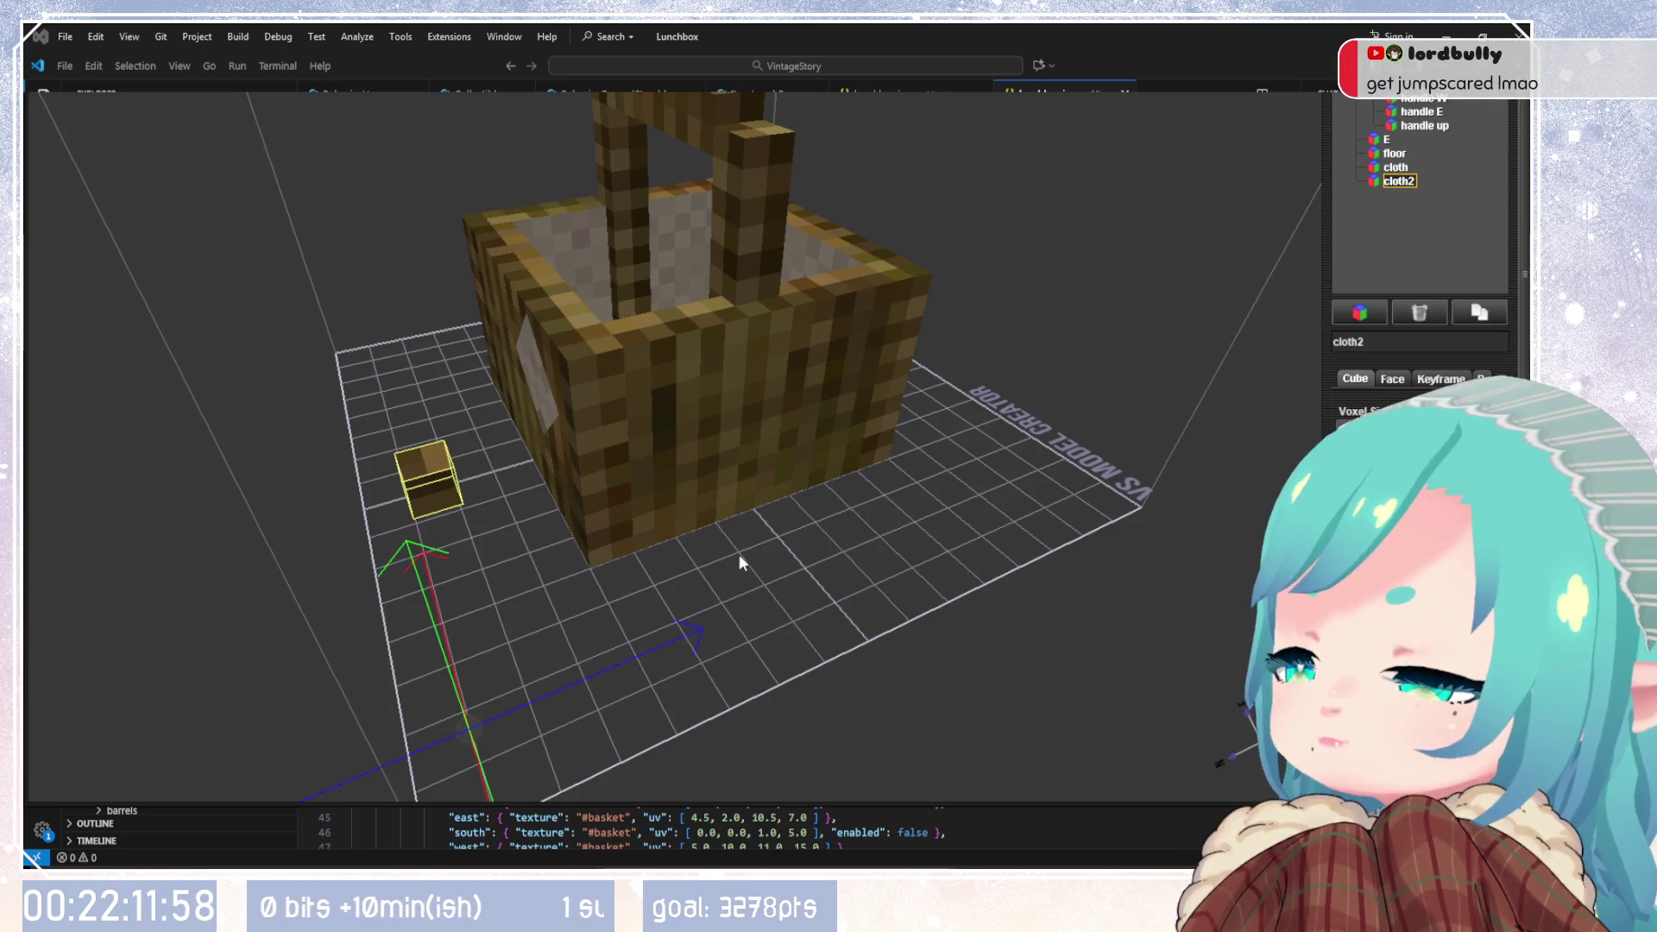
mouse_move(722, 573)
mouse_down()
mouse_move(989, 514)
mouse_move(973, 587)
mouse_move(899, 588)
mouse_up()
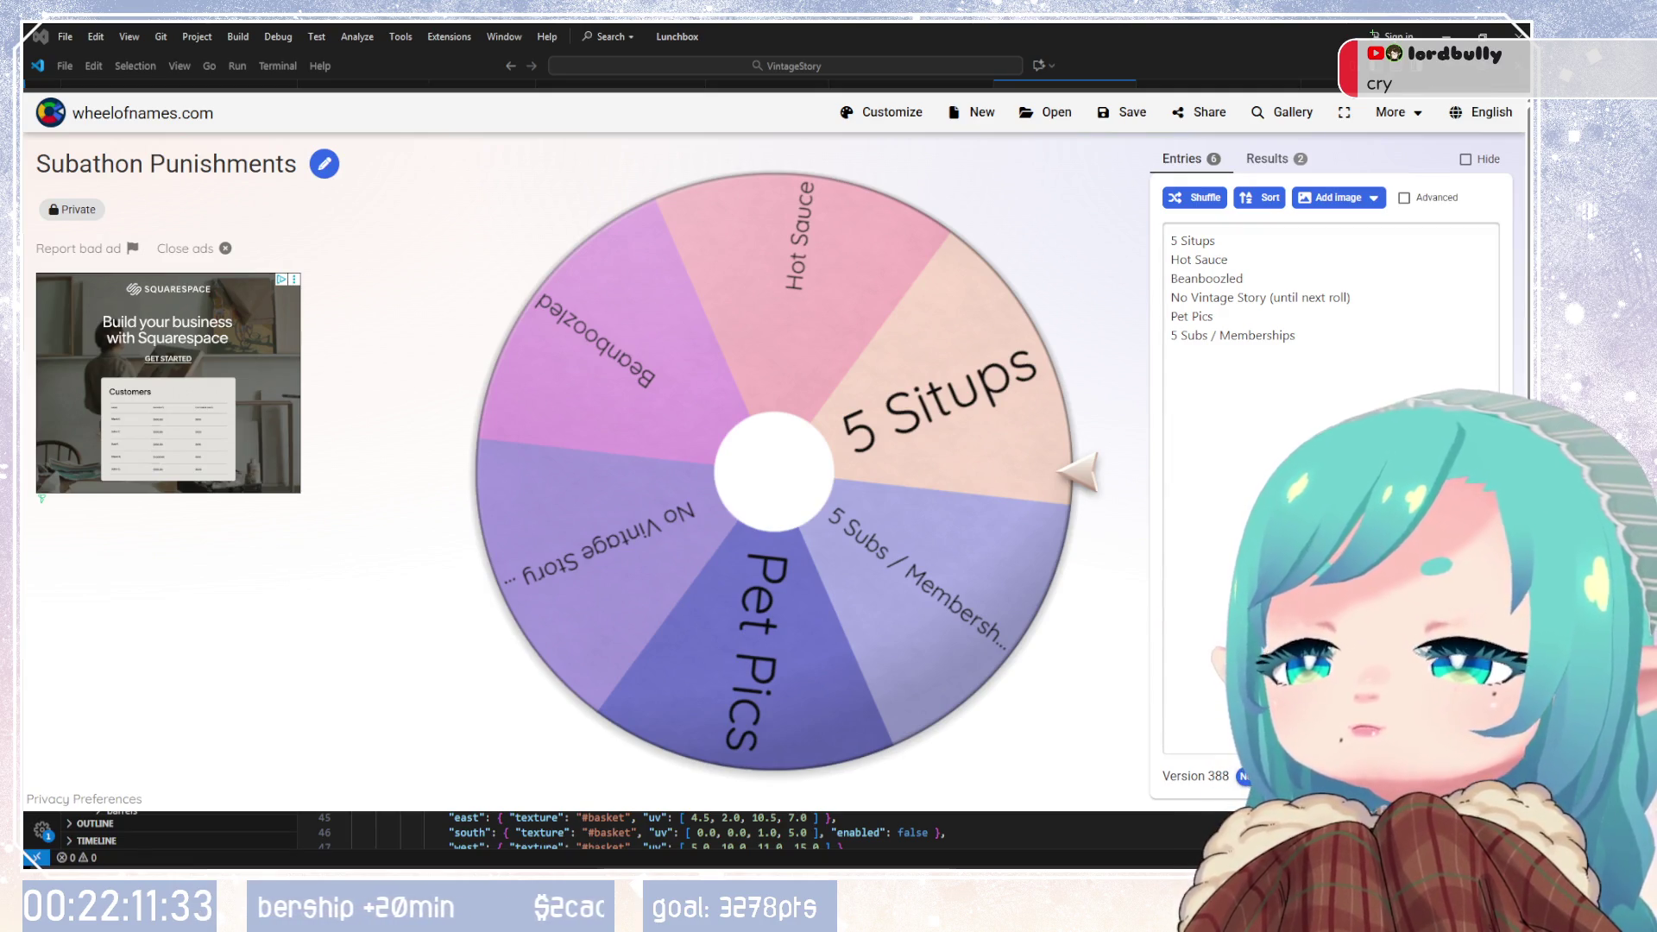
Step: Spin the Subathon Punishments wheel, then reselect cloth2 in VS Model Creator
key(ctrl+Return)
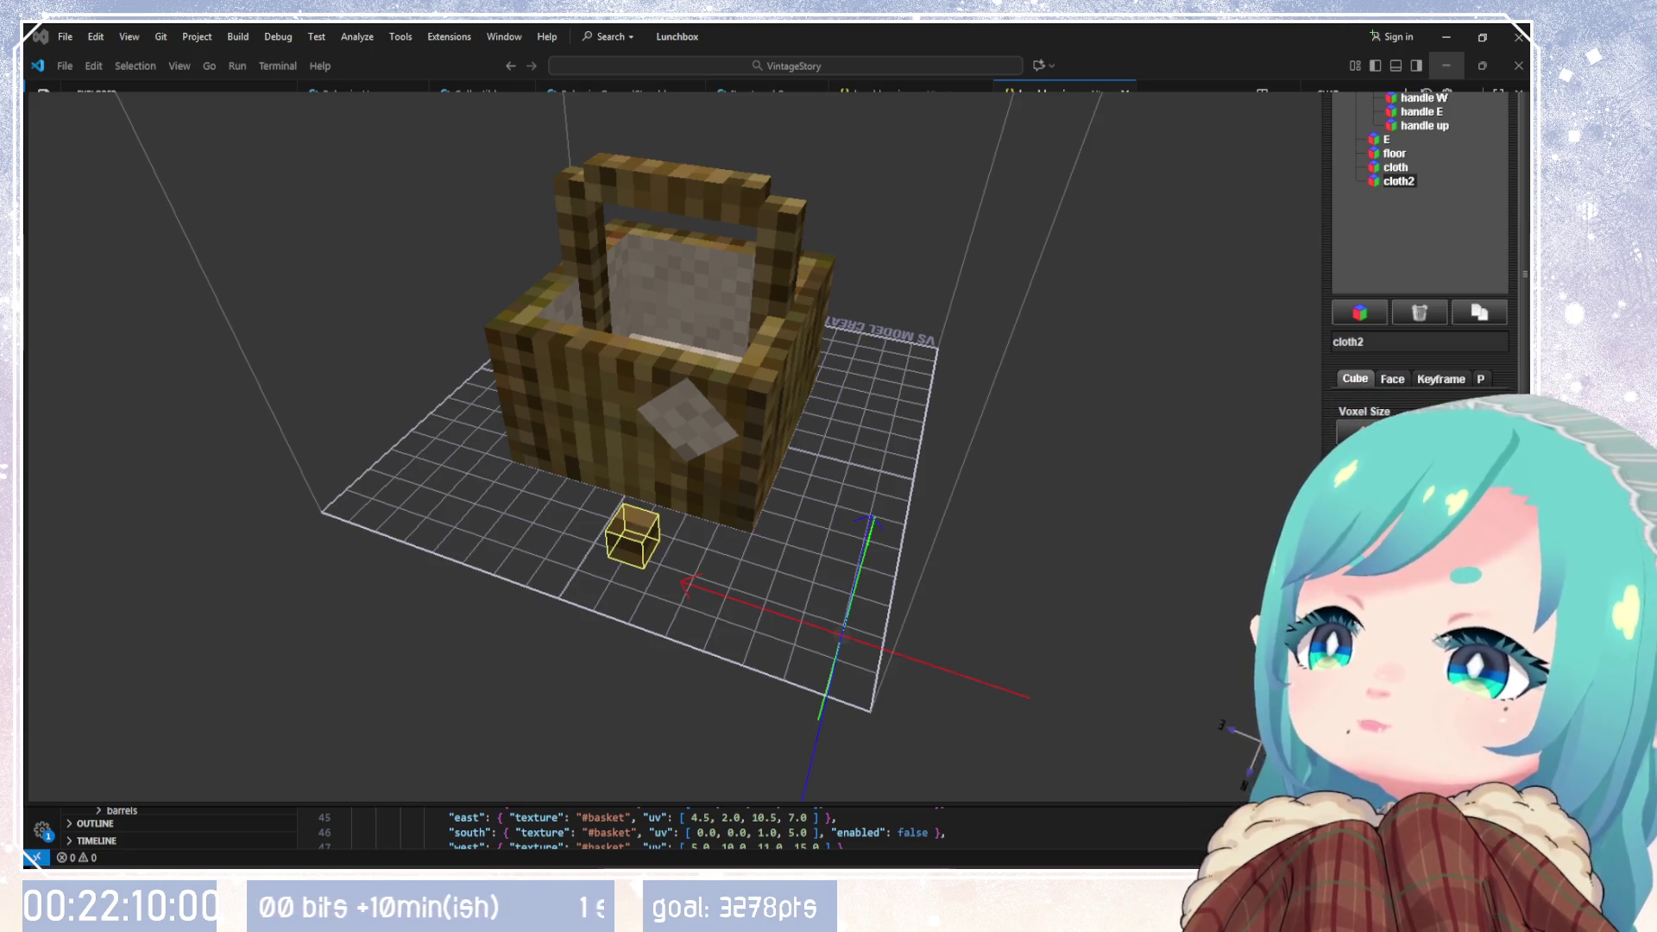
click(1399, 180)
Step: Flatten cloth2 into a thin slab and widen it into a broad flat panel
mouse_move(984, 485)
mouse_down()
mouse_move(1017, 387)
mouse_move(1013, 505)
mouse_up()
scroll(758, 478, up, 5)
drag(780, 535, 842, 464)
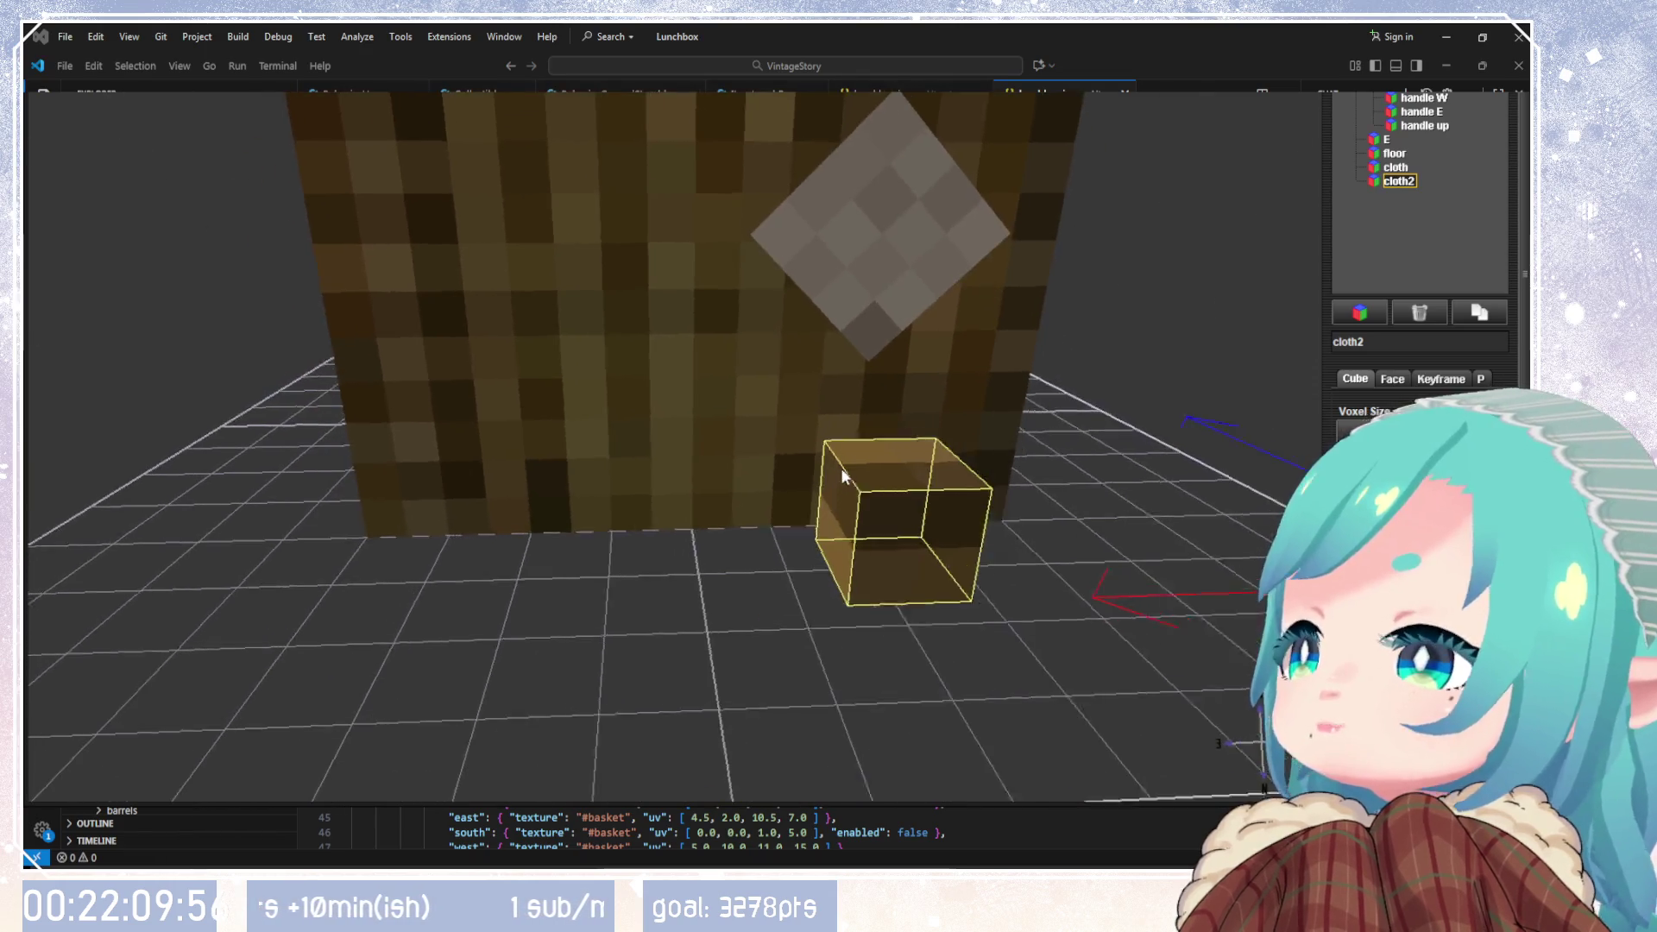
scroll(830, 493, down, 4)
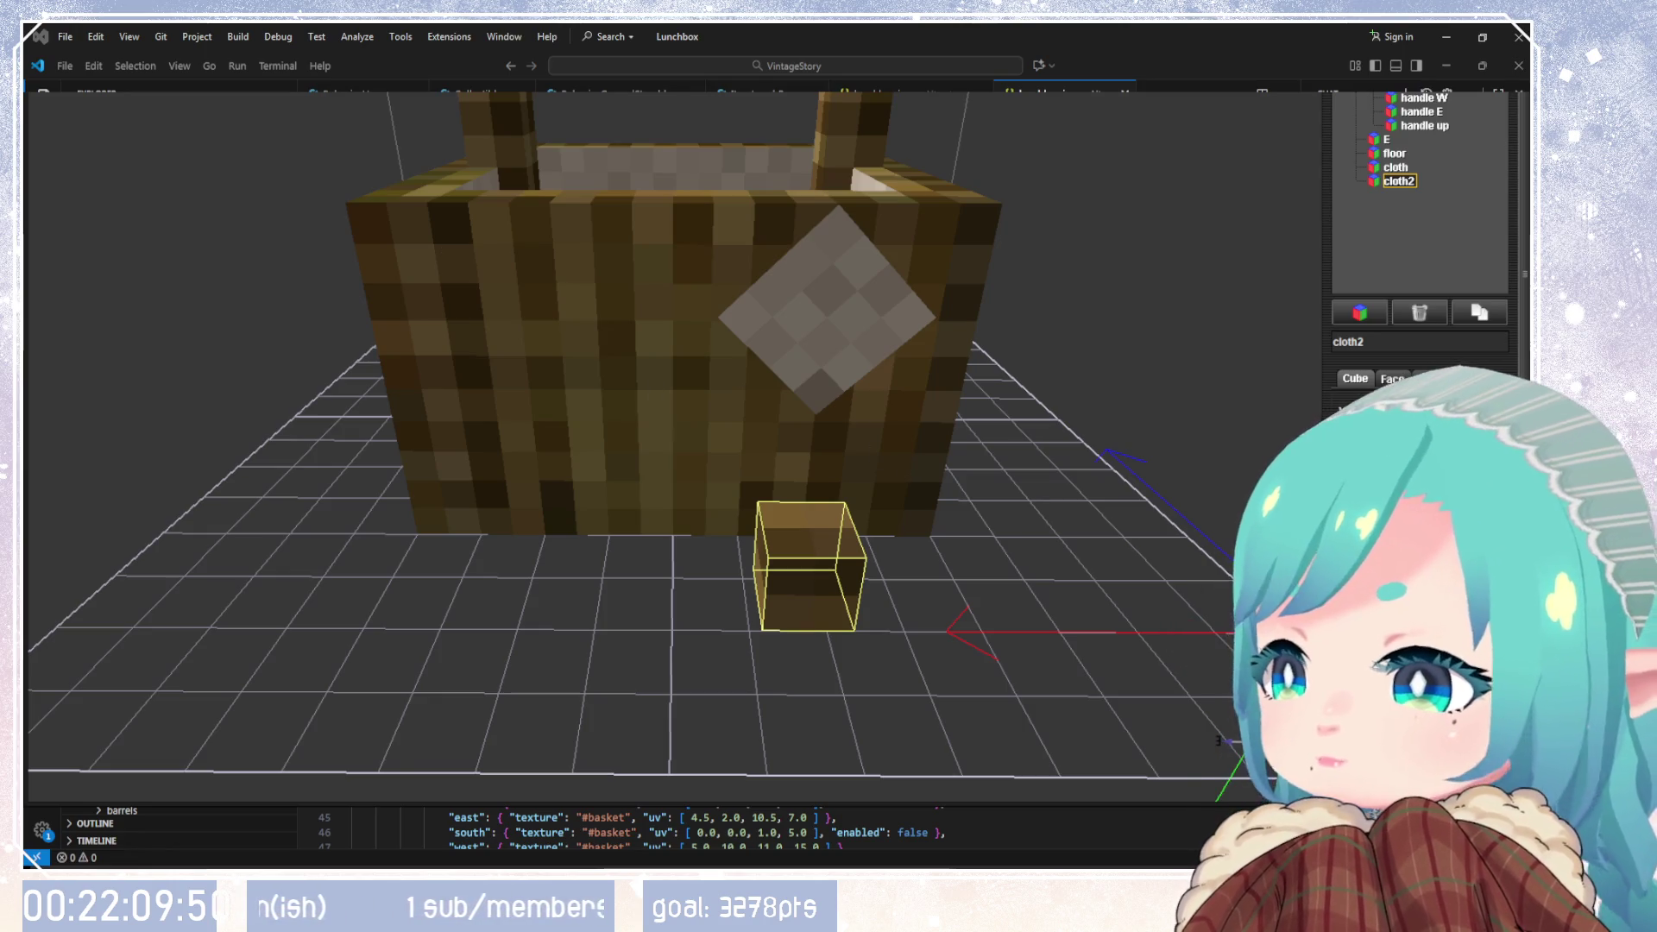
key(Return)
key(Tab)
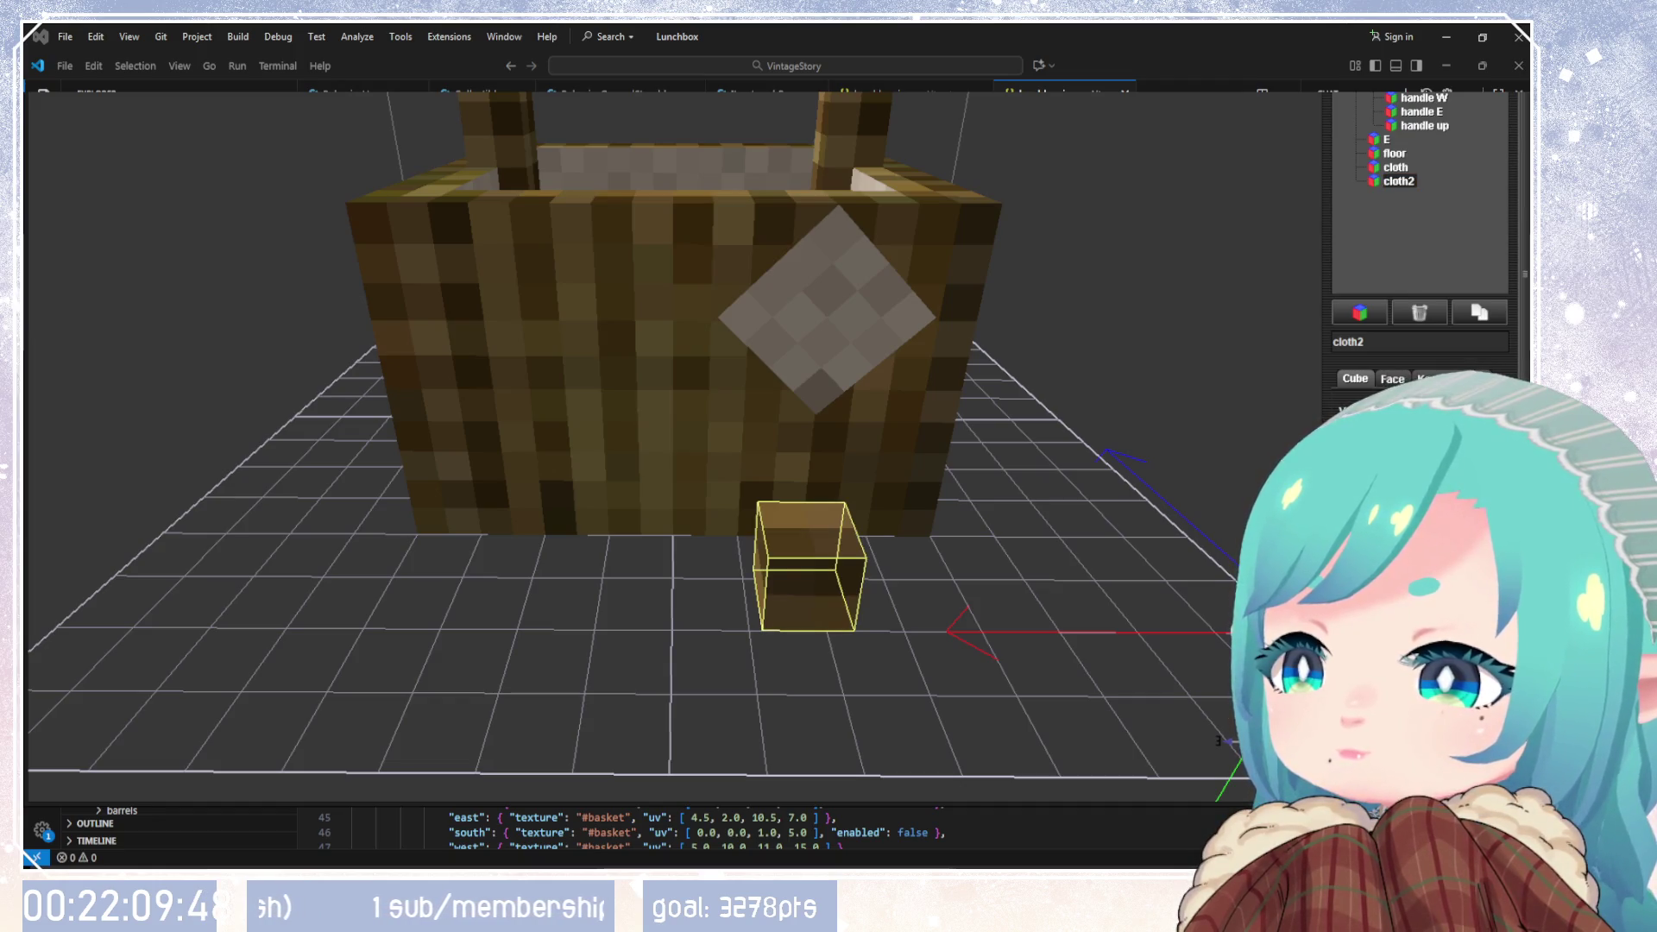
key(Tab)
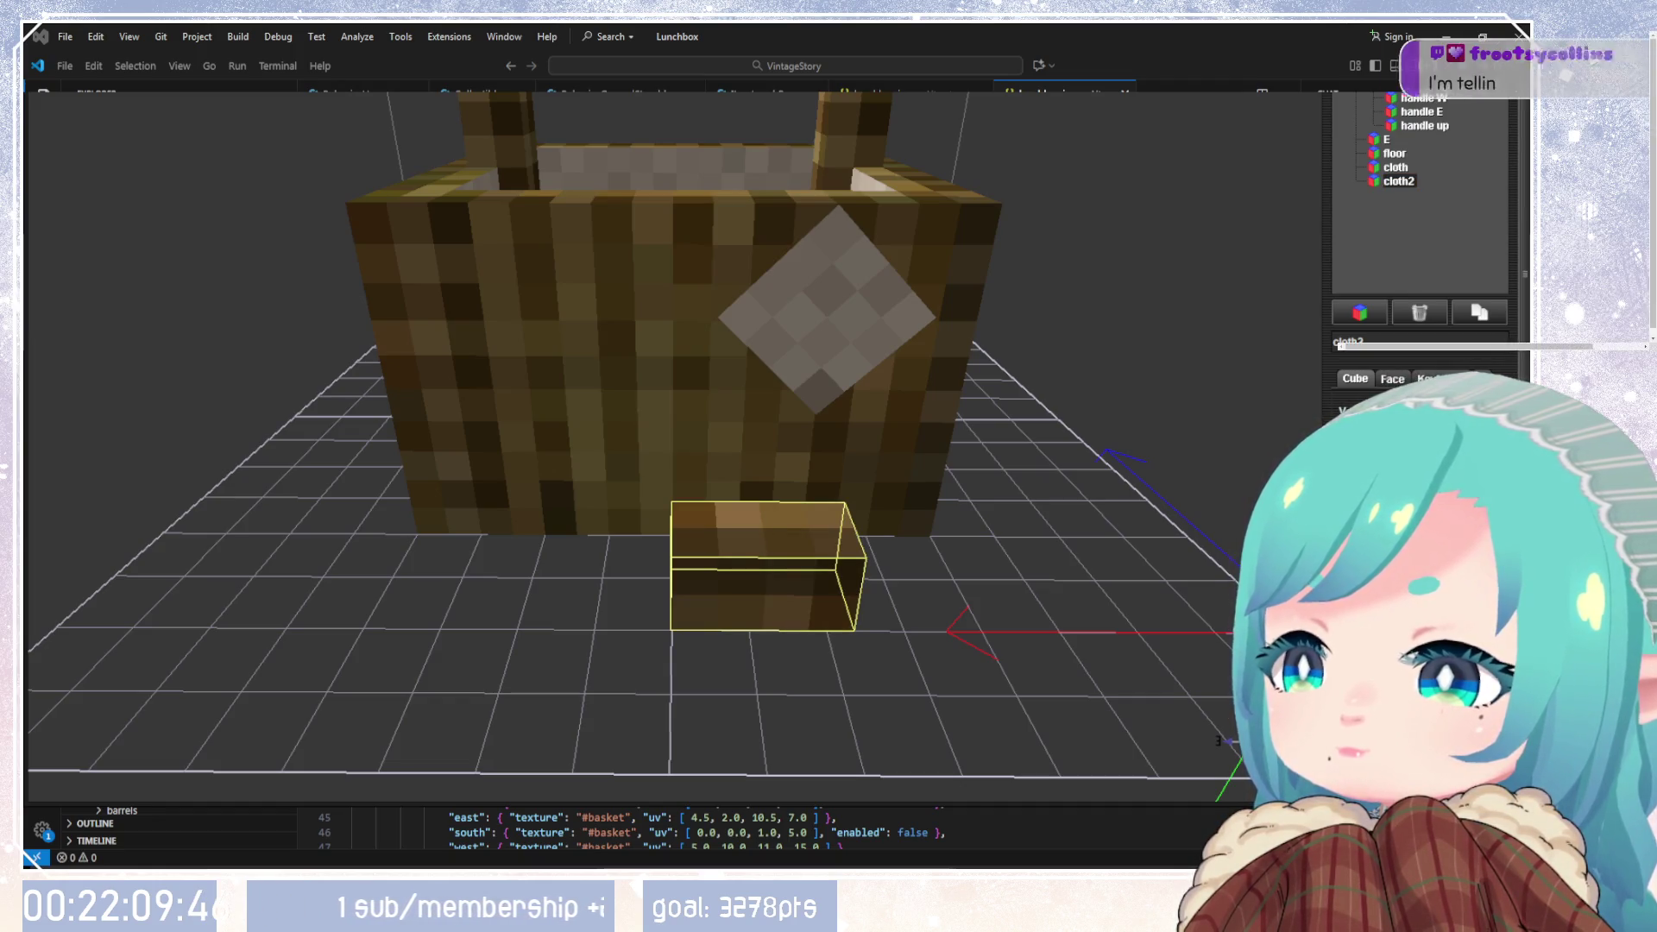
key(Up)
key(Up)
key(Up)
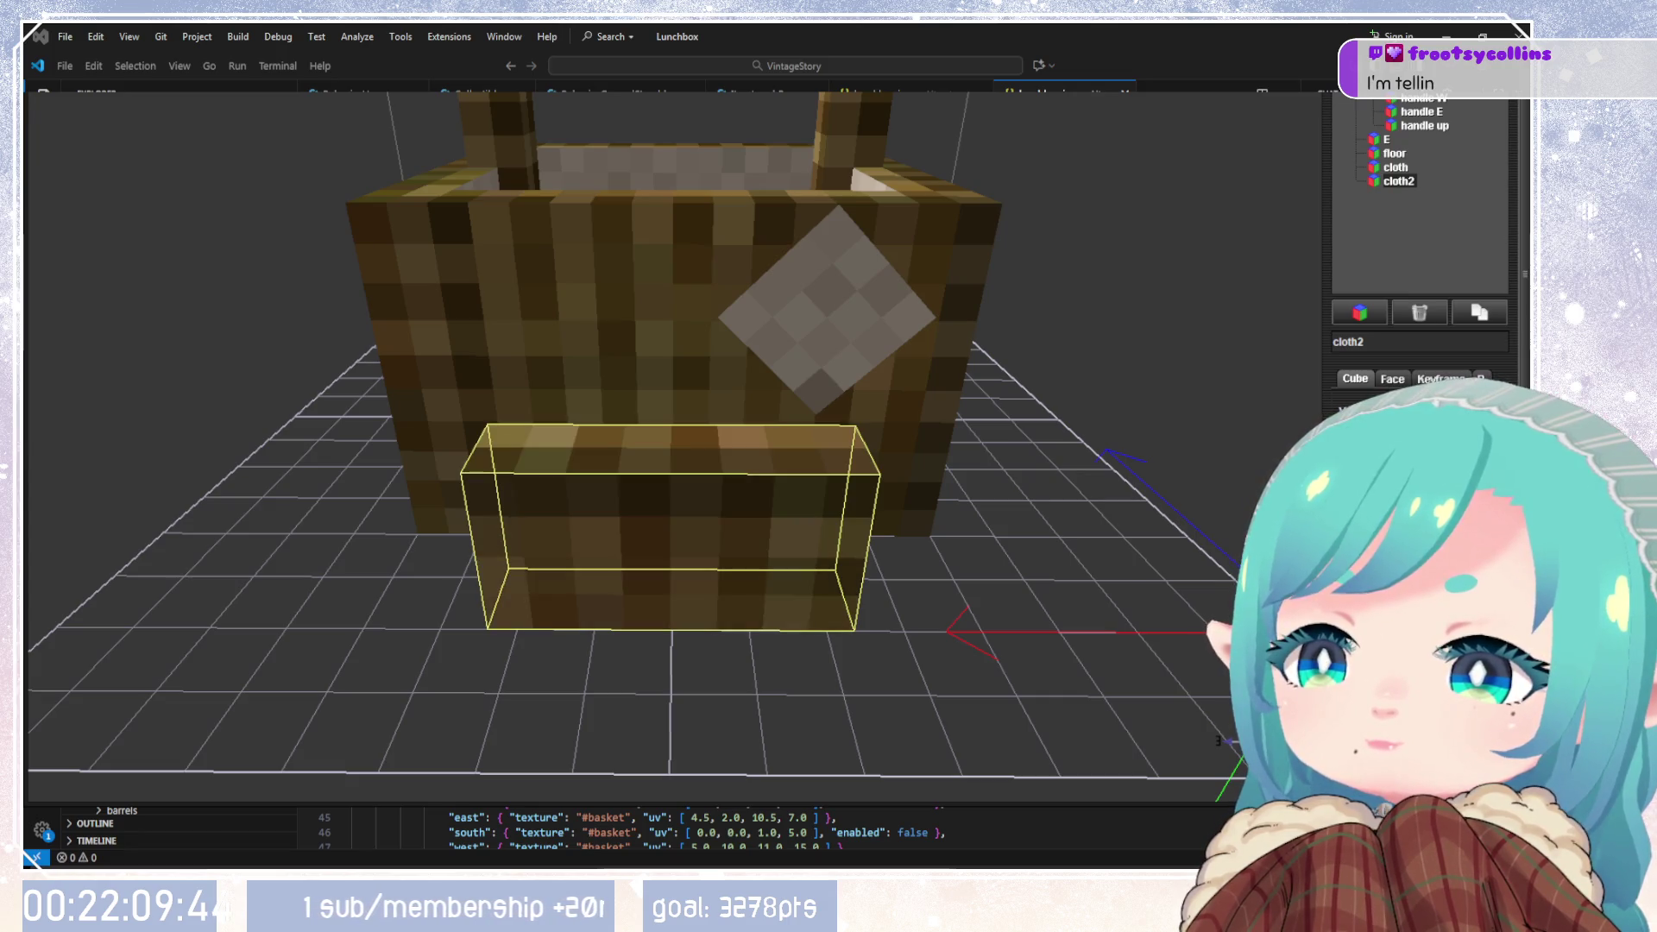
key(Down)
Step: Move the cloth2 panel up and back onto the basket's front wall
mouse_move(984, 535)
mouse_down()
mouse_move(1001, 591)
mouse_move(822, 468)
mouse_move(656, 543)
mouse_move(1151, 506)
mouse_up()
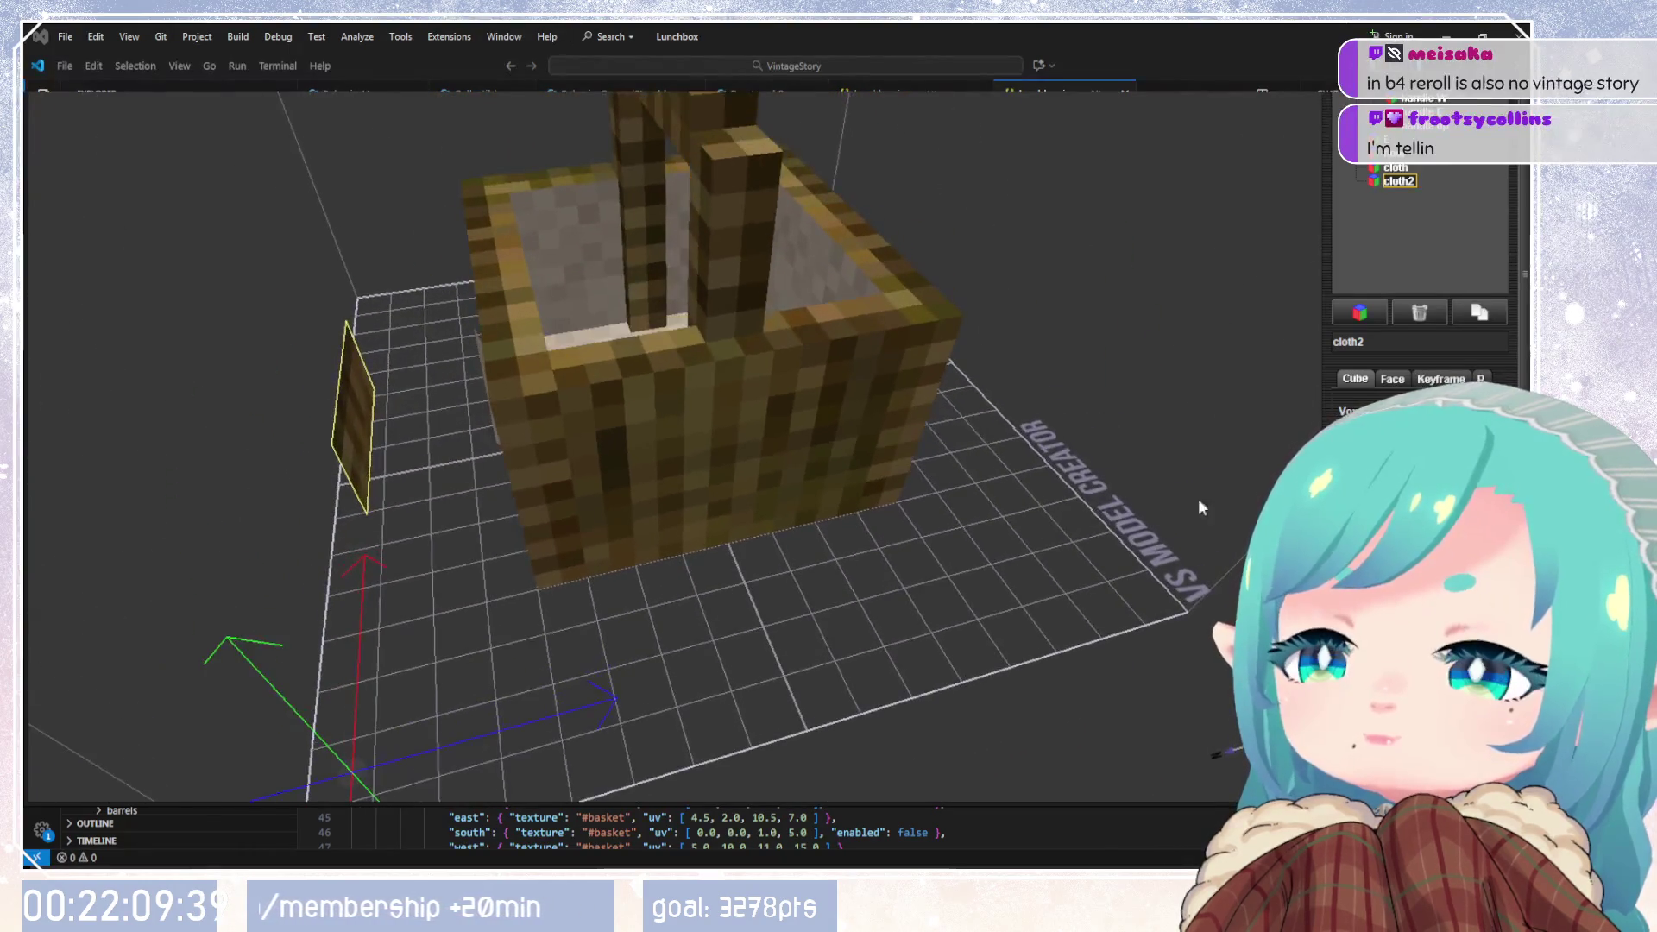
mouse_move(1217, 750)
mouse_down()
mouse_move(630, 583)
mouse_move(981, 557)
mouse_move(1218, 744)
mouse_up()
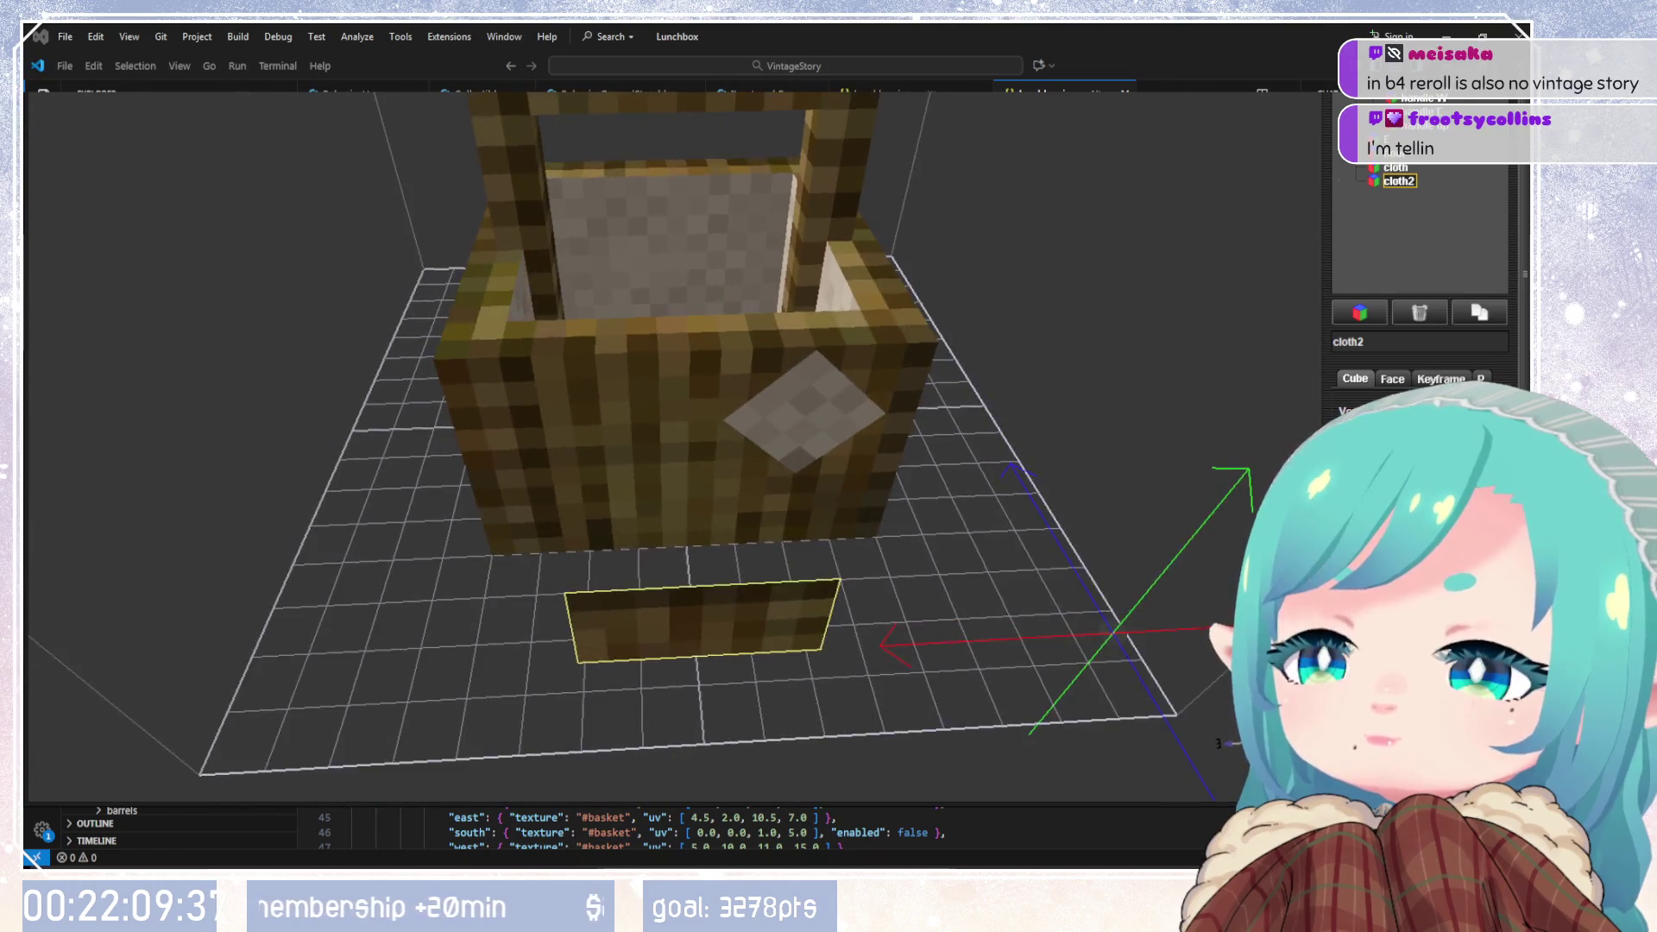
key(Page_Down)
key(Page_Up)
key(Page_Up)
key(Page_Up)
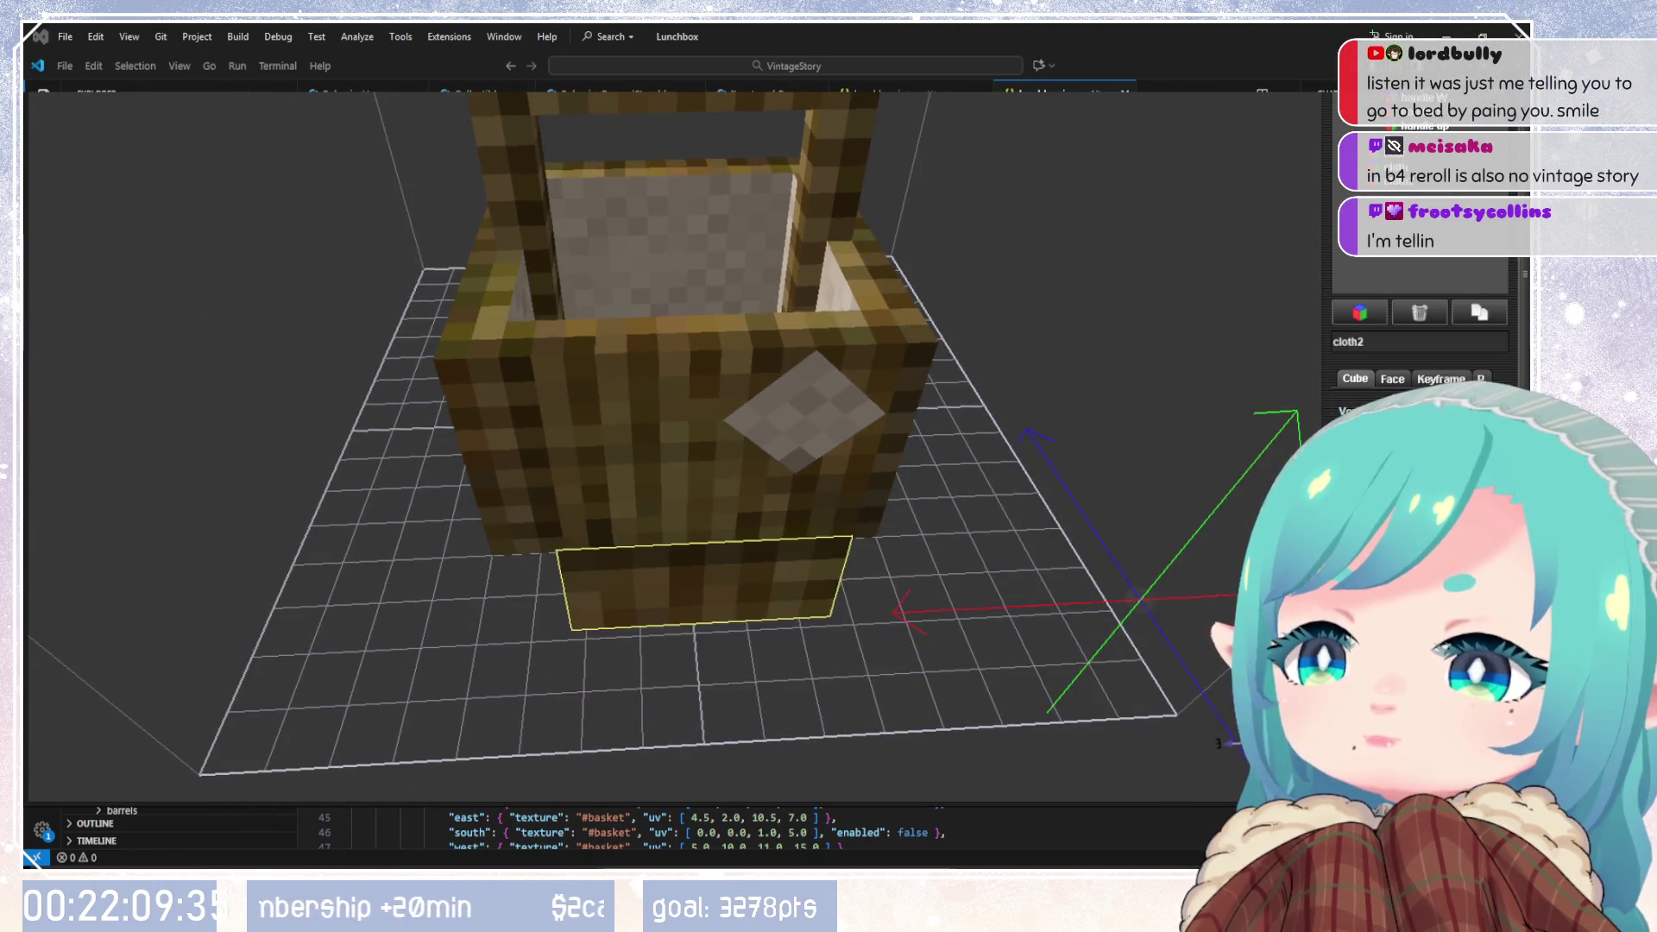
mouse_move(1218, 743)
mouse_down()
mouse_move(980, 583)
mouse_move(833, 601)
mouse_up()
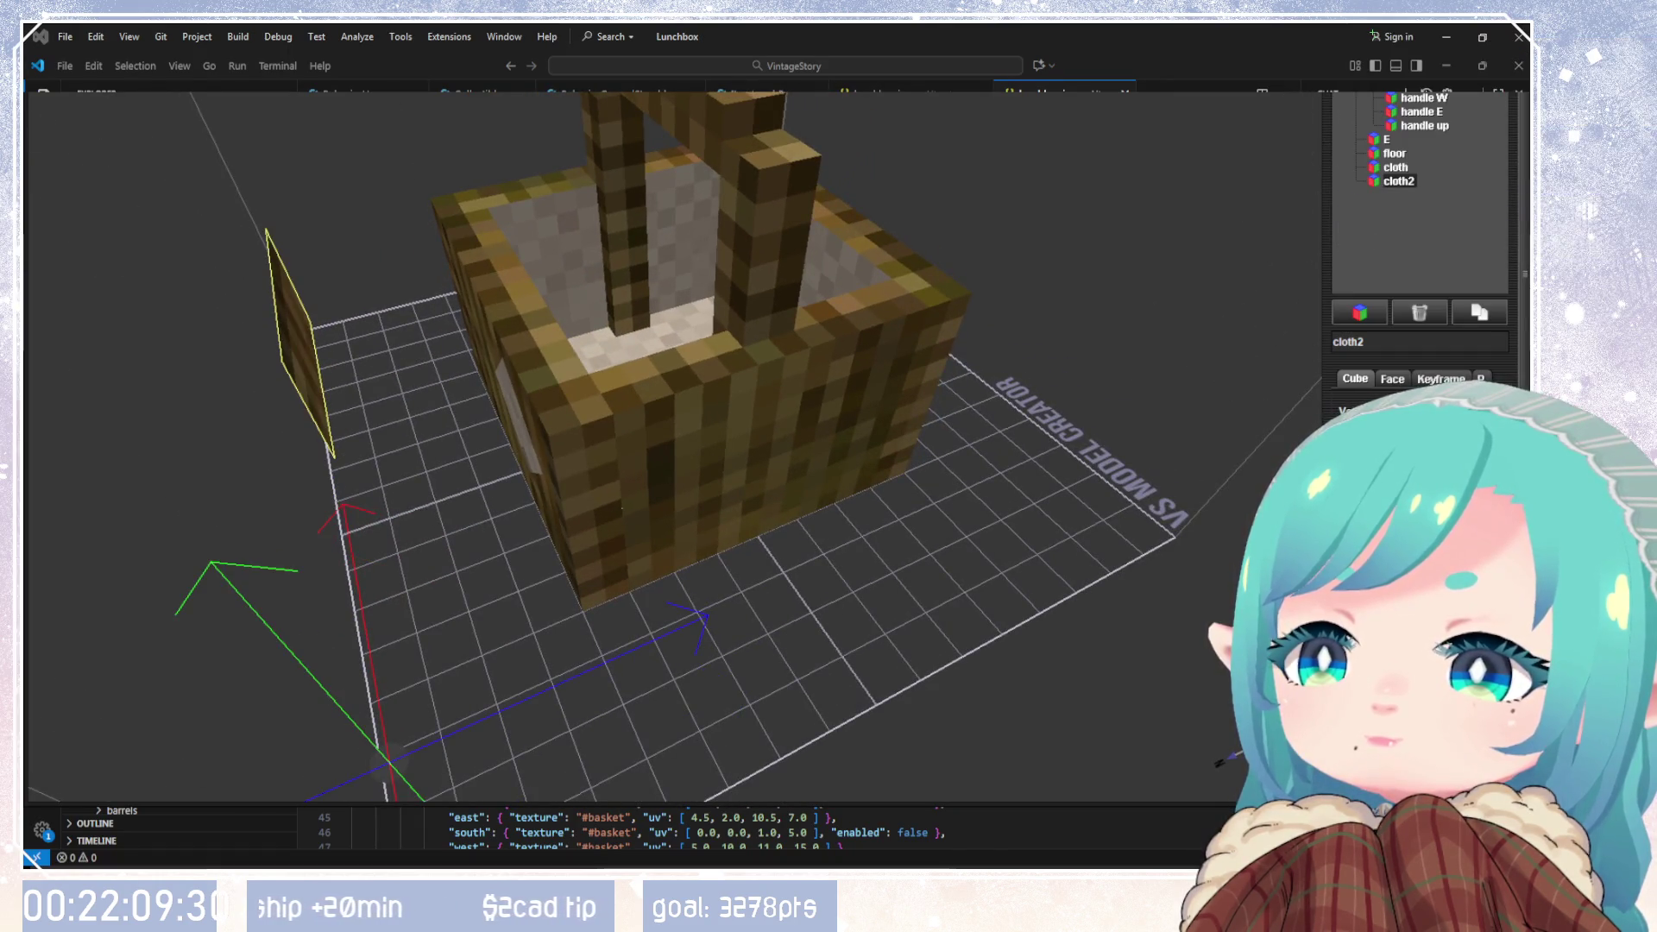
key(Up)
key(Up)
mouse_move(1074, 596)
mouse_down()
mouse_move(958, 566)
mouse_move(1078, 535)
mouse_up()
key(Down)
key(Down)
key(Down)
drag(774, 466, 1061, 561)
key(Left)
key(Left)
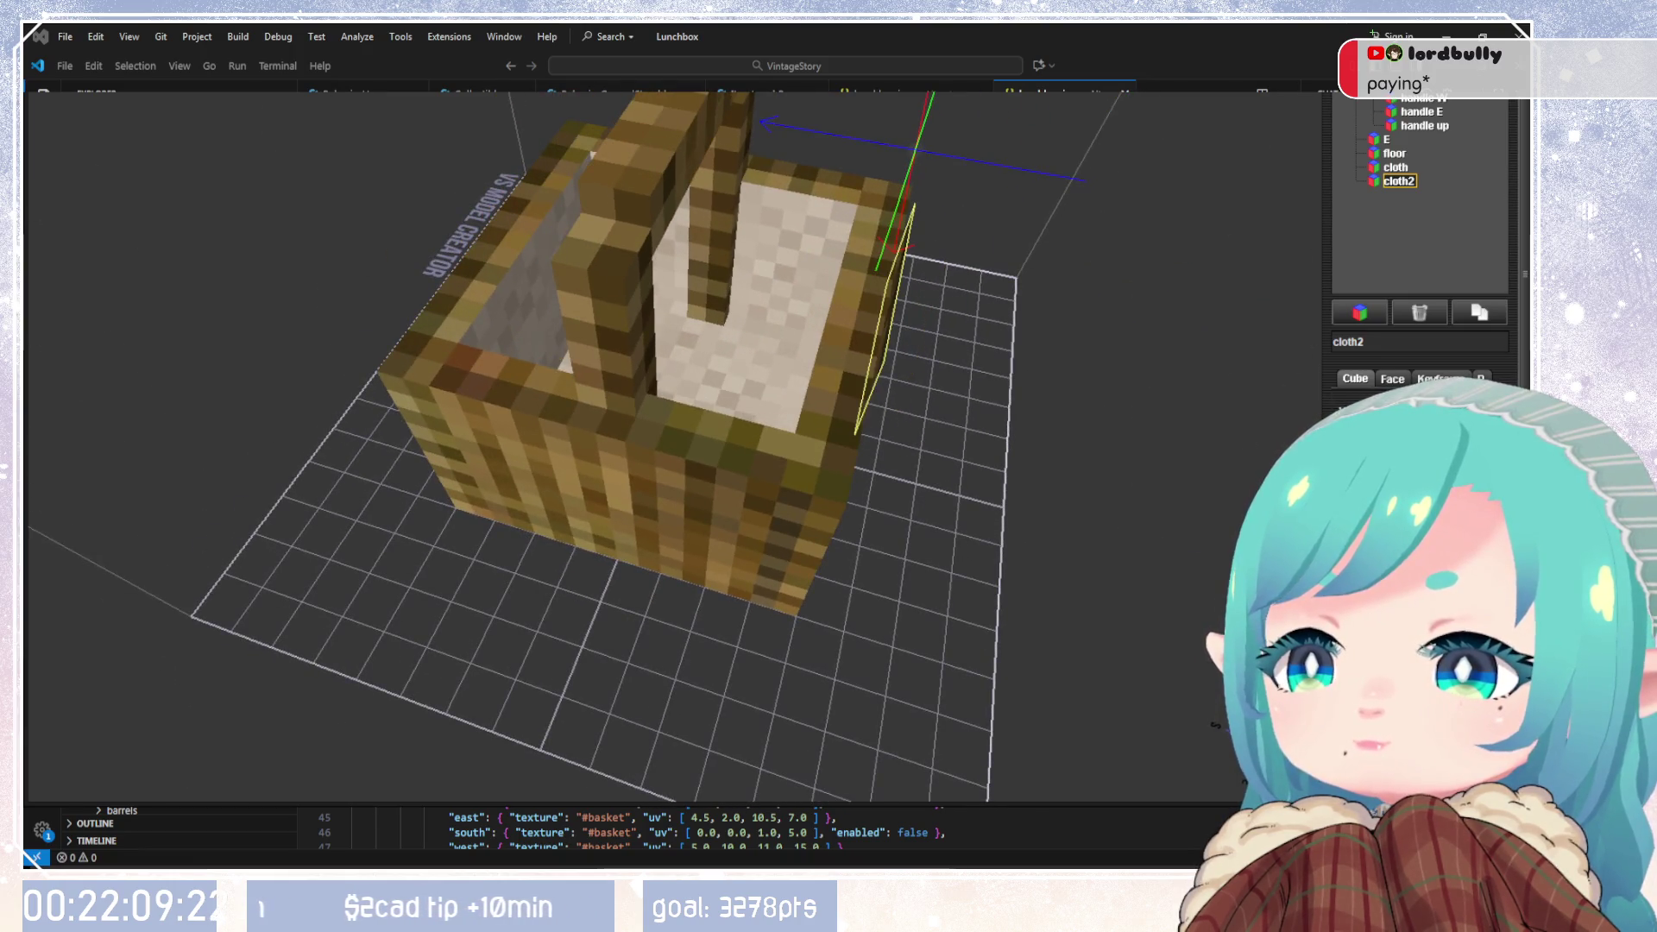
Step: Set cloth2 flush against the upper front wall, lower it slightly, and extend it two voxels left
drag(951, 494, 401, 355)
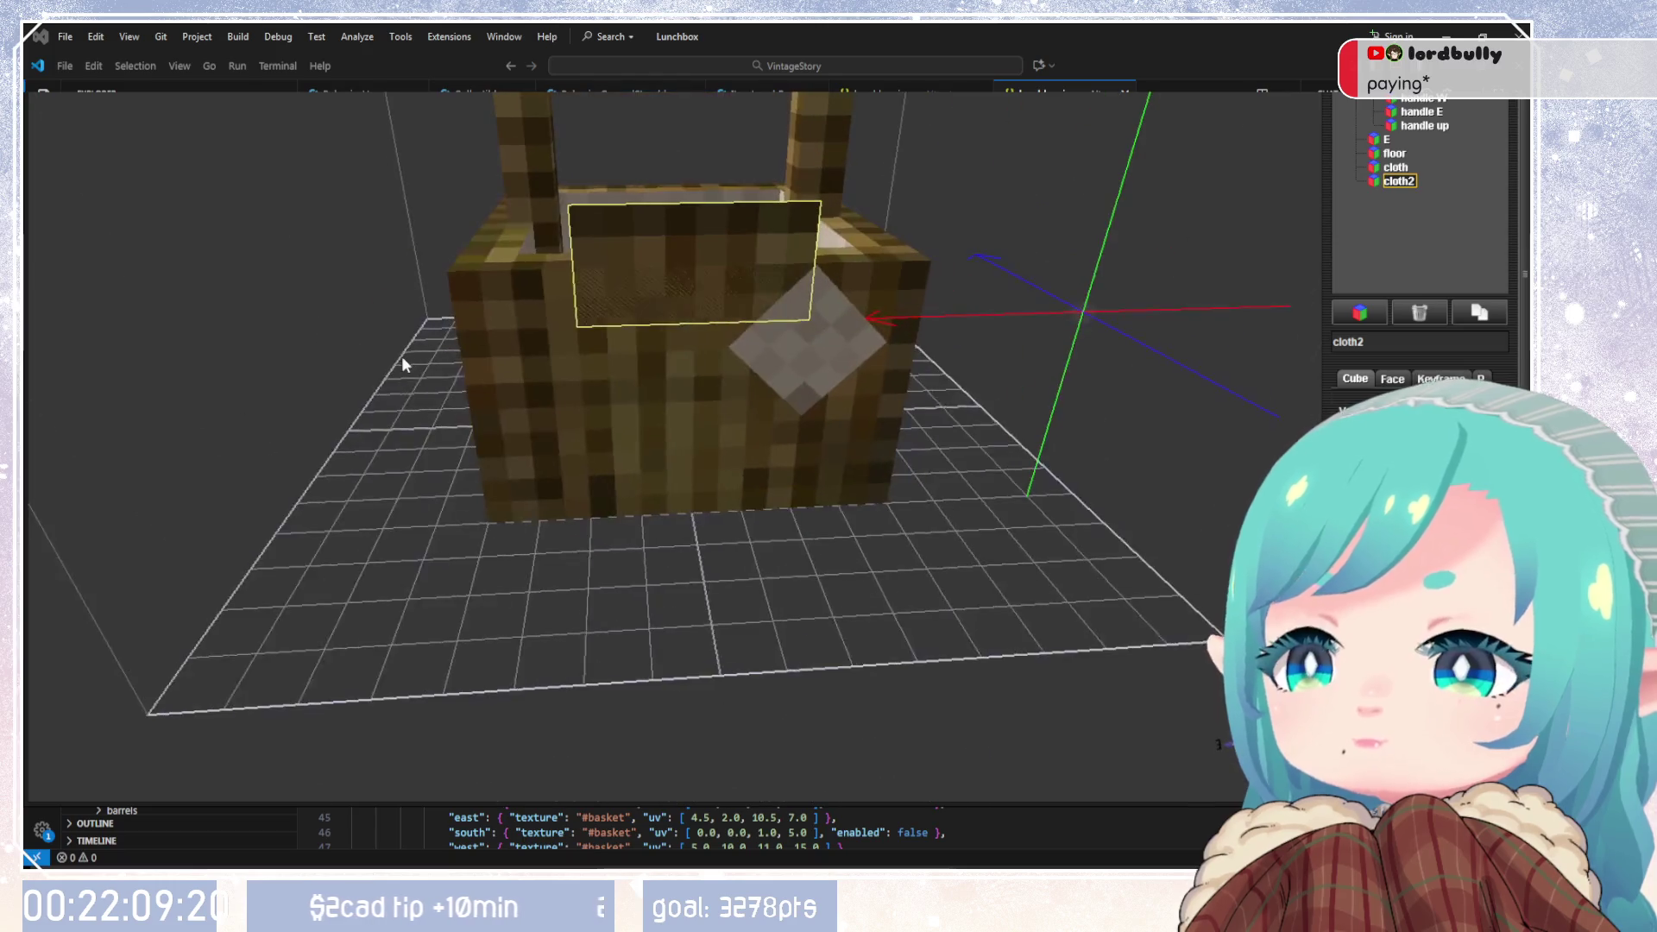
scroll(624, 344, up, 2)
mouse_move(970, 426)
mouse_down()
mouse_move(400, 309)
mouse_move(707, 363)
mouse_up()
key(Left)
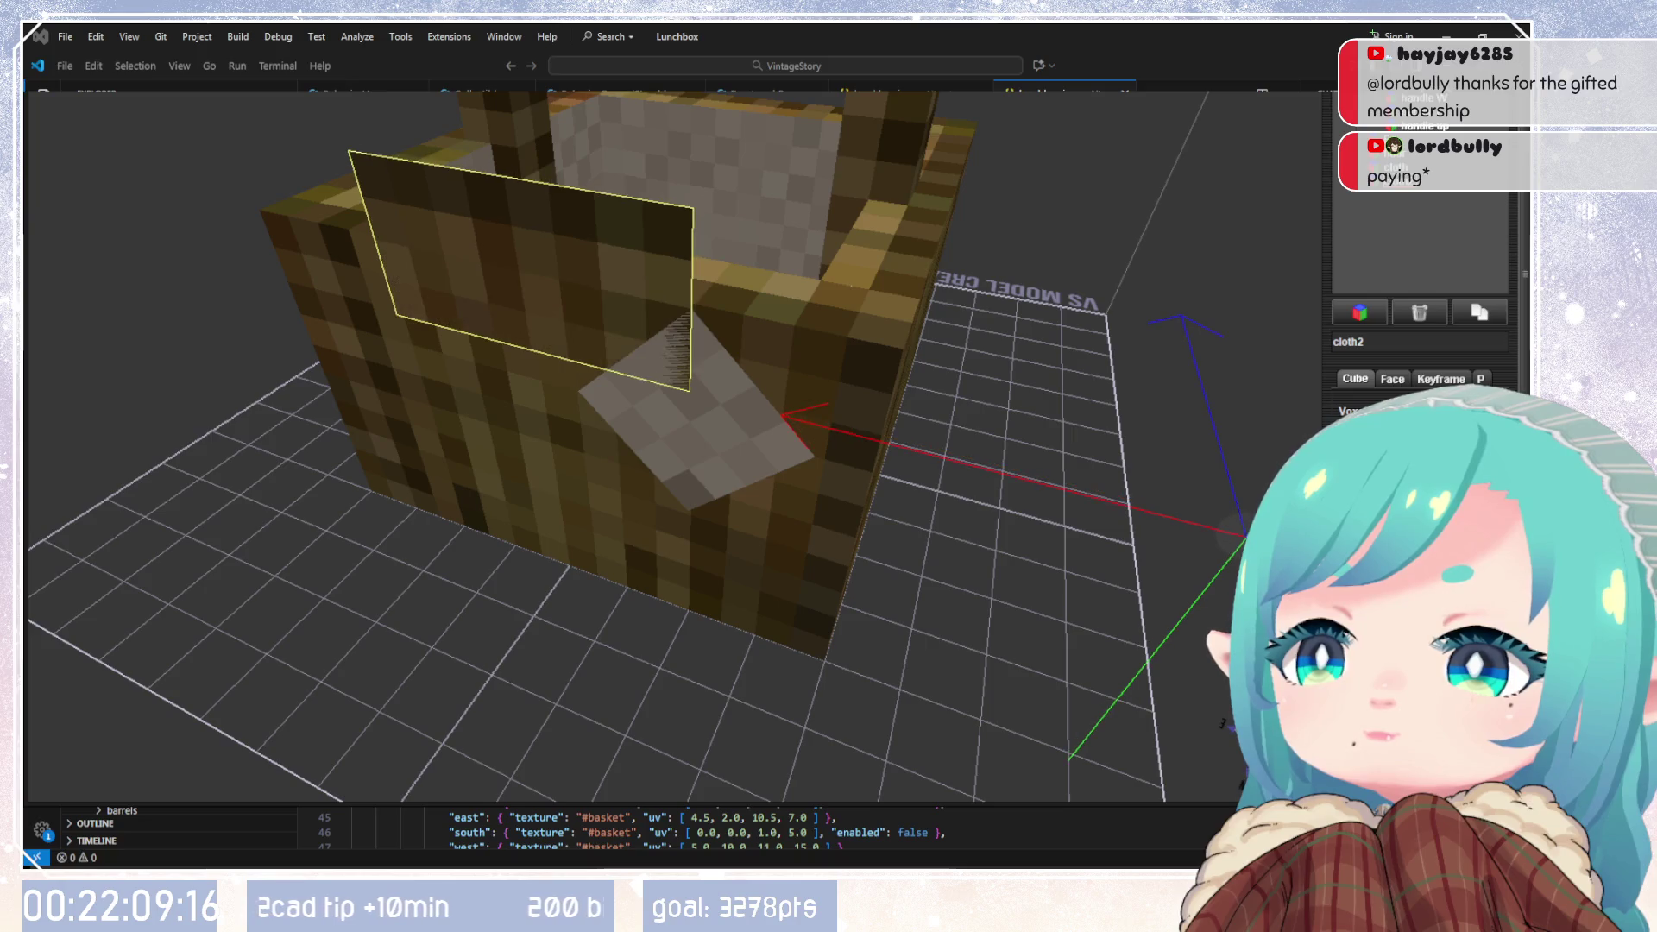
drag(1096, 583, 1000, 544)
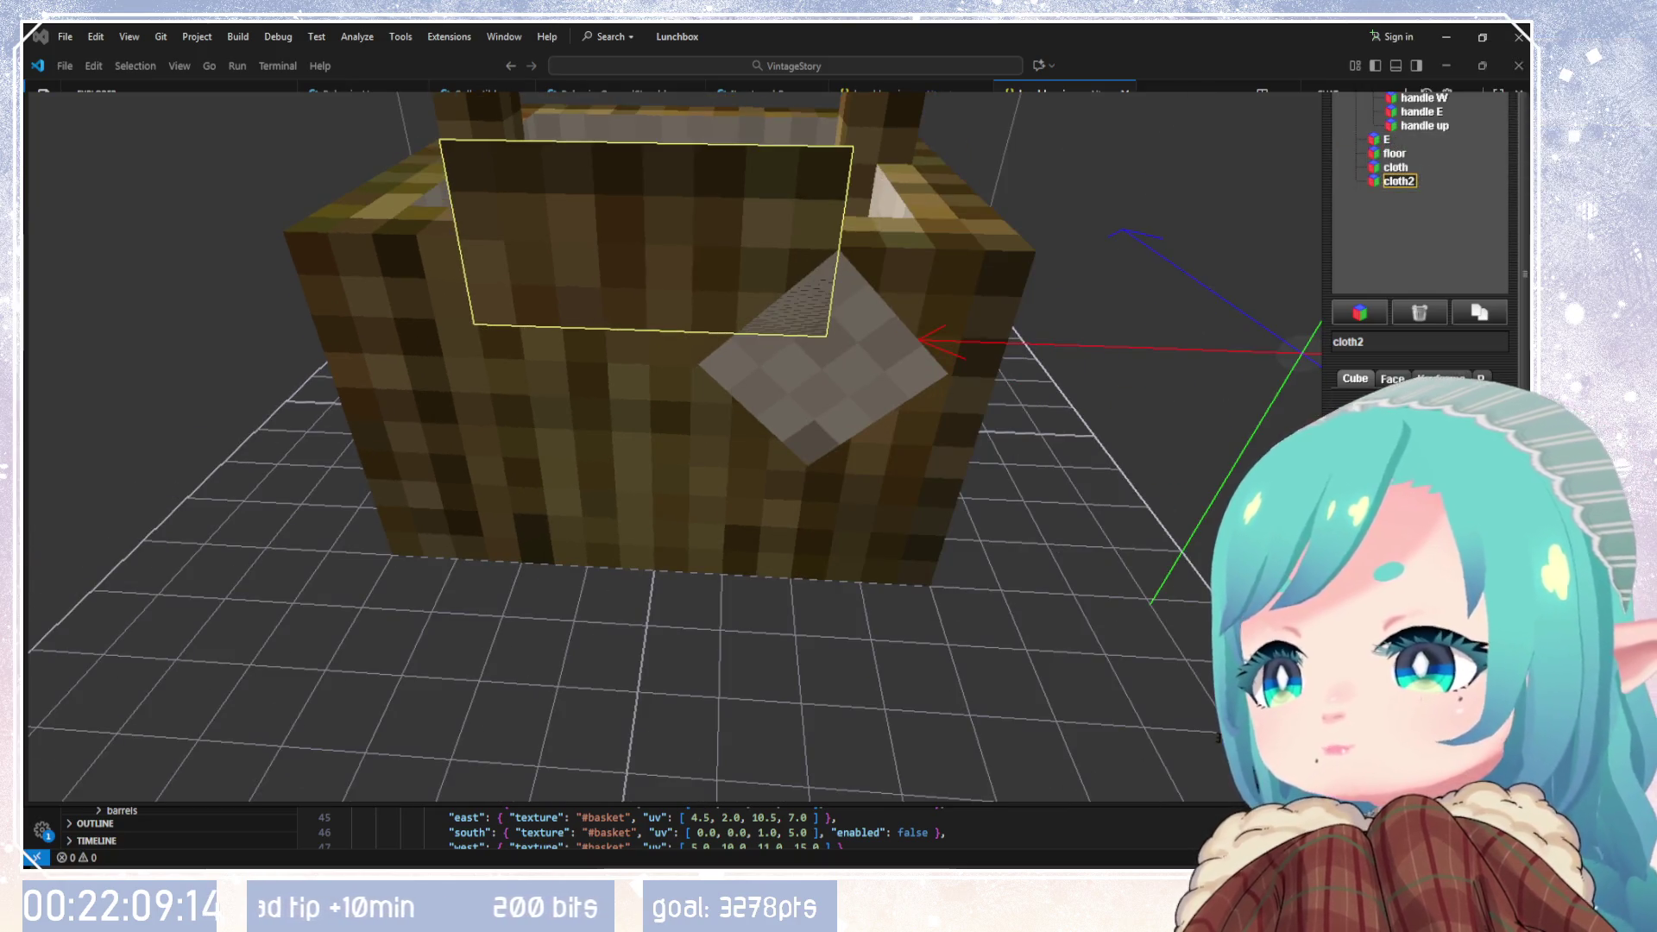
key(Page_Down)
key(Page_Down)
key(Page_Down)
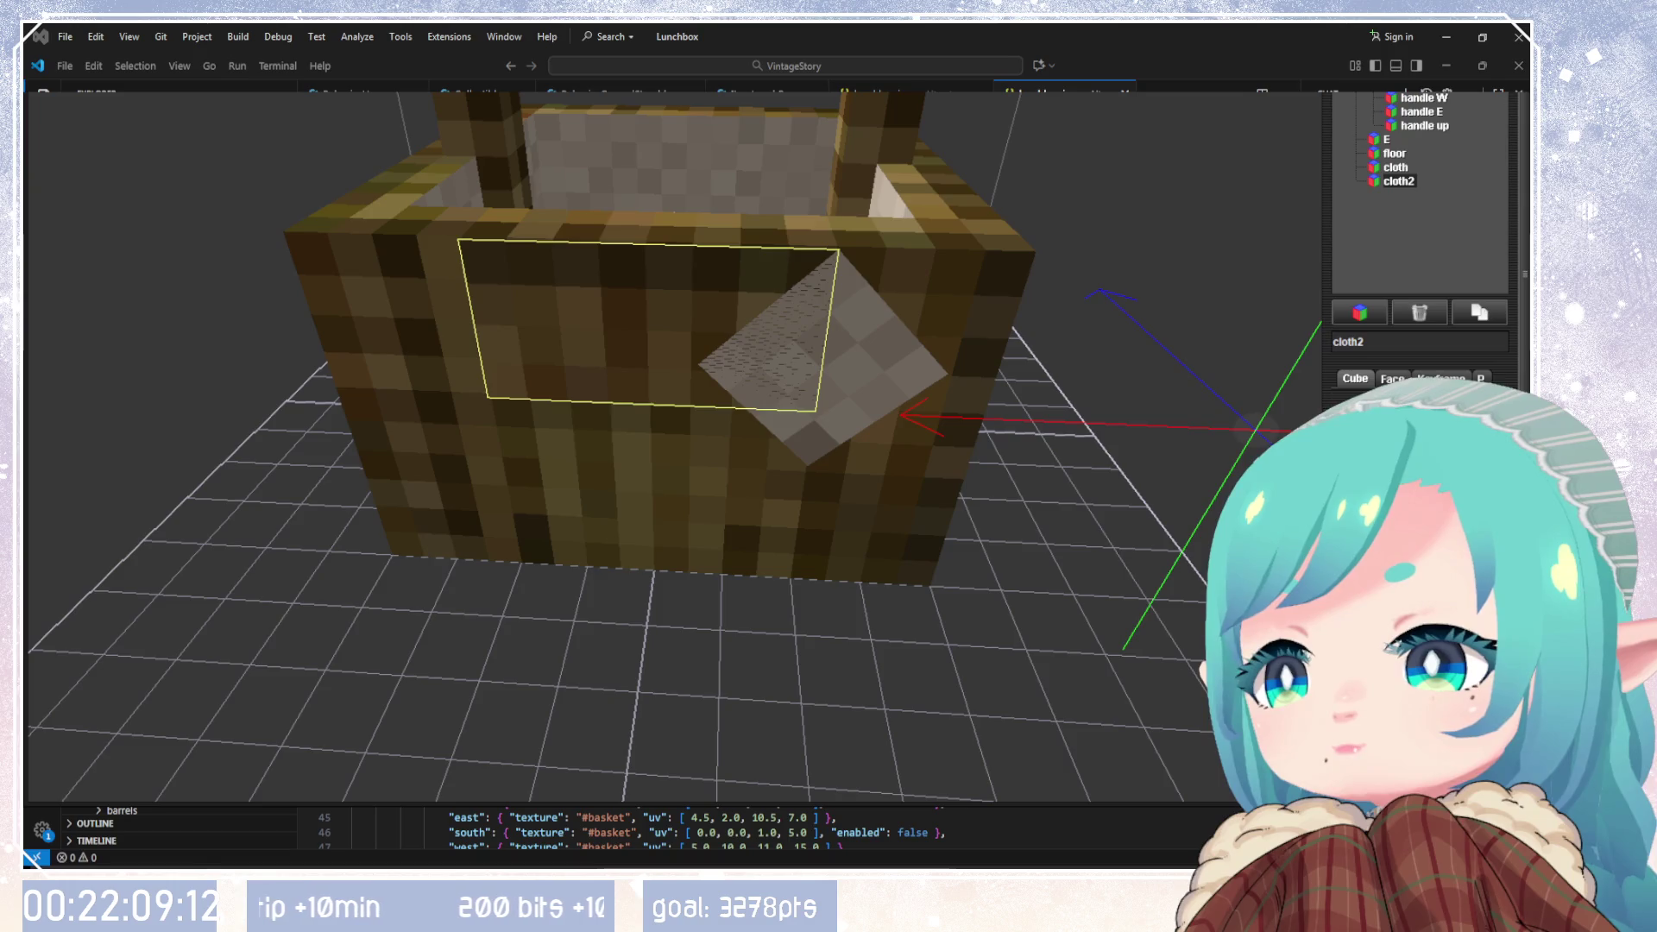
drag(872, 398, 841, 393)
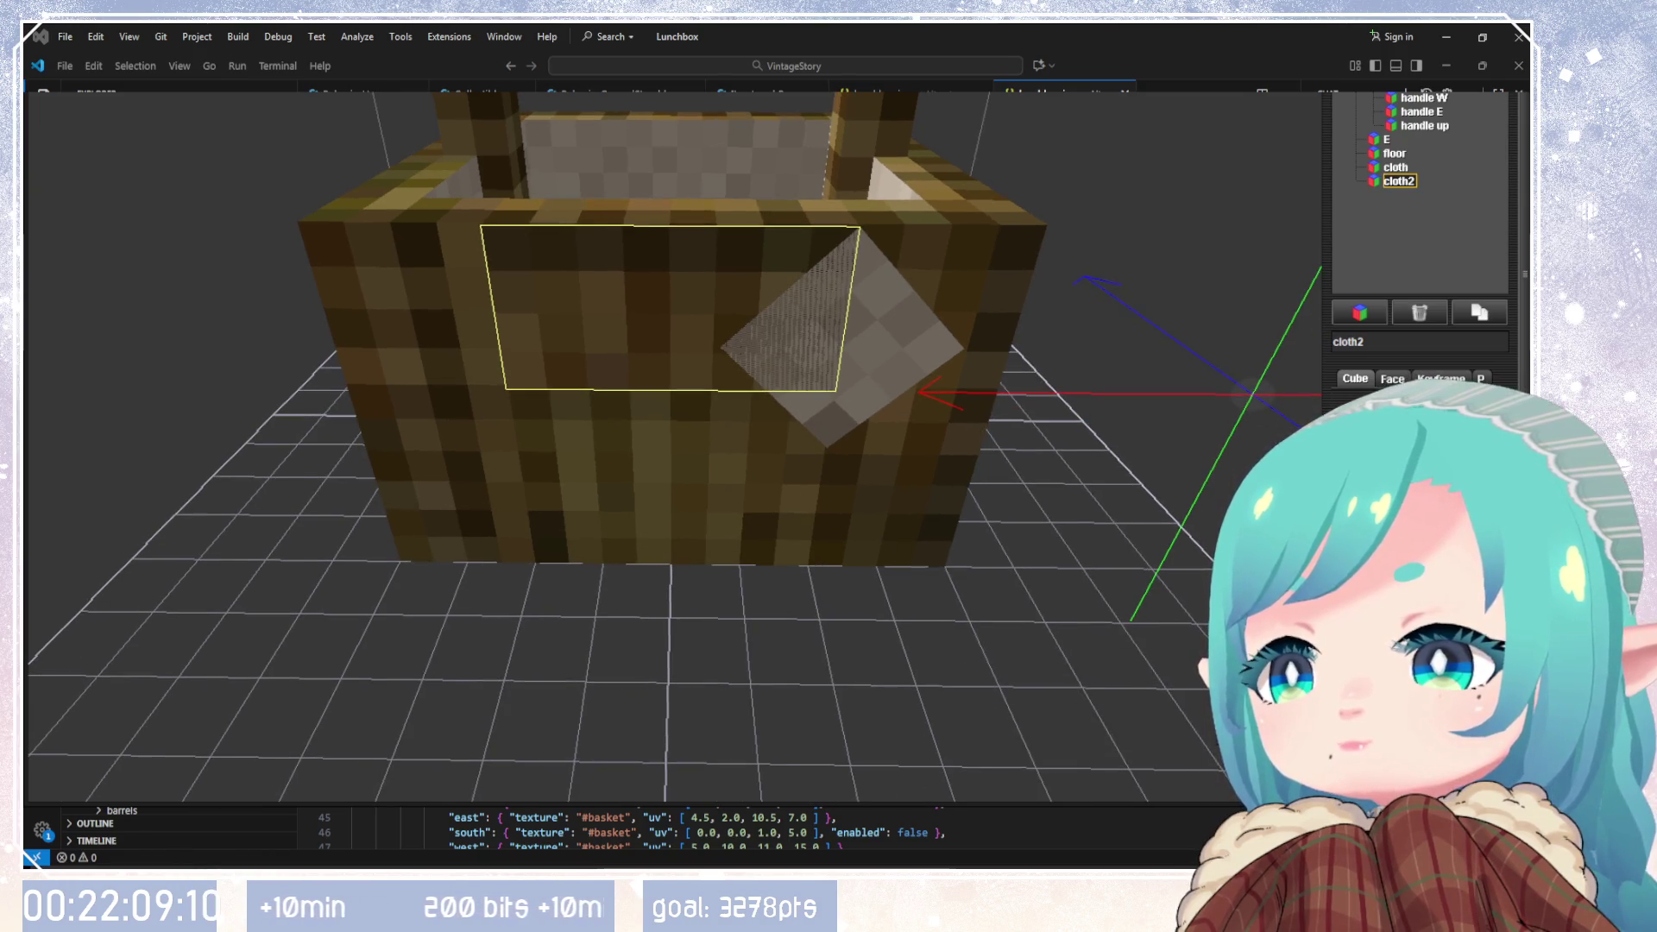
key(ctrl+Left)
key(ctrl+Left)
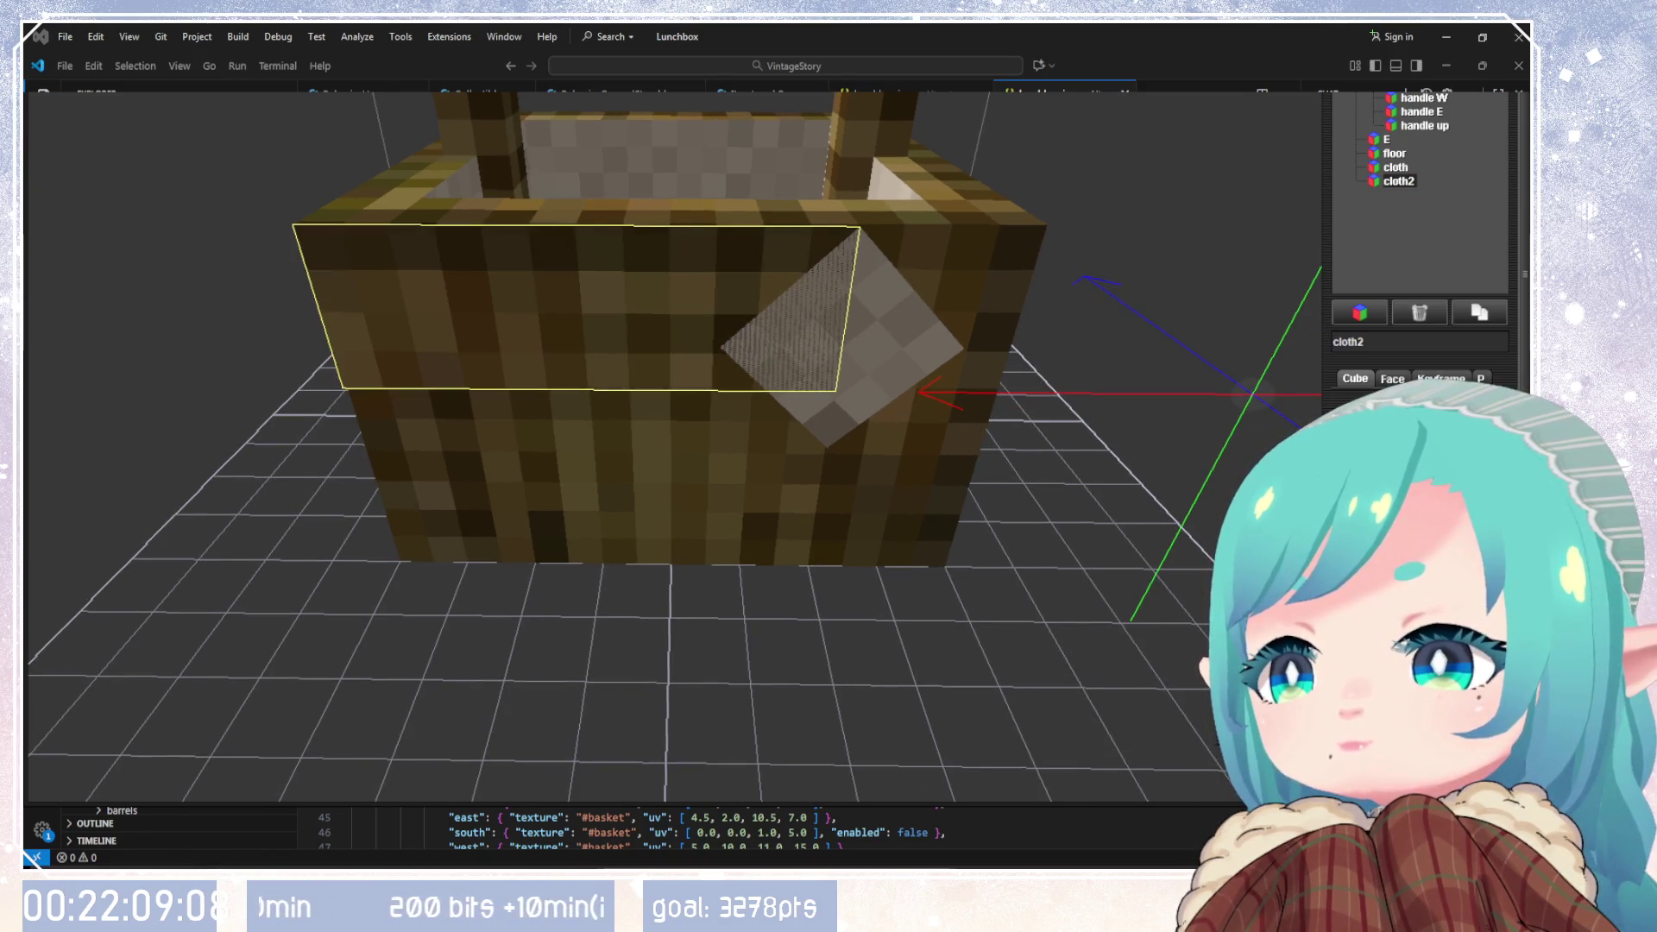
key(Right)
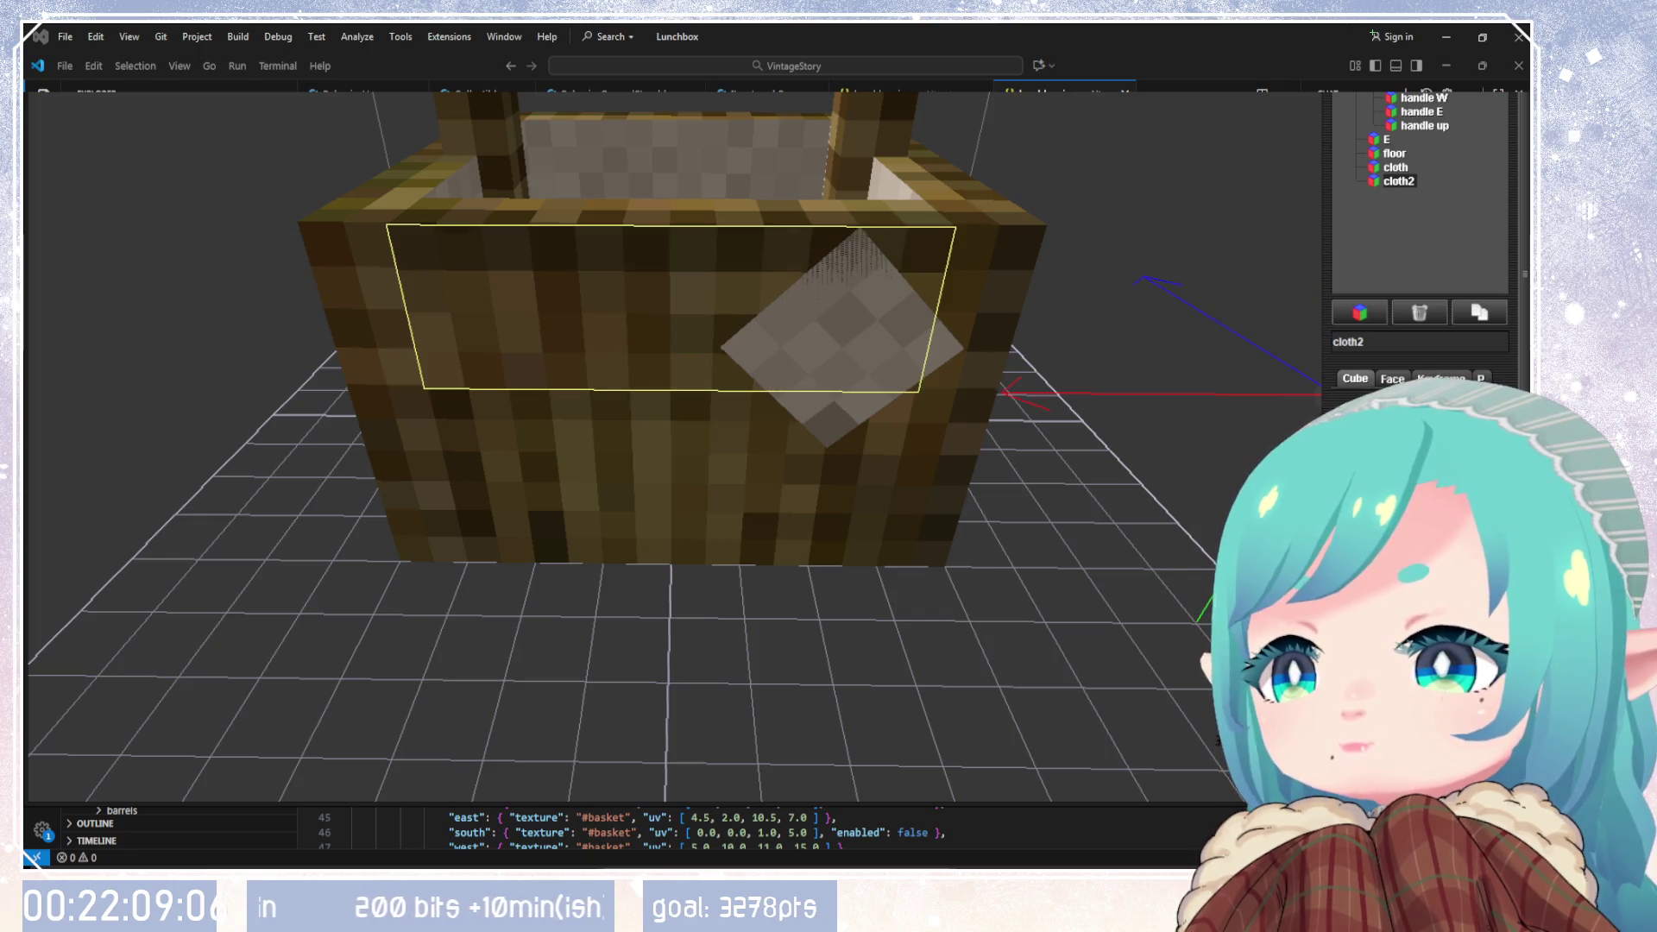
drag(1038, 553, 1038, 494)
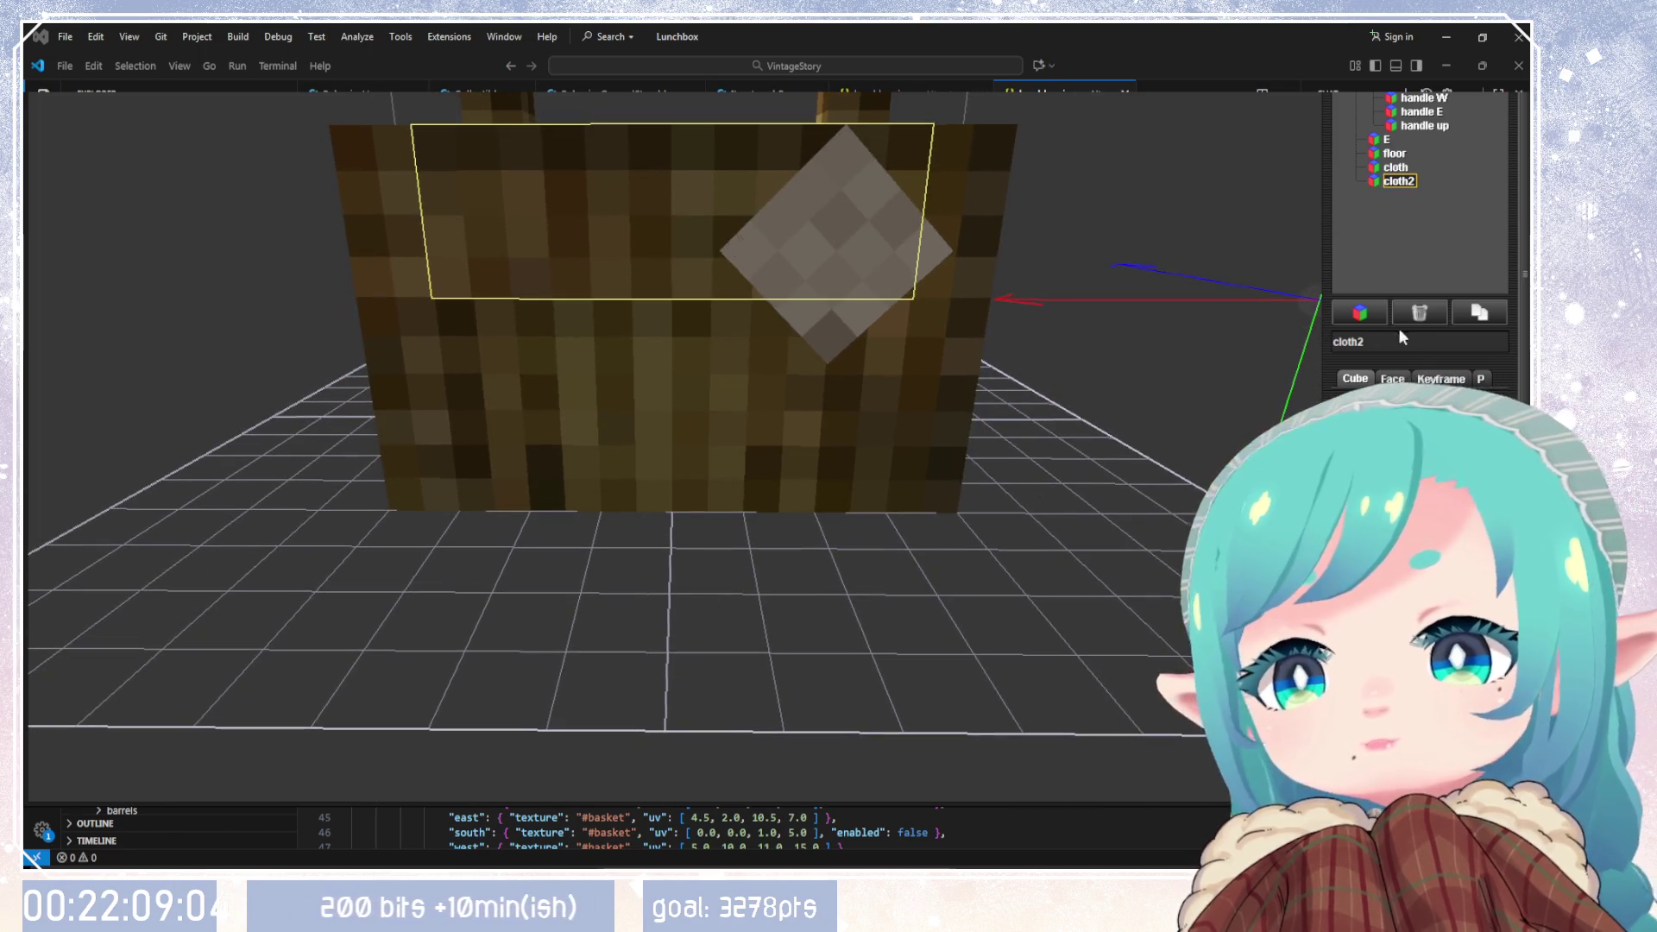
click(1392, 379)
Step: Assign the pale cloth texture to cloth2's west, up and down faces
mouse_move(863, 517)
mouse_down()
mouse_move(919, 430)
mouse_move(863, 501)
mouse_move(914, 538)
mouse_up()
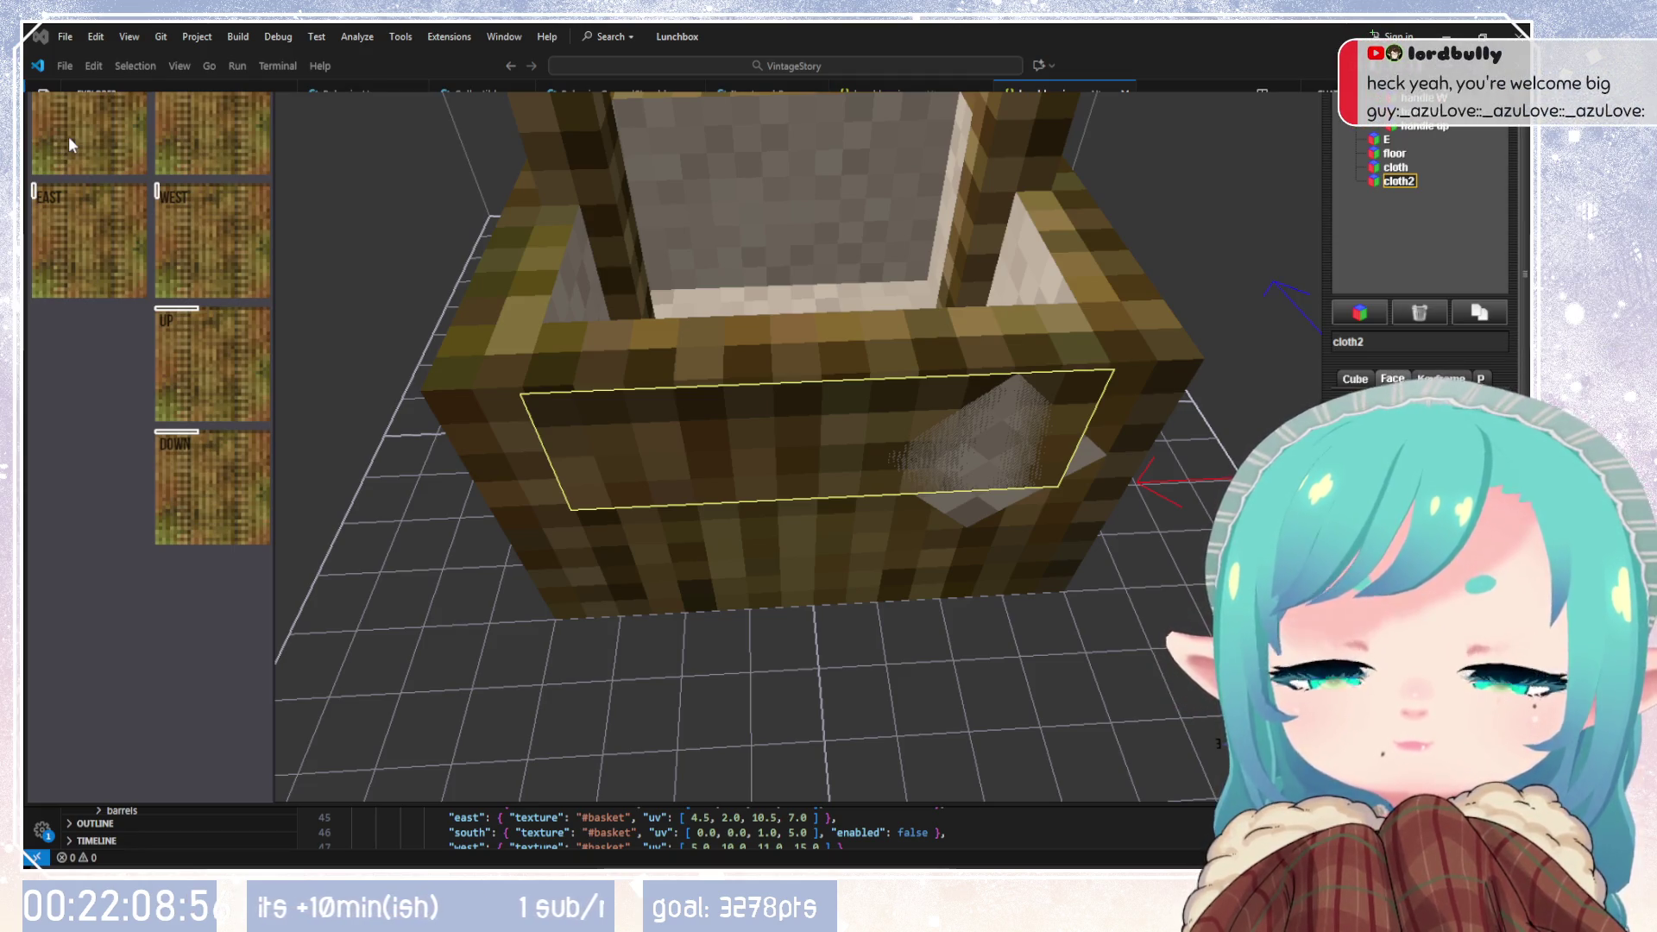
drag(1038, 454, 1039, 454)
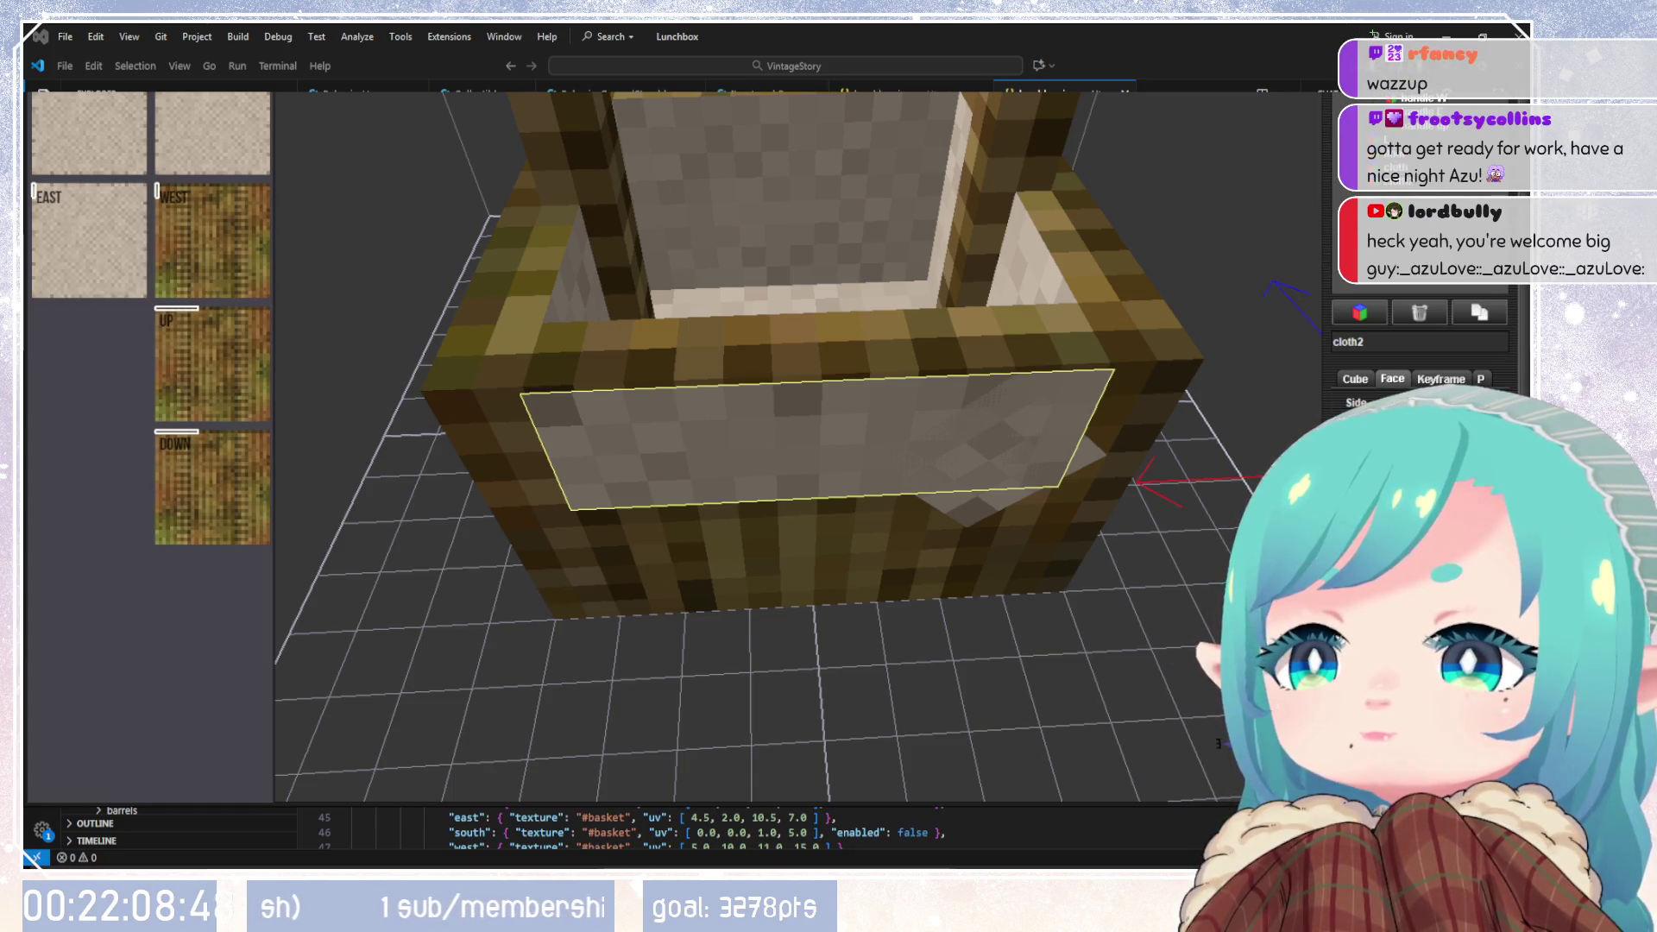
click(257, 358)
click(257, 358)
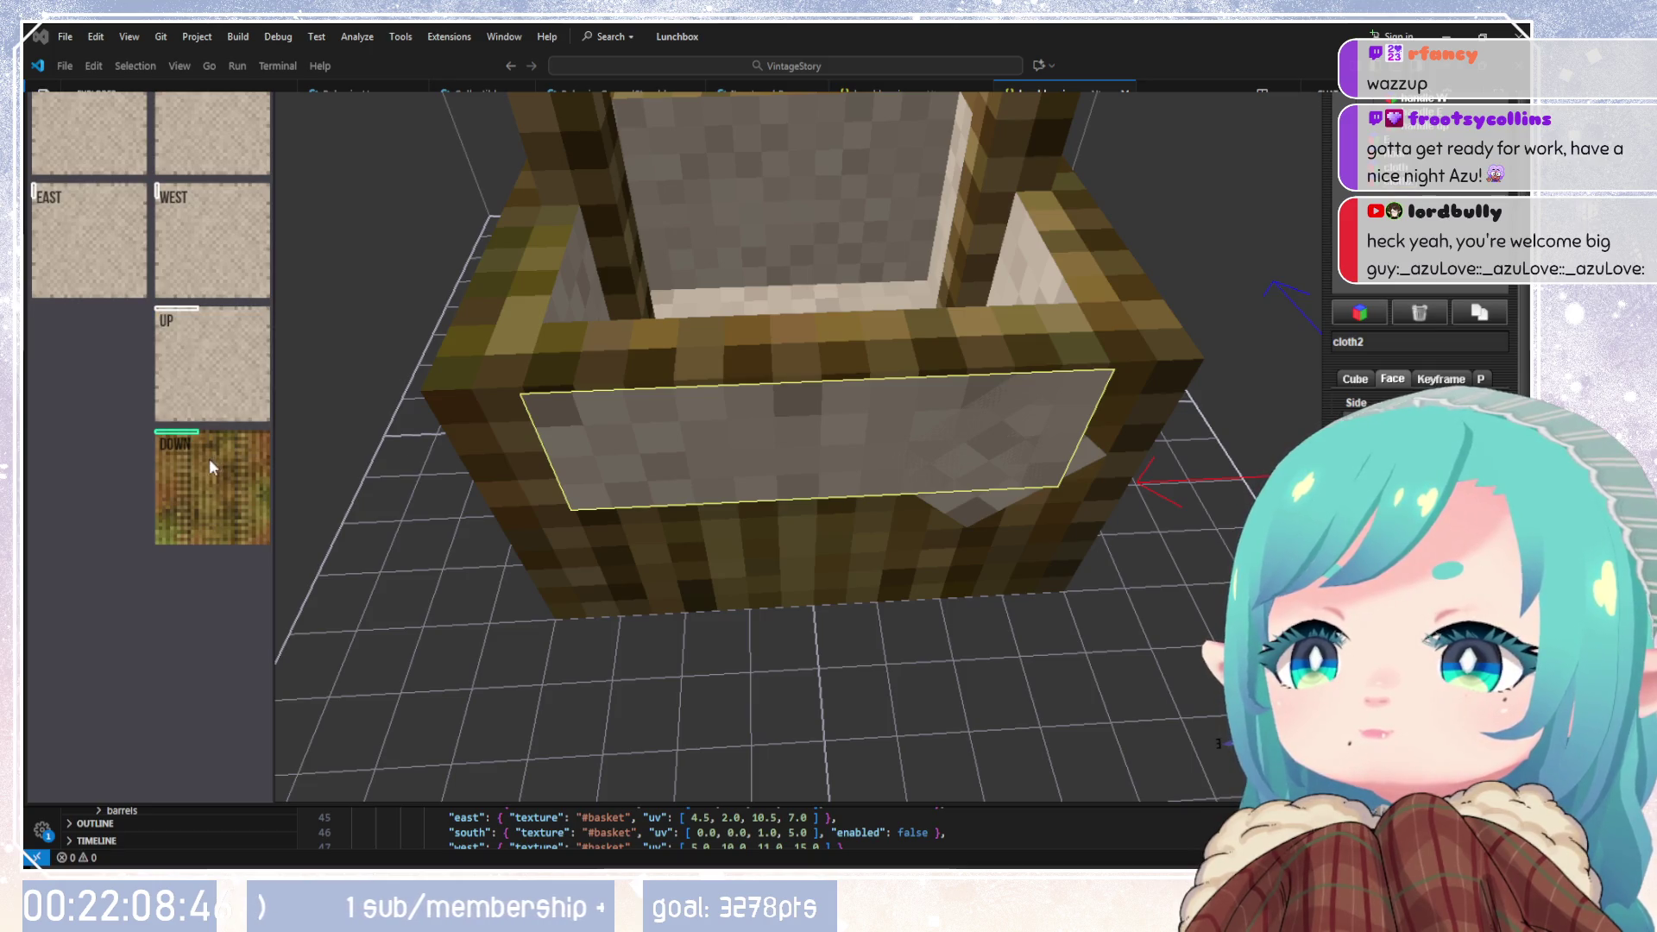
click(212, 487)
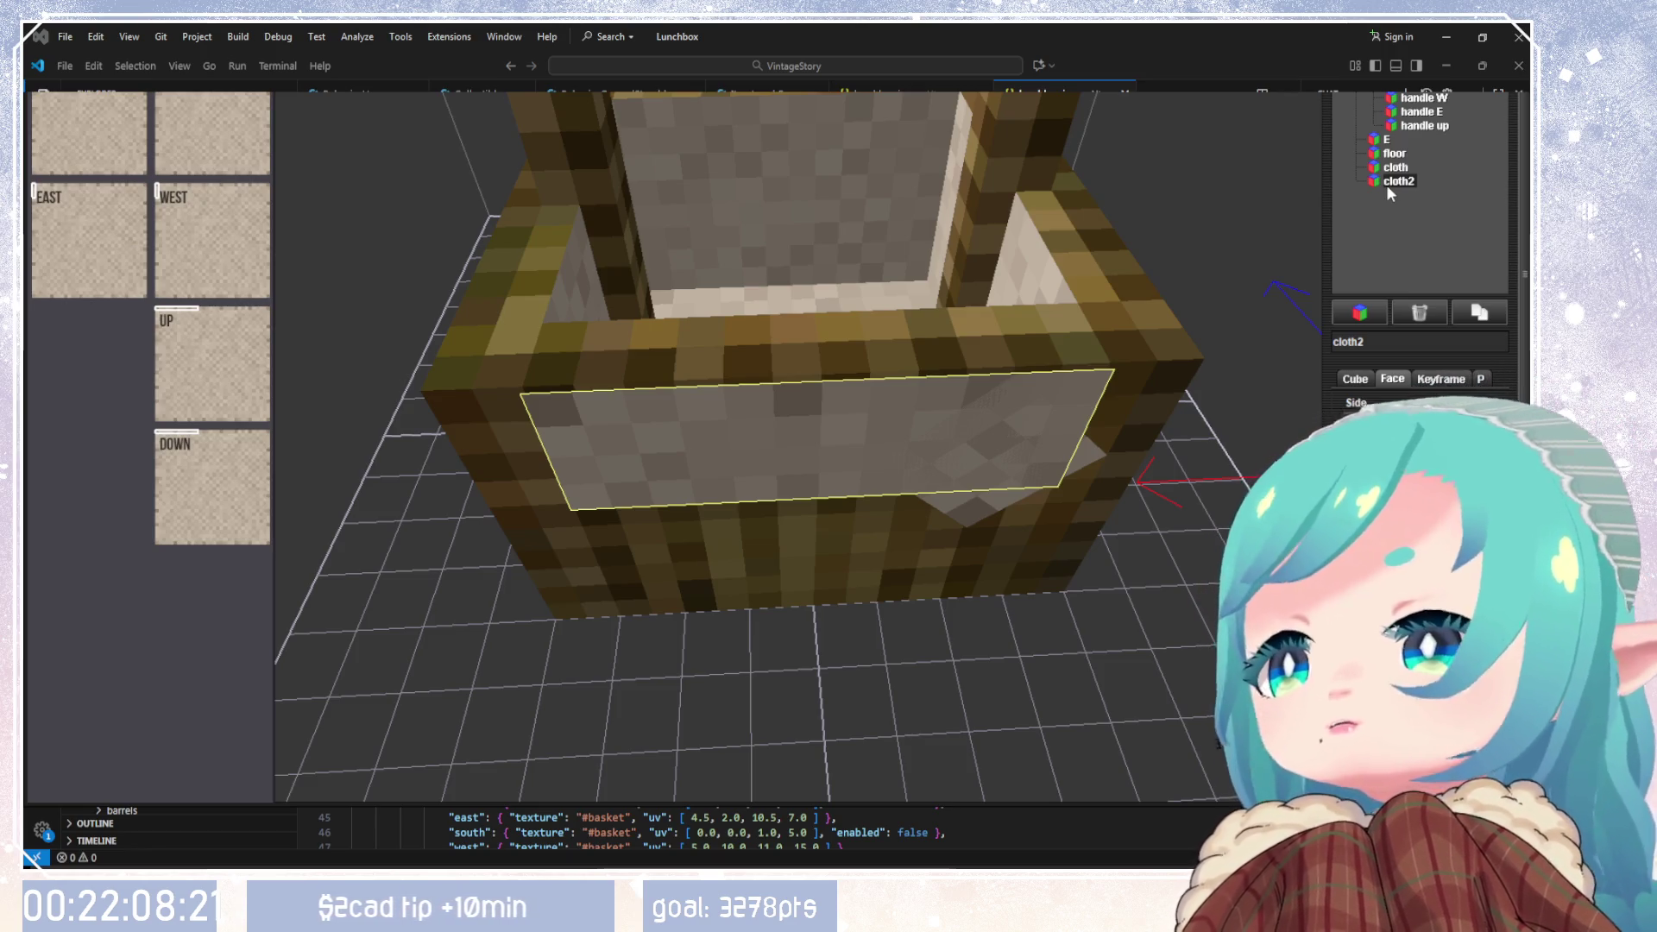
Step: Make the diamond cloth element a child of cloth2 in the outliner
click(1368, 378)
mouse_move(991, 496)
mouse_down()
mouse_move(956, 406)
mouse_move(866, 396)
mouse_move(1151, 281)
mouse_up()
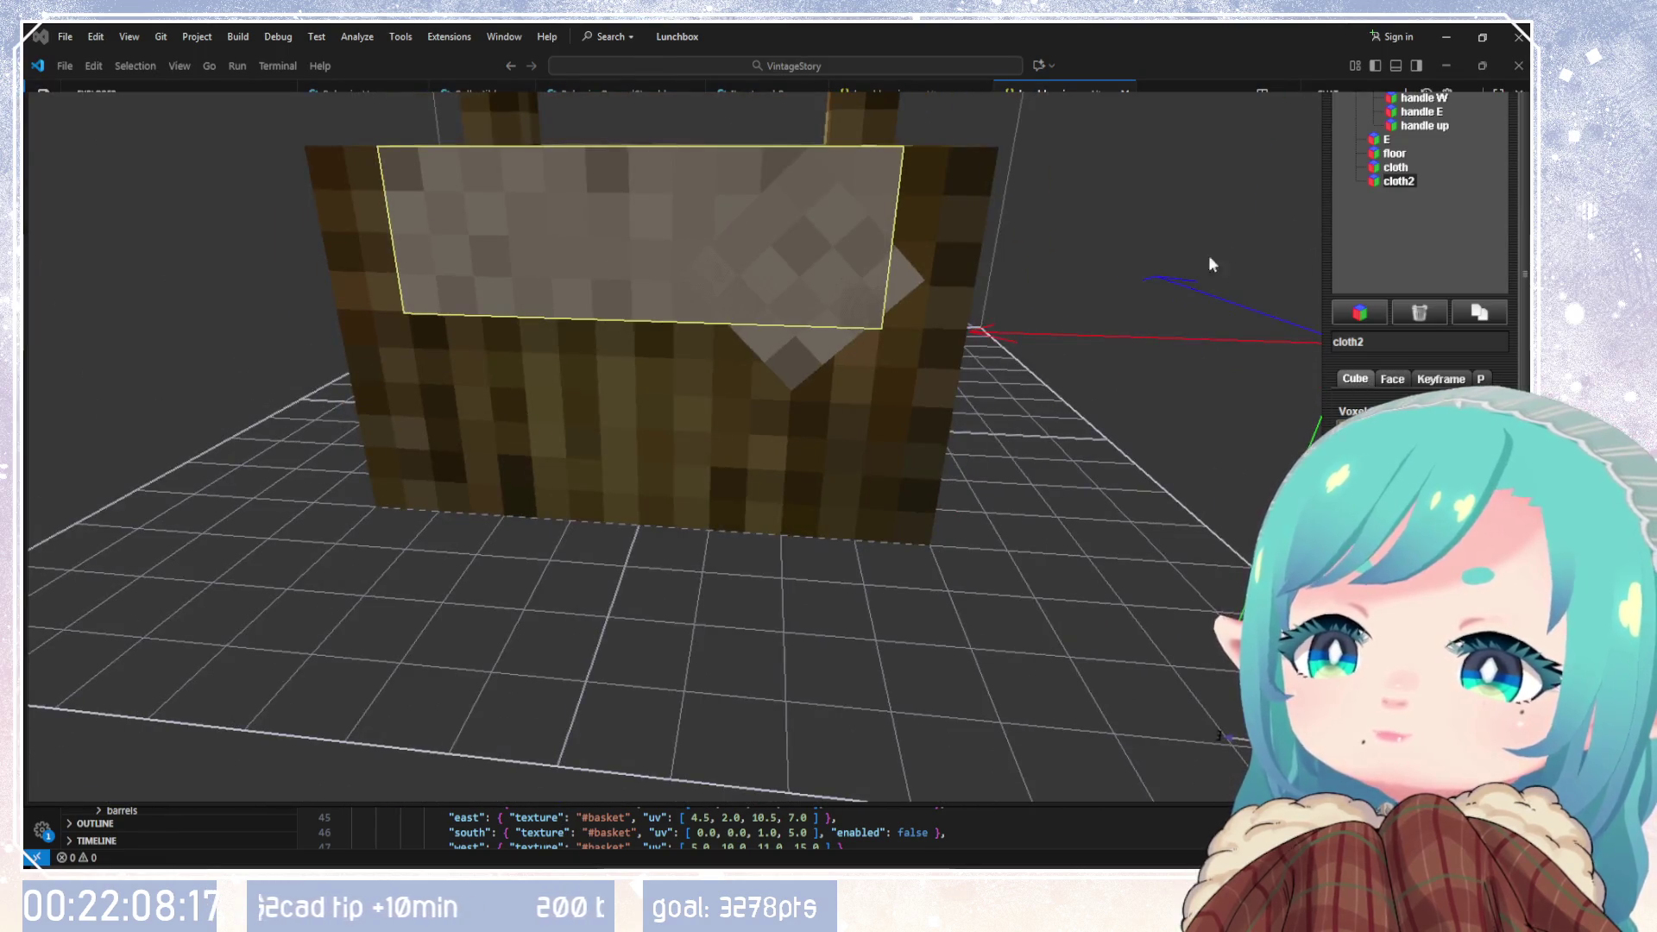
click(1395, 167)
mouse_move(1117, 369)
mouse_down()
mouse_move(909, 421)
mouse_move(1059, 324)
mouse_move(908, 351)
mouse_move(962, 457)
mouse_up()
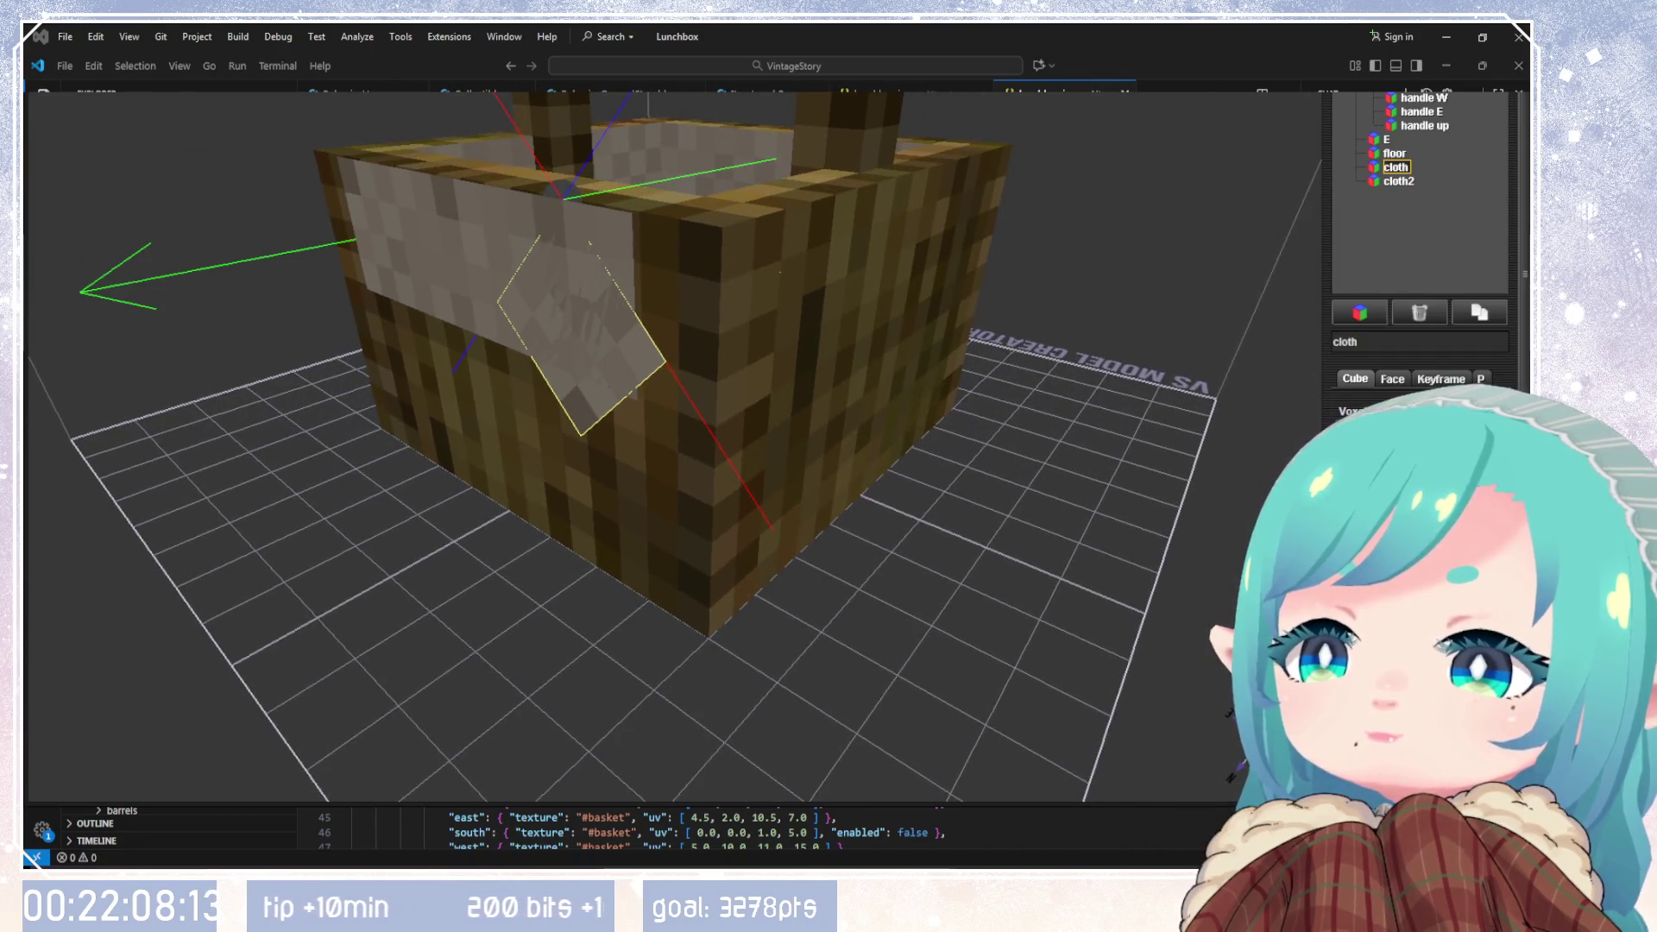
drag(1398, 190, 1398, 183)
Step: Rename the nested cloth element to cloth_piece
click(1398, 168)
click(1410, 182)
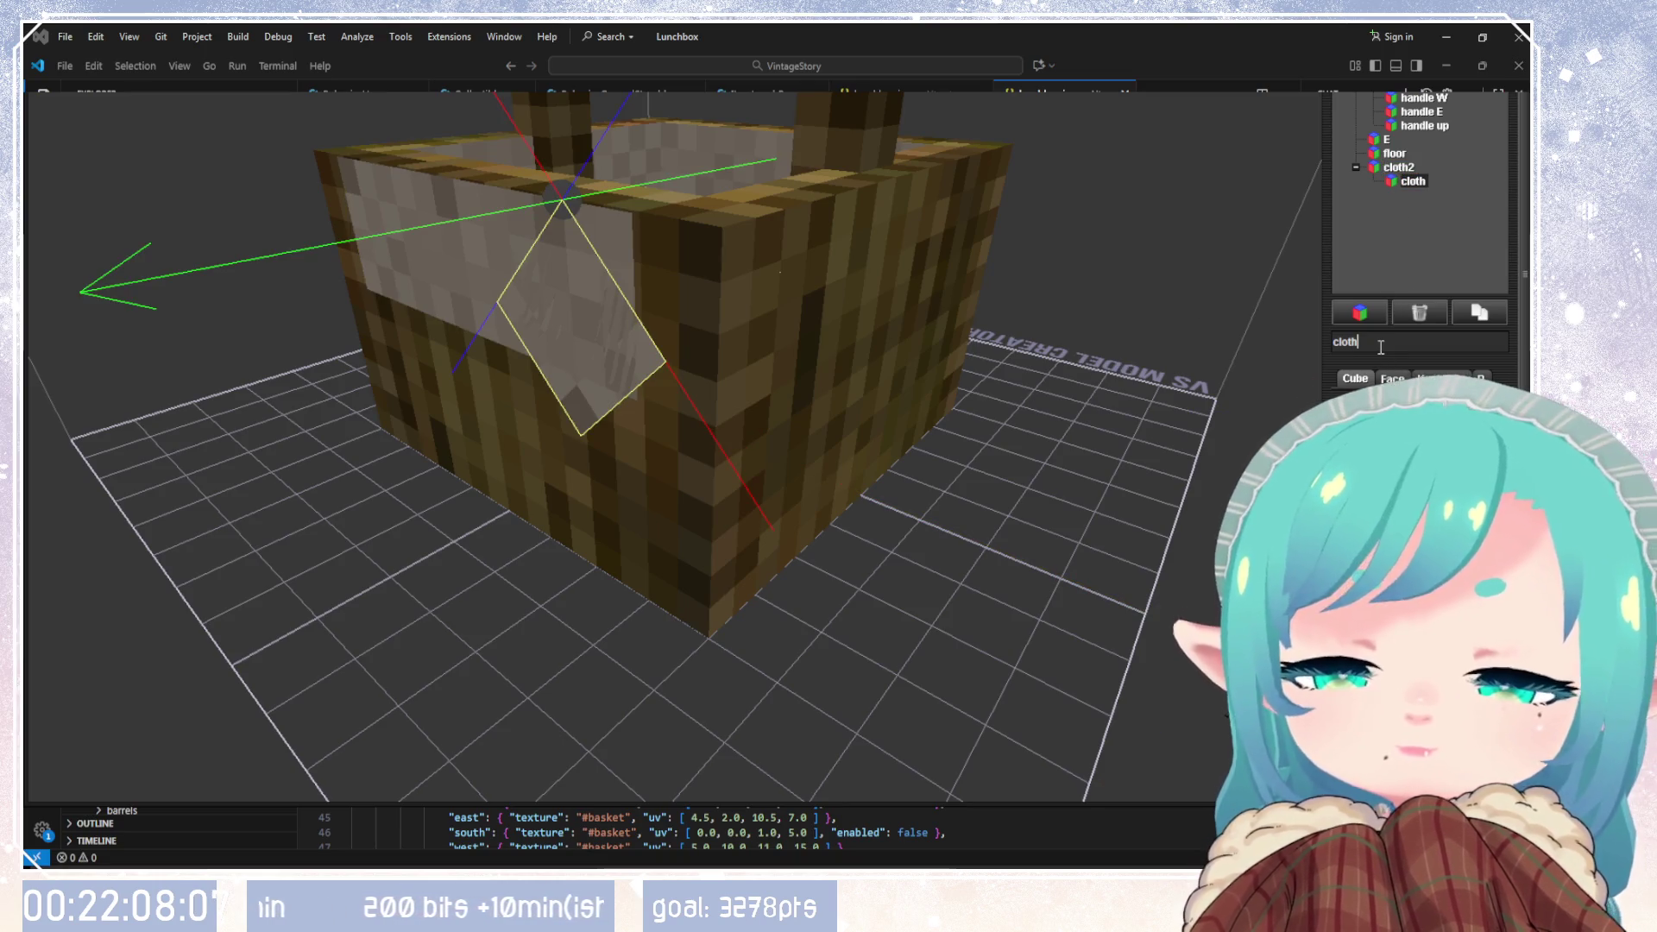
text(piece)
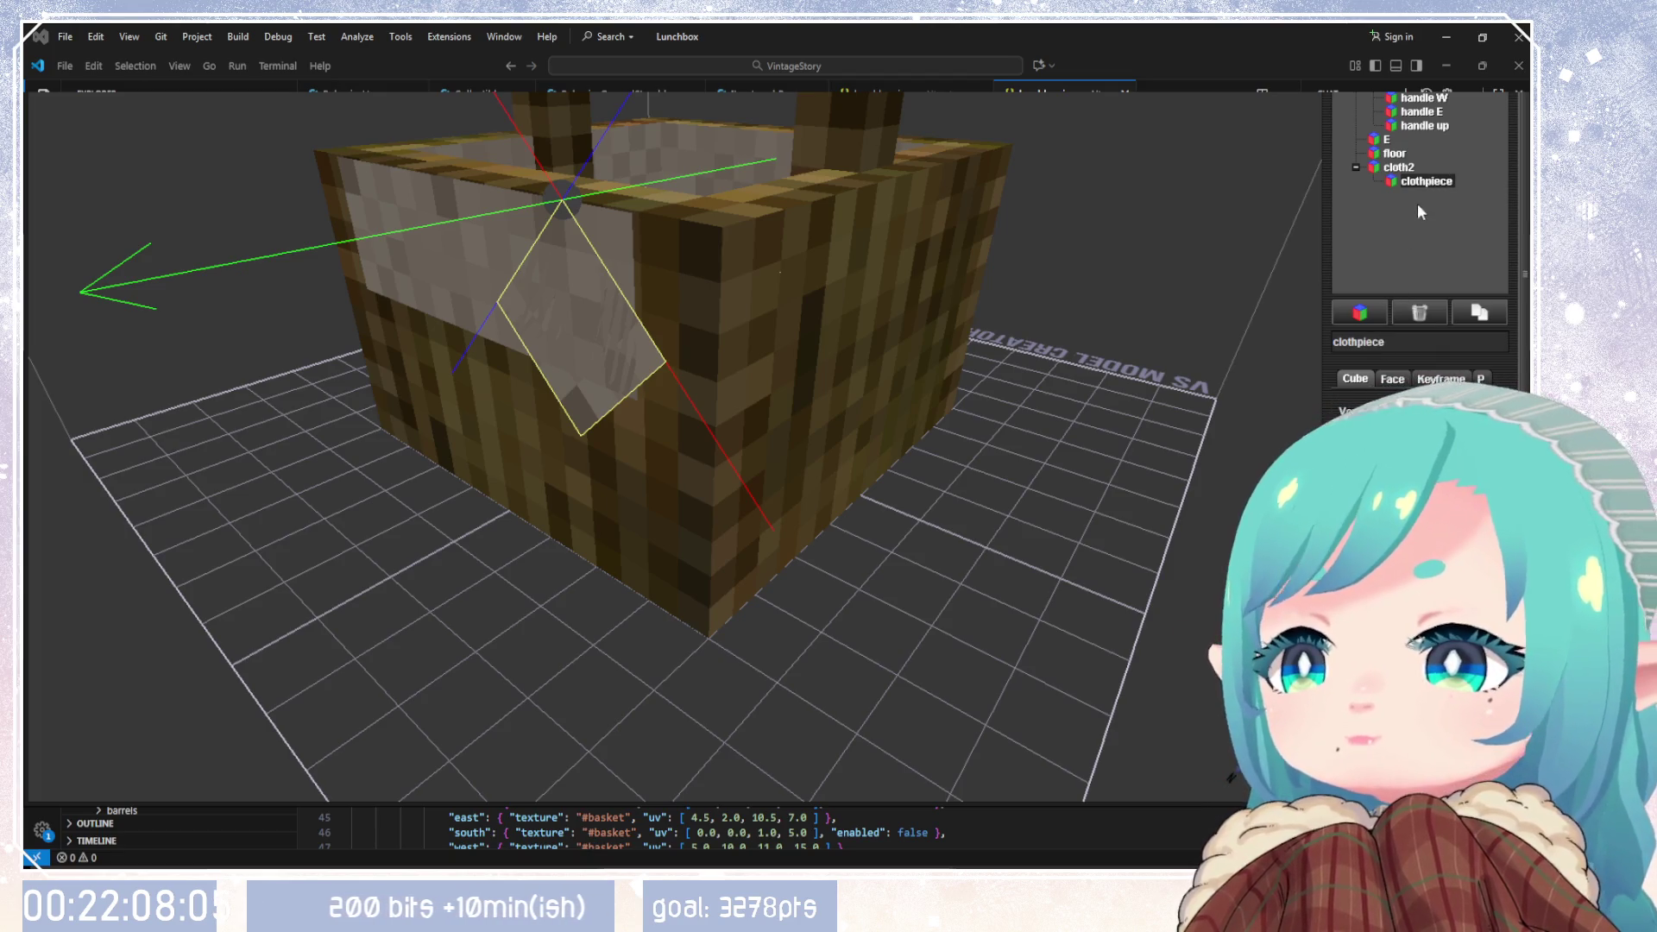
click(1360, 343)
text(_)
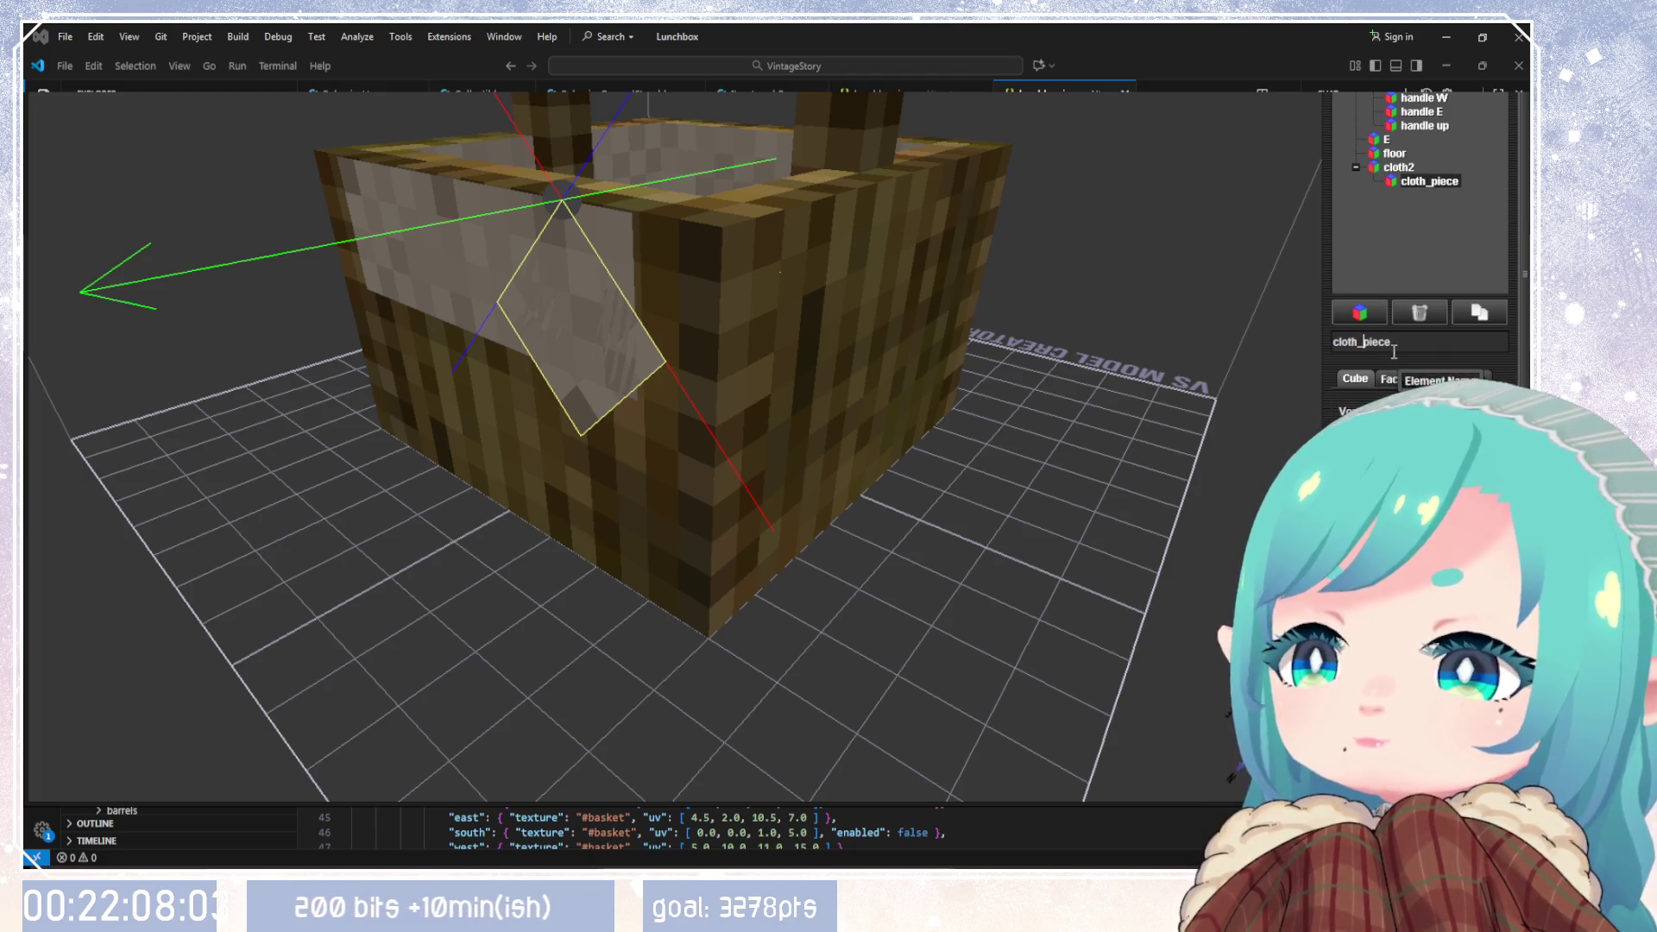
click(1398, 167)
click(1366, 342)
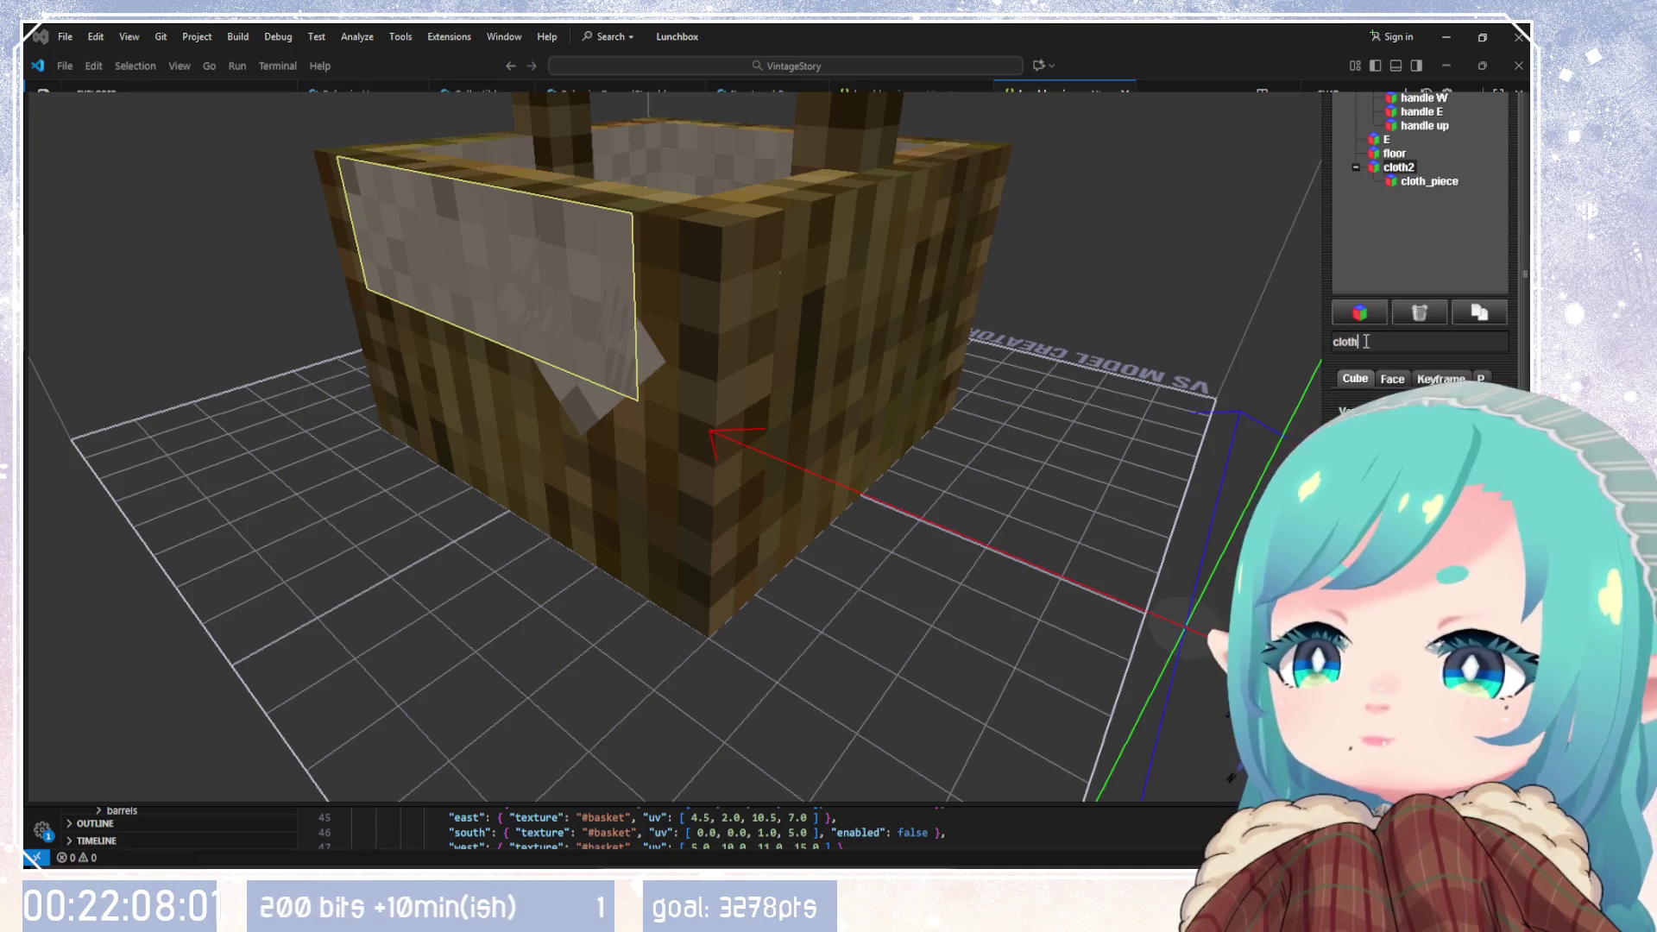
Step: Commit the rename of cloth2 to cloth
click(1429, 180)
mouse_move(1139, 518)
mouse_down()
mouse_move(975, 511)
mouse_move(1061, 458)
mouse_move(906, 495)
mouse_up()
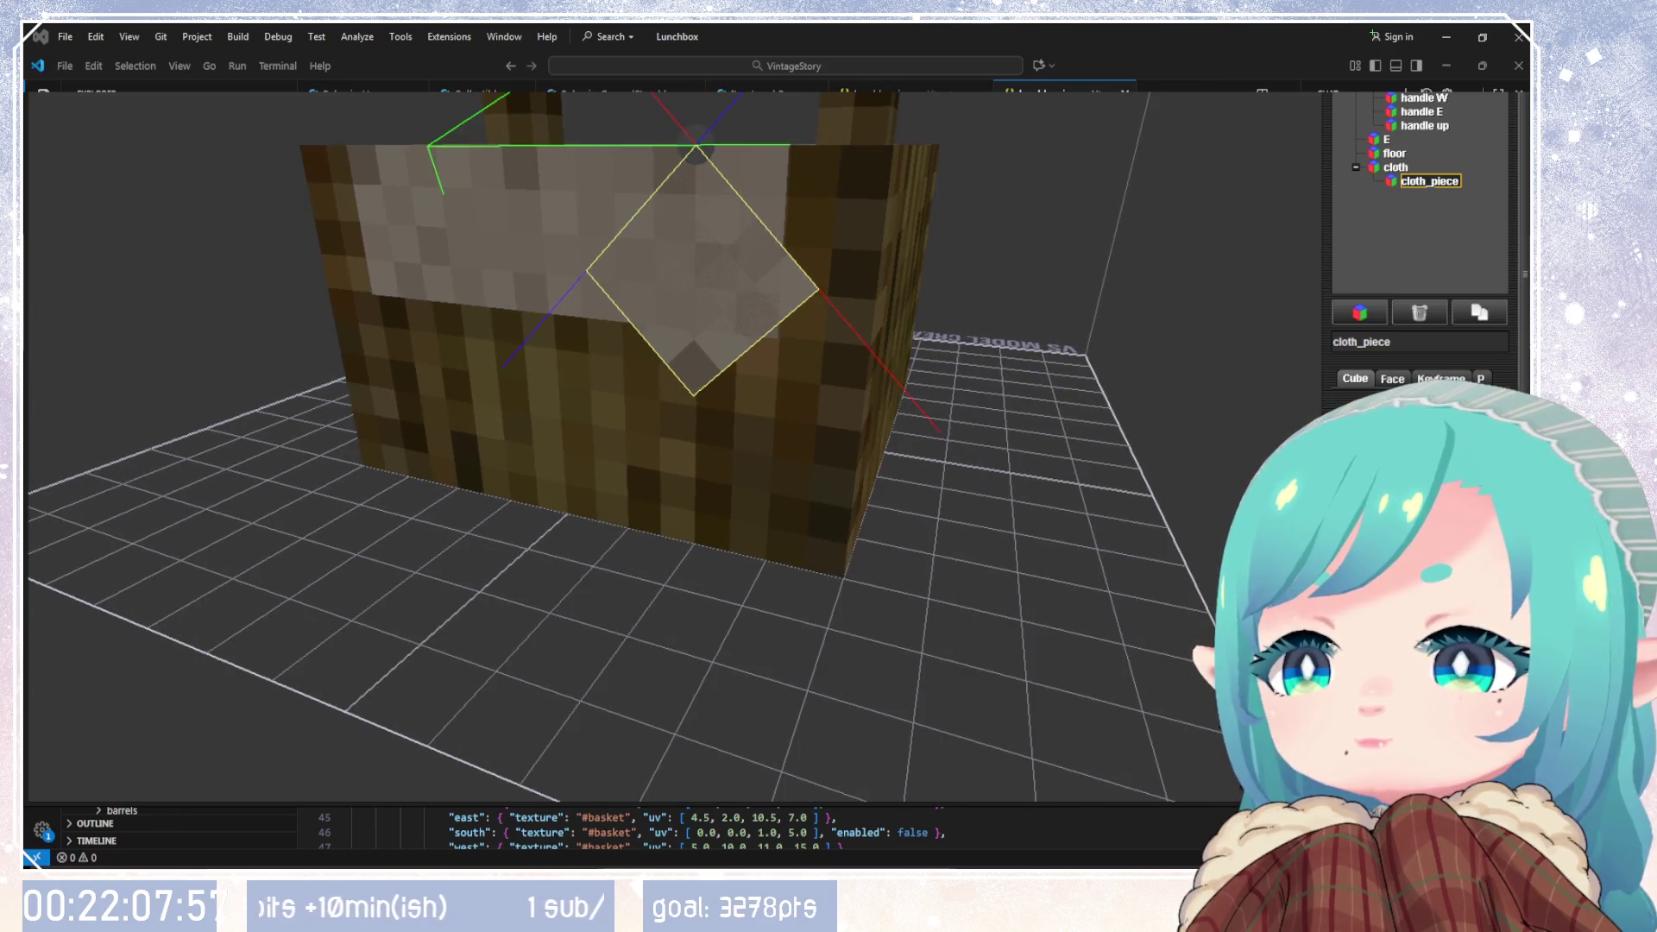
mouse_move(1195, 652)
mouse_down()
mouse_move(1157, 499)
mouse_move(1220, 758)
mouse_up()
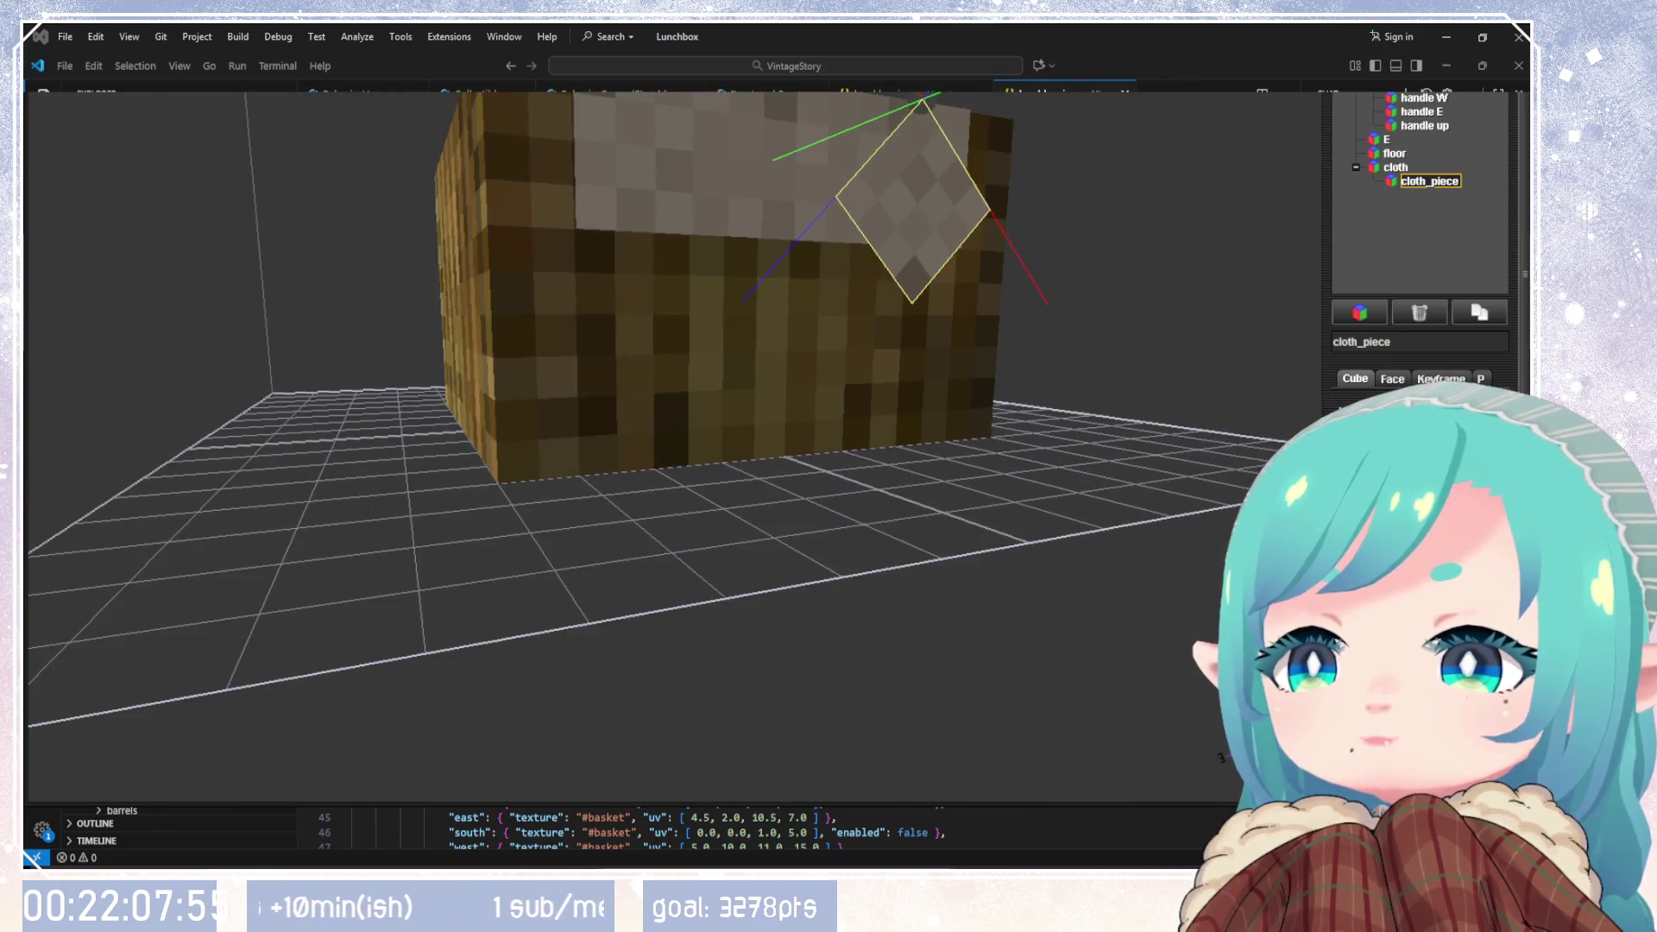
click(992, 337)
mouse_move(992, 337)
mouse_down()
mouse_move(902, 384)
mouse_move(934, 467)
mouse_move(797, 411)
mouse_move(1070, 542)
mouse_move(1251, 414)
mouse_up()
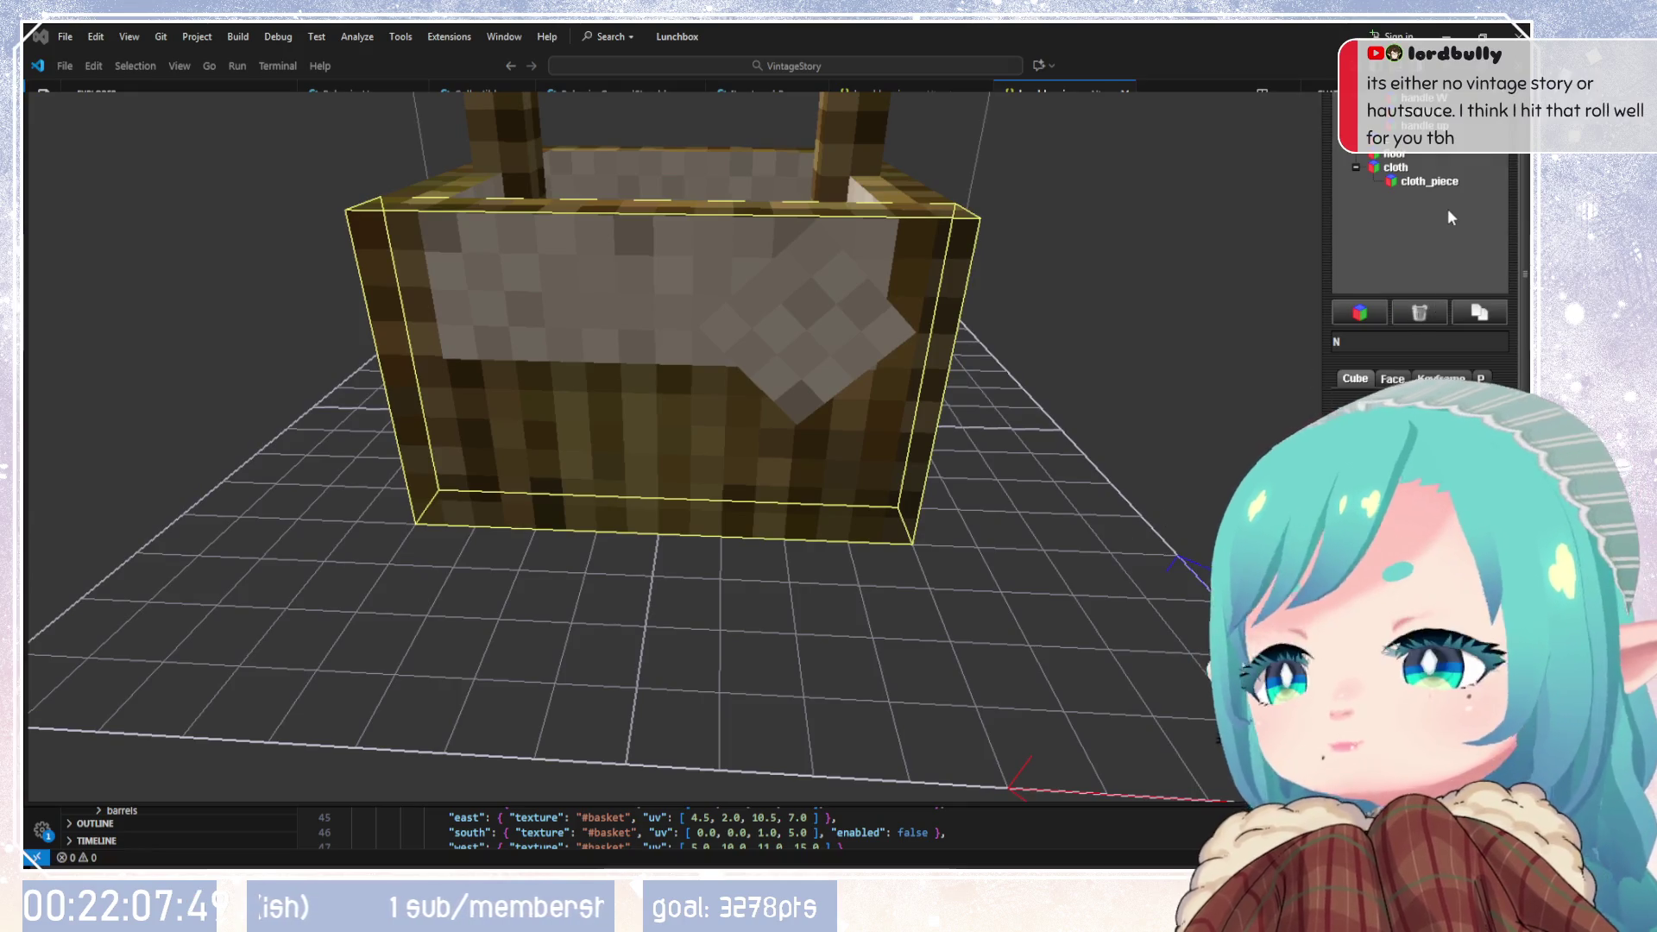
Step: Shift the UV box of cloth_piece's top face down and right on the cloth texture
click(1429, 181)
click(1392, 378)
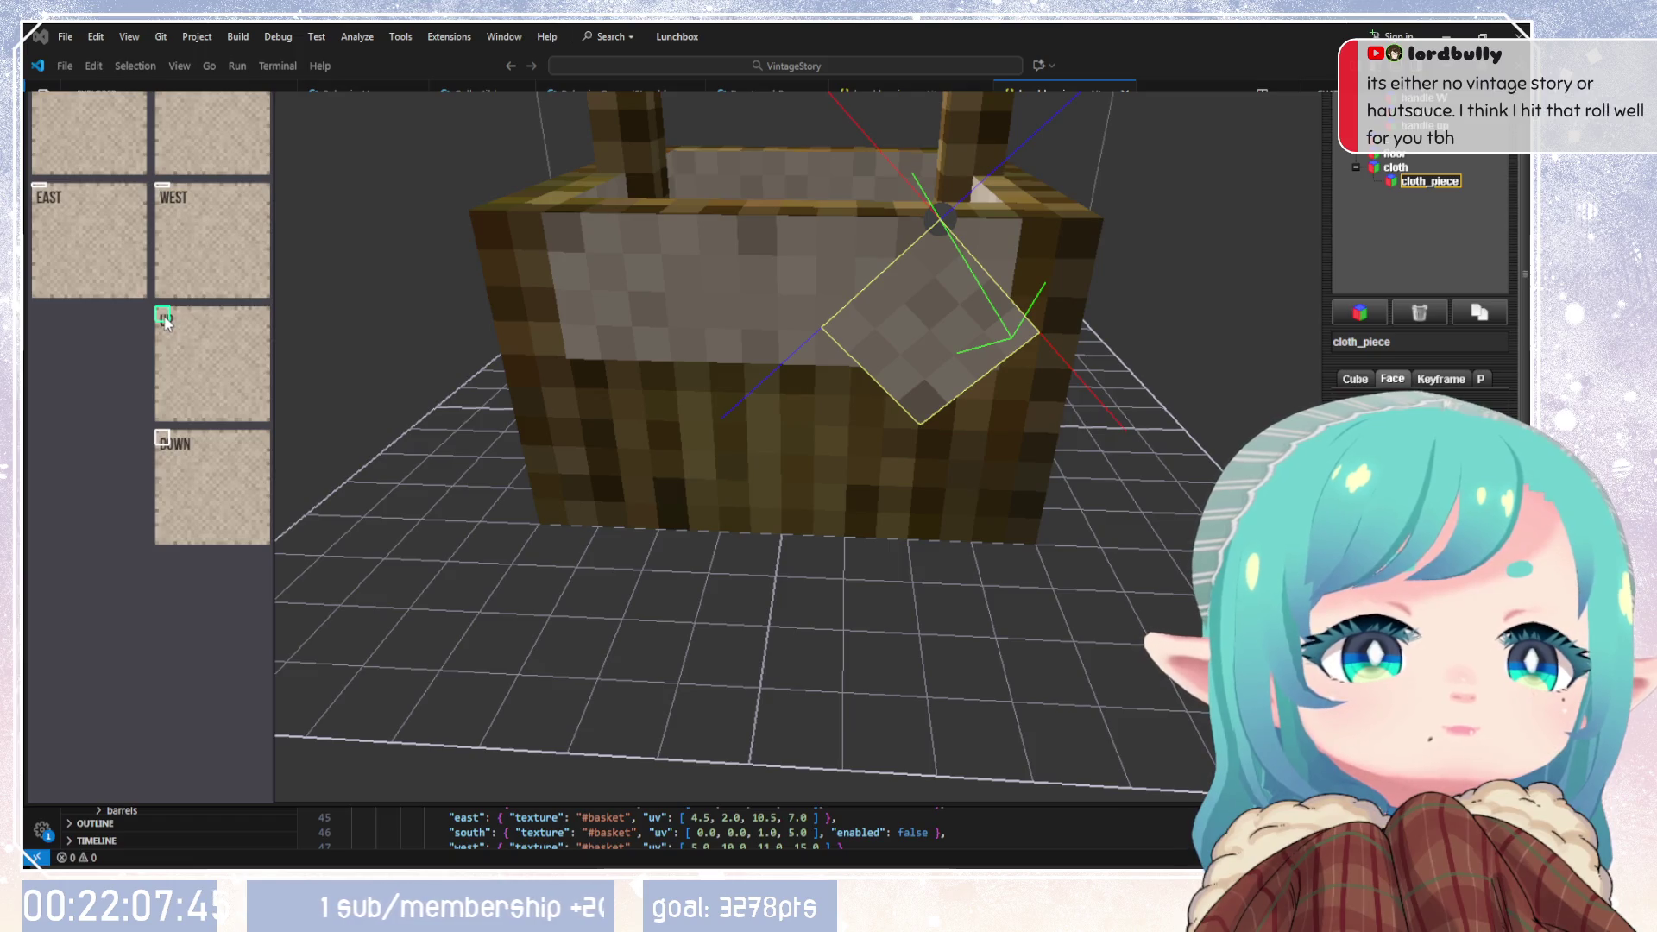
mouse_move(165, 321)
mouse_down()
mouse_move(173, 340)
mouse_move(110, 318)
mouse_up()
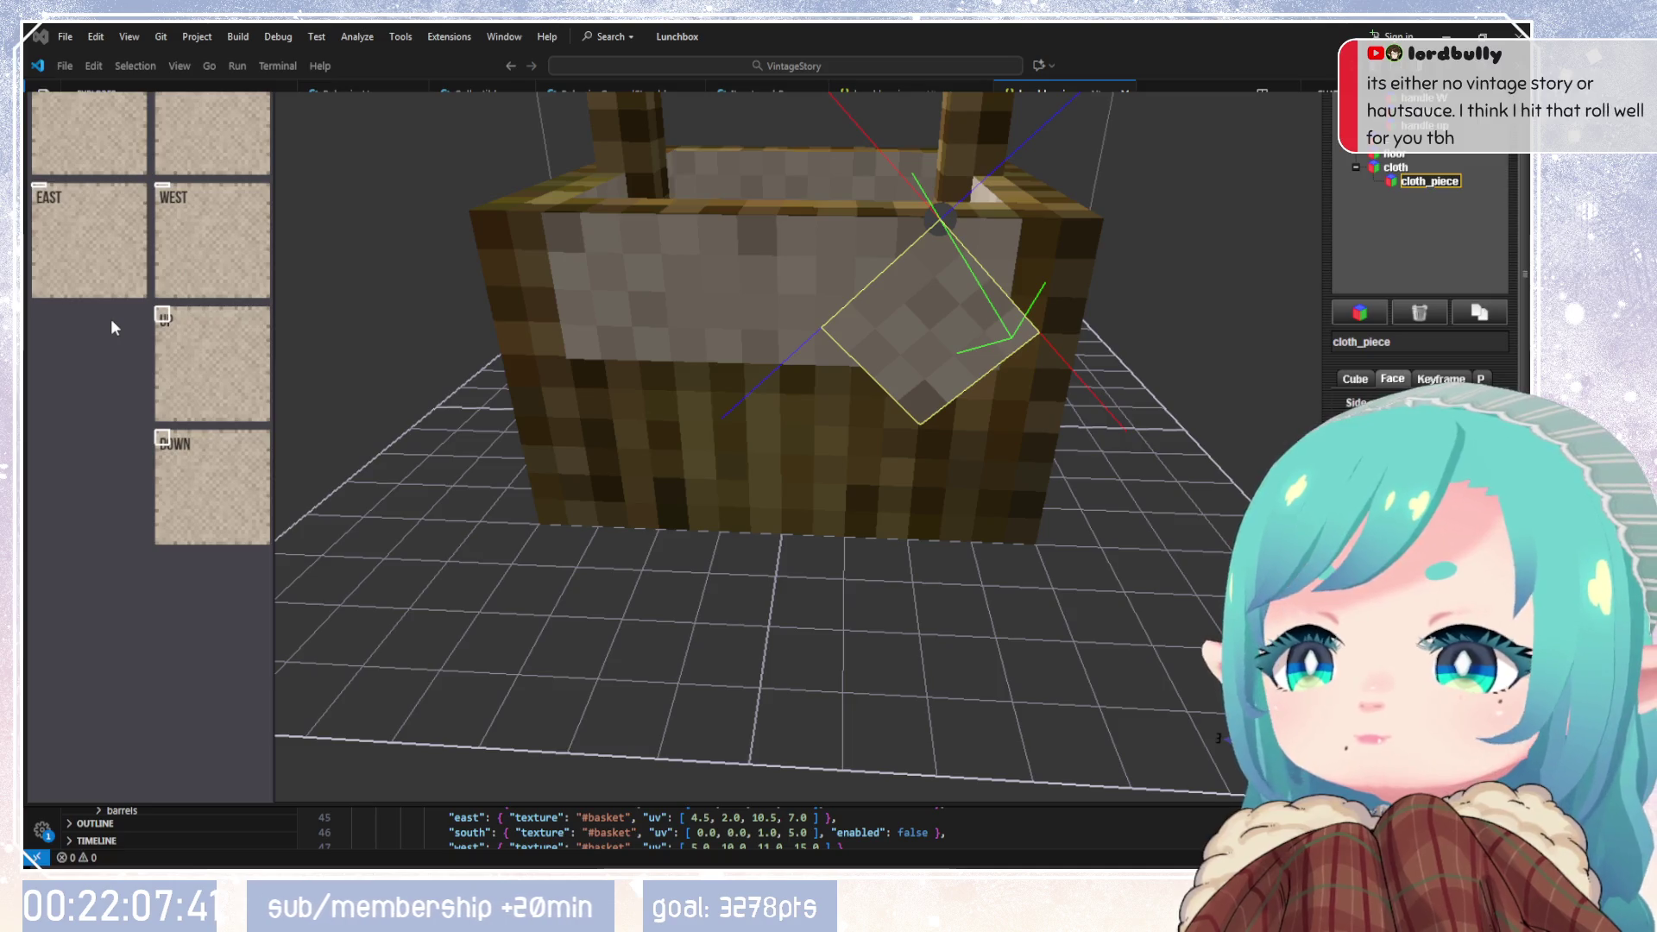
scroll(110, 319, up, 3)
scroll(1134, 597, up, 3)
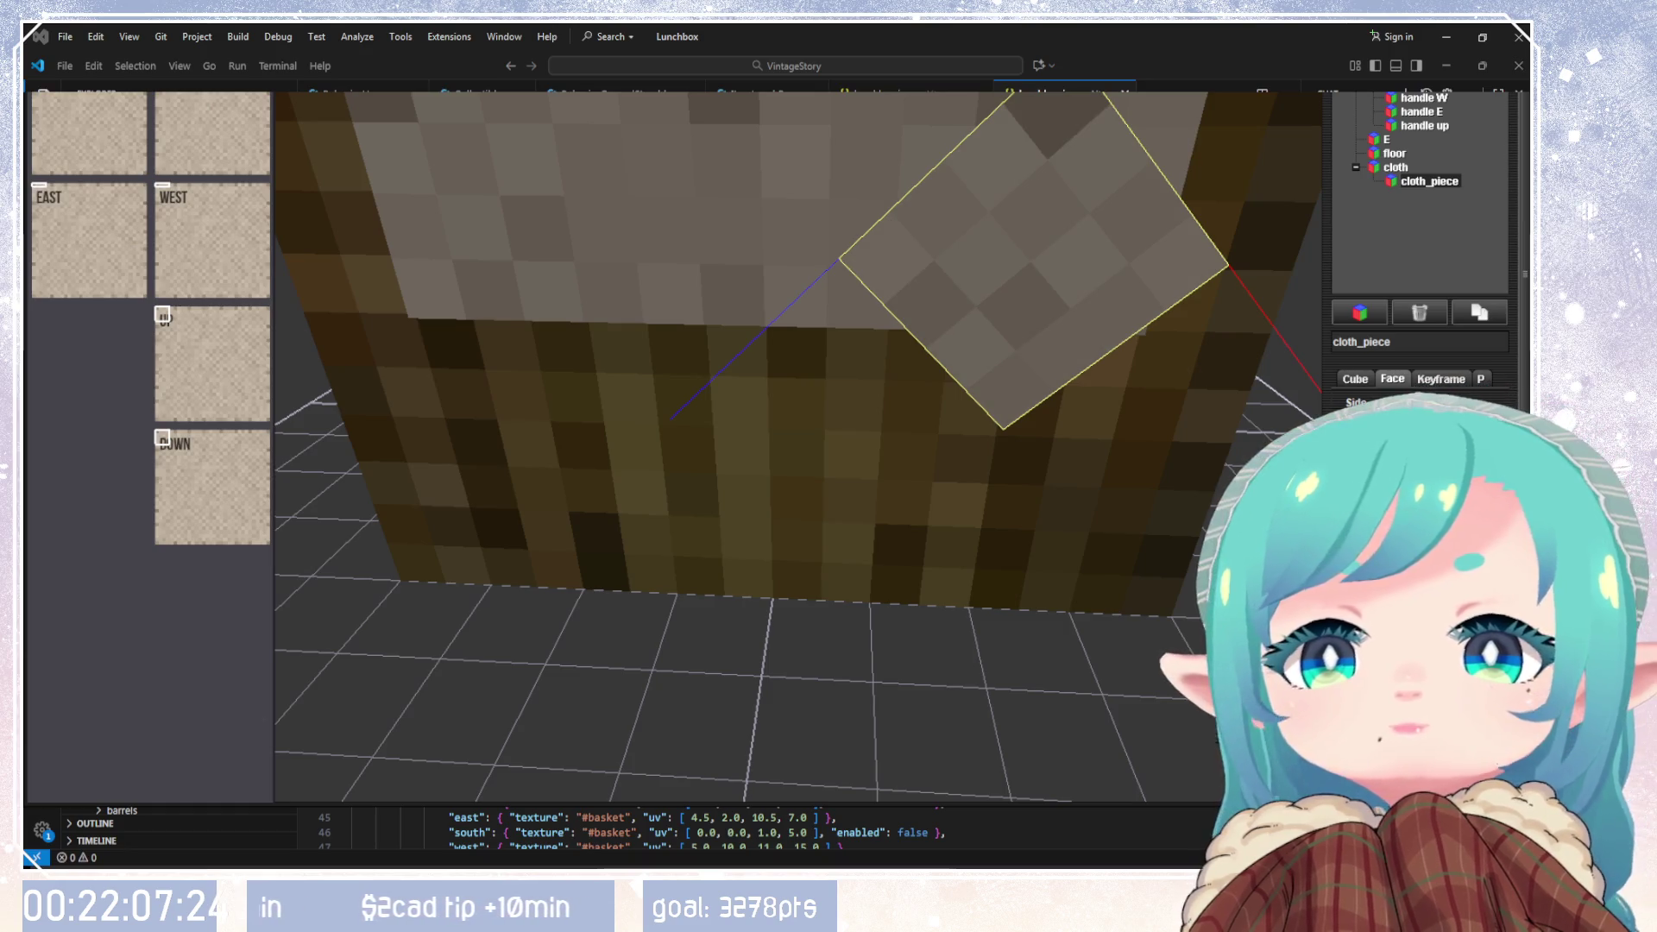
Step: Drag cloth_piece's top-face UV box until it maps to UV 0, 0, 2, 2
scroll(1420, 258, down, 5)
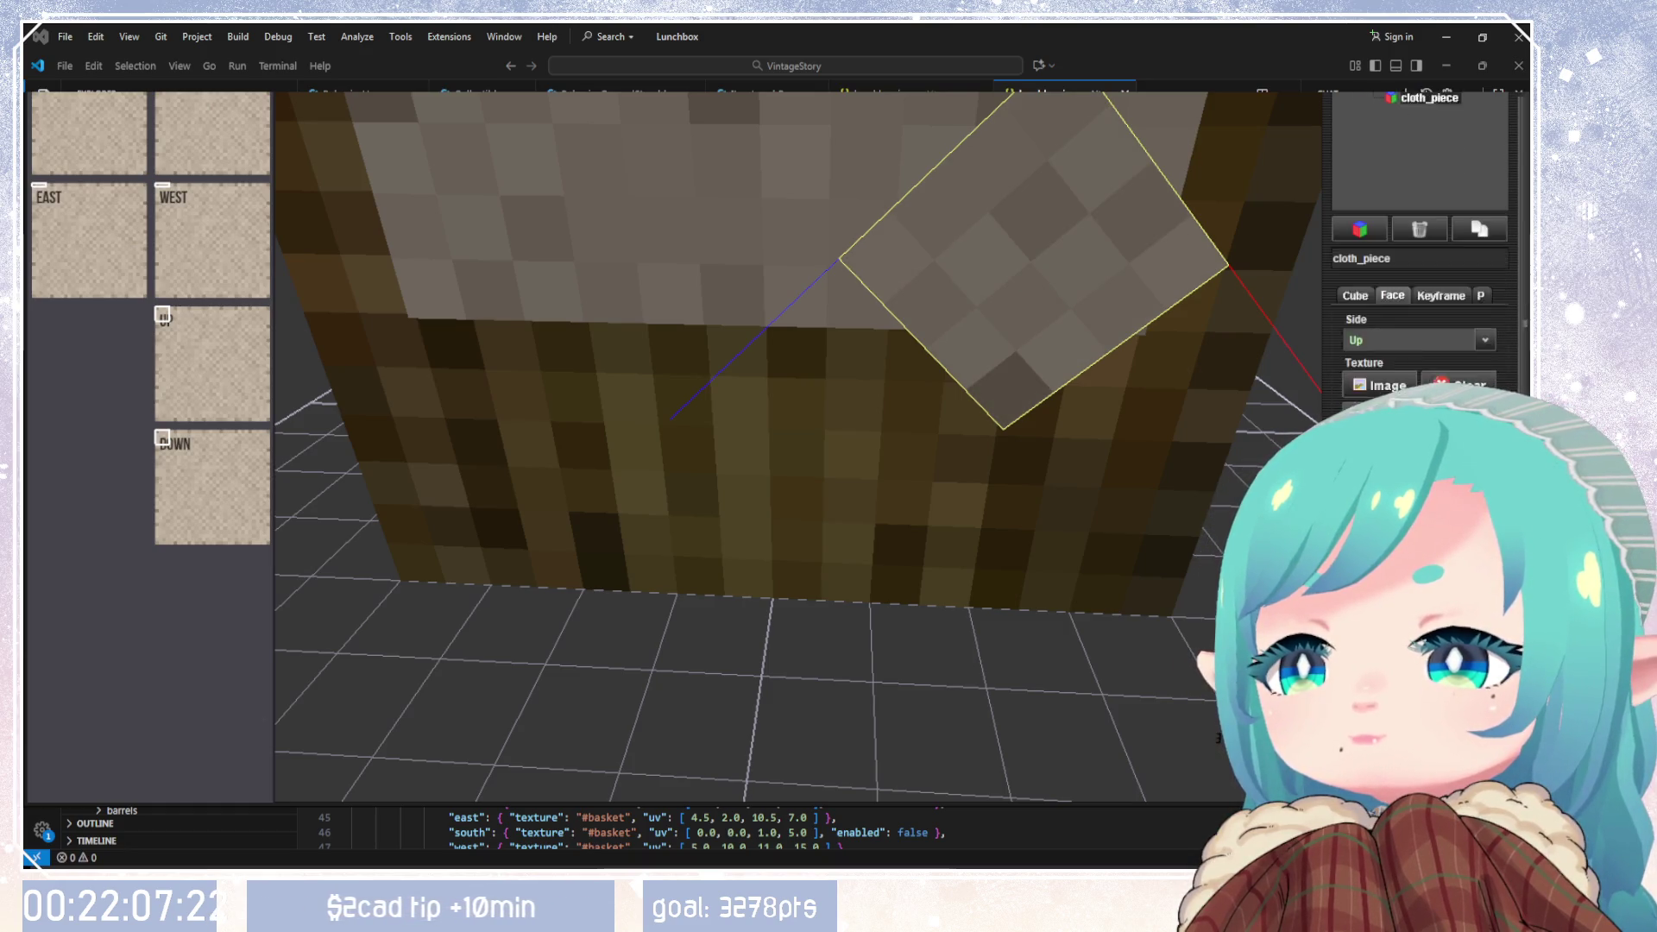
scroll(1420, 259, down, 5)
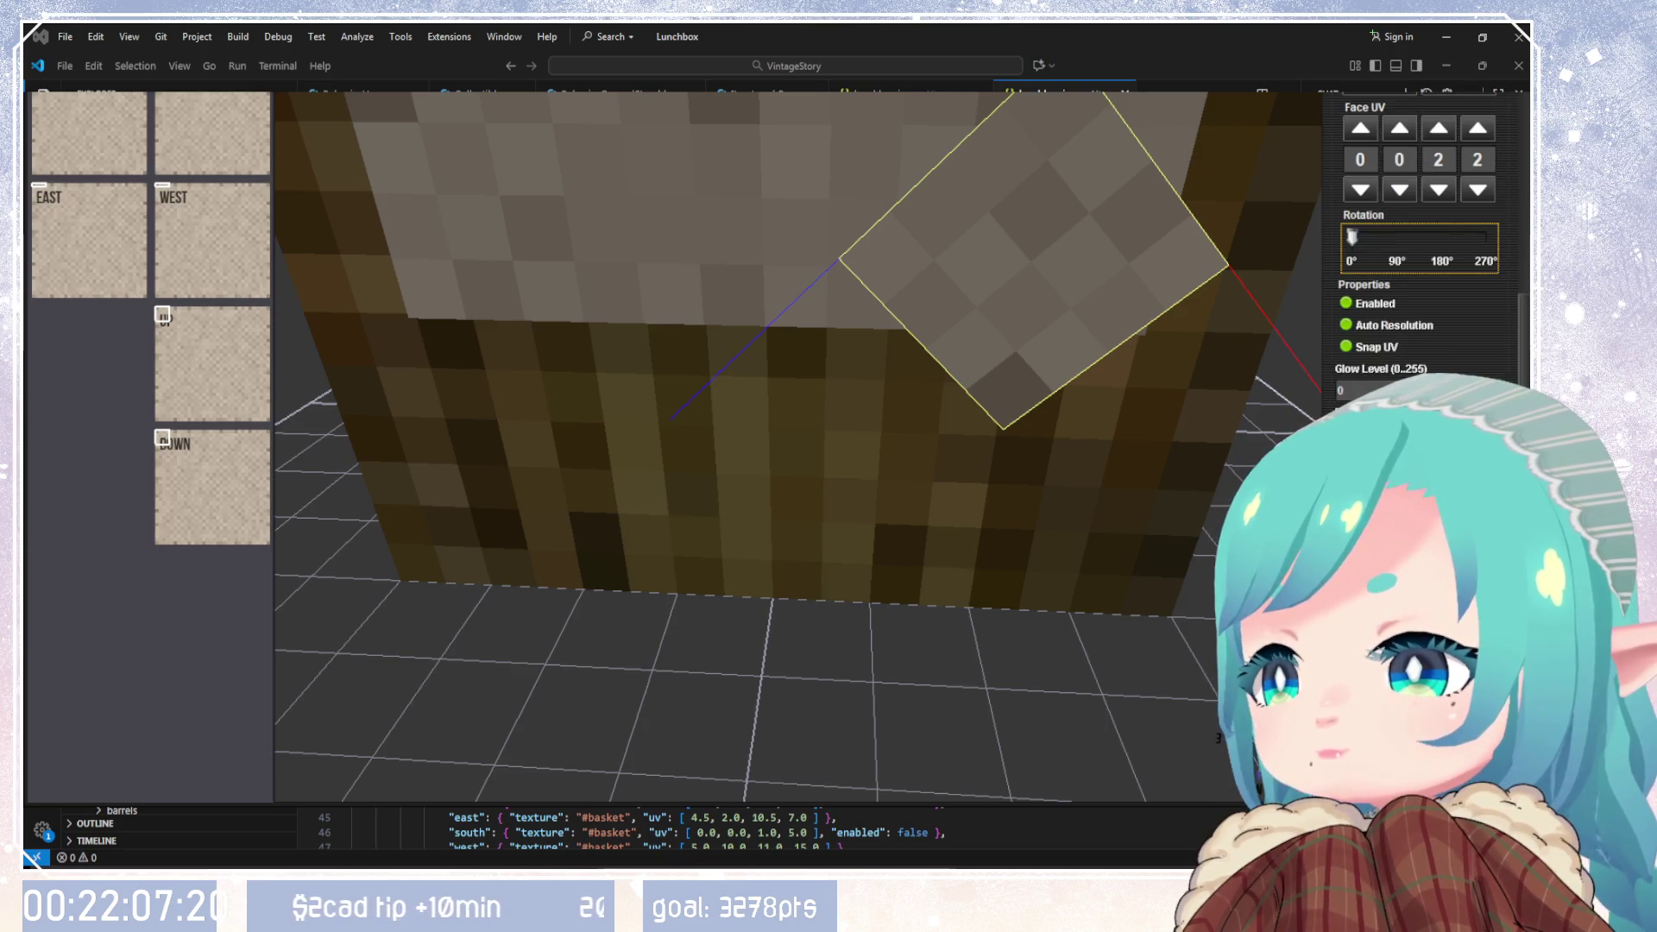
scroll(1419, 259, up, 8)
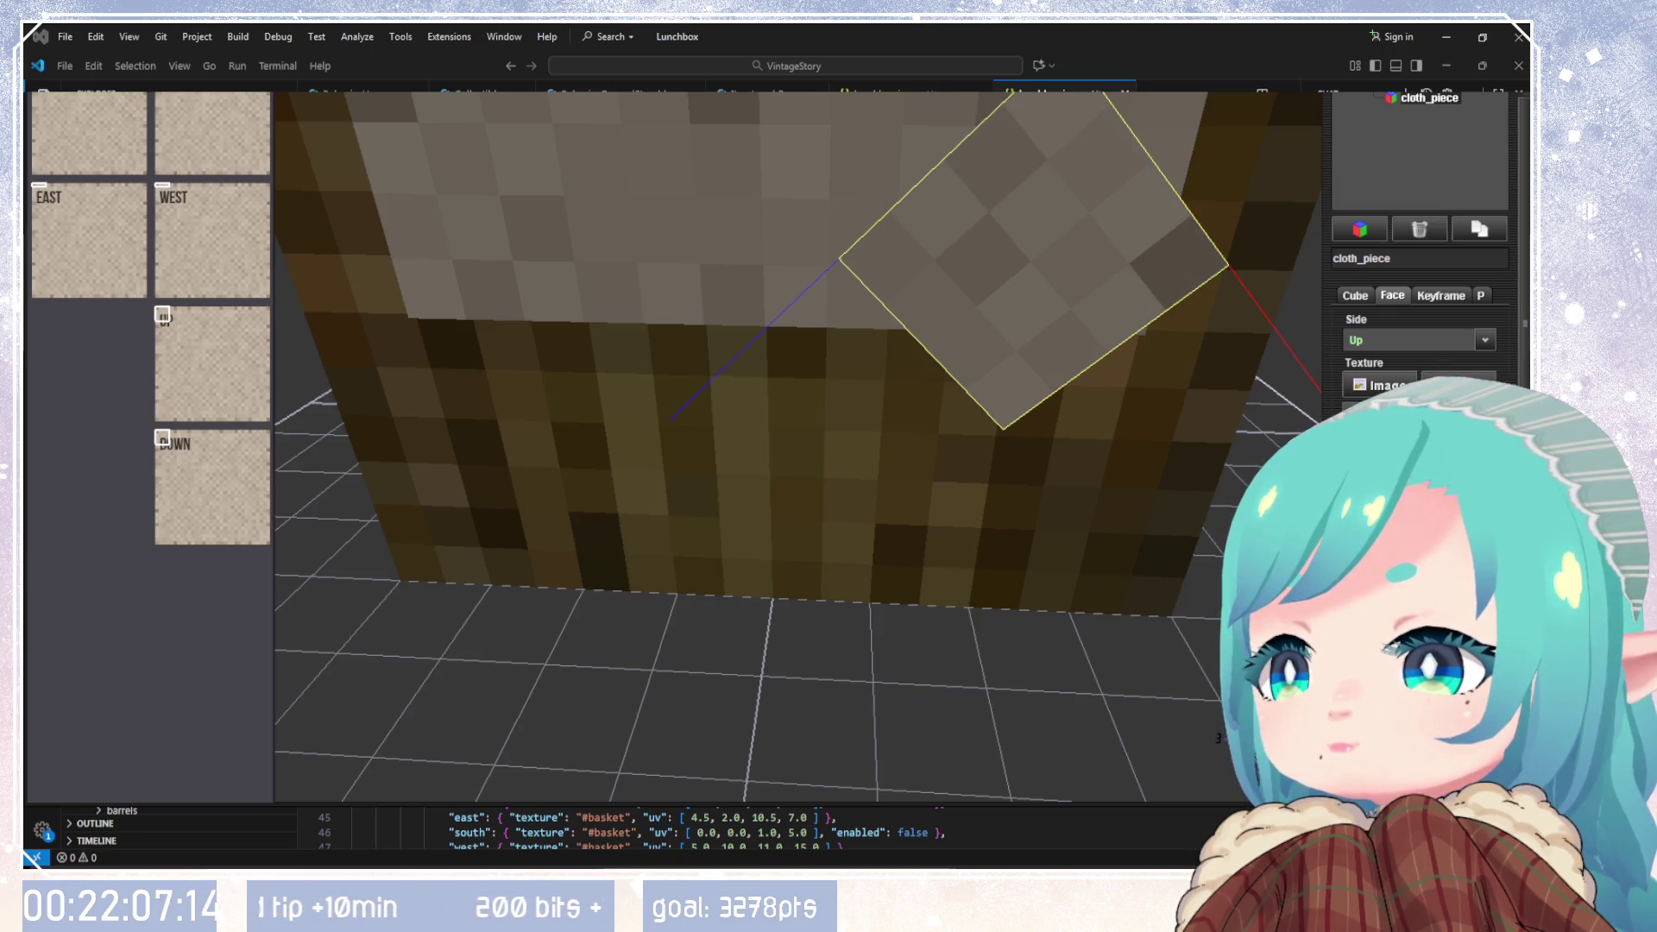
scroll(1138, 680, down, 5)
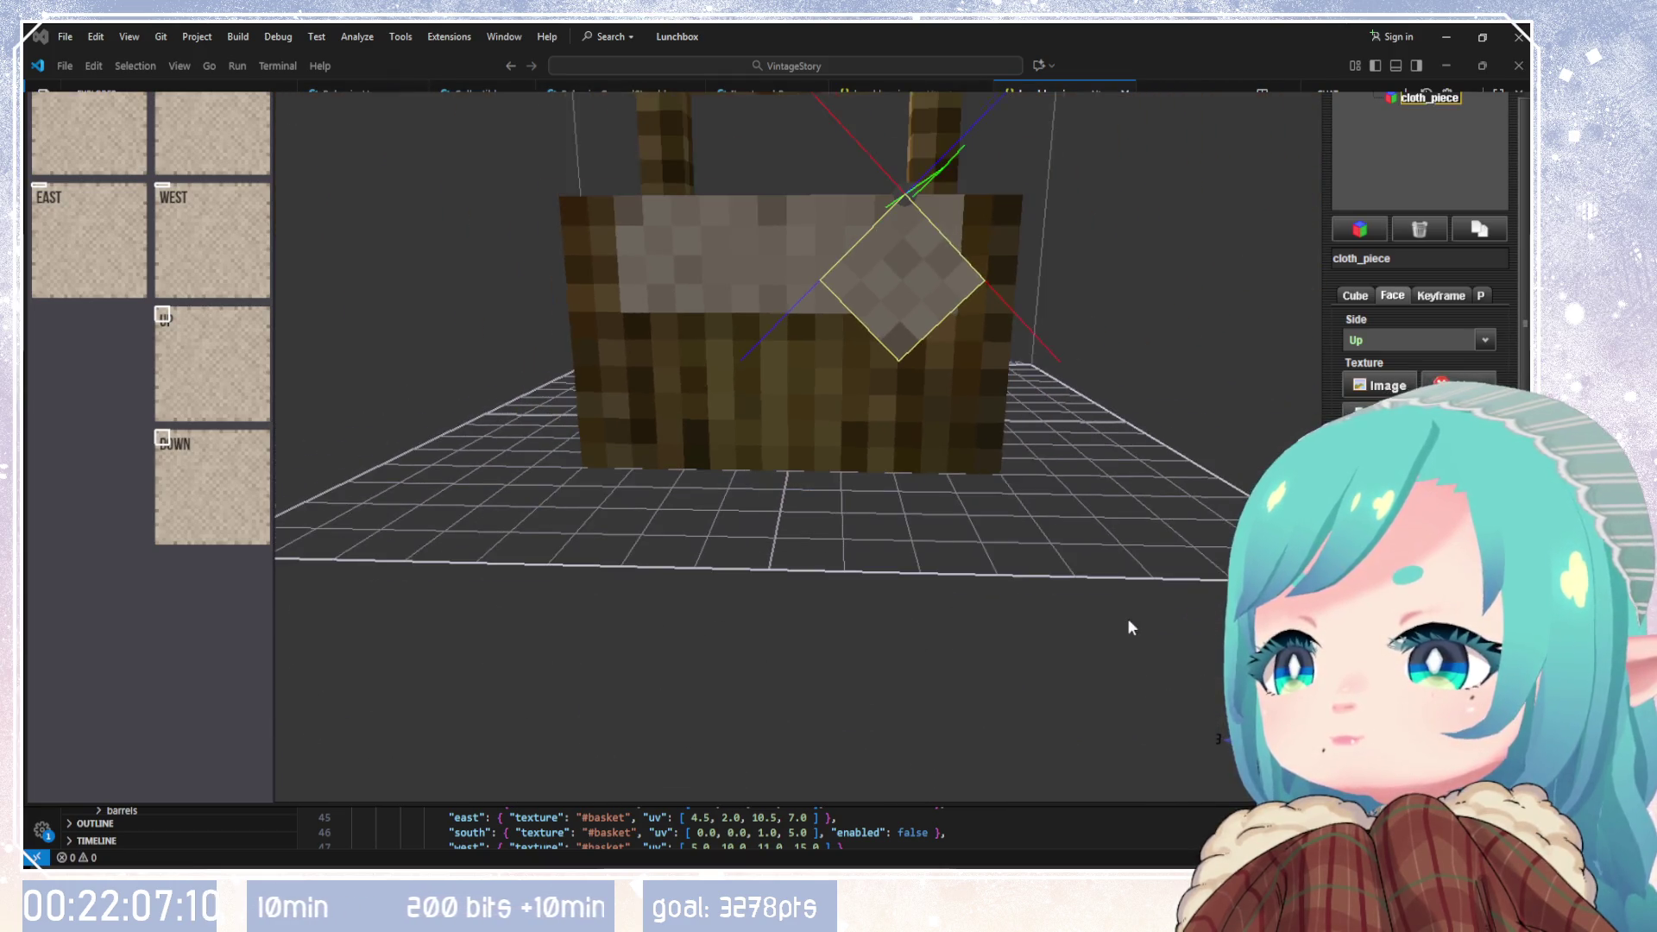
drag(1073, 650, 1077, 580)
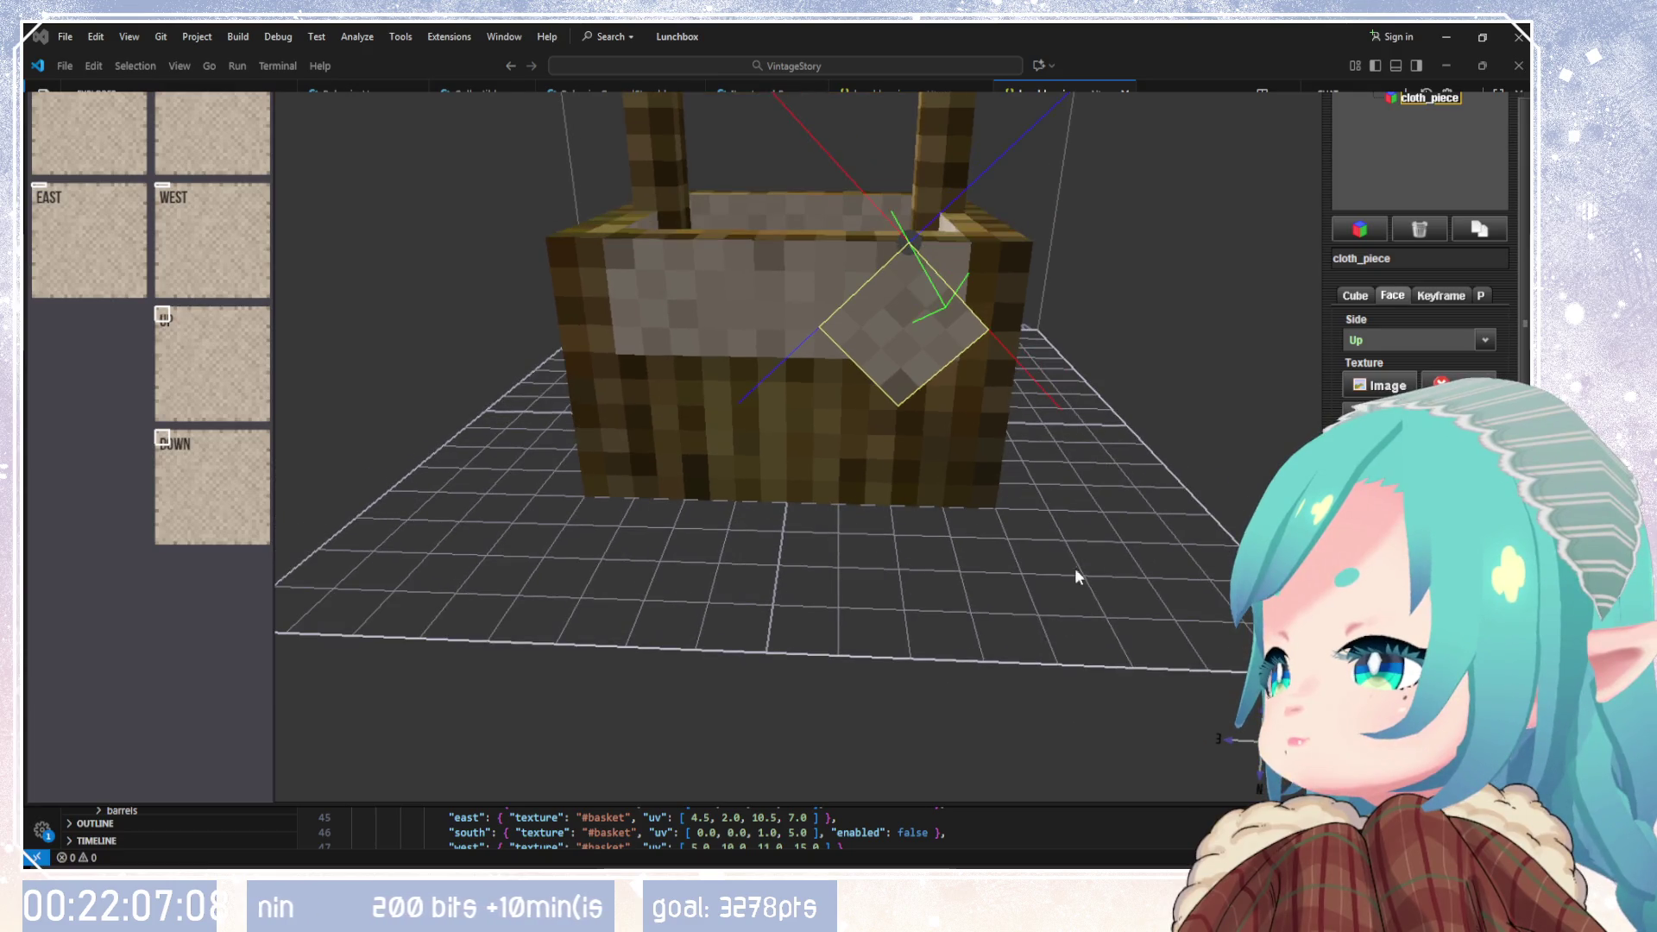
scroll(1076, 573, up, 3)
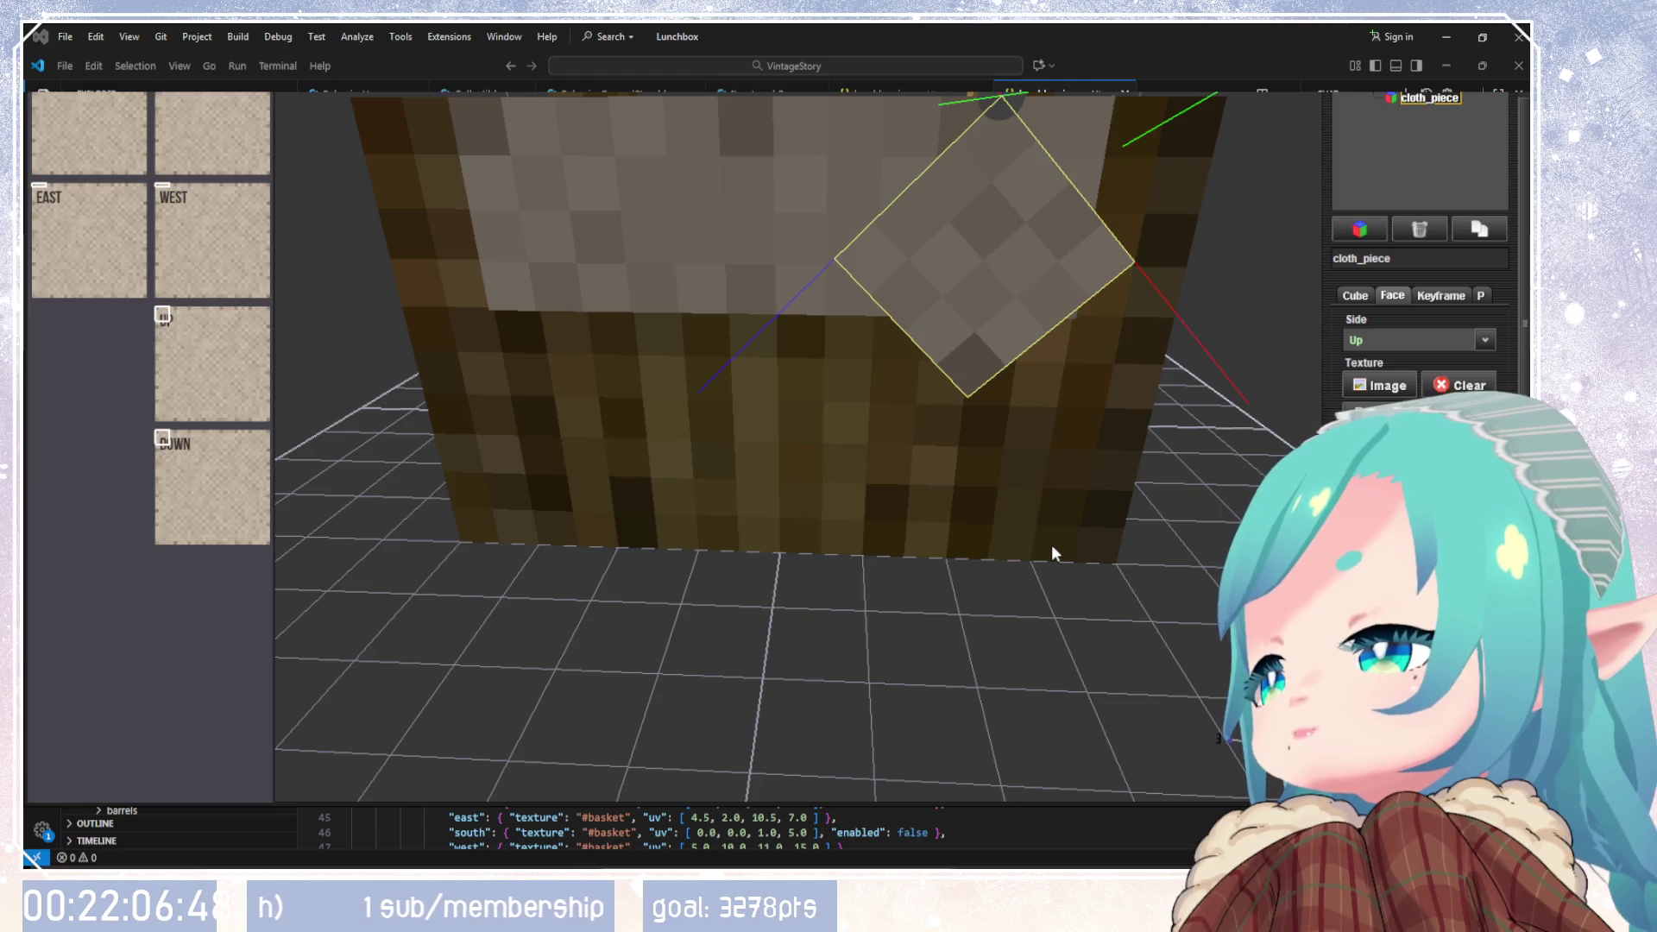
mouse_move(1006, 573)
mouse_down()
mouse_move(887, 630)
mouse_move(955, 639)
mouse_move(1018, 604)
mouse_up()
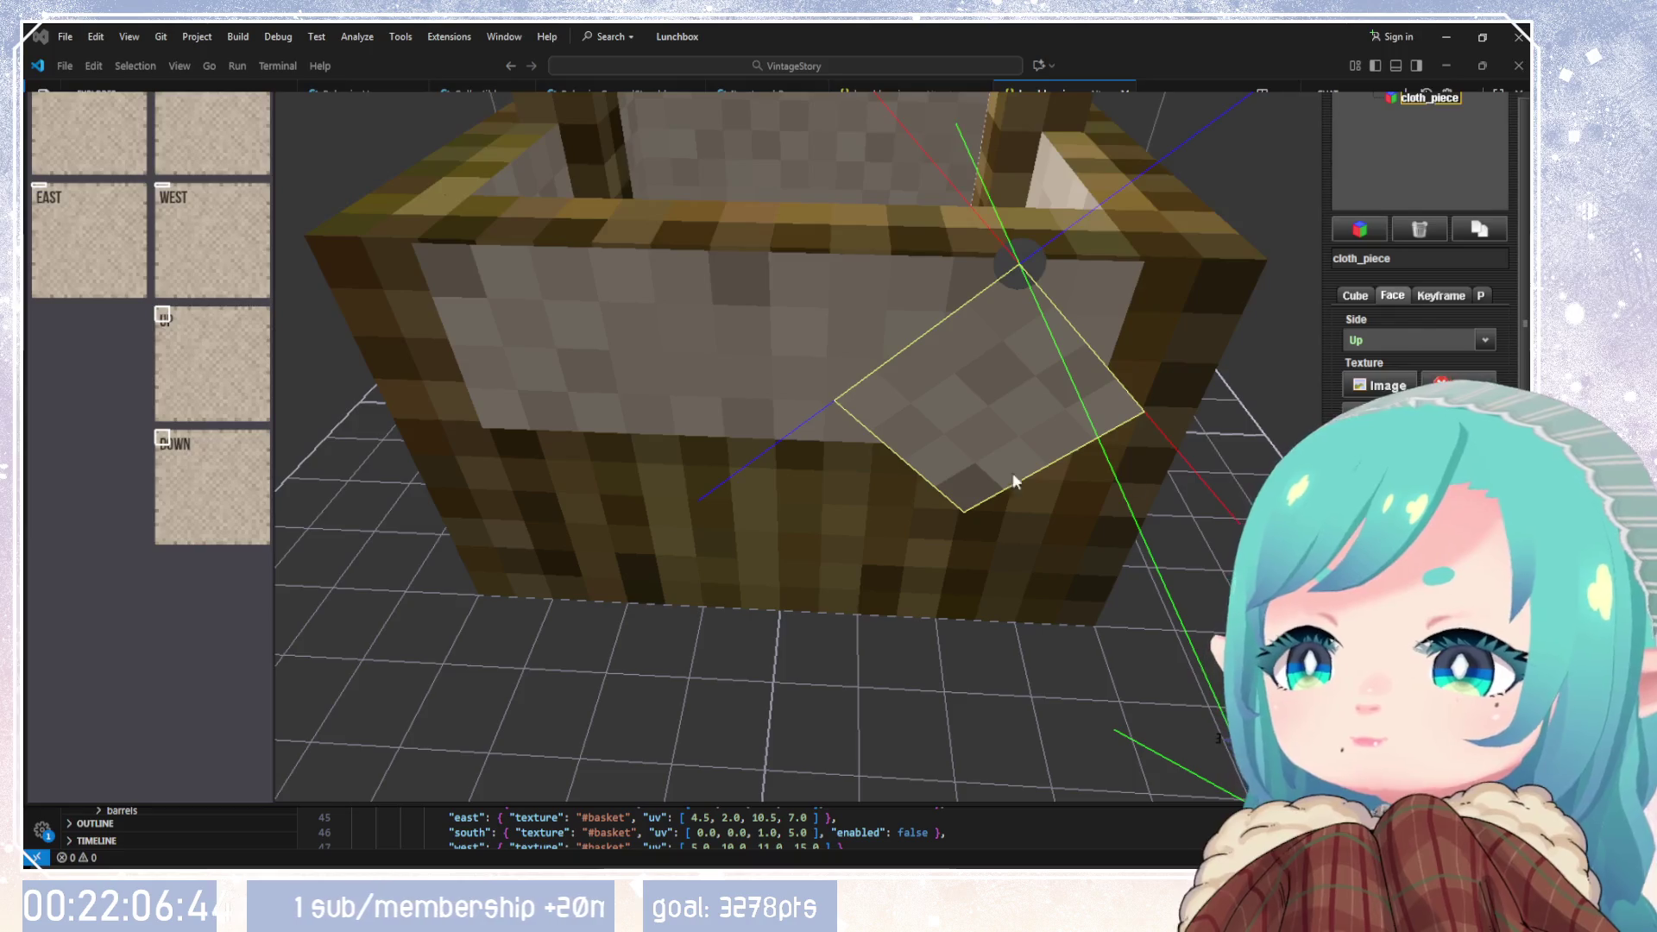
mouse_move(161, 320)
mouse_down()
mouse_move(176, 338)
mouse_move(160, 323)
mouse_up()
mouse_move(707, 469)
mouse_down()
mouse_move(789, 454)
mouse_move(792, 436)
mouse_up()
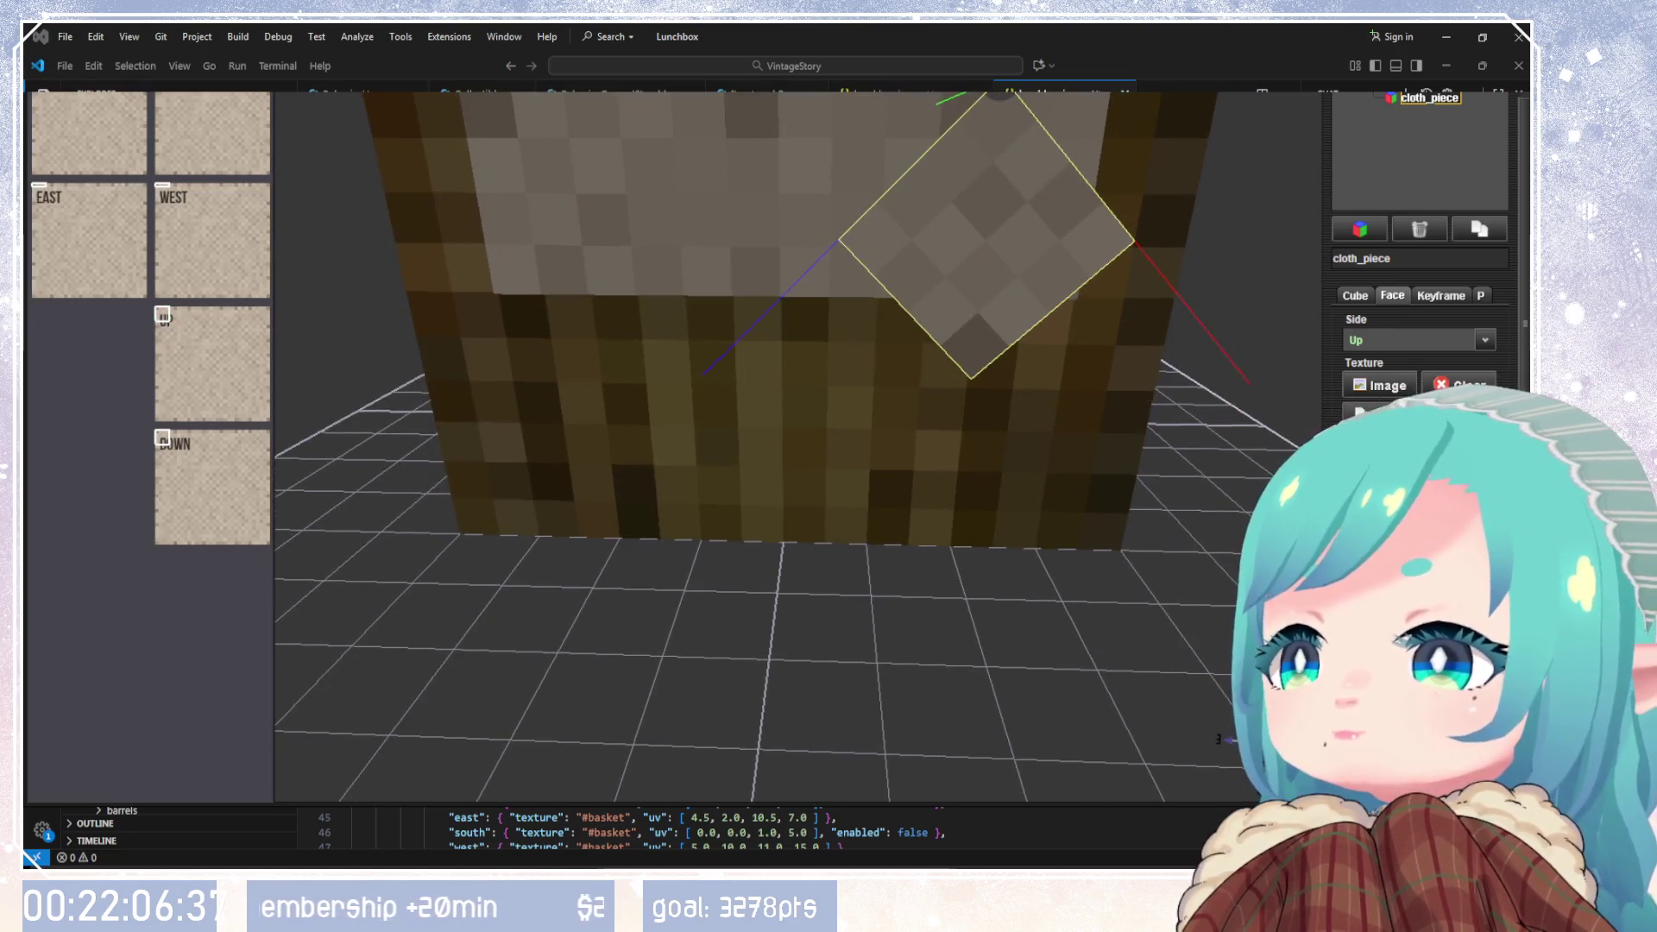
drag(162, 314, 163, 314)
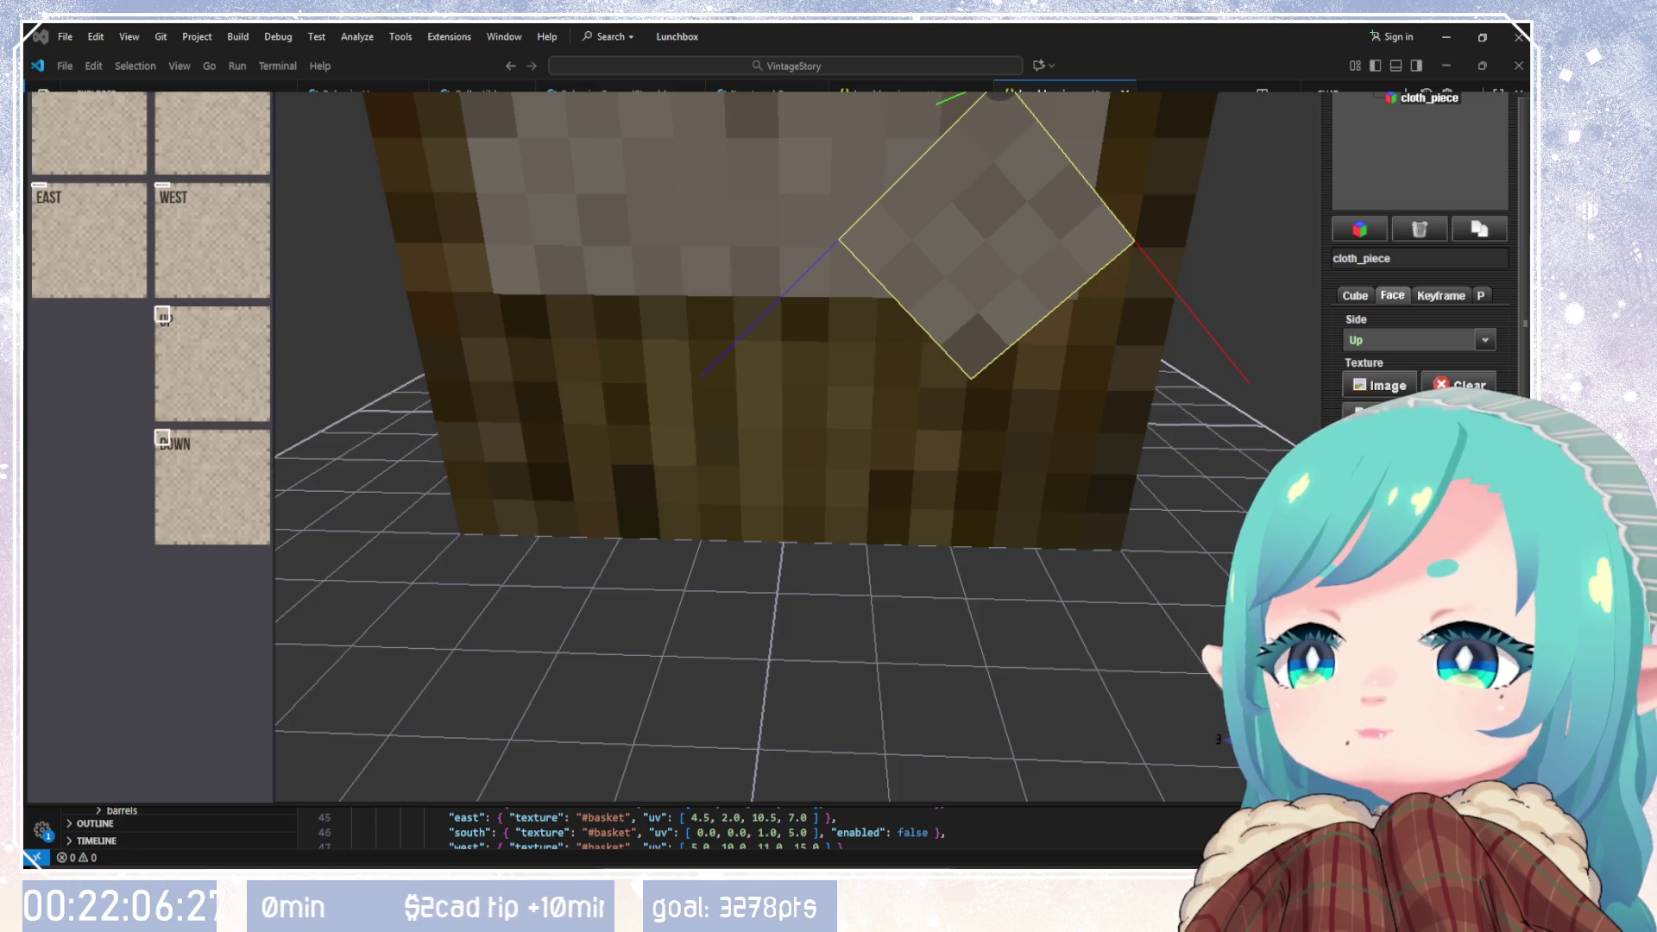
scroll(1420, 259, down, 3)
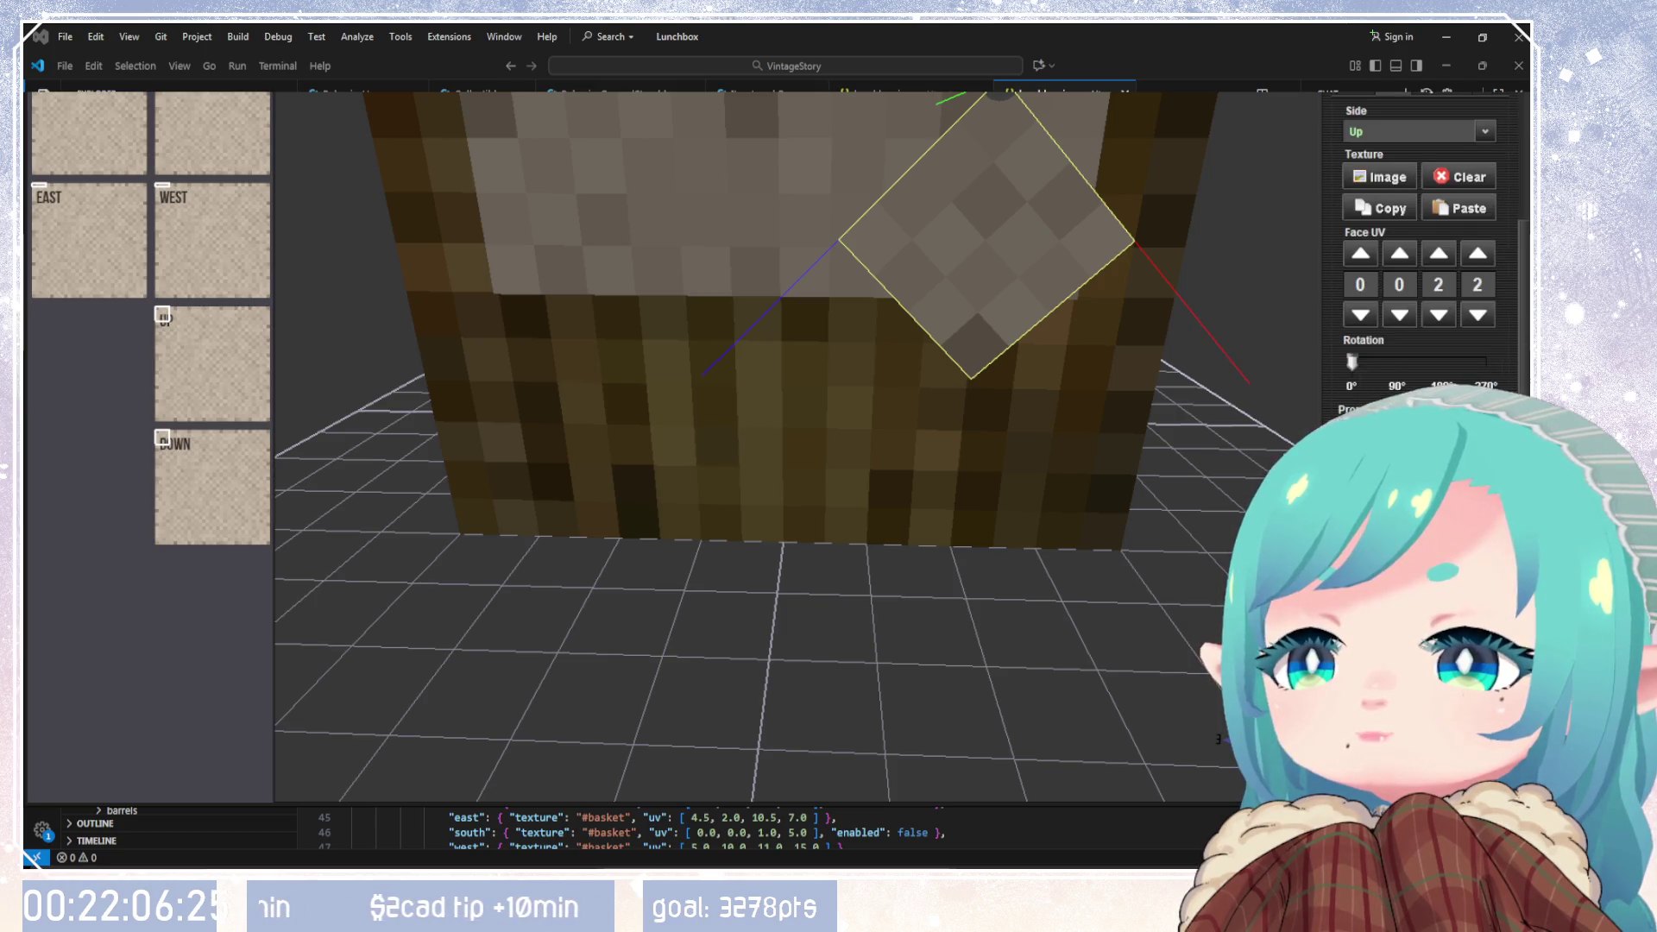
scroll(1419, 259, down, 1)
scroll(1420, 259, up, 2)
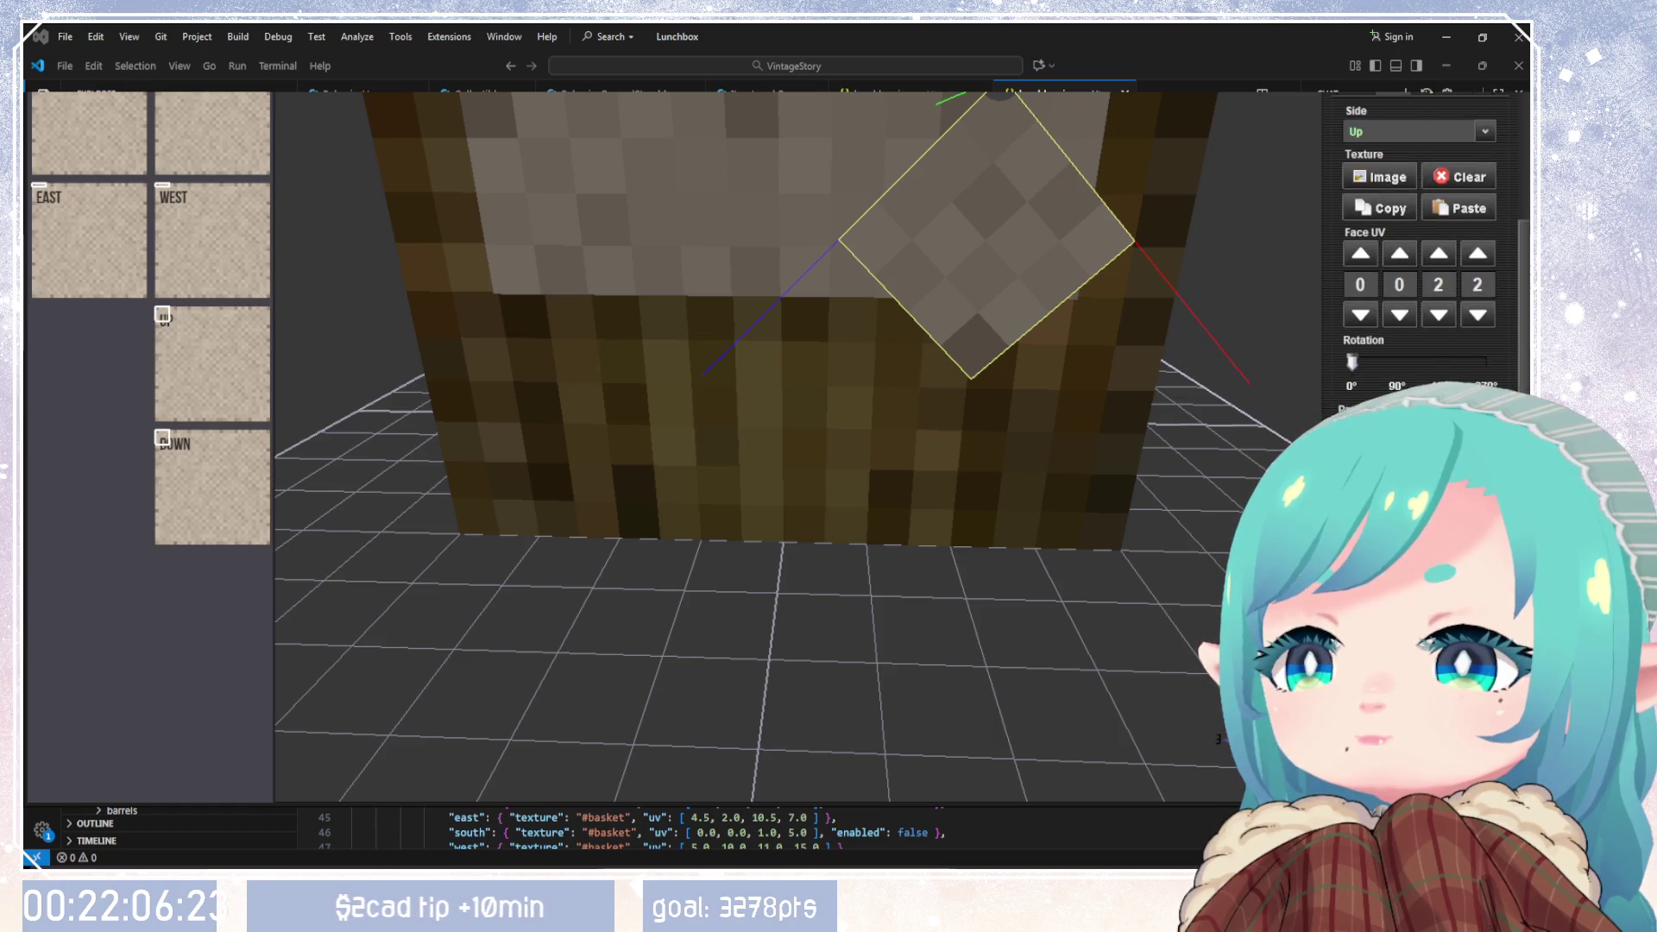
scroll(1420, 259, up, 2)
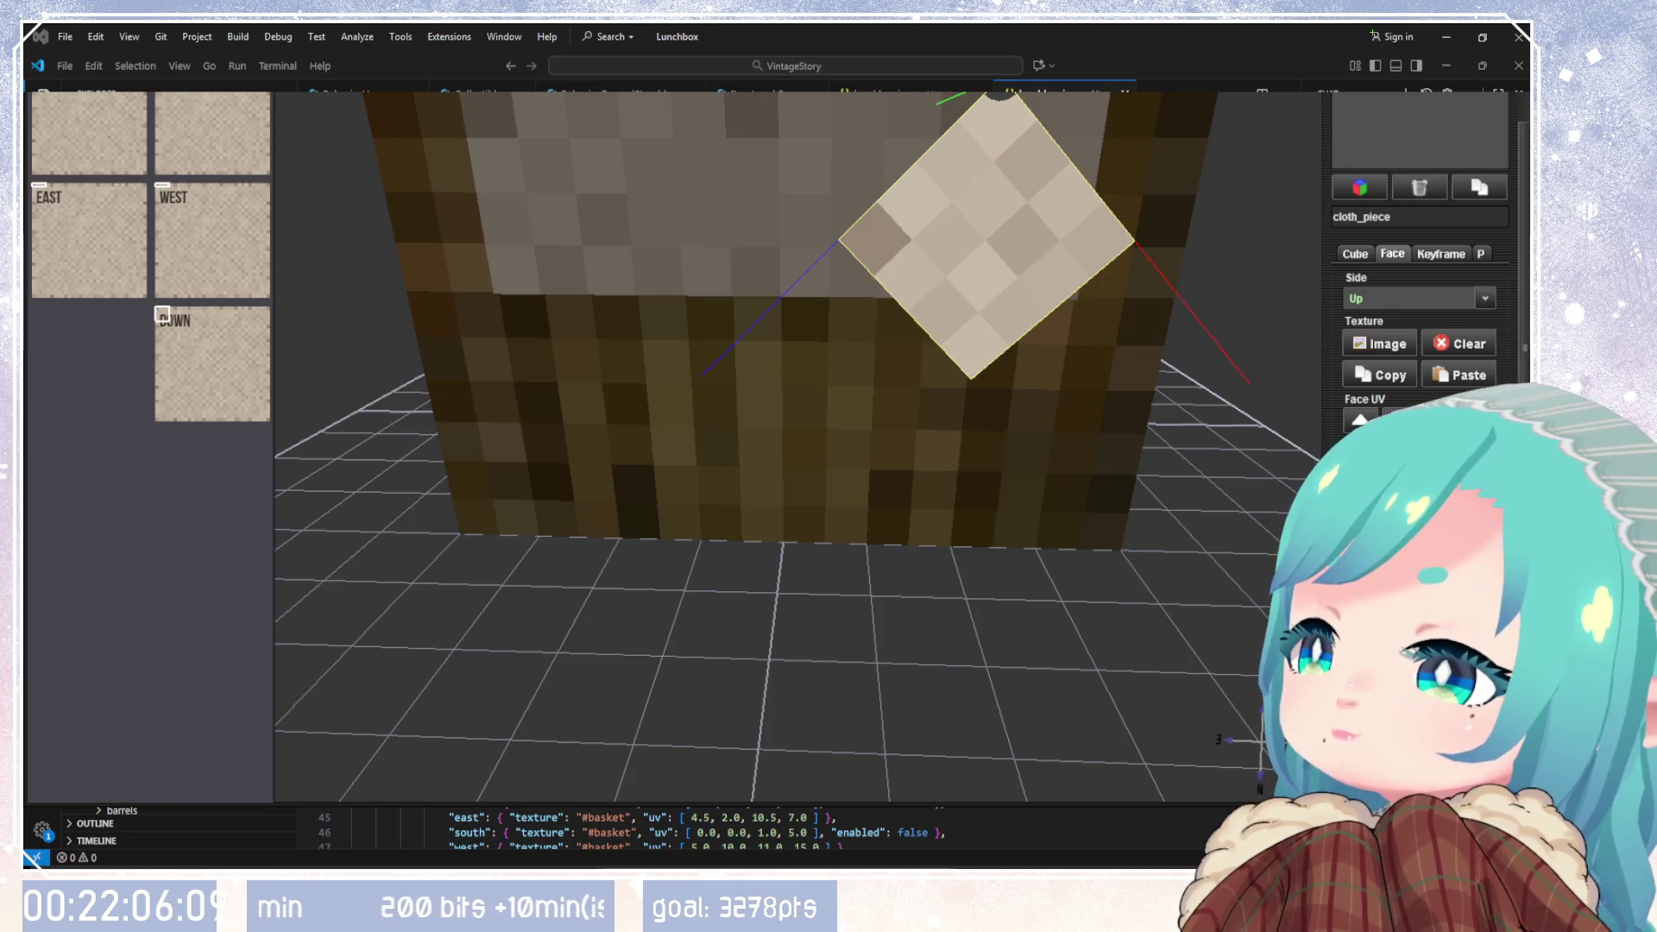
Step: Clear the cloth texture from cloth_piece's unwanted faces, including down, west and top
key(ctrl+z)
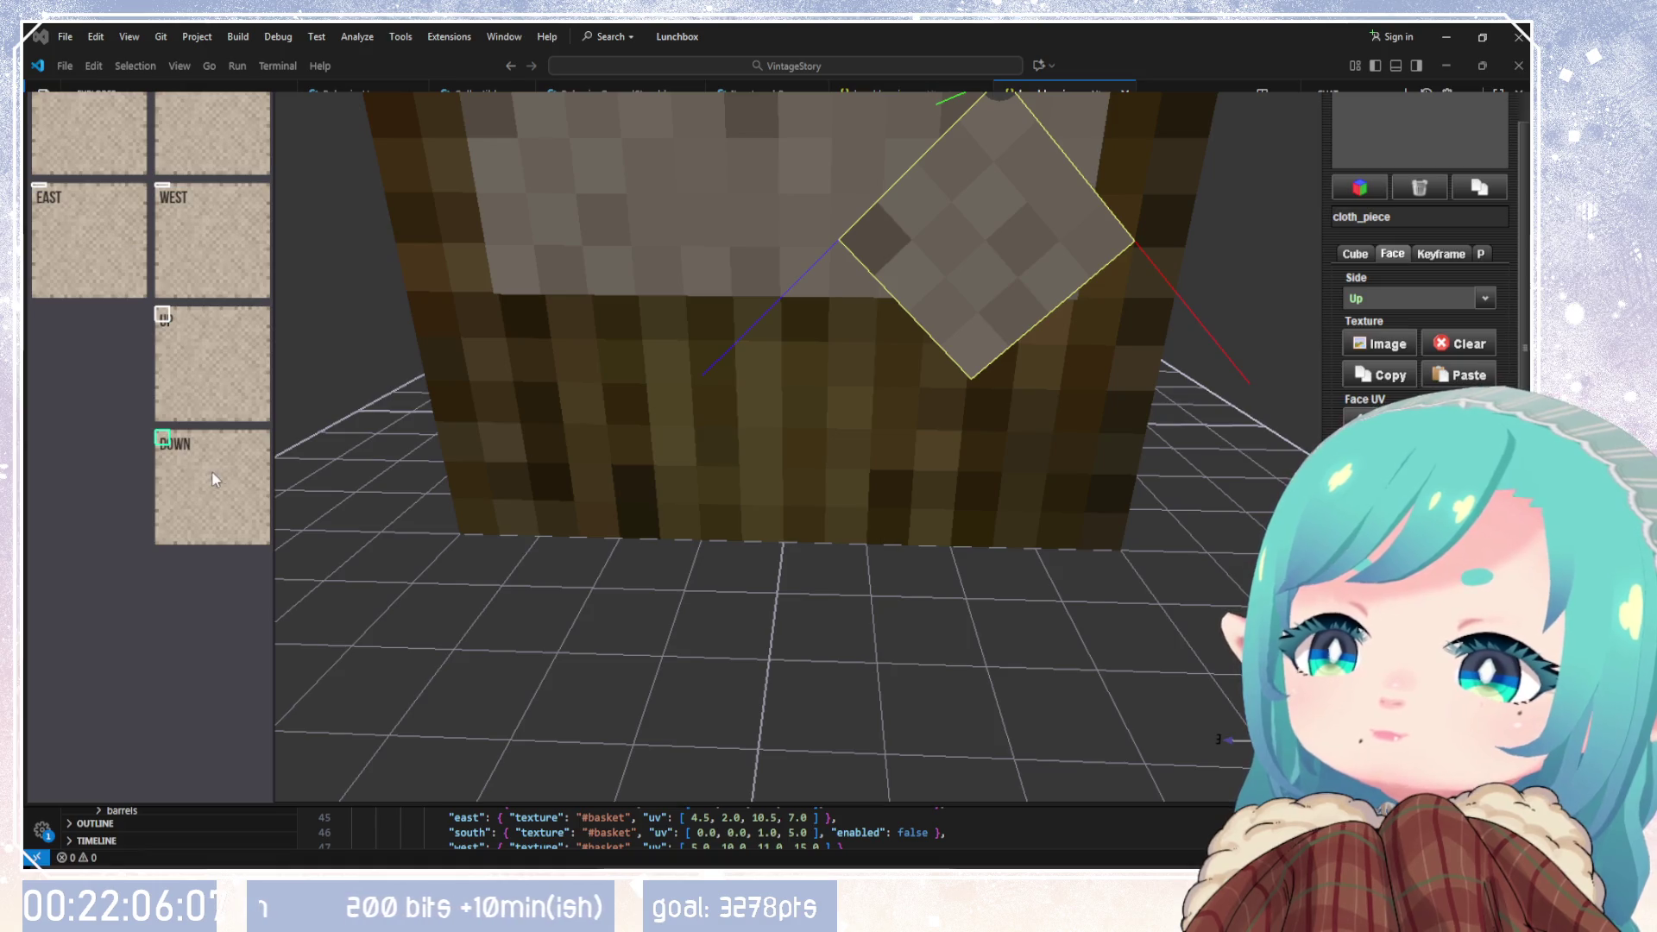
click(221, 475)
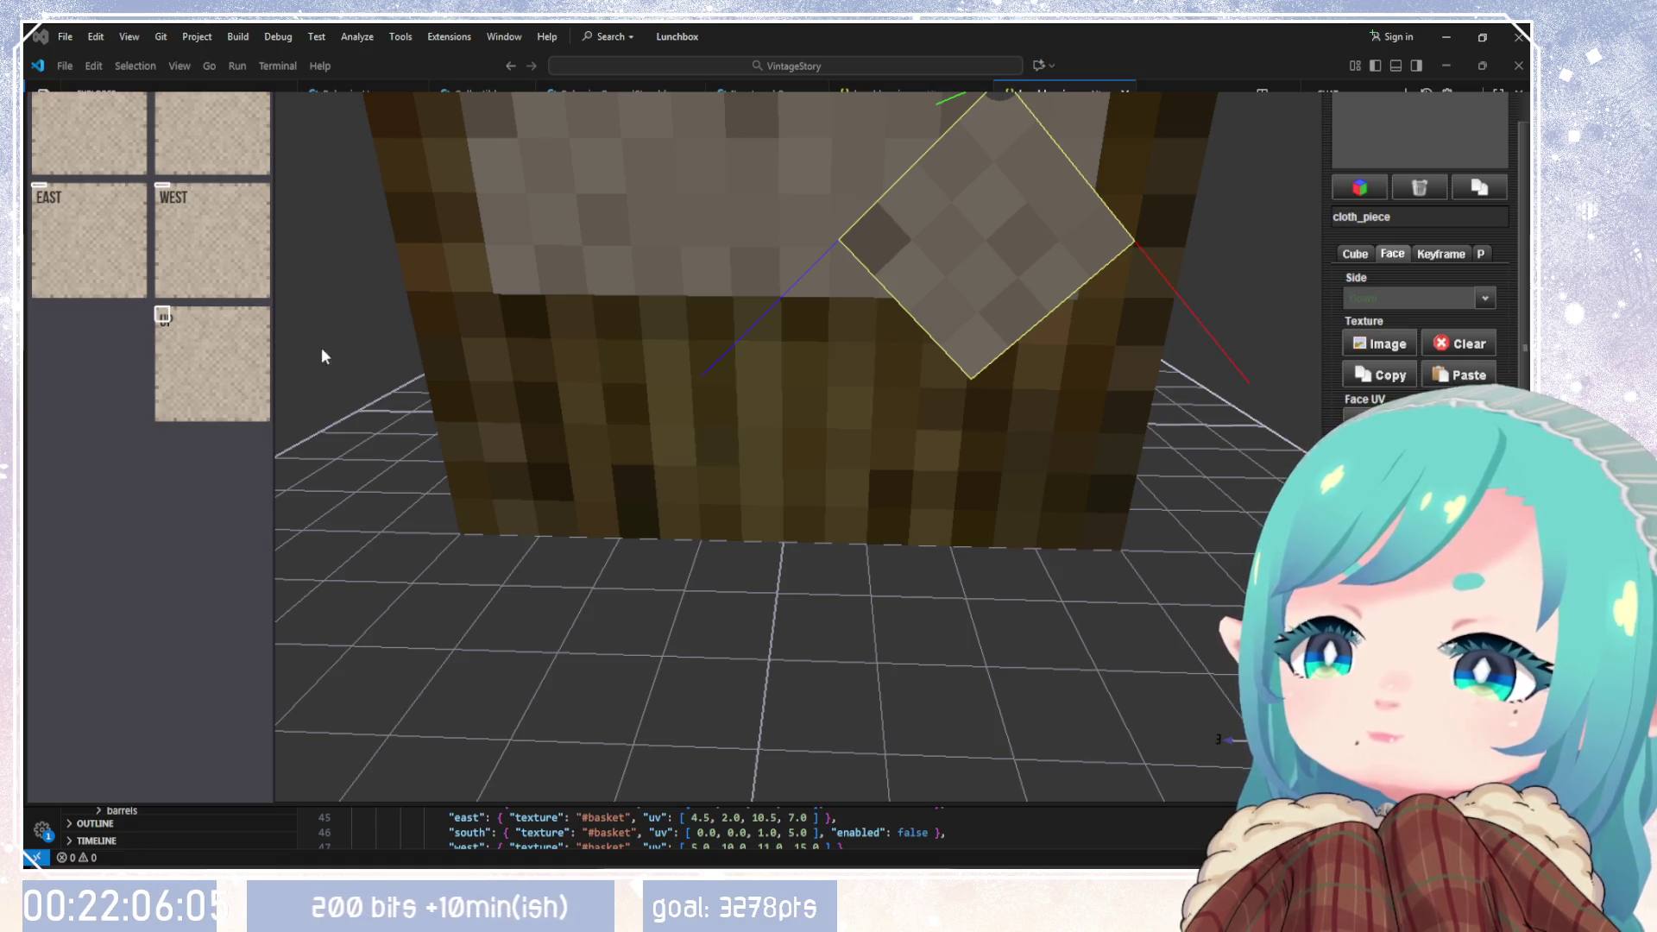
click(215, 197)
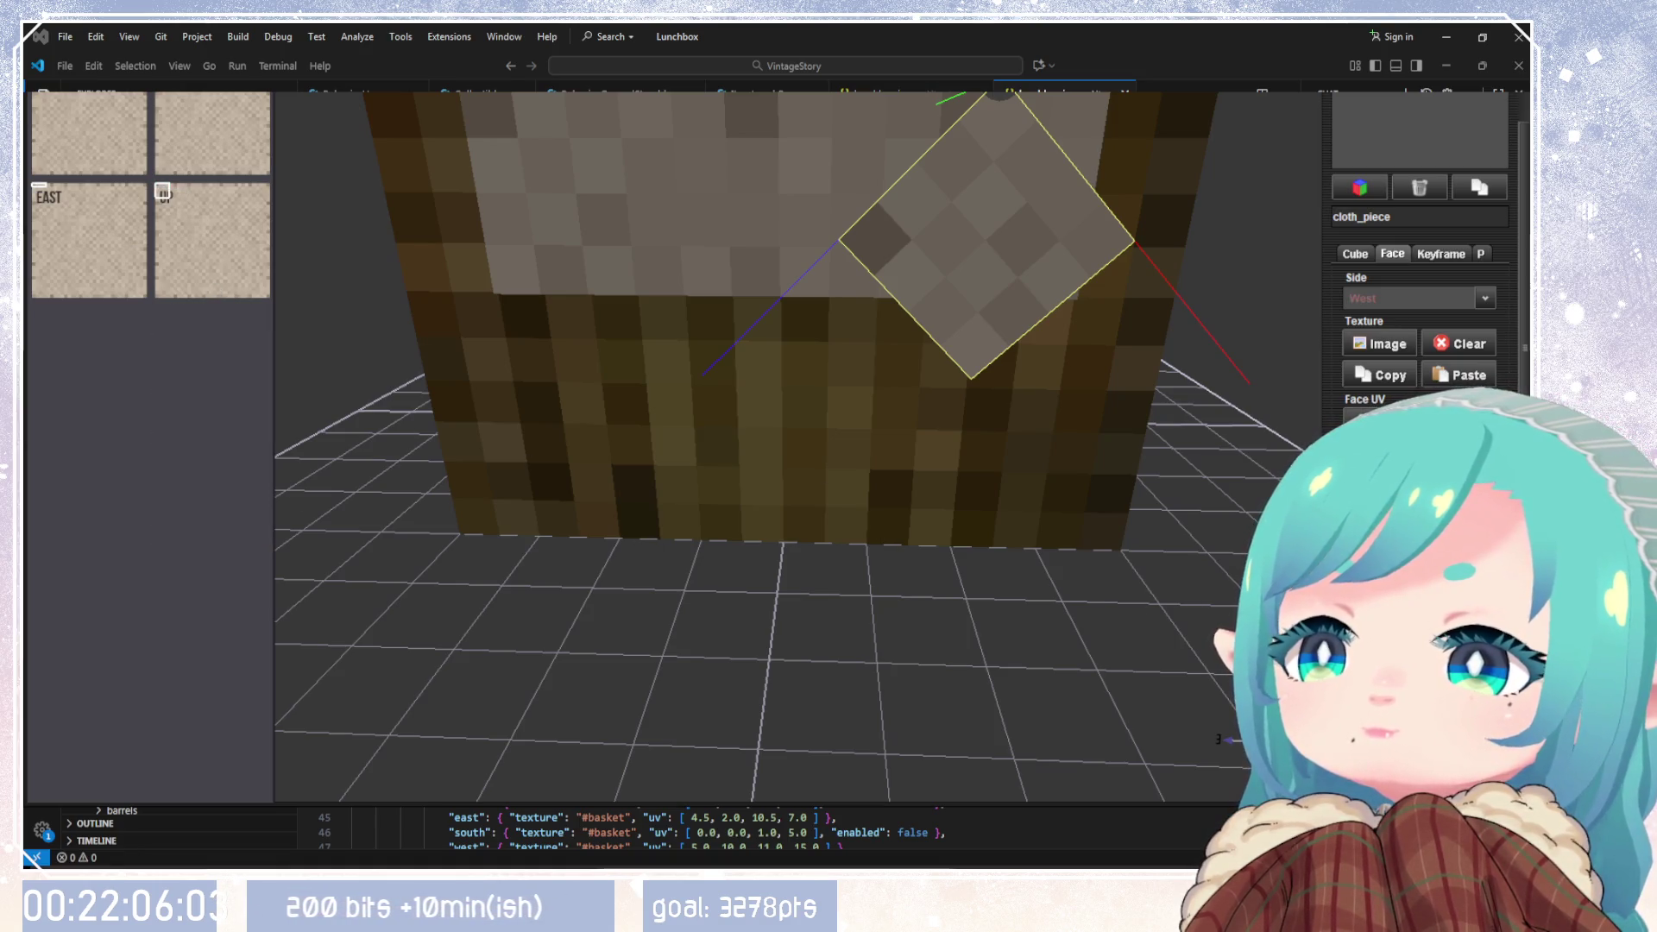
click(215, 197)
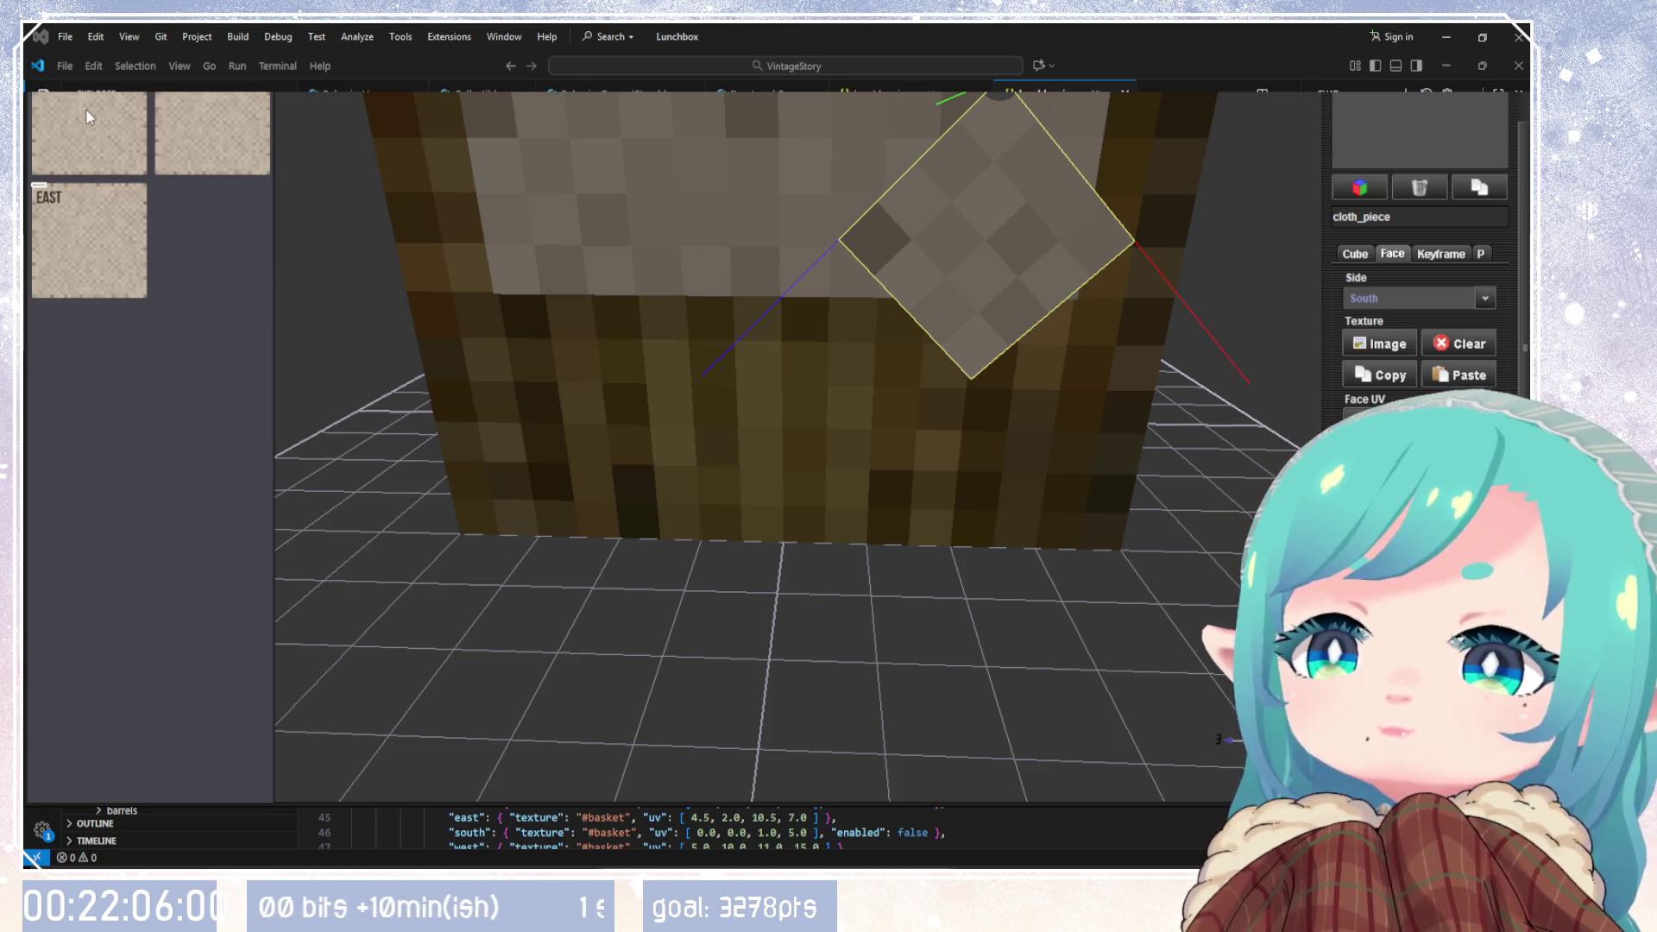
click(39, 190)
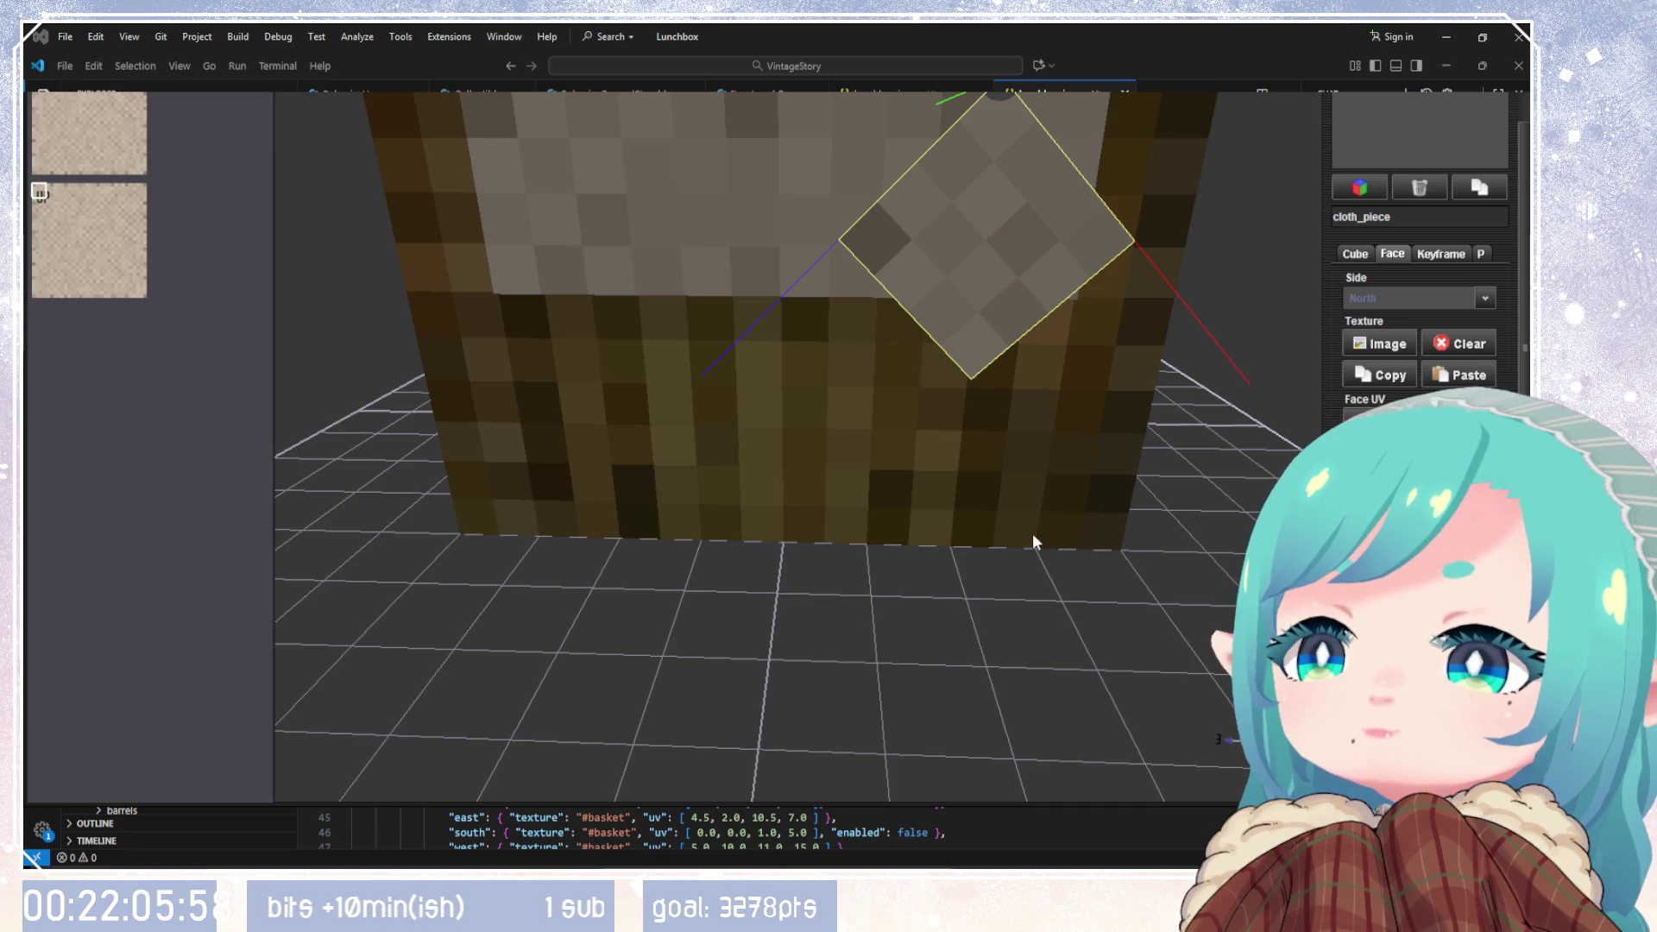
click(130, 245)
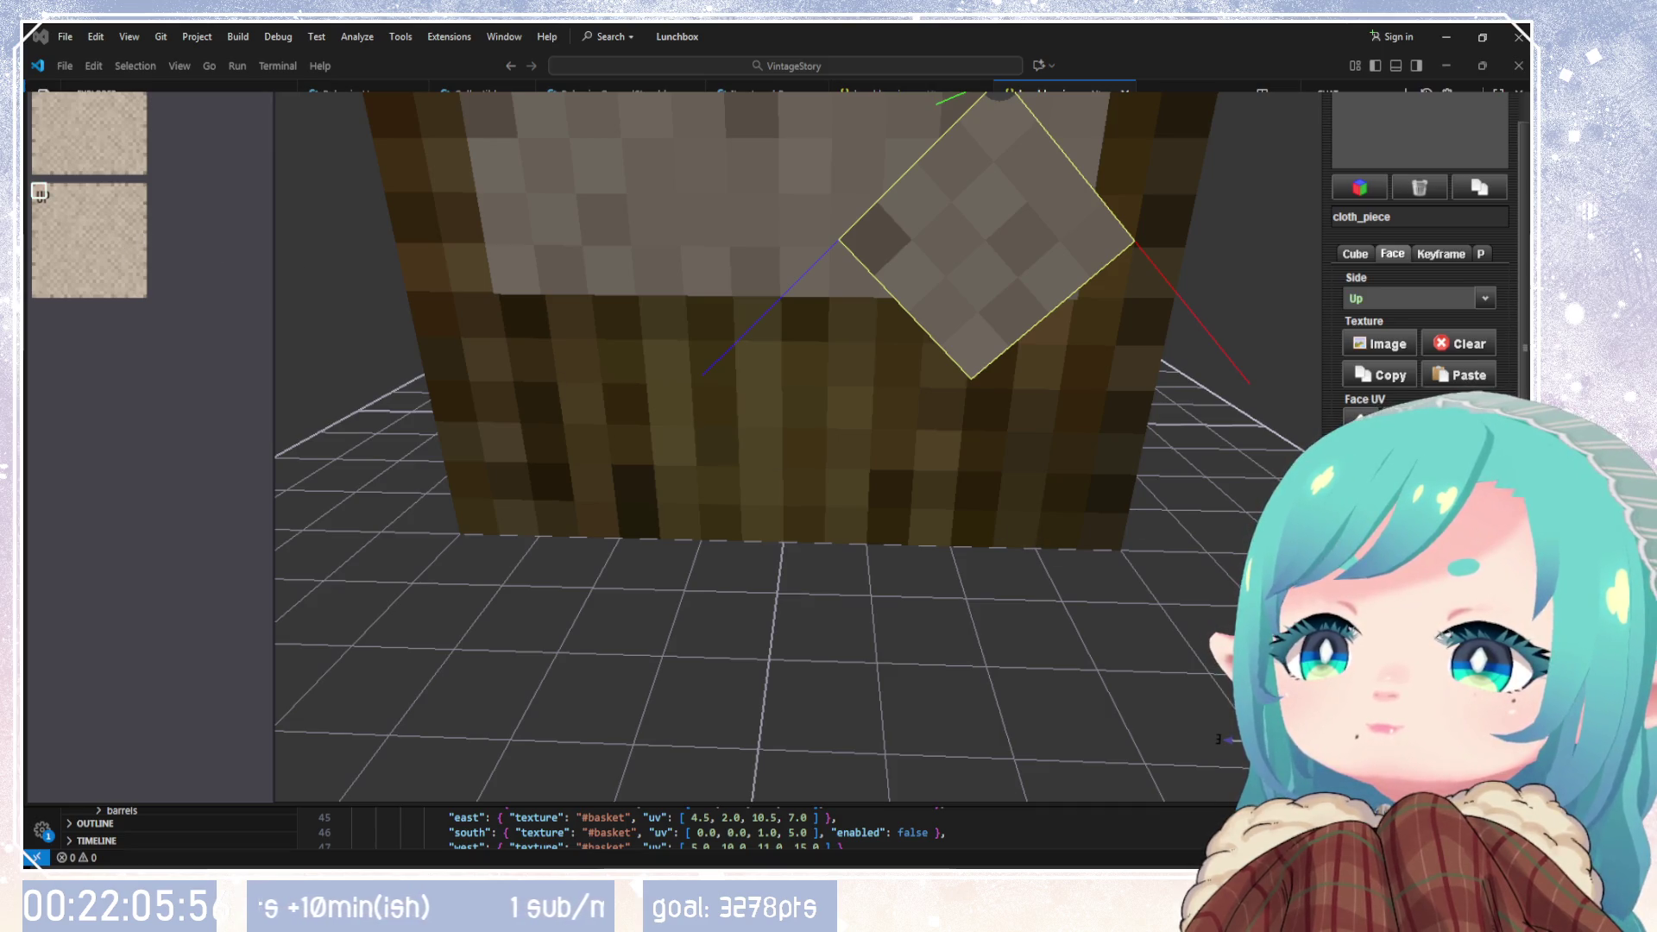
click(39, 191)
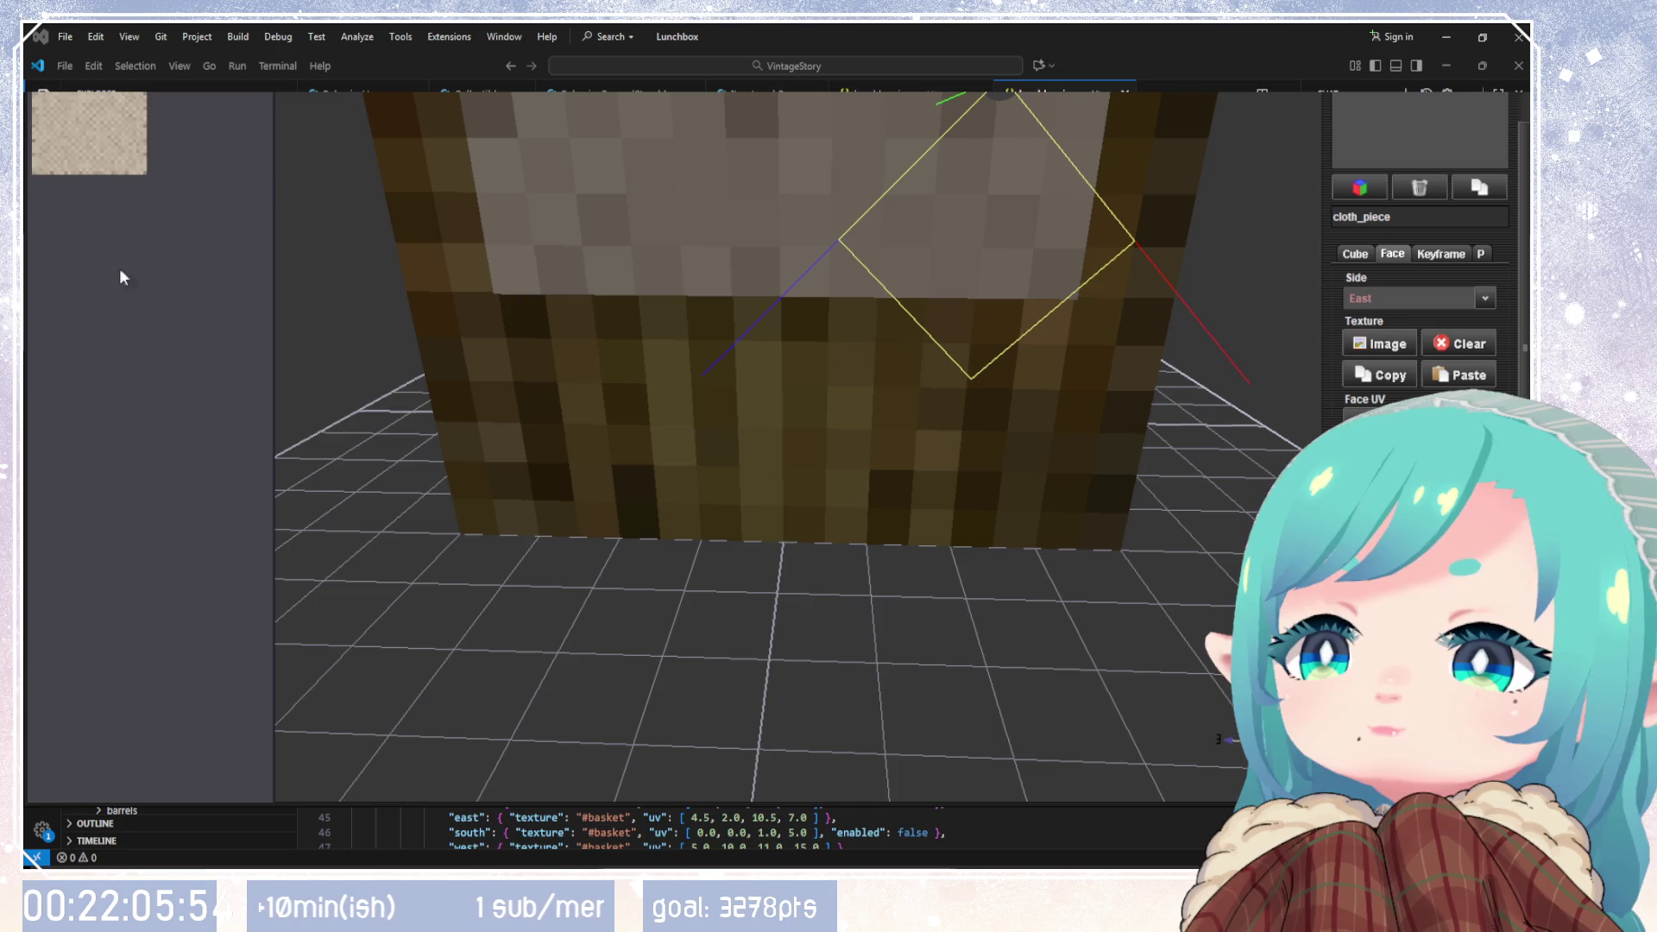
mouse_move(776, 552)
mouse_down()
mouse_move(821, 584)
mouse_move(728, 636)
mouse_move(938, 606)
mouse_move(1028, 573)
mouse_move(1139, 603)
mouse_move(949, 561)
mouse_up()
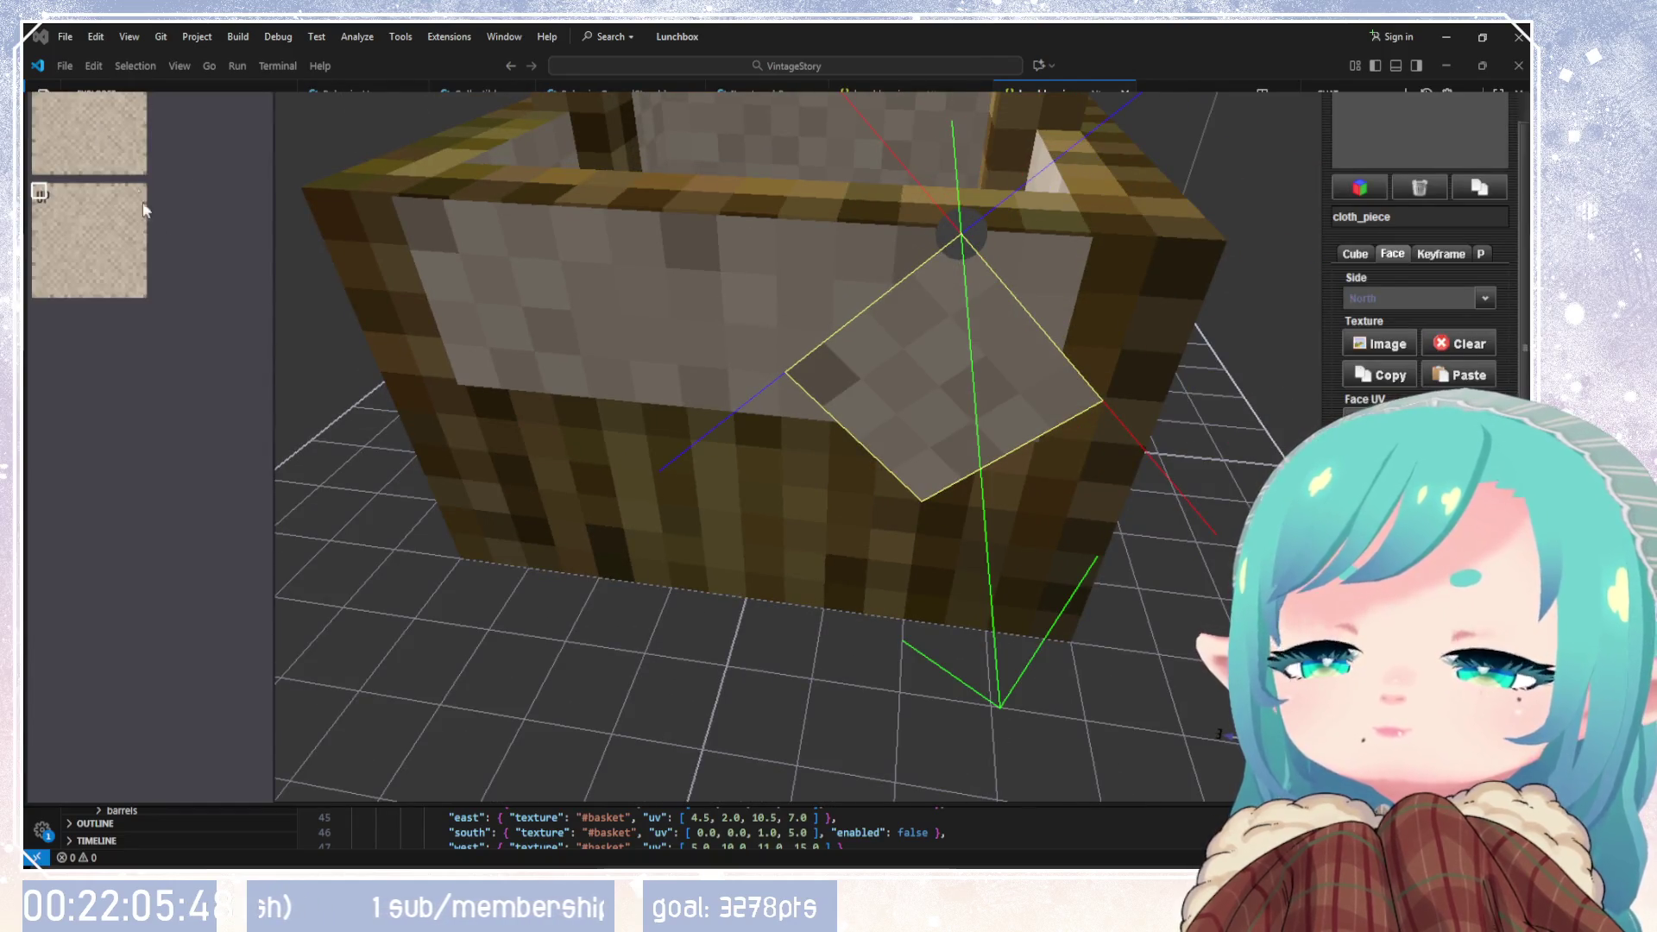
Step: Clear the Up face texture from cloth_piece
drag(39, 192, 130, 207)
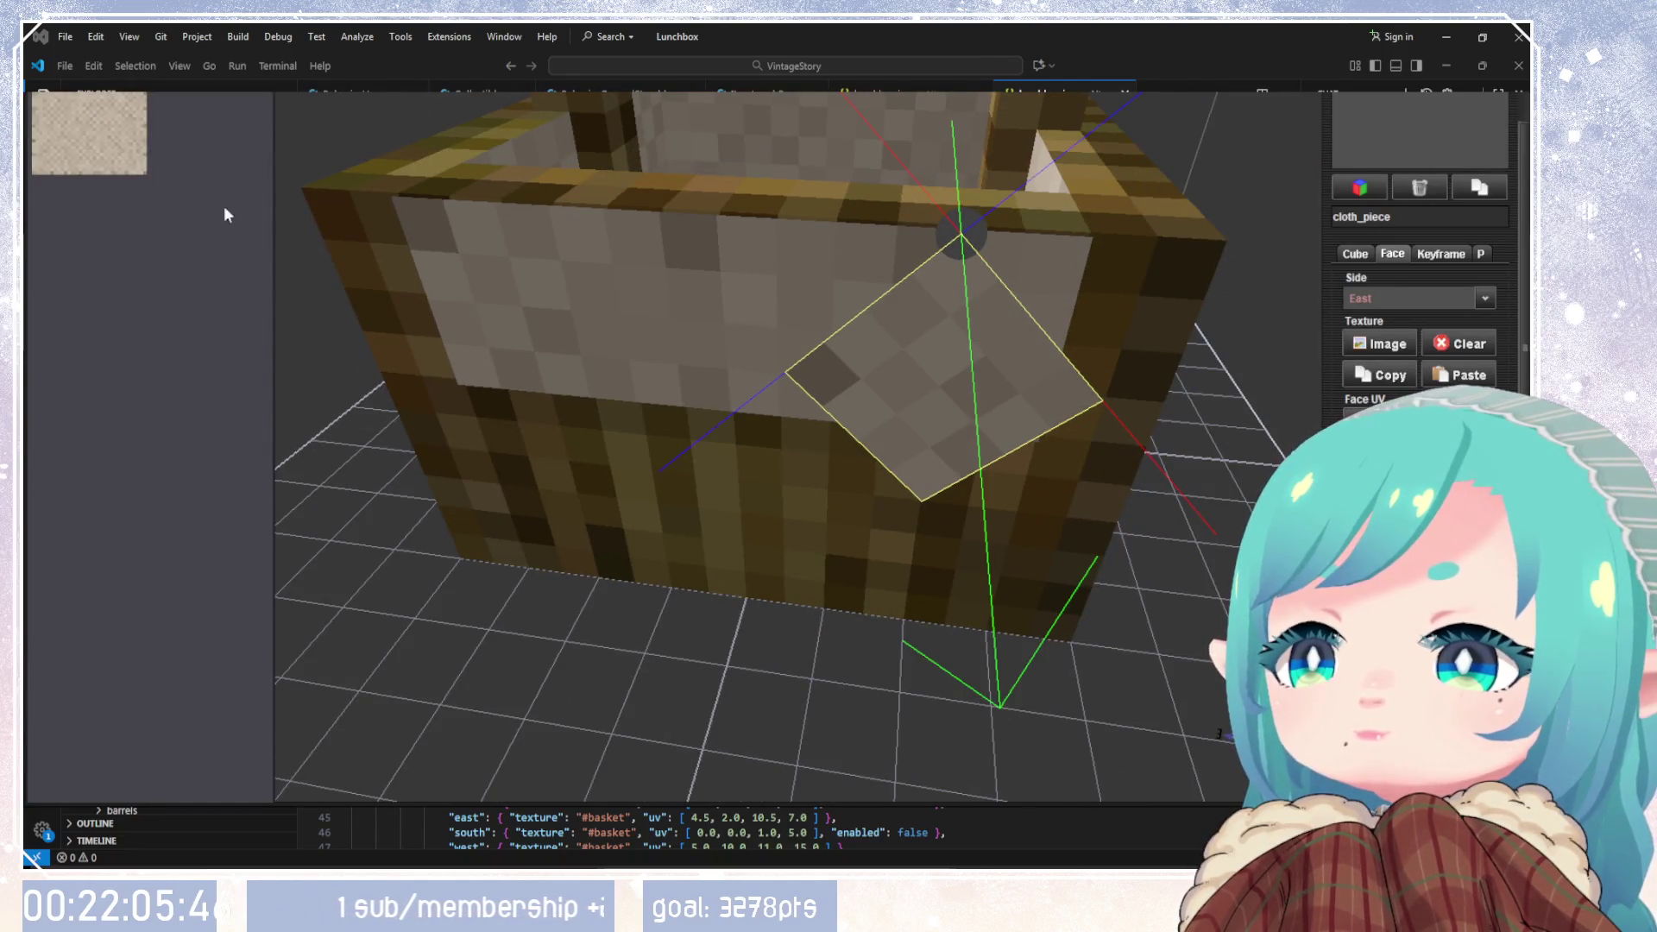
mouse_move(727, 452)
mouse_down()
mouse_move(742, 354)
mouse_move(1047, 462)
mouse_move(910, 474)
mouse_move(739, 454)
mouse_move(758, 396)
mouse_move(710, 393)
mouse_move(736, 395)
mouse_move(750, 437)
mouse_up()
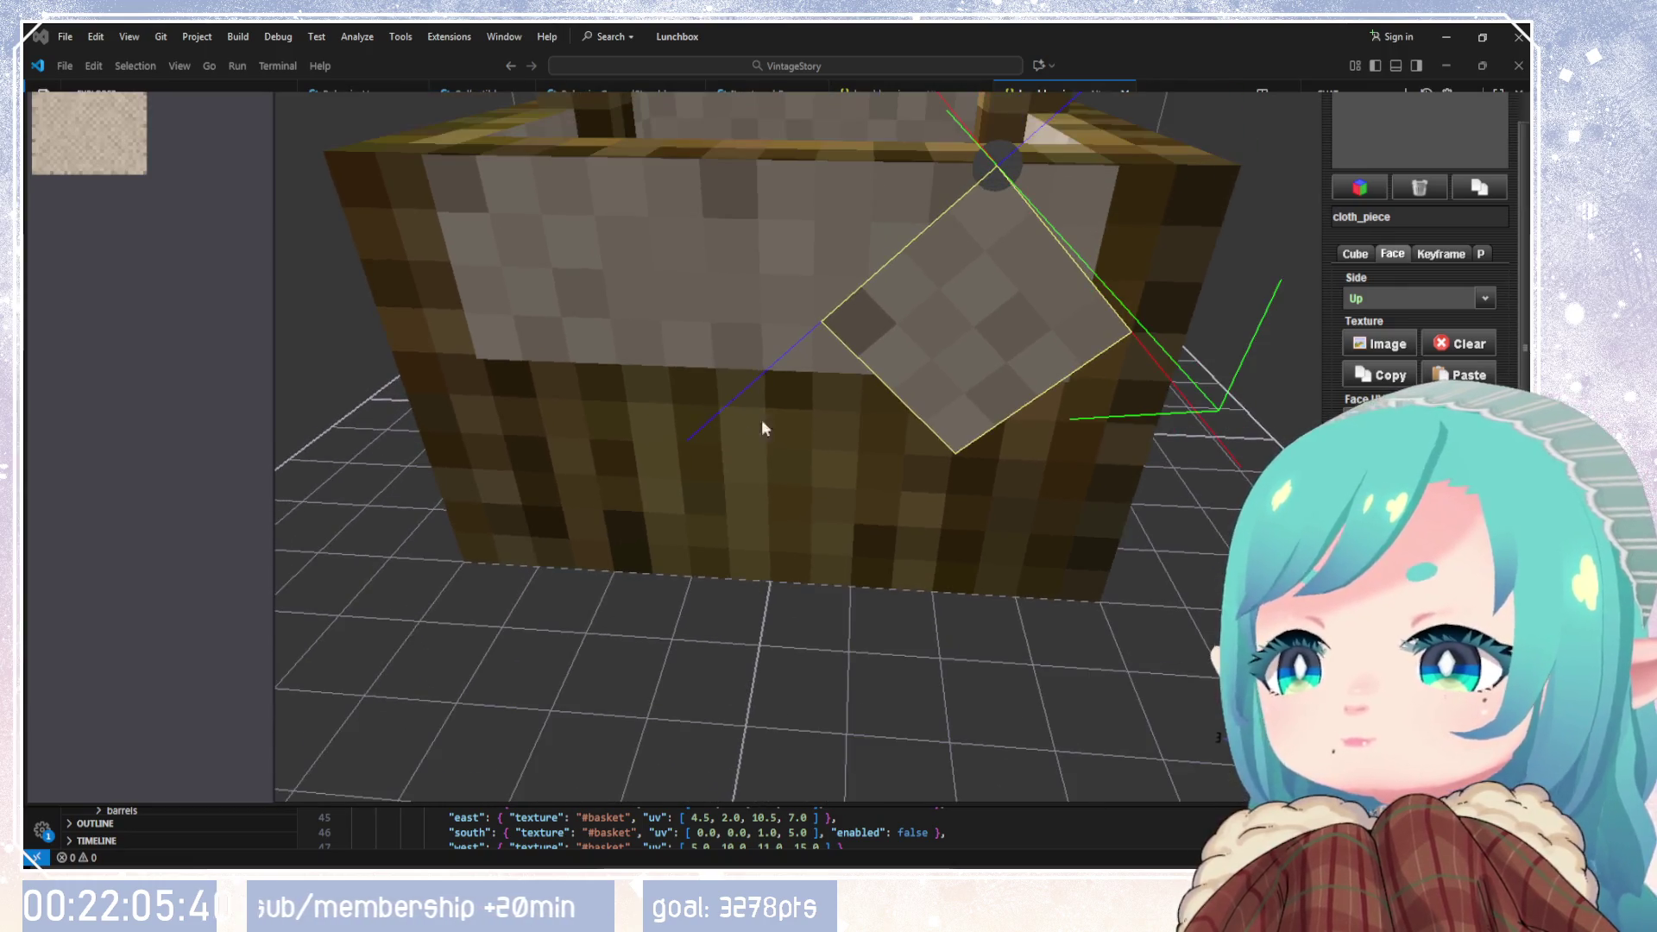
click(1355, 253)
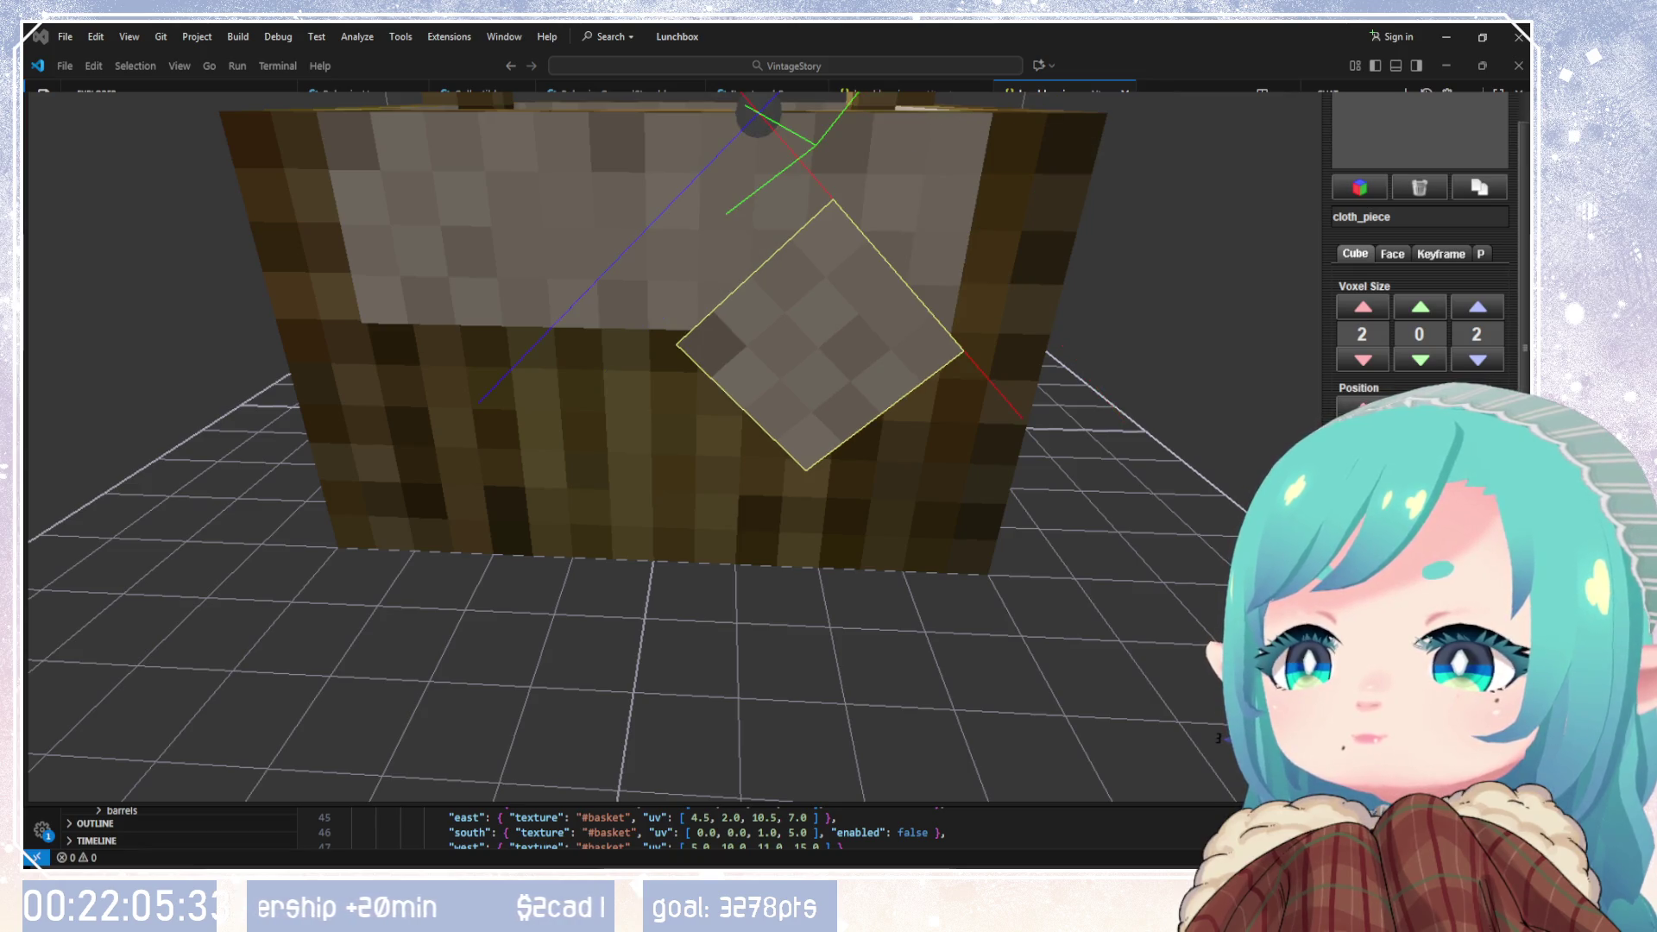
mouse_move(1113, 492)
mouse_down()
mouse_move(893, 509)
mouse_move(1122, 466)
mouse_up()
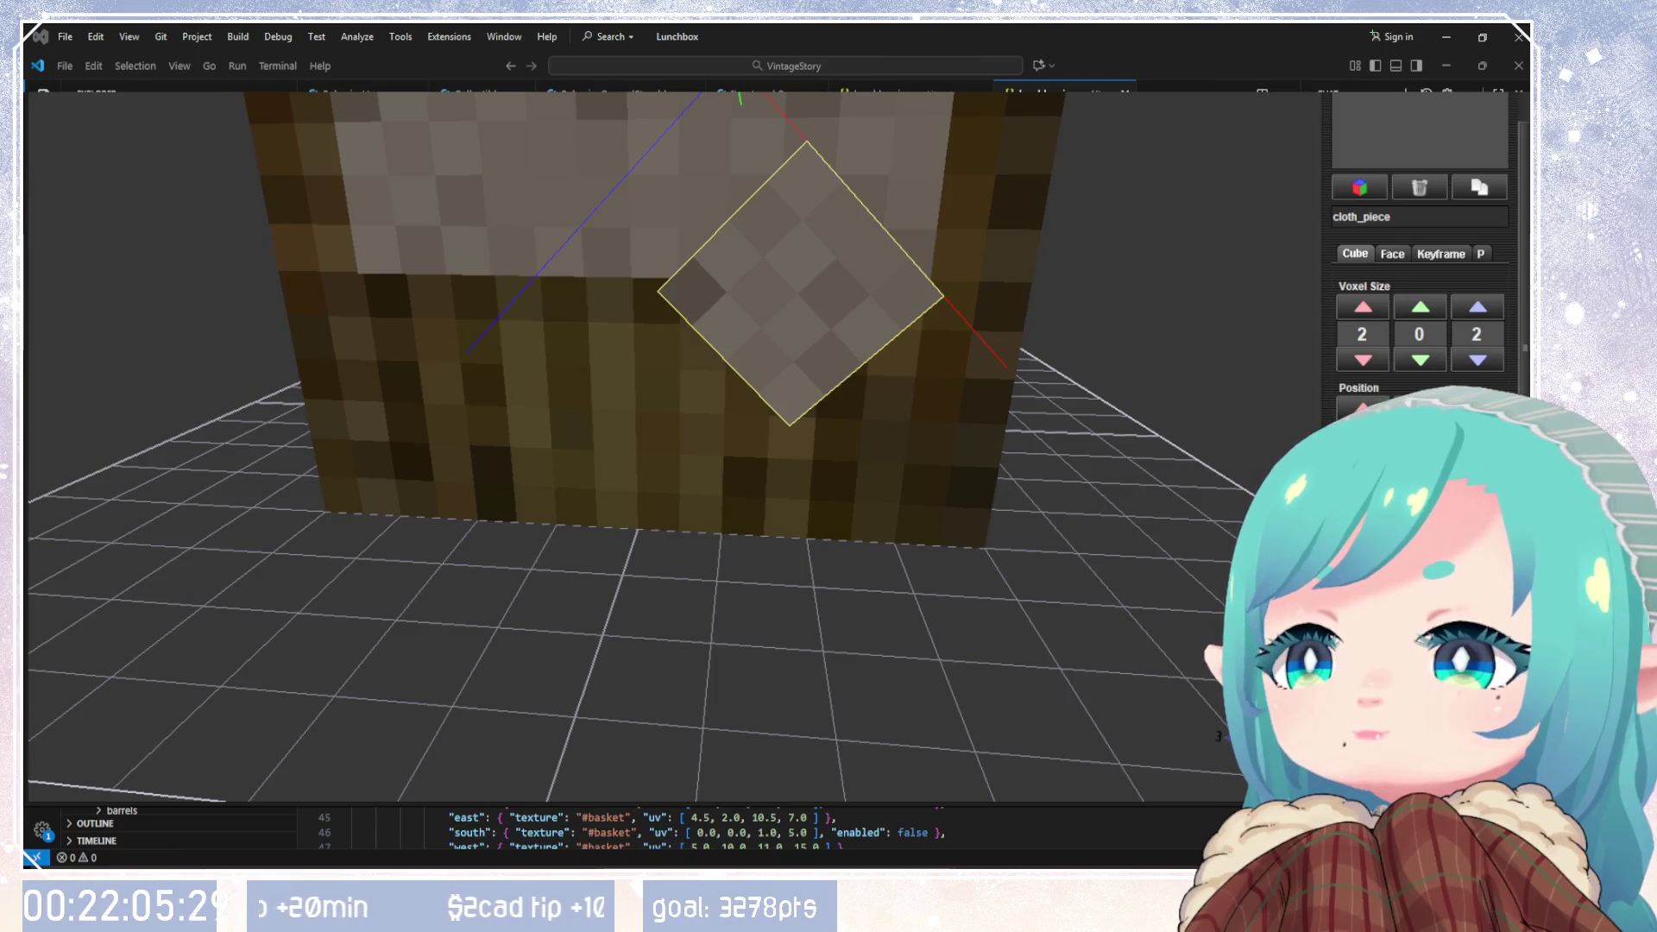
Step: Nudge cloth_piece's position step by step until it is centred on the basket front
key(Up)
key(Up)
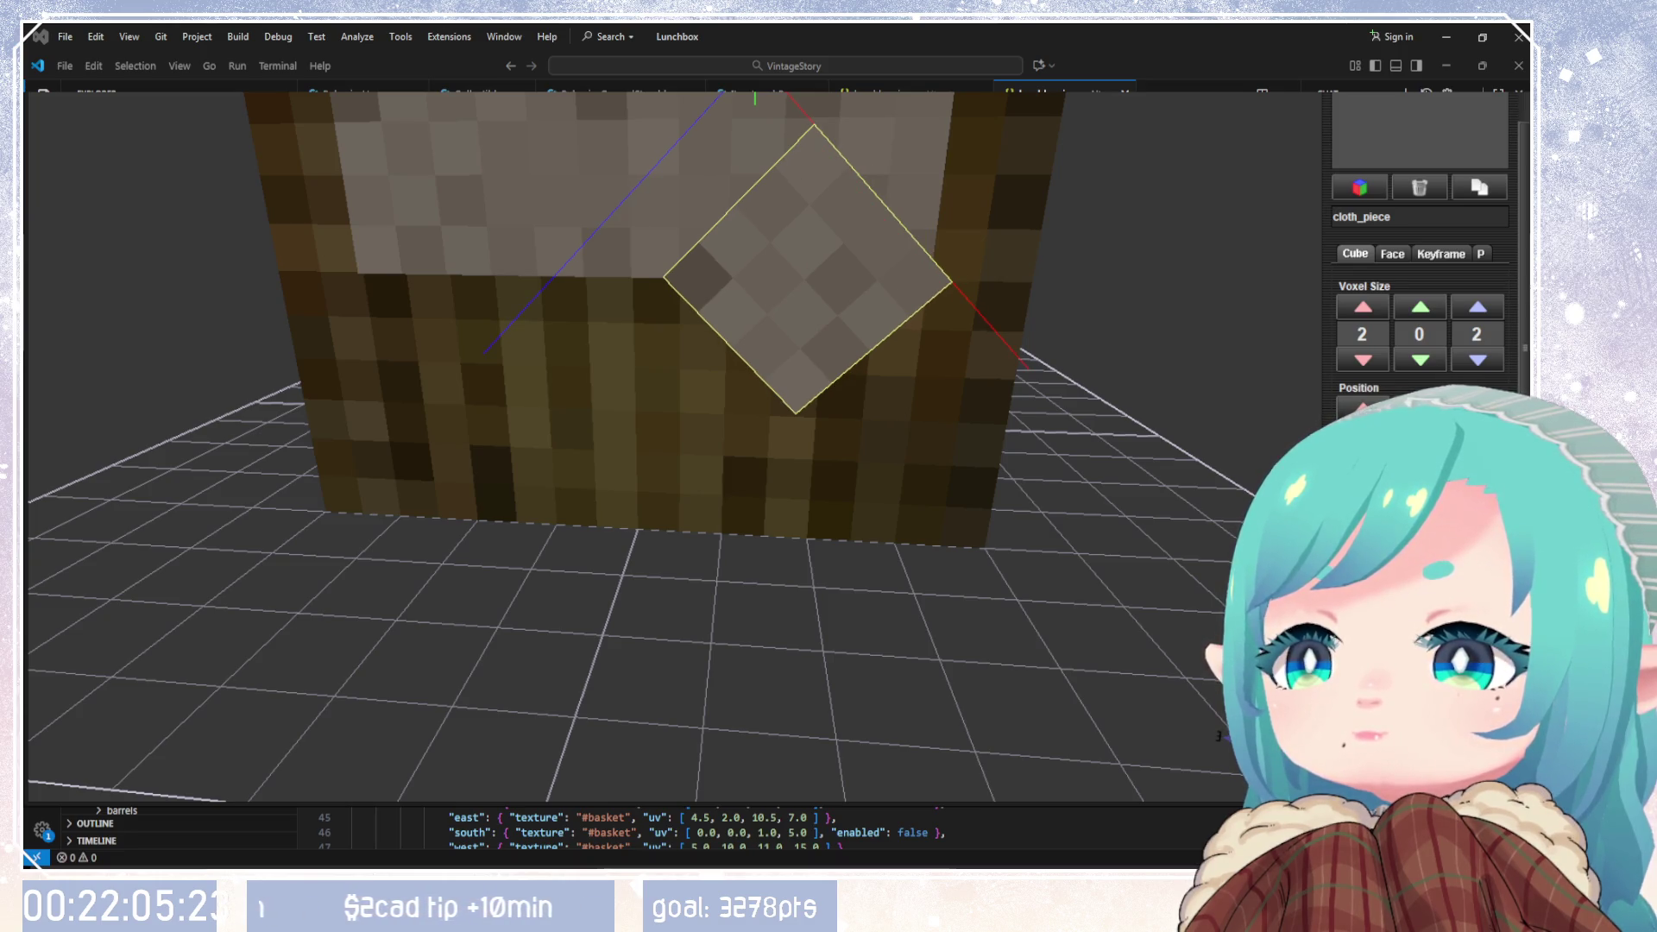
mouse_move(1208, 525)
mouse_down()
mouse_move(896, 528)
mouse_move(950, 525)
mouse_up()
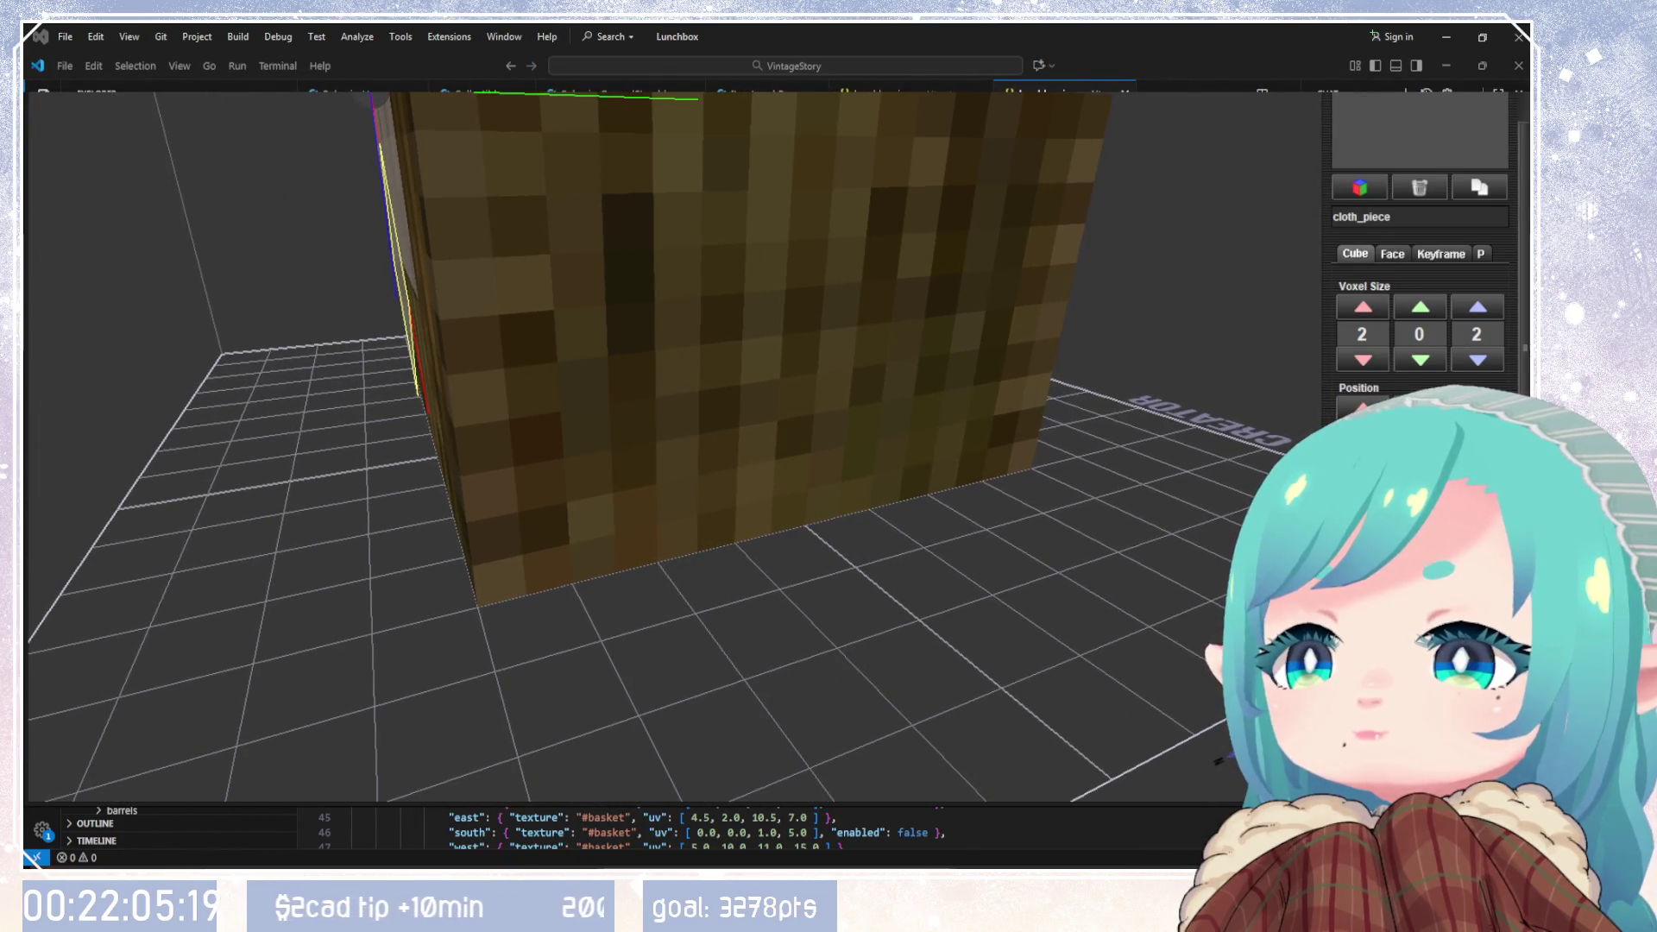
mouse_move(1225, 528)
mouse_down()
mouse_move(1259, 535)
mouse_move(1219, 529)
mouse_up()
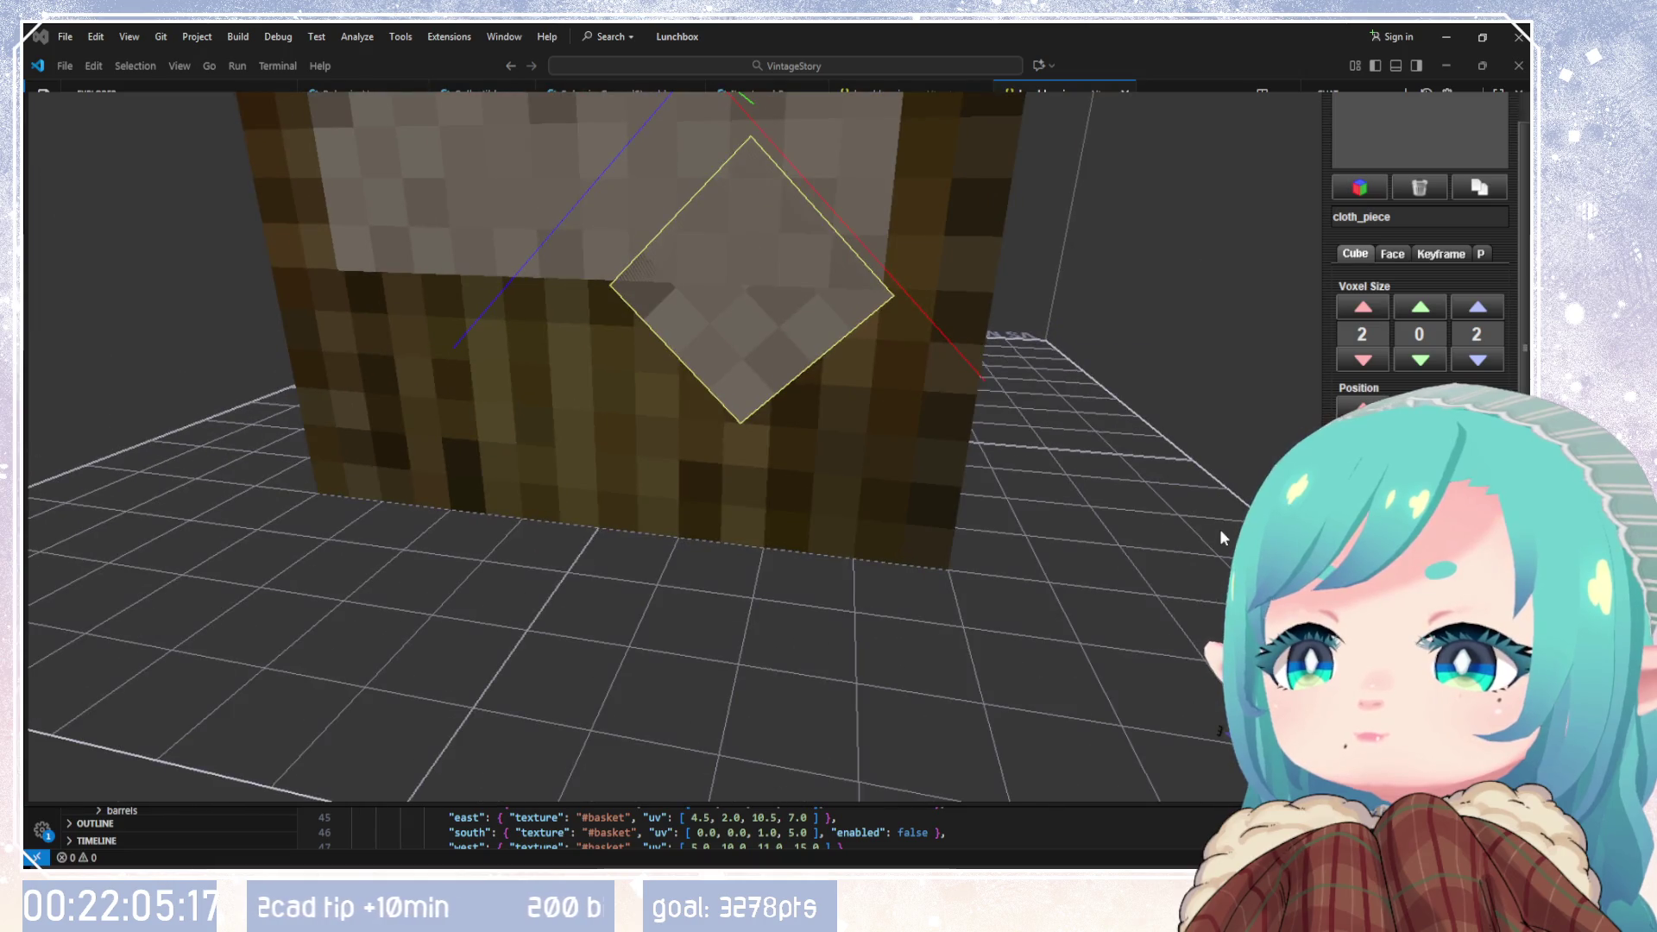
click(1420, 460)
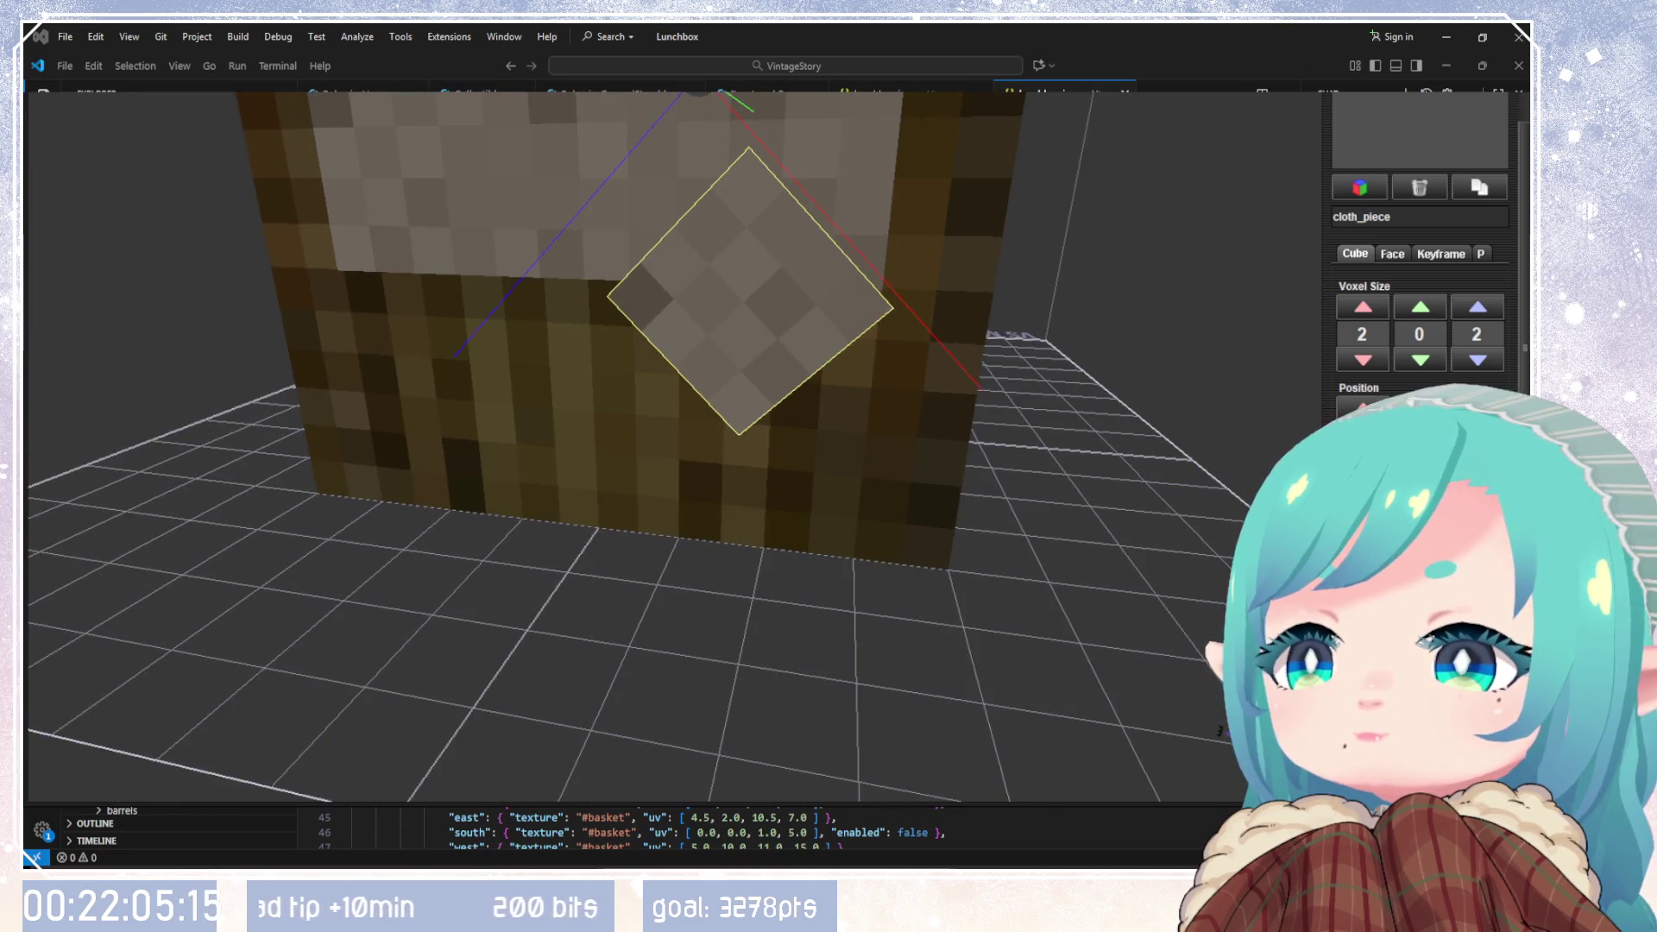
click(1420, 408)
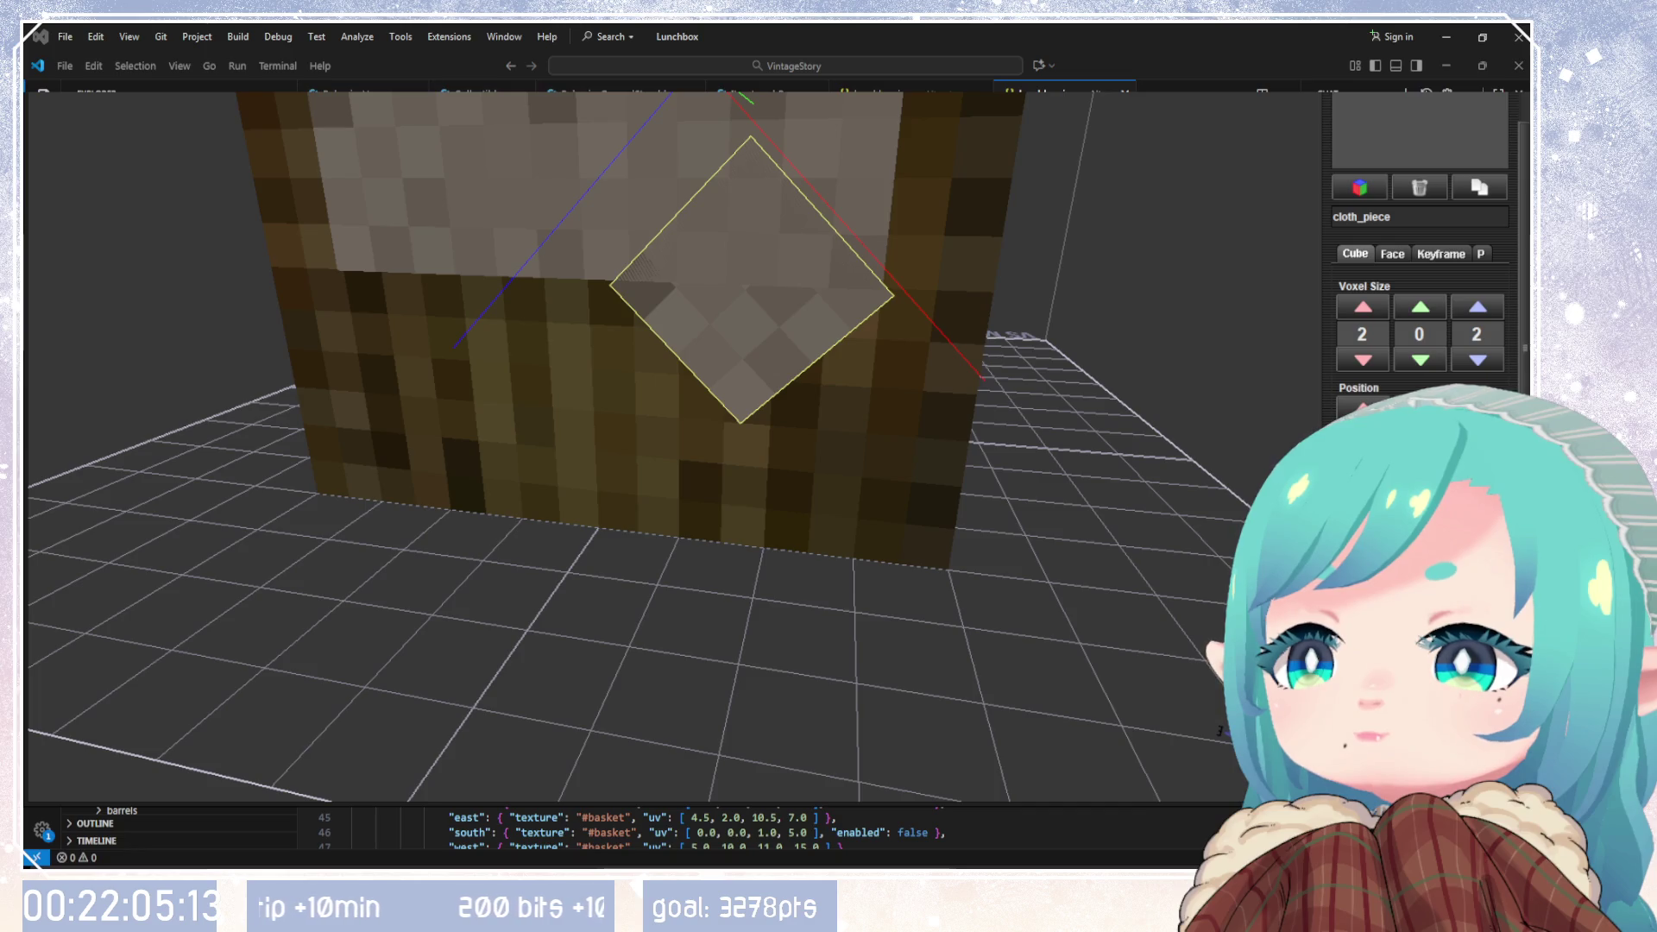
click(1420, 408)
click(1419, 407)
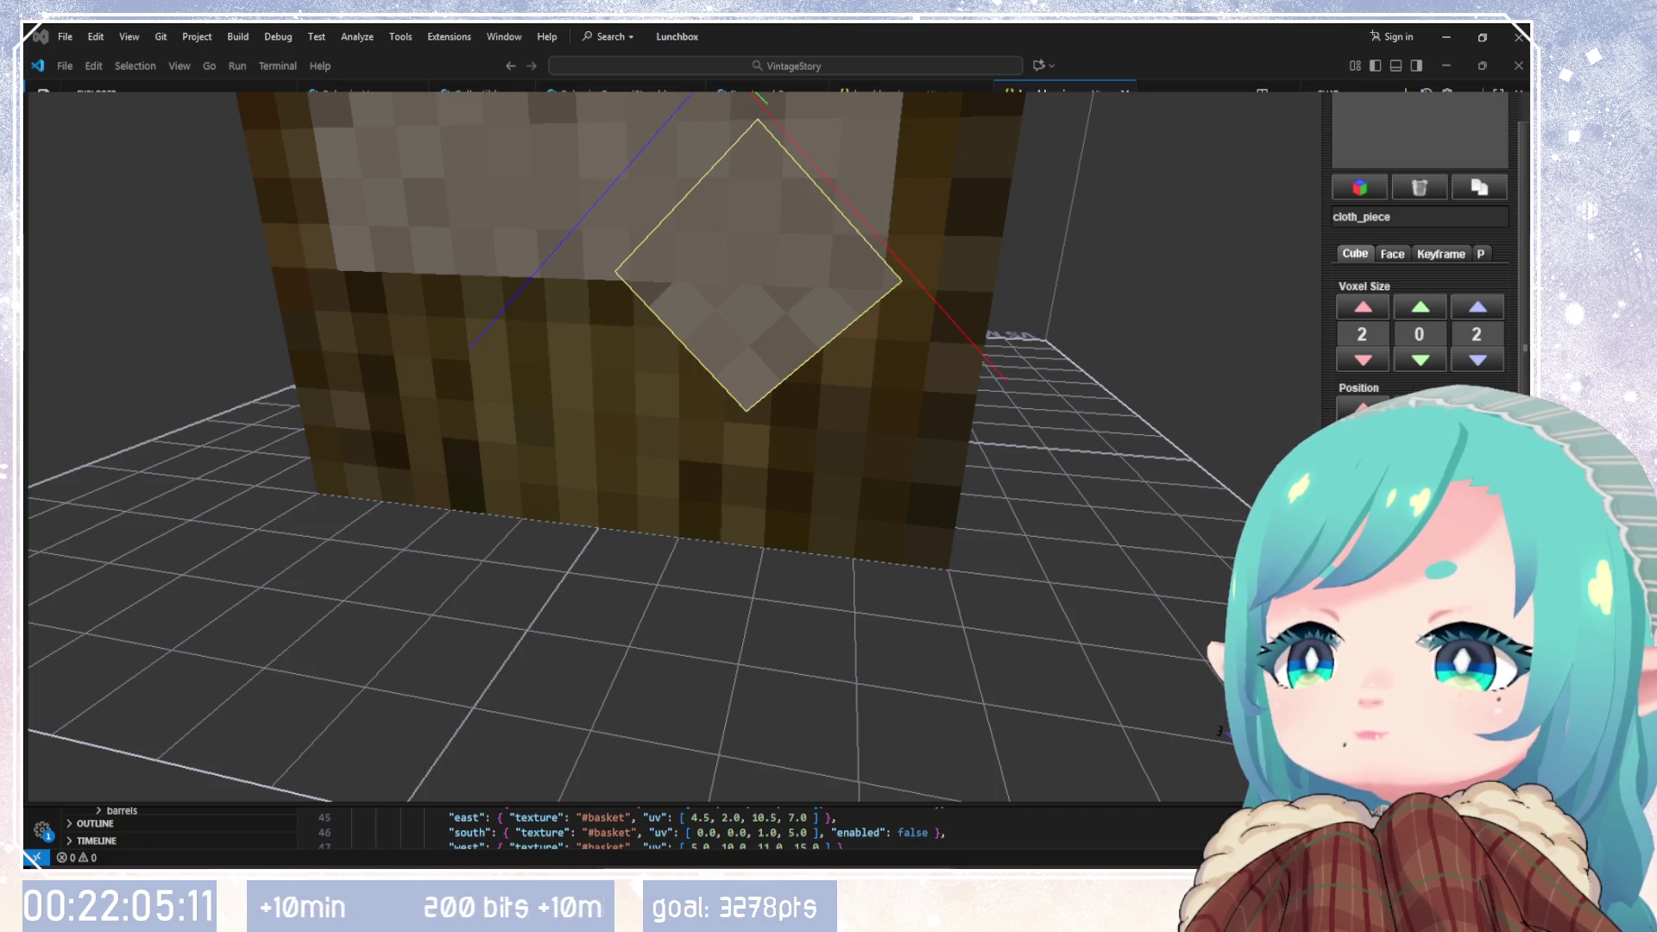
click(1419, 407)
mouse_move(1120, 499)
mouse_down()
mouse_move(977, 504)
mouse_move(886, 529)
mouse_move(1135, 529)
mouse_move(1210, 509)
mouse_move(1061, 526)
mouse_up()
click(1420, 408)
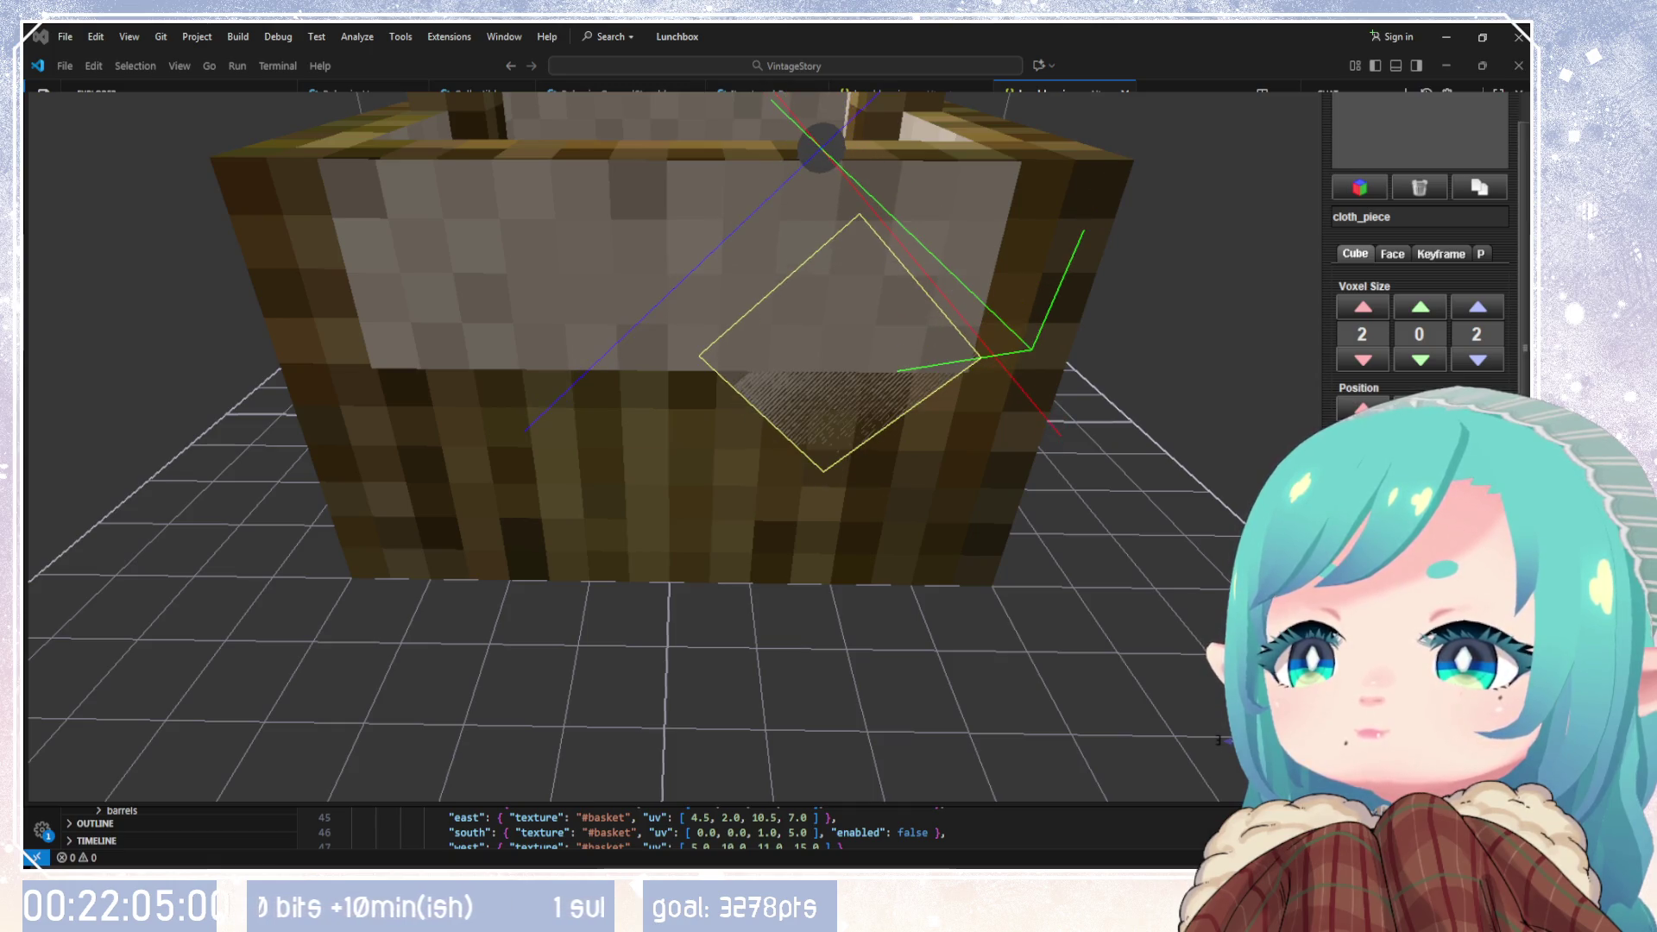
Step: Drag cloth_piece's gizmo to move and tilt it on the basket's front wall
mouse_move(980, 488)
mouse_down()
mouse_move(990, 496)
mouse_move(884, 573)
mouse_move(708, 578)
mouse_move(747, 594)
mouse_move(778, 651)
mouse_up()
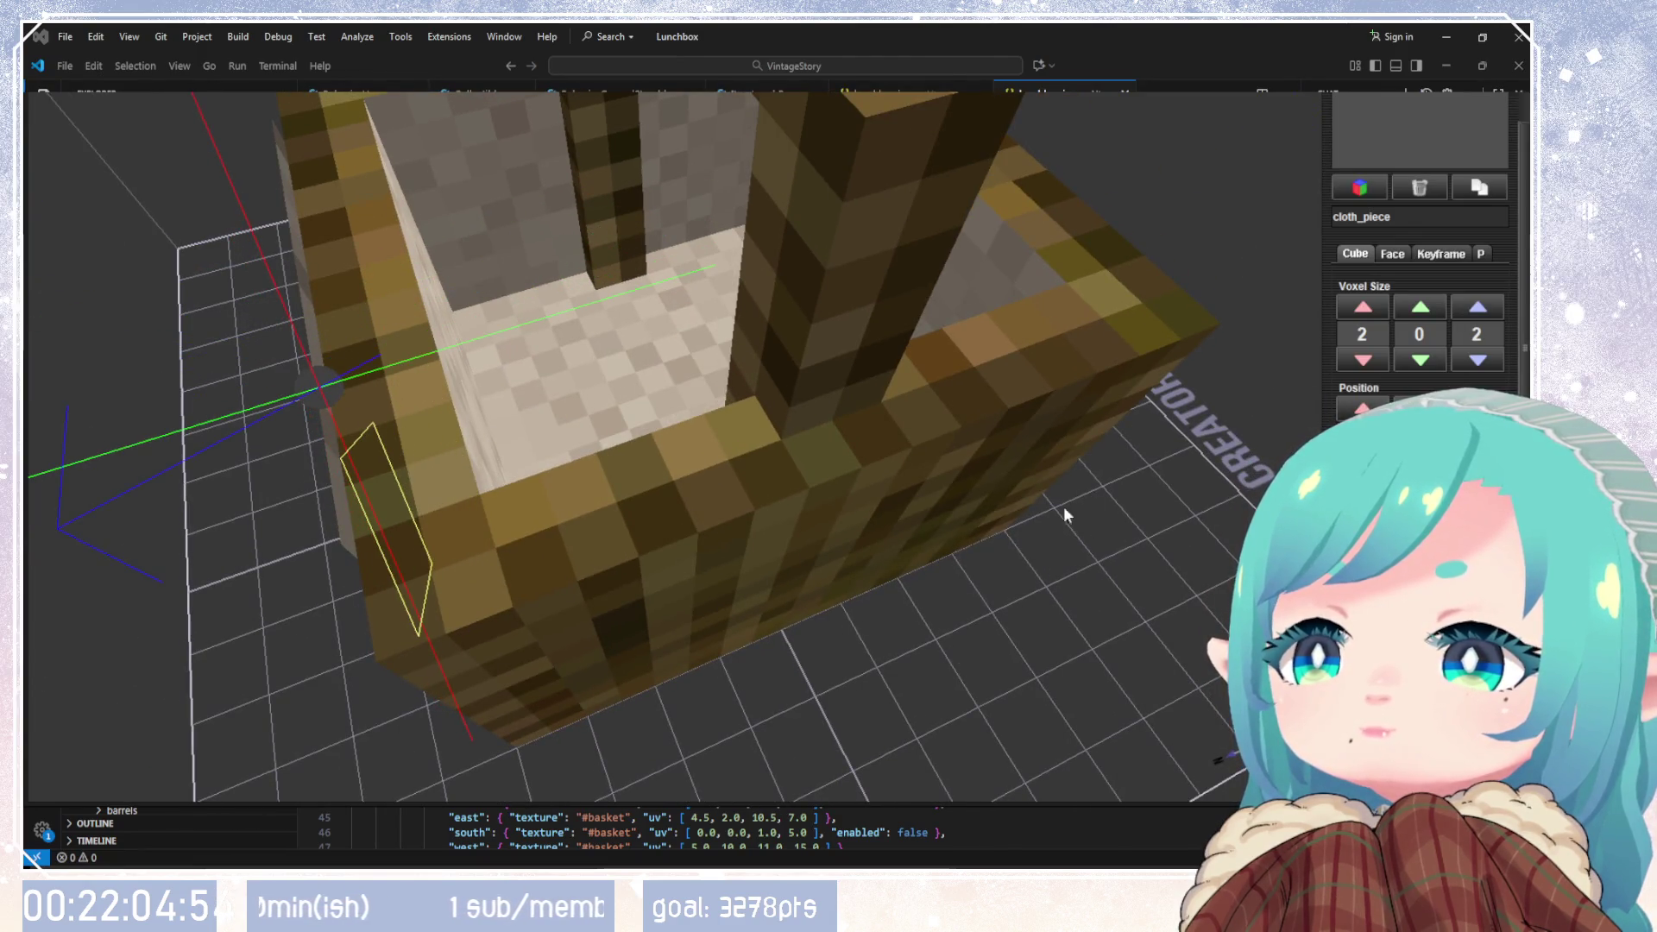
drag(1086, 493, 1079, 468)
drag(779, 650, 773, 690)
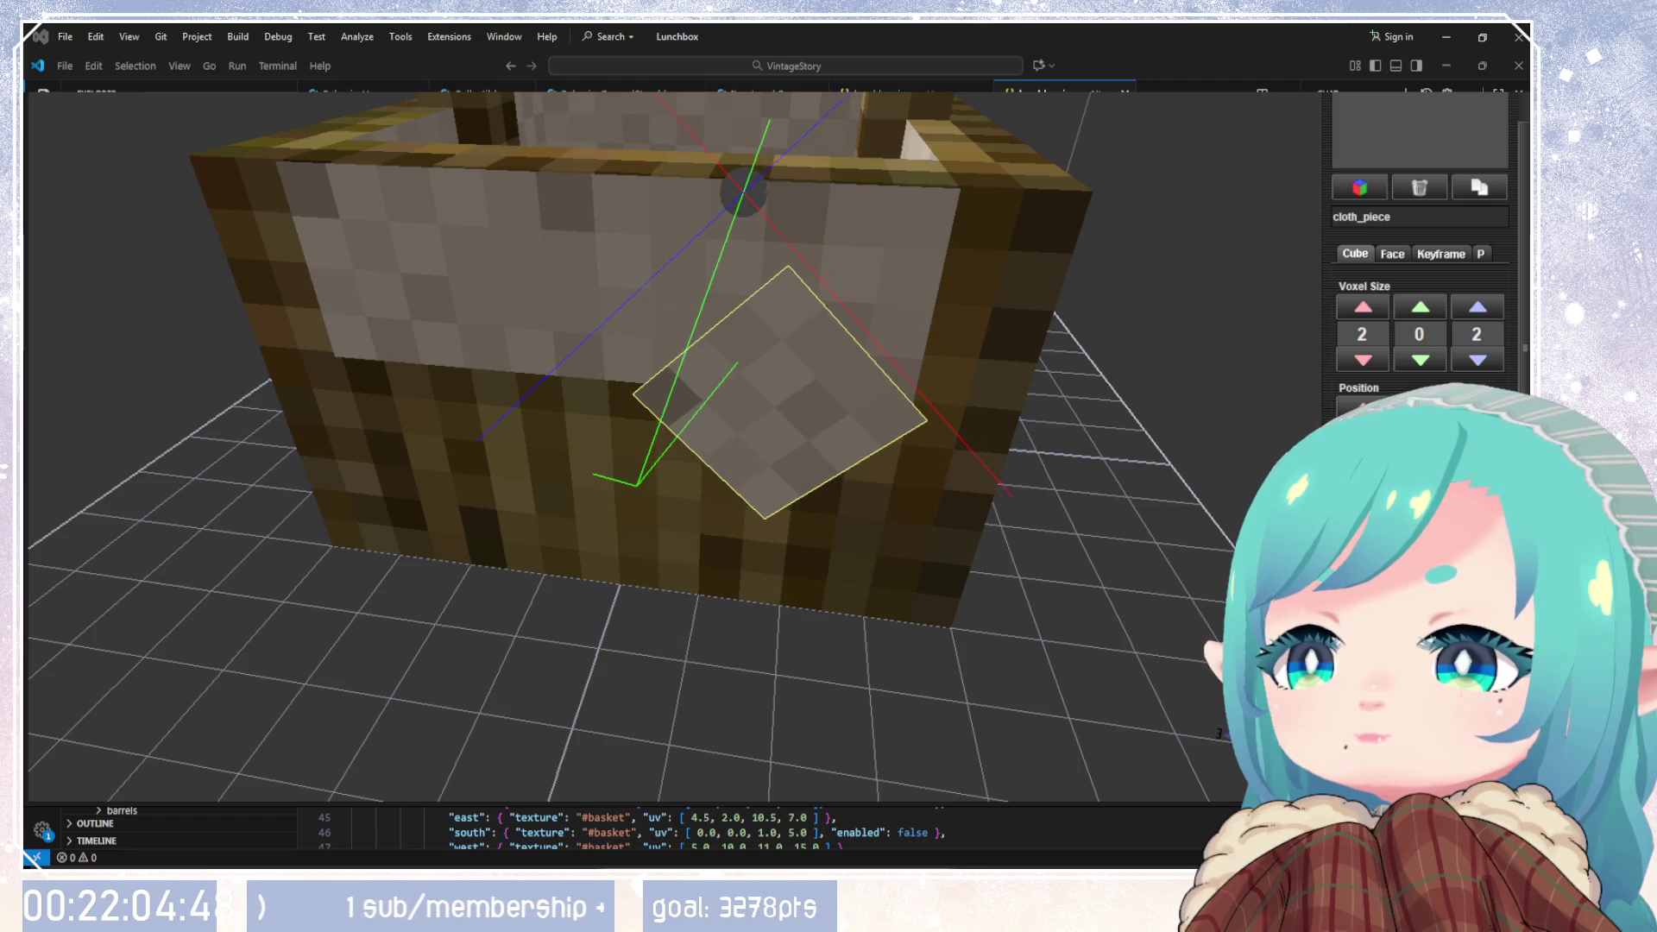
drag(1147, 544, 993, 545)
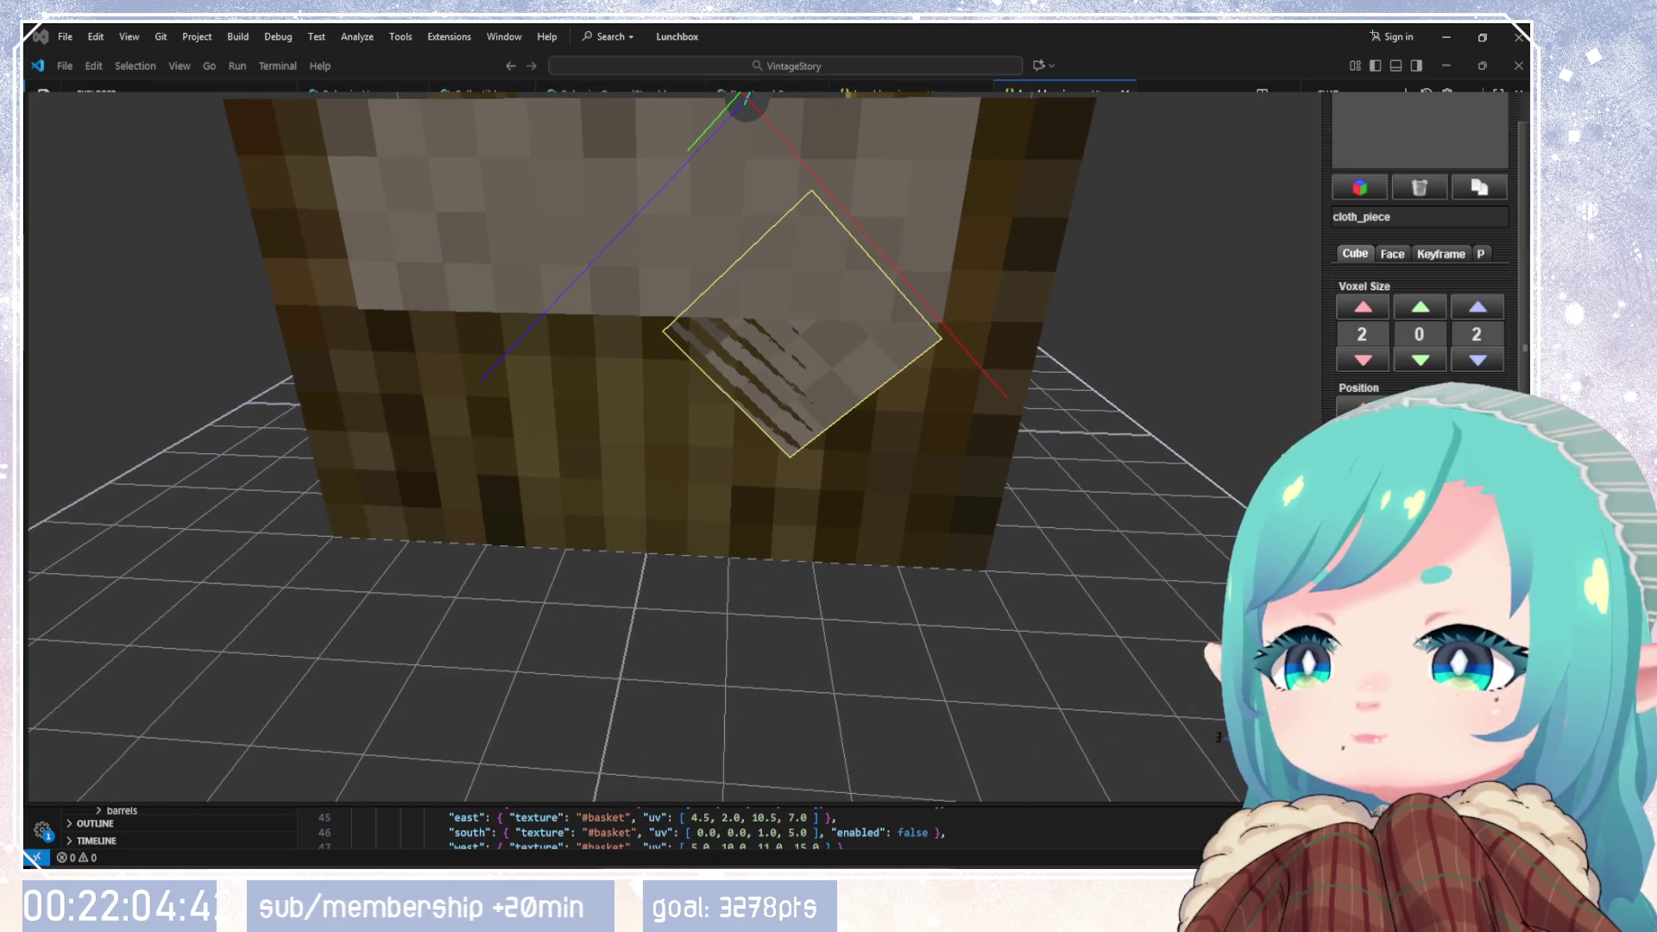
mouse_move(1063, 478)
mouse_down()
mouse_move(1060, 429)
mouse_move(979, 454)
mouse_move(1285, 420)
mouse_up()
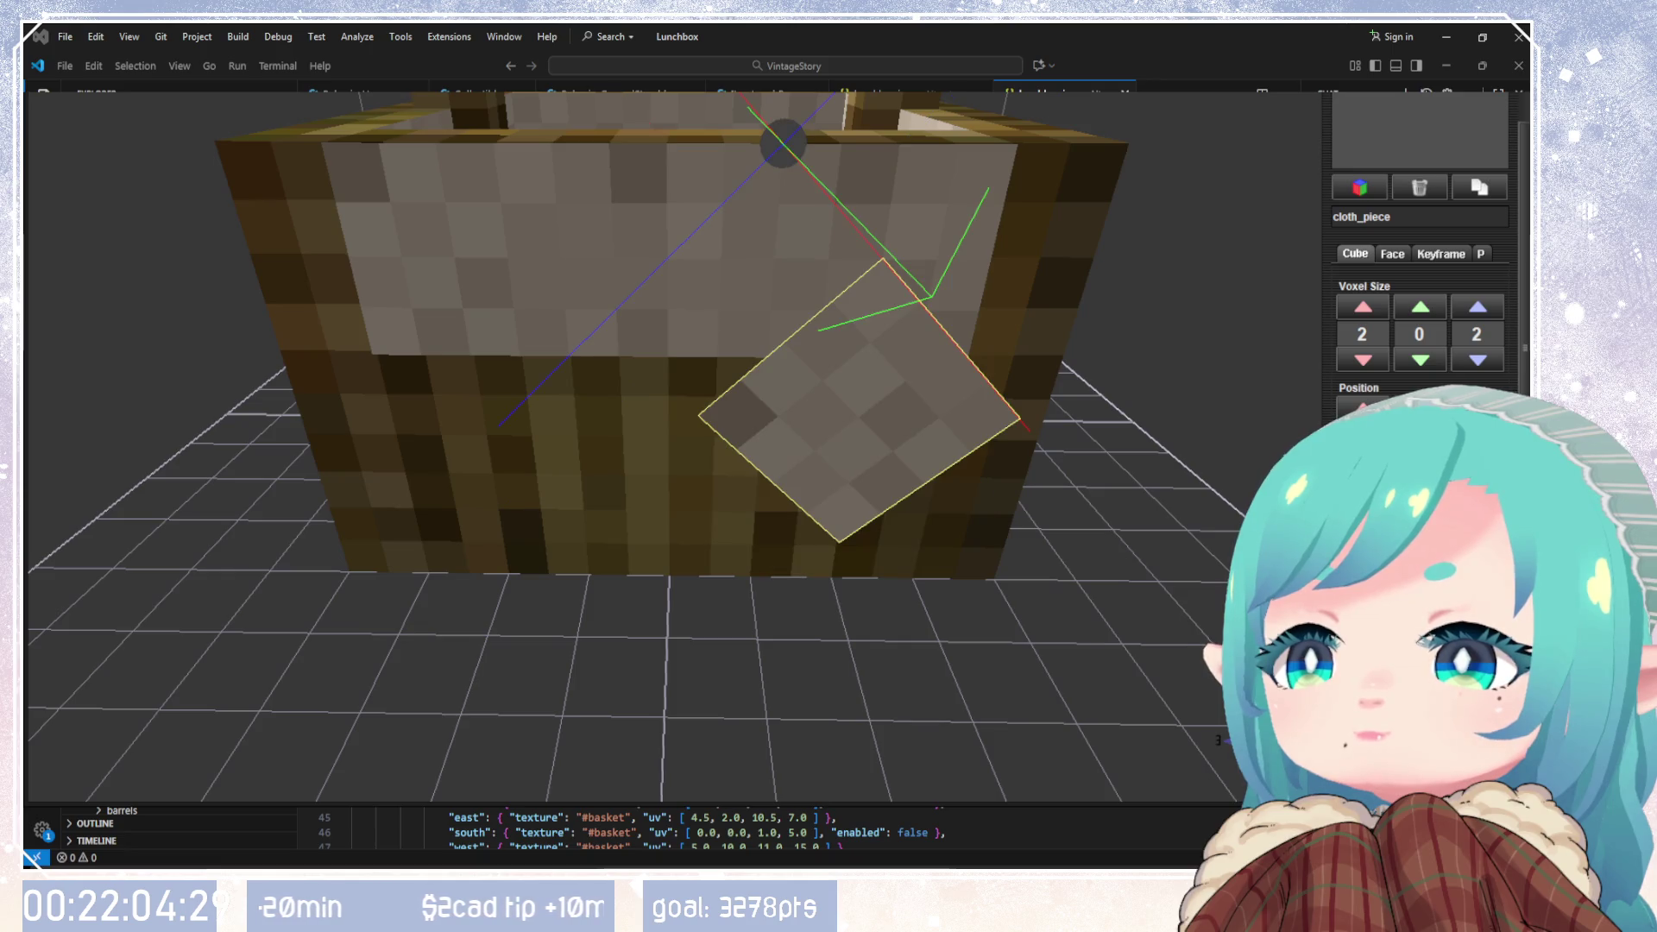
mouse_move(1110, 528)
mouse_down()
mouse_move(988, 471)
mouse_move(1038, 480)
mouse_move(1065, 432)
mouse_move(1092, 510)
mouse_up()
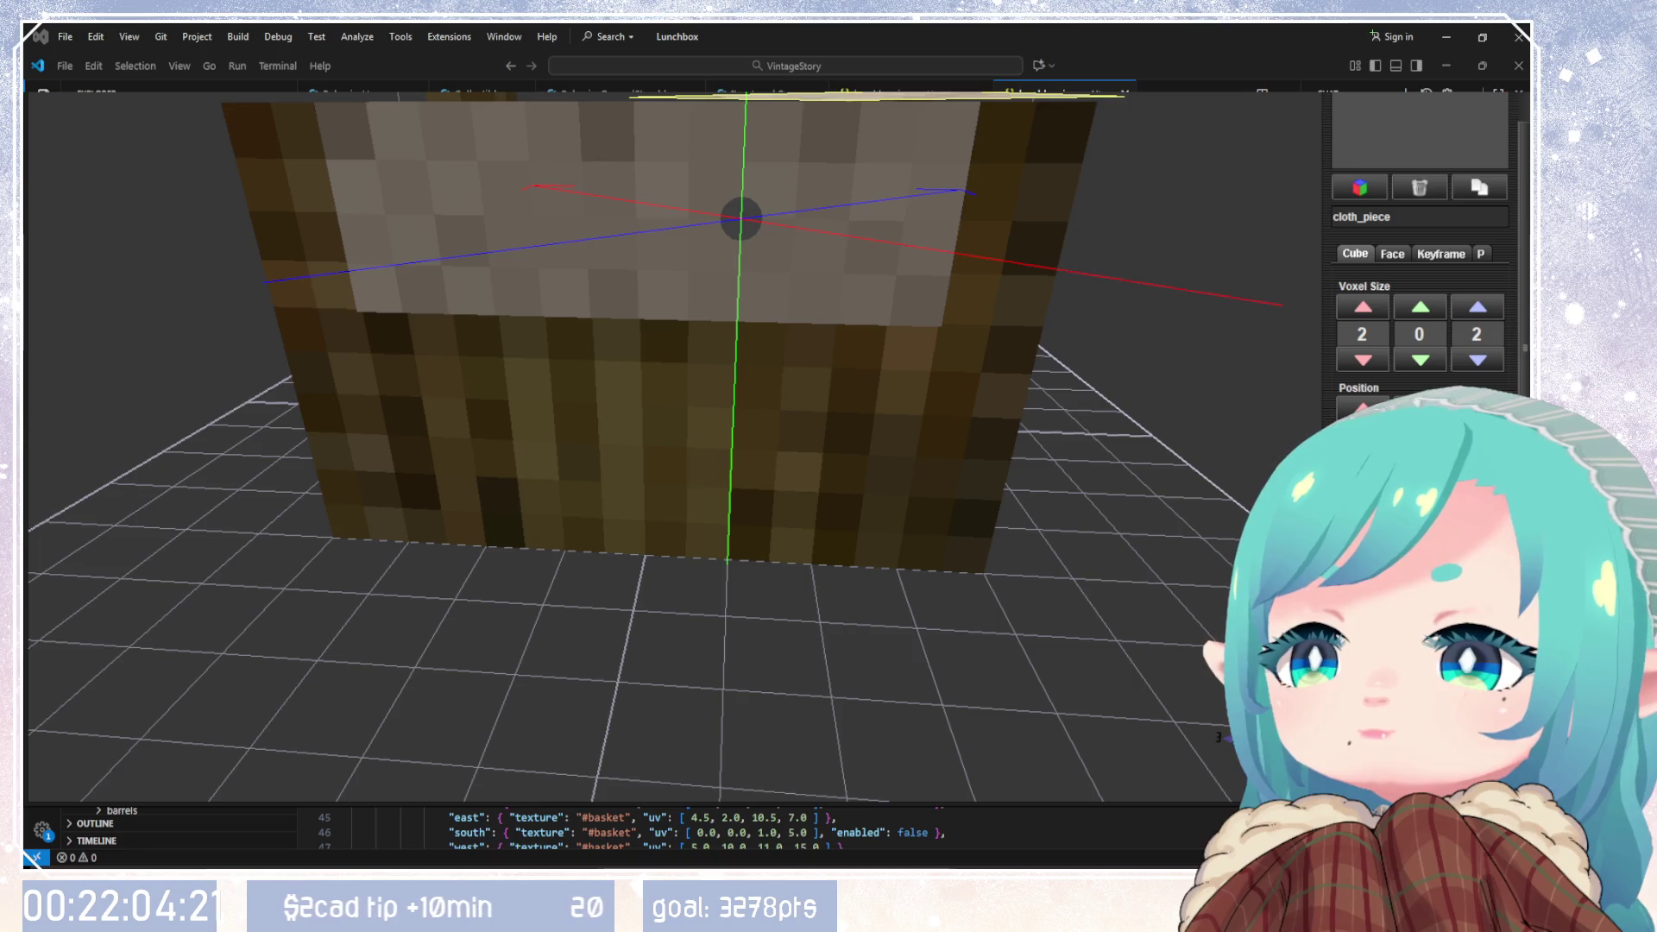
Step: Orbit around the basket to inspect the cloth_piece diamond from above, the side and front
mouse_move(1127, 504)
mouse_down()
mouse_move(1090, 473)
mouse_move(1118, 576)
mouse_up()
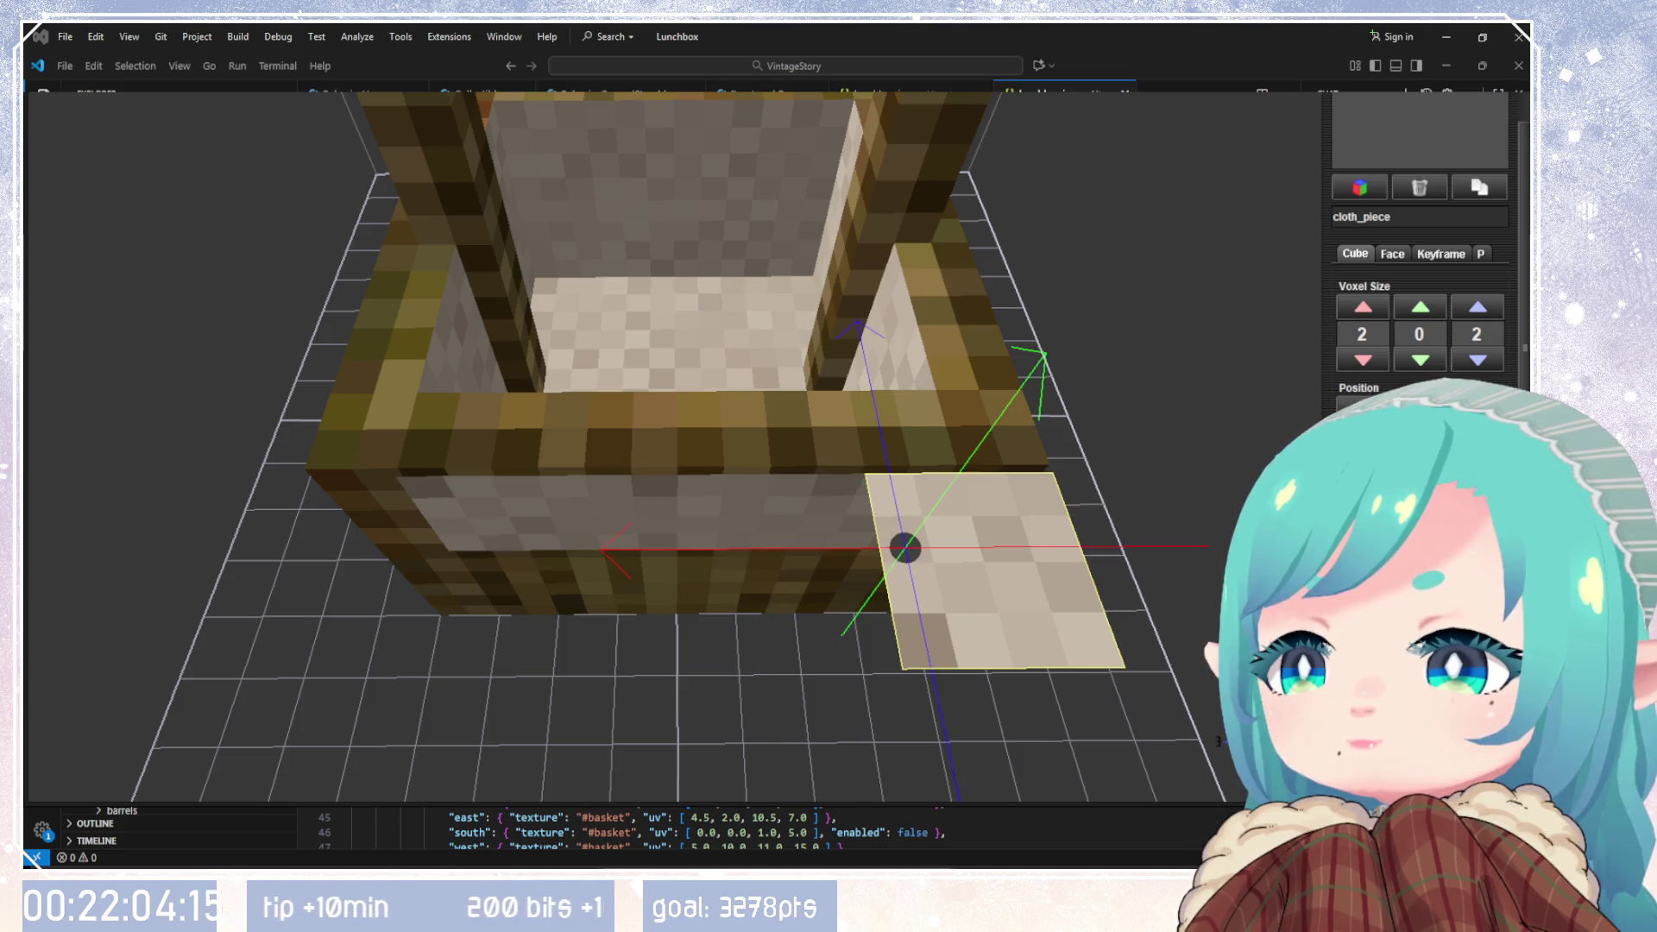
mouse_move(1117, 529)
mouse_down()
mouse_move(1111, 438)
mouse_move(1144, 349)
mouse_move(1095, 462)
mouse_move(1105, 551)
mouse_move(1118, 518)
mouse_up()
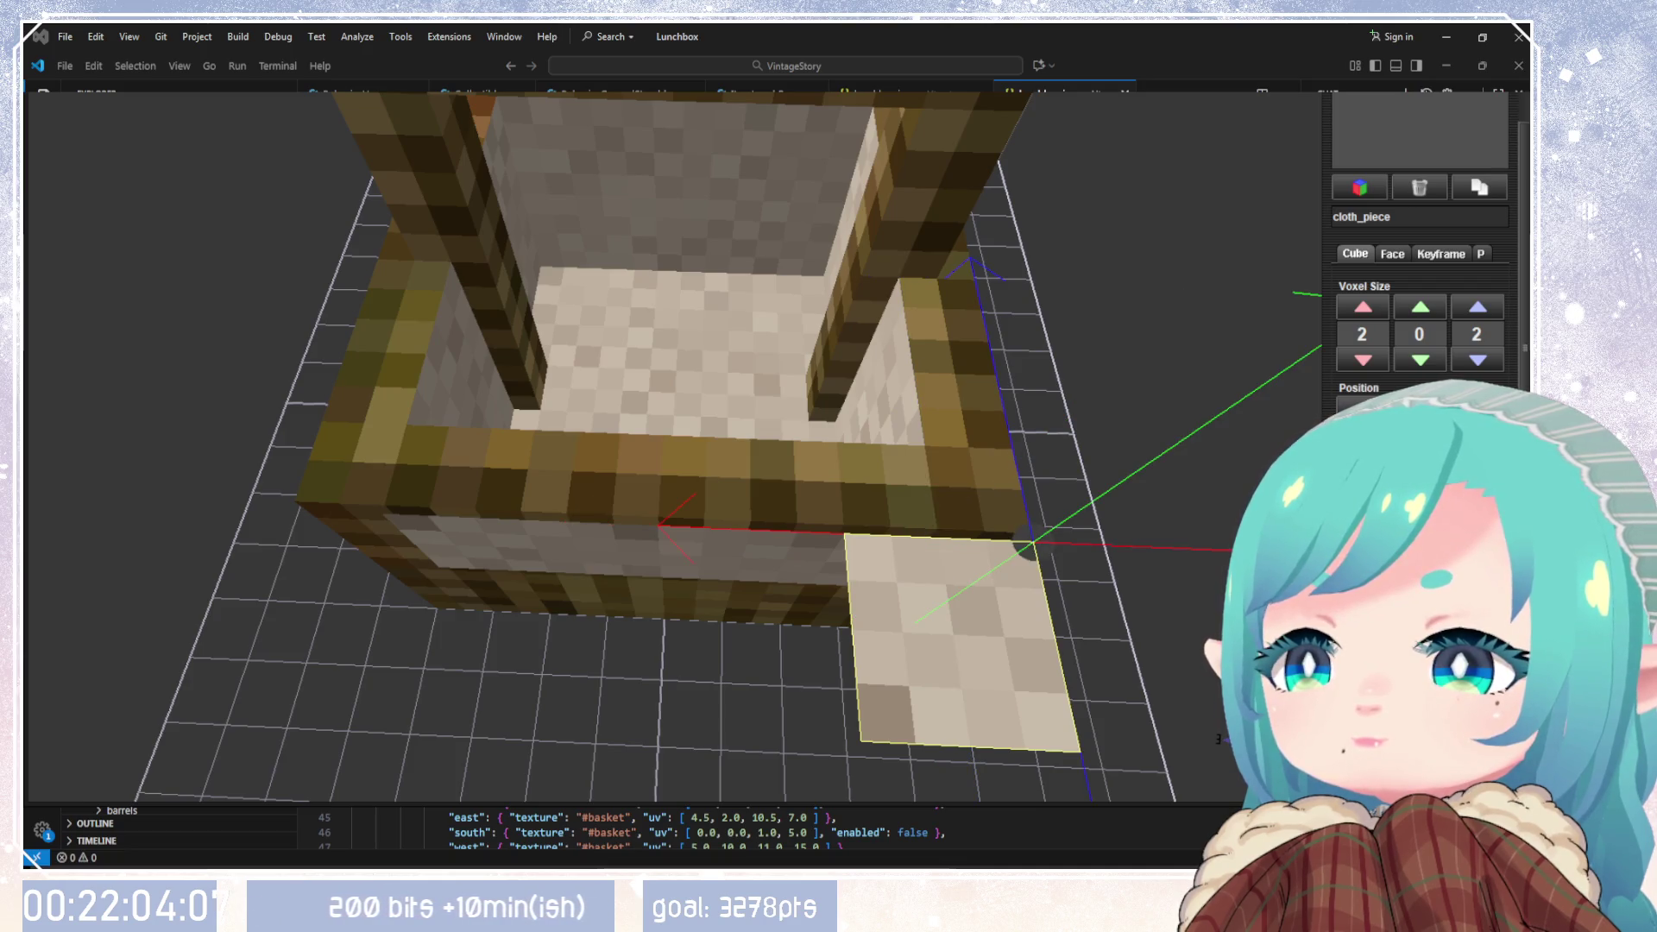
mouse_move(1062, 621)
mouse_down()
mouse_move(1077, 427)
mouse_move(1065, 530)
mouse_up()
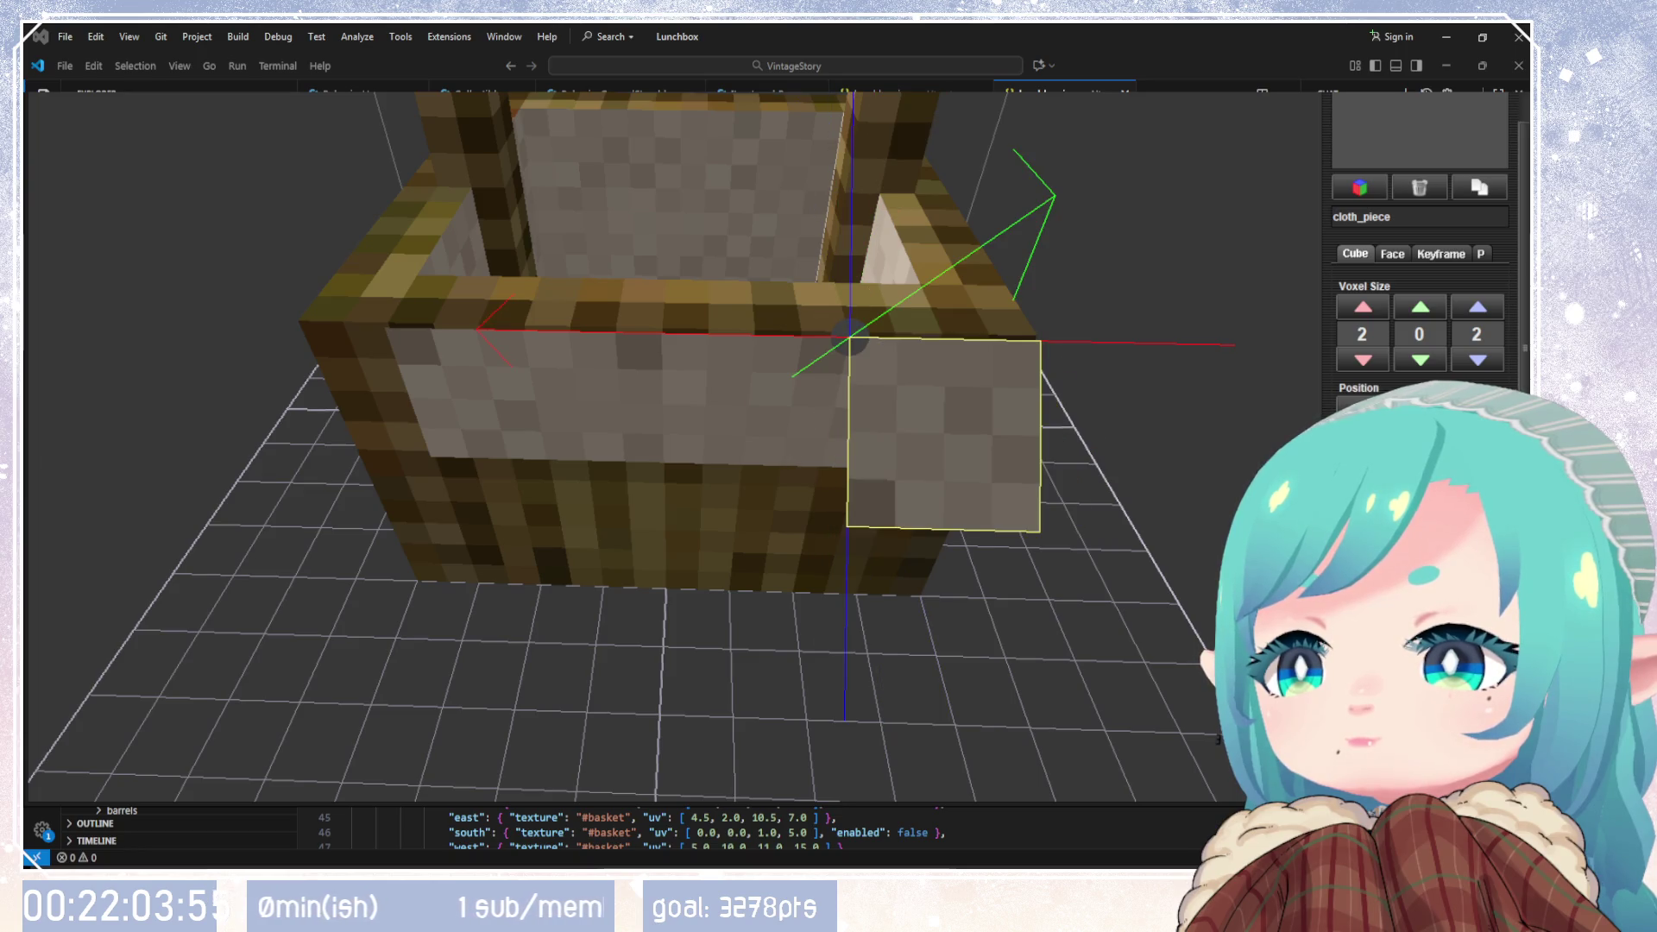
drag(1114, 570, 1119, 523)
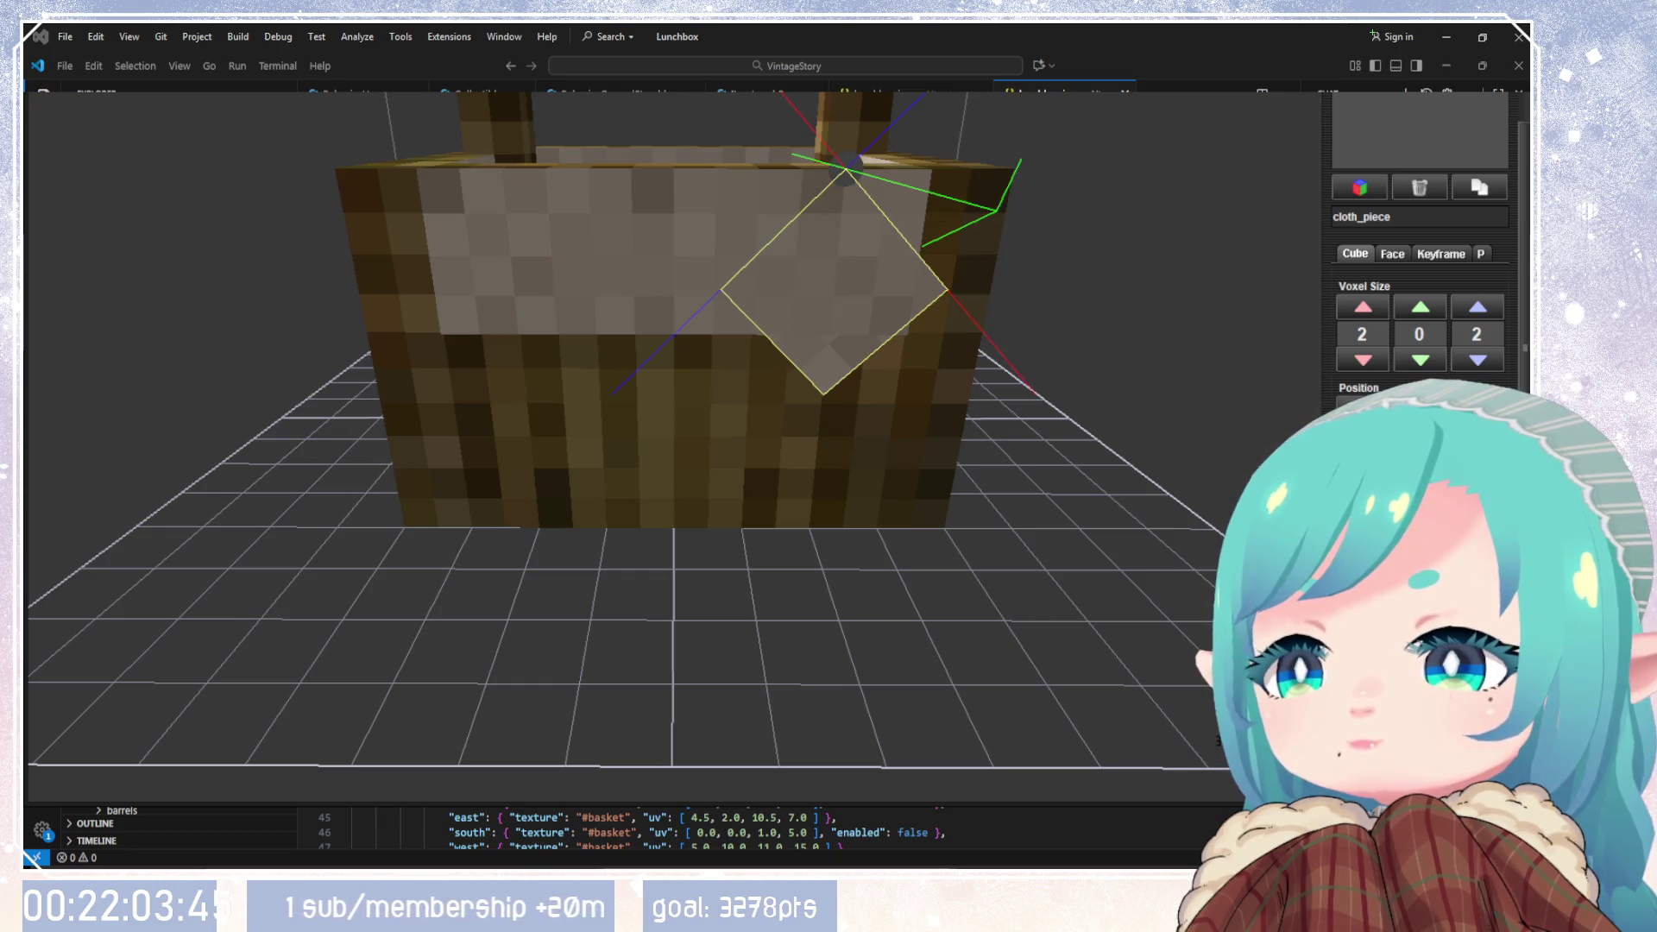
mouse_move(1081, 471)
mouse_down()
mouse_move(1027, 463)
mouse_move(1070, 438)
mouse_move(1121, 480)
mouse_up()
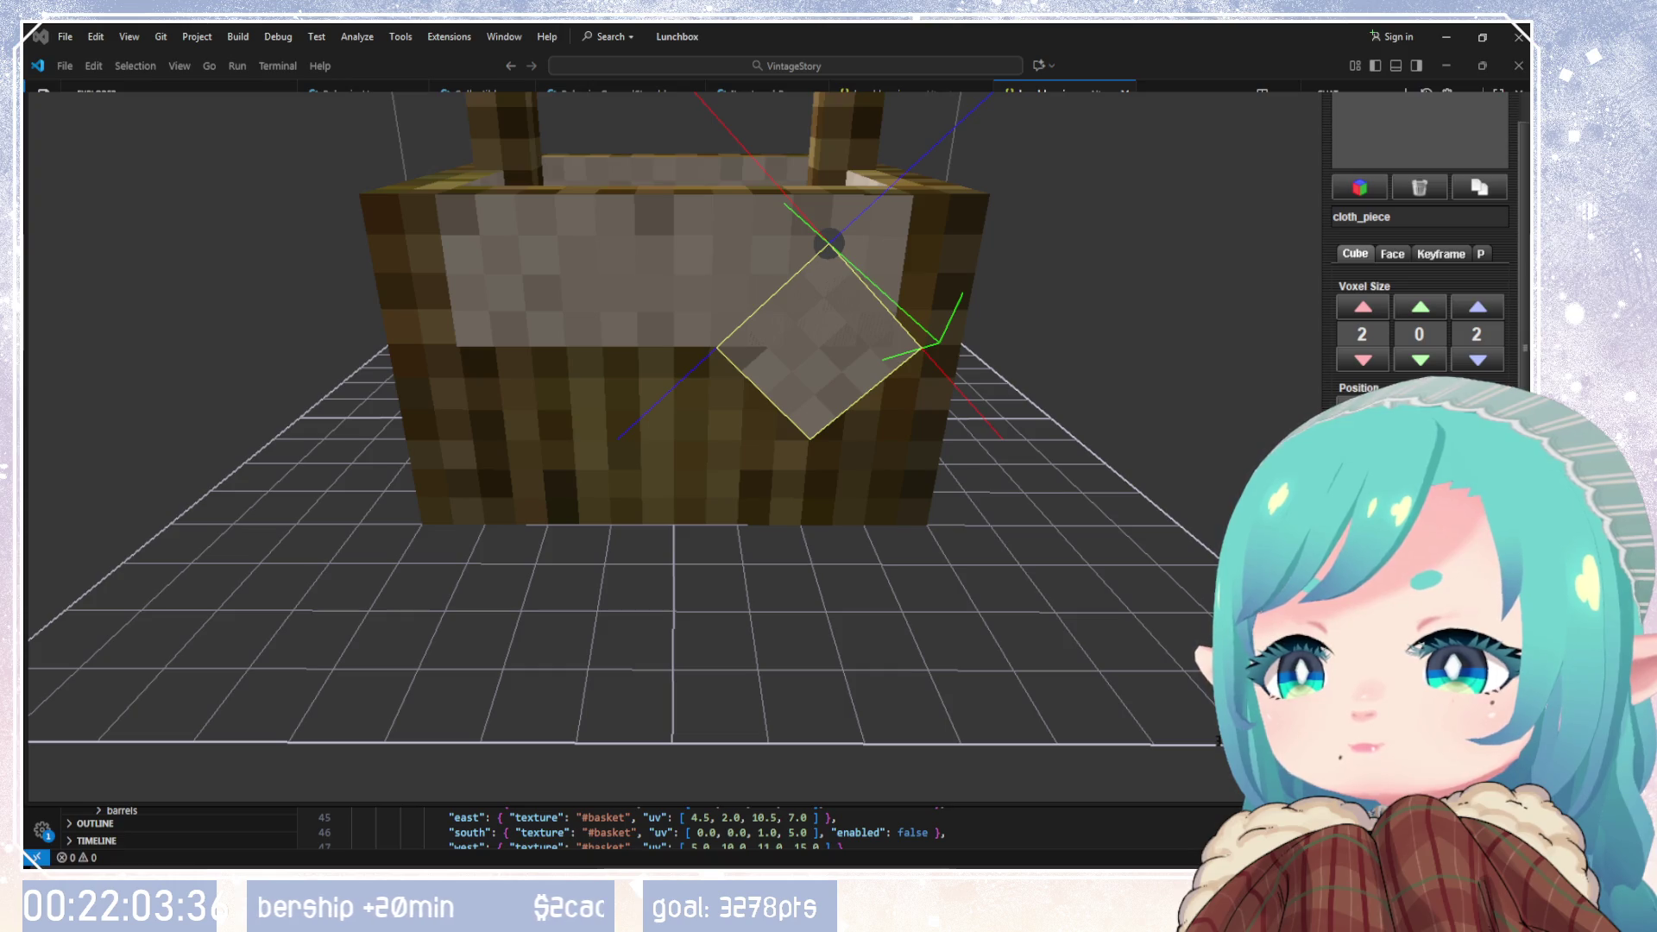
drag(1035, 501, 793, 511)
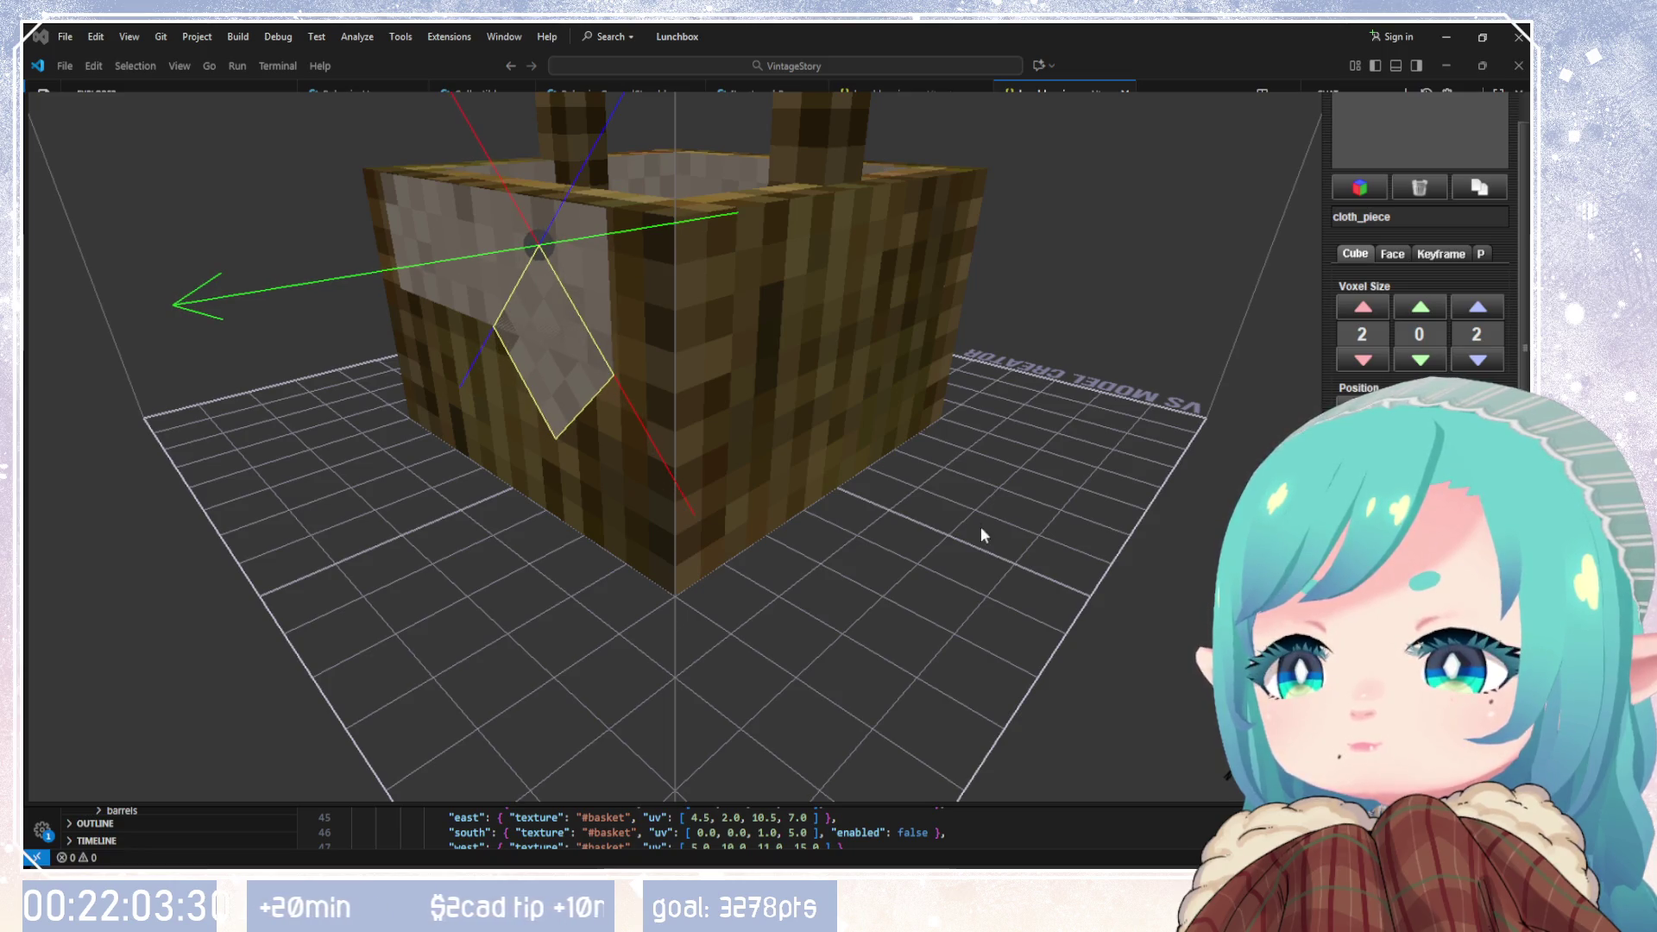
drag(980, 523, 1111, 480)
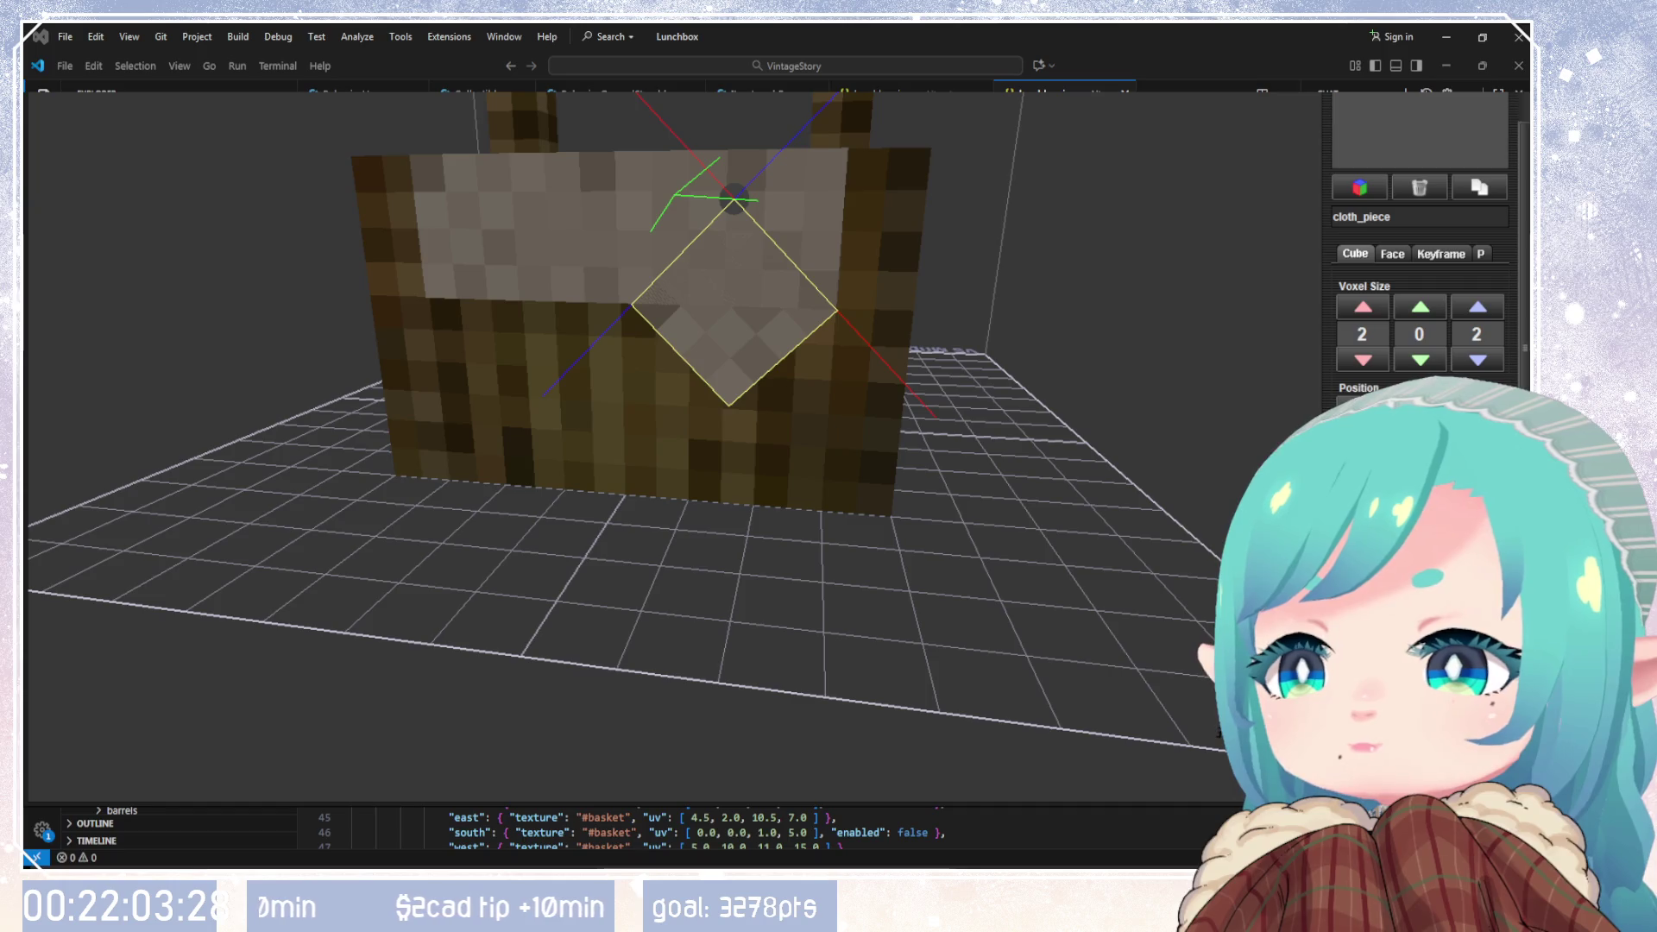
Step: Set the front cloth lining's Y voxel size to 1.7
click(604, 225)
mouse_move(1042, 511)
mouse_down()
mouse_move(1058, 613)
mouse_move(1010, 725)
mouse_up()
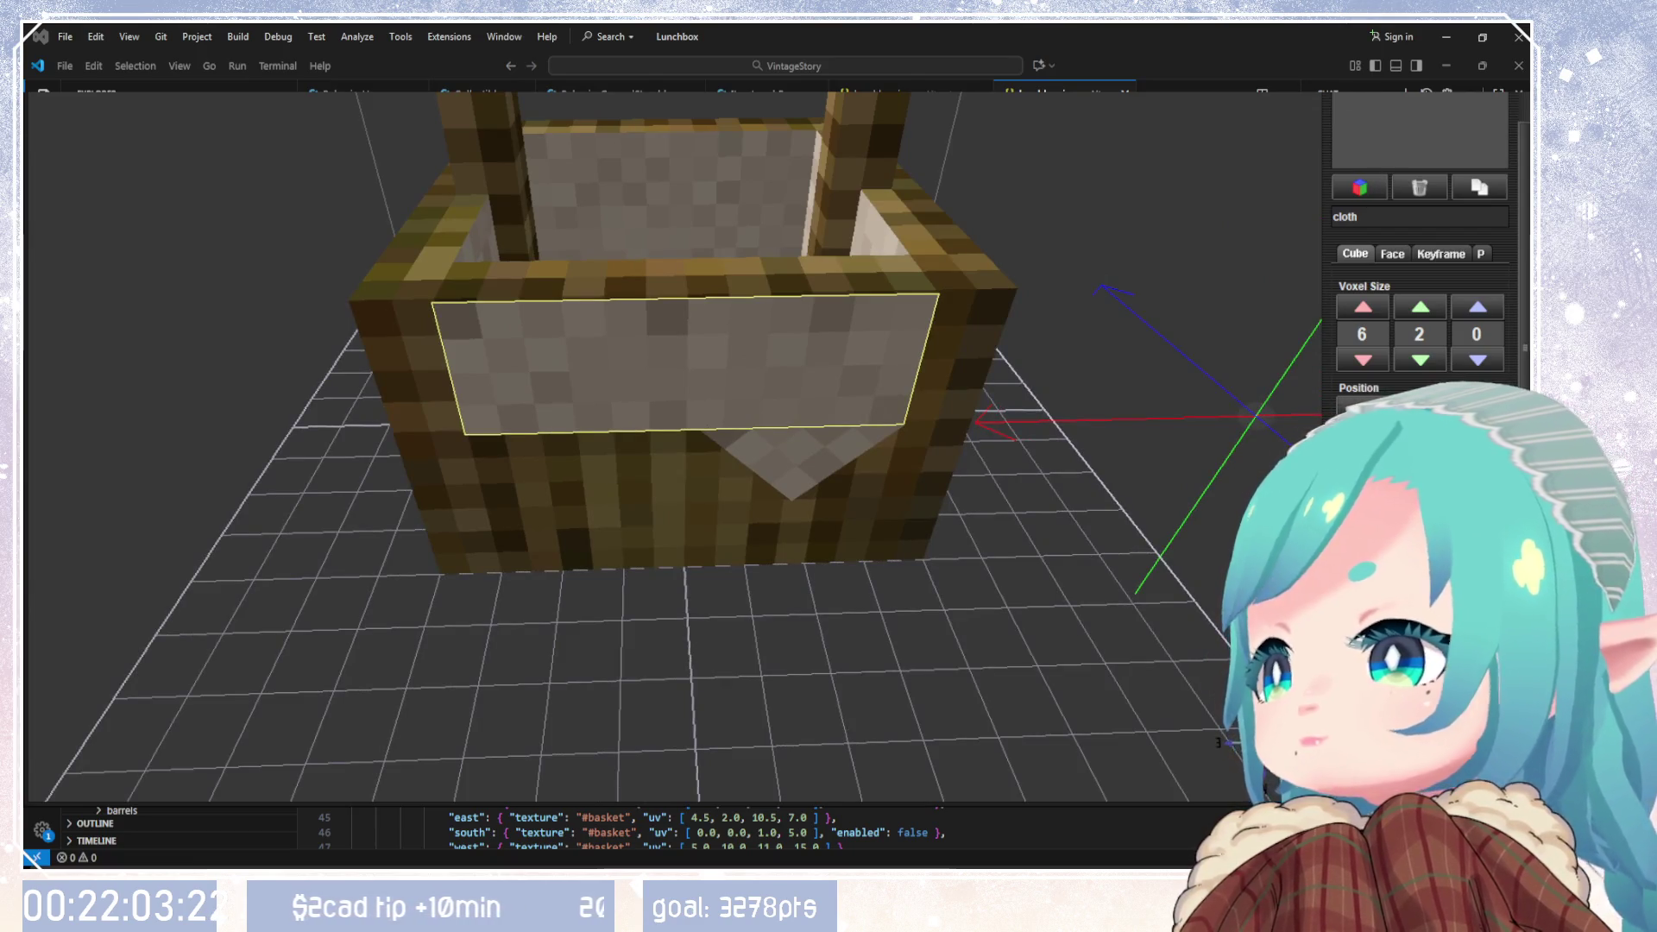
mouse_move(1113, 504)
mouse_down()
mouse_move(1122, 392)
mouse_move(1183, 424)
mouse_move(1106, 583)
mouse_move(628, 553)
mouse_move(1113, 430)
mouse_move(1035, 518)
mouse_up()
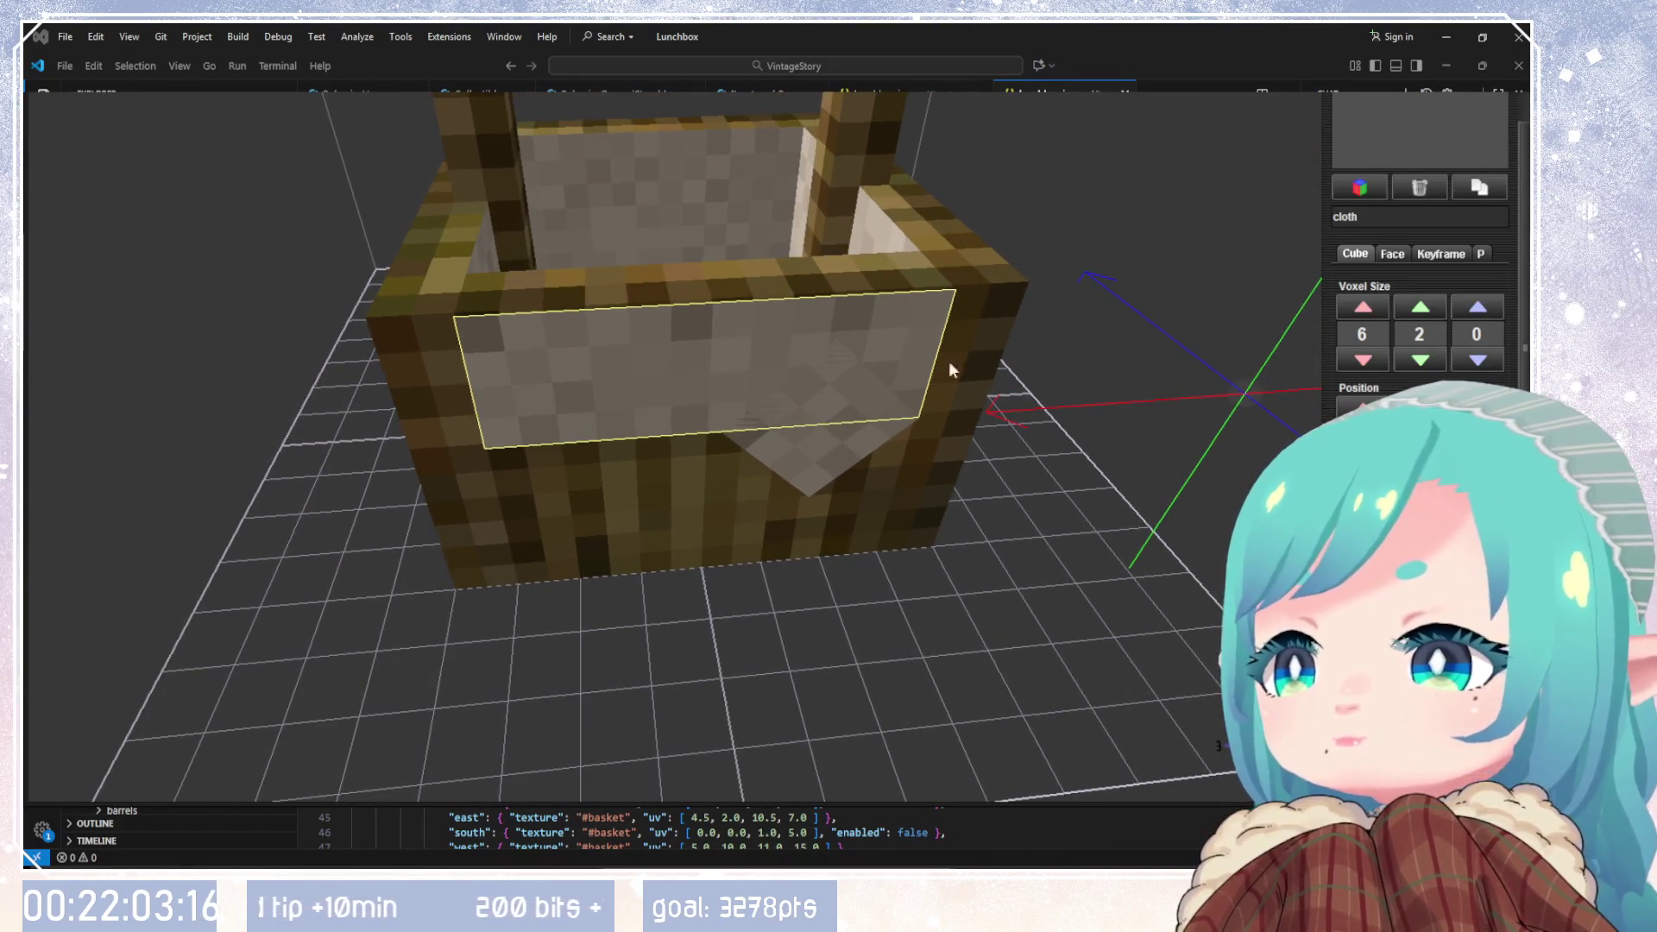
click(1422, 361)
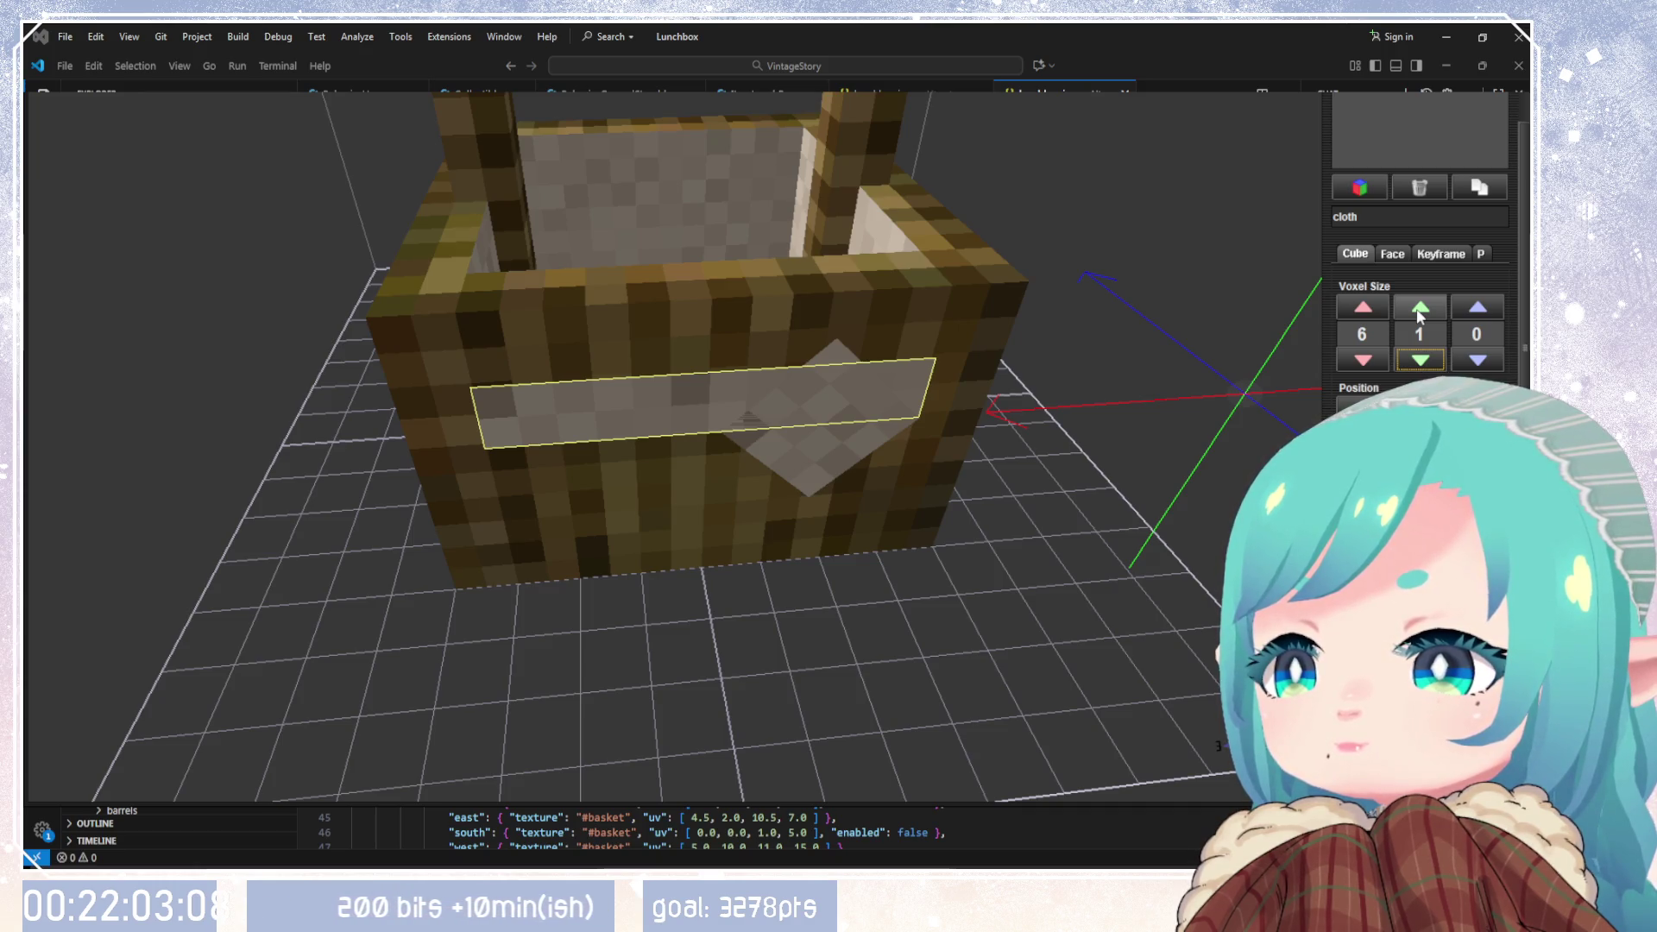
click(1419, 309)
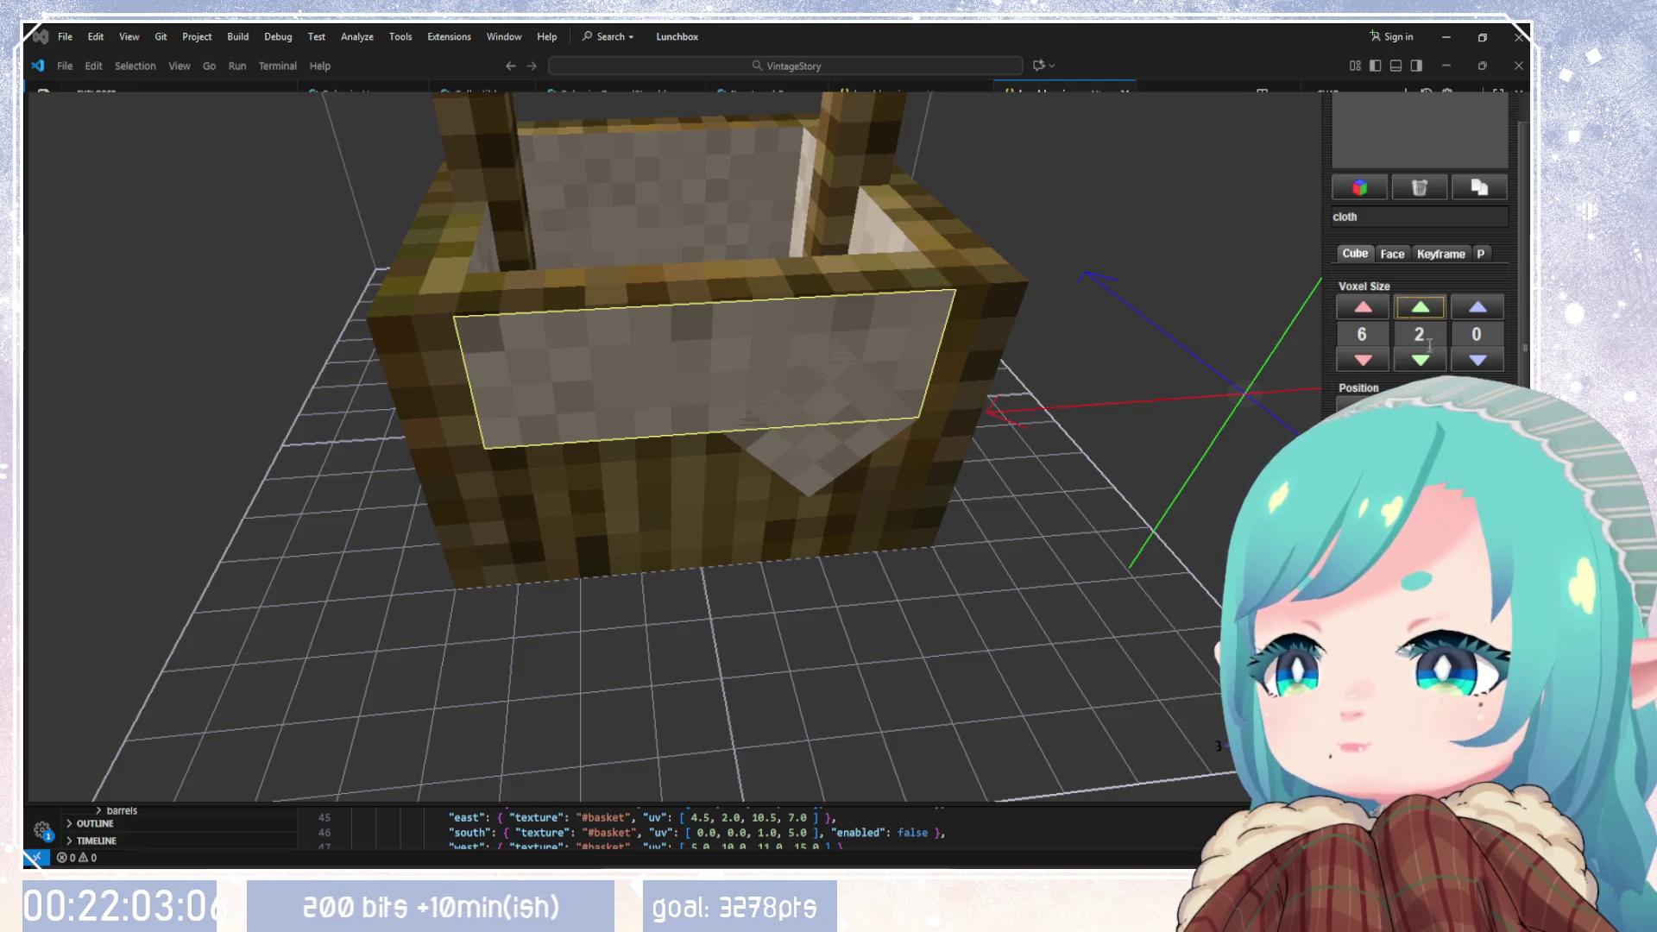
scroll(1430, 336, down, 1)
scroll(1431, 336, down, 2)
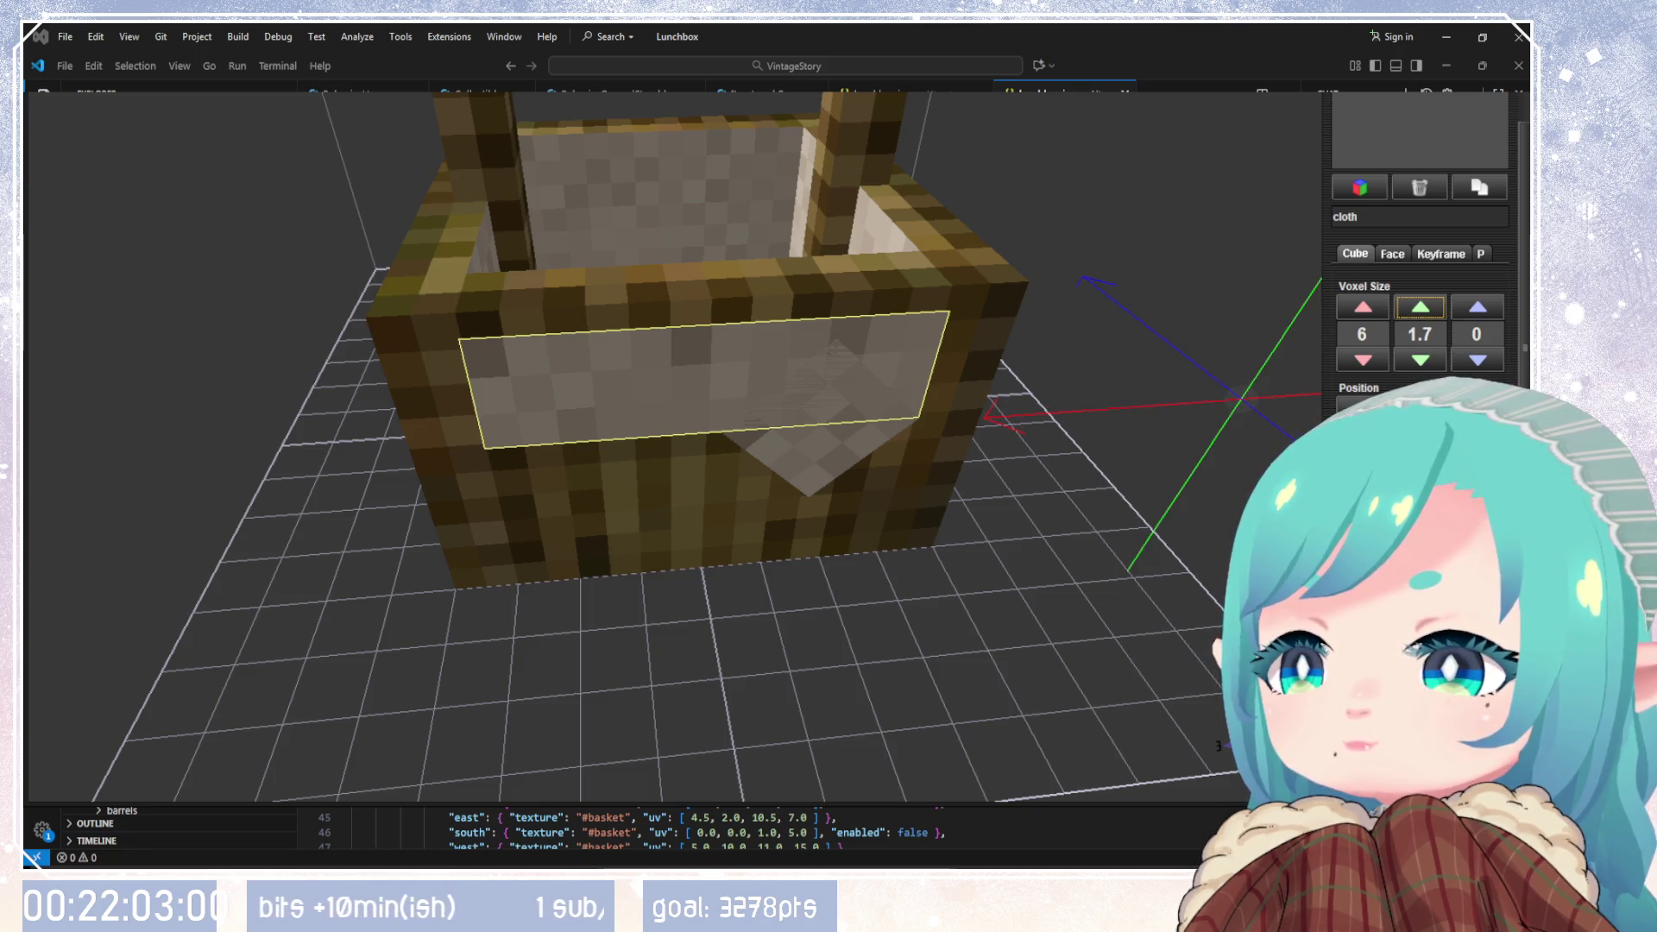
scroll(1420, 414, up, 4)
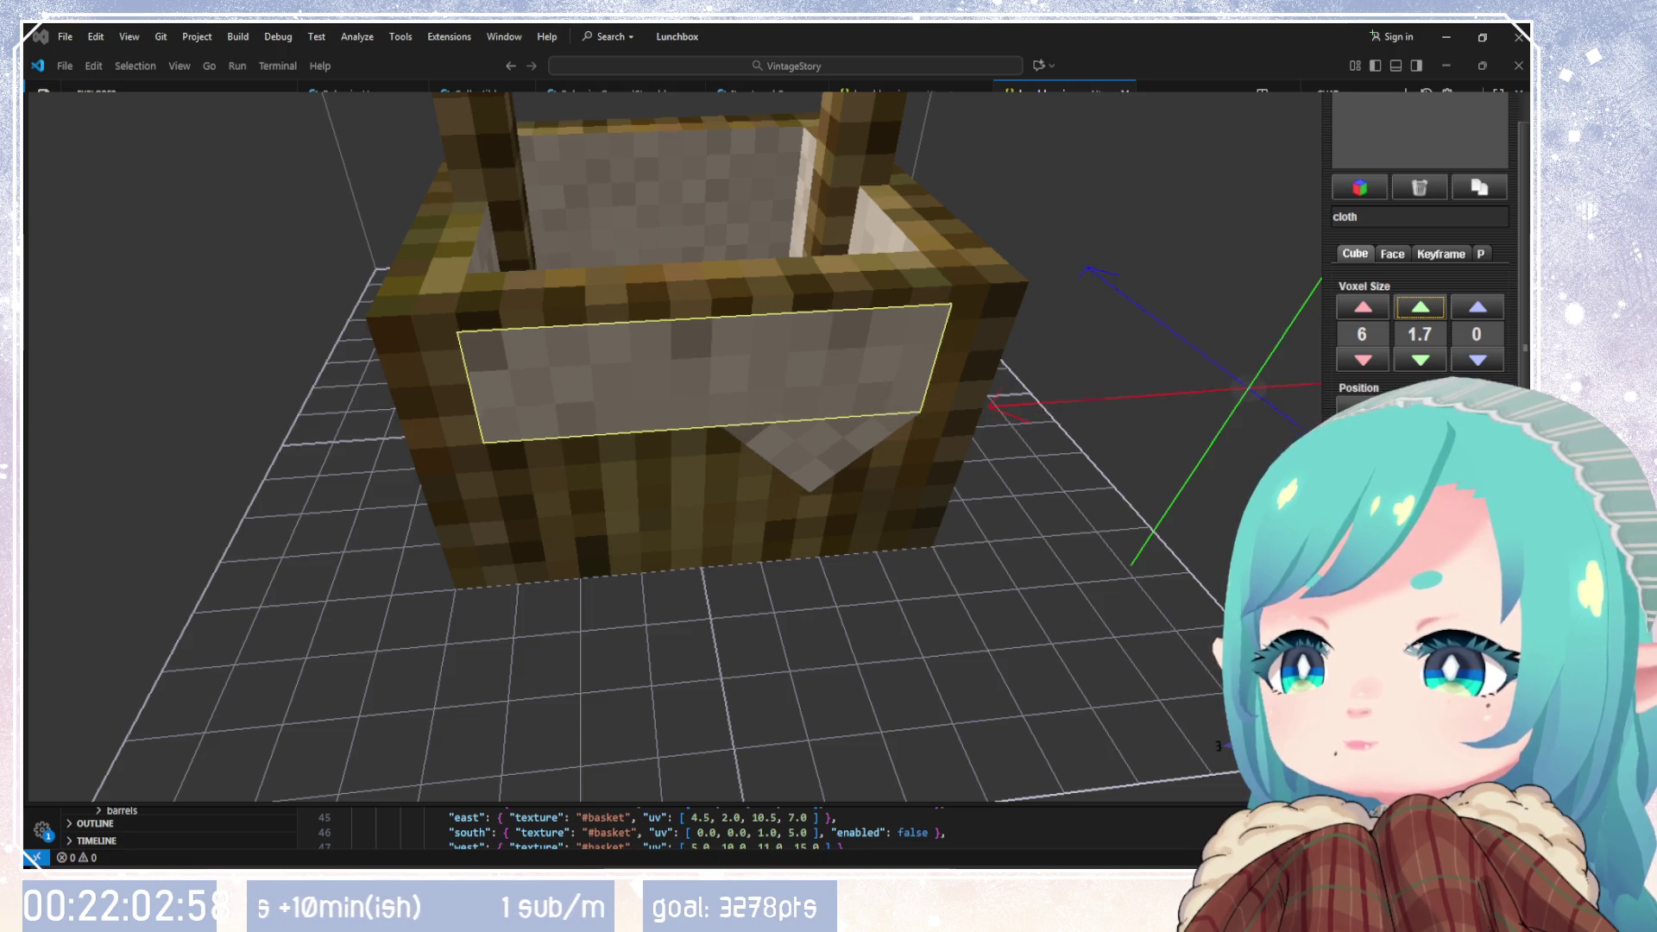
scroll(1419, 414, up, 1)
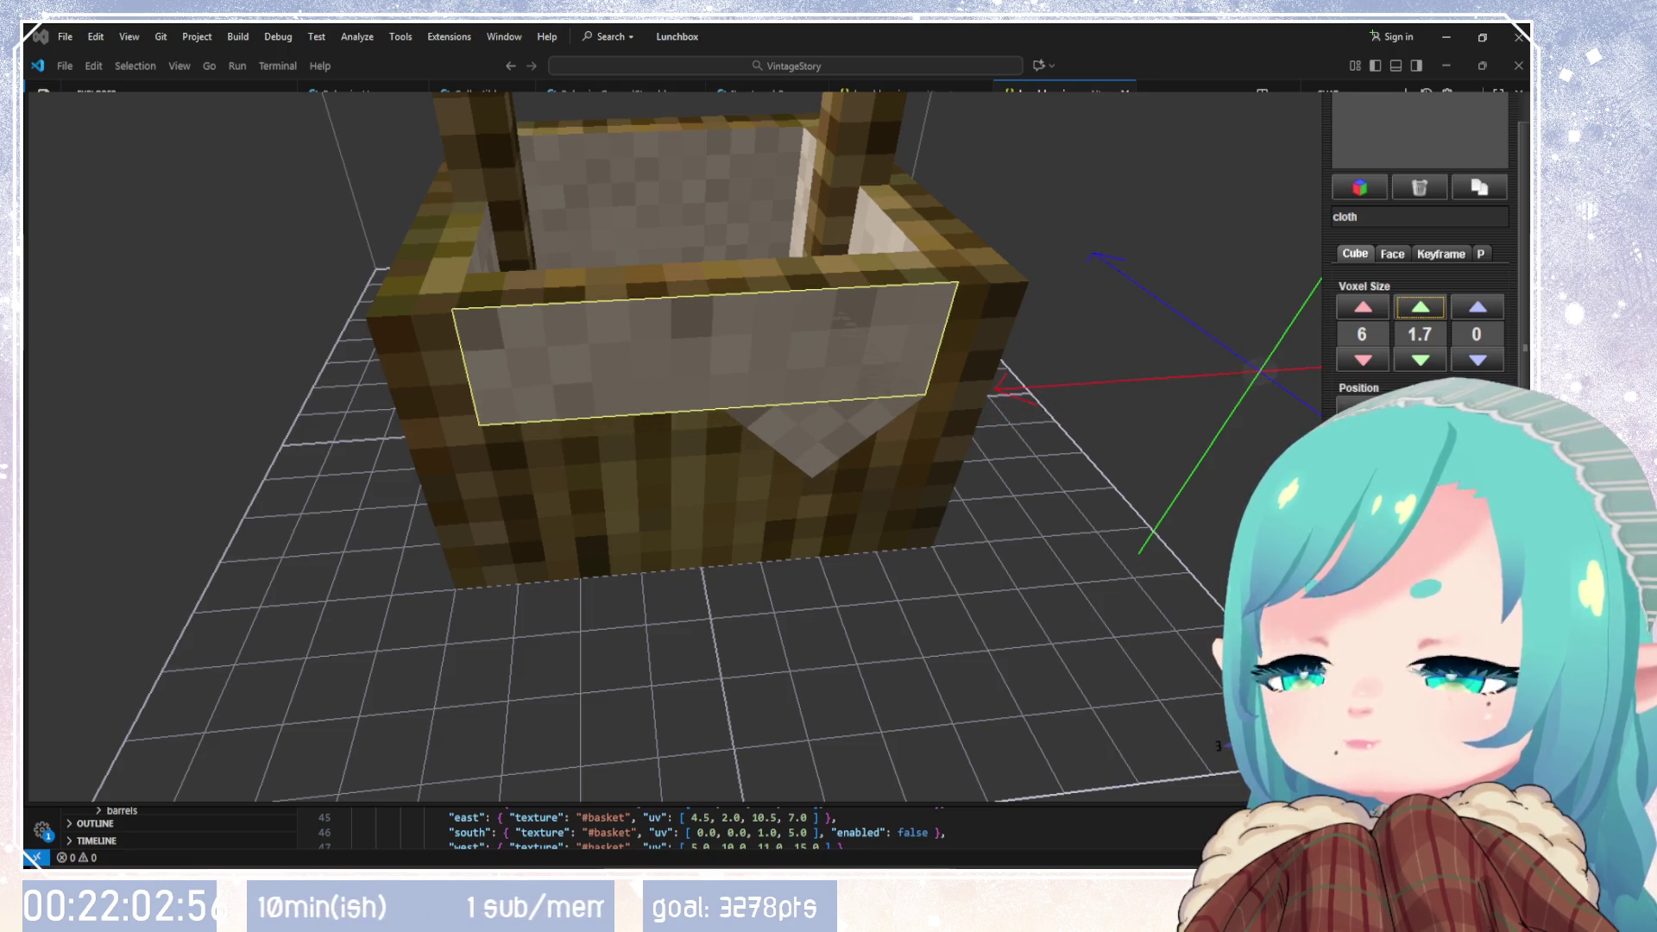
Step: Set the lining's Z thickness to 1.1 and check it from above
mouse_move(1151, 447)
mouse_down()
mouse_move(844, 462)
mouse_move(775, 505)
mouse_move(1004, 359)
mouse_move(1032, 460)
mouse_move(1441, 339)
mouse_up()
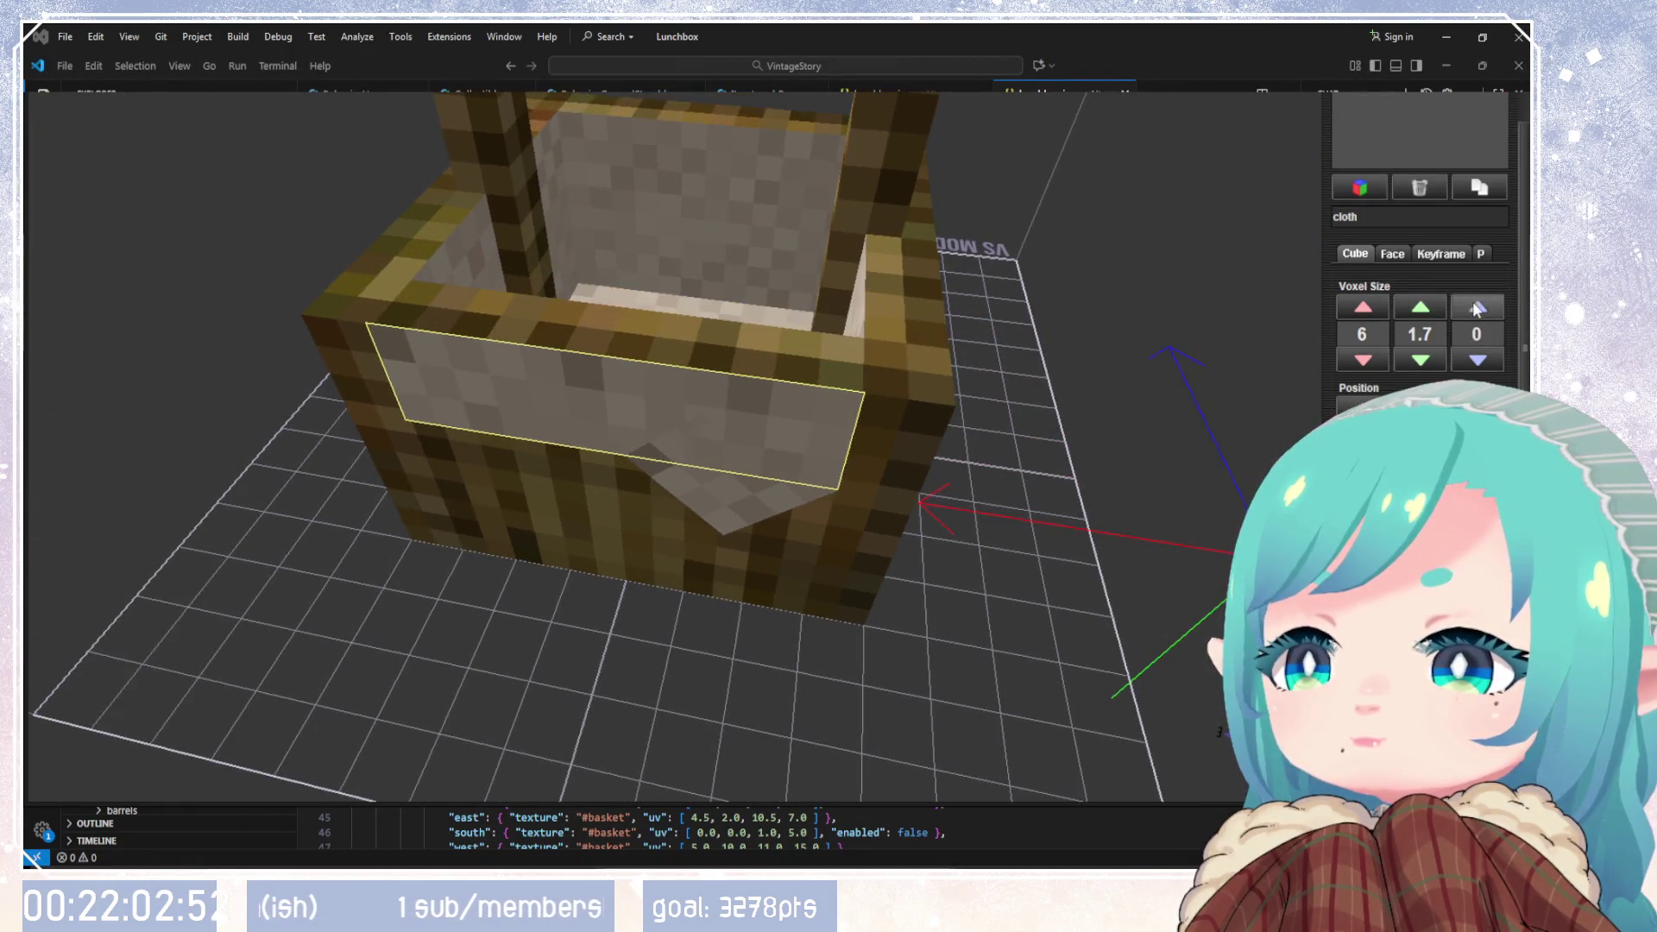
click(1477, 308)
mouse_move(906, 449)
mouse_down()
mouse_move(631, 546)
mouse_move(583, 541)
mouse_move(684, 381)
mouse_move(691, 437)
mouse_move(921, 380)
mouse_up()
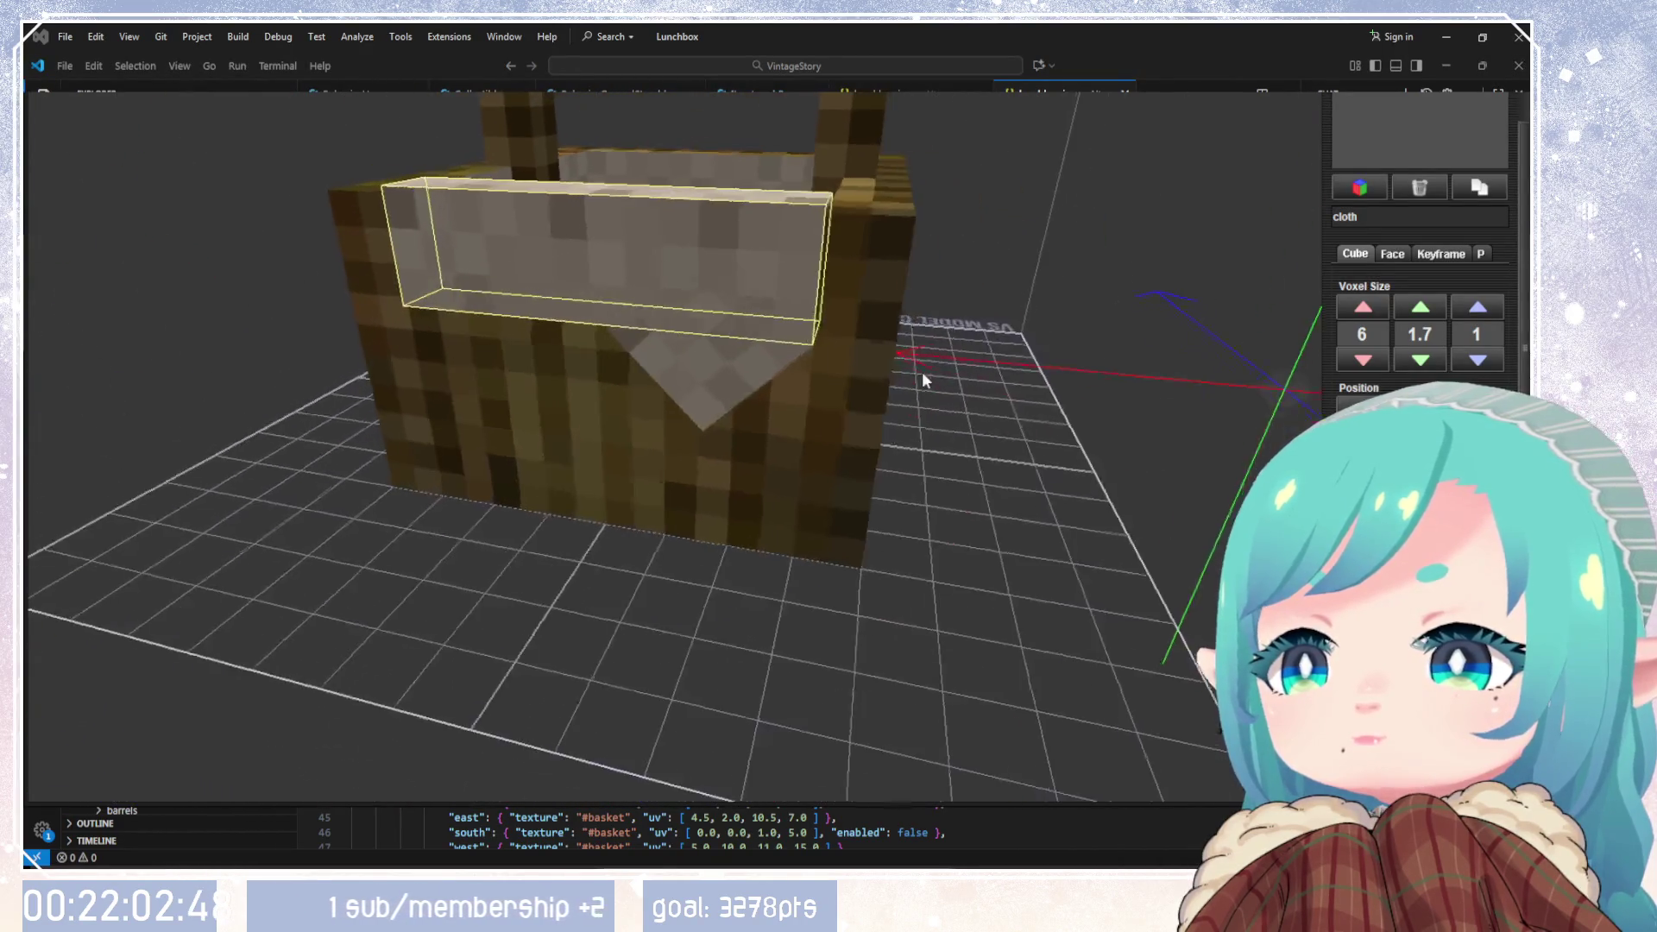
scroll(1481, 331, down, 1)
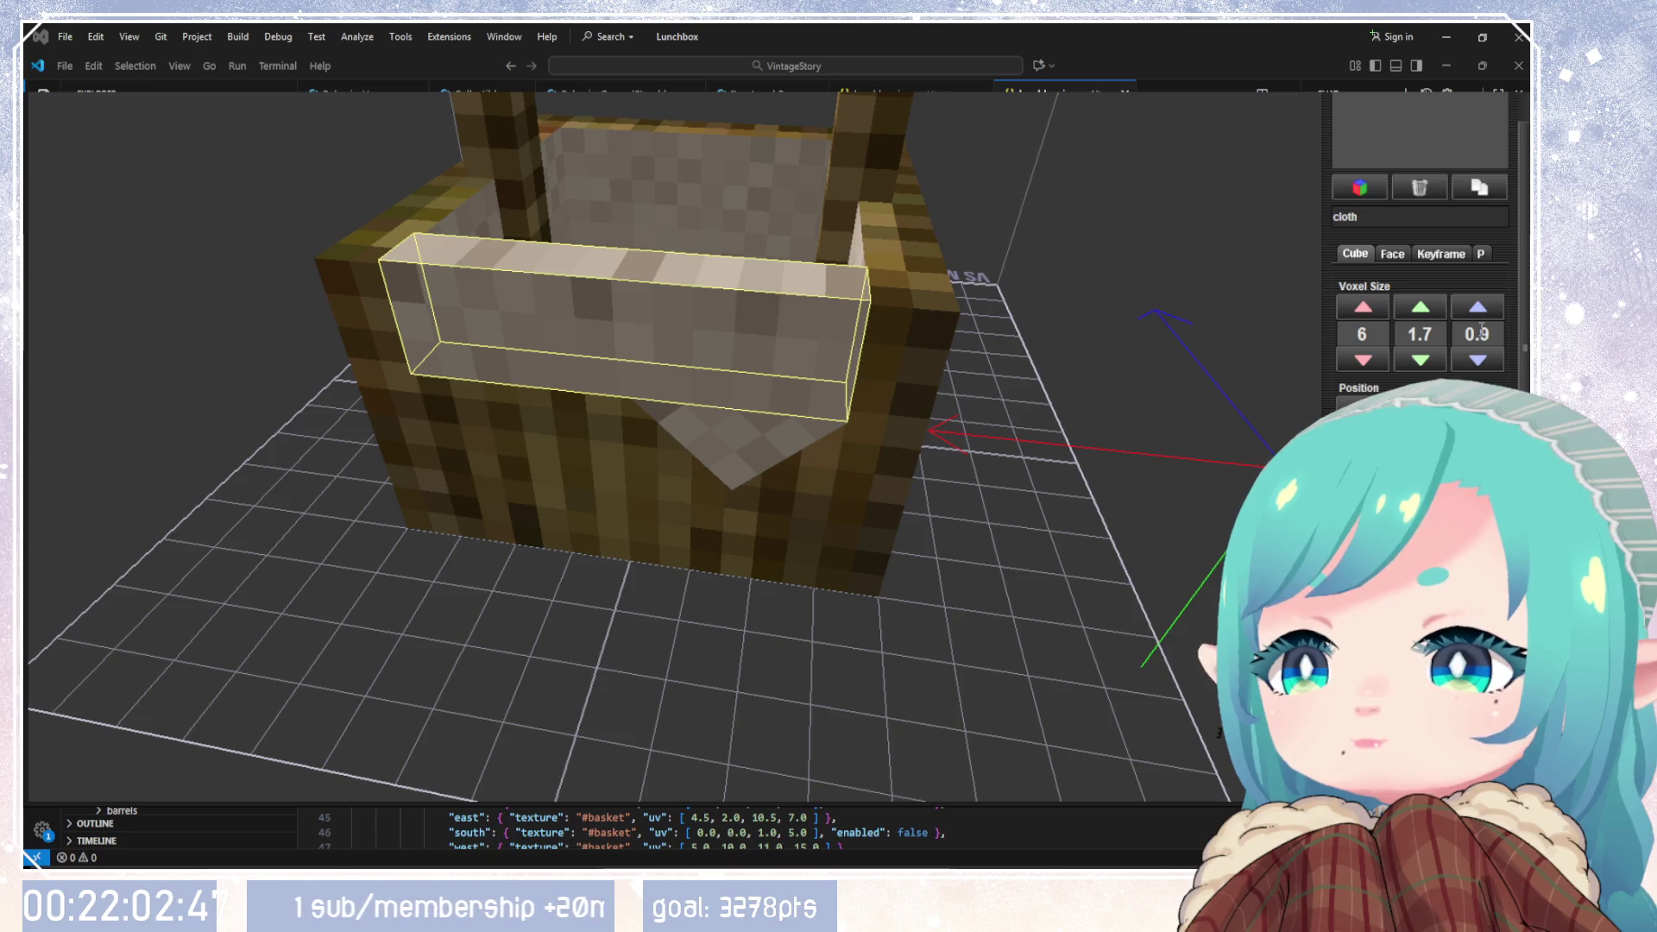
scroll(1481, 331, up, 2)
mouse_move(1077, 392)
mouse_down()
mouse_move(734, 514)
mouse_move(799, 365)
mouse_move(923, 316)
mouse_move(847, 311)
mouse_move(866, 267)
mouse_move(1417, 134)
mouse_up()
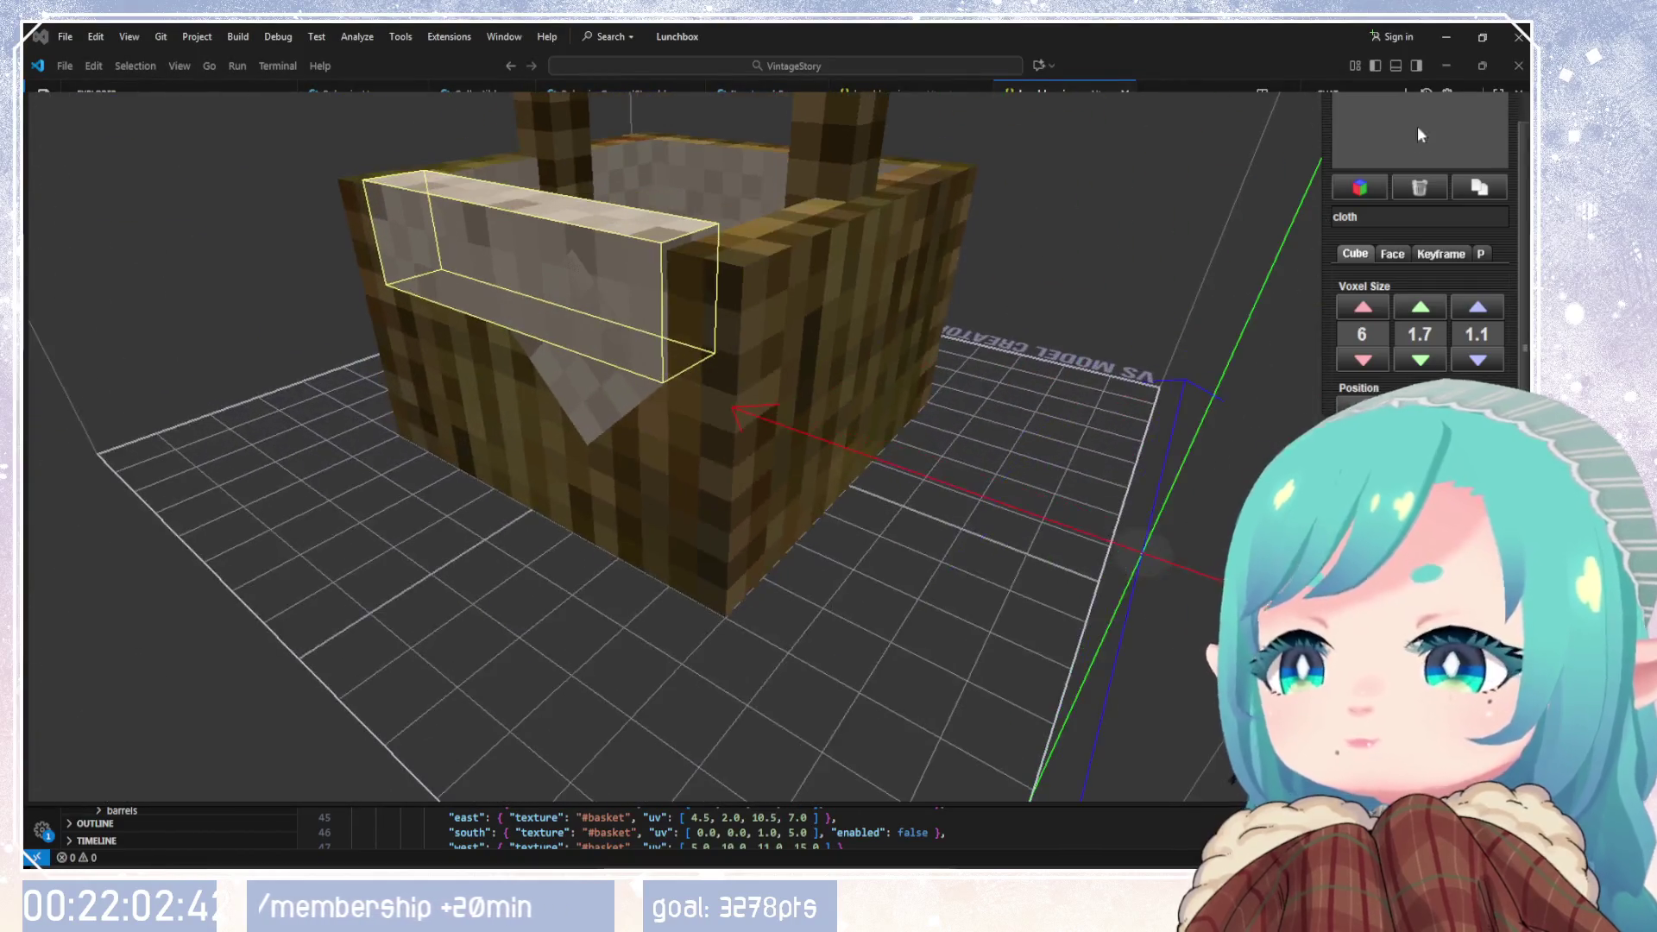
Step: Raise cloth_piece's height voxel size to 1 so the diamond becomes 2 × 1 × 2, then check it from several angles
drag(870, 416, 733, 344)
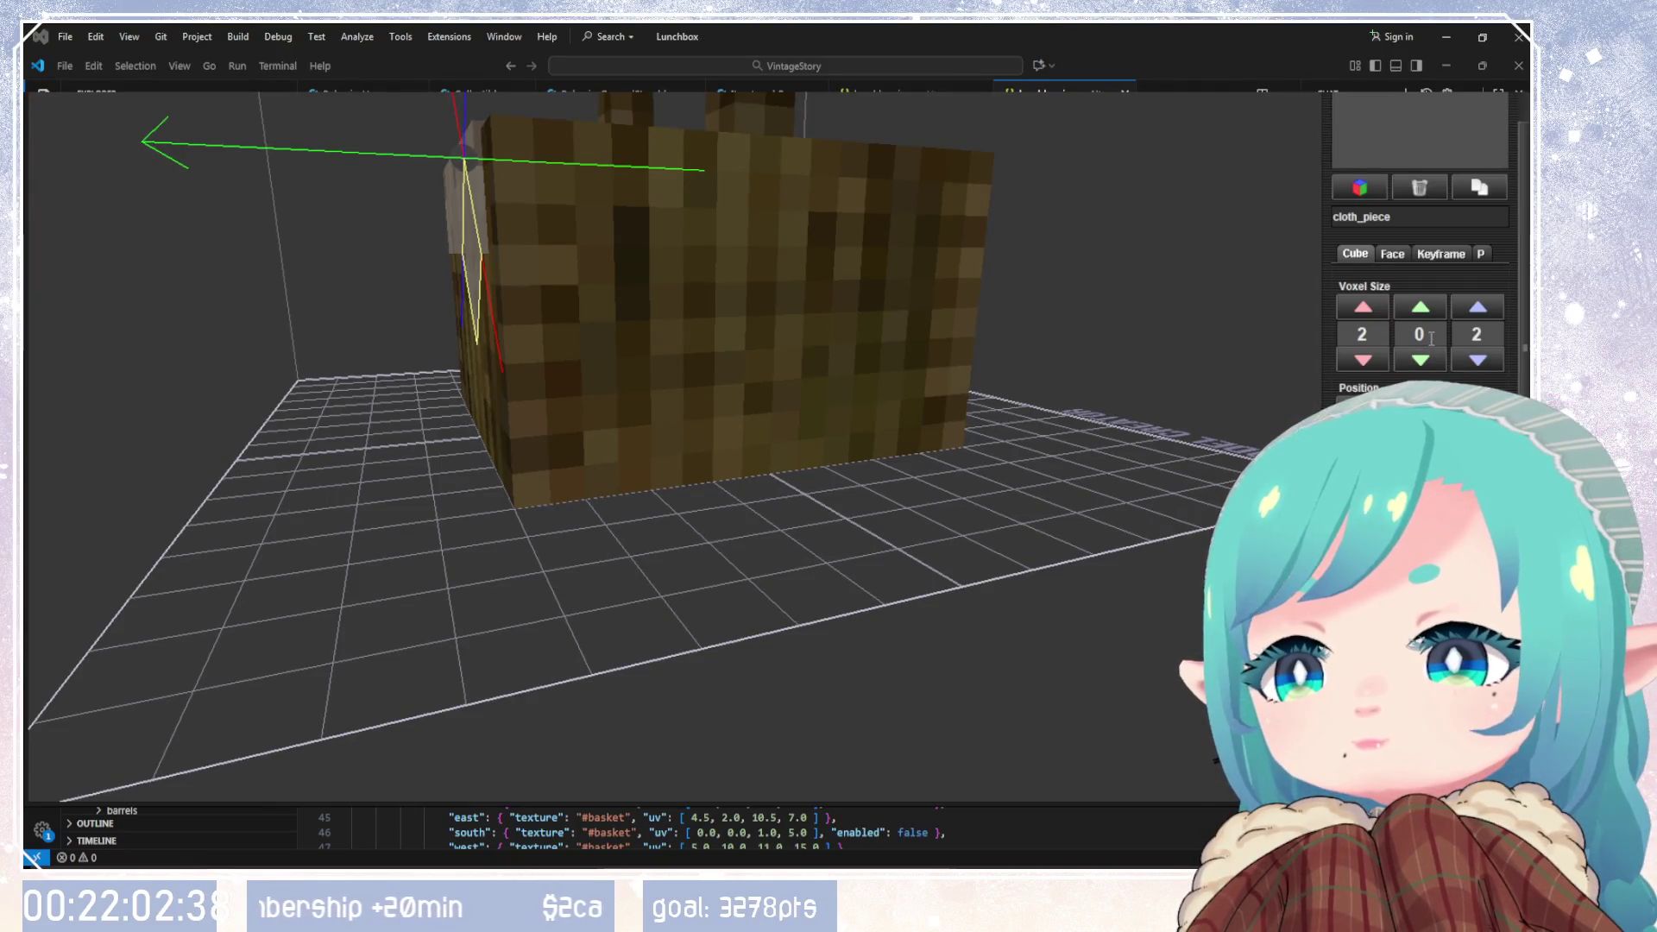
click(1420, 308)
mouse_move(1035, 414)
mouse_down()
mouse_move(918, 447)
mouse_move(913, 479)
mouse_move(655, 485)
mouse_move(746, 488)
mouse_move(664, 497)
mouse_up()
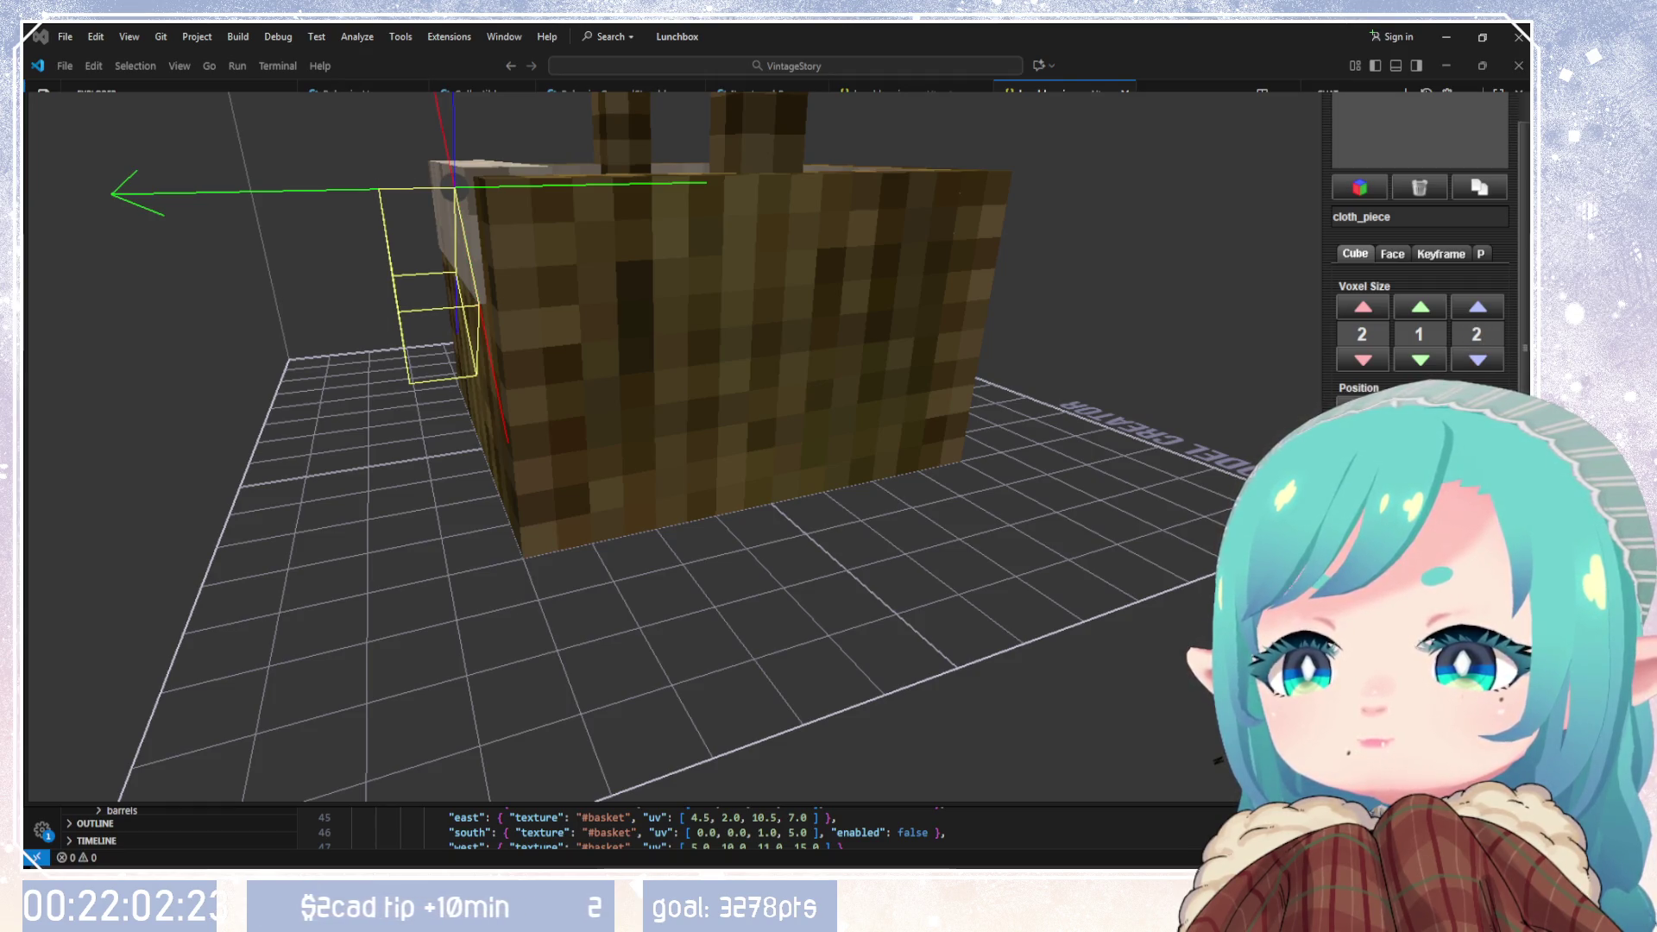
mouse_move(777, 566)
mouse_down()
mouse_move(893, 583)
mouse_move(1165, 577)
mouse_up()
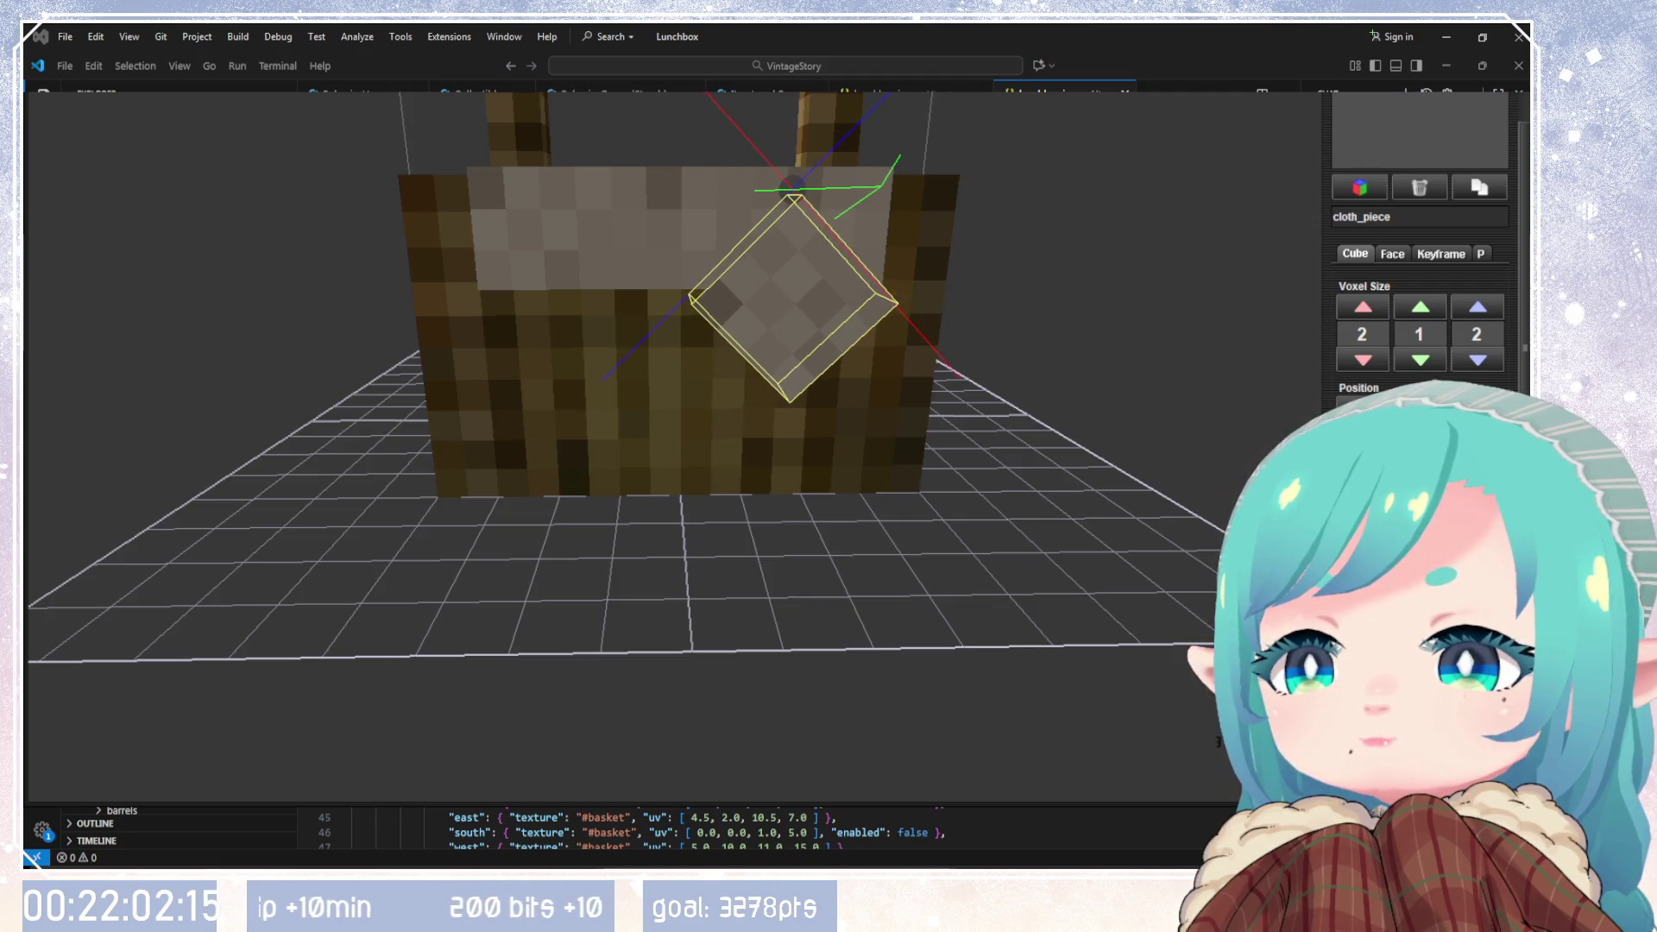
mouse_move(1091, 529)
mouse_down()
mouse_move(777, 518)
mouse_move(1135, 481)
mouse_up()
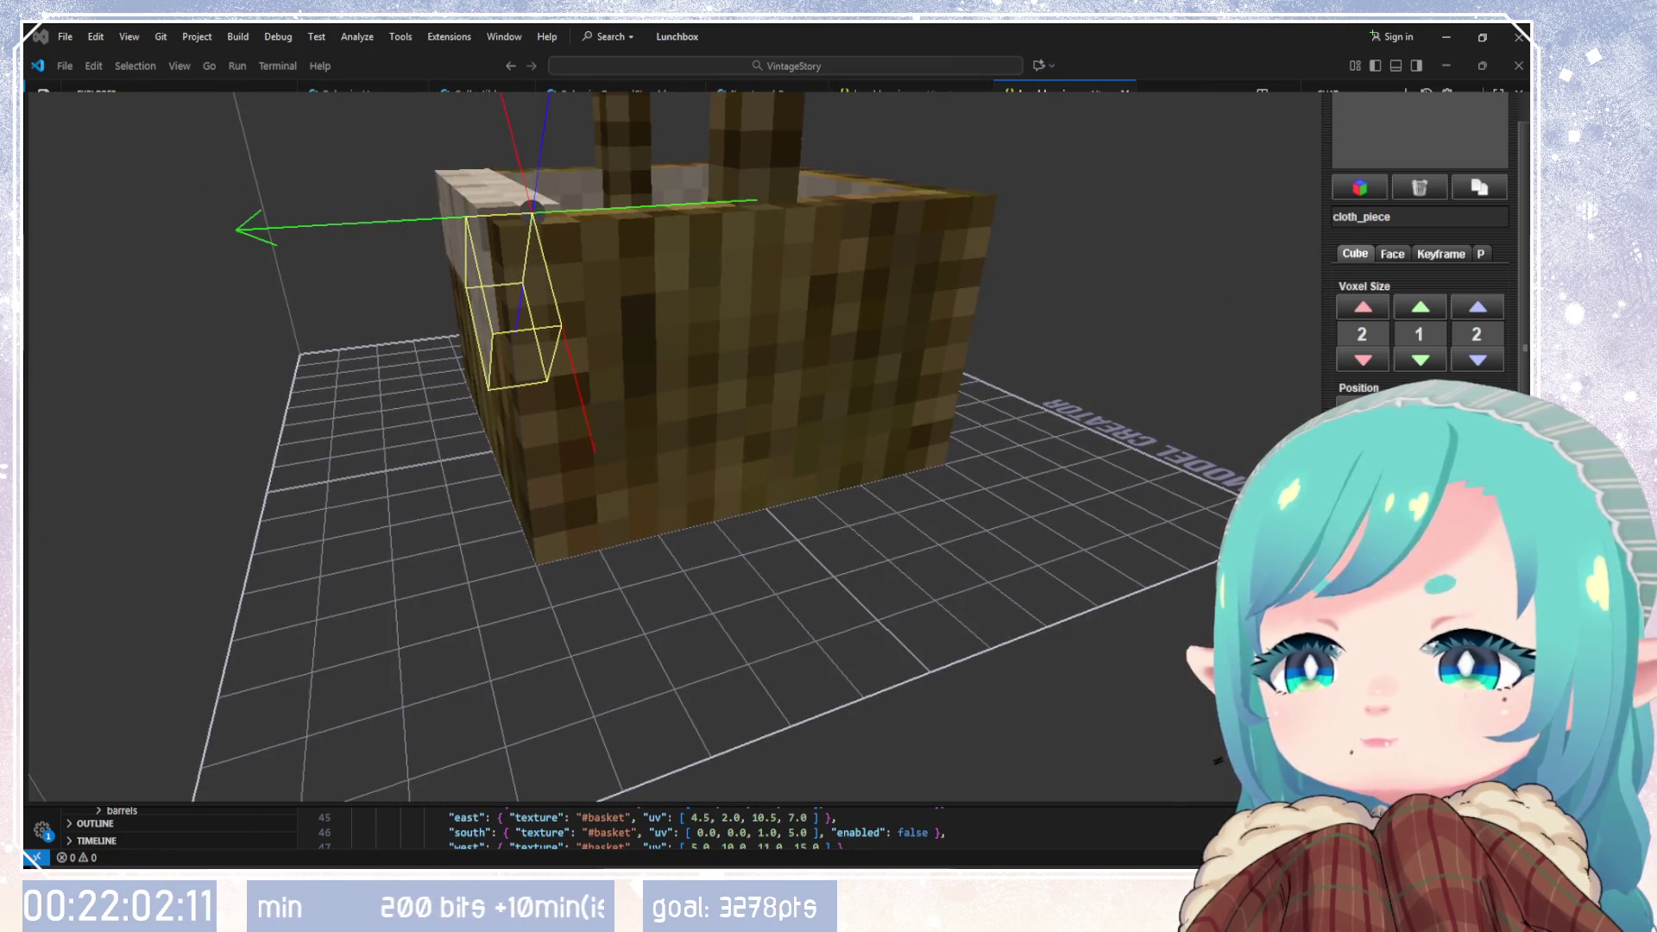
mouse_move(604, 604)
mouse_down()
mouse_move(839, 469)
mouse_move(890, 592)
mouse_move(1102, 630)
mouse_move(965, 529)
mouse_up()
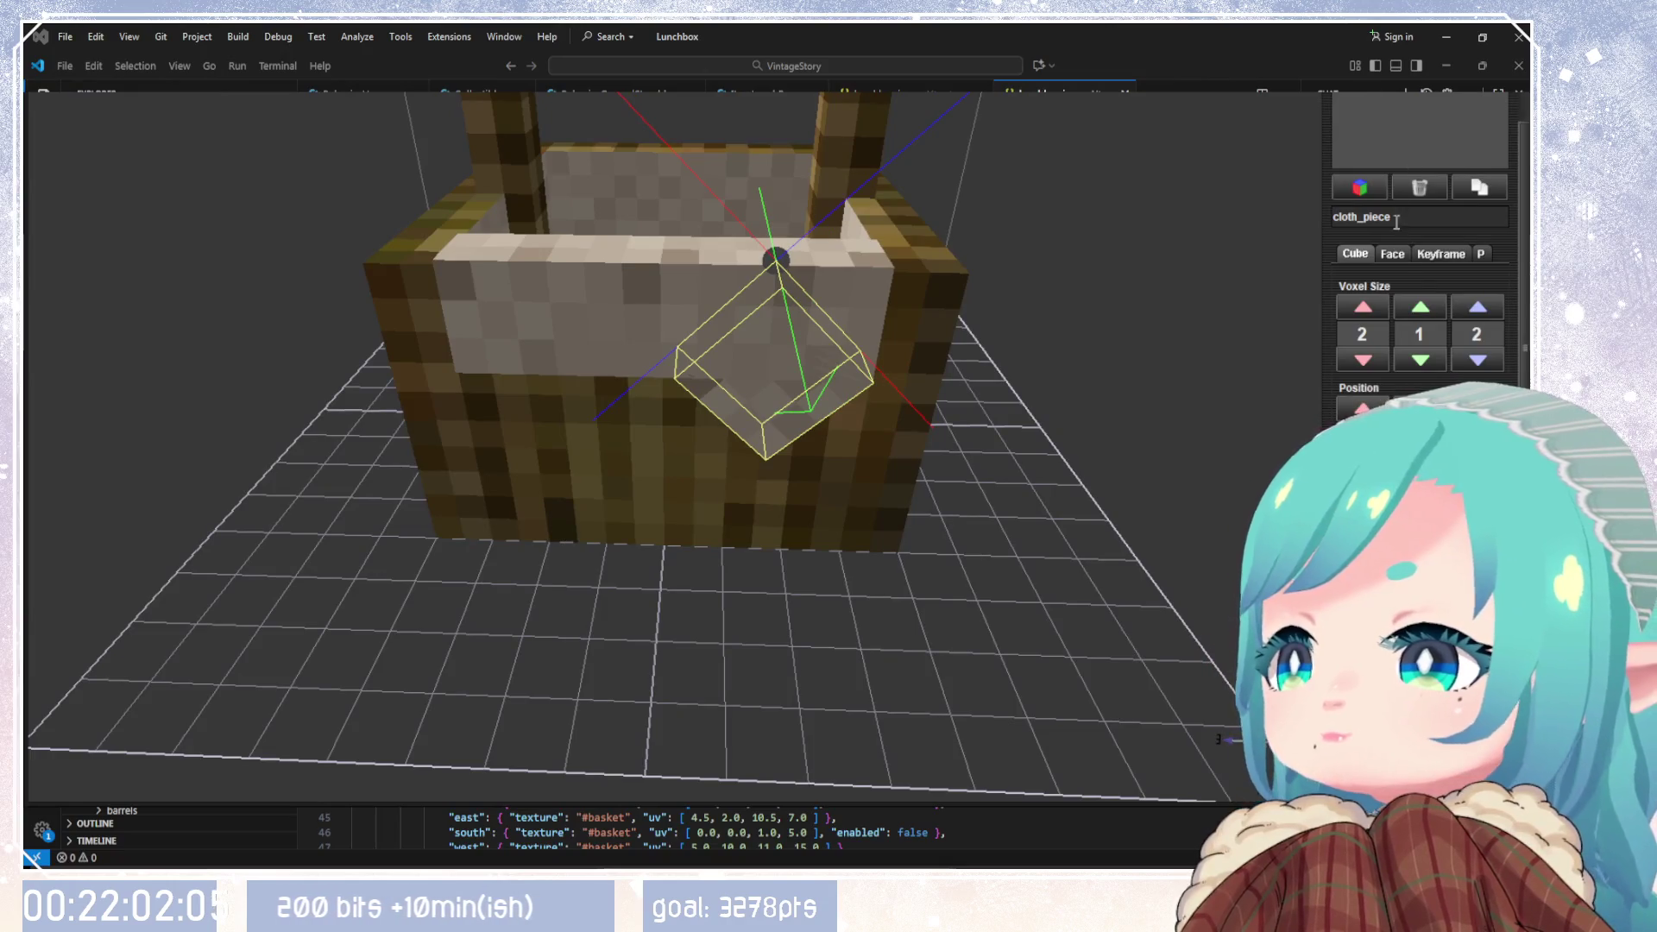
click(1392, 253)
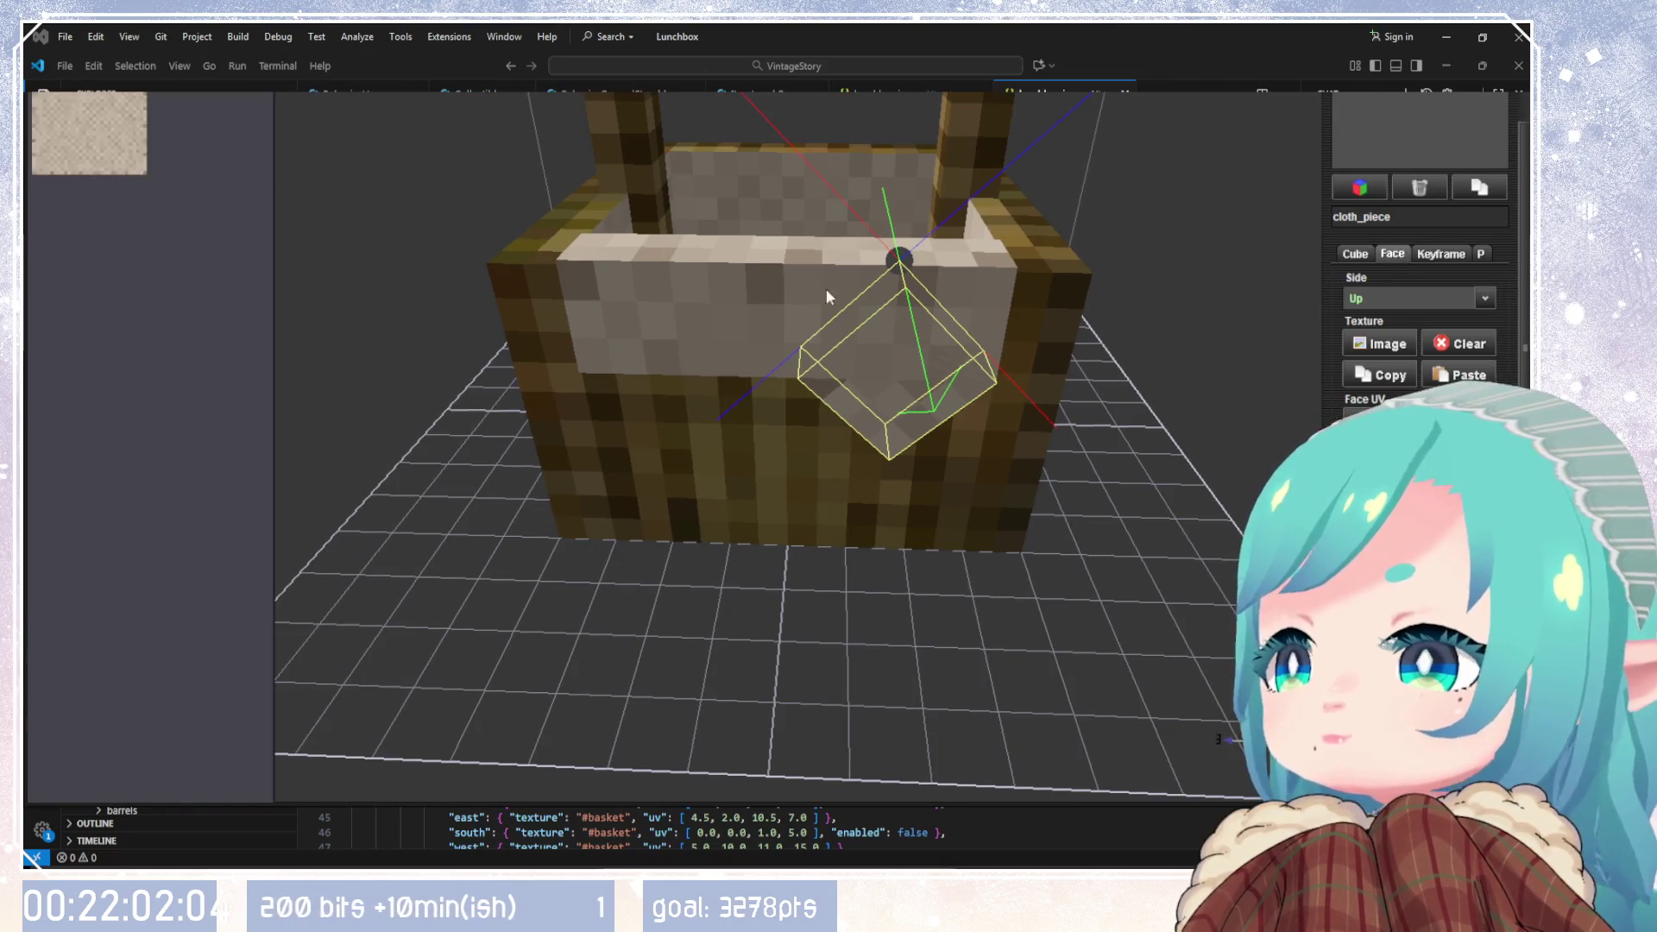
Step: Assign the cloth texture to the cloth piece's Up and Down faces
click(1466, 299)
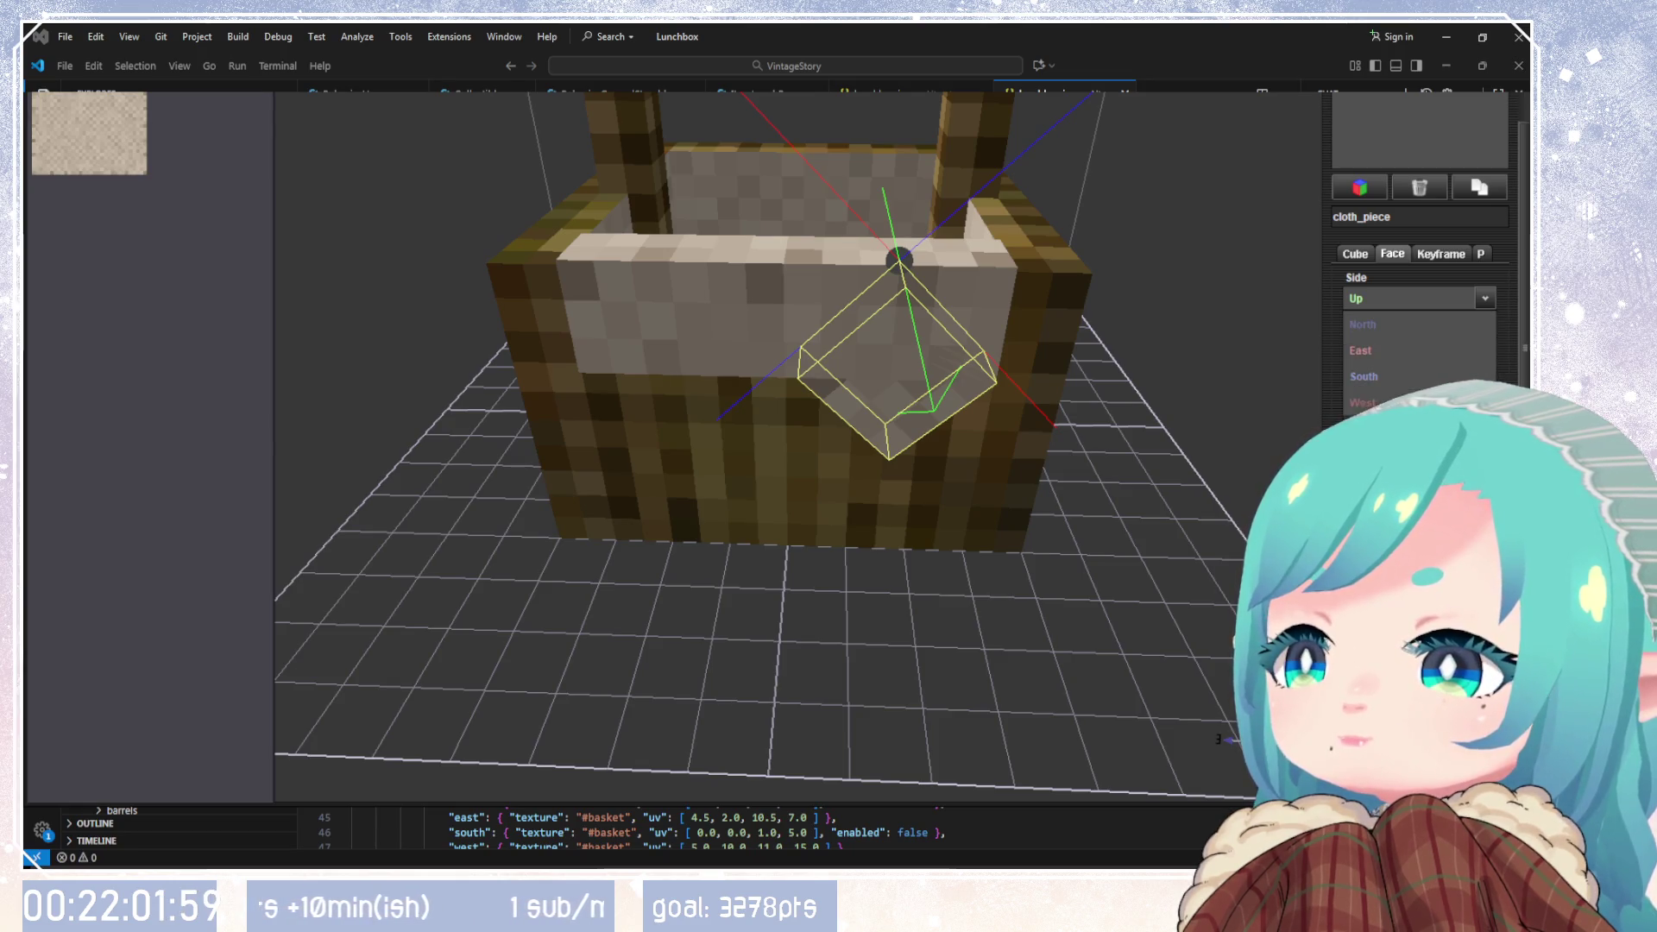
click(1419, 377)
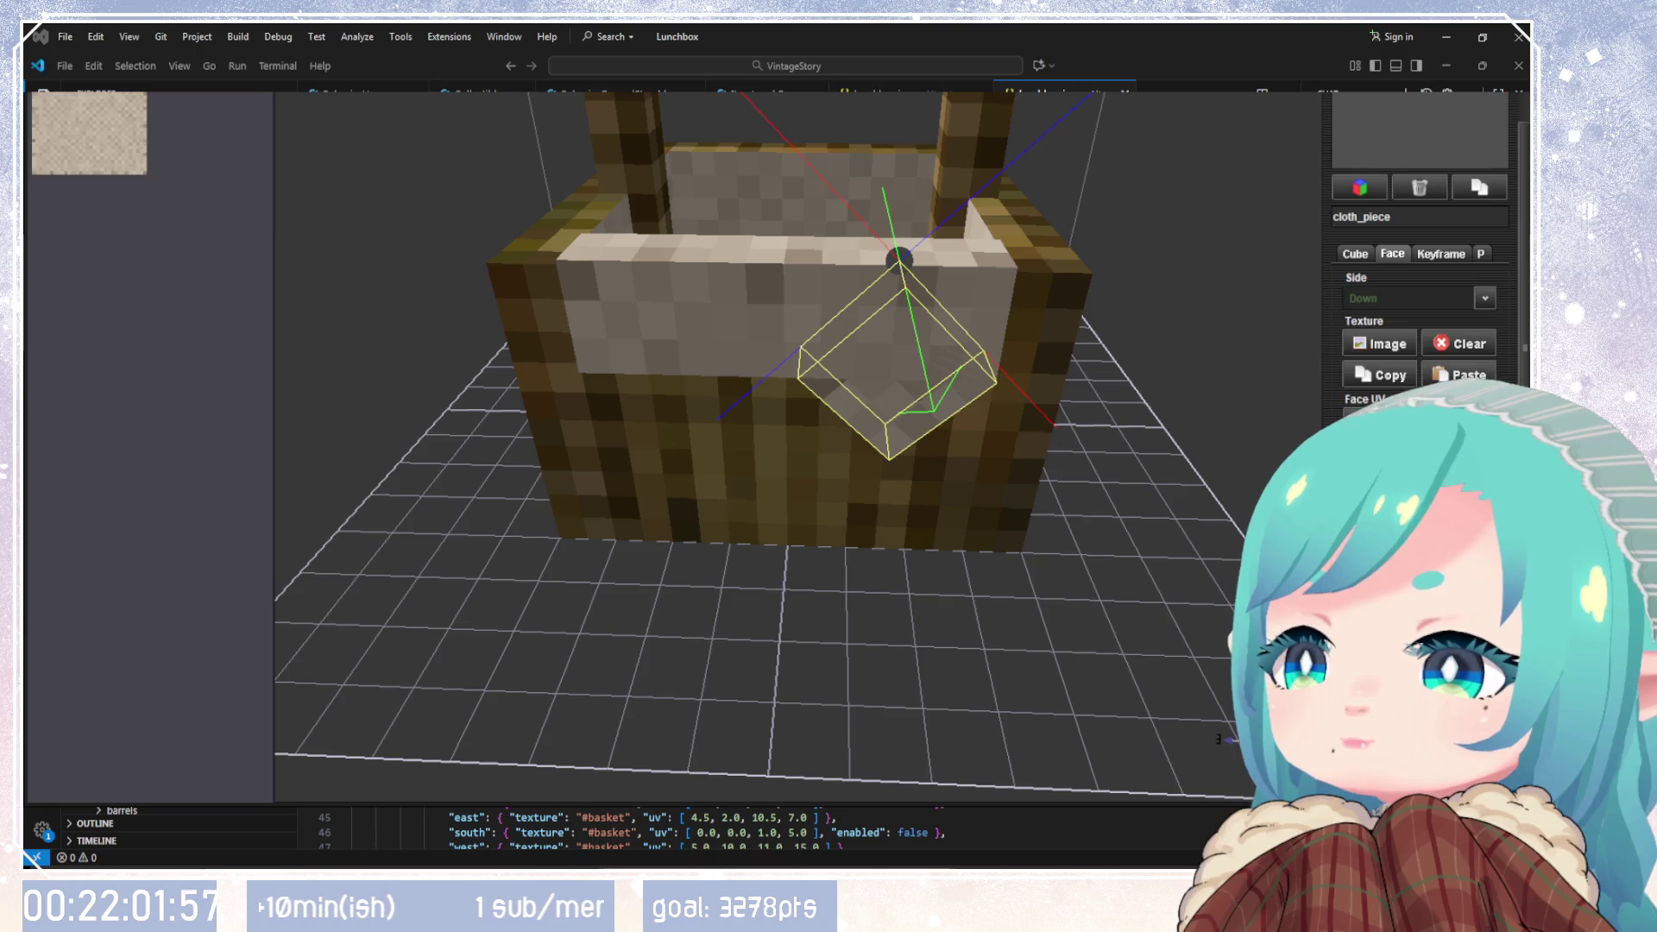
drag(1199, 454, 884, 488)
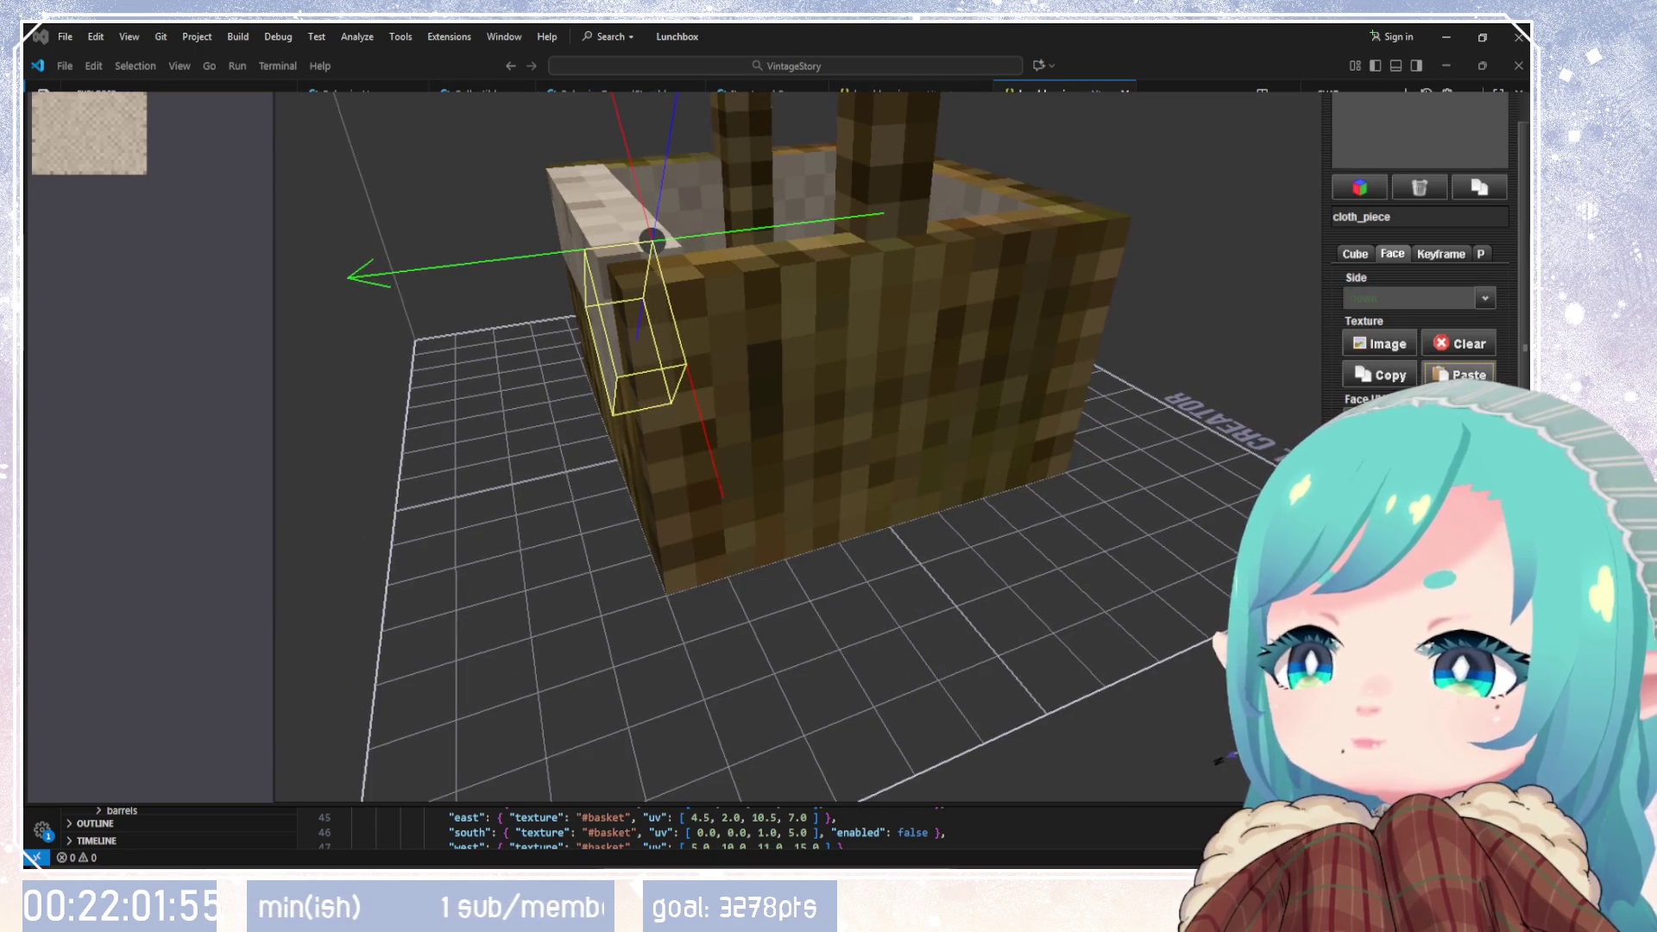
click(1387, 298)
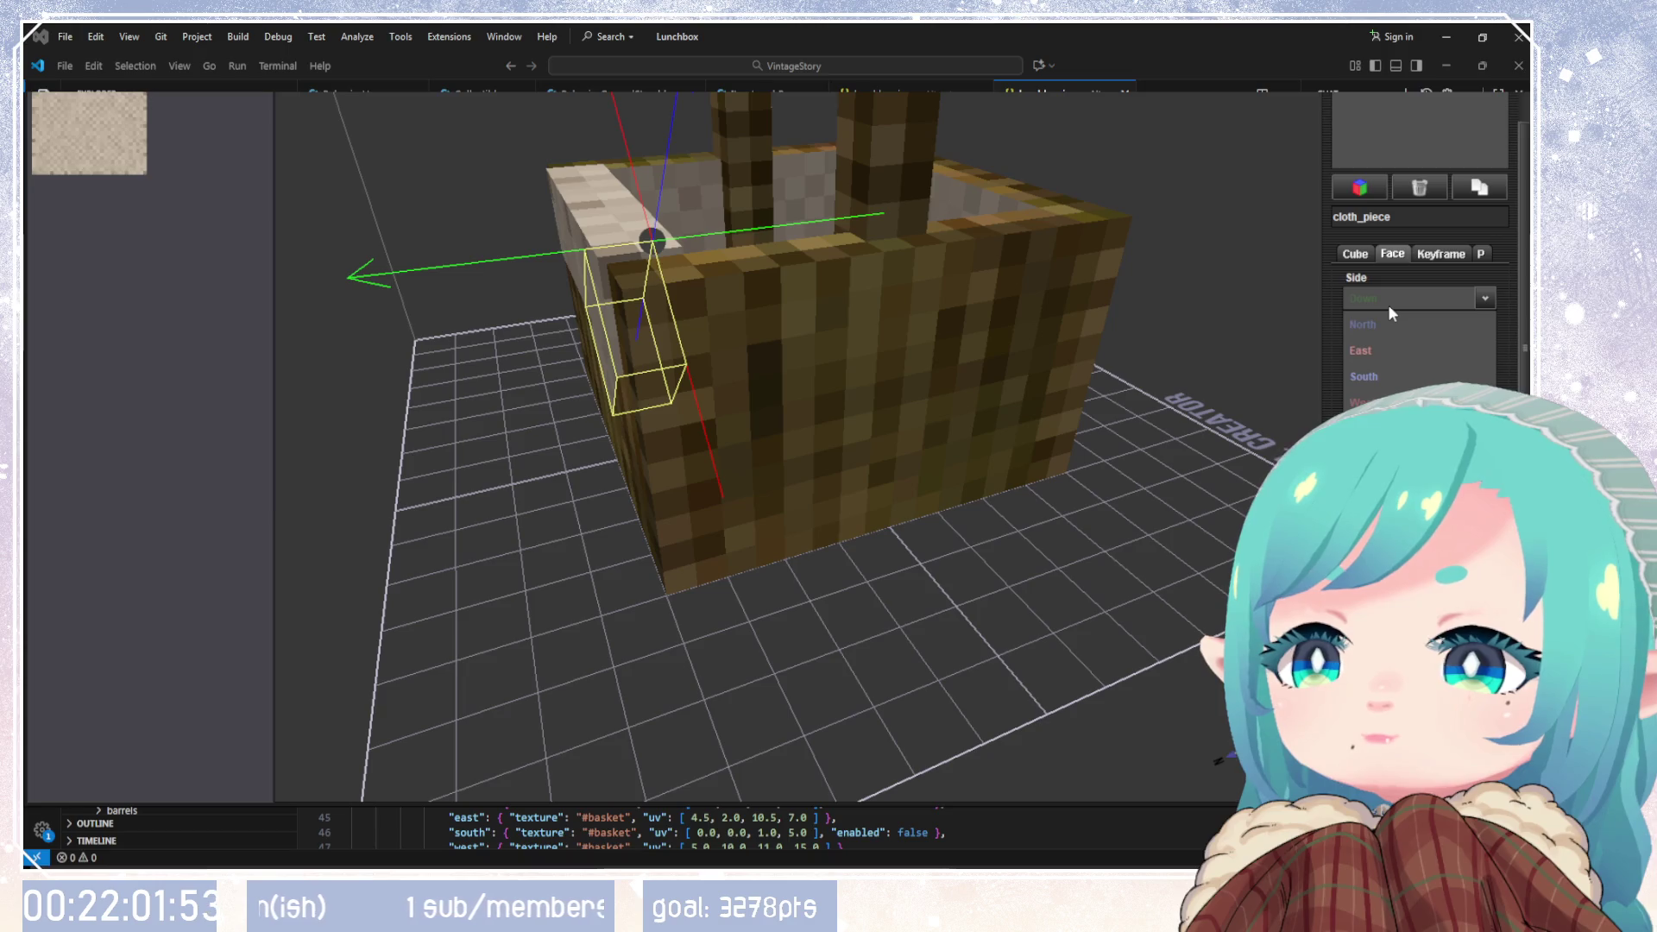
click(1381, 428)
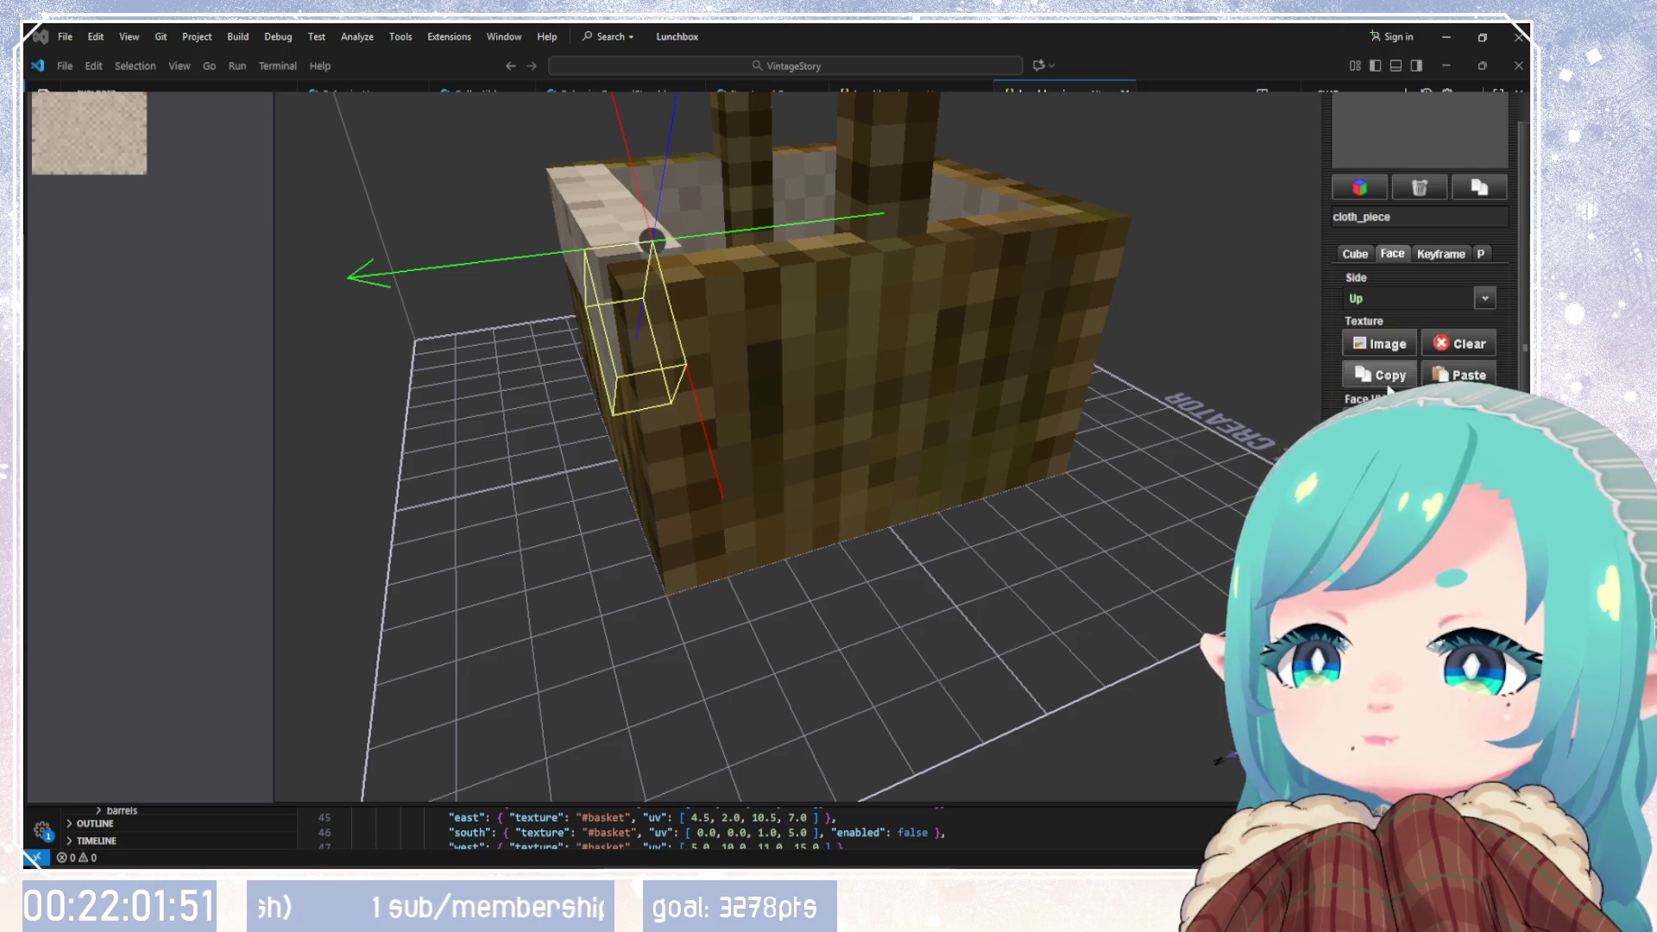
click(1412, 297)
click(1381, 453)
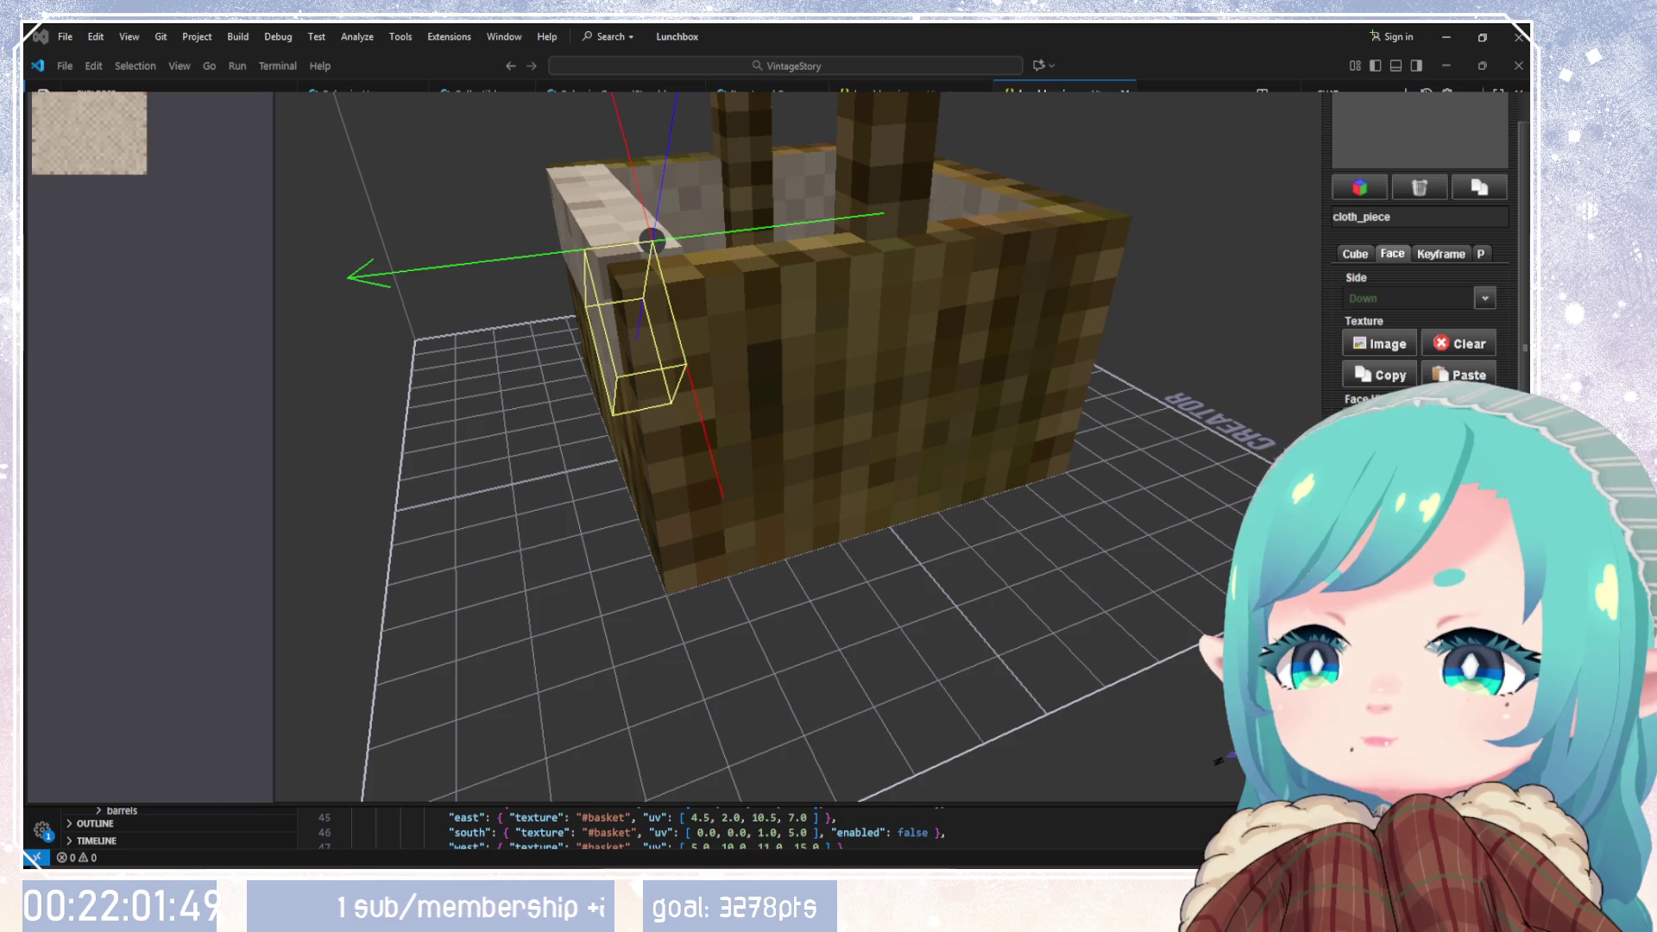
click(1455, 376)
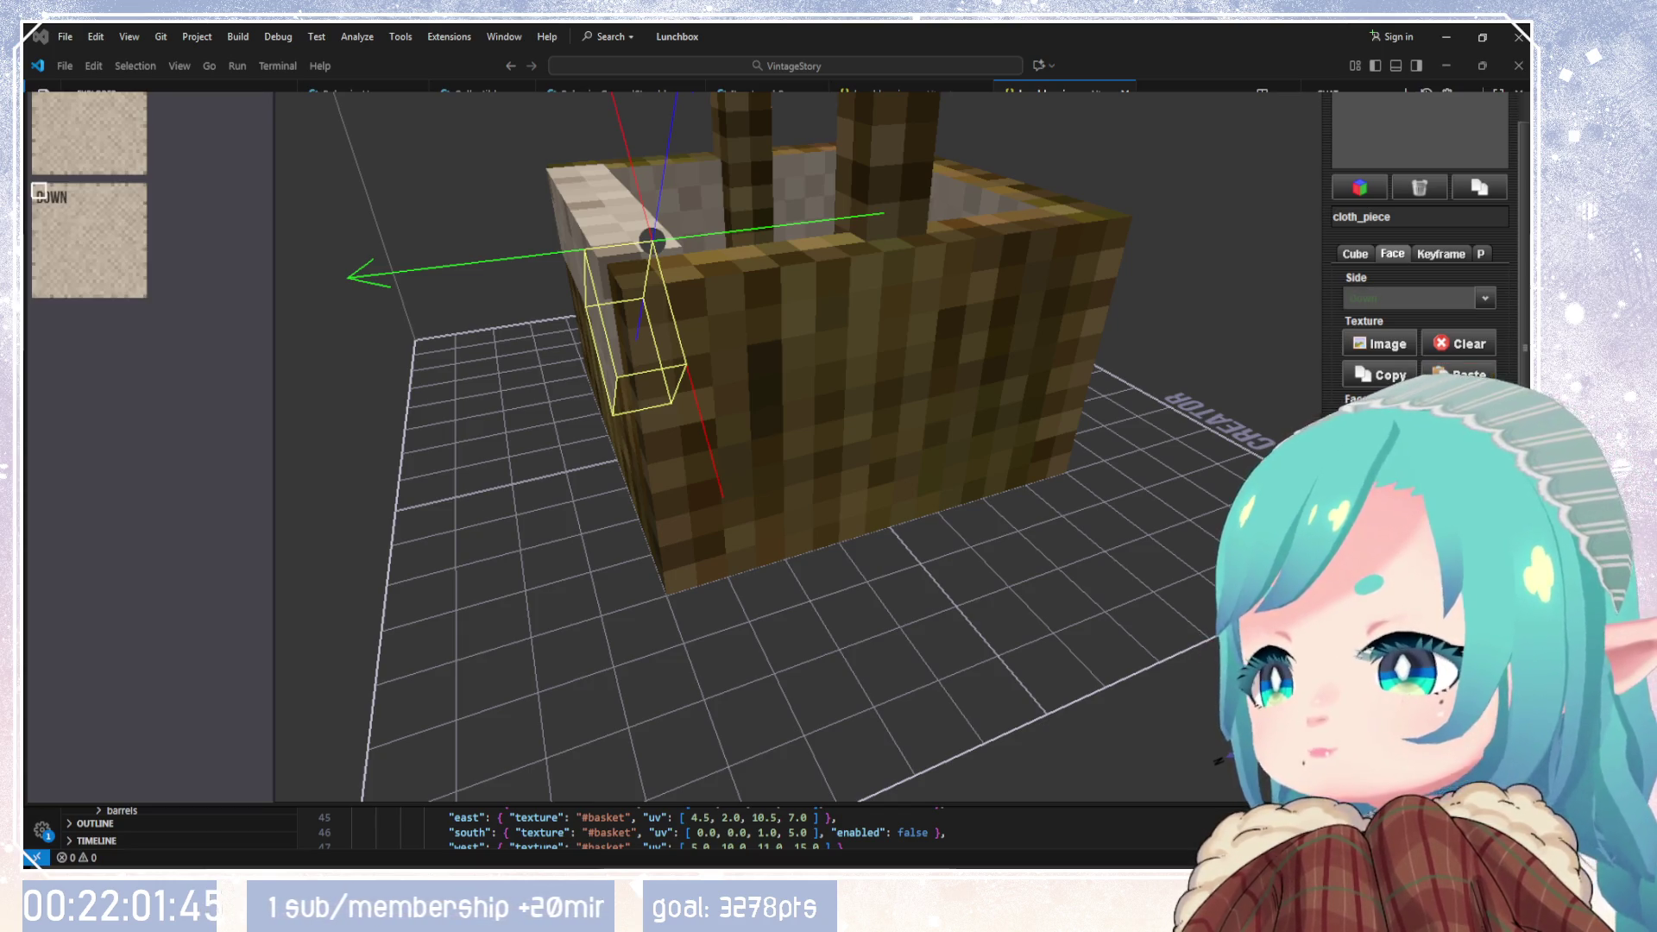
Step: Apply the cloth texture to the North, East, South and West faces
mouse_move(991, 448)
mouse_down()
mouse_move(1054, 418)
mouse_move(835, 611)
mouse_move(1061, 413)
mouse_move(1208, 354)
mouse_up()
click(1455, 299)
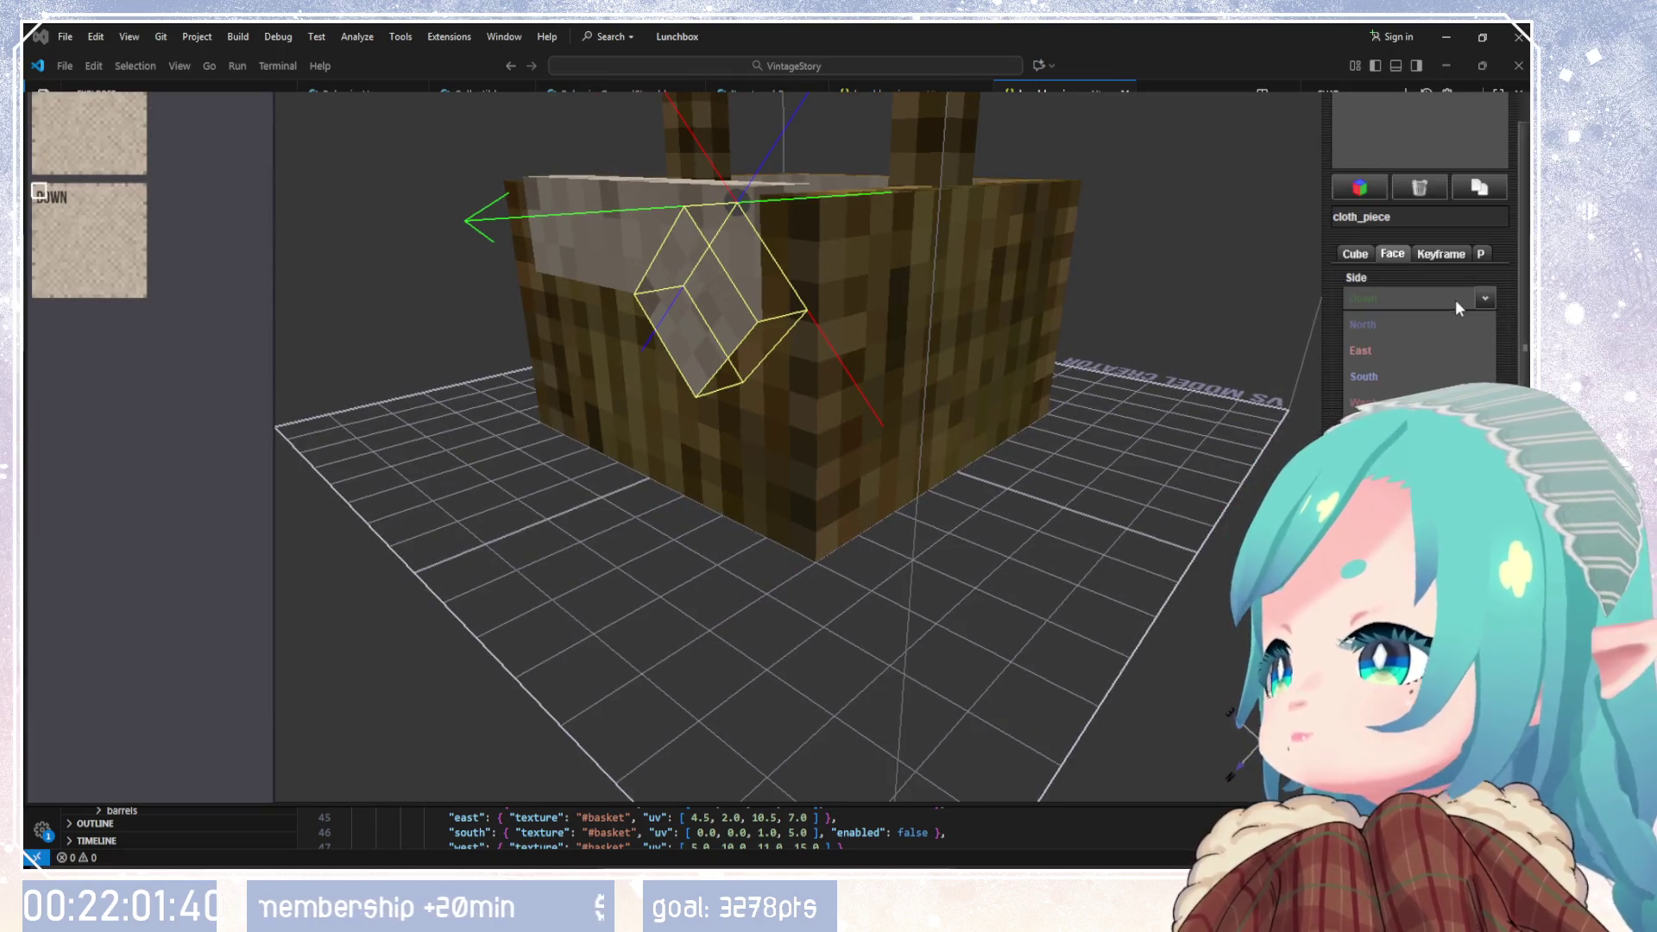
click(1402, 338)
click(1402, 343)
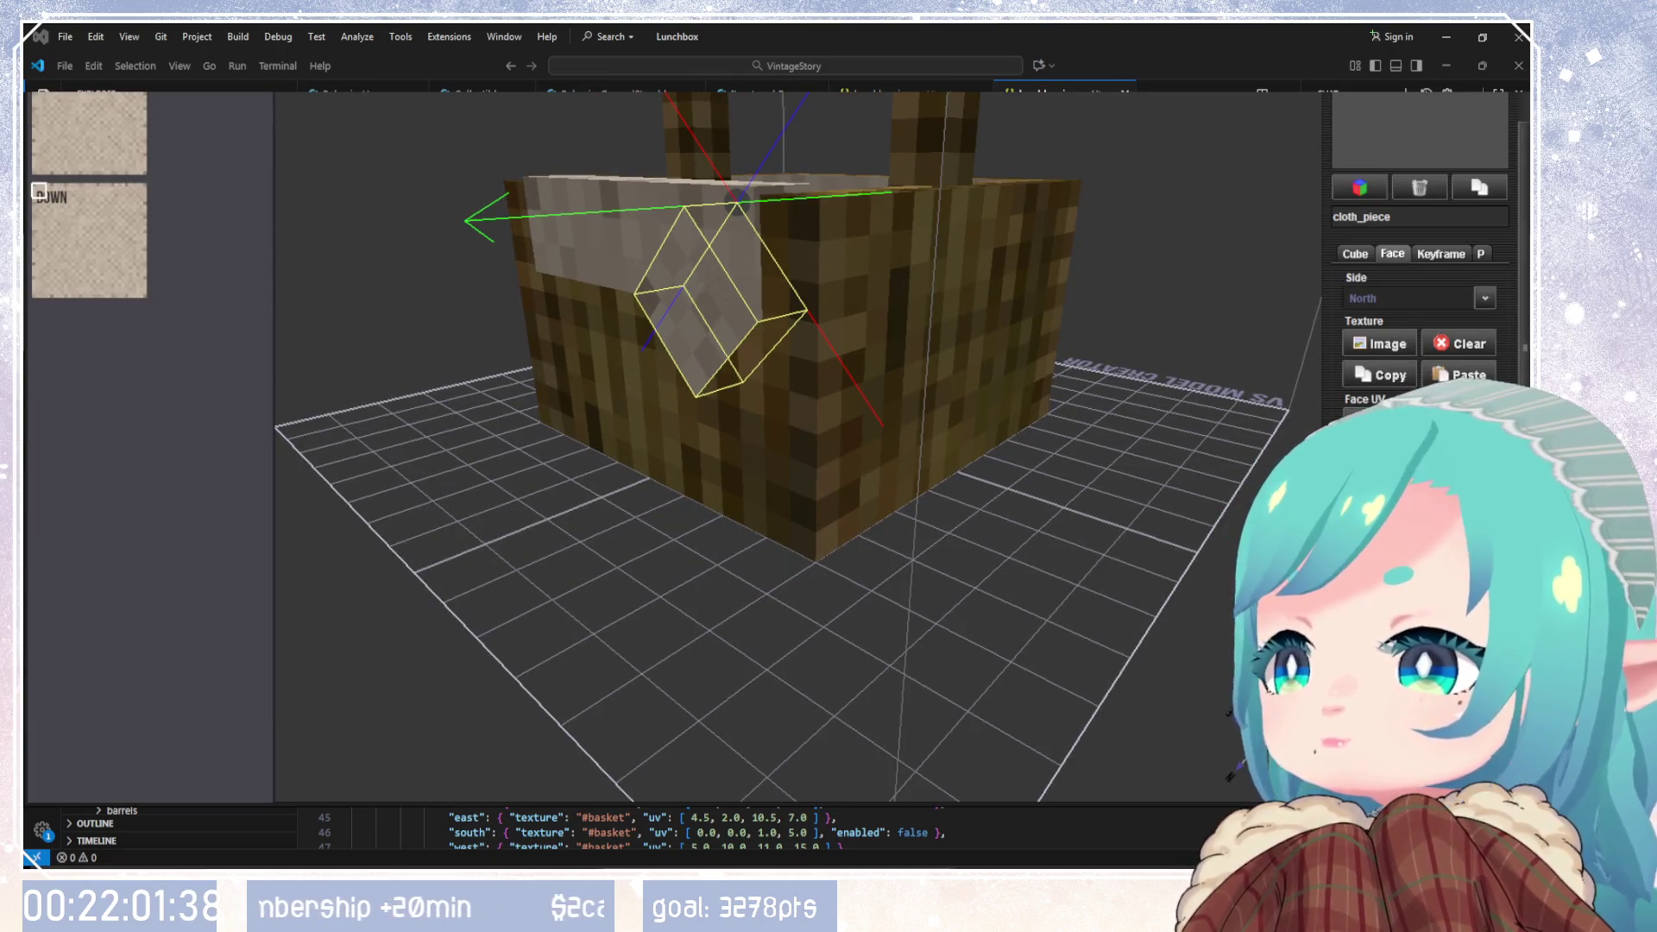
click(1382, 298)
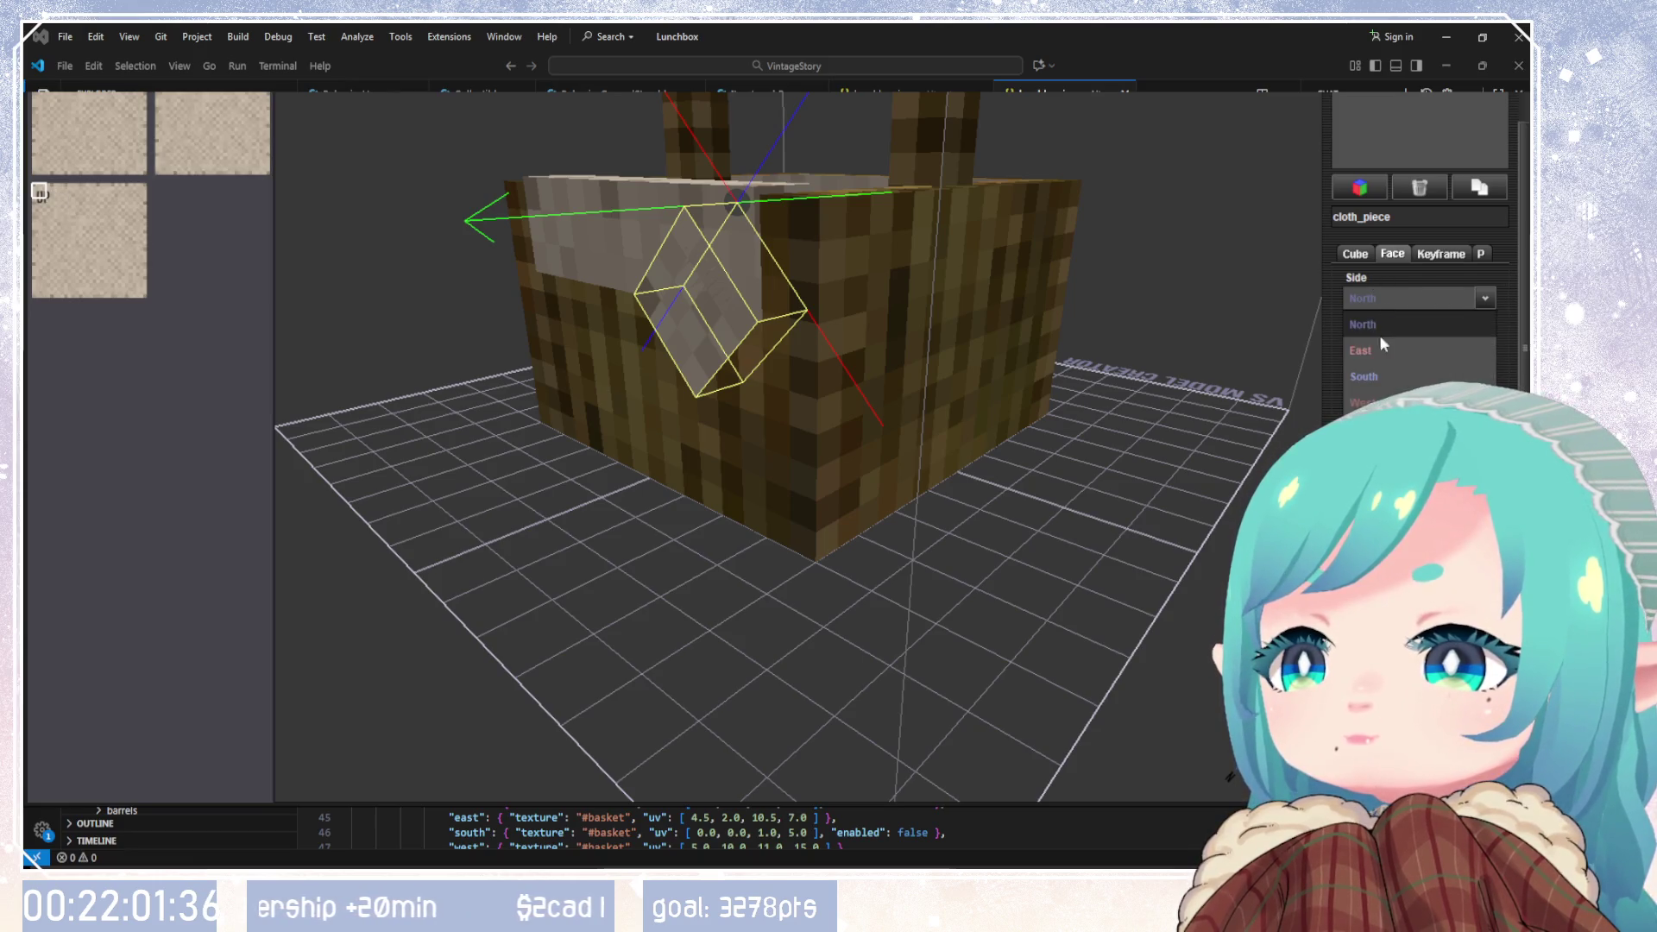
click(1376, 359)
click(1390, 293)
click(1375, 377)
click(1391, 294)
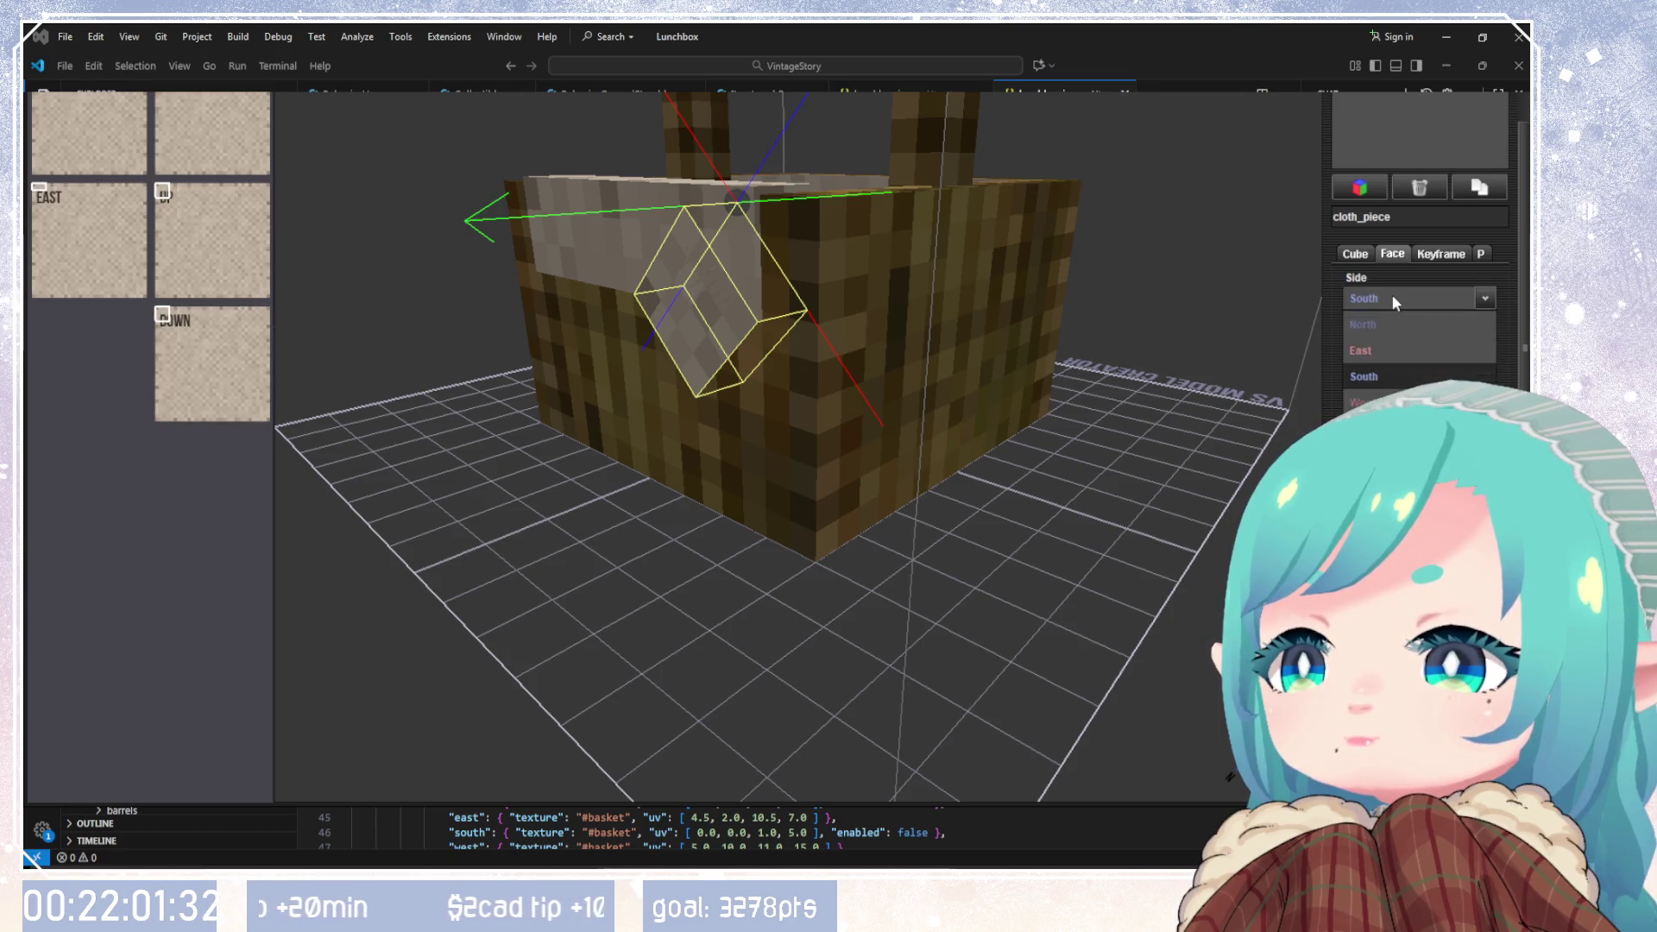
click(1376, 402)
click(1421, 293)
click(1421, 294)
Step: Return to the Down face, then select the long front cloth strip
click(1424, 294)
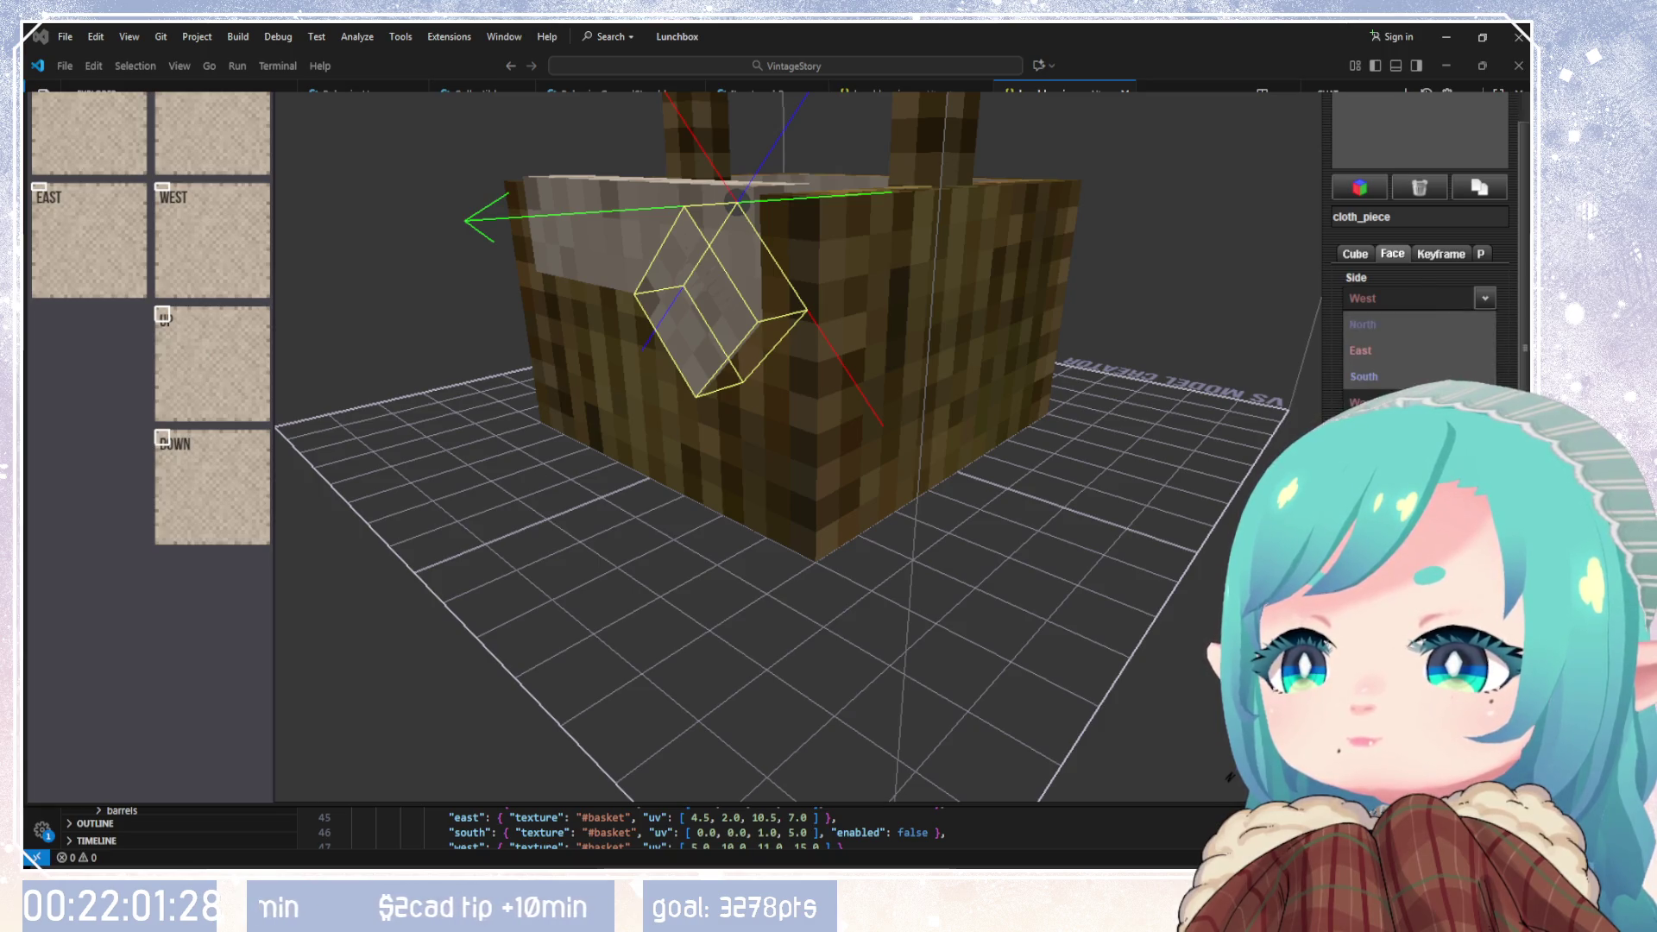
click(1375, 454)
mouse_move(1122, 518)
mouse_down()
mouse_move(1077, 475)
mouse_move(828, 375)
mouse_move(722, 516)
mouse_move(1426, 155)
mouse_up()
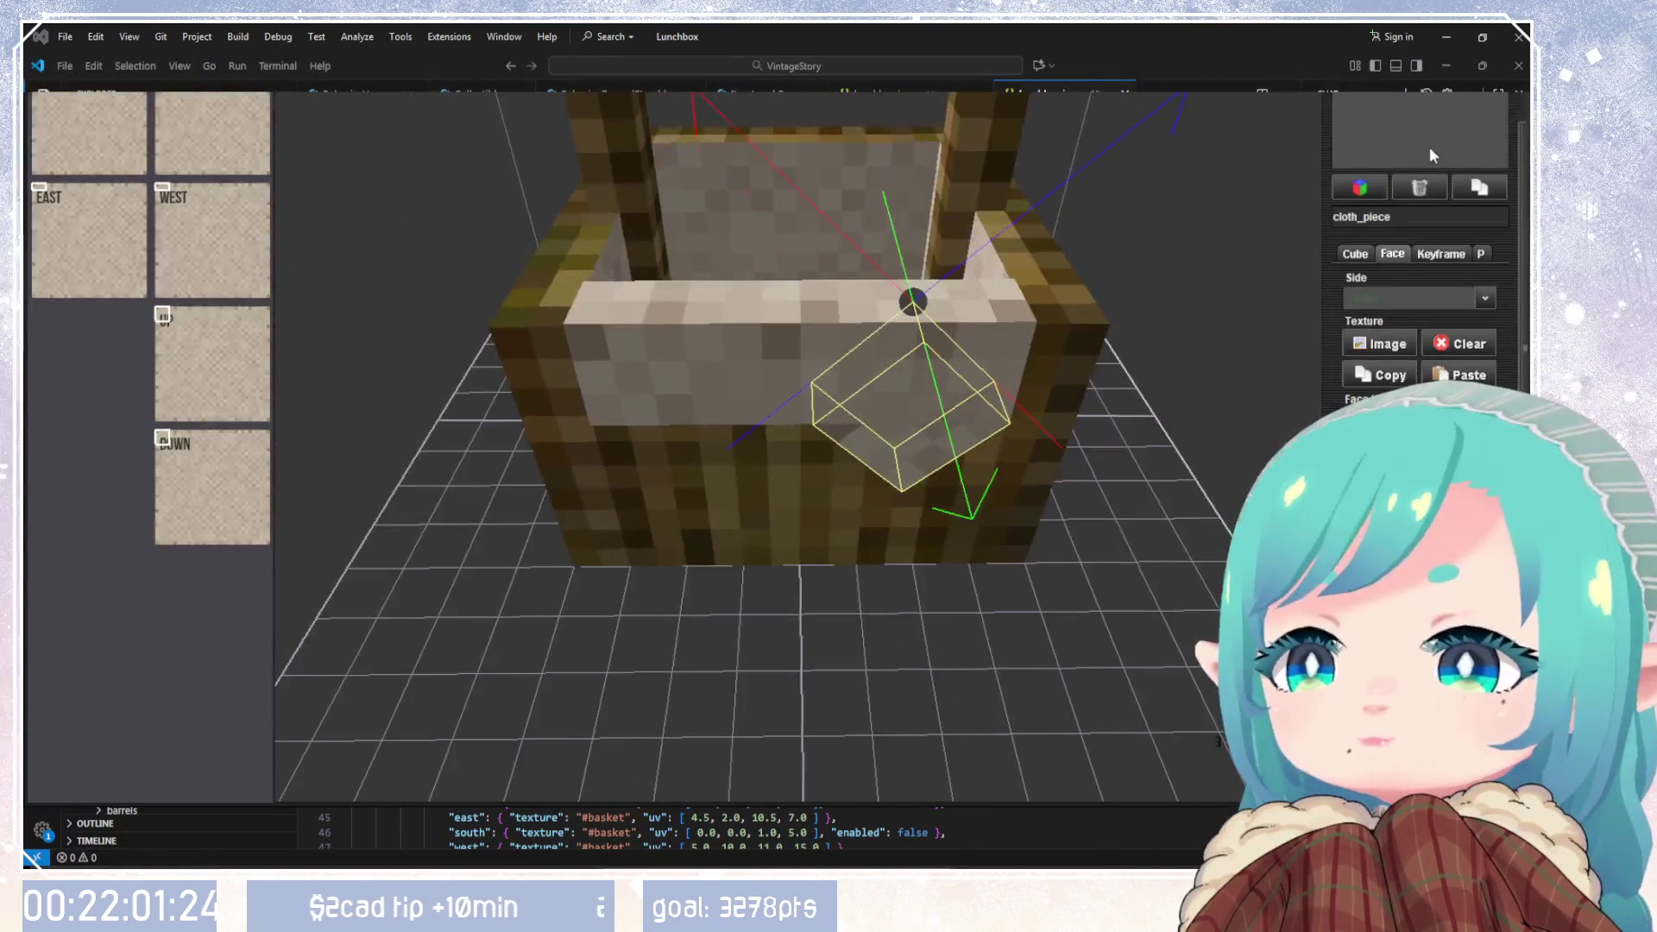
click(1419, 97)
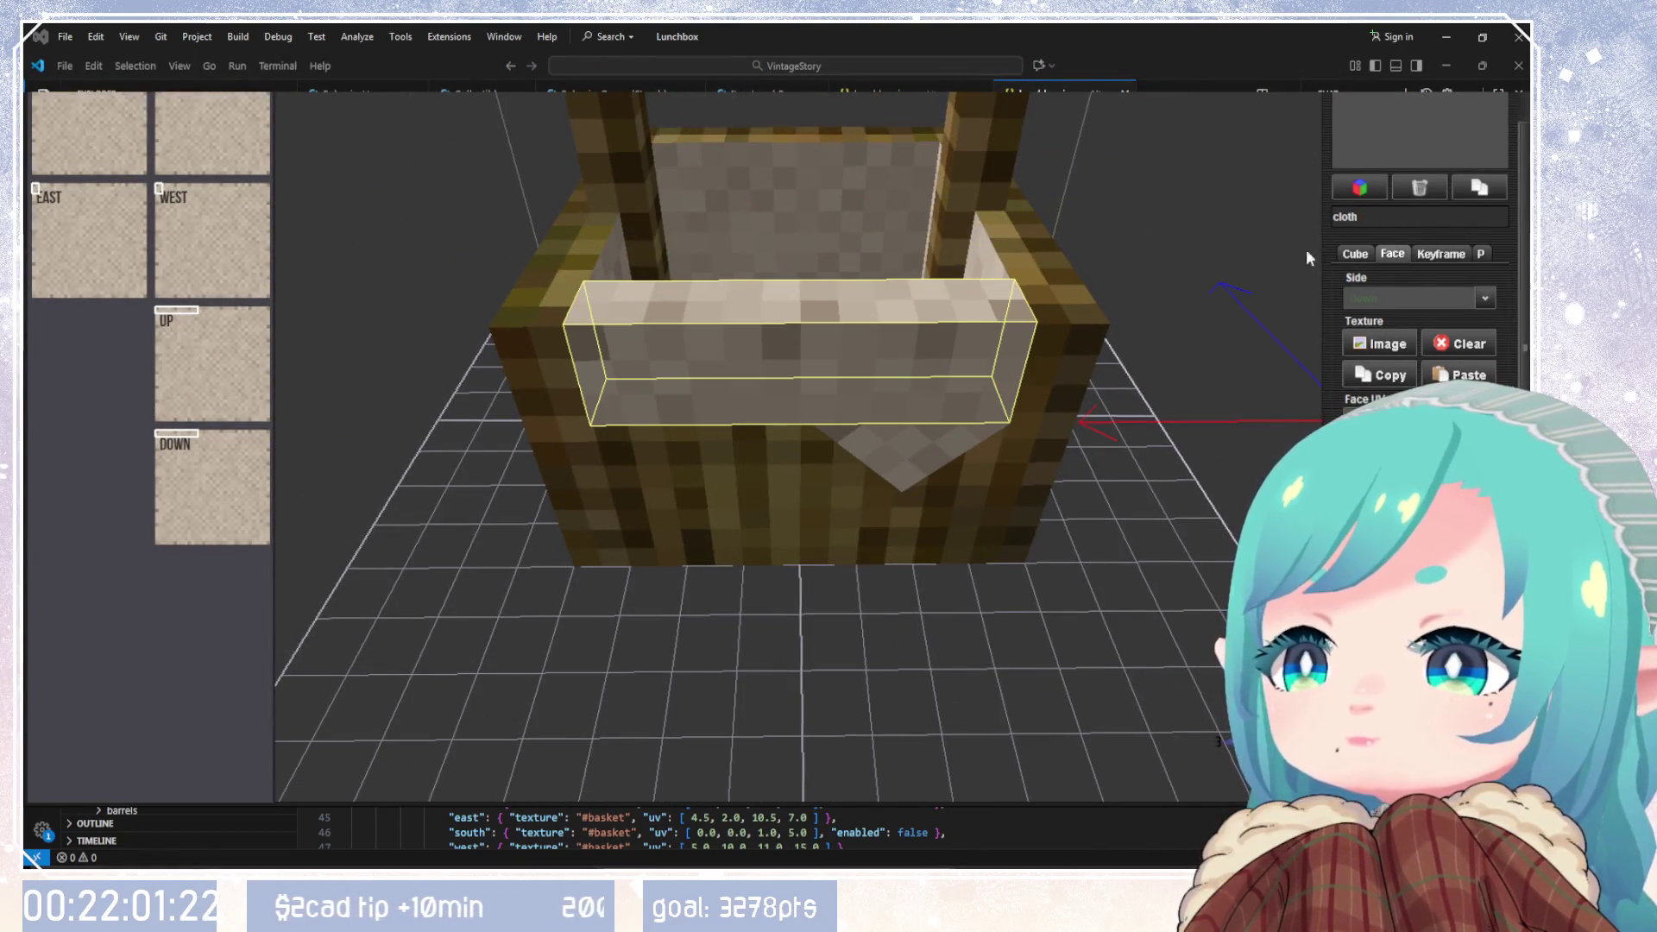
scroll(1418, 138, up, 3)
mouse_move(1256, 192)
mouse_down()
mouse_move(1052, 291)
mouse_move(1126, 189)
mouse_move(1229, 178)
mouse_move(898, 400)
mouse_move(1047, 406)
mouse_up()
scroll(1046, 407, down, 5)
mouse_move(1047, 537)
mouse_down()
mouse_move(1002, 682)
mouse_move(843, 582)
mouse_move(1132, 711)
mouse_move(926, 545)
mouse_move(980, 362)
mouse_move(1221, 381)
mouse_move(910, 510)
mouse_move(684, 424)
mouse_move(660, 338)
mouse_move(692, 280)
mouse_move(734, 262)
mouse_move(716, 303)
mouse_move(654, 343)
mouse_move(683, 296)
mouse_move(888, 245)
mouse_move(747, 344)
mouse_move(1080, 262)
mouse_move(969, 344)
mouse_move(794, 381)
mouse_move(814, 252)
mouse_move(1102, 336)
mouse_move(765, 359)
mouse_move(979, 429)
mouse_move(902, 390)
mouse_move(908, 421)
mouse_move(980, 457)
mouse_move(1035, 422)
mouse_move(739, 396)
mouse_move(604, 444)
mouse_move(738, 430)
mouse_up()
scroll(669, 420, up, 5)
scroll(744, 338, down, 5)
scroll(780, 366, down, 3)
scroll(854, 371, up, 5)
scroll(882, 345, up, 5)
scroll(857, 444, down, 5)
scroll(733, 299, up, 4)
click(1433, 182)
mouse_move(1269, 216)
mouse_down()
mouse_move(1207, 287)
mouse_move(1146, 439)
mouse_move(1058, 383)
mouse_move(1117, 426)
mouse_move(939, 527)
mouse_move(910, 597)
mouse_move(491, 494)
mouse_up()
click(1396, 167)
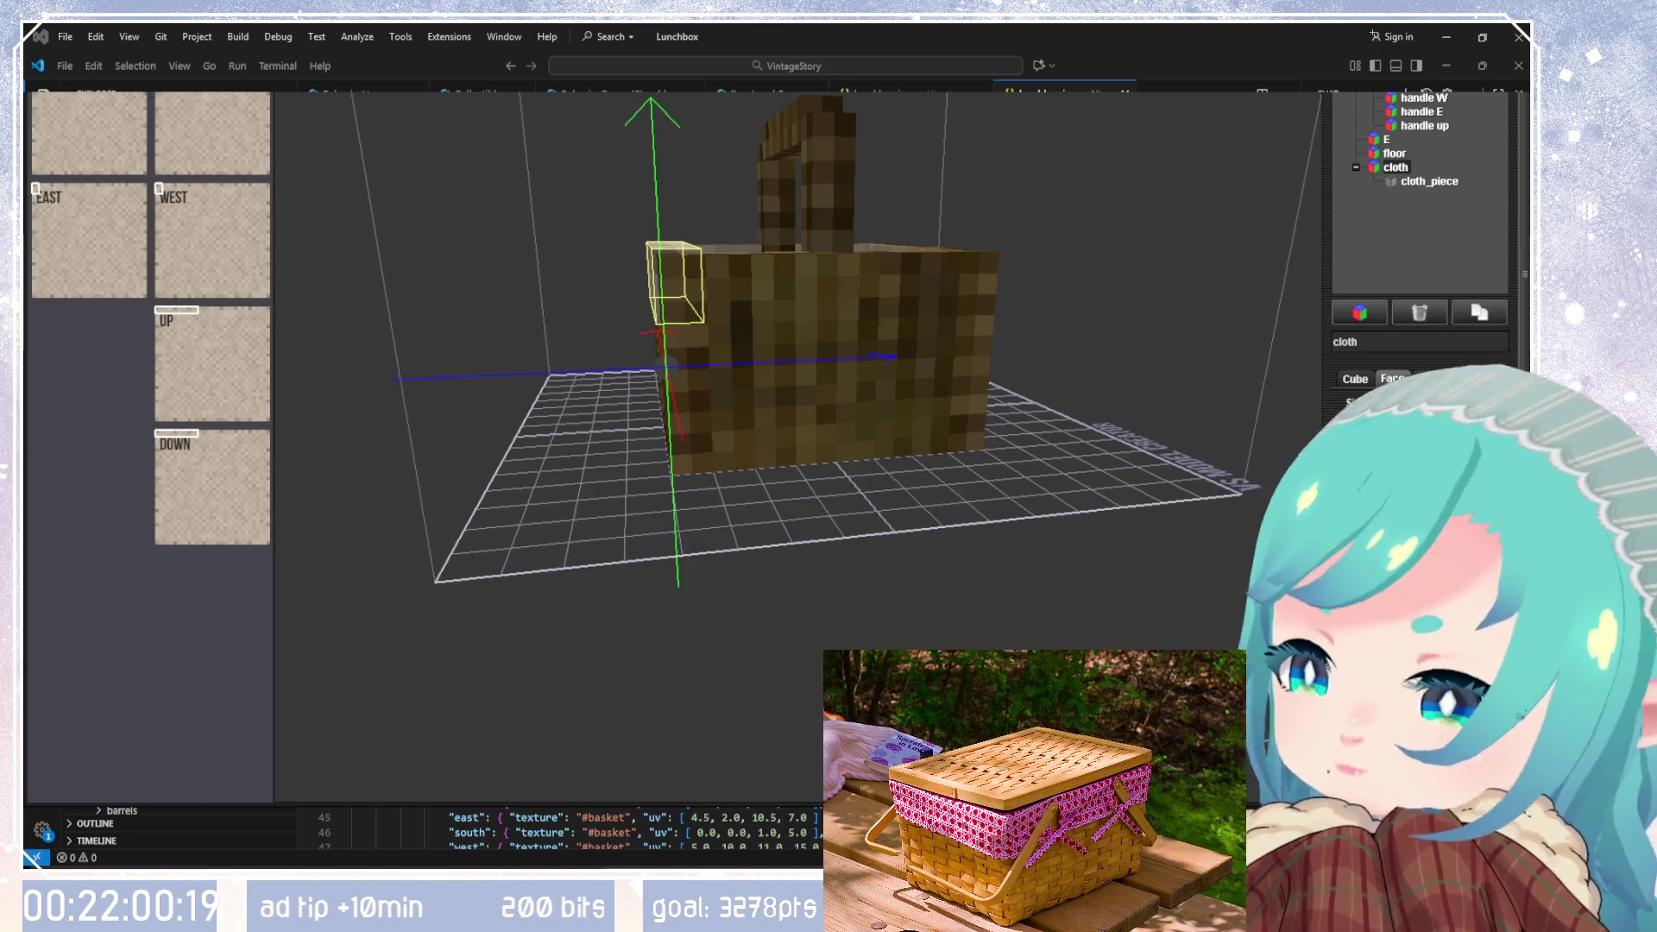
Step: Delete the cloth_piece element from the element tree
mouse_move(1096, 422)
mouse_down()
mouse_move(1059, 416)
mouse_move(1197, 573)
mouse_move(1028, 423)
mouse_move(895, 432)
mouse_move(932, 340)
mouse_move(1050, 359)
mouse_move(872, 509)
mouse_move(1193, 500)
mouse_move(1167, 389)
mouse_move(1295, 285)
mouse_up()
scroll(1028, 423, up, 3)
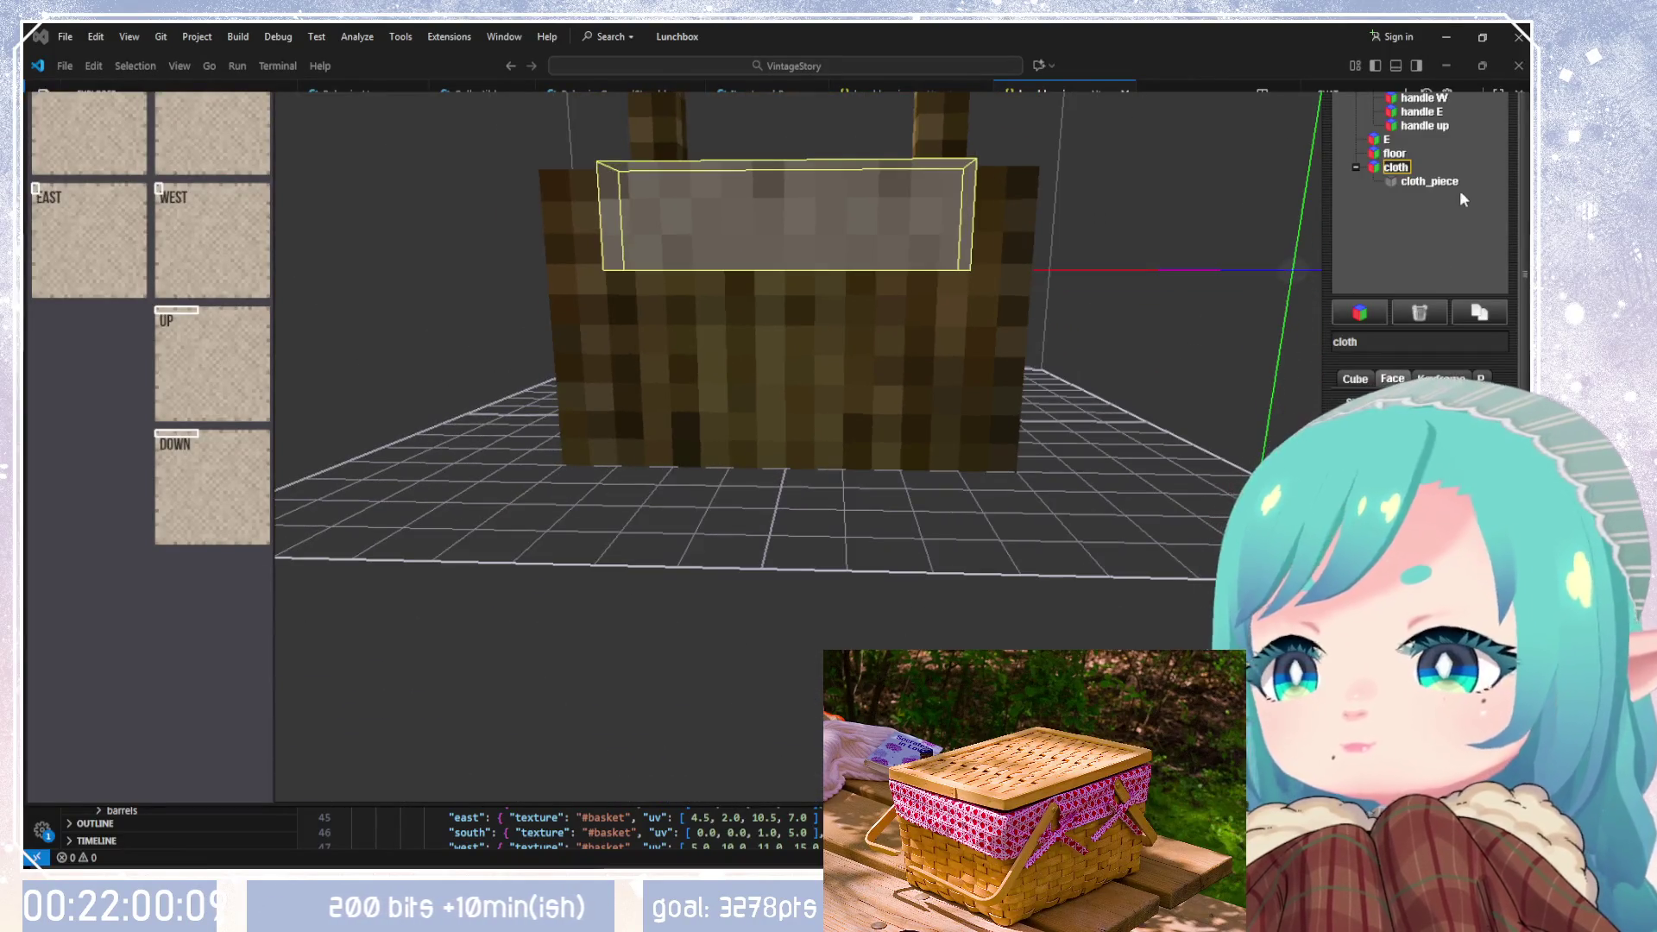
click(1429, 181)
click(1420, 313)
Step: Inspect the cloth, floor and N elements, then duplicate the floor piece
click(1393, 154)
click(1393, 167)
mouse_move(1200, 262)
mouse_down()
mouse_move(822, 378)
mouse_move(707, 505)
mouse_move(771, 345)
mouse_move(755, 418)
mouse_move(861, 492)
mouse_move(1139, 414)
mouse_up()
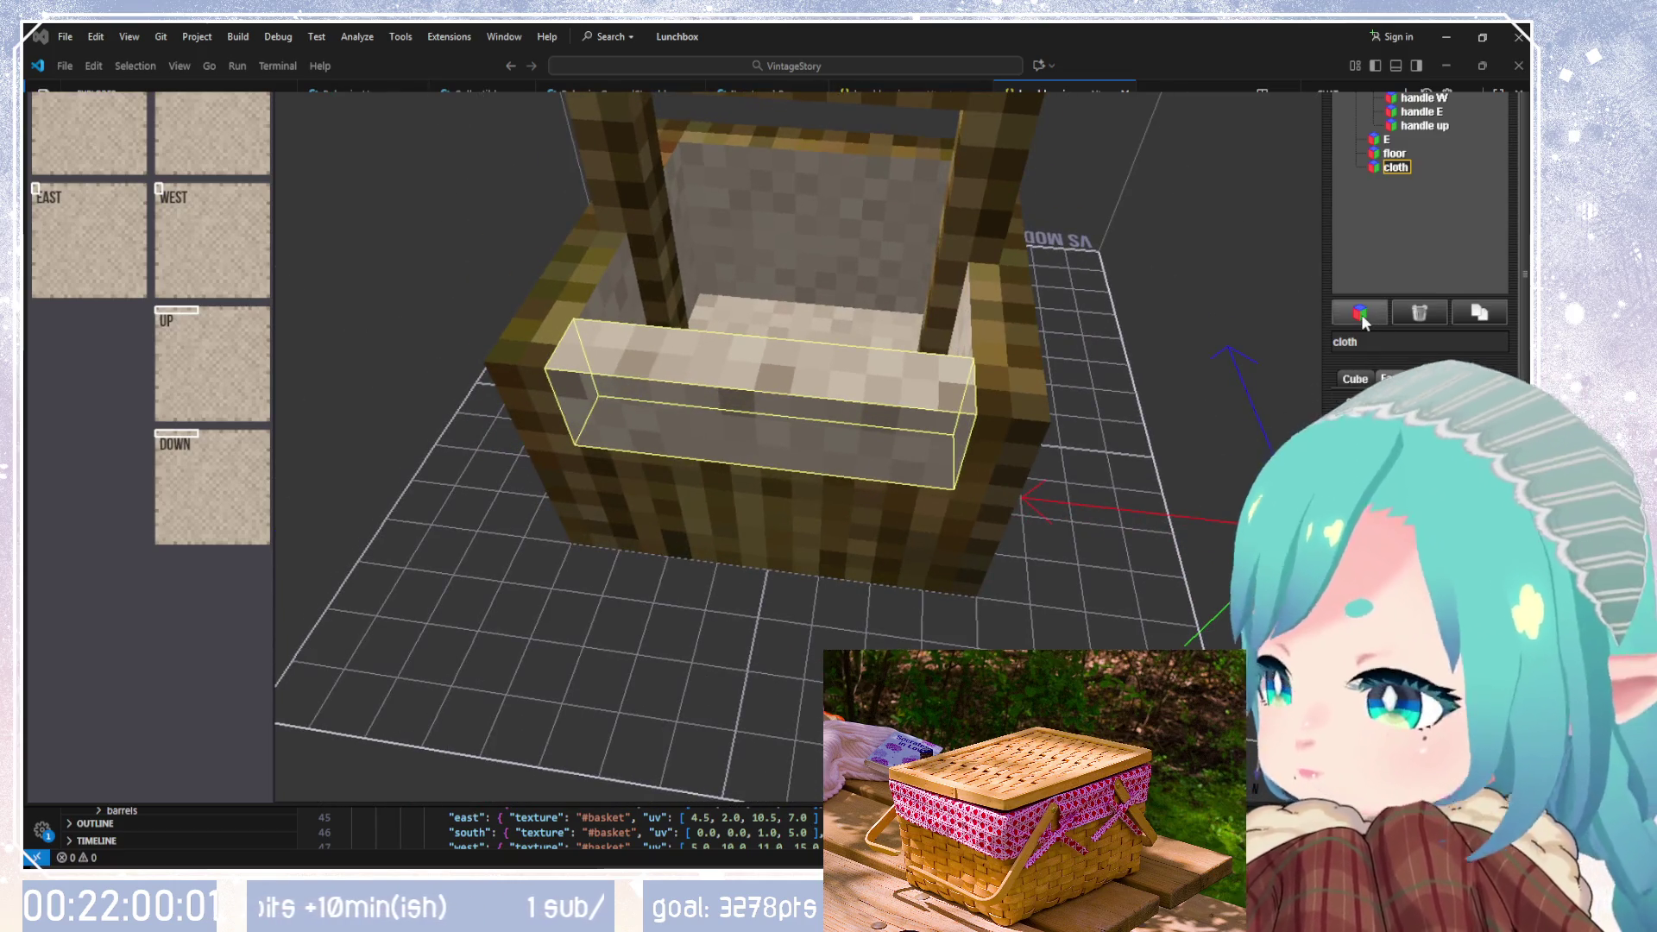
click(1403, 153)
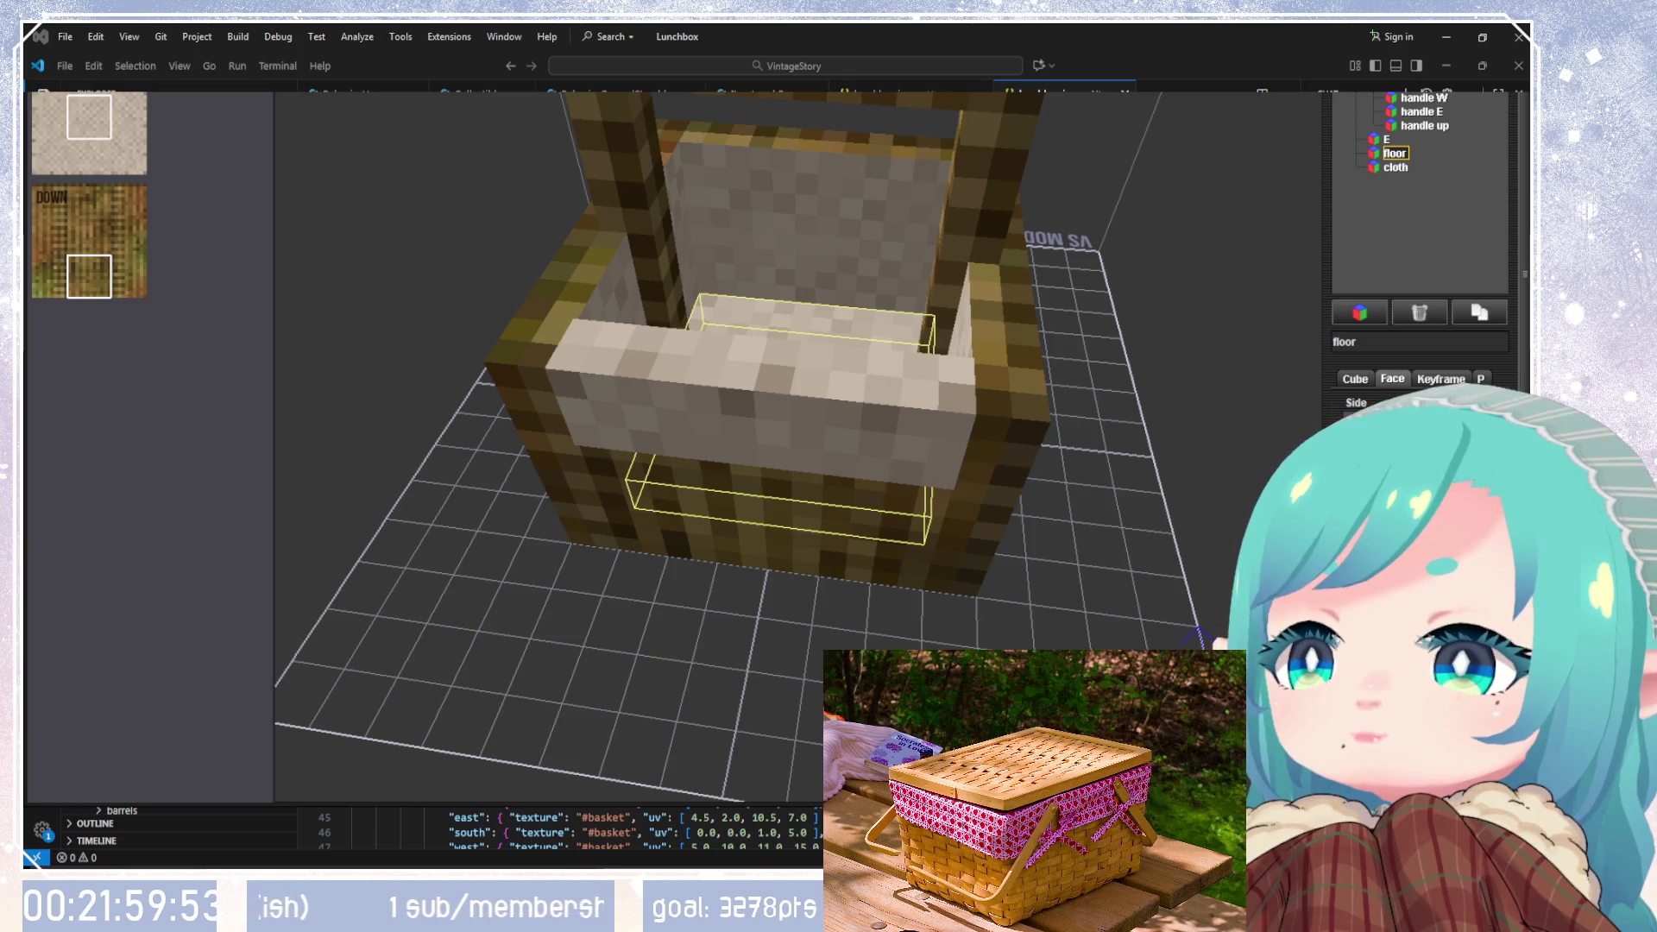
click(759, 500)
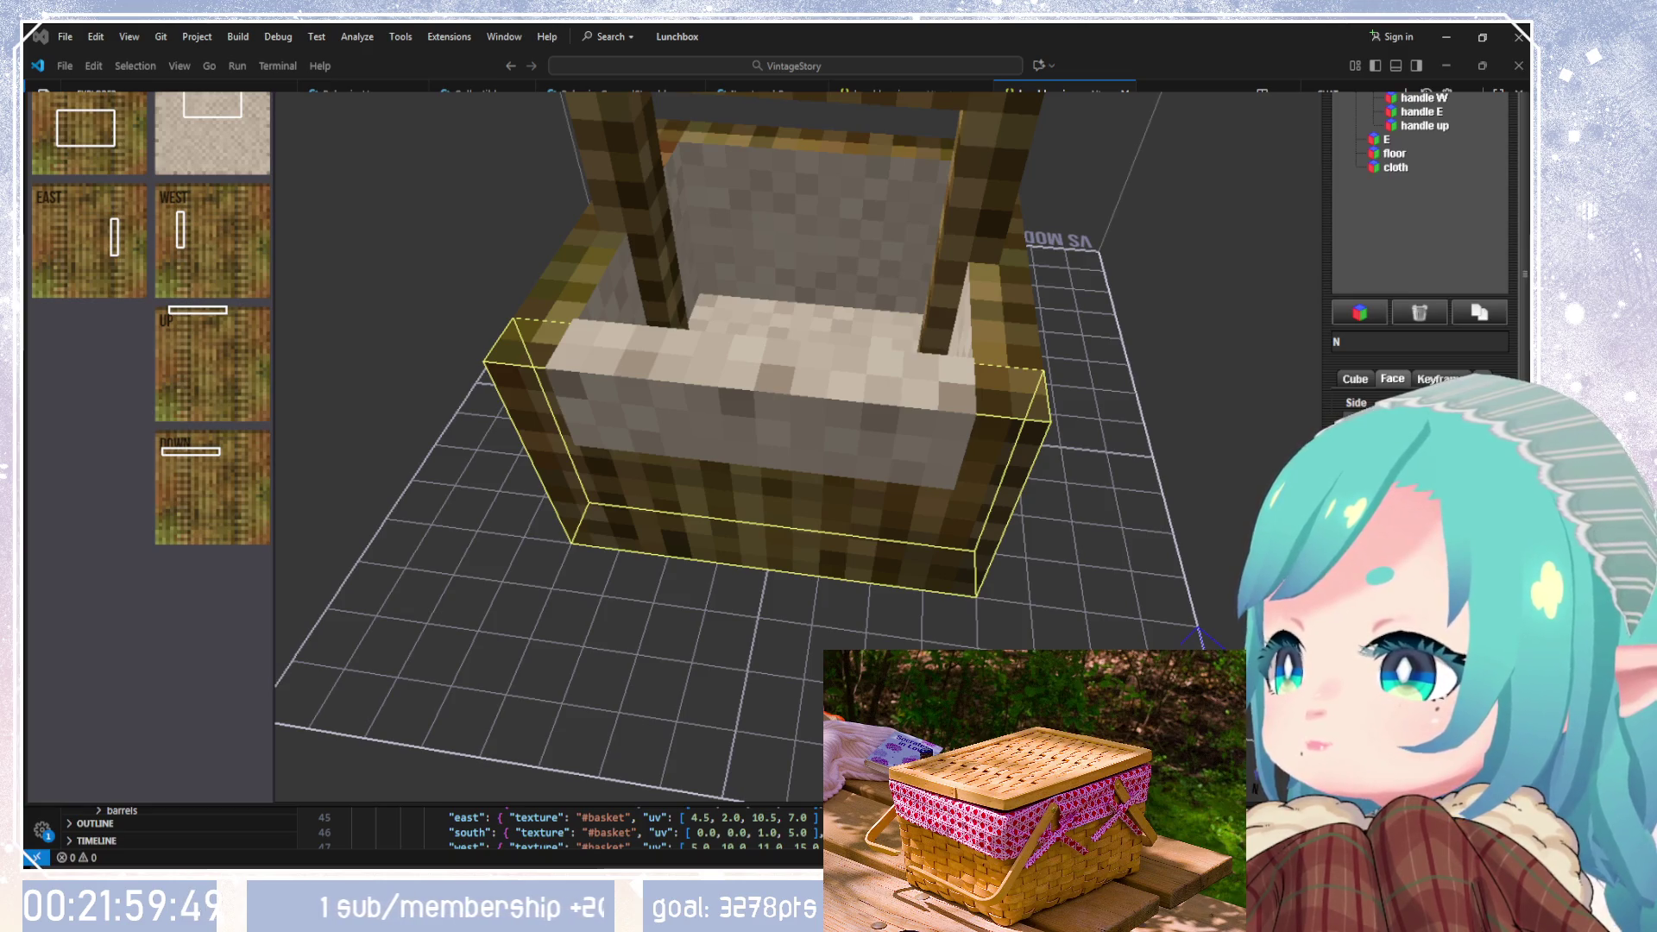
click(1394, 153)
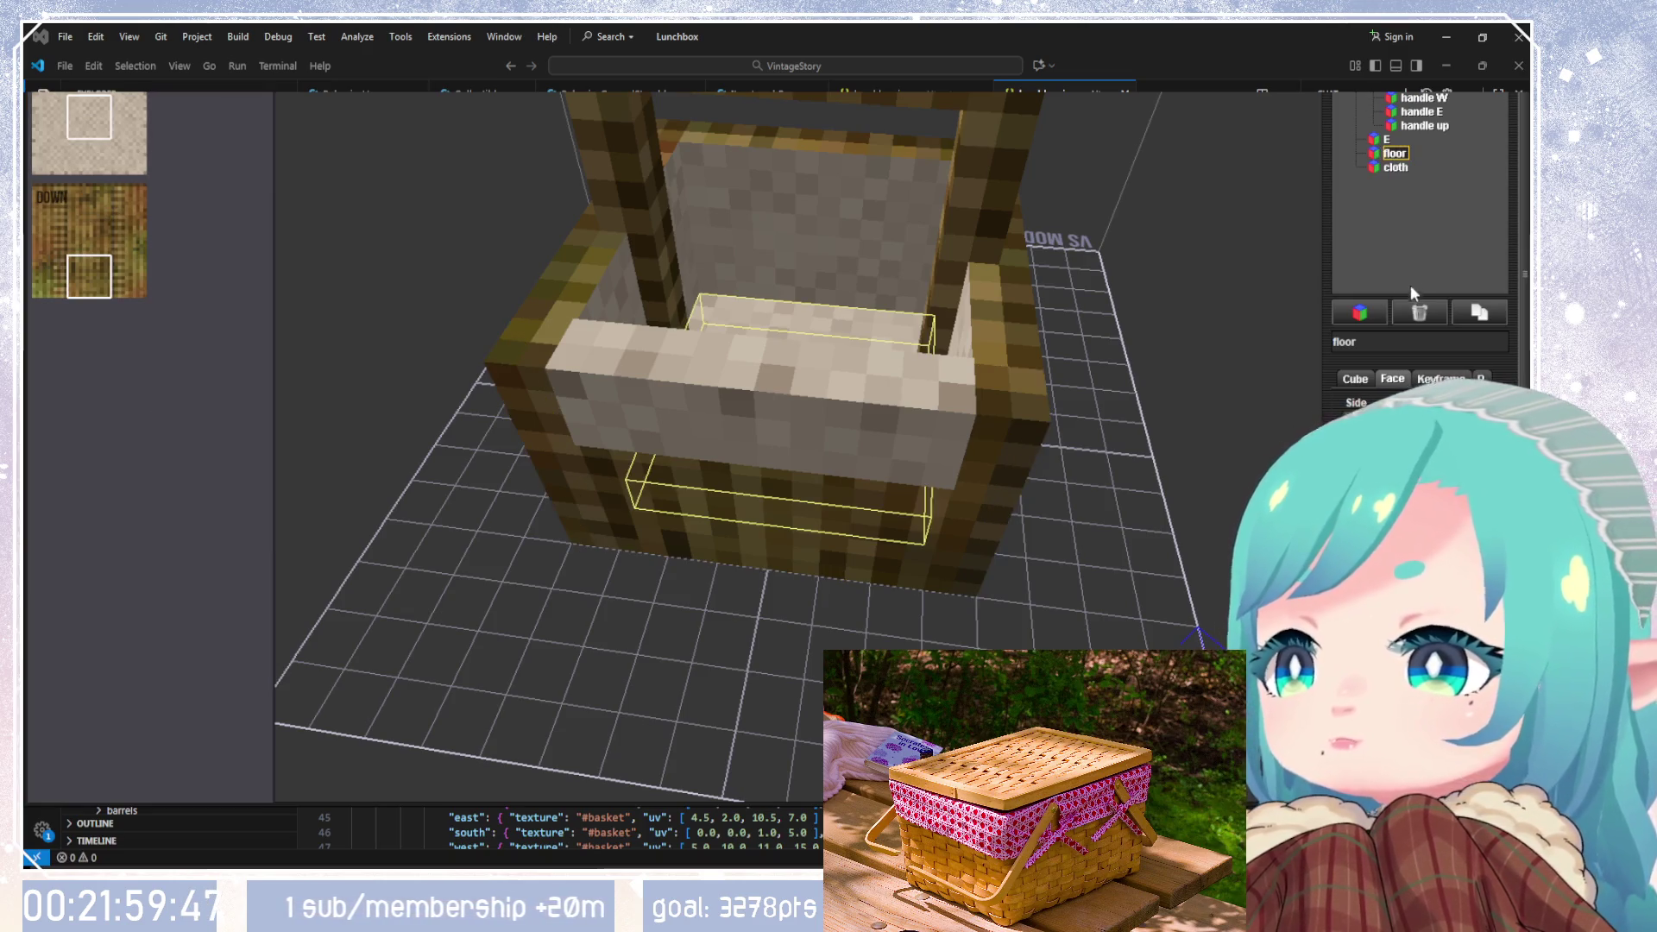
click(1476, 314)
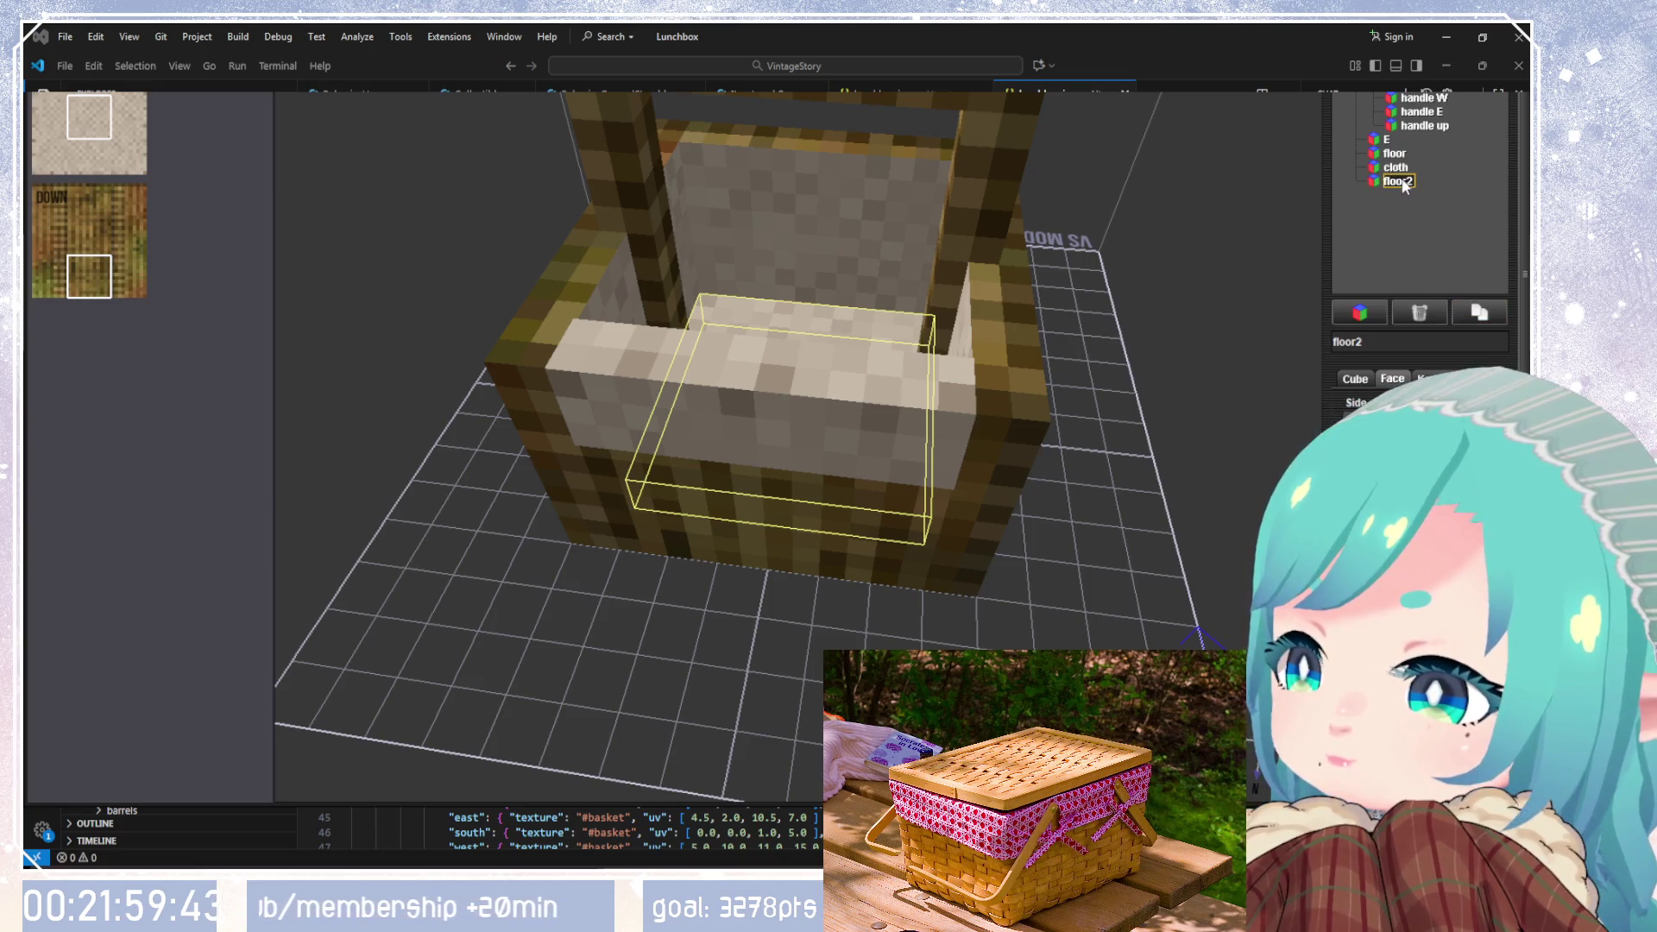
Step: Rename floor2 to 'lid', raise its Y position onto the basket rim, and apply the wicker texture
double_click(1346, 342)
text(lid)
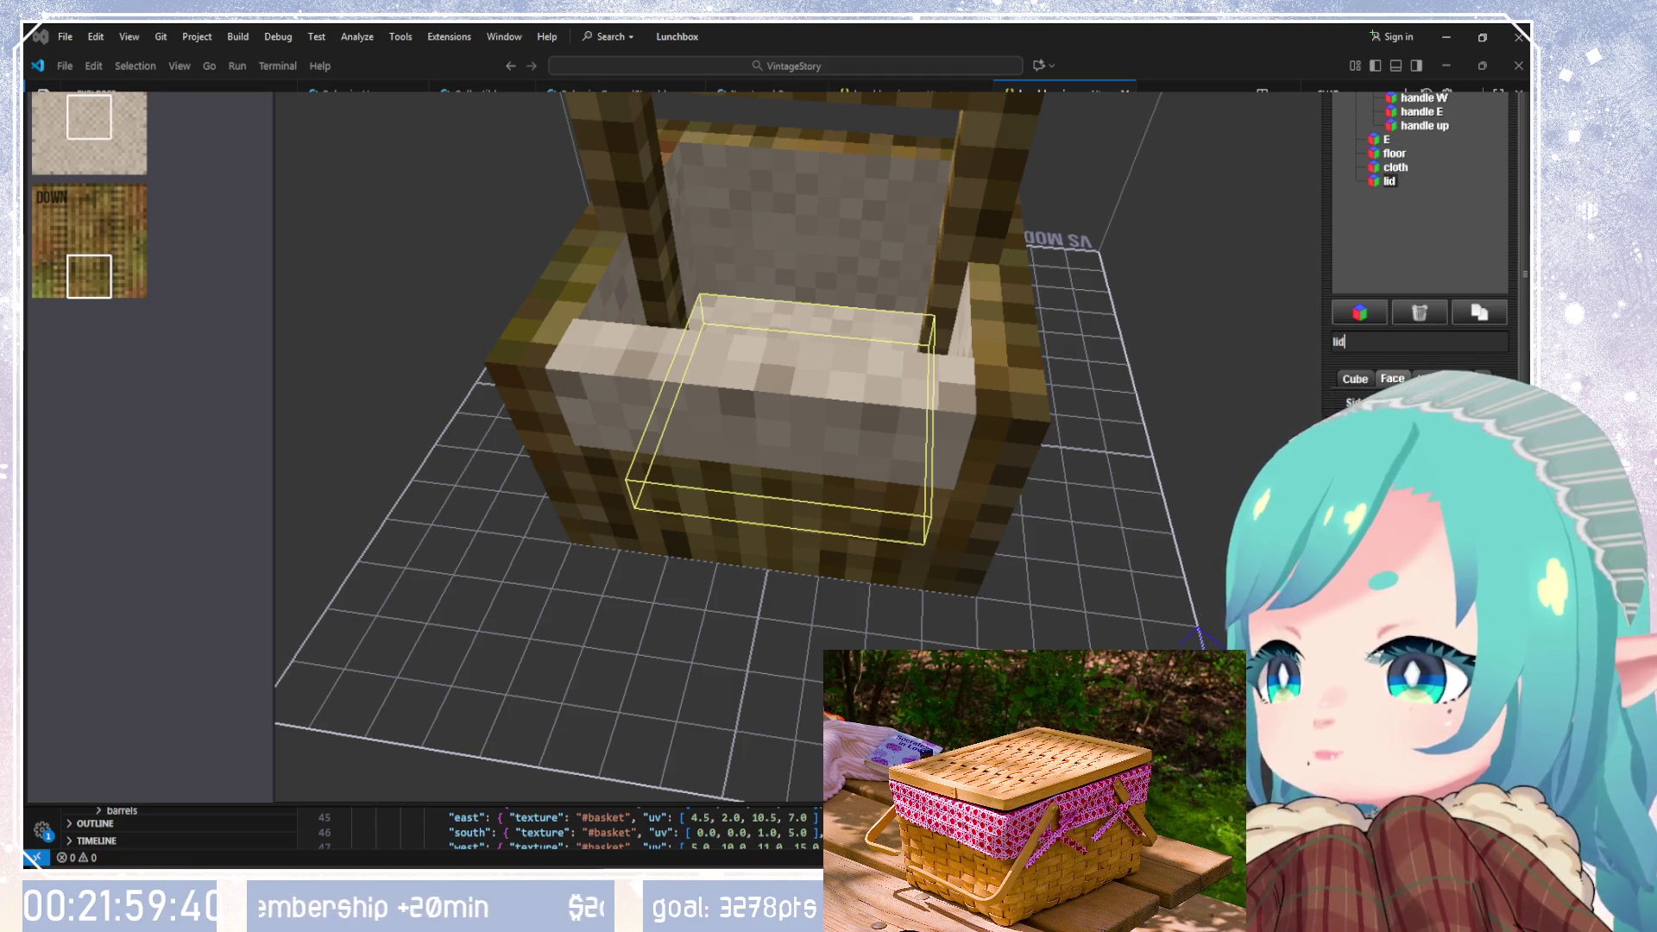
click(1355, 378)
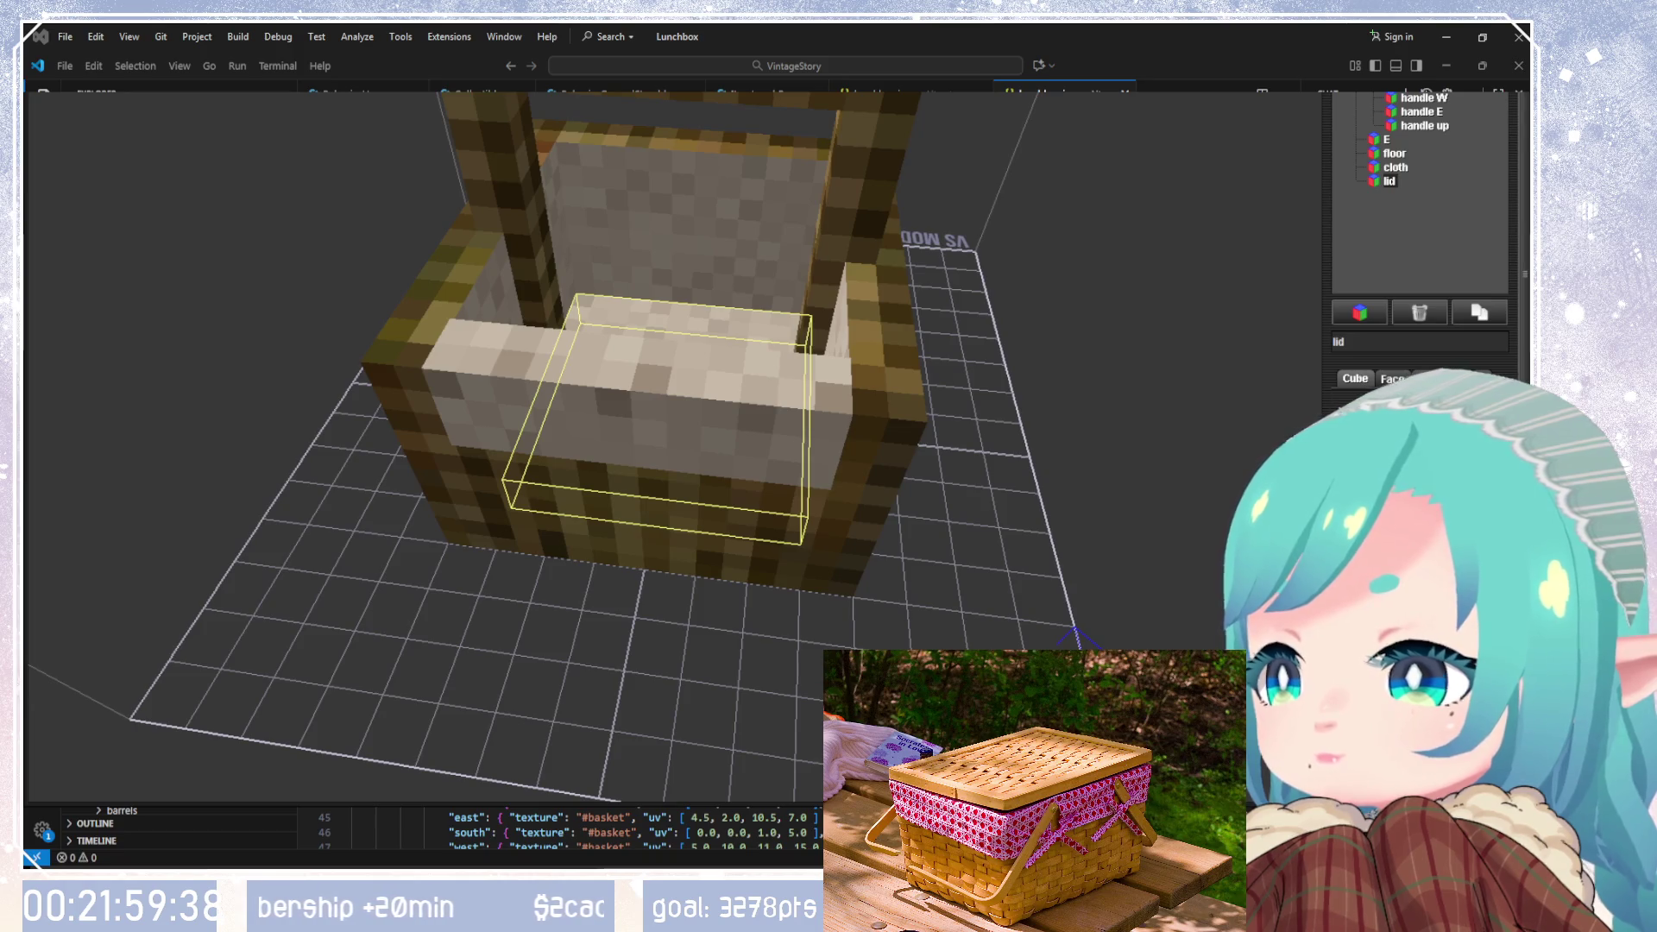
scroll(1381, 432, up, 8)
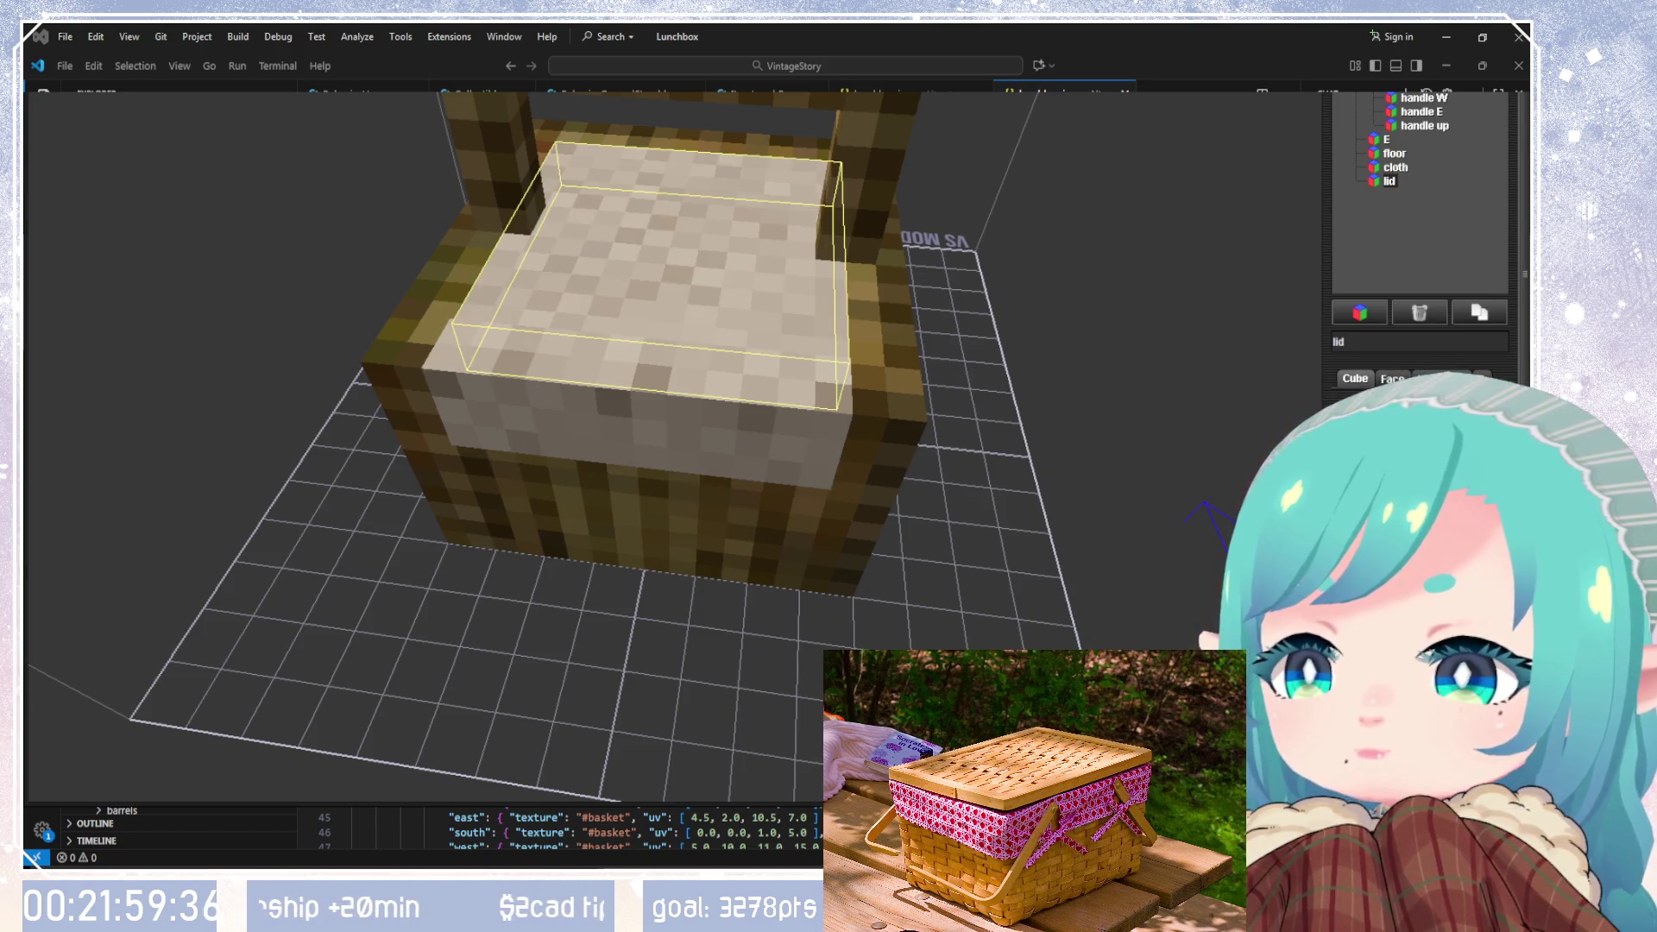
mouse_move(1110, 550)
mouse_down()
mouse_move(872, 469)
mouse_move(690, 457)
mouse_up()
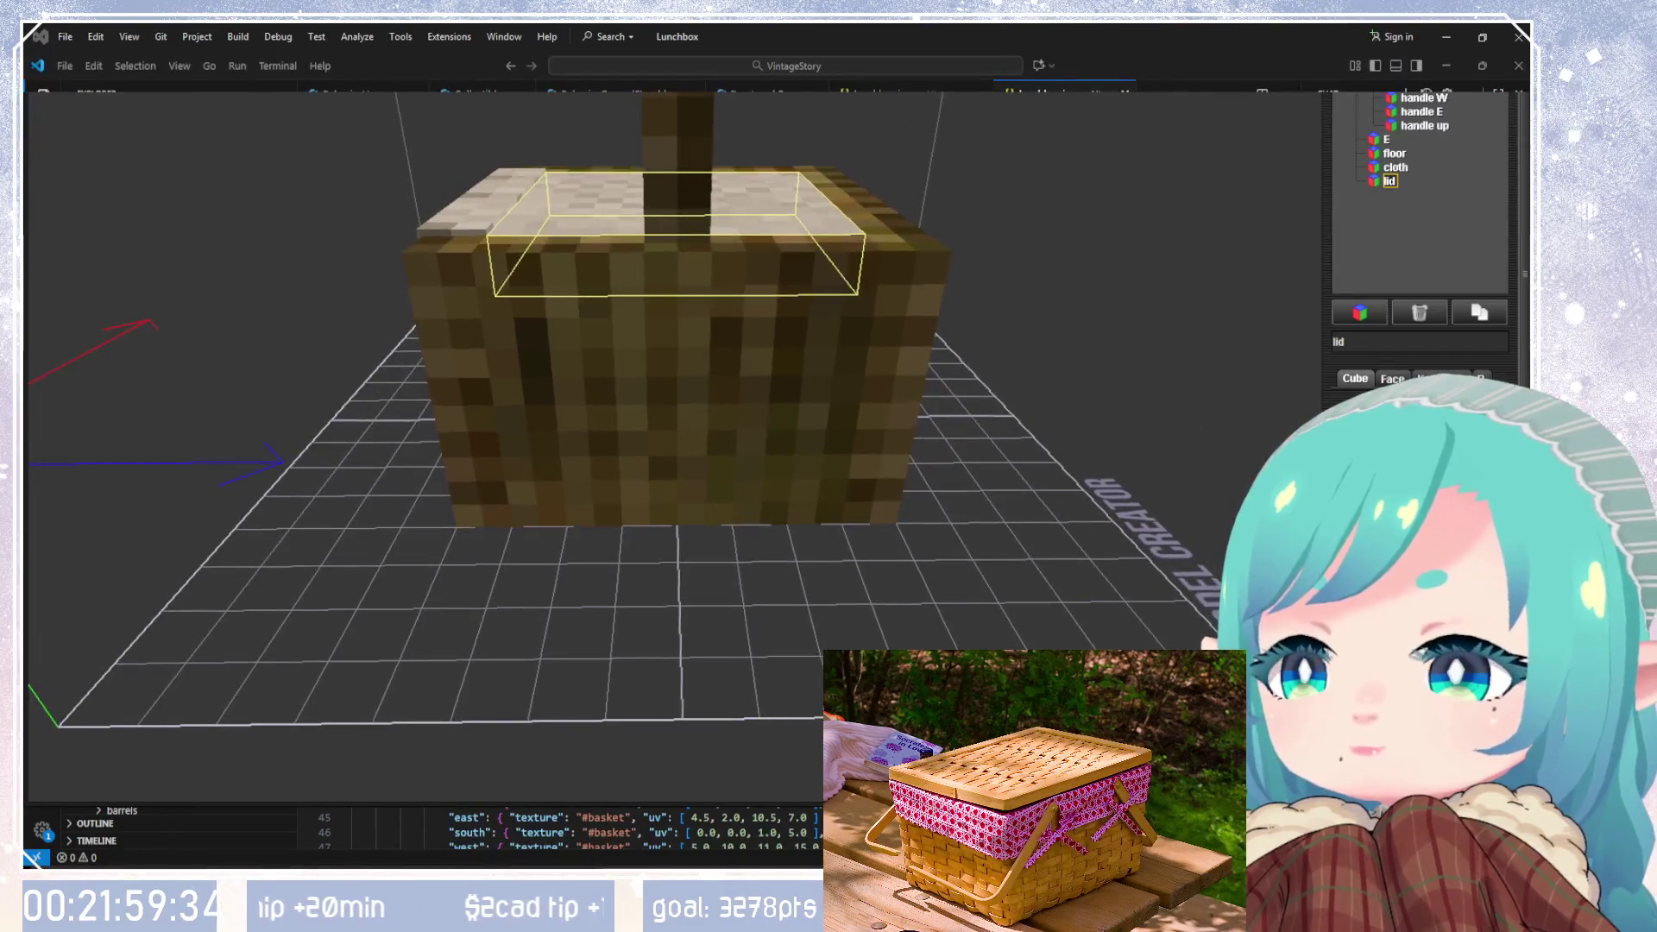
mouse_move(984, 495)
mouse_down()
mouse_move(887, 496)
mouse_move(921, 411)
mouse_move(941, 454)
mouse_move(1271, 219)
mouse_up()
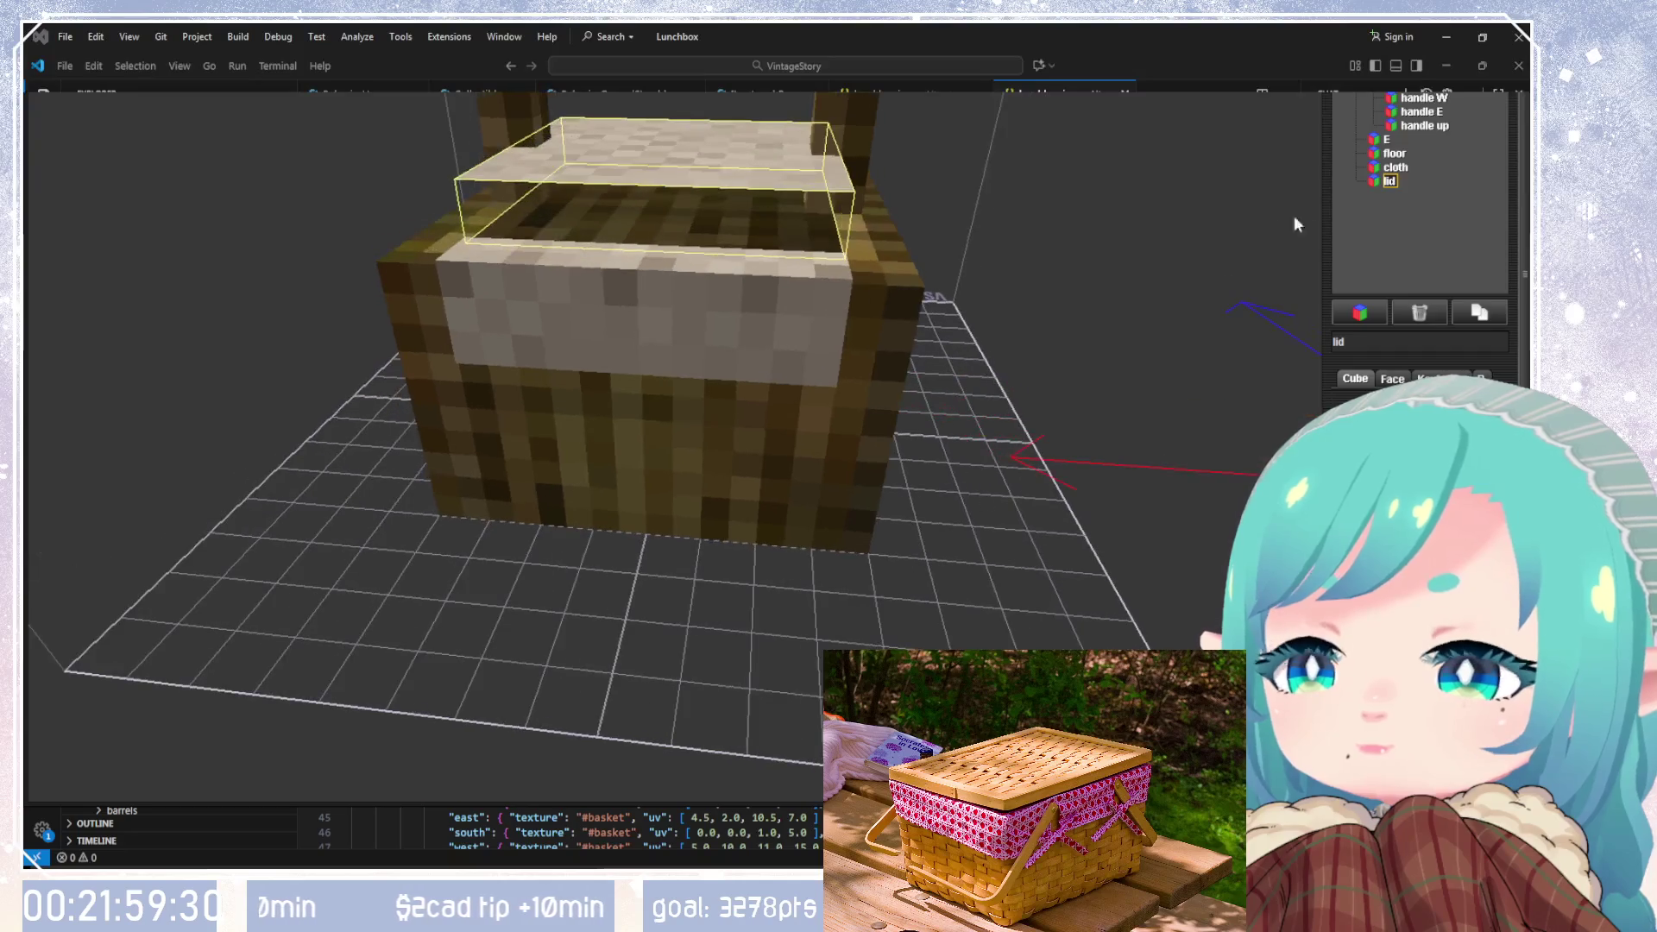
click(1391, 379)
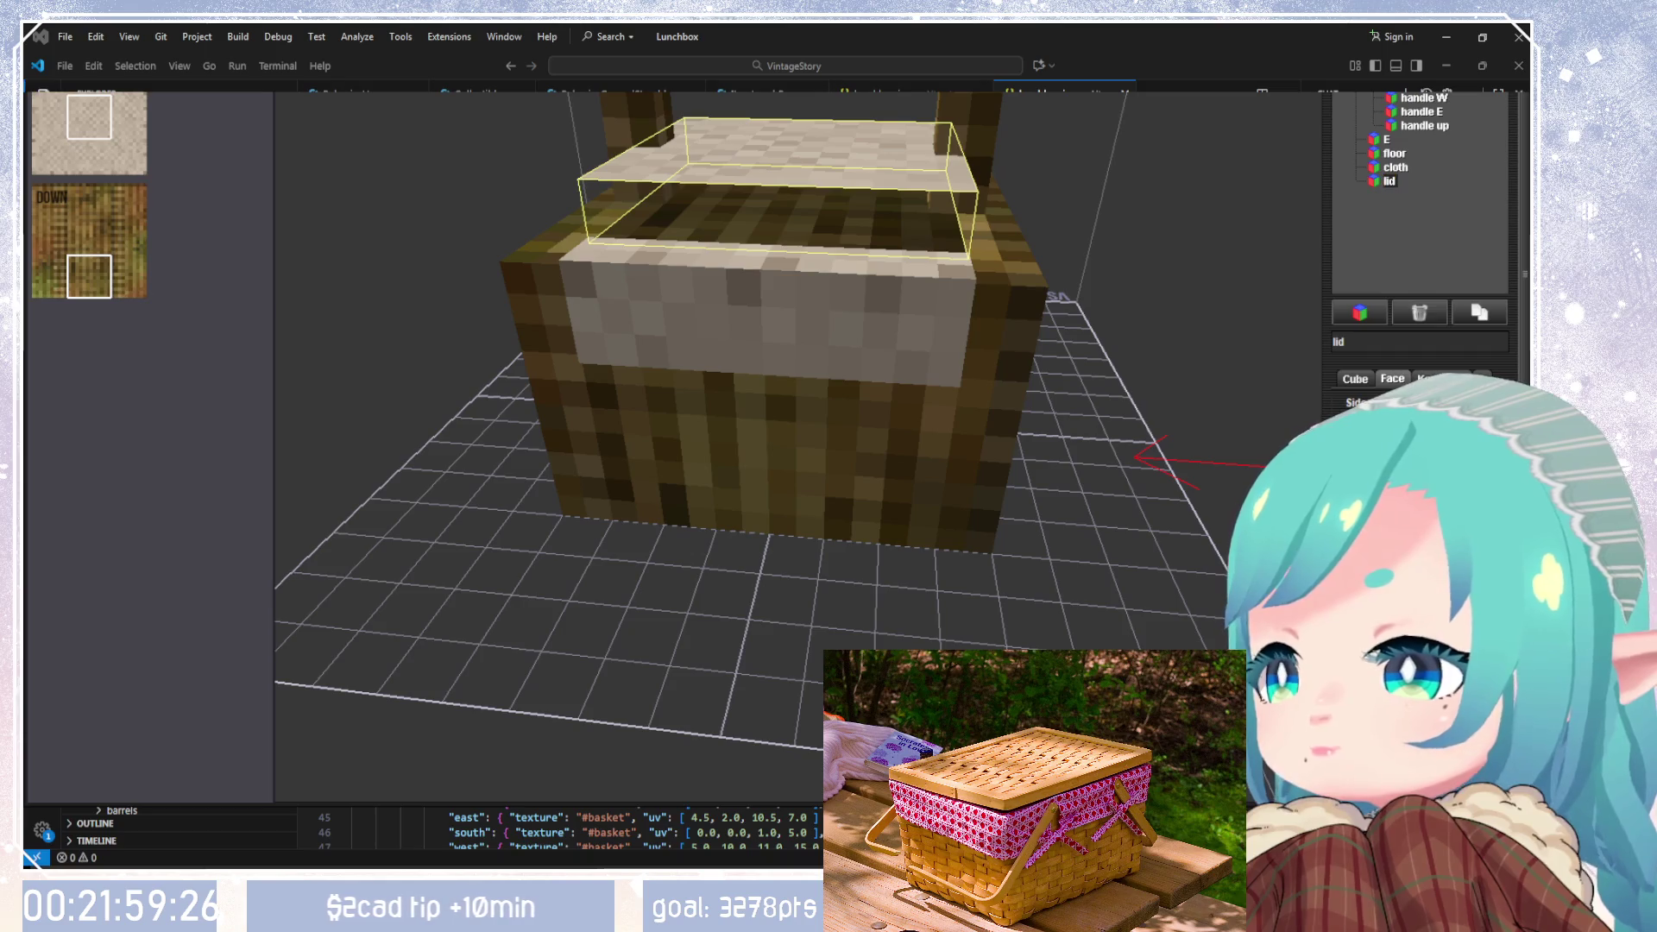
mouse_move(1018, 414)
mouse_down()
mouse_move(940, 395)
mouse_move(805, 296)
mouse_move(841, 411)
mouse_move(872, 328)
mouse_up()
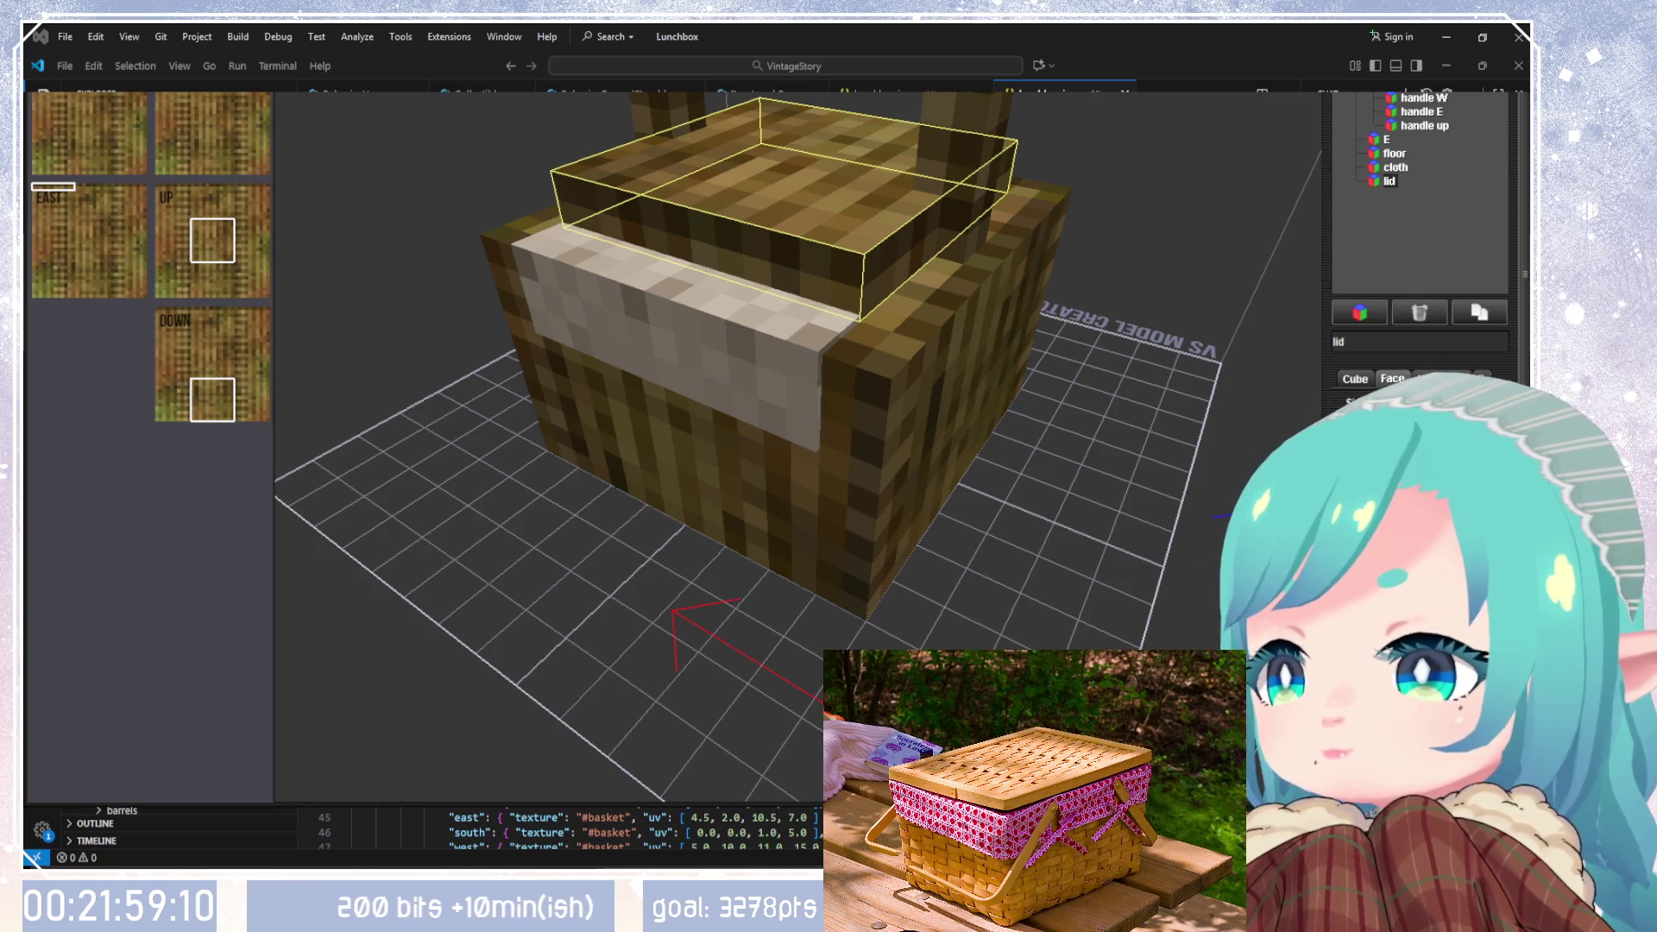
mouse_move(1169, 614)
mouse_down()
mouse_move(841, 567)
mouse_move(371, 406)
mouse_move(798, 448)
mouse_move(947, 403)
mouse_move(684, 481)
mouse_move(799, 381)
mouse_move(821, 386)
mouse_move(840, 581)
mouse_move(870, 422)
mouse_move(996, 349)
mouse_move(1059, 338)
mouse_up()
scroll(795, 449, down, 3)
scroll(904, 360, up, 3)
scroll(872, 422, up, 3)
scroll(891, 416, down, 3)
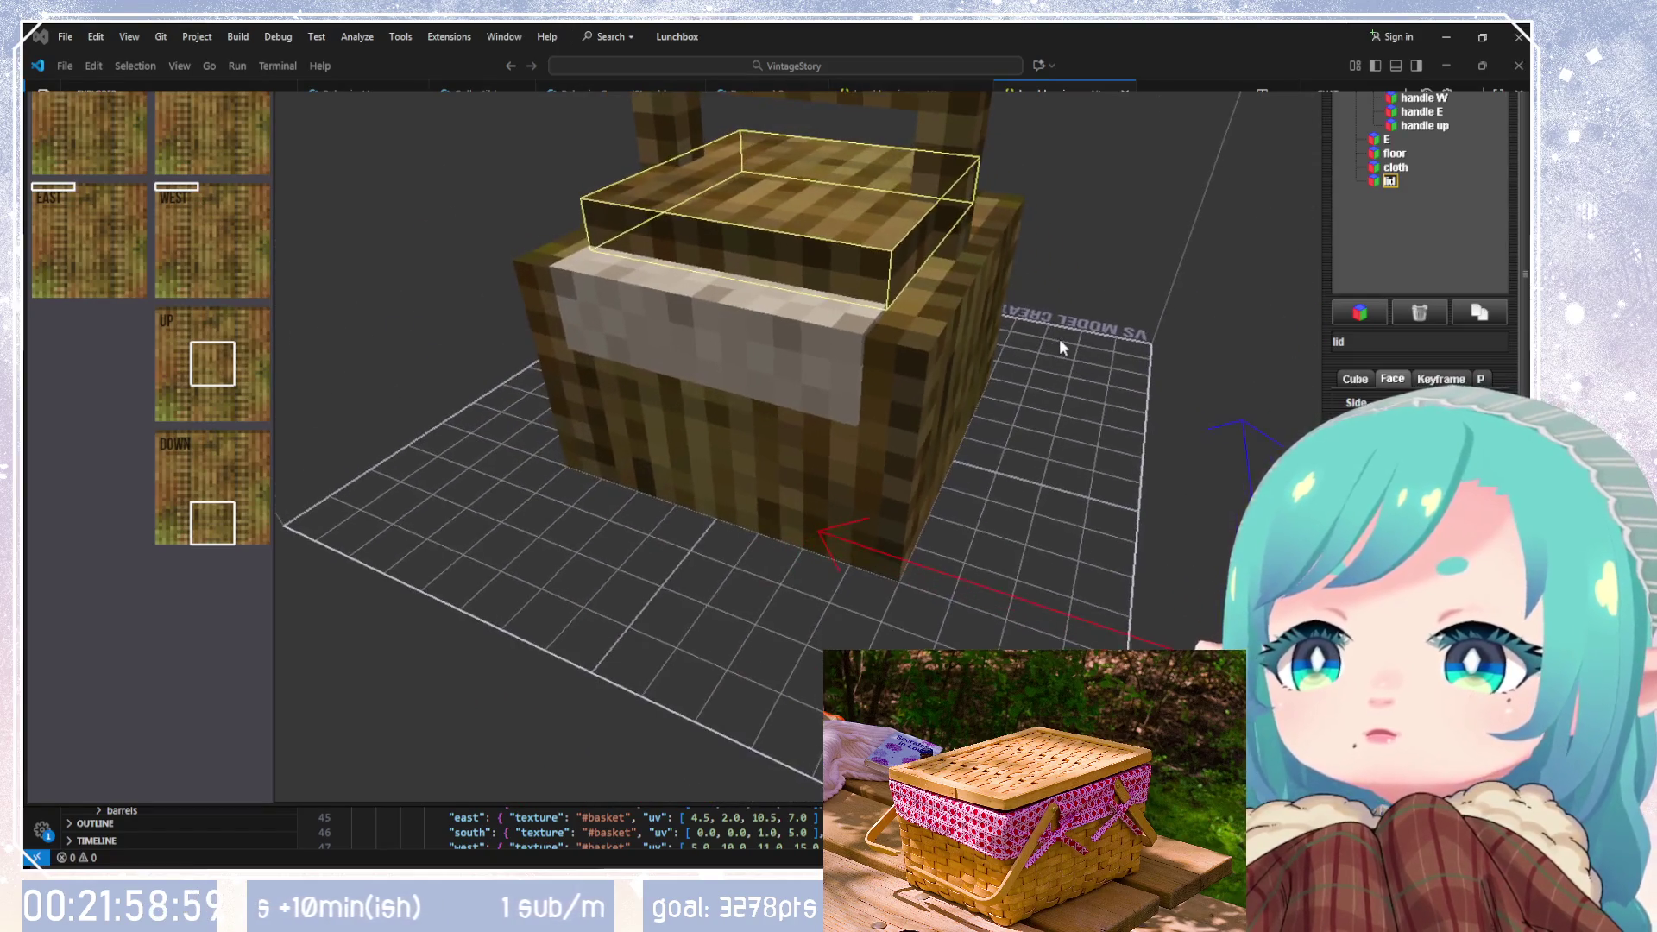
click(1391, 181)
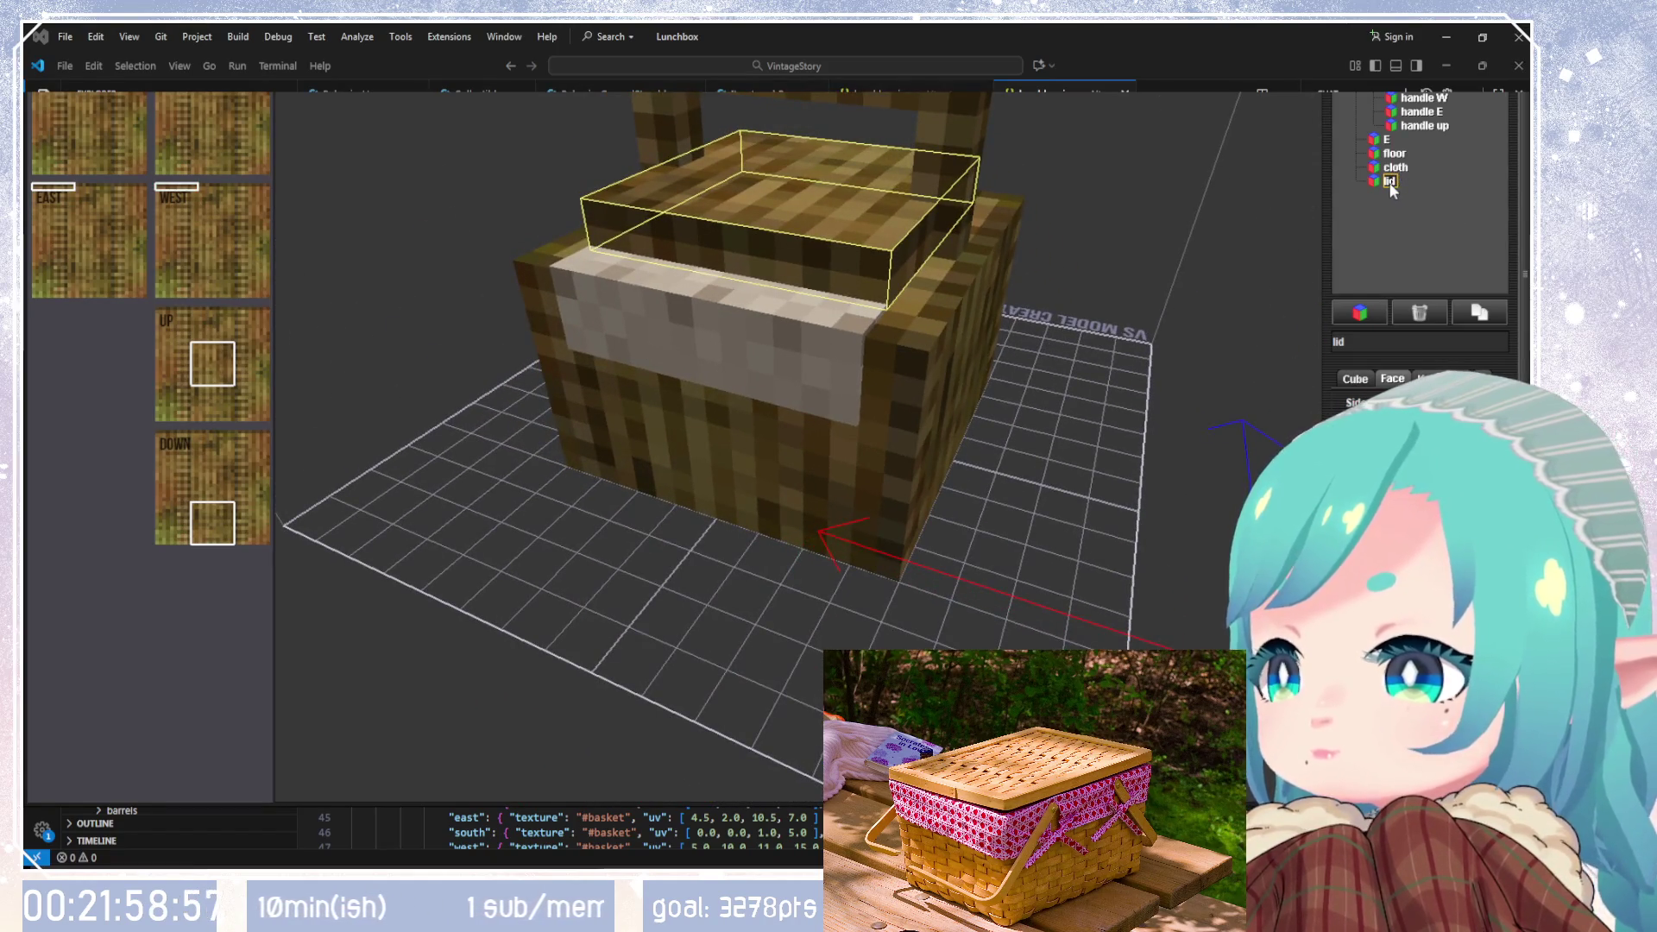
mouse_move(1246, 410)
mouse_down()
mouse_move(1202, 484)
mouse_move(1217, 414)
mouse_up()
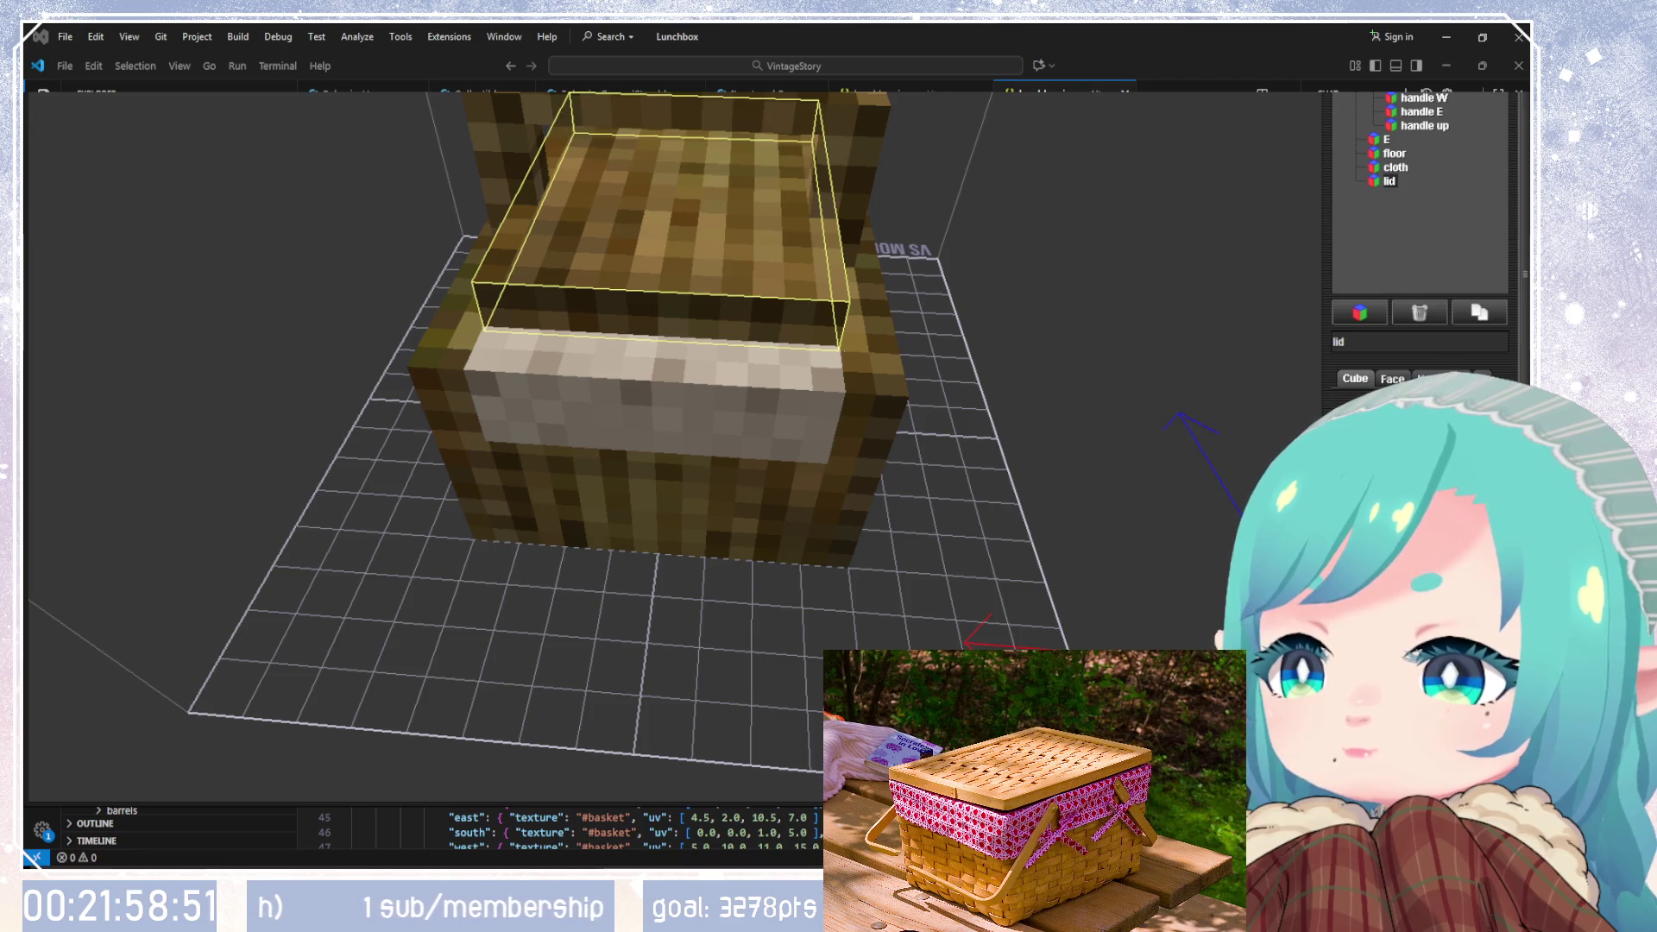
drag(1110, 488, 418, 401)
click(1394, 154)
mouse_move(989, 327)
mouse_down()
mouse_move(905, 373)
mouse_move(1033, 411)
mouse_move(1006, 454)
mouse_move(914, 402)
mouse_move(749, 505)
mouse_move(638, 459)
mouse_up()
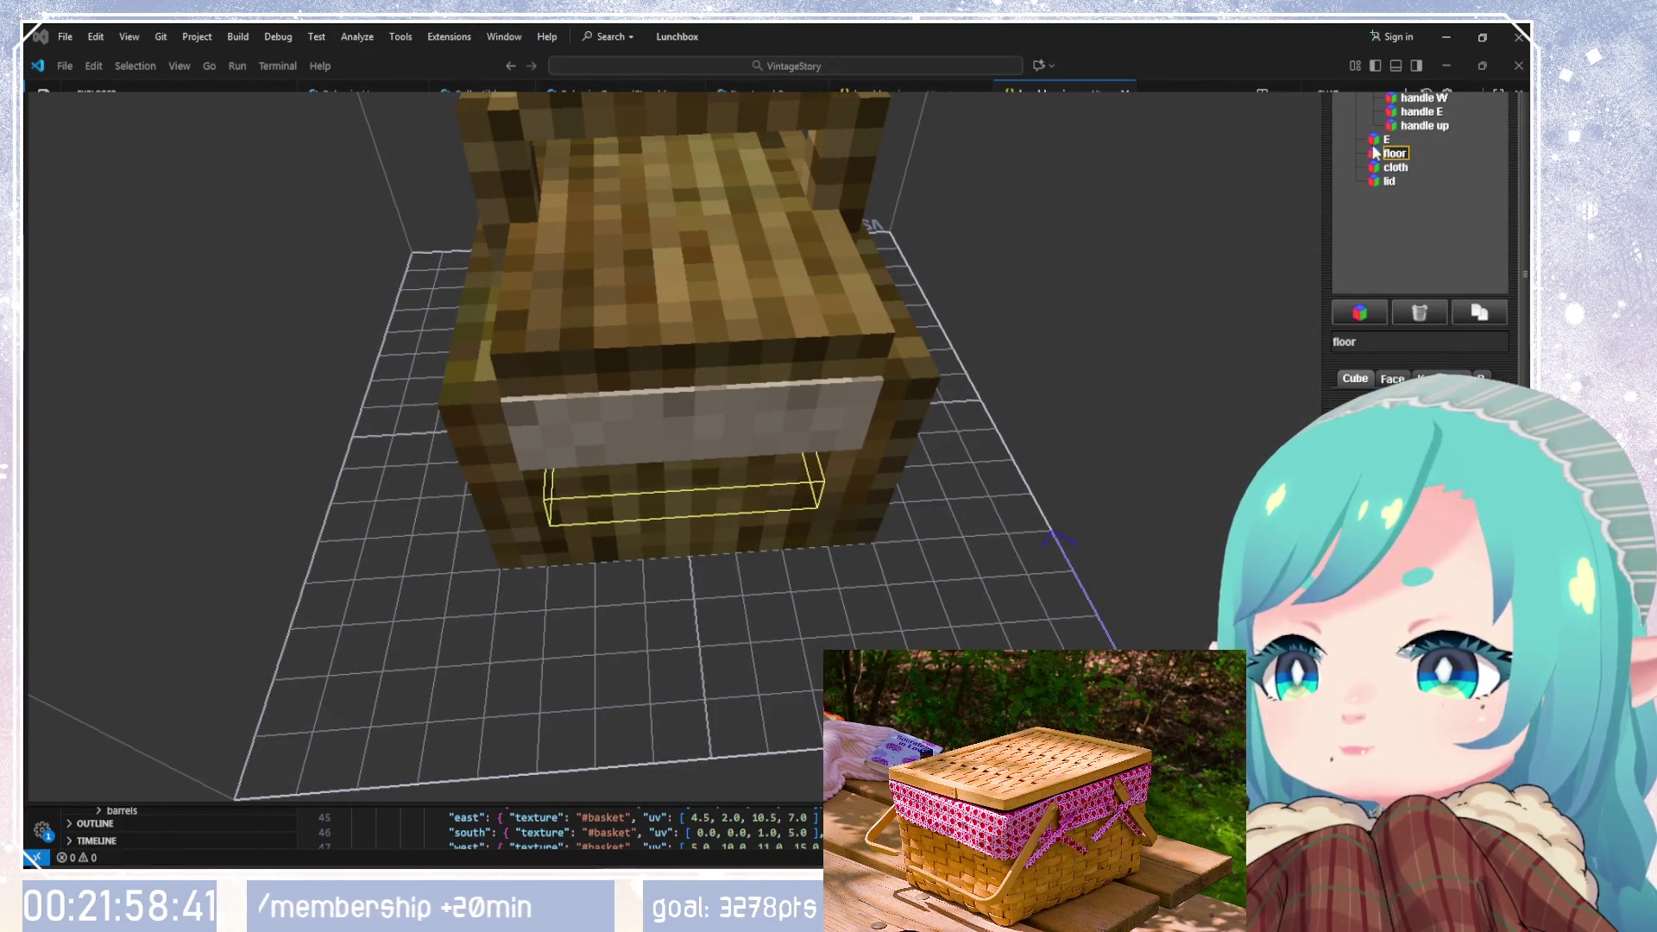
mouse_move(1251, 220)
mouse_down()
mouse_move(707, 407)
mouse_move(725, 183)
mouse_move(795, 310)
mouse_move(871, 276)
mouse_move(1062, 314)
mouse_move(948, 350)
mouse_move(877, 478)
mouse_move(783, 367)
mouse_move(1058, 349)
mouse_move(721, 428)
mouse_move(795, 348)
mouse_move(758, 418)
mouse_move(733, 414)
mouse_up()
Step: Shift the texture area used on the lid's Down face (underside)
click(1389, 182)
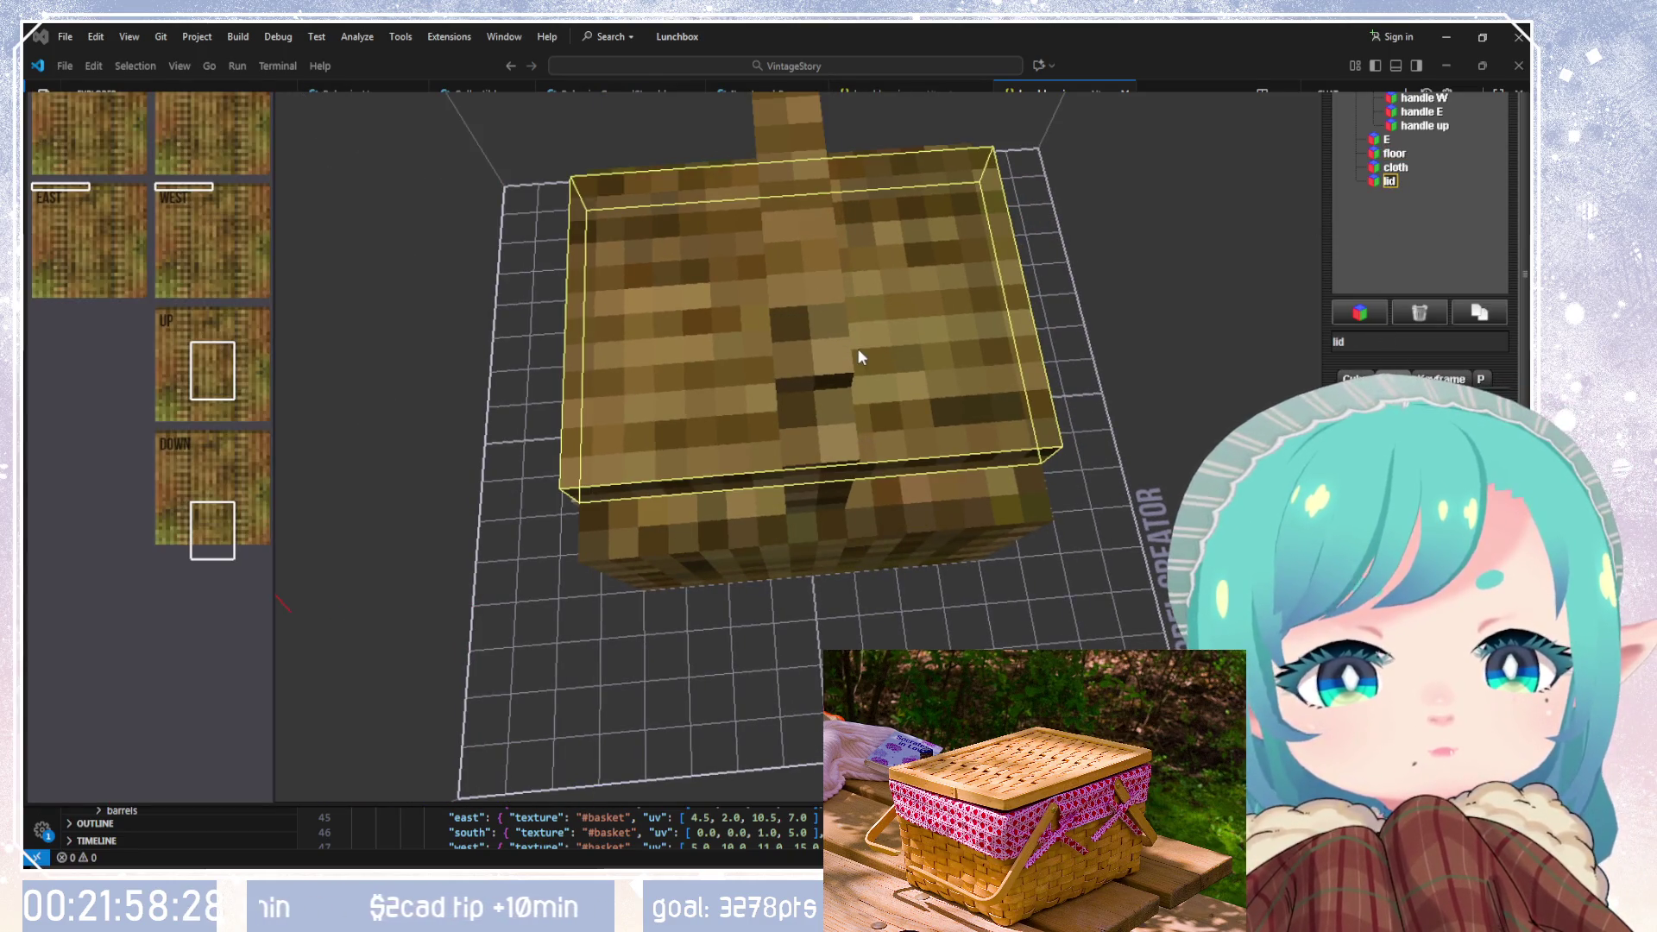
mouse_move(858, 349)
mouse_down()
mouse_move(795, 407)
mouse_move(780, 385)
mouse_move(877, 322)
mouse_move(748, 563)
mouse_move(700, 543)
mouse_move(640, 350)
mouse_move(385, 323)
mouse_move(702, 380)
mouse_move(267, 463)
mouse_up()
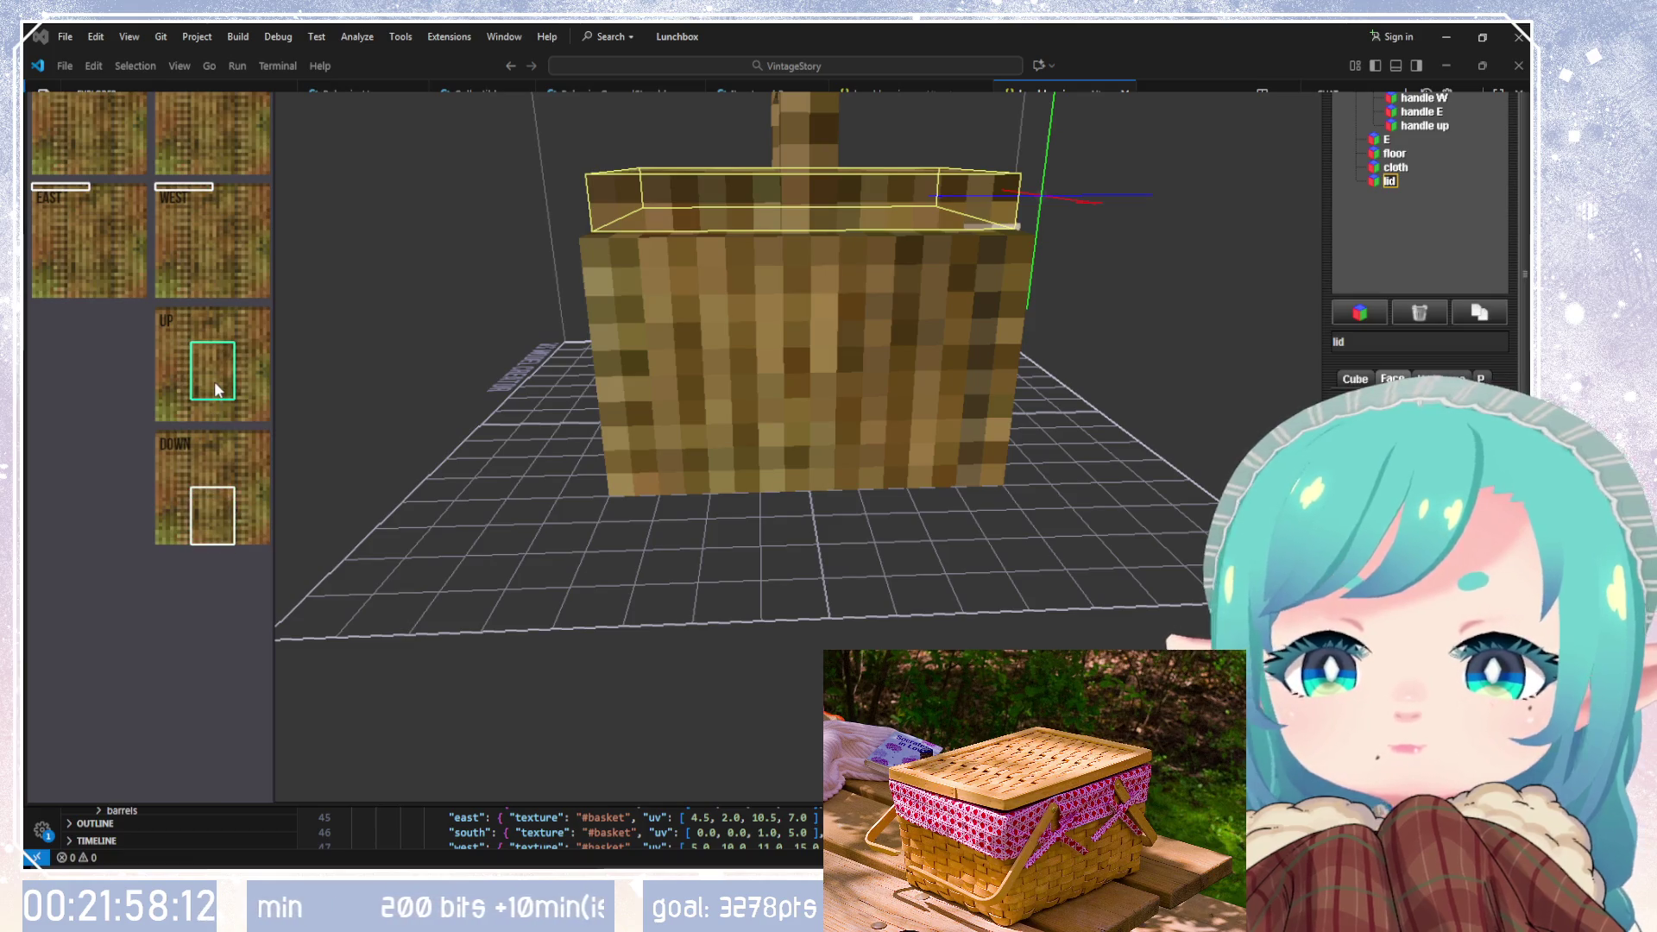
drag(208, 495, 207, 438)
mouse_move(695, 357)
mouse_down()
mouse_move(674, 499)
mouse_move(717, 355)
mouse_move(939, 307)
mouse_up()
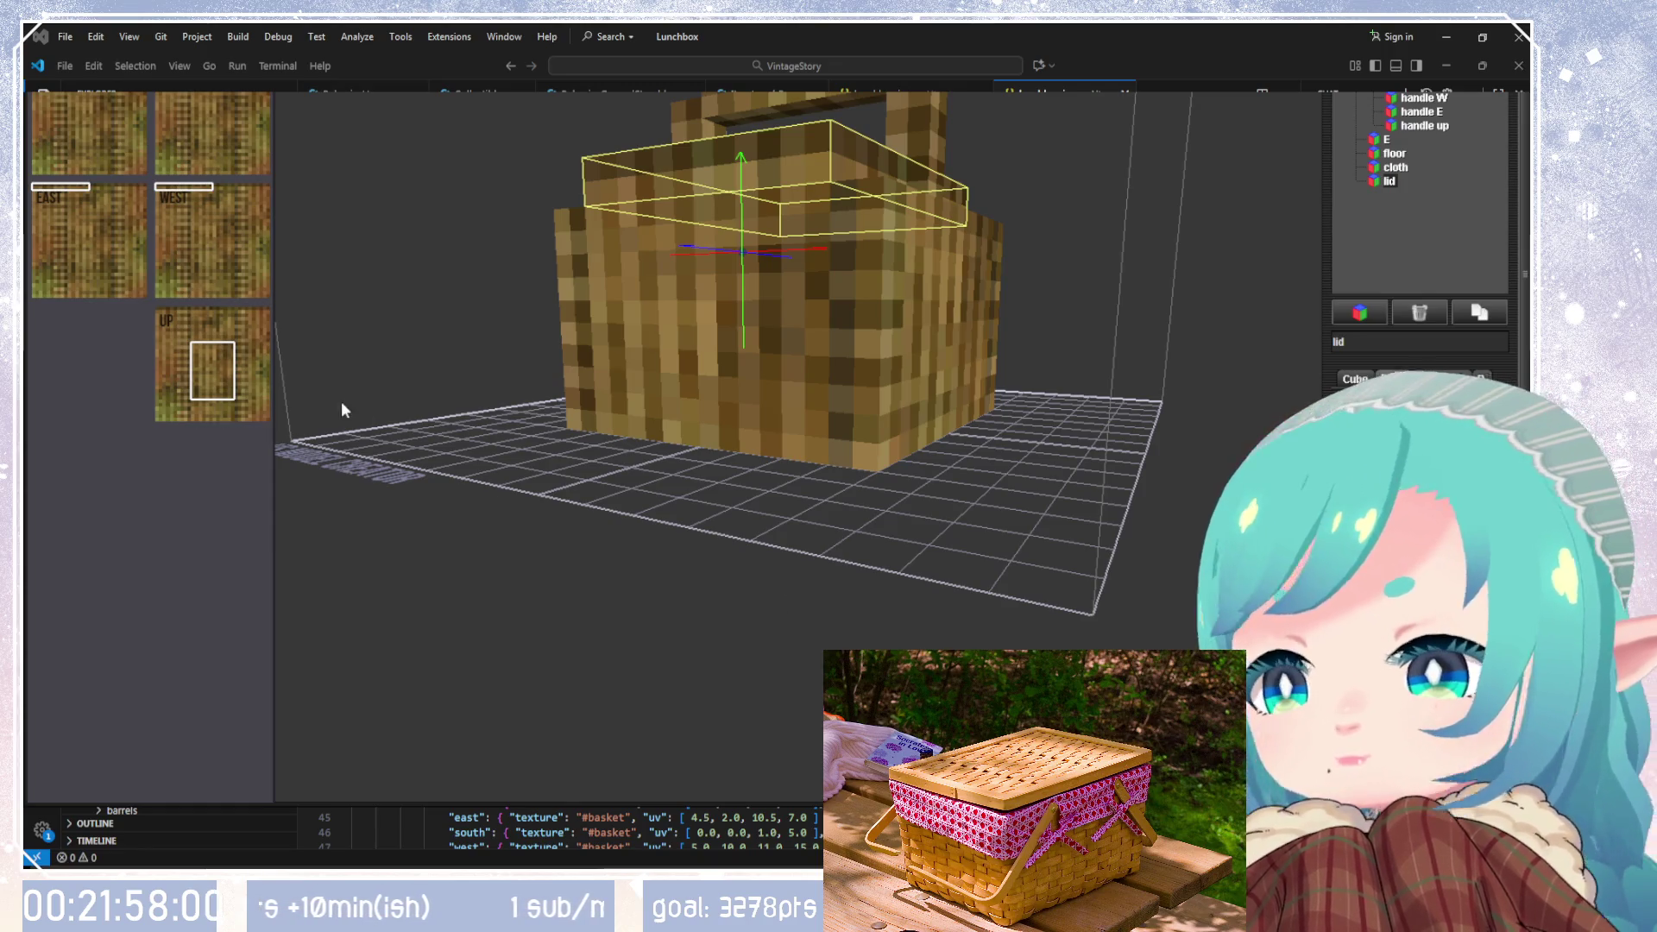
Step: Reposition the texture area on the lid's Up face to show the woven pattern
mouse_move(725, 337)
mouse_down()
mouse_move(747, 334)
mouse_move(835, 439)
mouse_move(814, 445)
mouse_move(917, 357)
mouse_move(1146, 356)
mouse_move(398, 411)
mouse_up()
drag(230, 373, 183, 336)
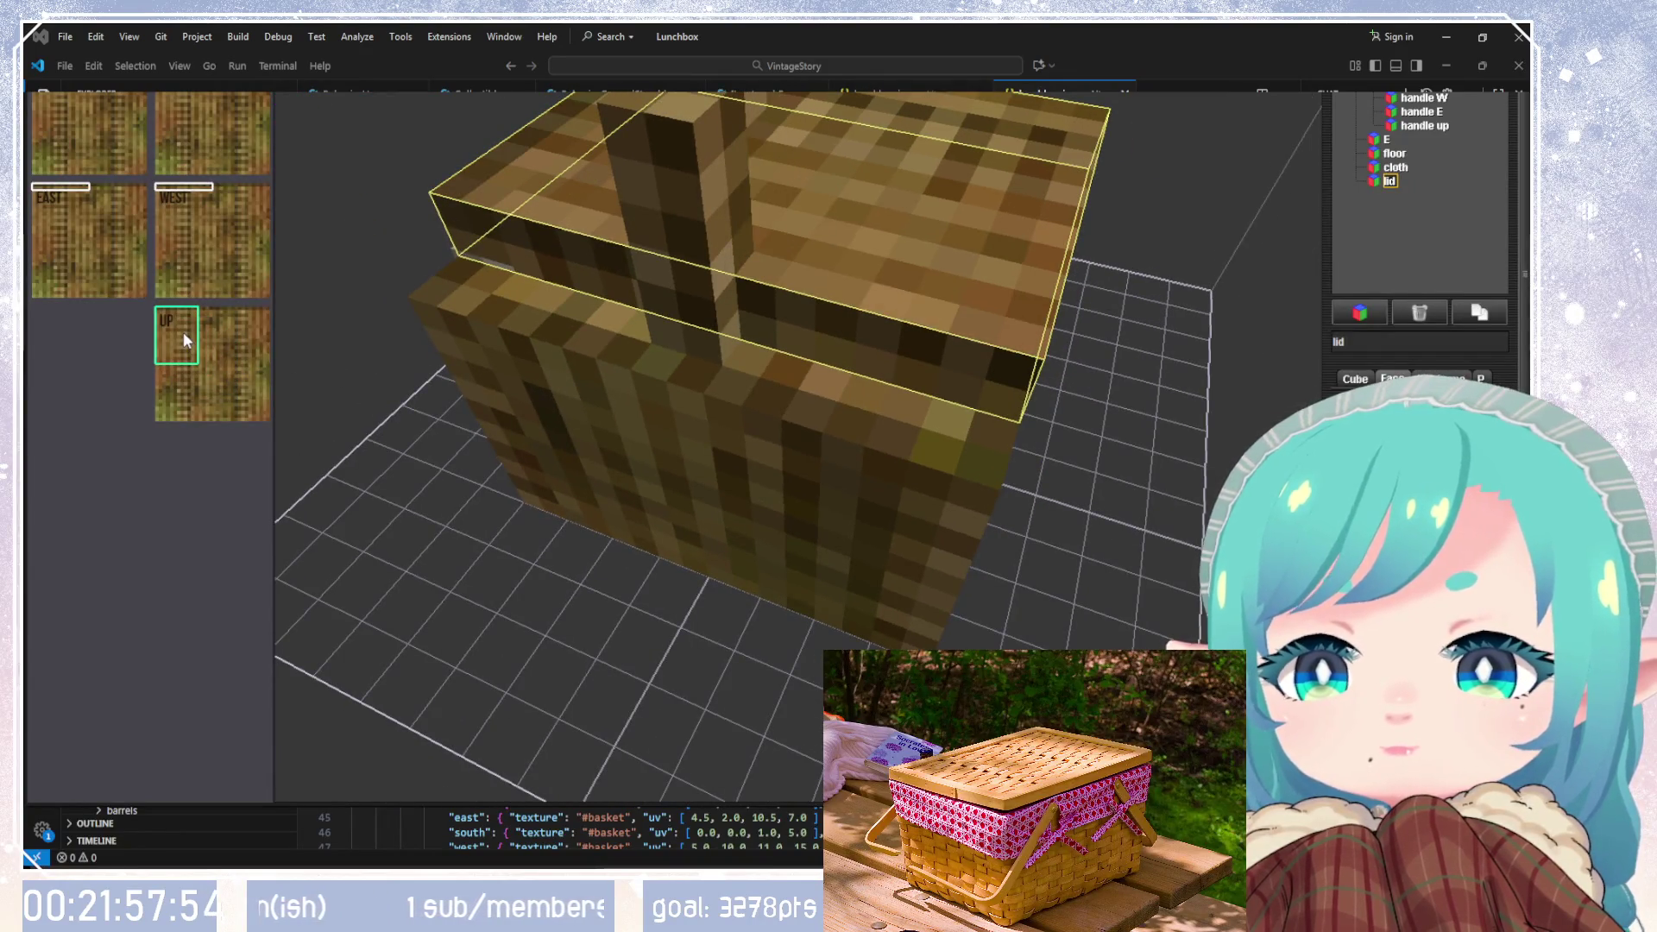
mouse_move(775, 381)
mouse_down()
mouse_move(1116, 380)
mouse_move(1218, 344)
mouse_move(1007, 435)
mouse_move(604, 423)
mouse_up()
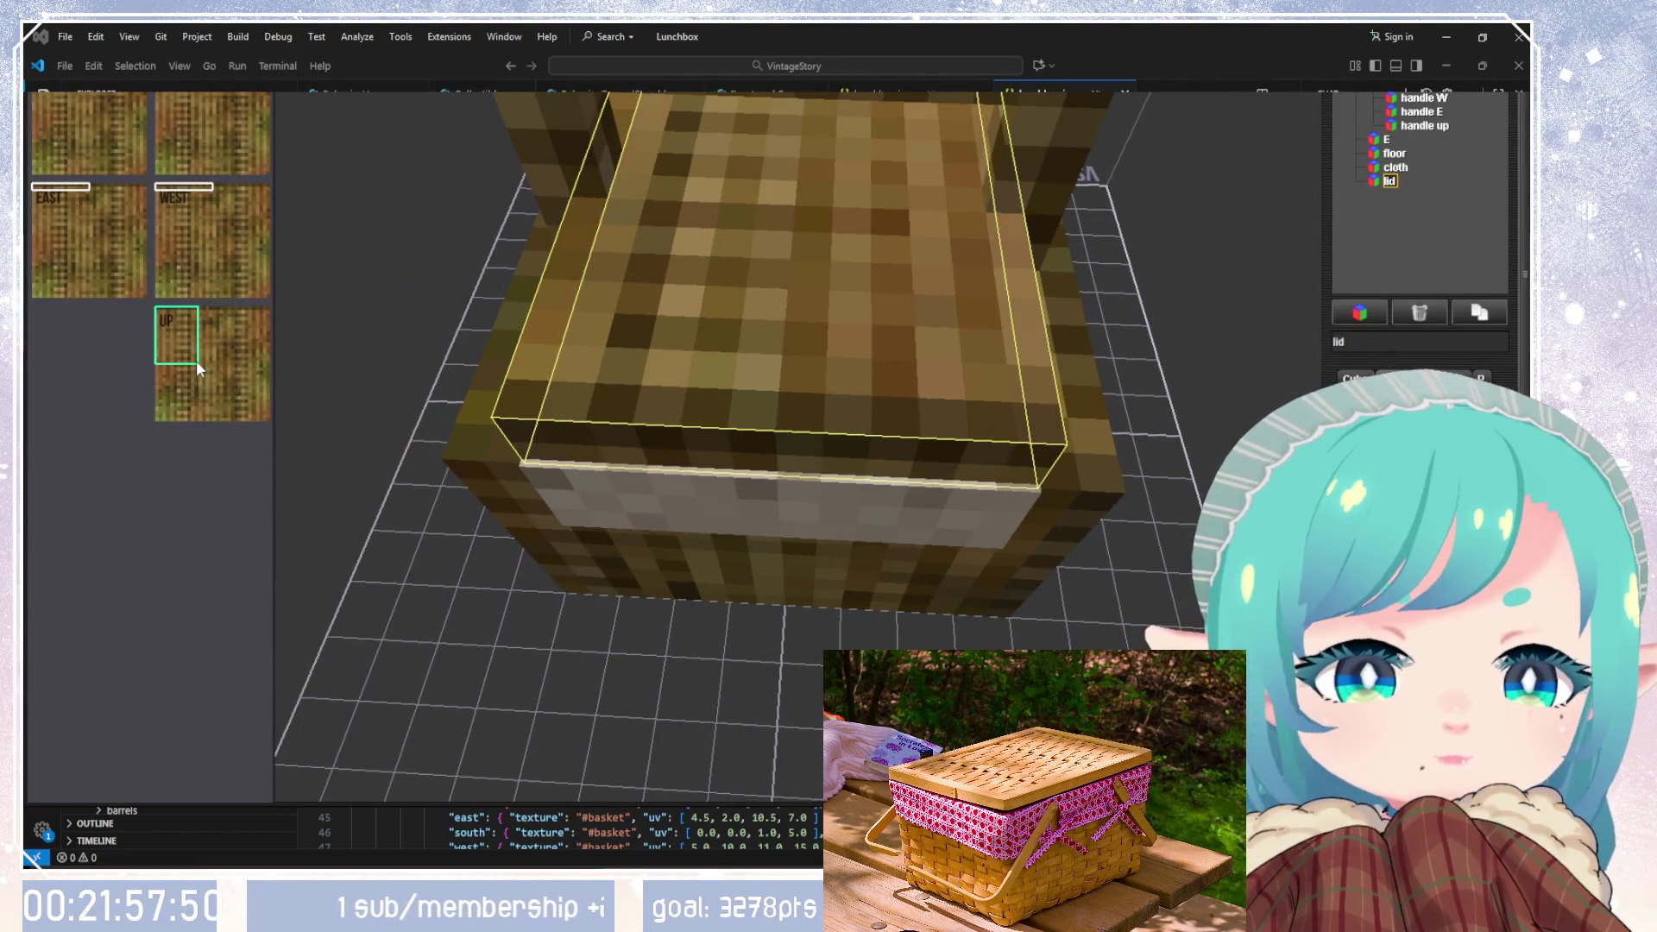
mouse_move(162, 339)
mouse_down()
mouse_move(198, 356)
mouse_move(198, 390)
mouse_up()
scroll(618, 469, down, 10)
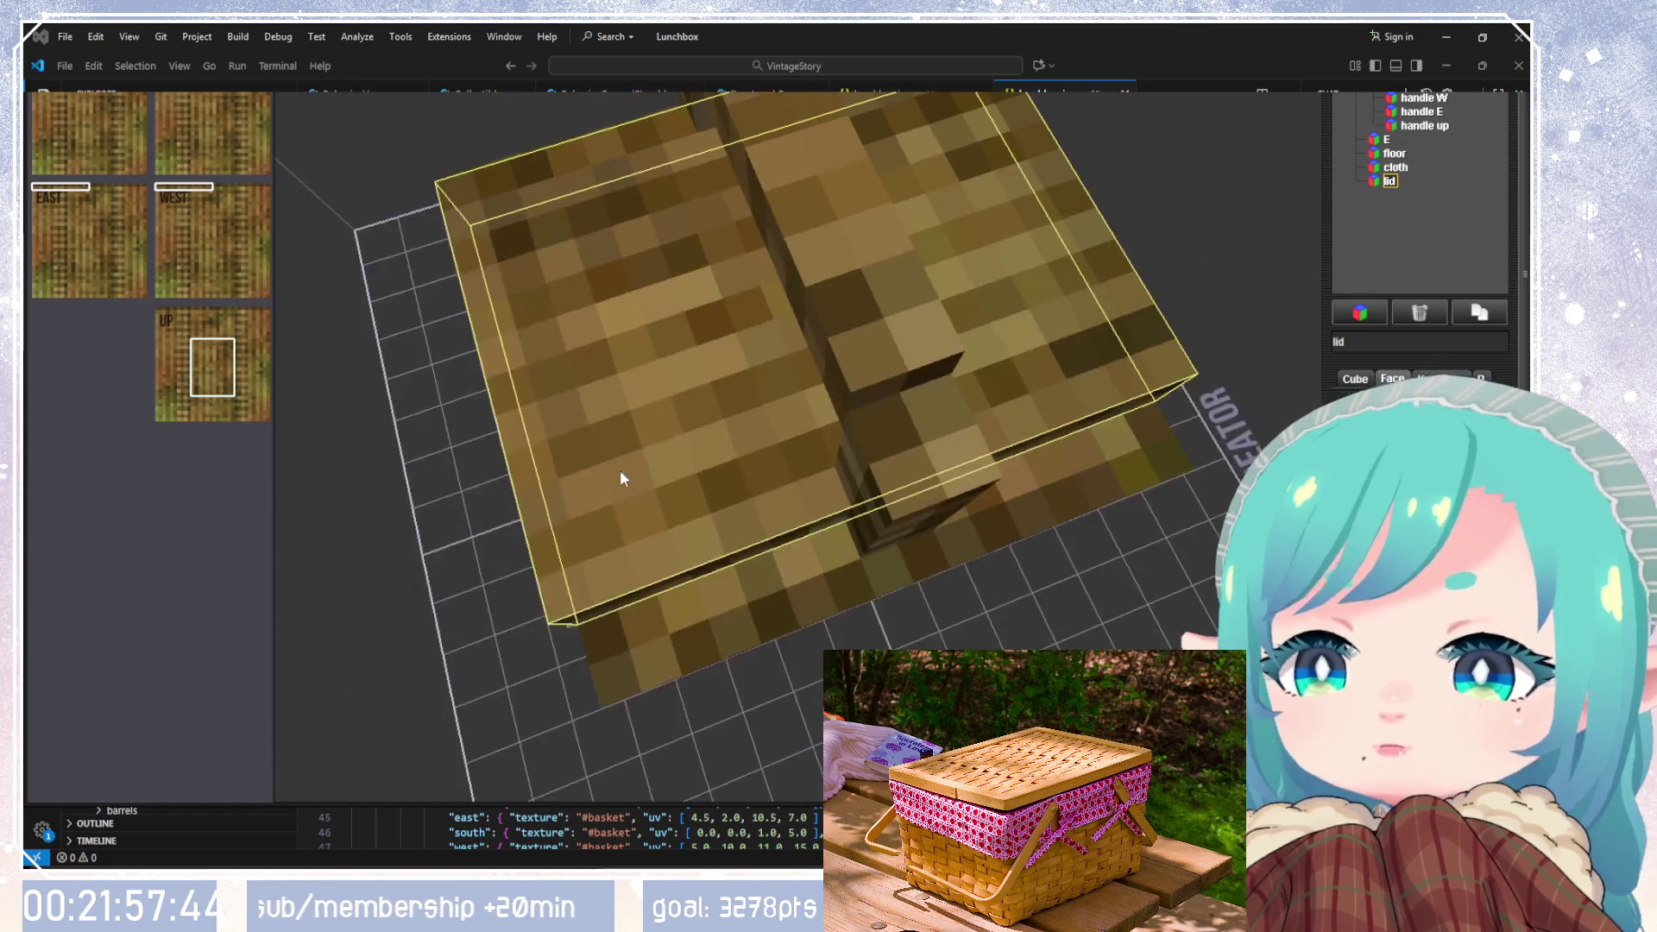
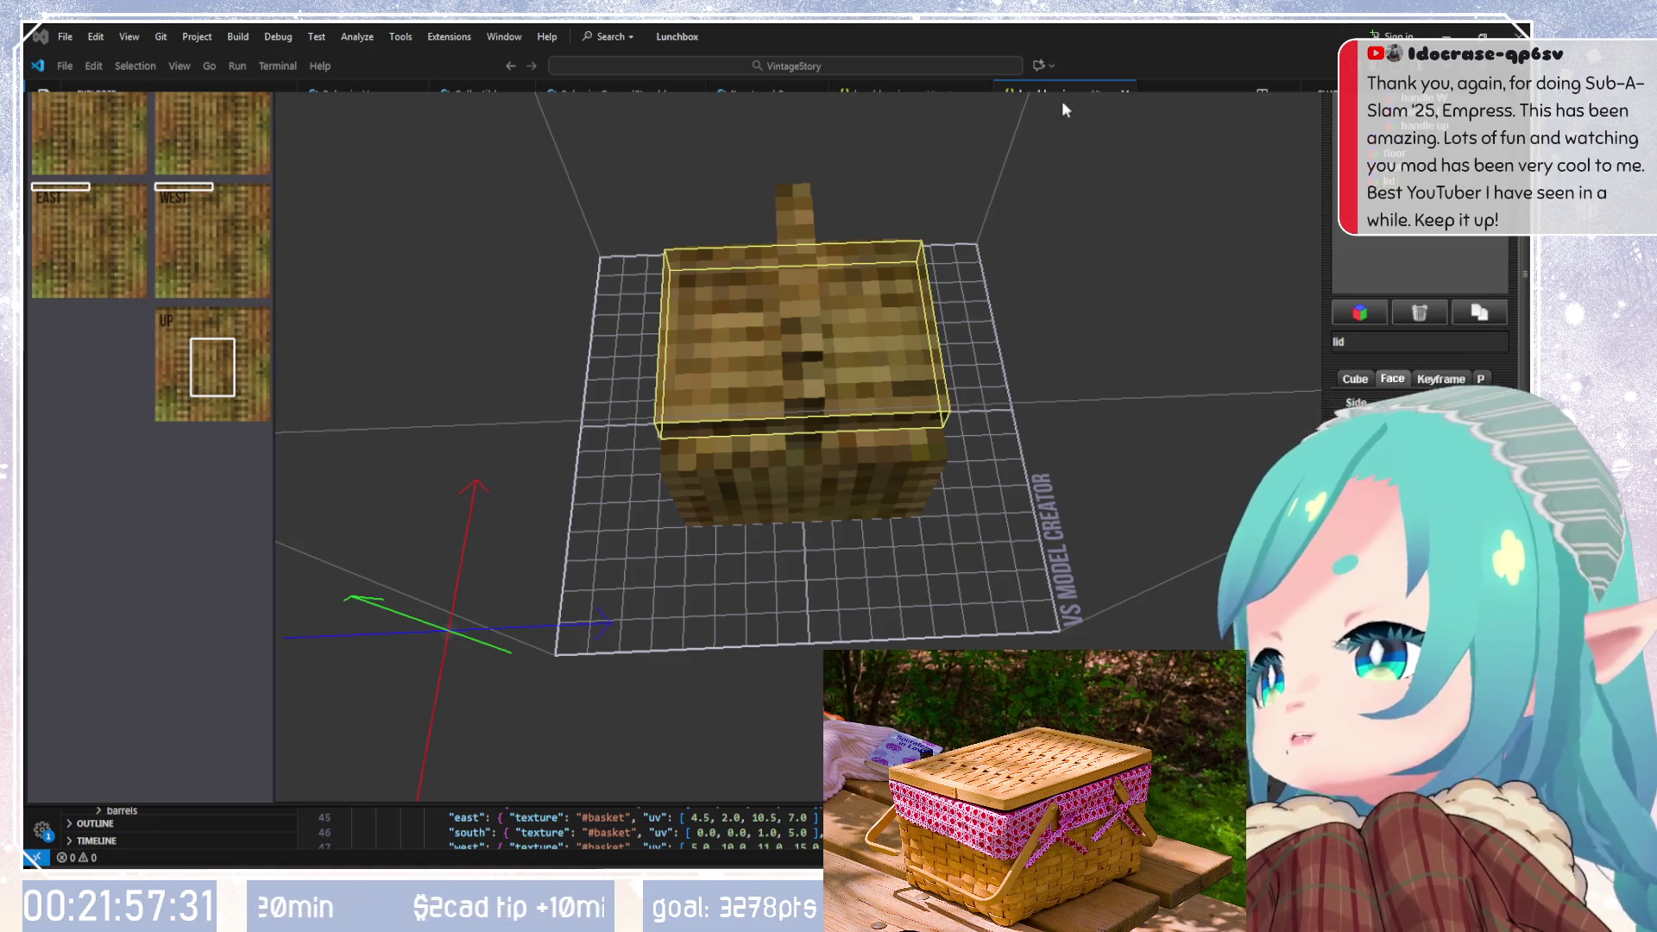
Step: Select the lid, hide the UV panel, and nudge the lid two steps east over the base
drag(932, 406, 1108, 230)
scroll(894, 236, up, 6)
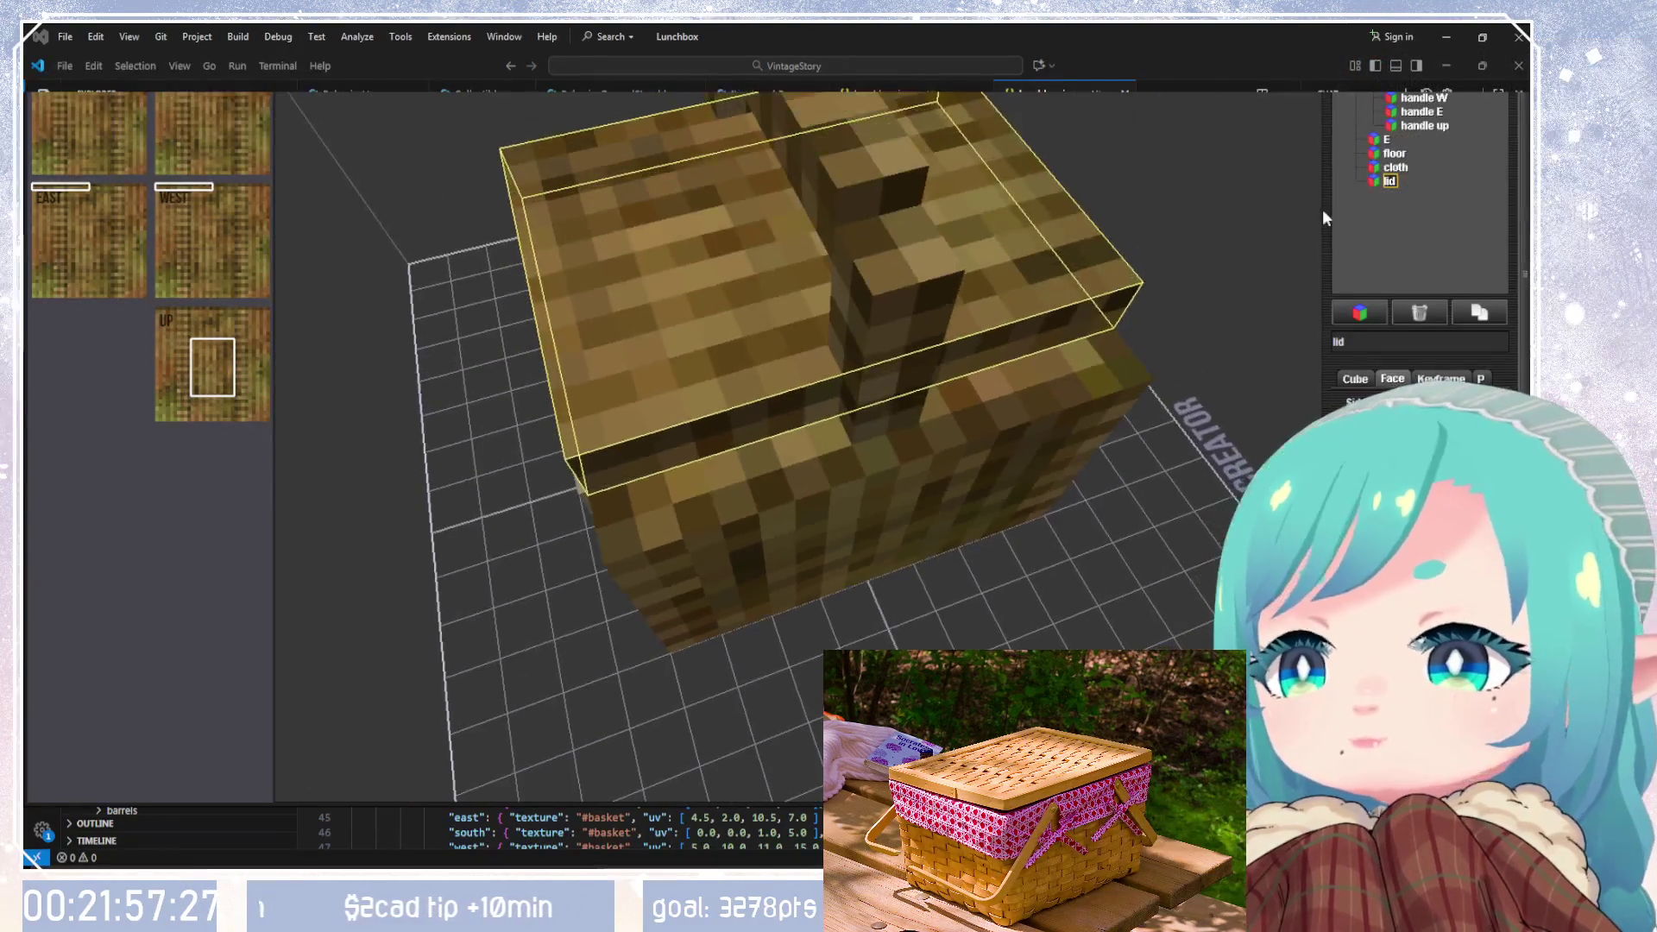
click(1395, 167)
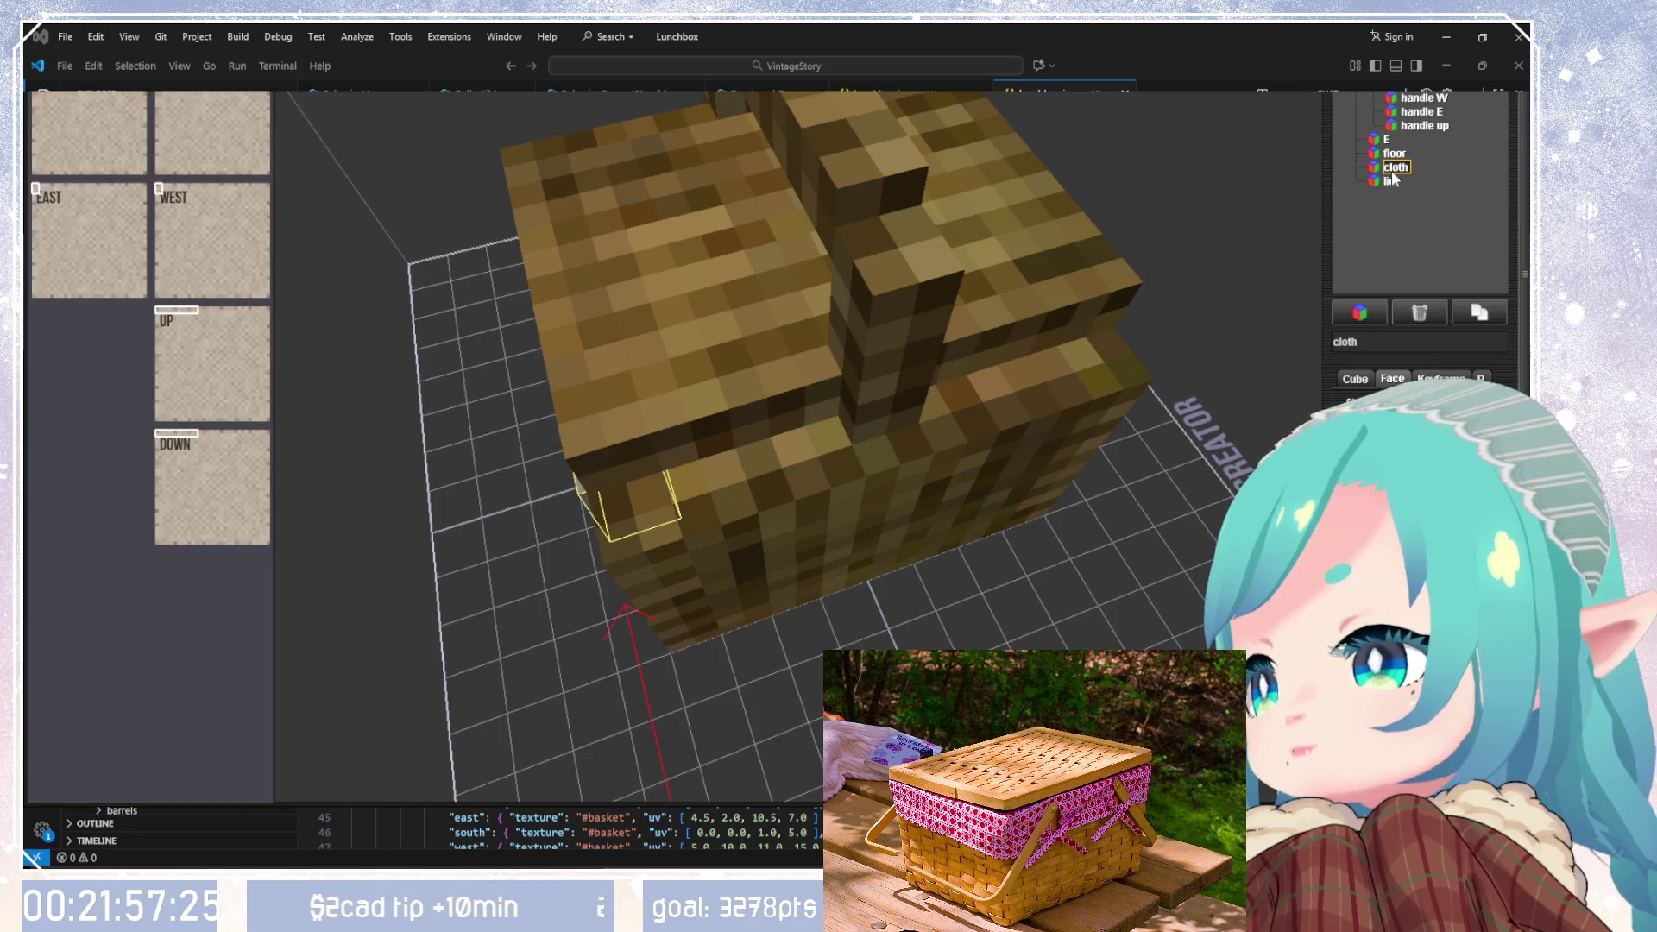
mouse_move(1039, 190)
mouse_down()
mouse_move(1006, 175)
mouse_move(856, 194)
mouse_move(1023, 97)
mouse_move(792, 137)
mouse_move(1102, 170)
mouse_move(619, 276)
mouse_move(891, 270)
mouse_move(525, 260)
mouse_move(744, 385)
mouse_move(830, 380)
mouse_move(676, 356)
mouse_move(442, 370)
mouse_up()
click(1389, 180)
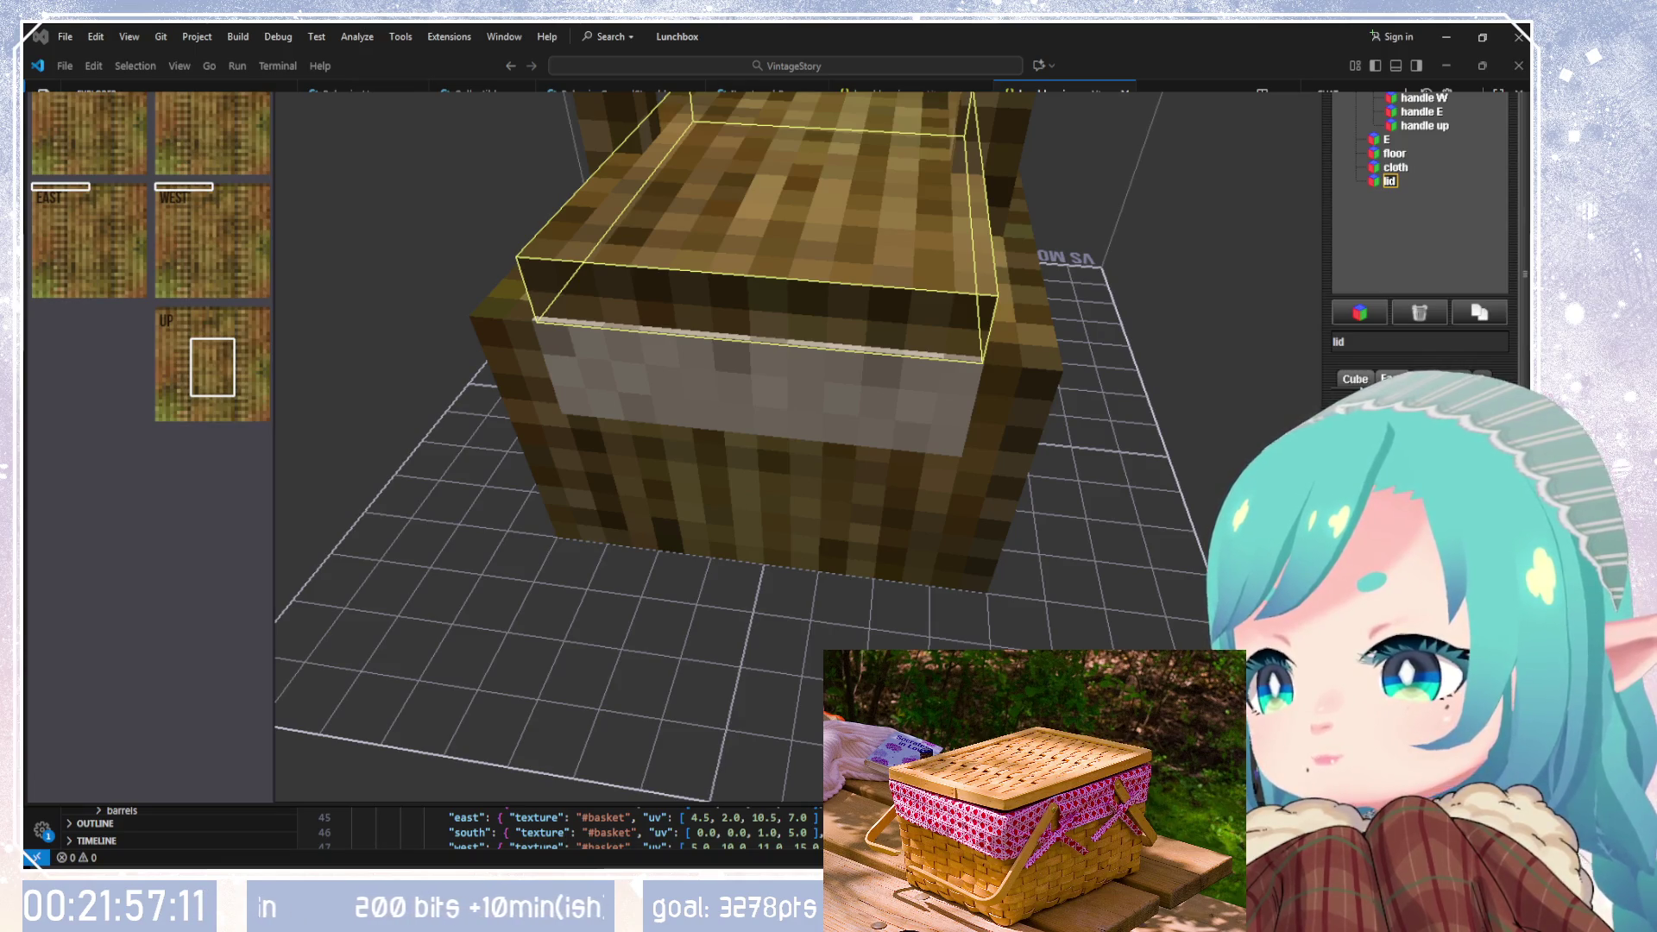
key(u)
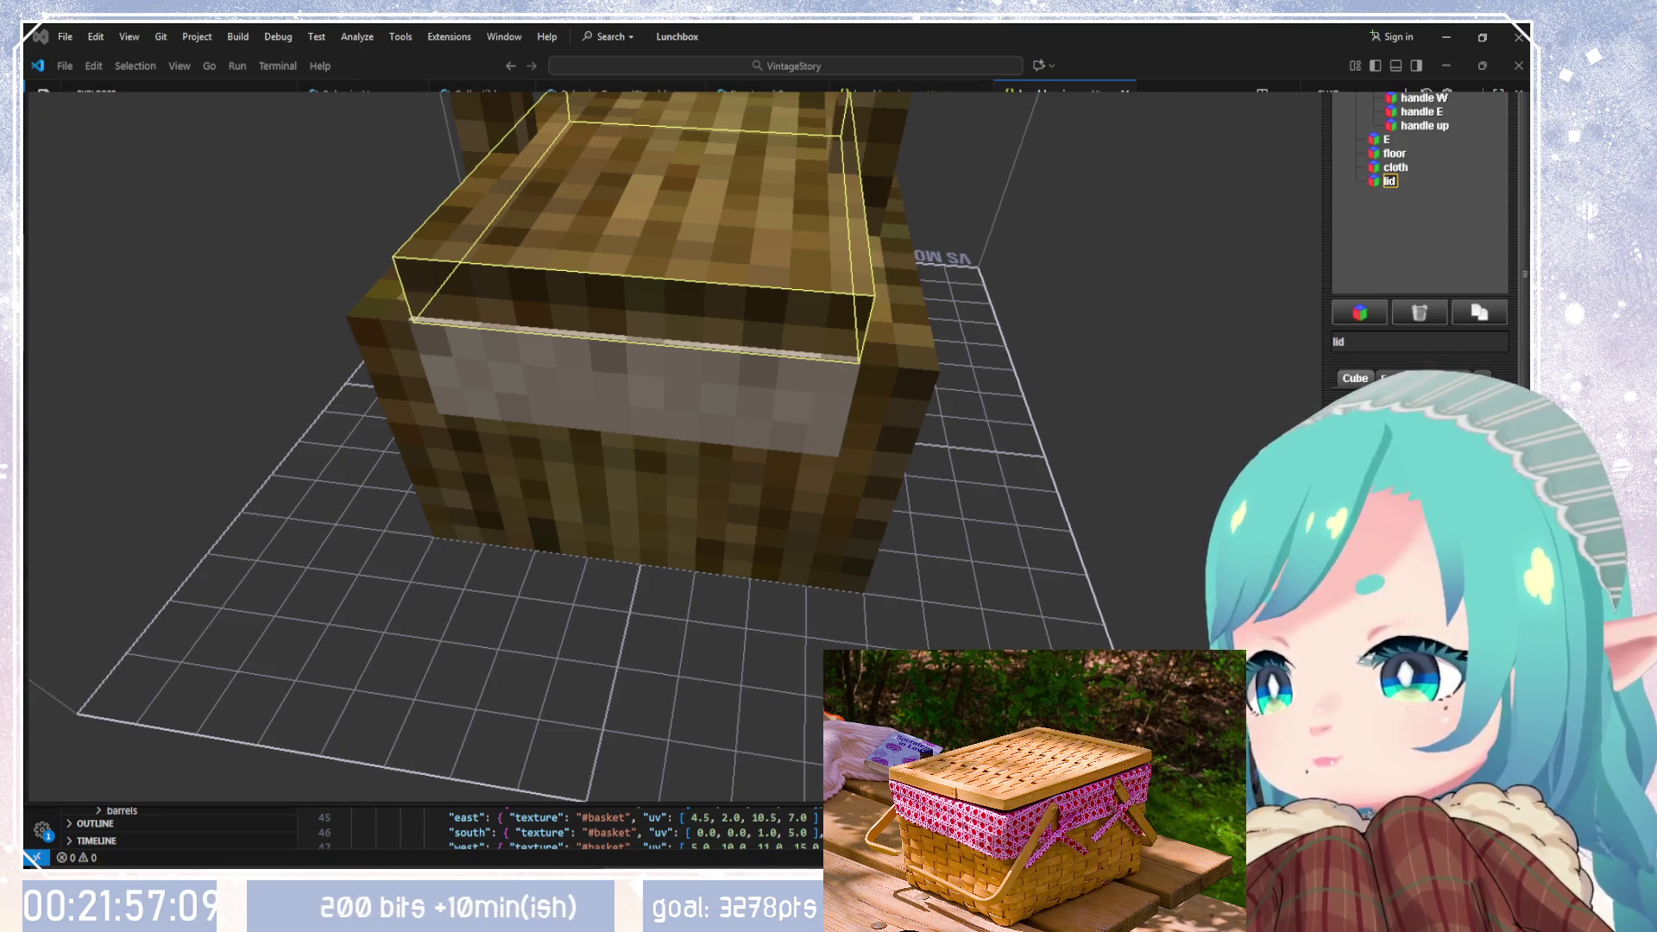
mouse_move(863, 405)
mouse_down()
mouse_move(873, 452)
mouse_move(609, 470)
mouse_move(613, 508)
mouse_move(640, 518)
mouse_up()
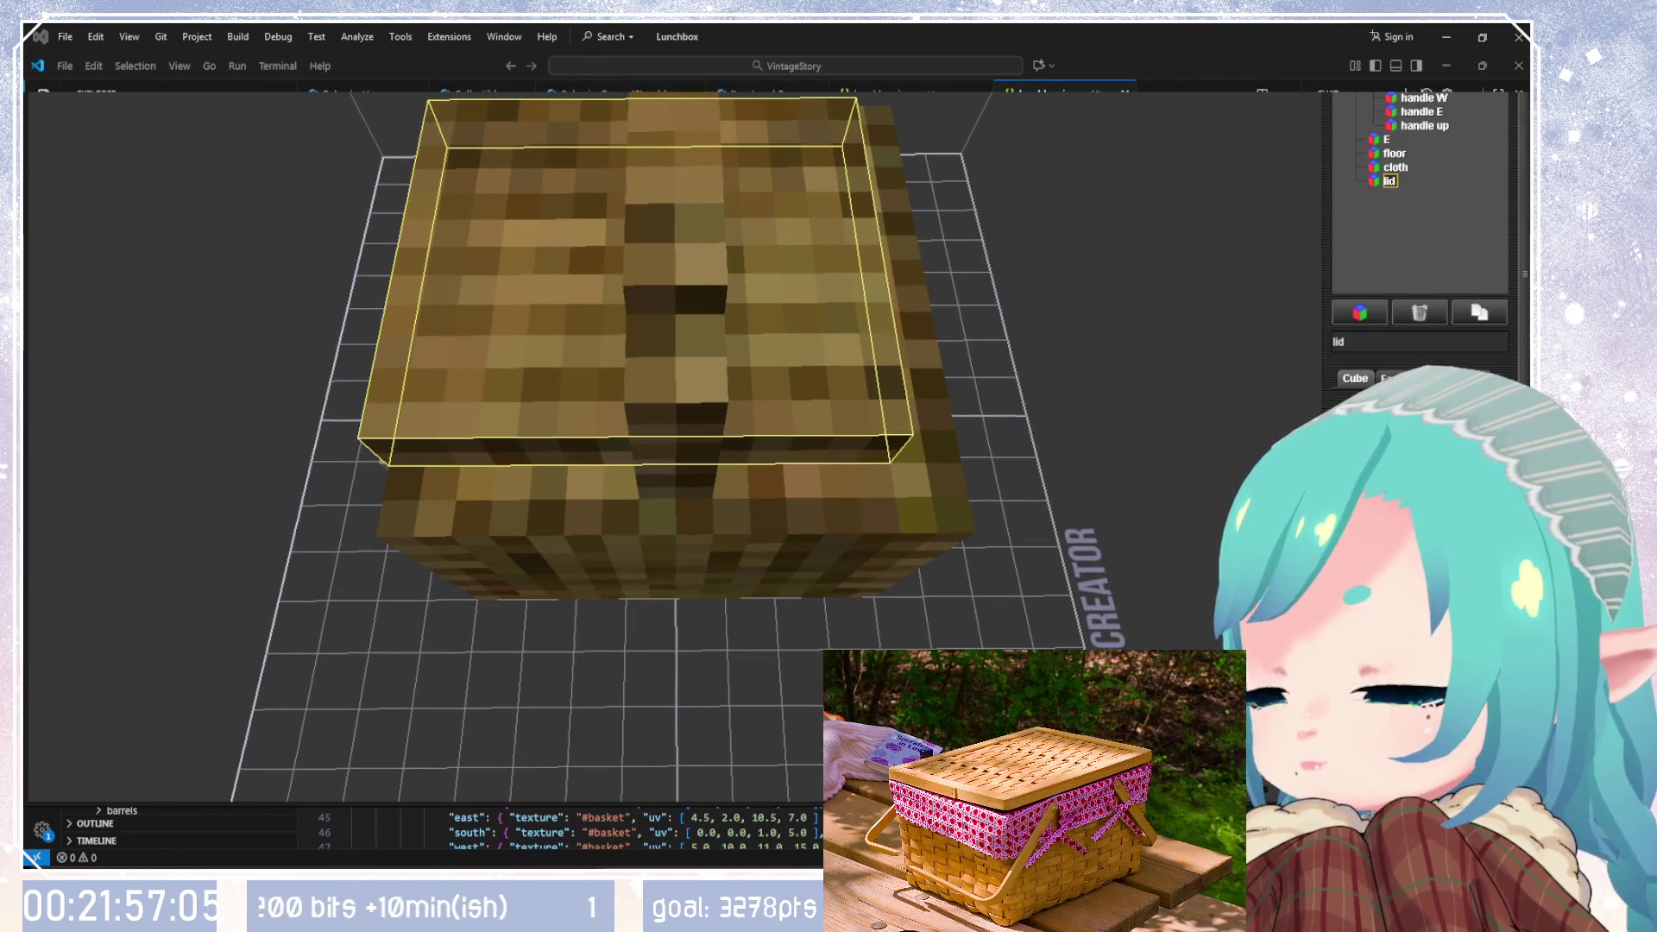
key(Right)
key(Right)
key(Right)
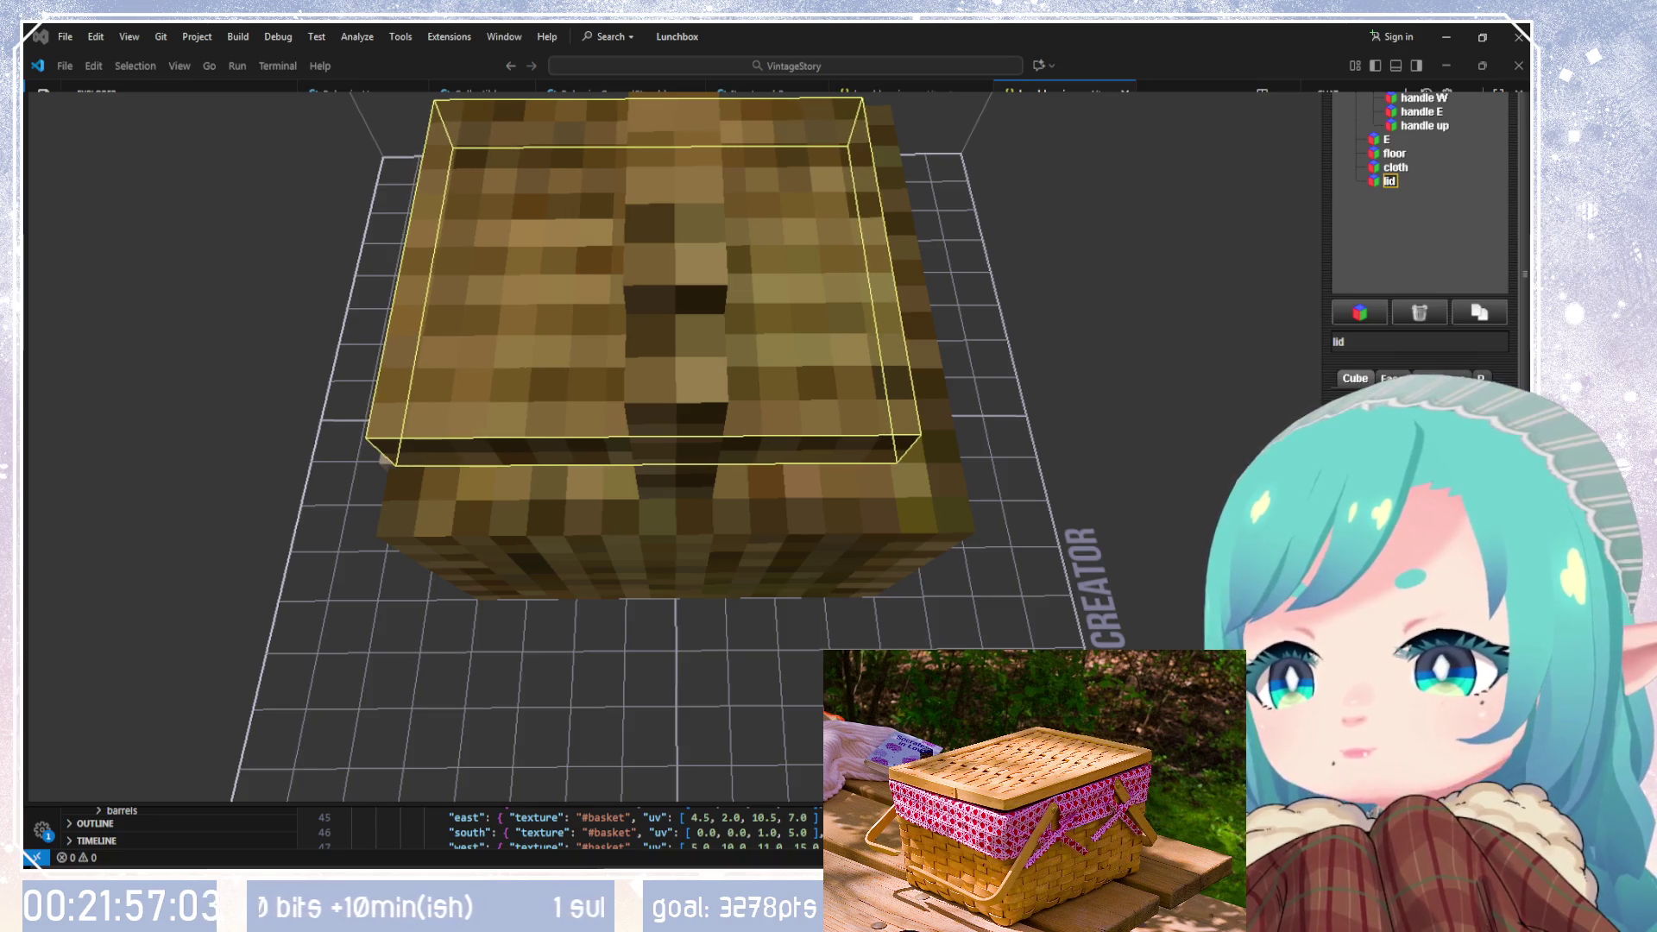
key(Right)
key(Right)
Step: Parent the cloth trim piece under the lid in the outliner
mouse_move(1126, 569)
mouse_down()
mouse_move(784, 578)
mouse_move(644, 491)
mouse_move(902, 562)
mouse_up()
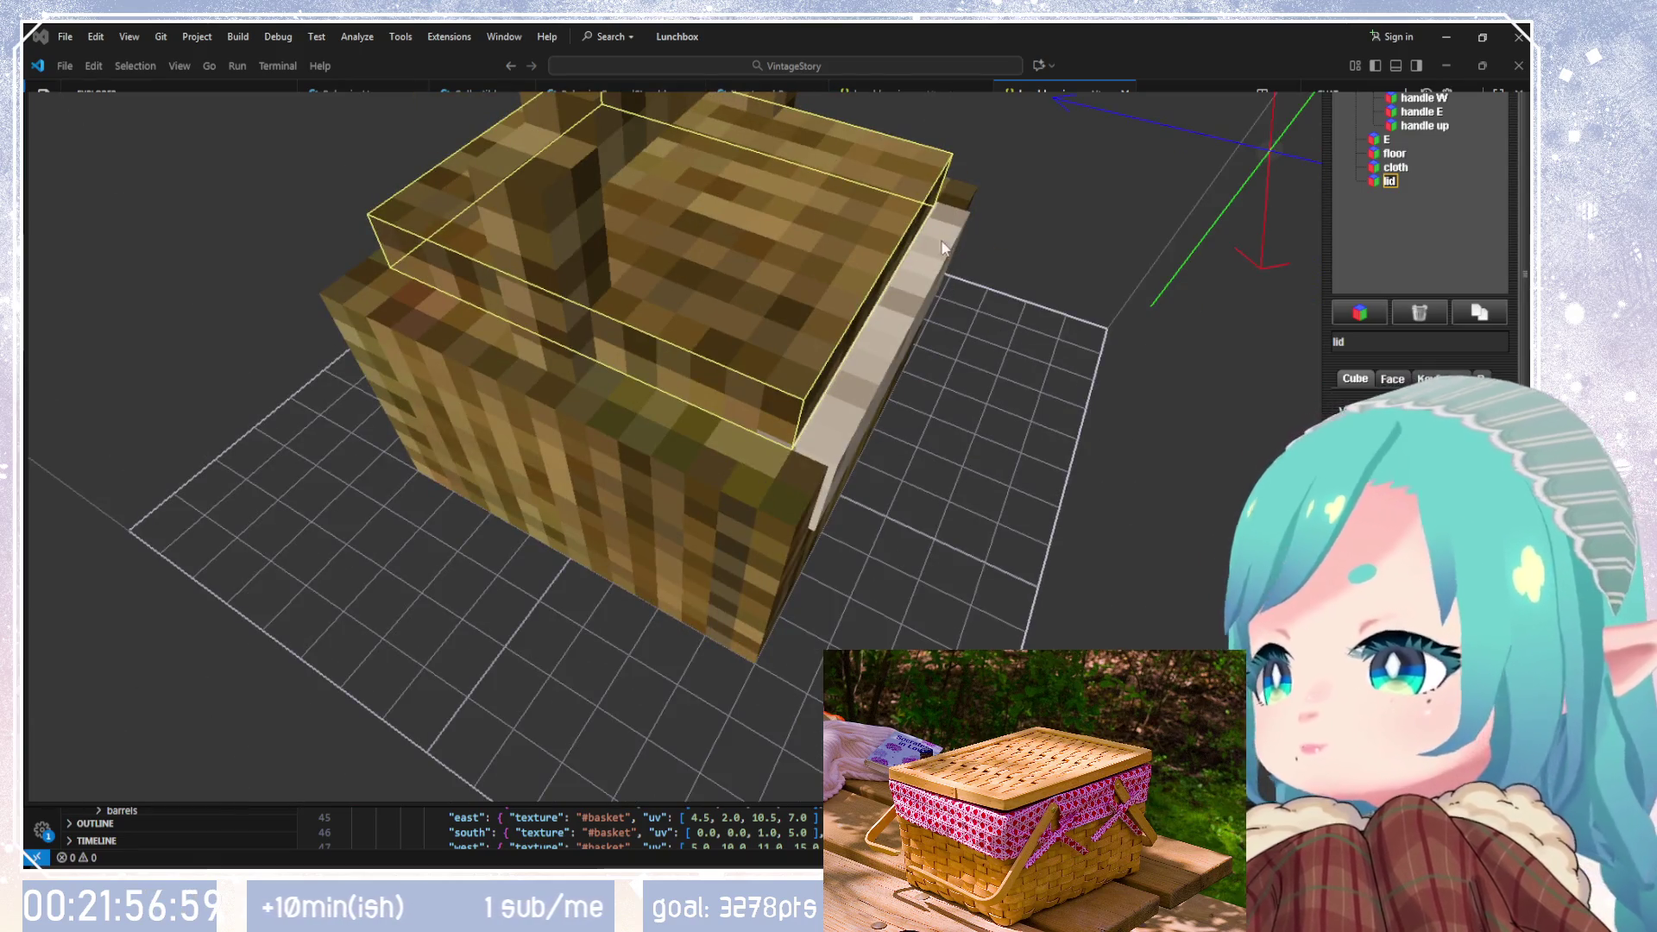
mouse_move(716, 511)
mouse_down()
mouse_move(849, 338)
mouse_move(837, 479)
mouse_move(710, 509)
mouse_move(486, 470)
mouse_move(151, 367)
mouse_move(250, 361)
mouse_move(89, 395)
mouse_move(300, 406)
mouse_up()
click(1394, 167)
mouse_move(906, 328)
mouse_down()
mouse_move(486, 321)
mouse_move(535, 364)
mouse_move(1472, 154)
mouse_up()
drag(1389, 185, 1385, 180)
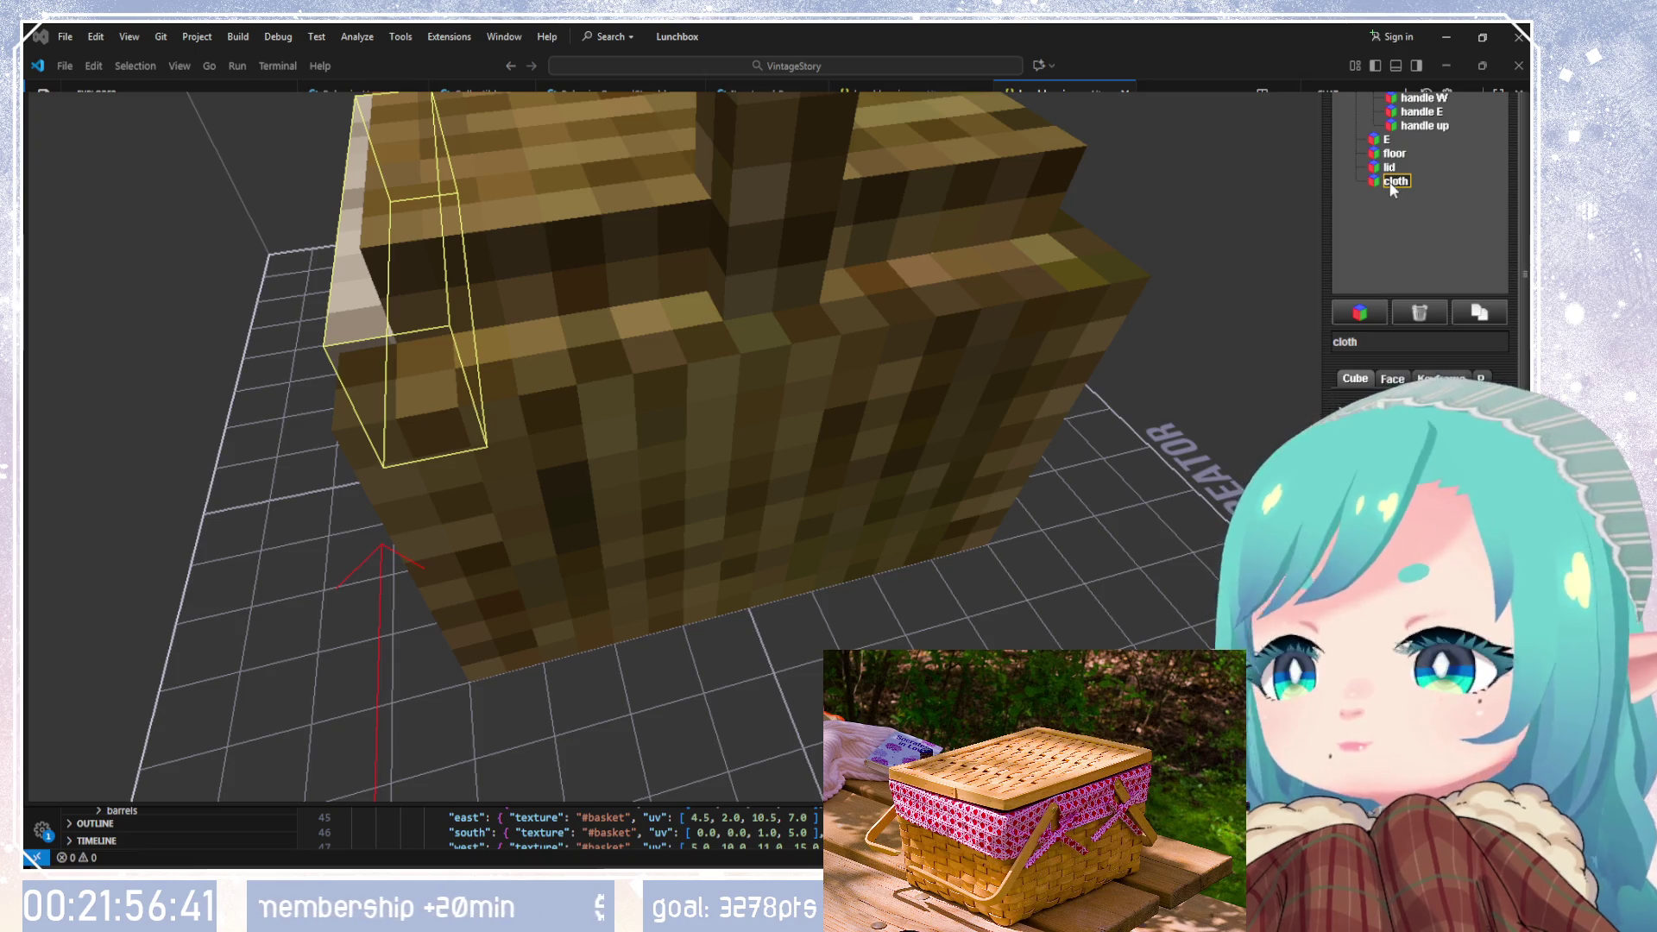
Step: Duplicate the cloth trim as cloth2 and nudge it two steps east to the opposite rim
mouse_move(759, 328)
mouse_down()
mouse_move(1054, 223)
mouse_move(796, 344)
mouse_move(837, 395)
mouse_move(417, 428)
mouse_move(696, 421)
mouse_move(1330, 94)
mouse_up()
click(1479, 312)
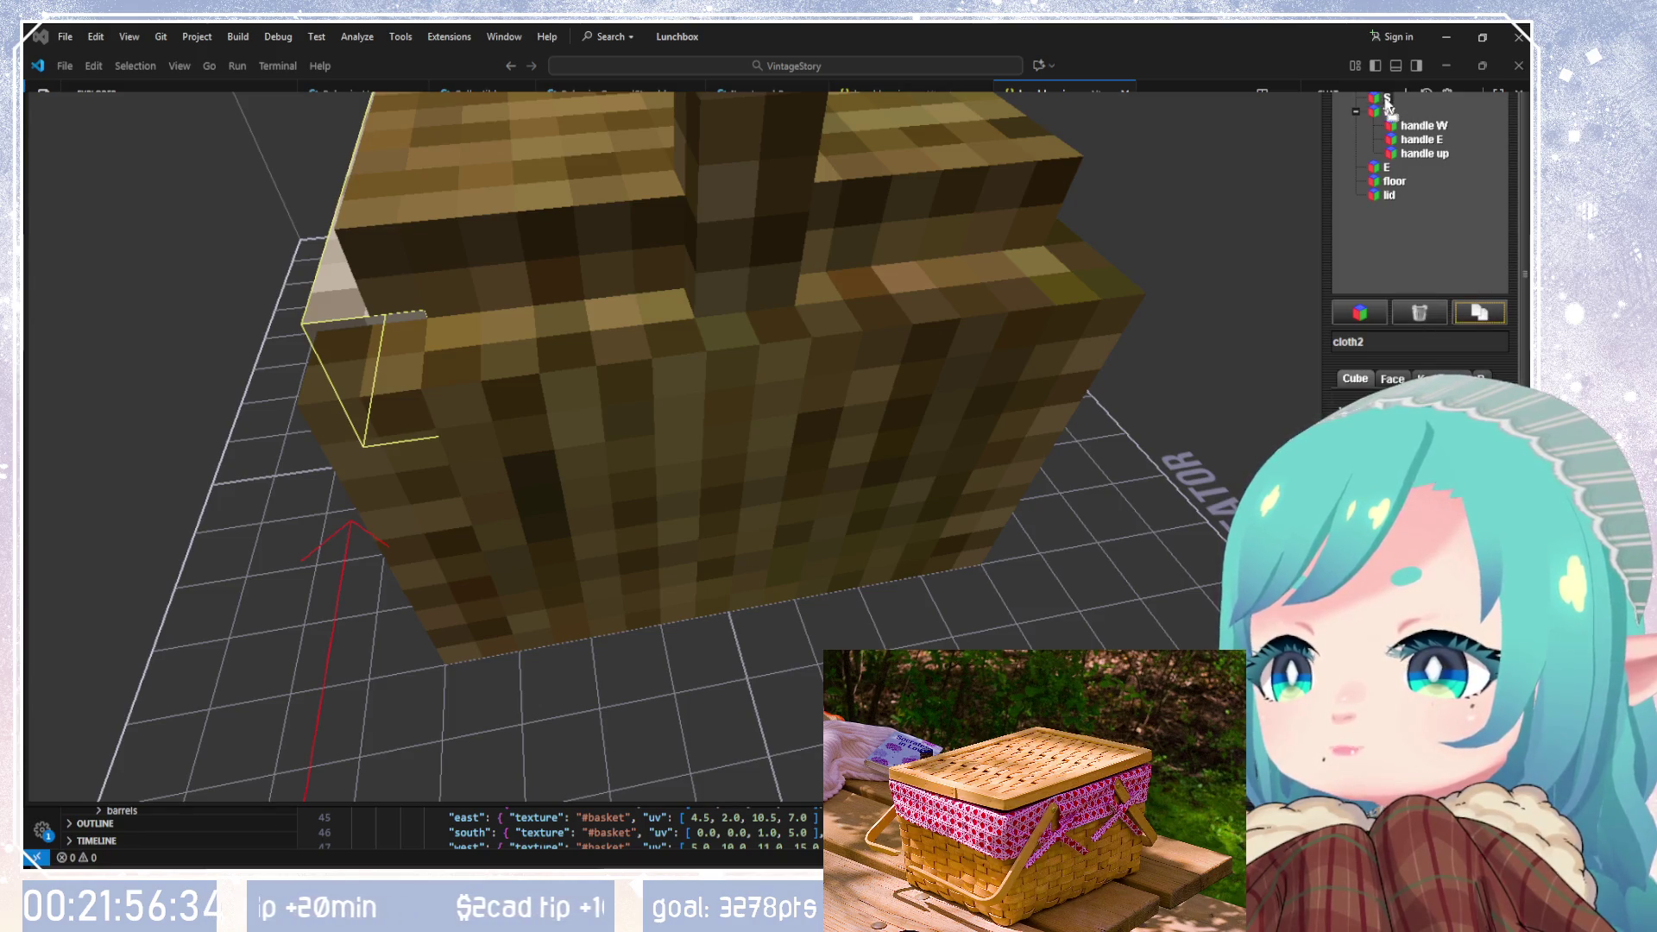
scroll(988, 263, down, 5)
mouse_move(988, 262)
mouse_down()
mouse_move(1058, 273)
mouse_move(991, 322)
mouse_move(870, 343)
mouse_move(901, 361)
mouse_up()
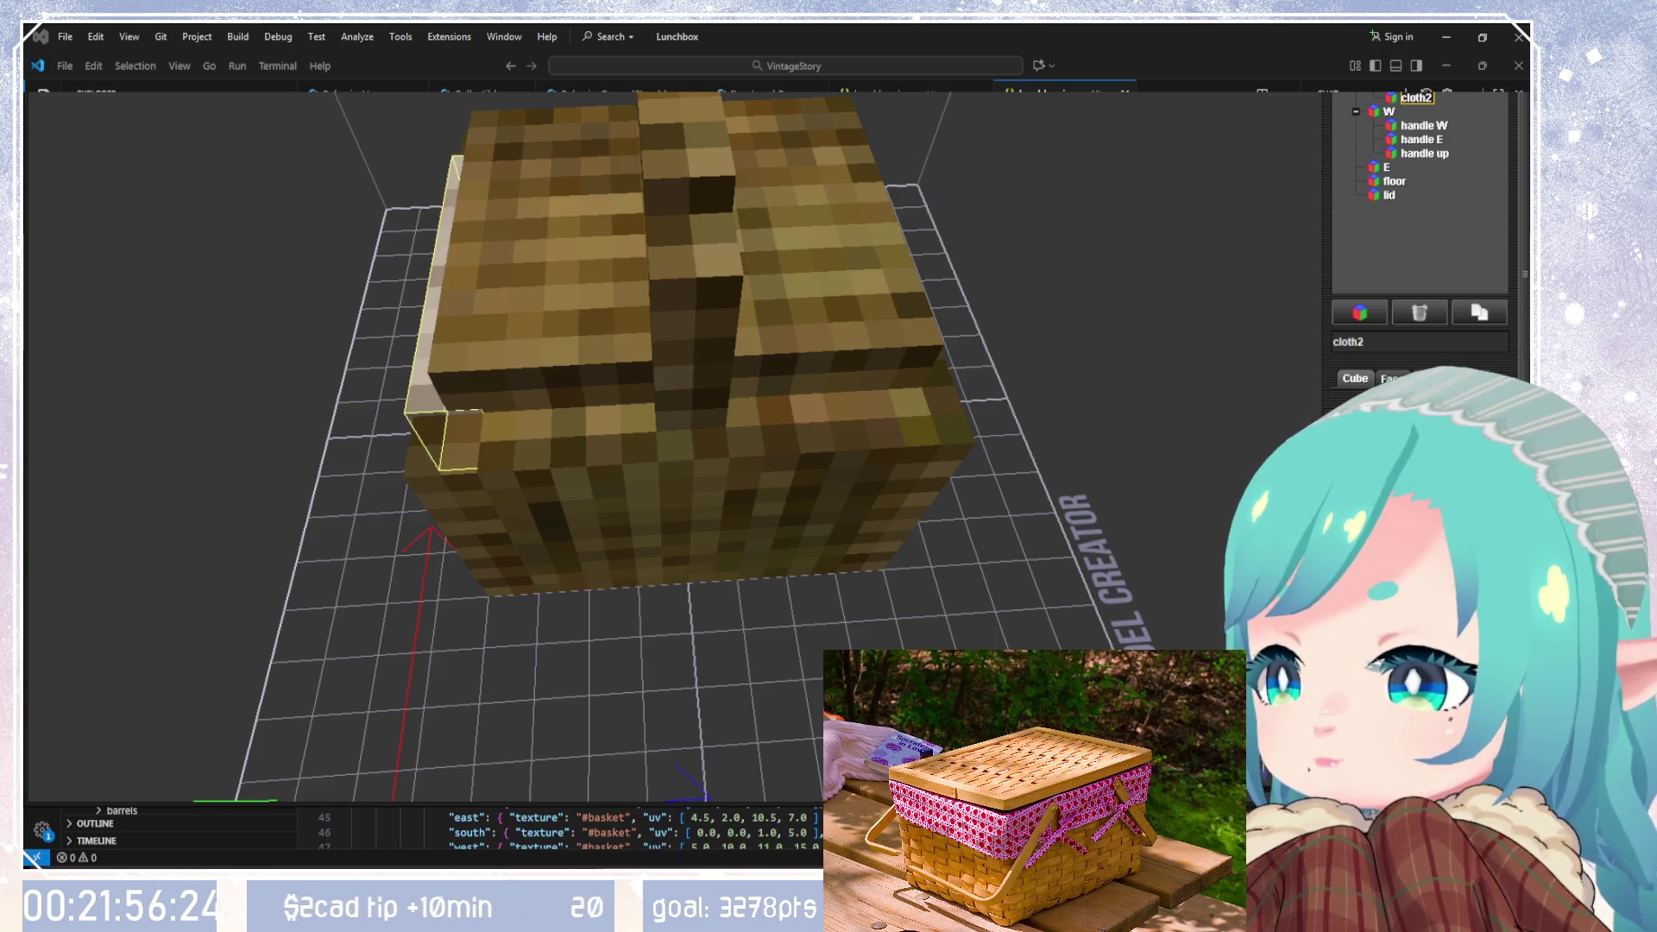
click(738, 395)
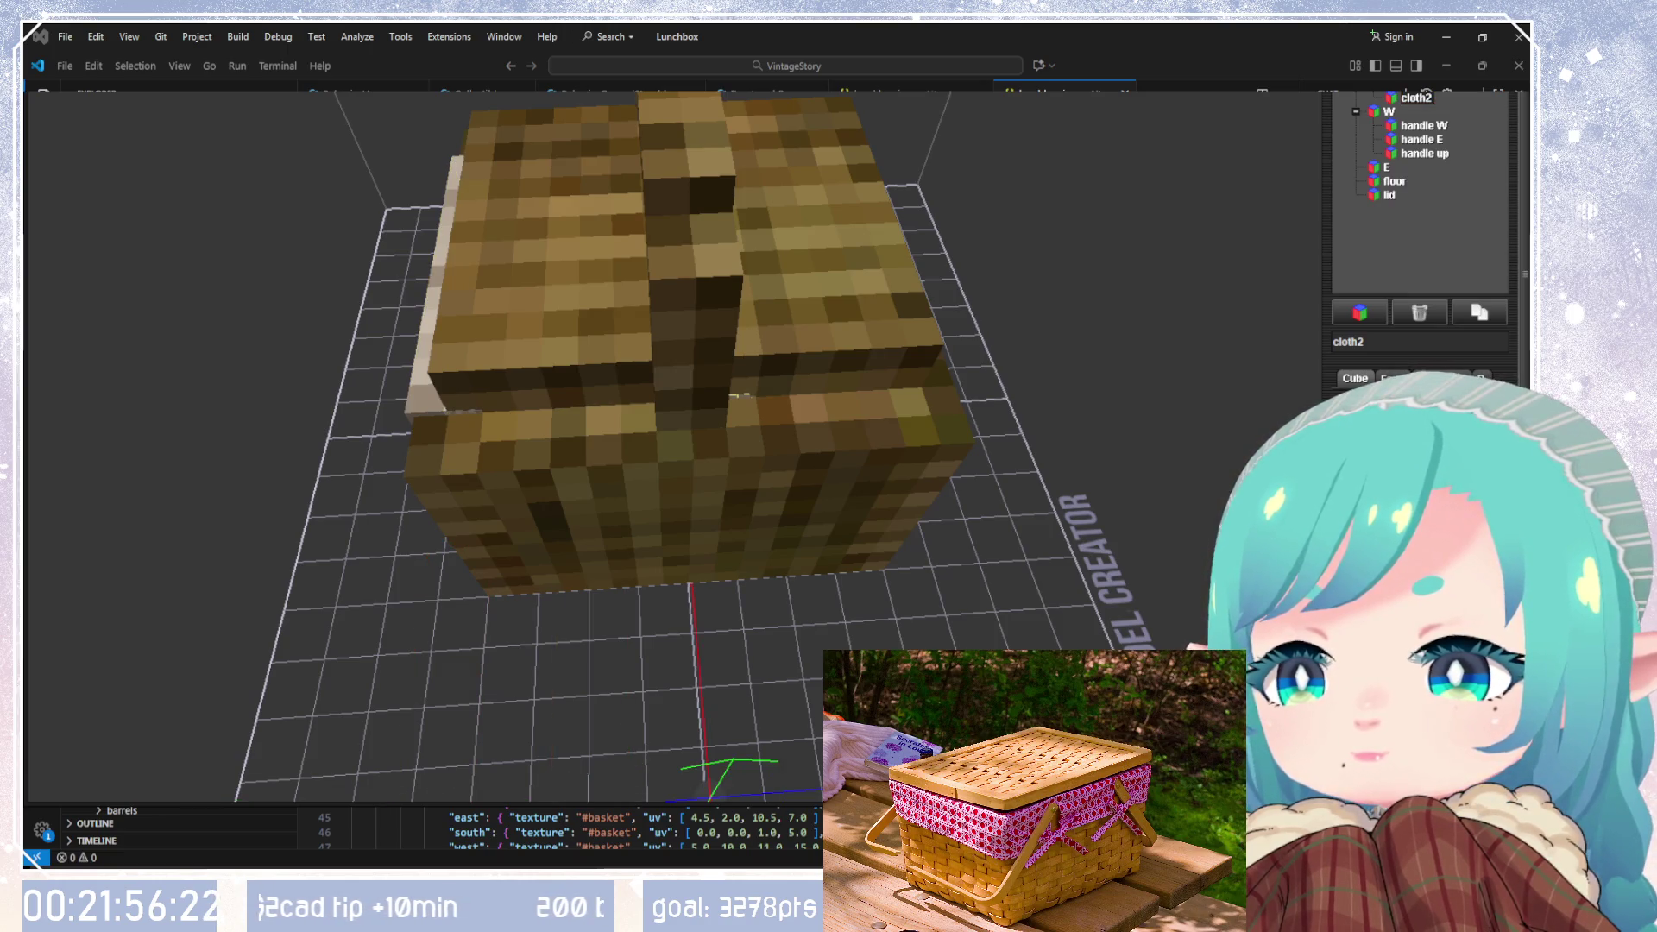
mouse_move(735, 395)
mouse_down()
mouse_move(857, 469)
mouse_move(749, 388)
mouse_move(900, 378)
mouse_move(1162, 444)
mouse_up()
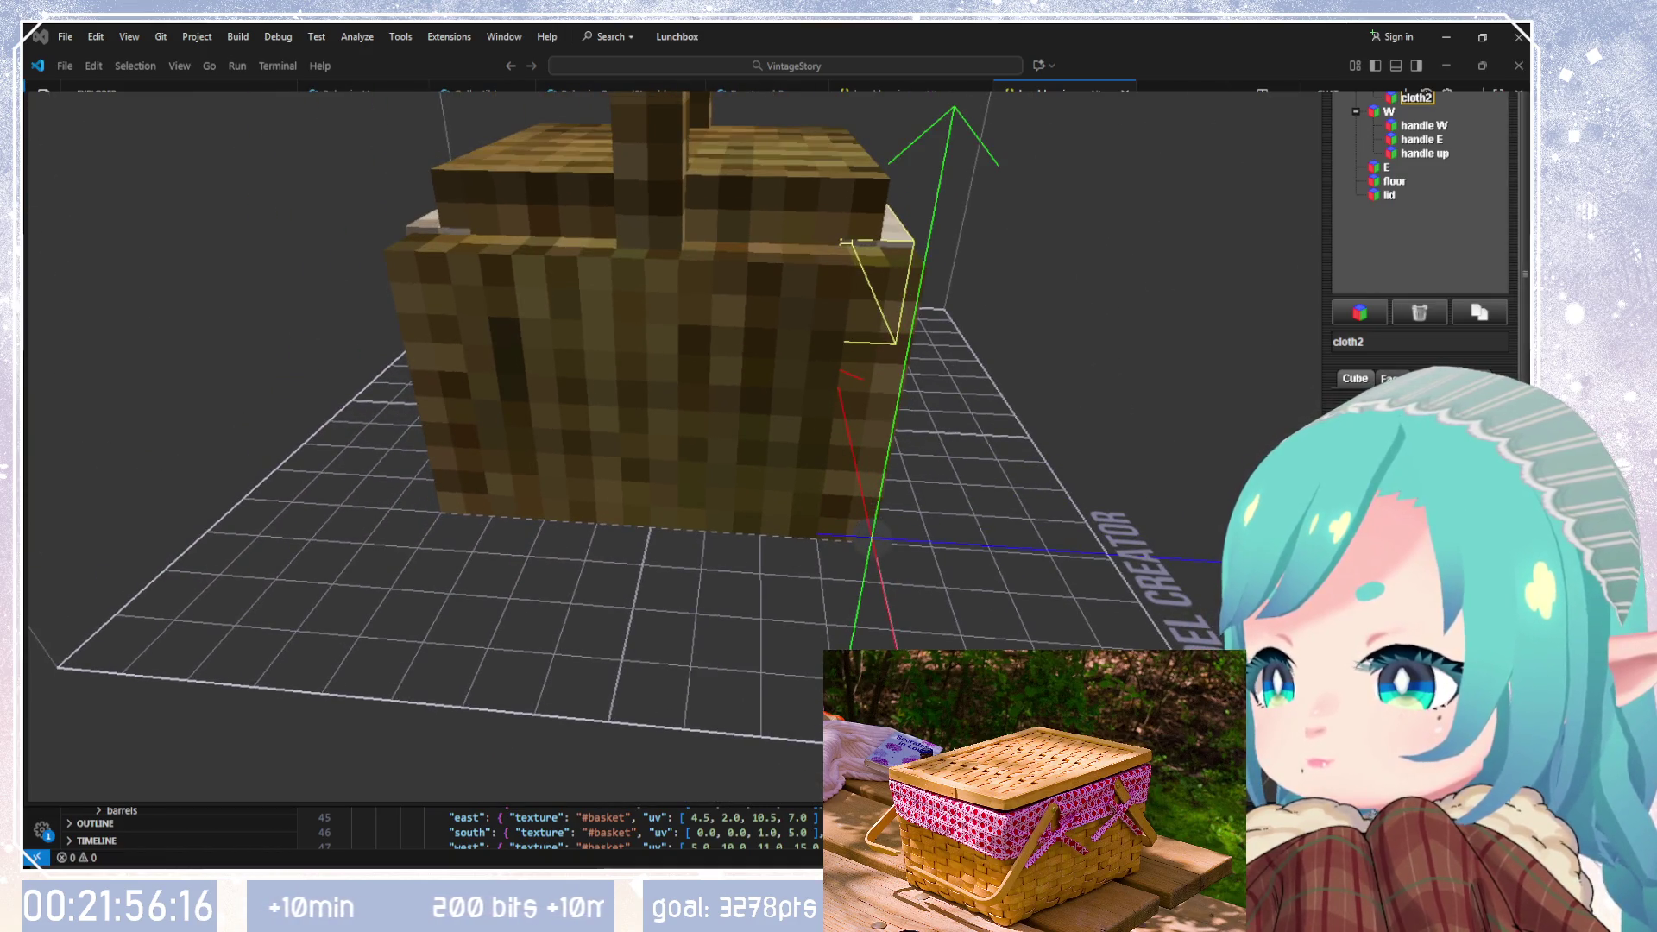
key(Right)
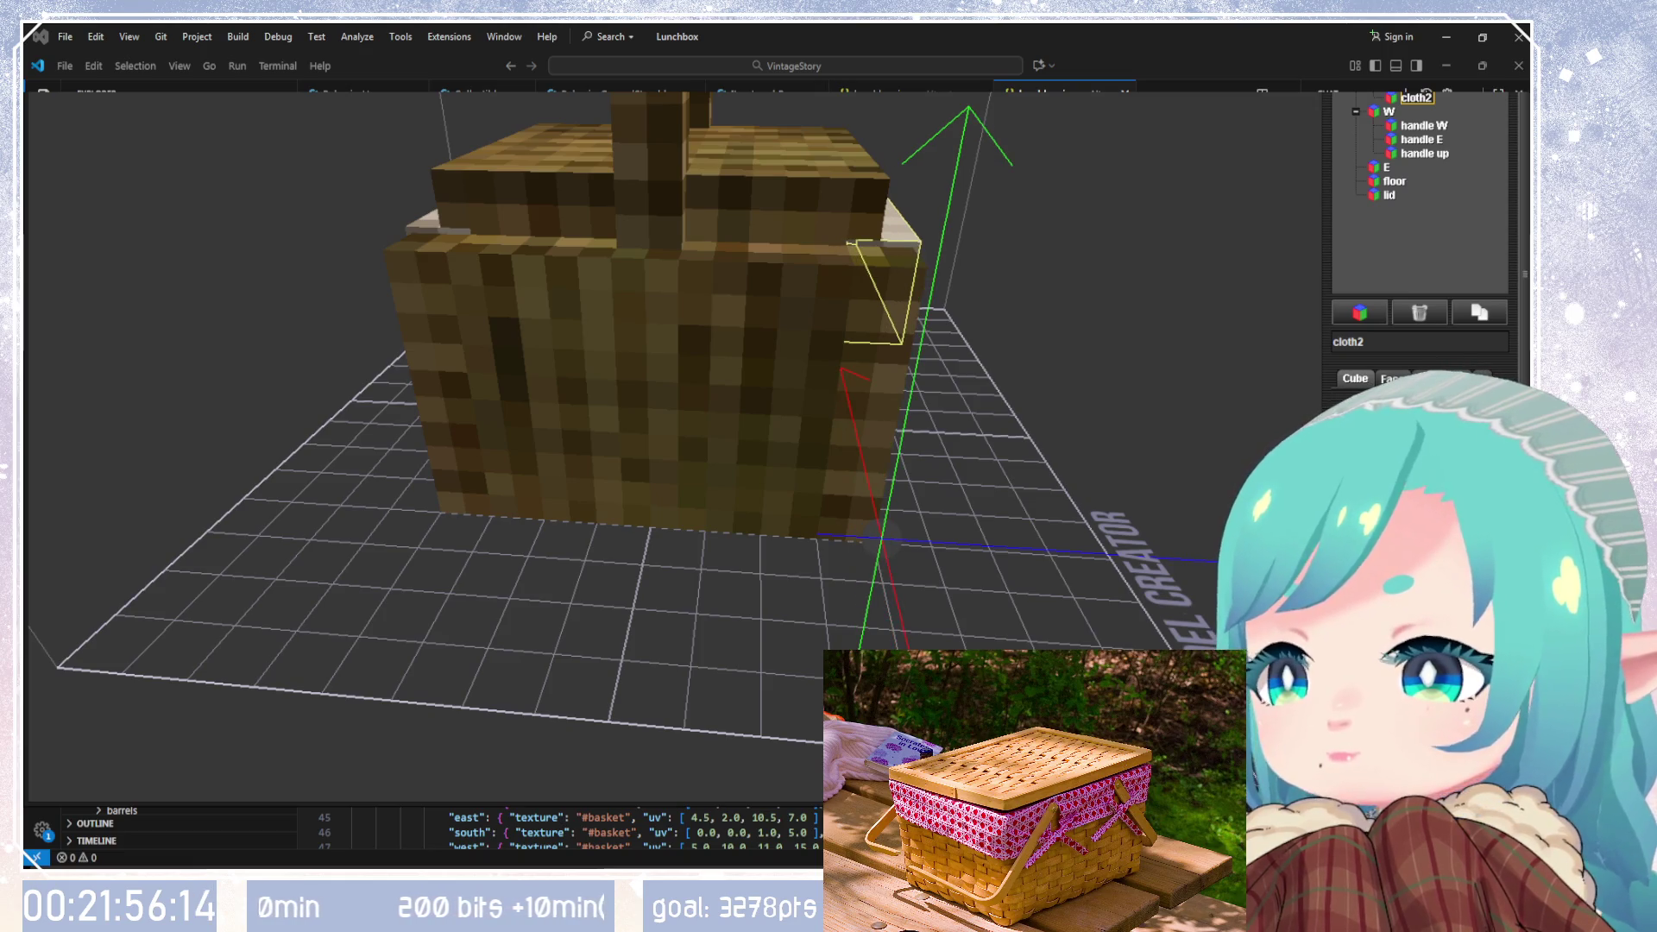
key(Right)
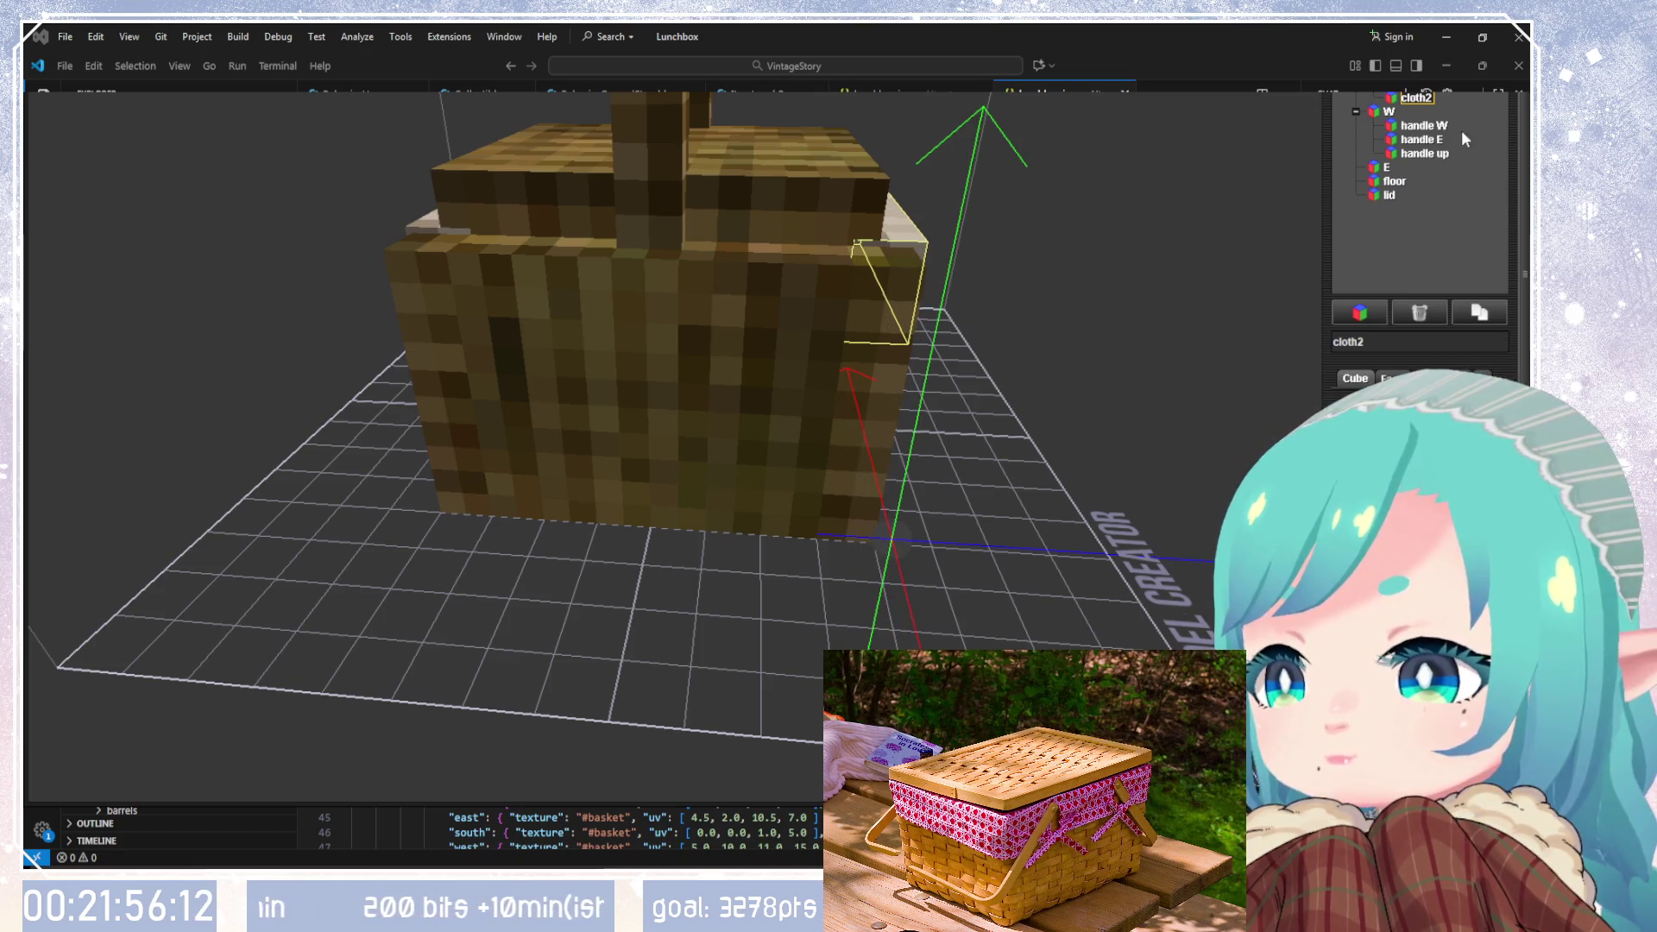
Step: Reselect cloth2 and duplicate it into a new cloth3 piece
click(431, 276)
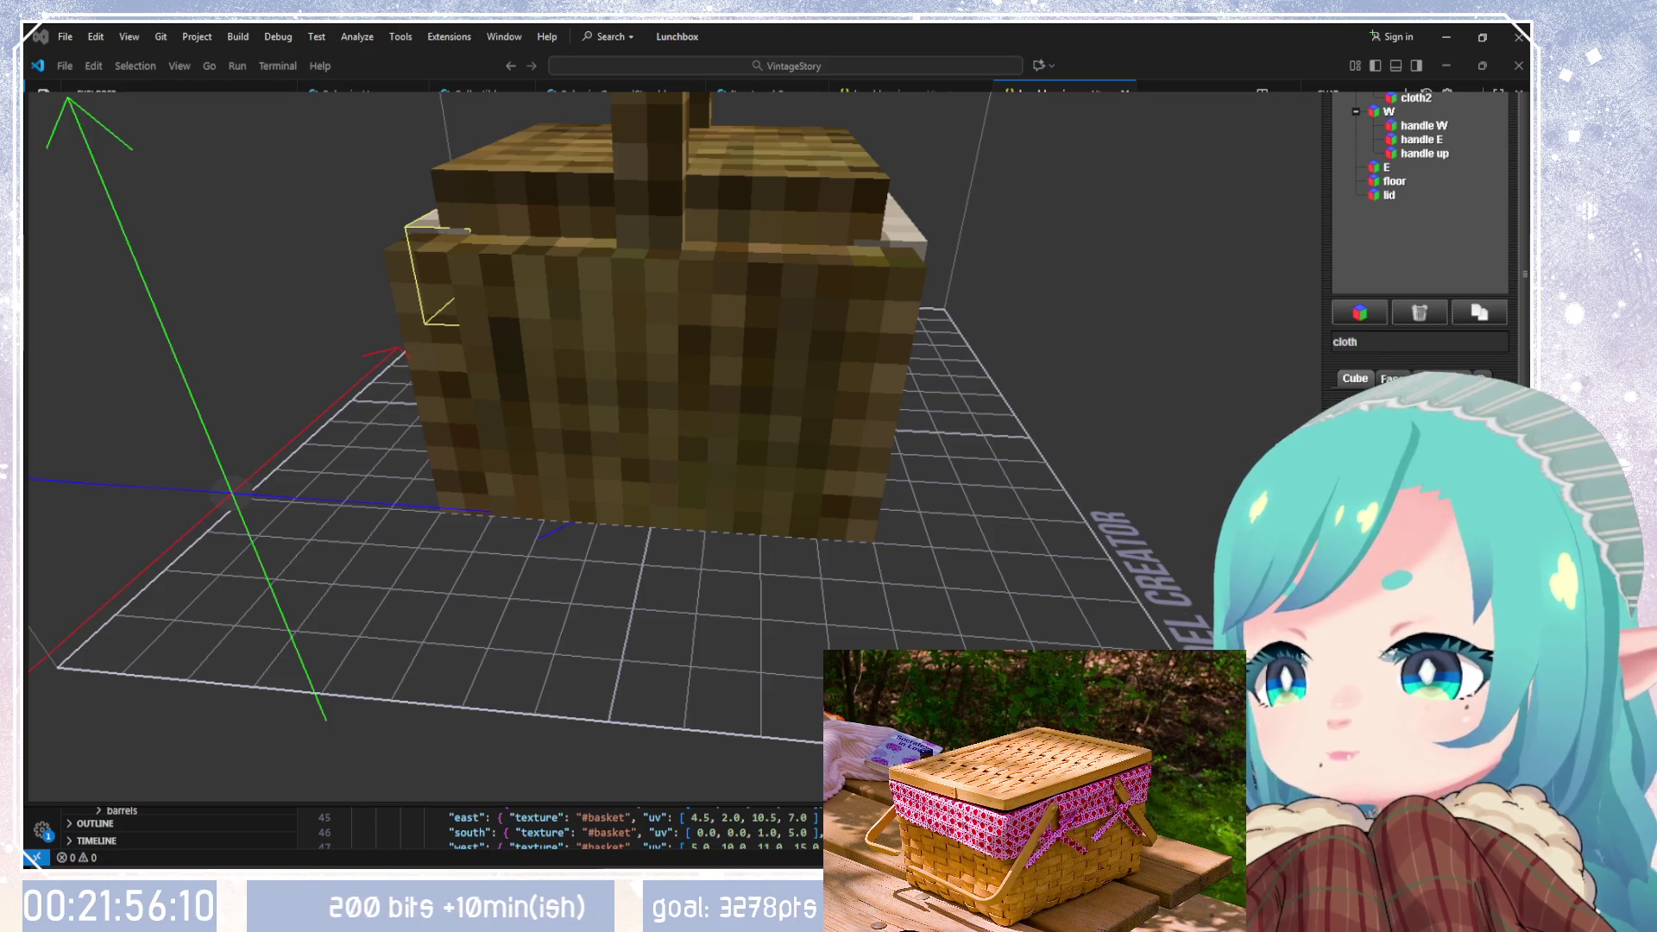
click(1415, 98)
mouse_move(1214, 460)
mouse_down()
mouse_move(1036, 425)
mouse_move(806, 474)
mouse_move(1047, 496)
mouse_move(988, 544)
mouse_up()
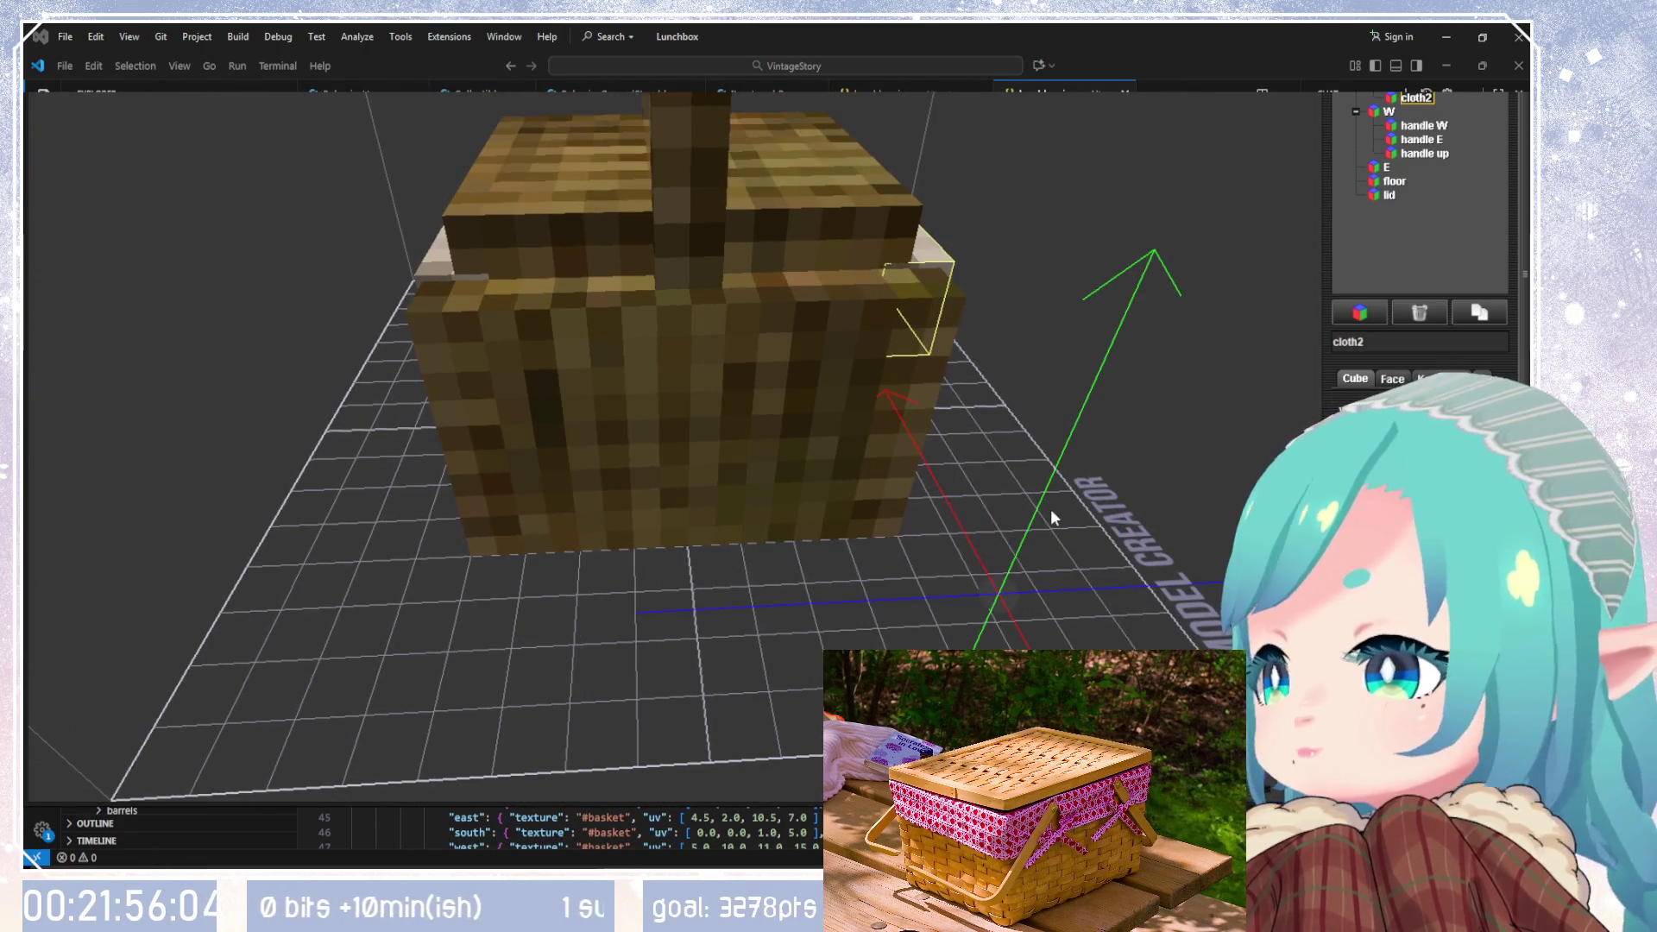
click(1478, 314)
Step: Toggle cloth3's visibility off and on, and move it under the W group
click(1391, 112)
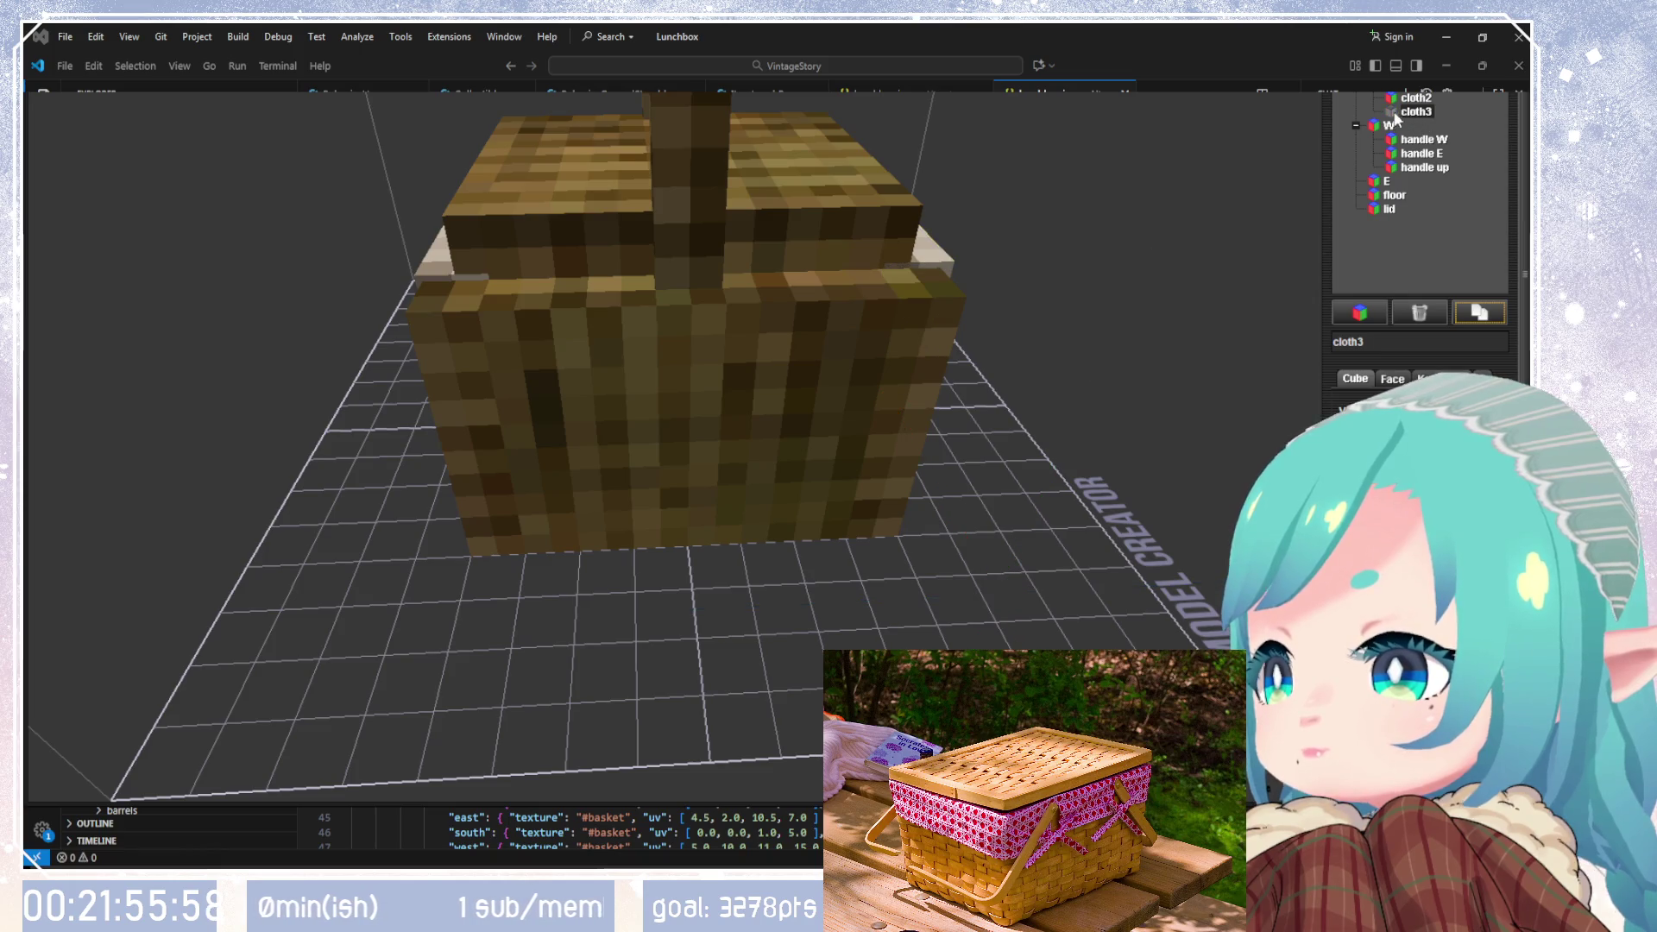
click(1391, 112)
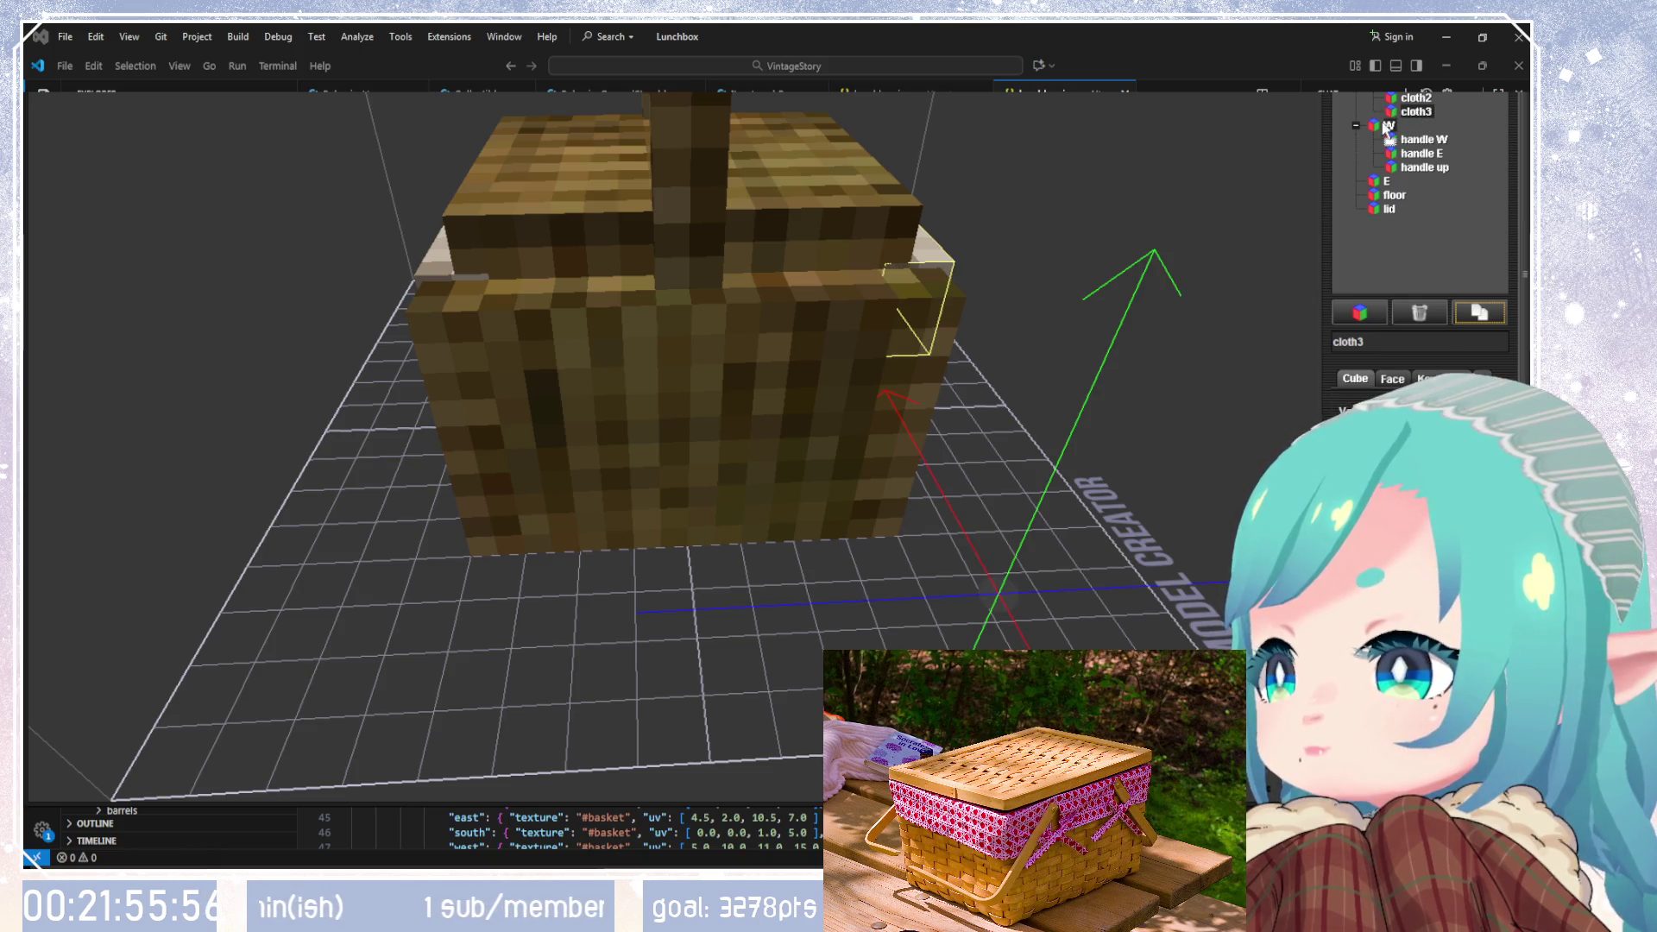
drag(1389, 128, 1388, 126)
drag(1197, 297, 1165, 290)
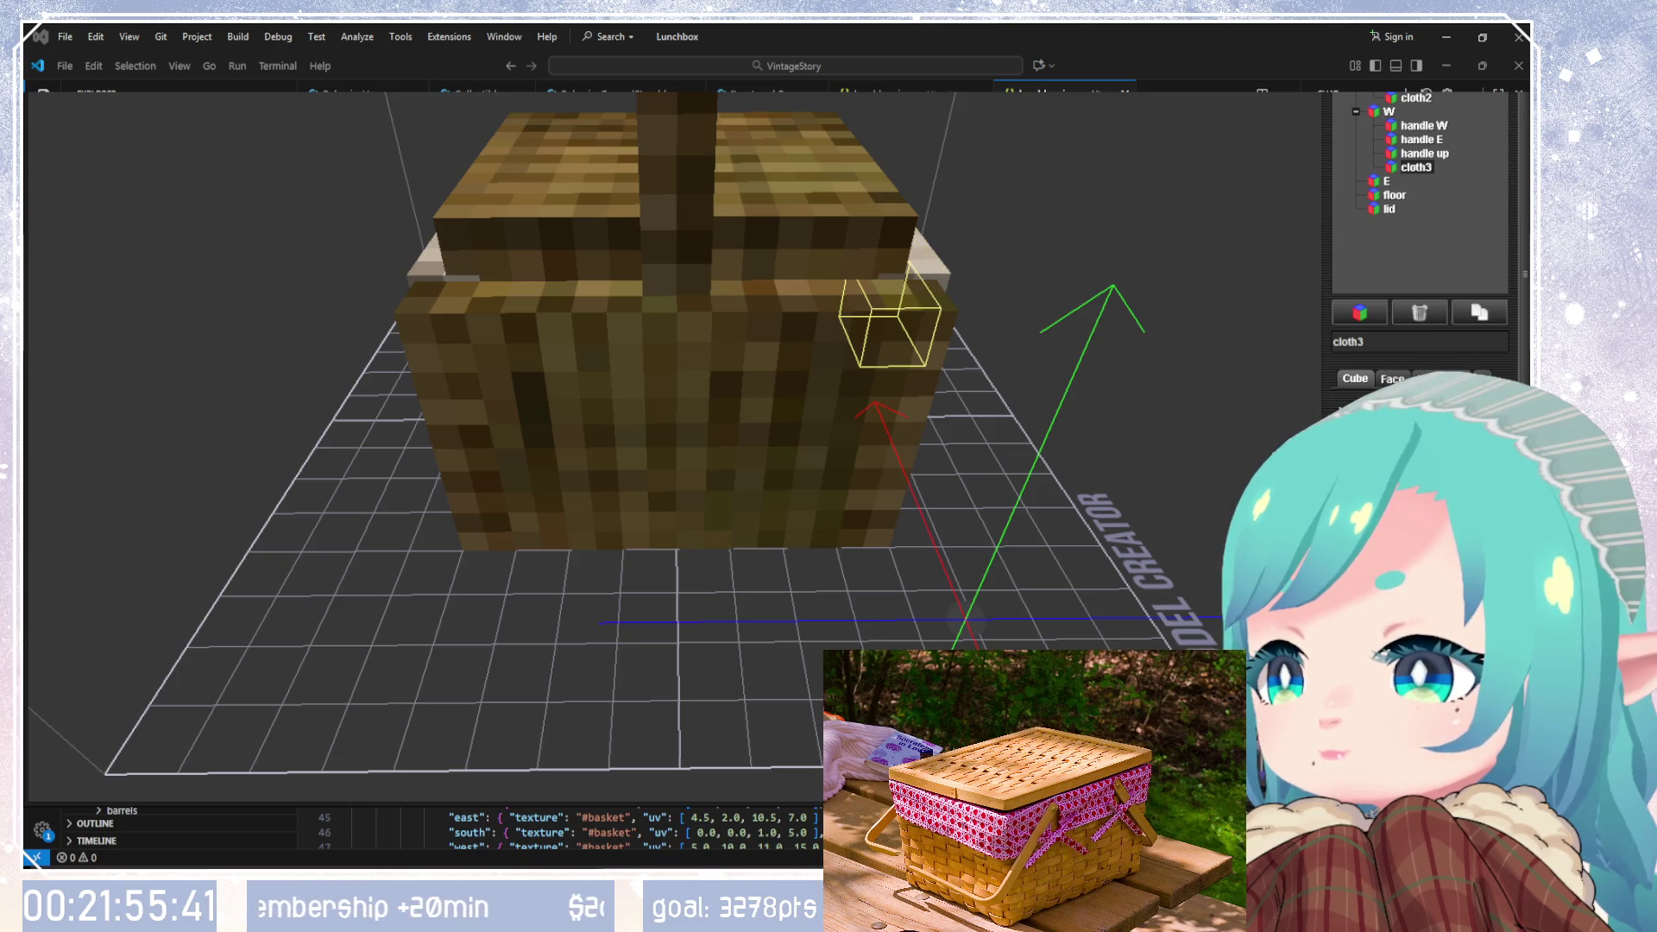
Step: Resize cloth3 into a long narrow bar and shift it left along the rim
key(Up)
key(Down)
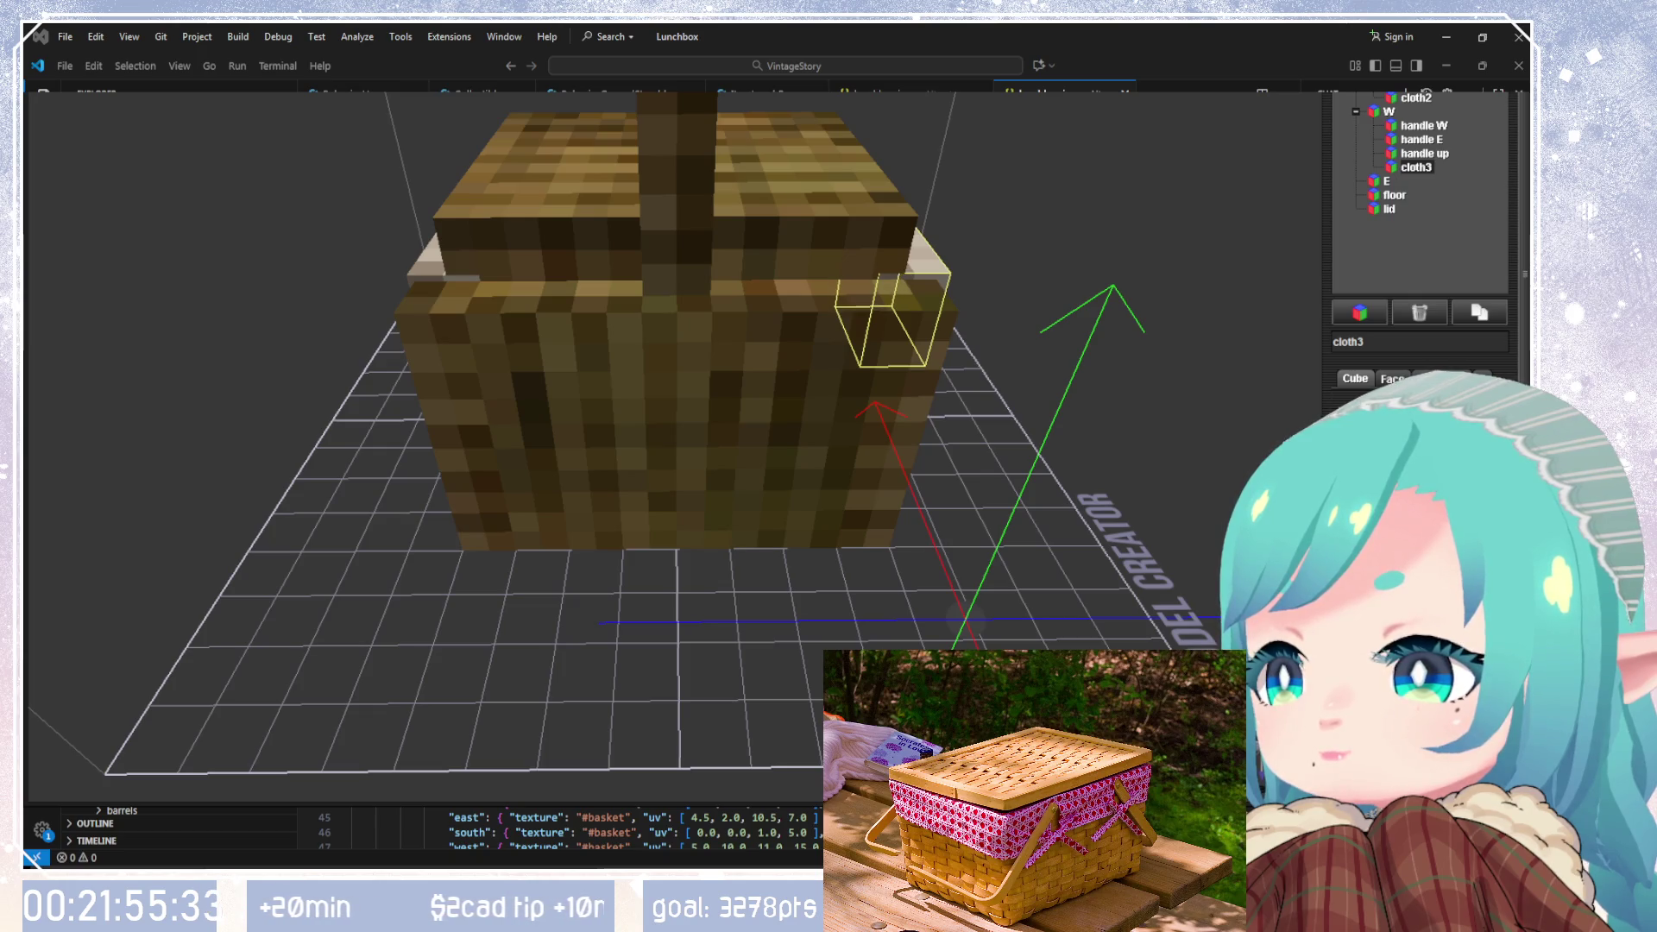
key(Left)
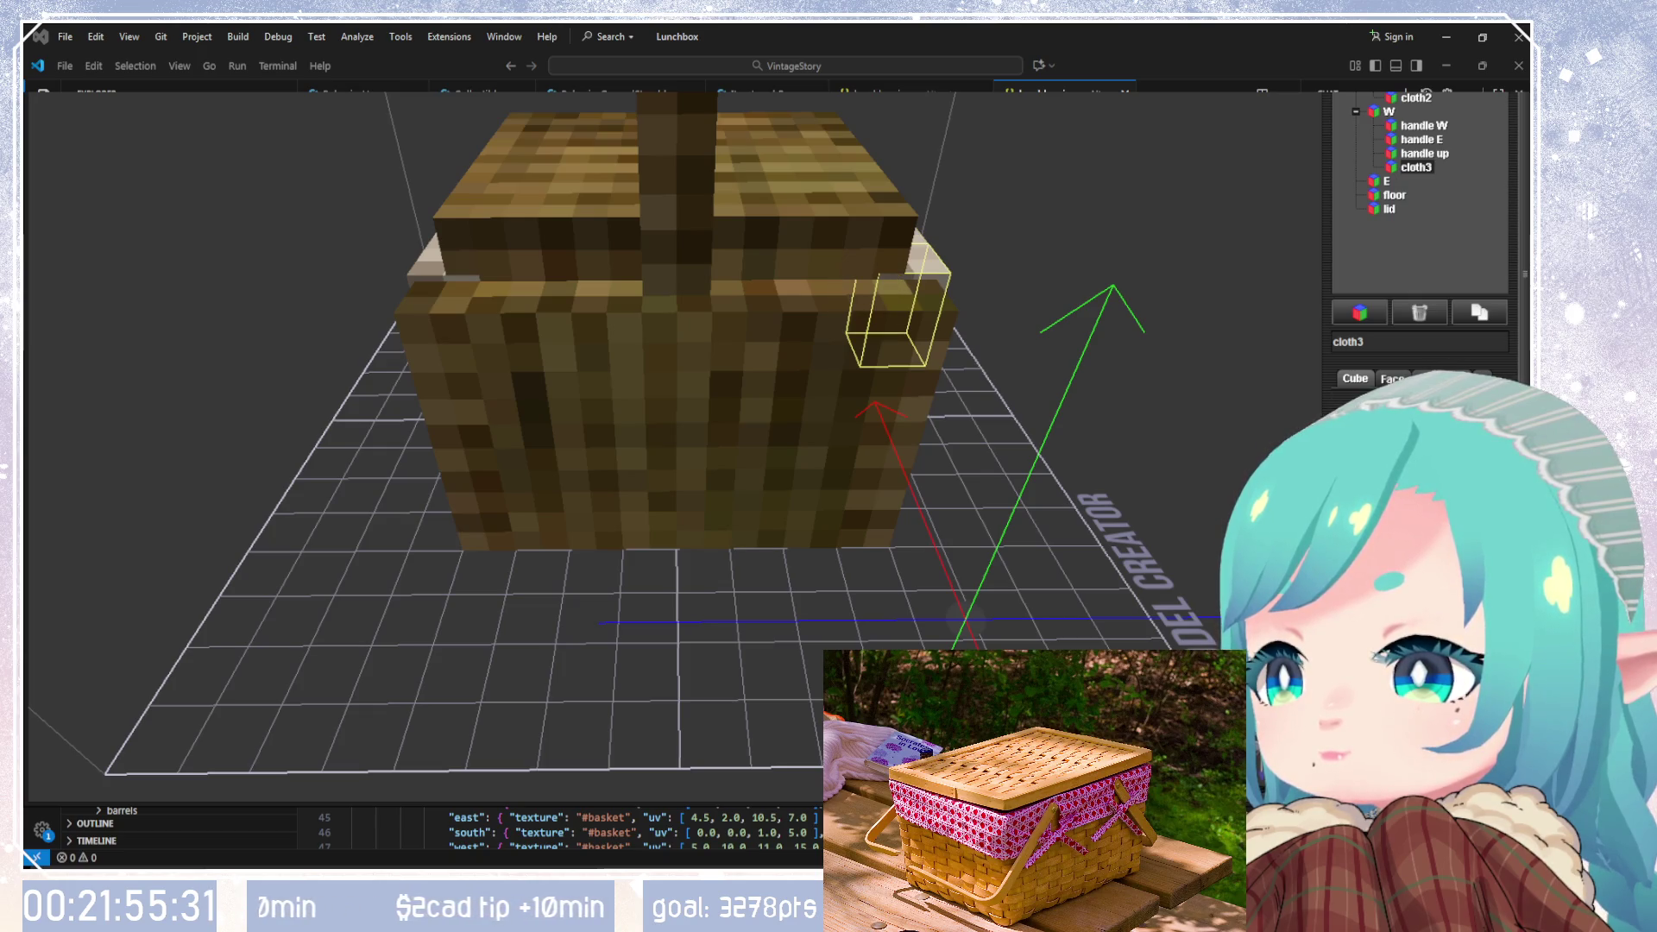
key(Right)
key(Right)
key(Right)
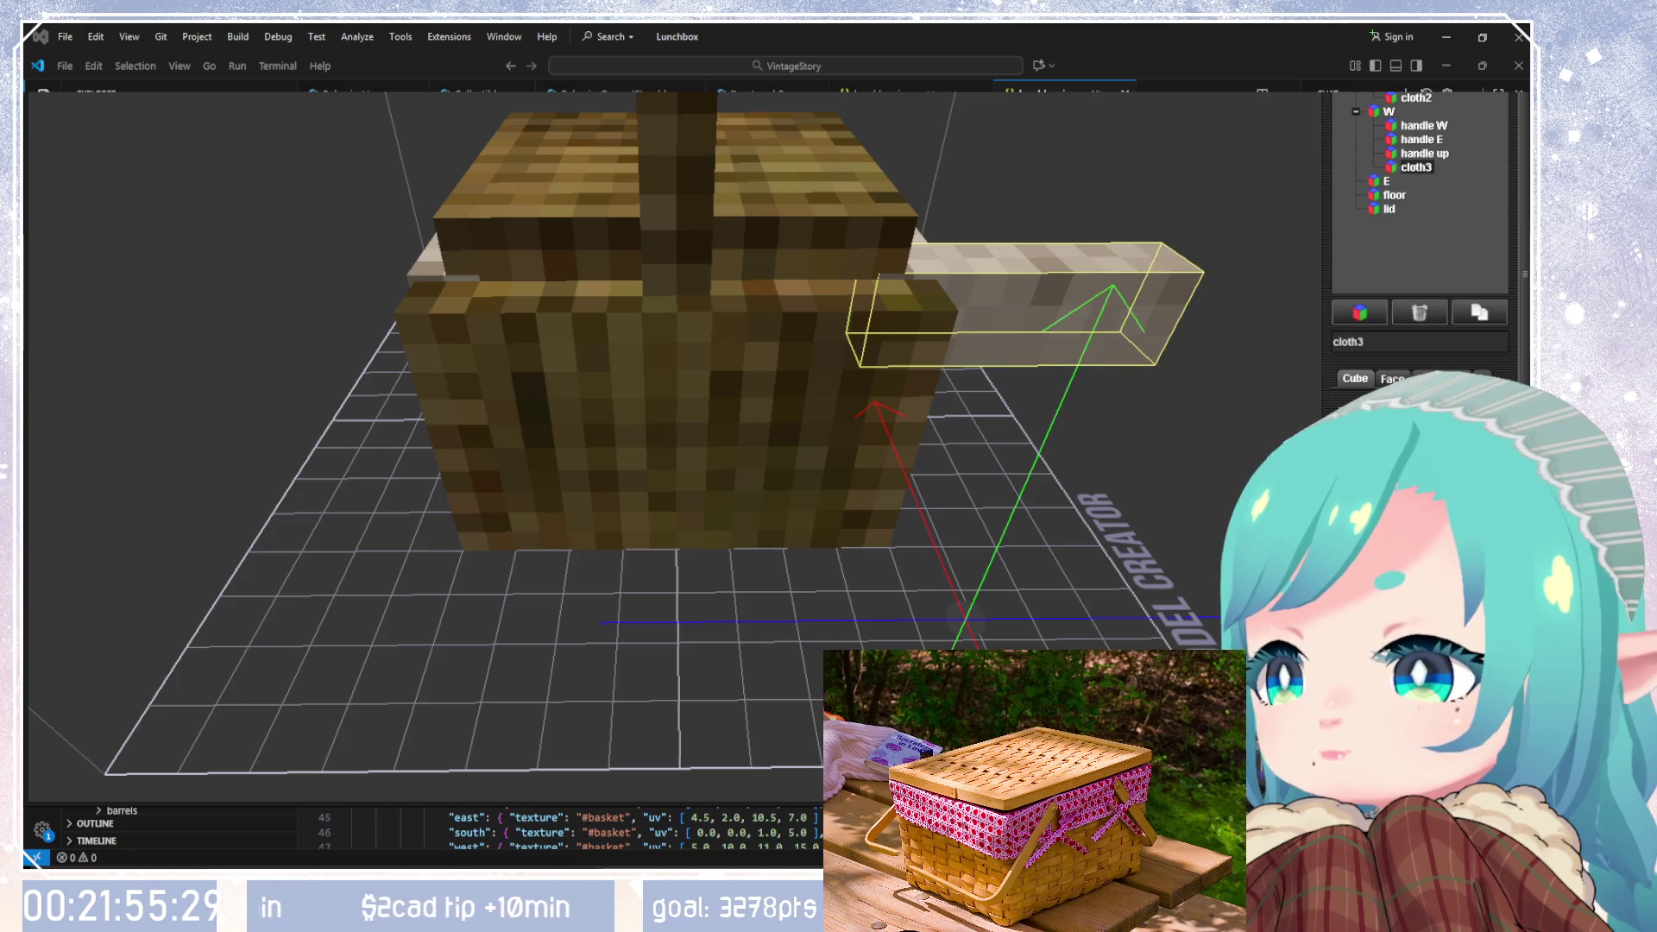
key(Right)
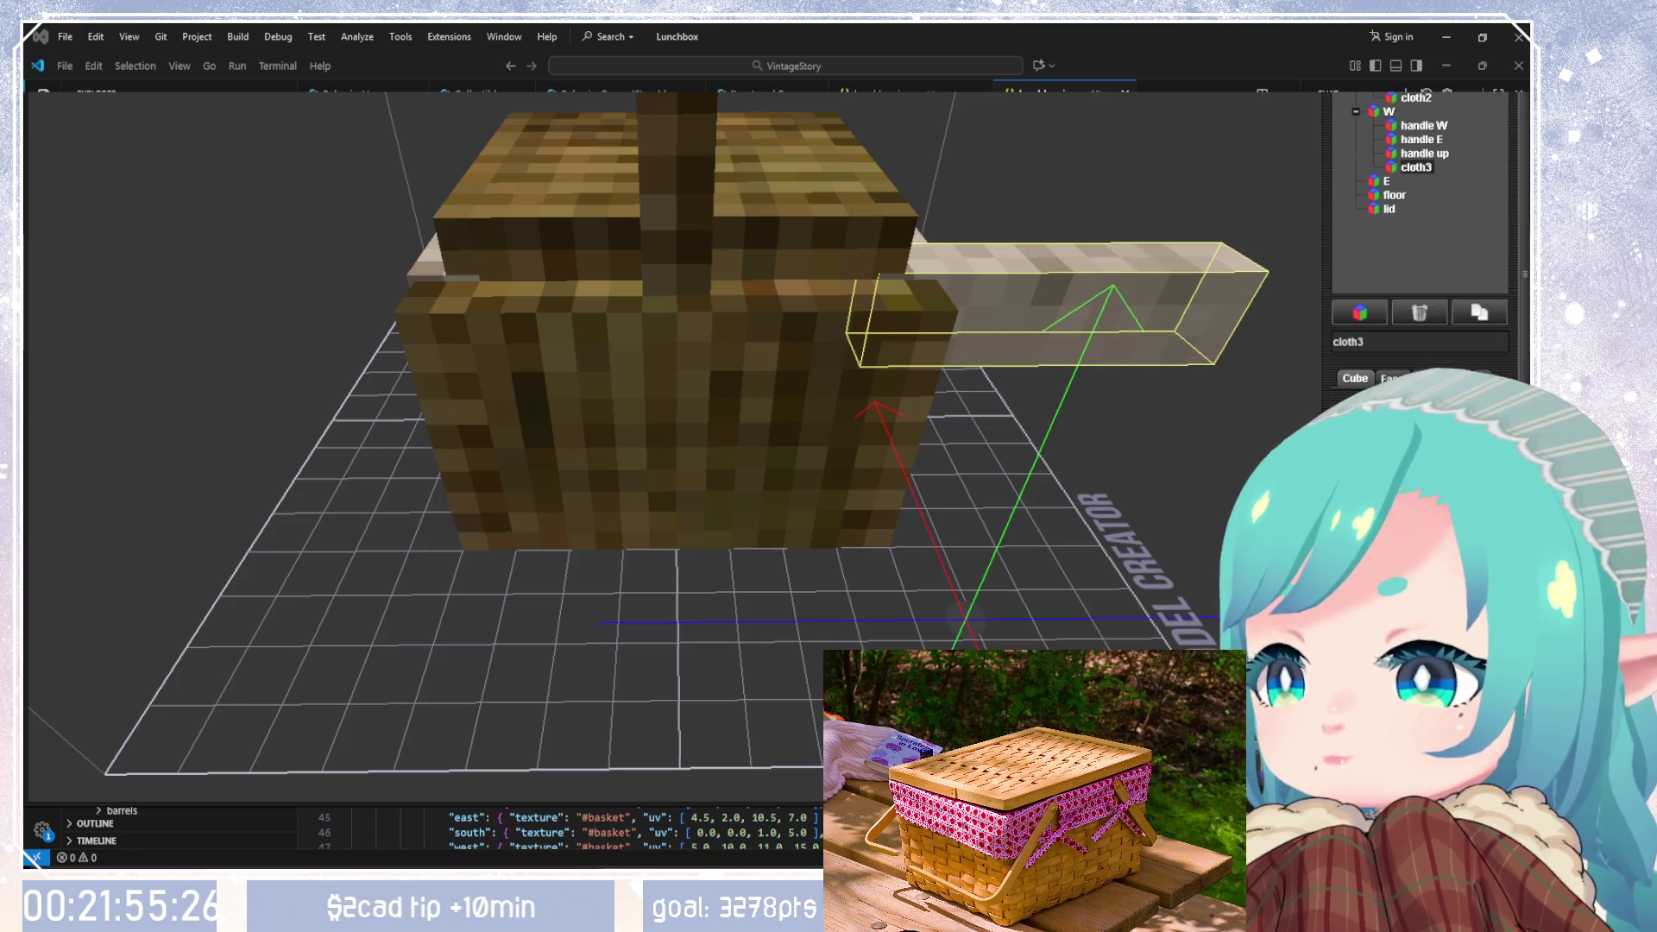
key(Left)
key(Left)
key(Left)
key(Left)
key(Left)
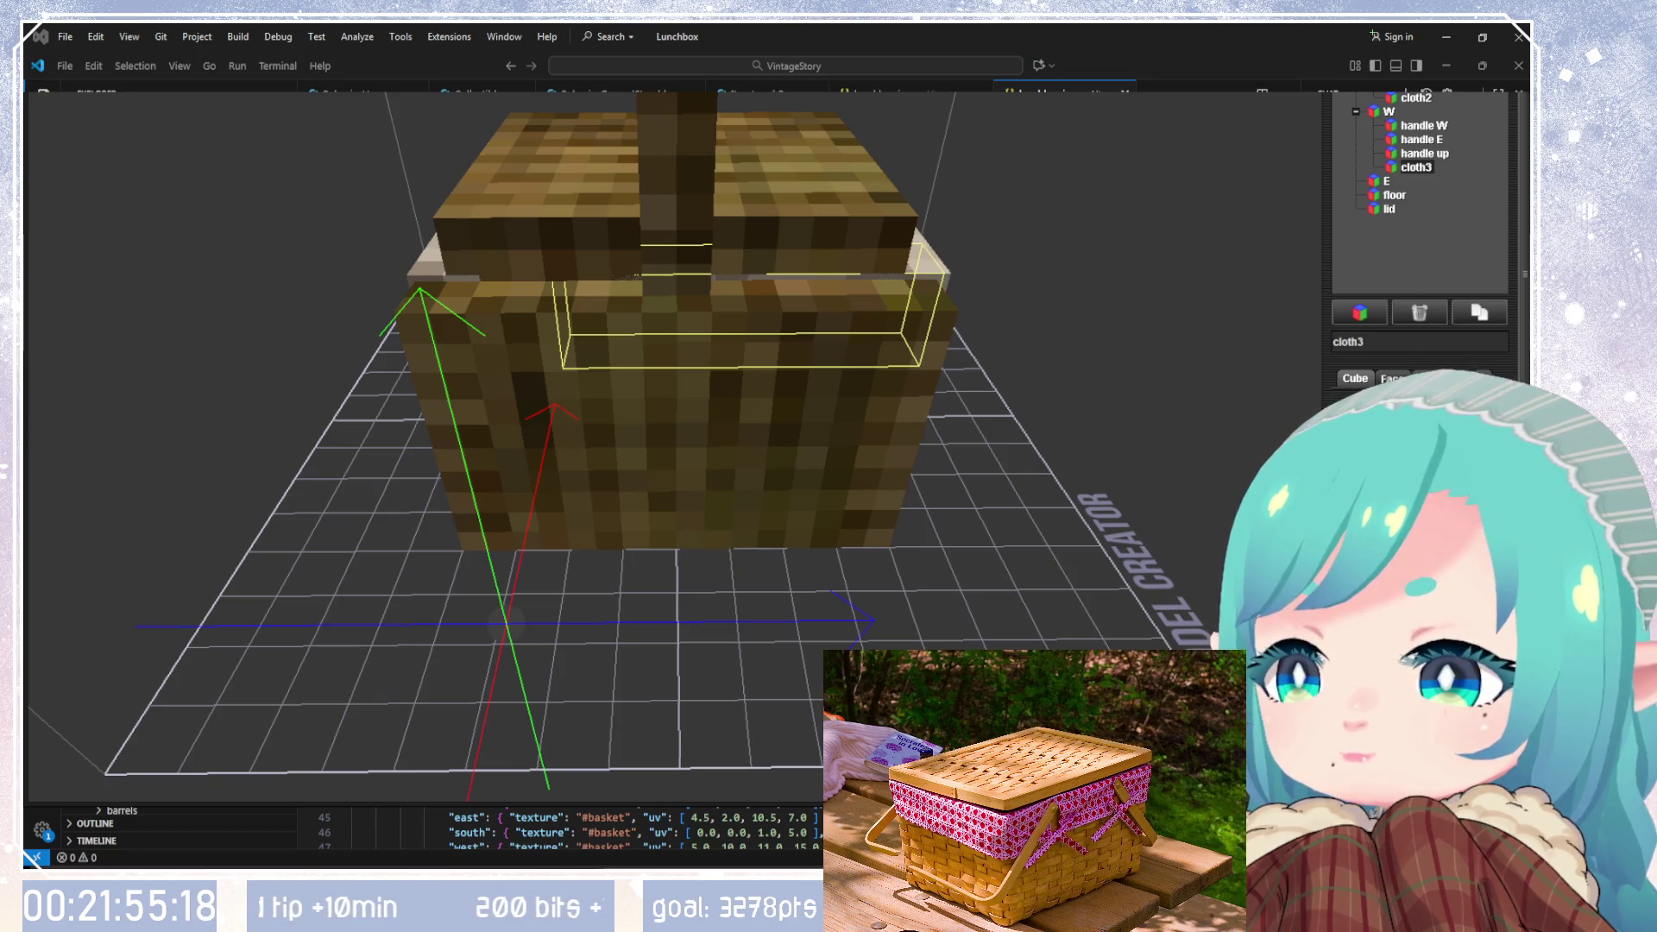
Step: Lengthen the cloth3 strip at one end with the gizmo
drag(863, 496, 1380, 494)
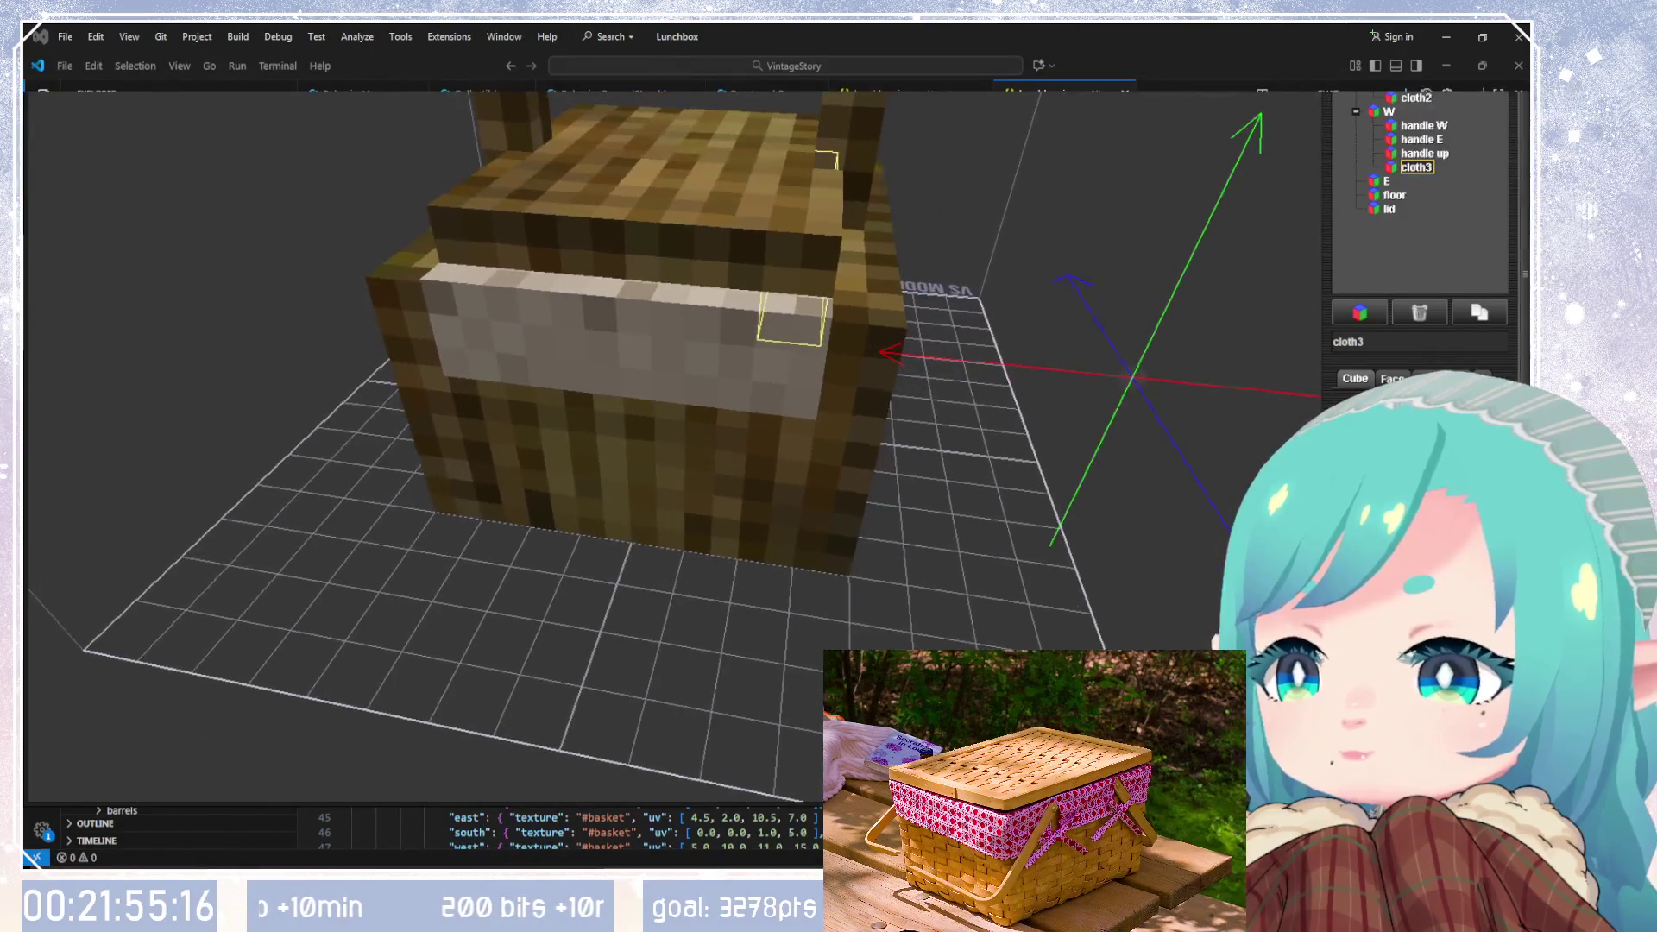
scroll(1415, 449, up, 3)
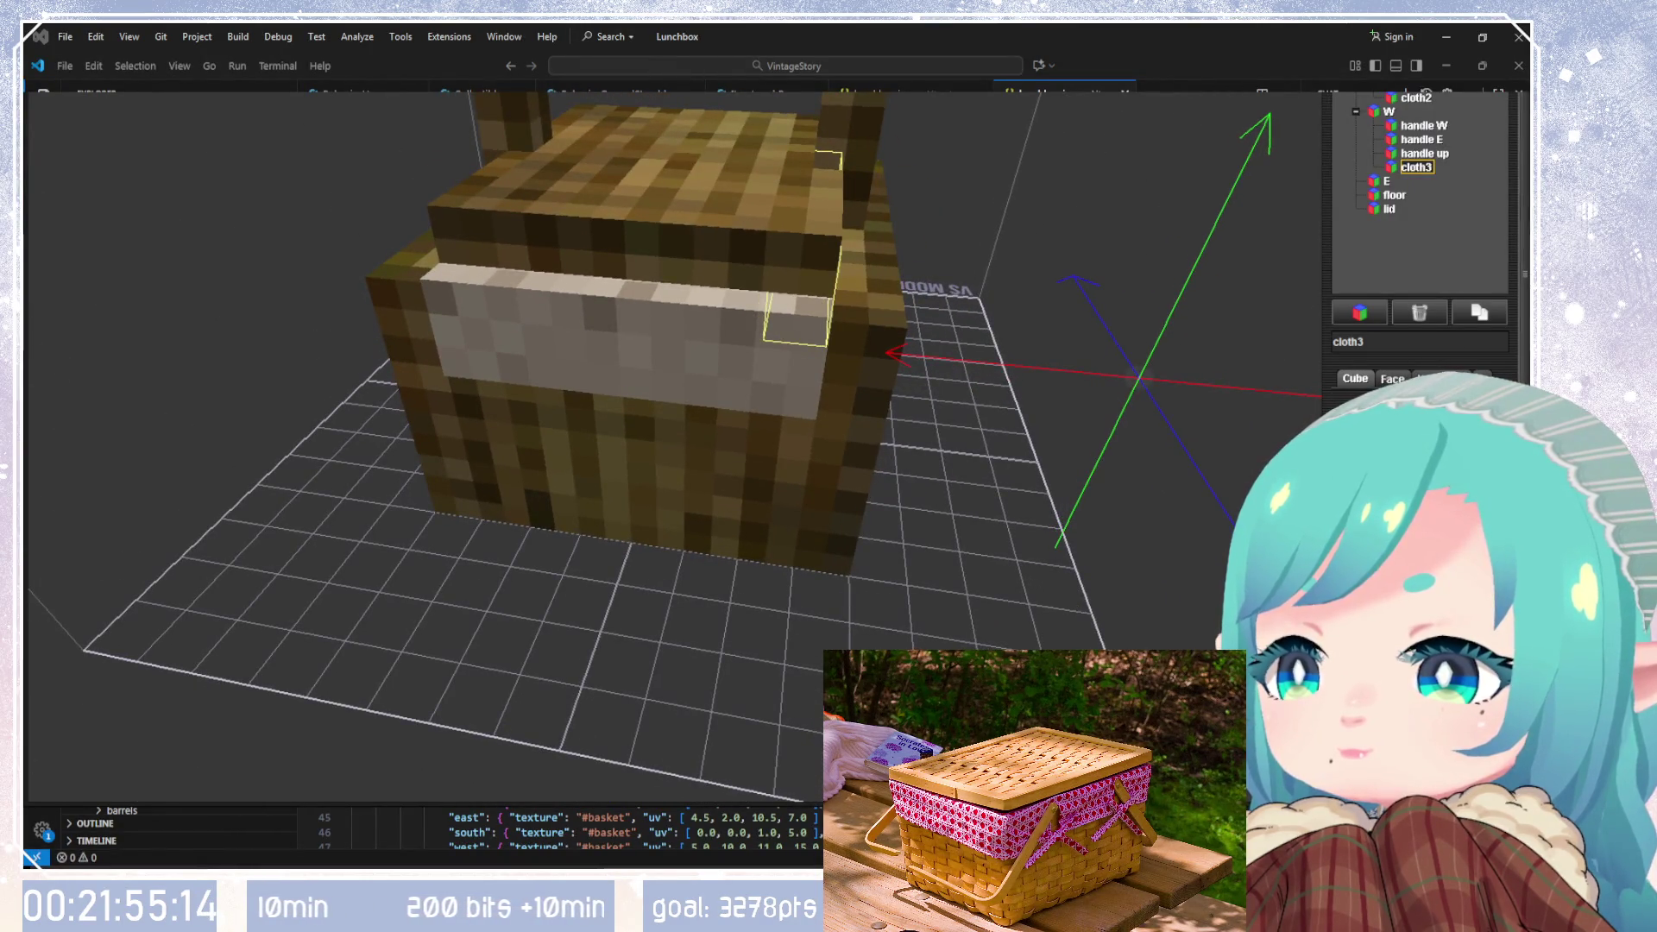
scroll(1415, 448, up, 5)
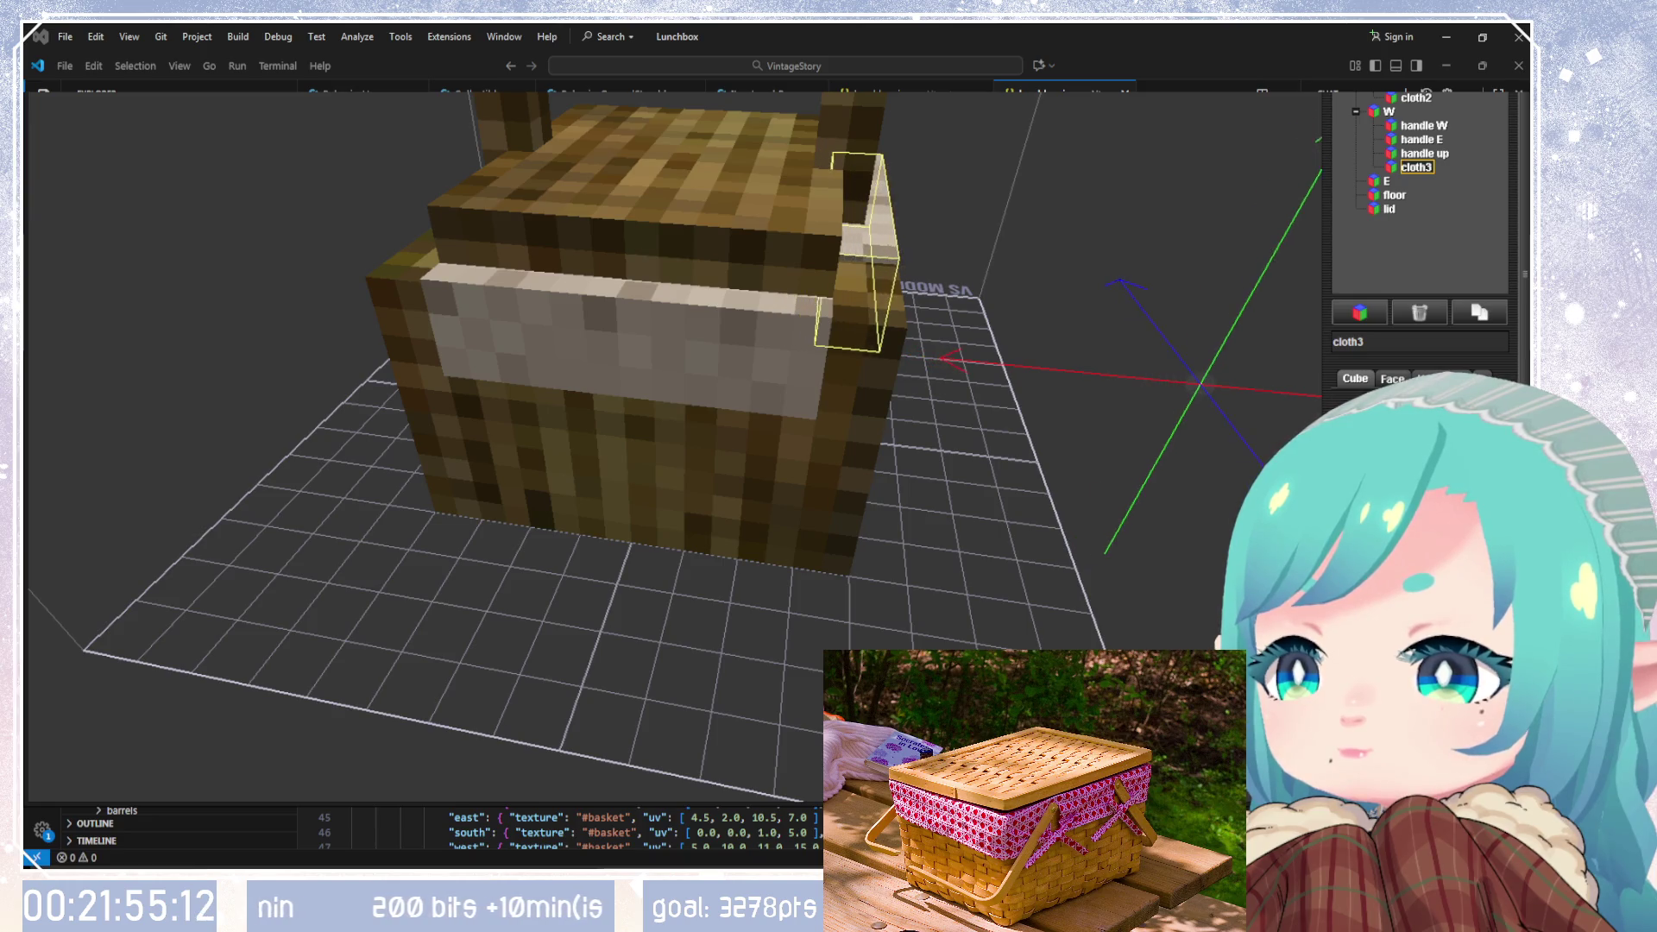
scroll(1415, 449, down, 2)
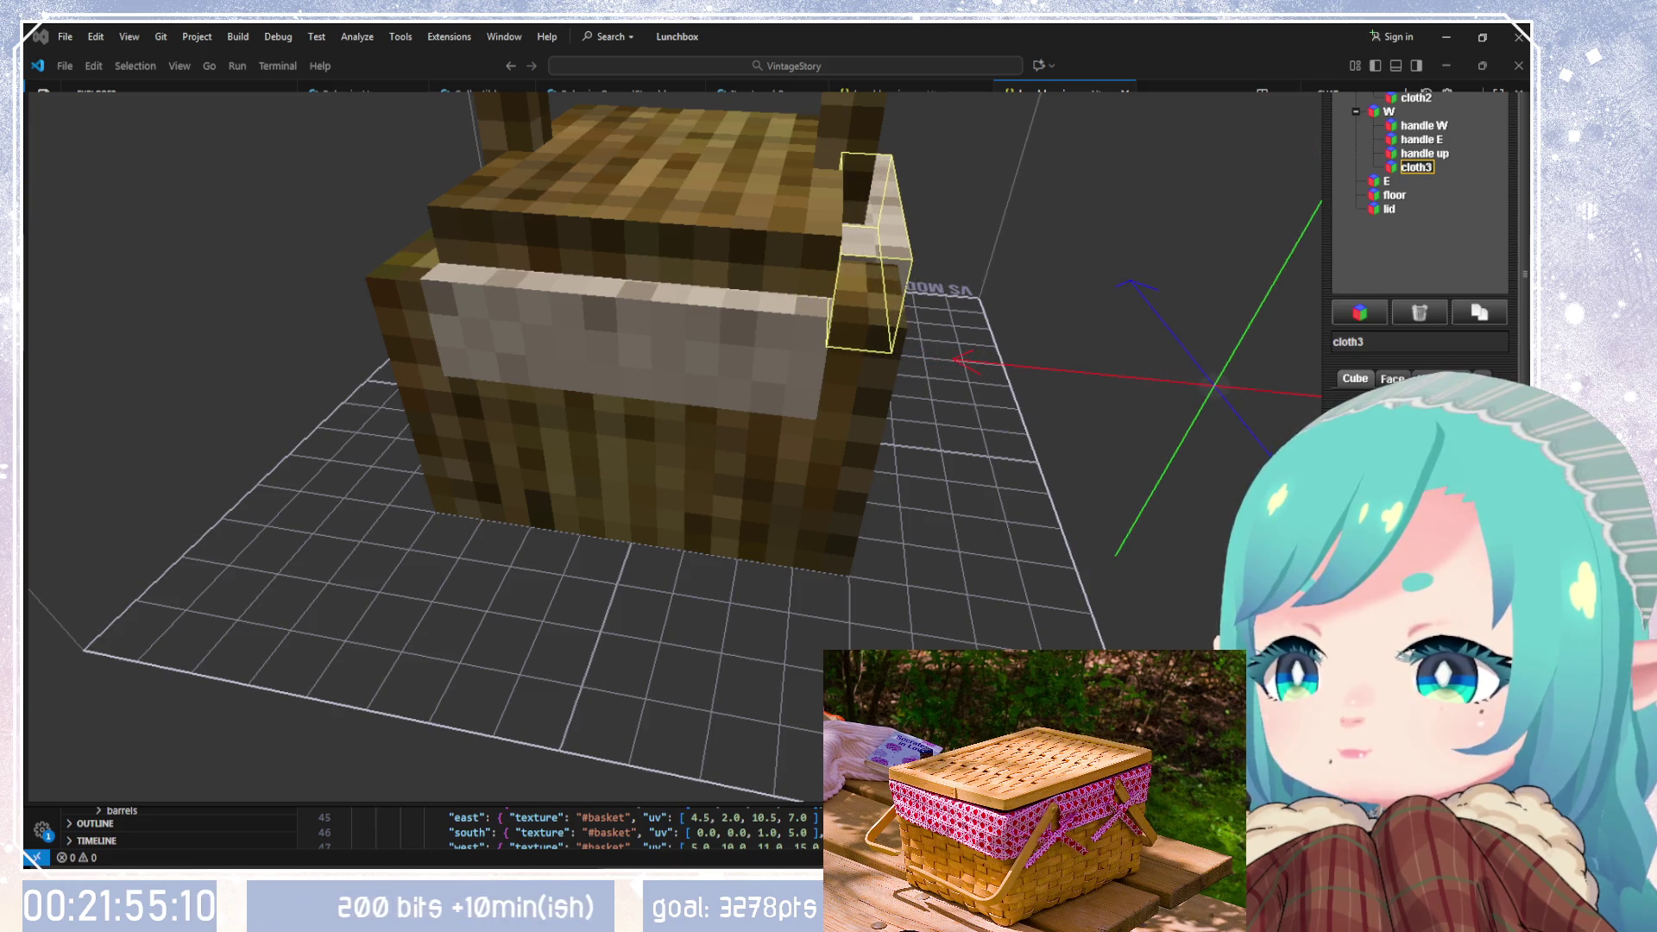
mouse_move(1122, 449)
mouse_down()
mouse_move(960, 398)
mouse_move(1010, 484)
mouse_move(690, 466)
mouse_up()
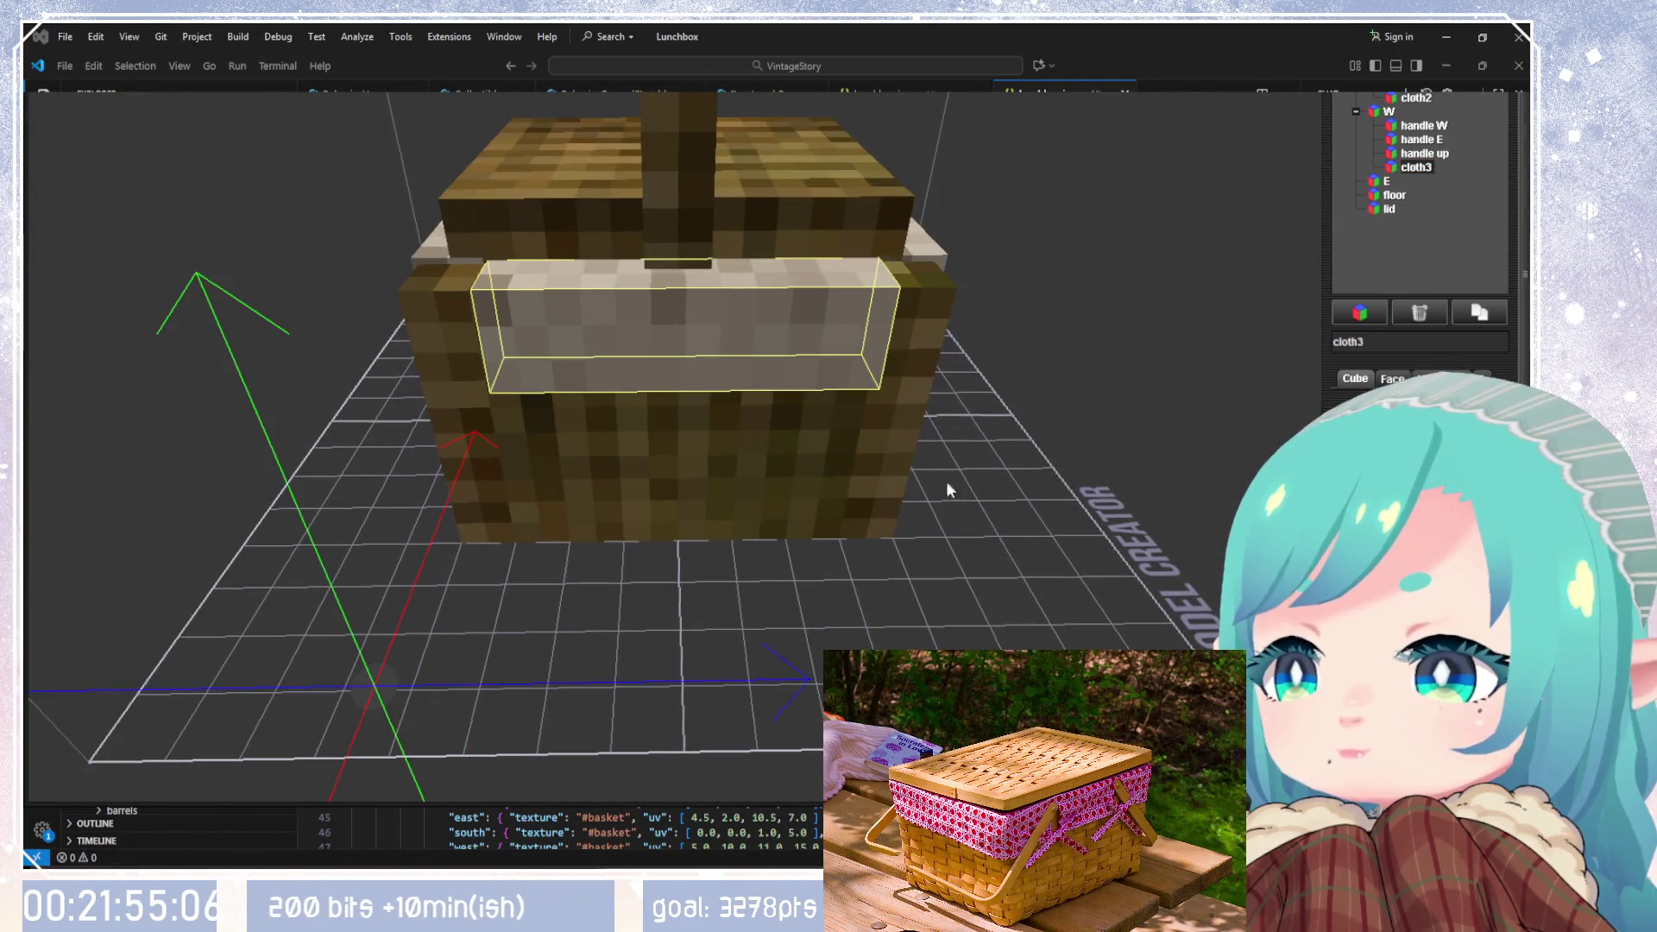
mouse_move(1120, 479)
mouse_down()
mouse_move(1035, 471)
mouse_move(1208, 445)
mouse_up()
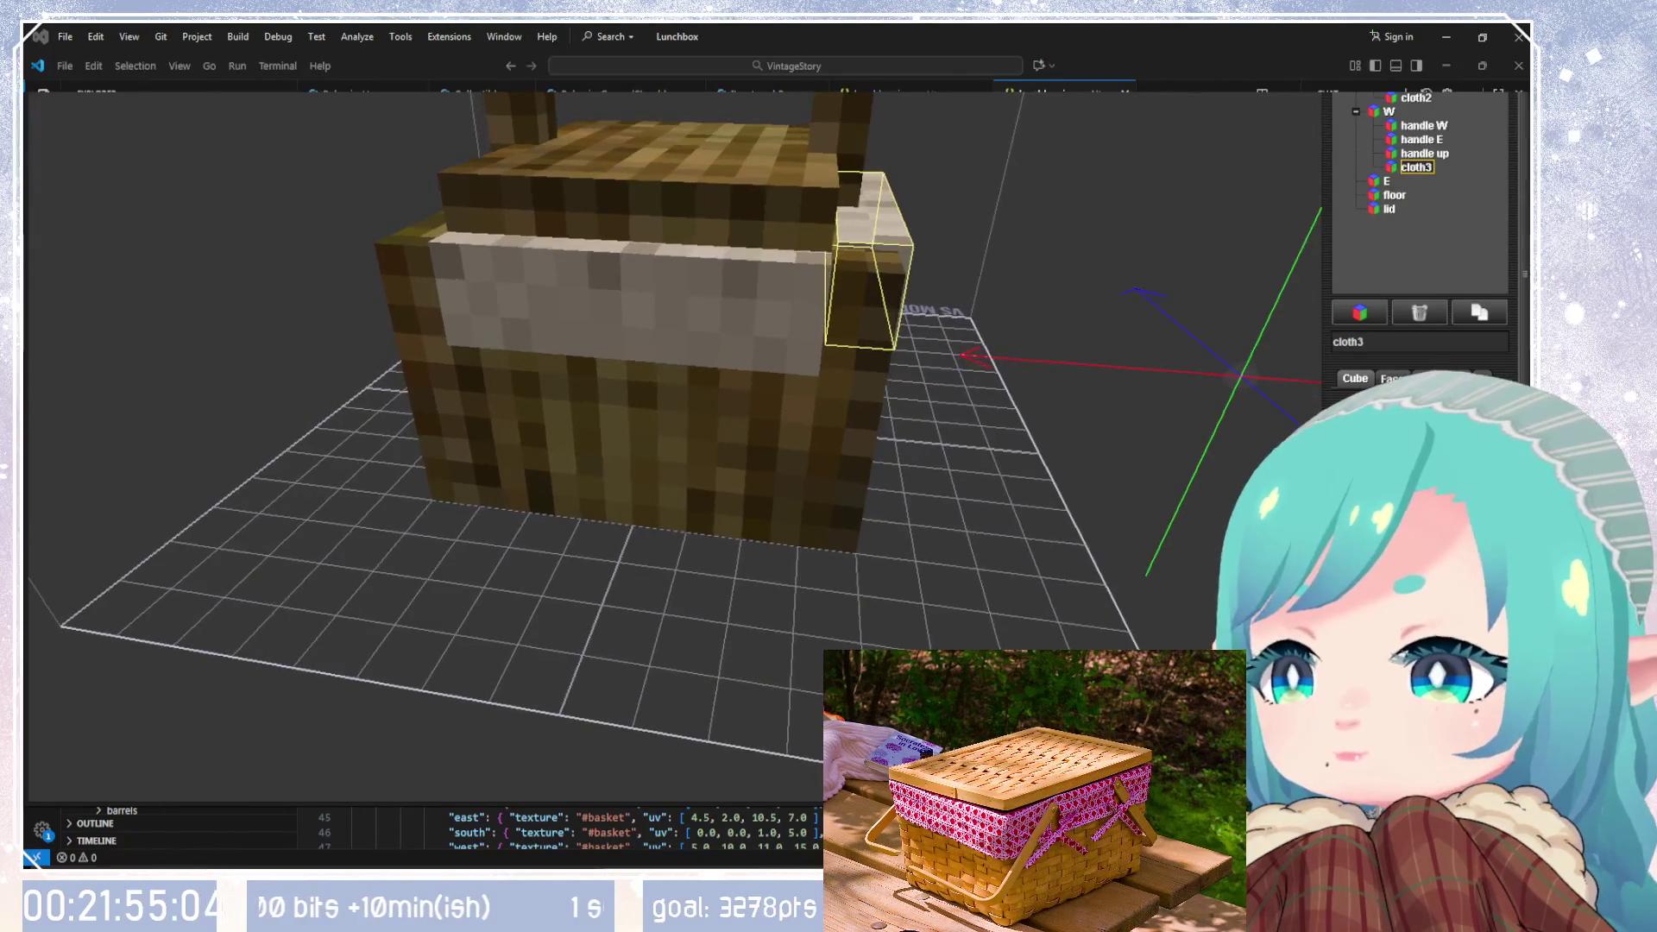
mouse_move(1107, 478)
mouse_down()
mouse_move(1069, 416)
mouse_move(794, 410)
mouse_move(552, 438)
mouse_move(857, 457)
mouse_move(789, 526)
mouse_move(839, 505)
mouse_move(1294, 479)
mouse_up()
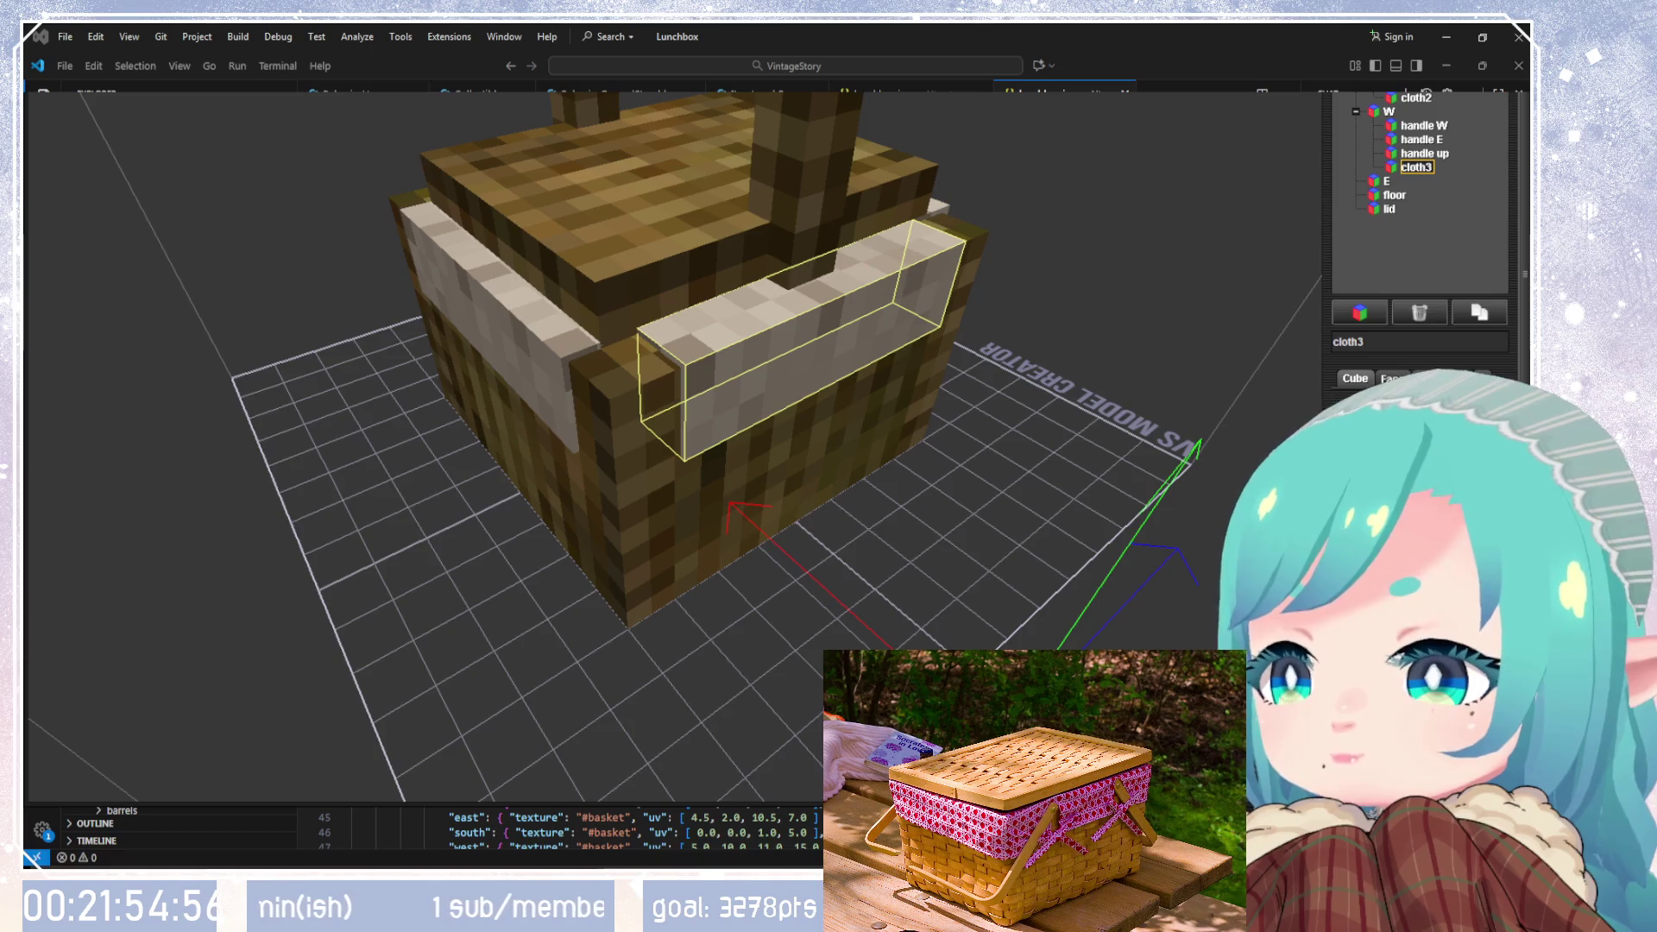
click(1295, 479)
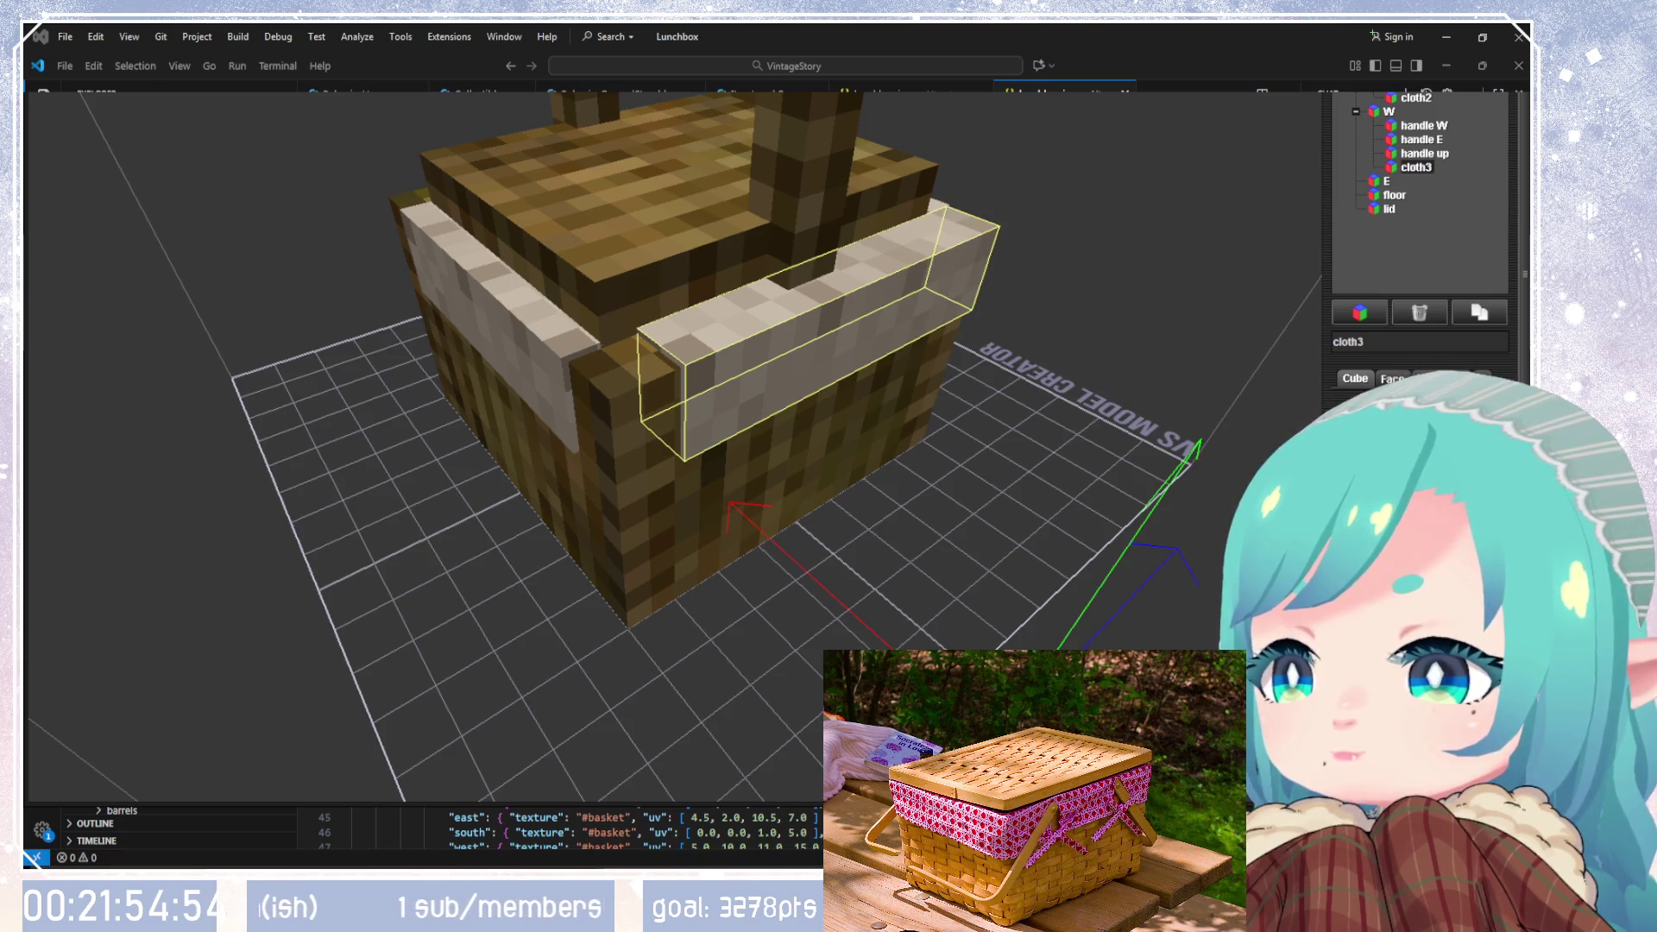
Step: Nudge cloth3 slightly left and down onto the west rim, and select the handle up piece
scroll(1294, 479, up, 1)
scroll(1294, 479, down, 1)
scroll(1294, 479, down, 1)
mouse_move(1294, 479)
mouse_down()
mouse_move(894, 448)
mouse_move(1246, 466)
mouse_up()
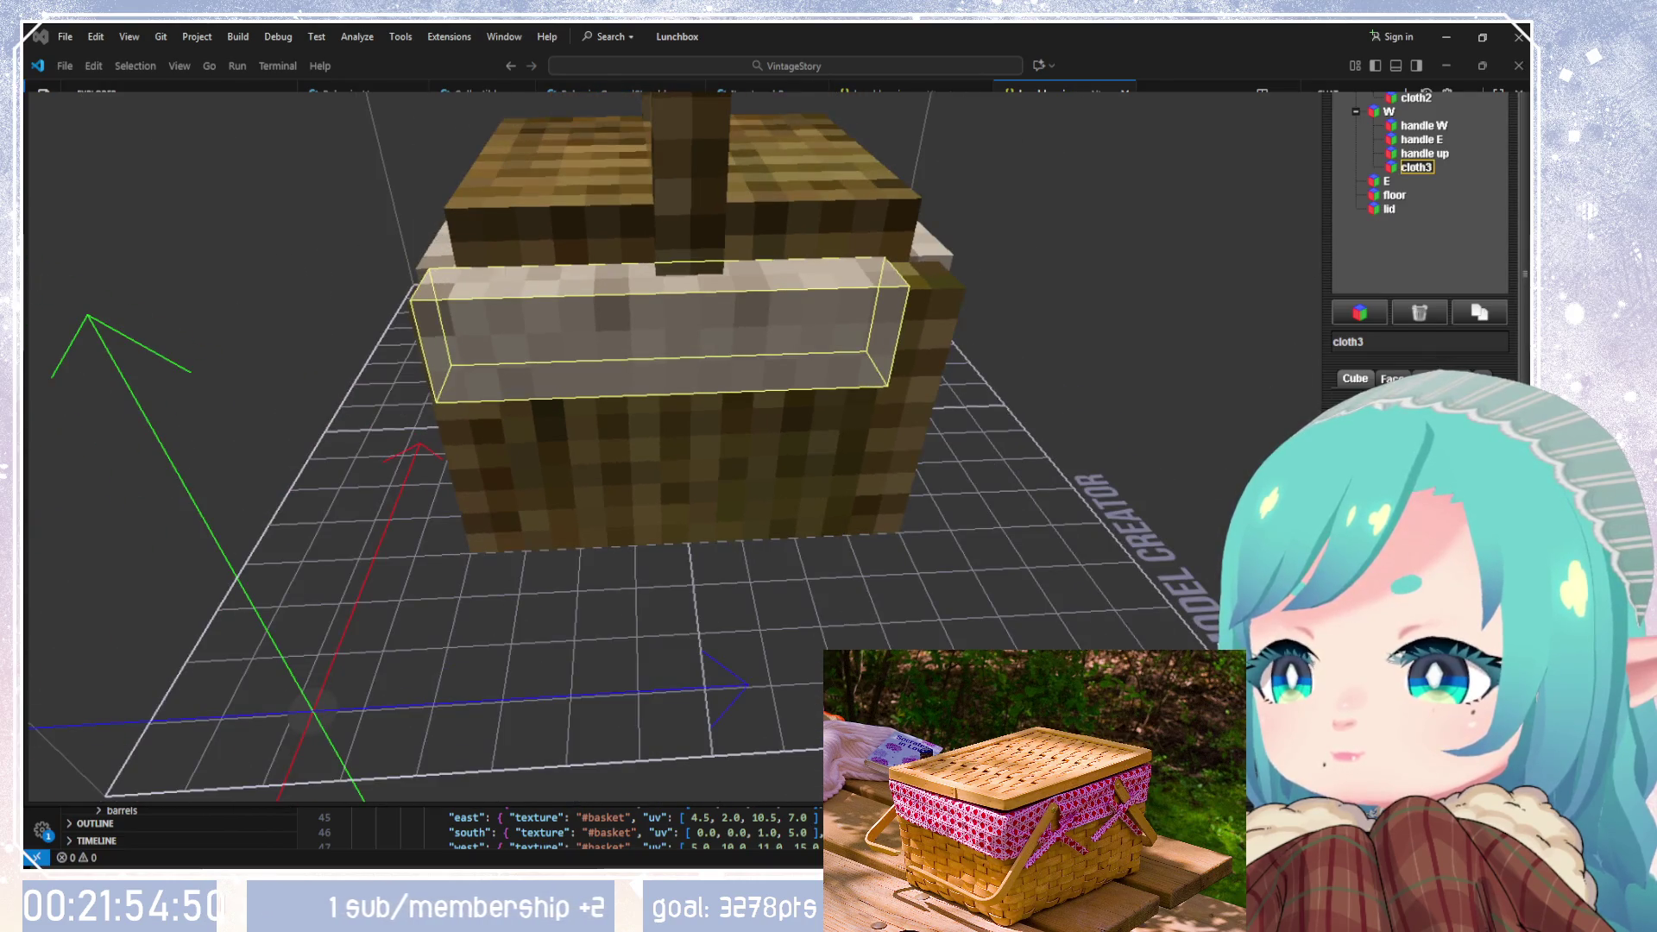
mouse_move(737, 414)
mouse_down()
mouse_move(893, 442)
mouse_move(712, 397)
mouse_move(458, 370)
mouse_move(884, 366)
mouse_move(673, 354)
mouse_move(759, 281)
mouse_move(861, 281)
mouse_move(1079, 367)
mouse_move(1292, 397)
mouse_move(1269, 448)
mouse_up()
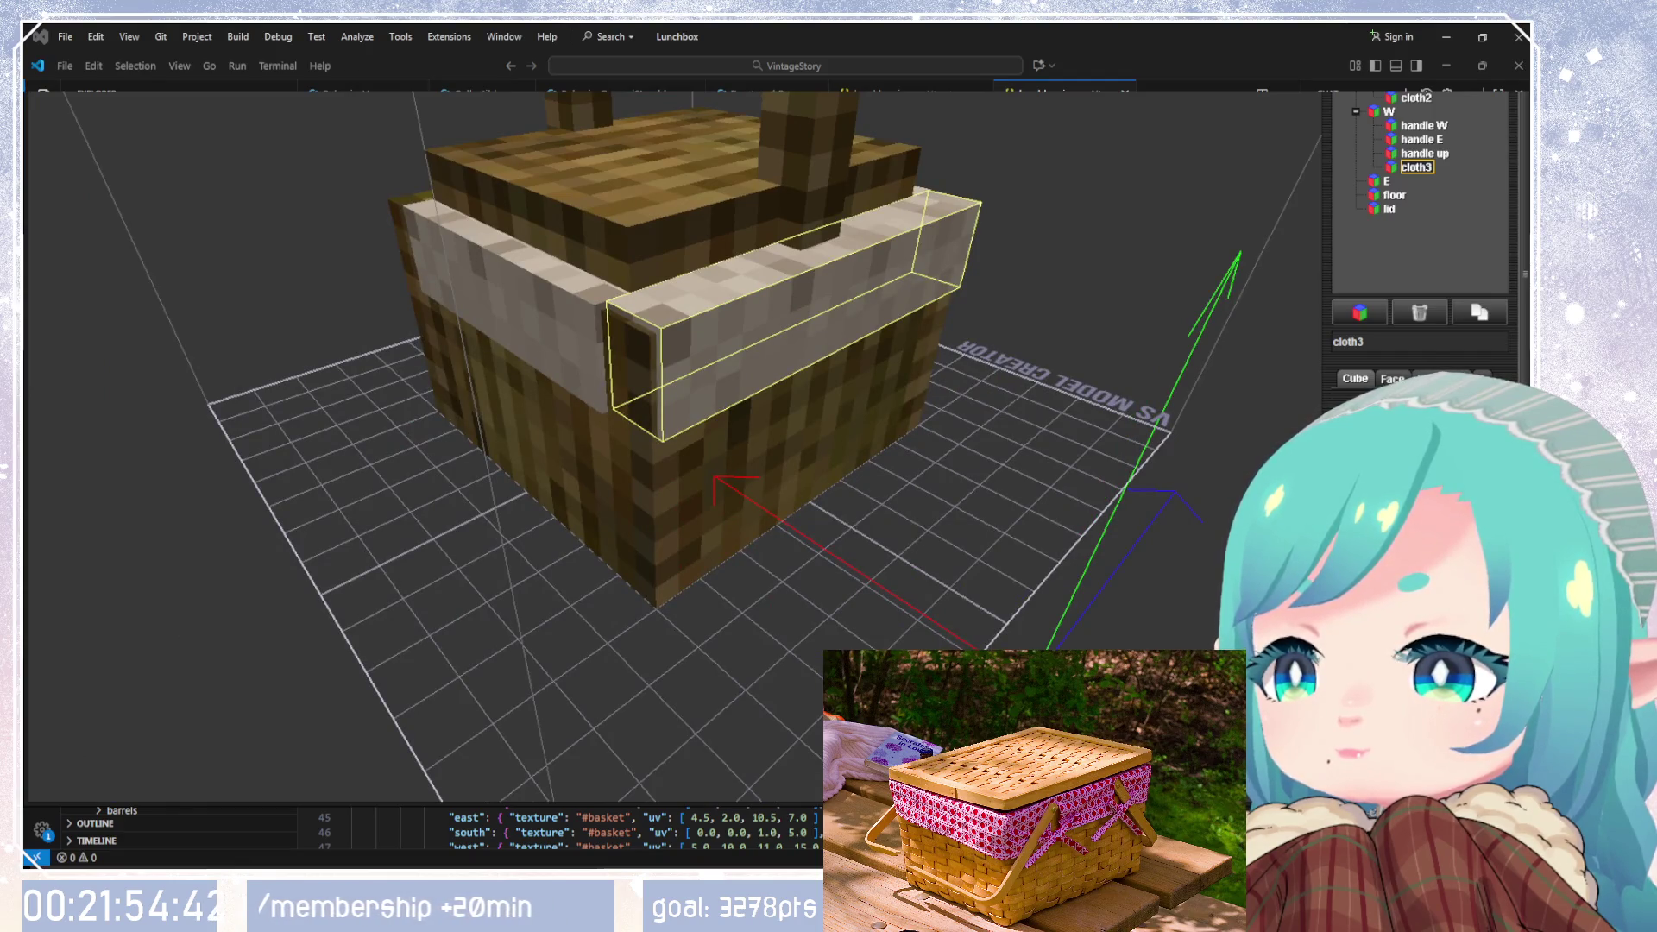
mouse_move(1268, 448)
mouse_down()
mouse_move(960, 494)
mouse_move(960, 509)
mouse_up()
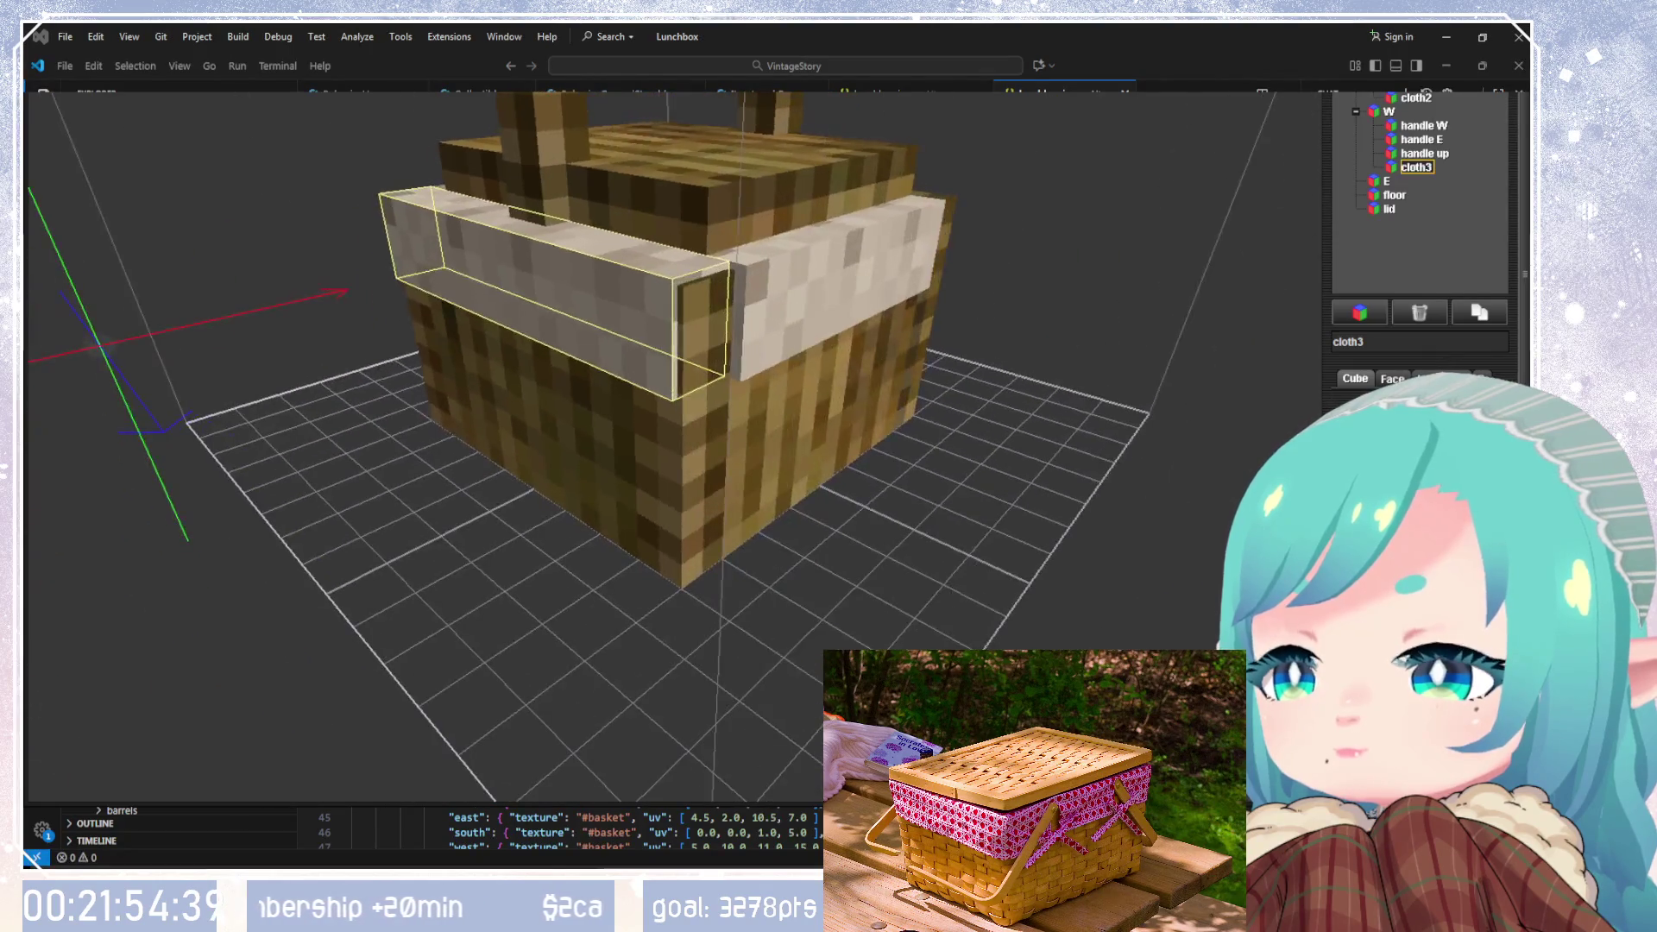
scroll(1333, 518, up, 5)
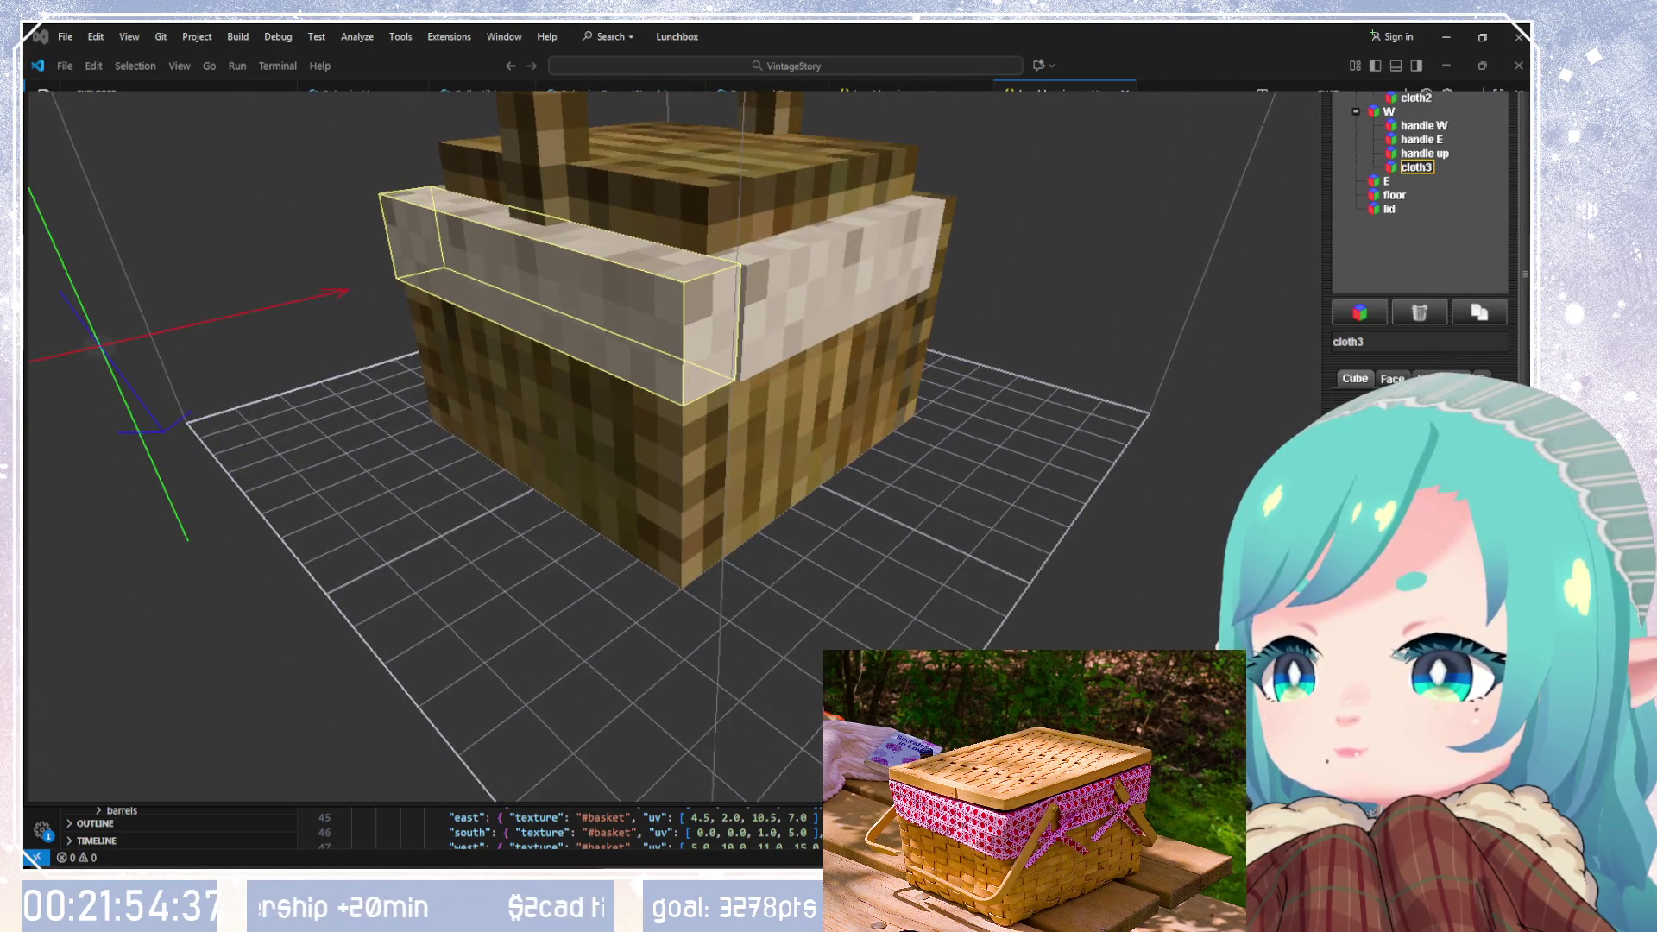
click(1424, 153)
Step: Duplicate cloth3 as cloth4 and move it into the E group
mouse_move(1105, 313)
mouse_down()
mouse_move(969, 396)
mouse_move(779, 402)
mouse_move(847, 432)
mouse_move(1184, 402)
mouse_move(985, 413)
mouse_move(856, 311)
mouse_up()
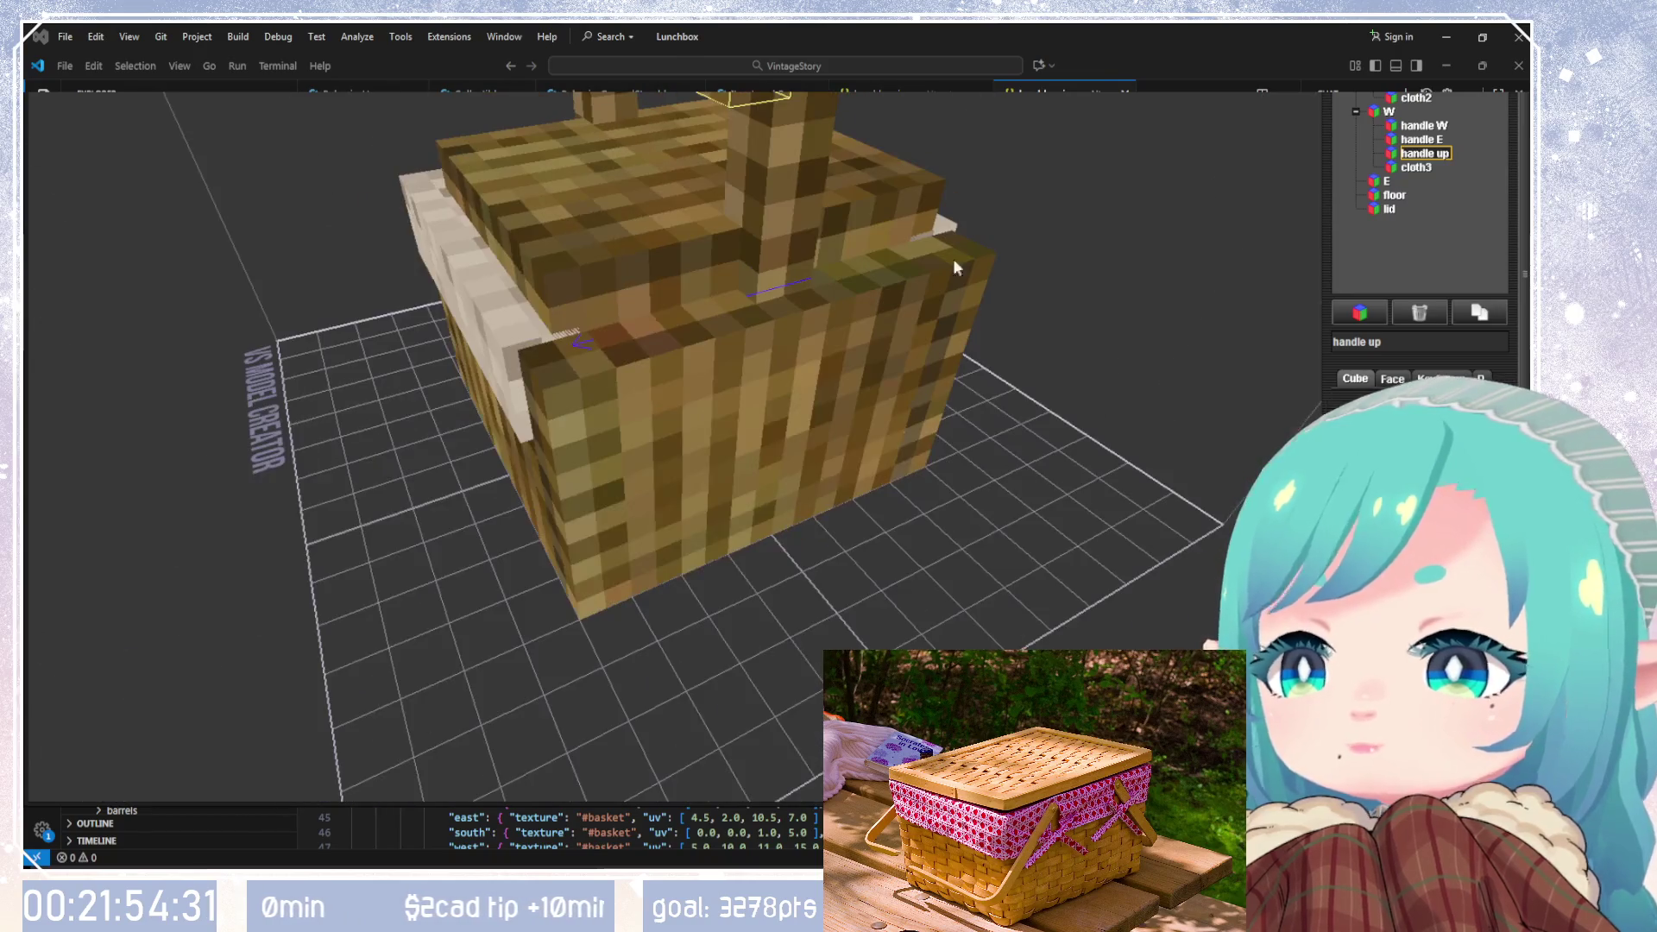
click(1411, 167)
click(1479, 313)
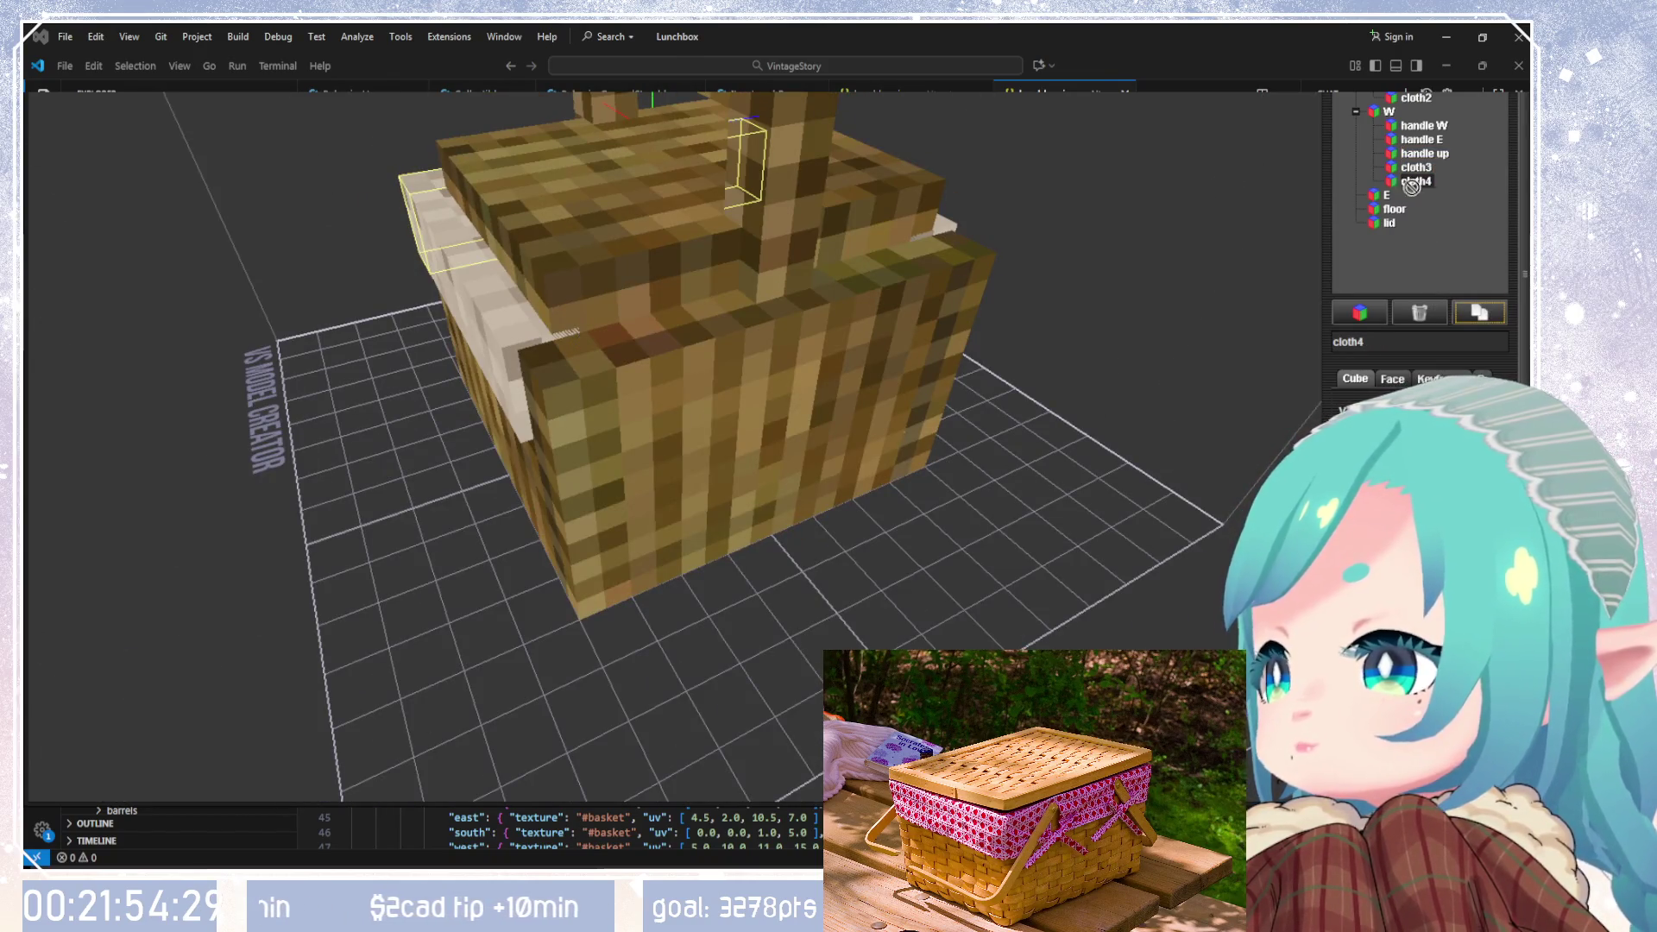
drag(1383, 201, 1384, 195)
Step: Try lengthening cloth4 by one step, then restore its original length
mouse_move(1157, 307)
mouse_down()
mouse_move(991, 302)
mouse_move(1239, 423)
mouse_move(784, 425)
mouse_move(936, 444)
mouse_move(1062, 429)
mouse_move(518, 427)
mouse_up()
mouse_move(1061, 431)
mouse_down()
mouse_move(1036, 529)
mouse_move(992, 518)
mouse_up()
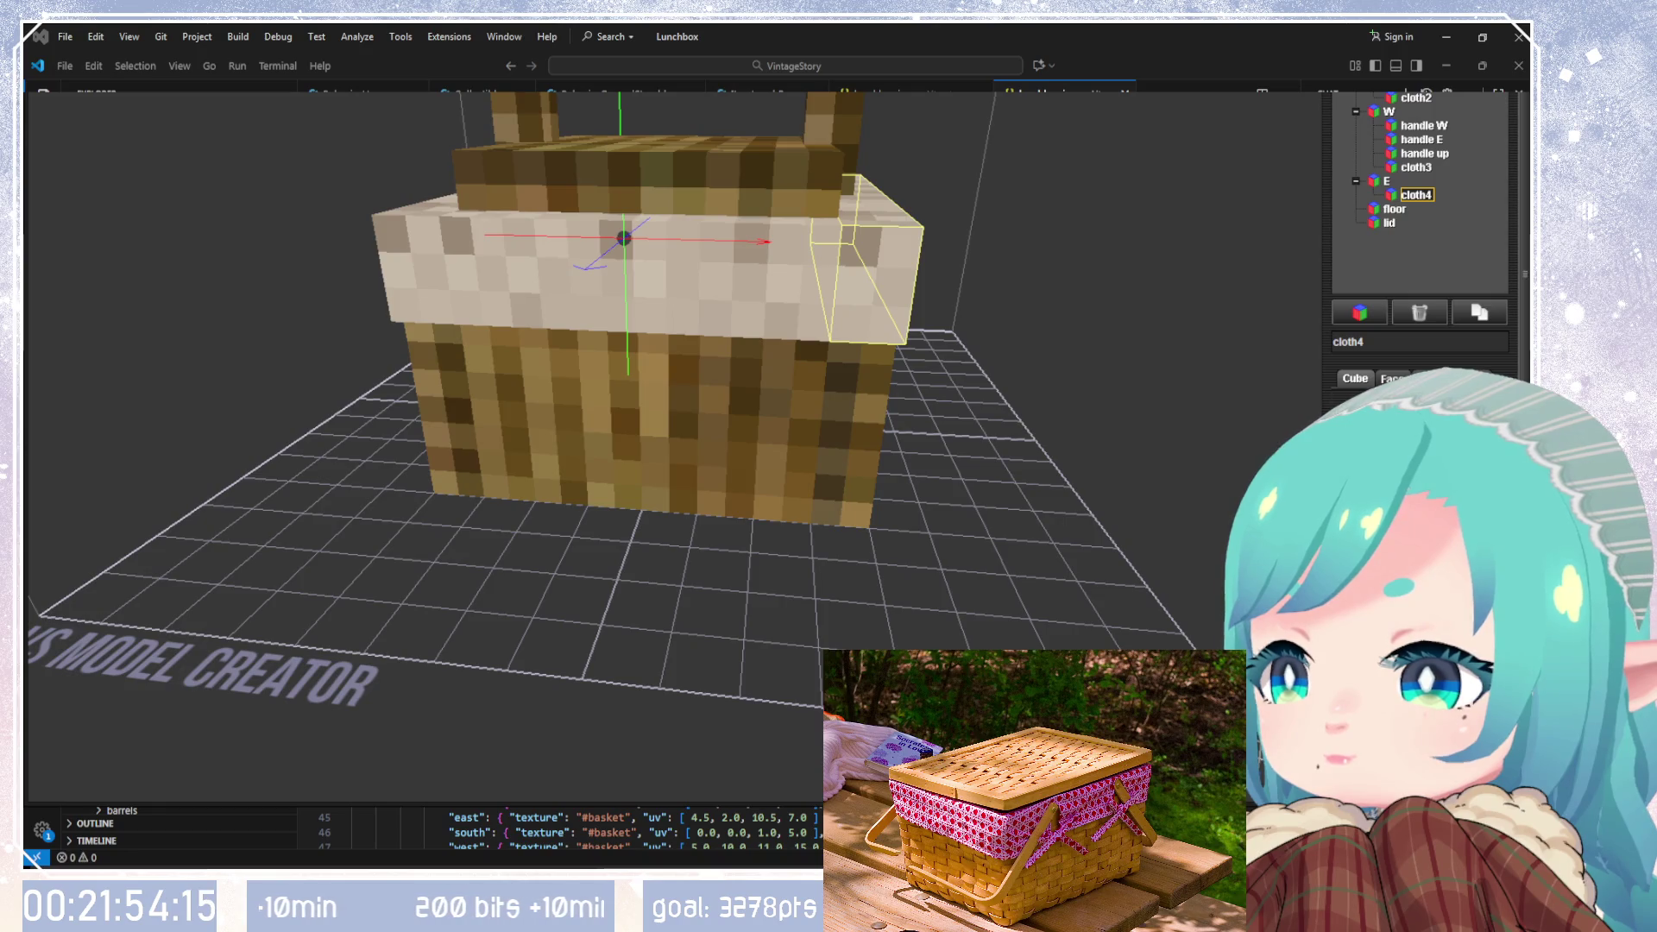
mouse_move(1179, 509)
mouse_down()
mouse_move(954, 480)
mouse_move(1133, 423)
mouse_move(1145, 360)
mouse_up()
mouse_move(1150, 405)
mouse_down()
mouse_move(1131, 361)
mouse_move(1099, 357)
mouse_up()
mouse_move(1206, 395)
mouse_down()
mouse_move(1039, 236)
mouse_move(1058, 203)
mouse_move(1062, 487)
mouse_up()
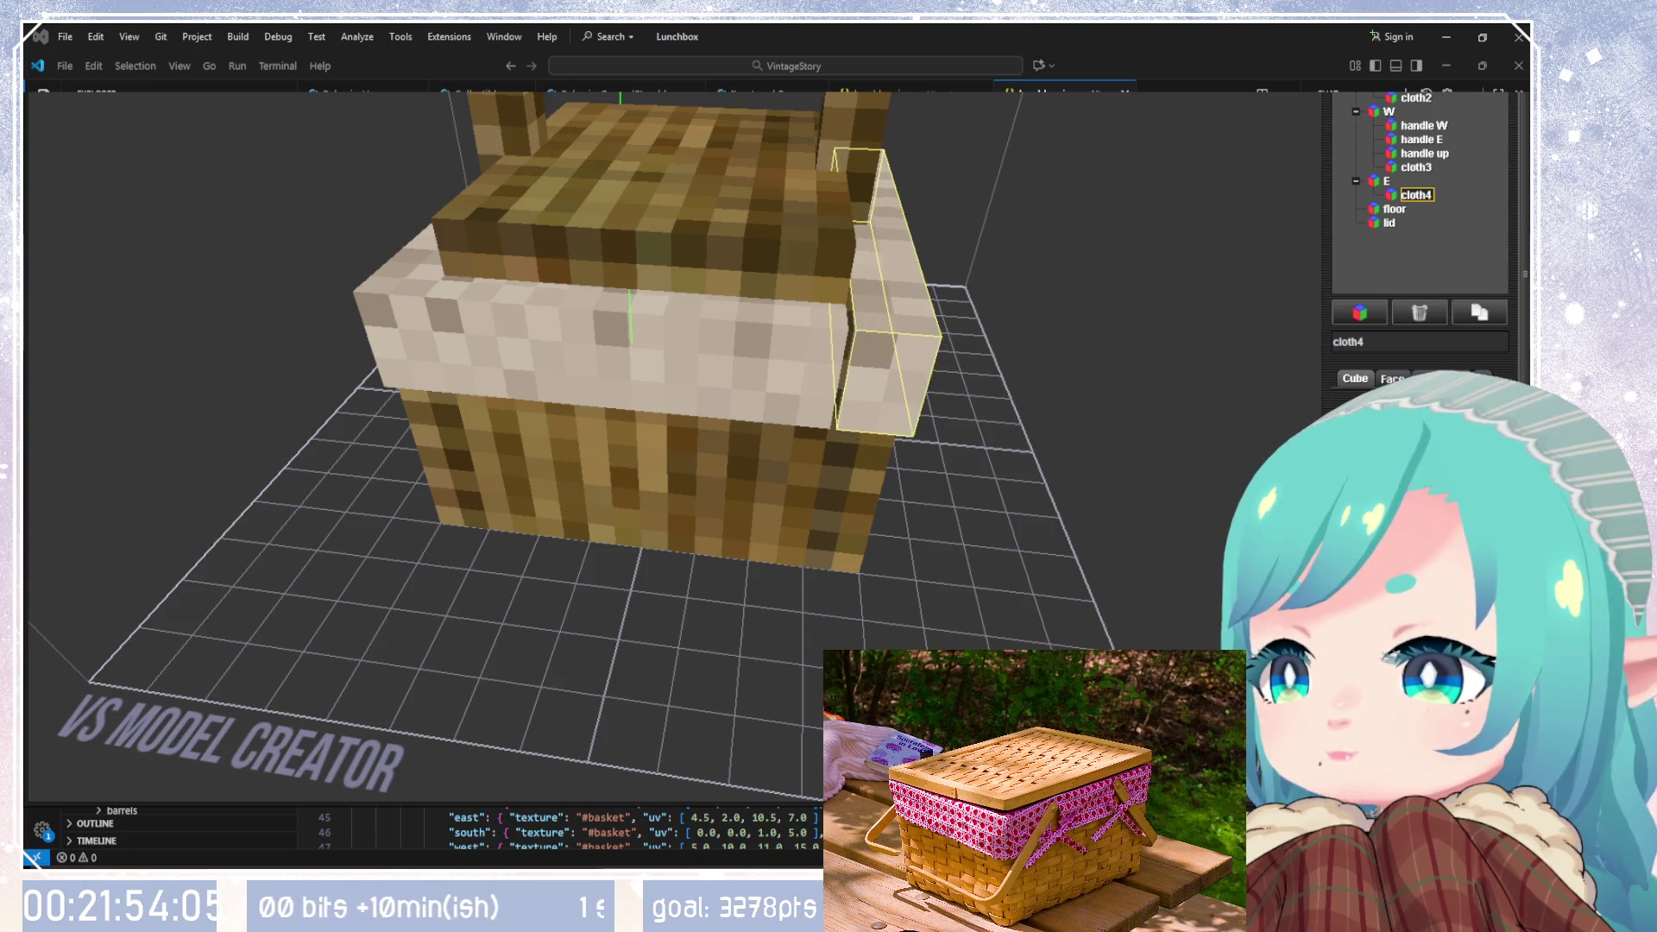
key(Up)
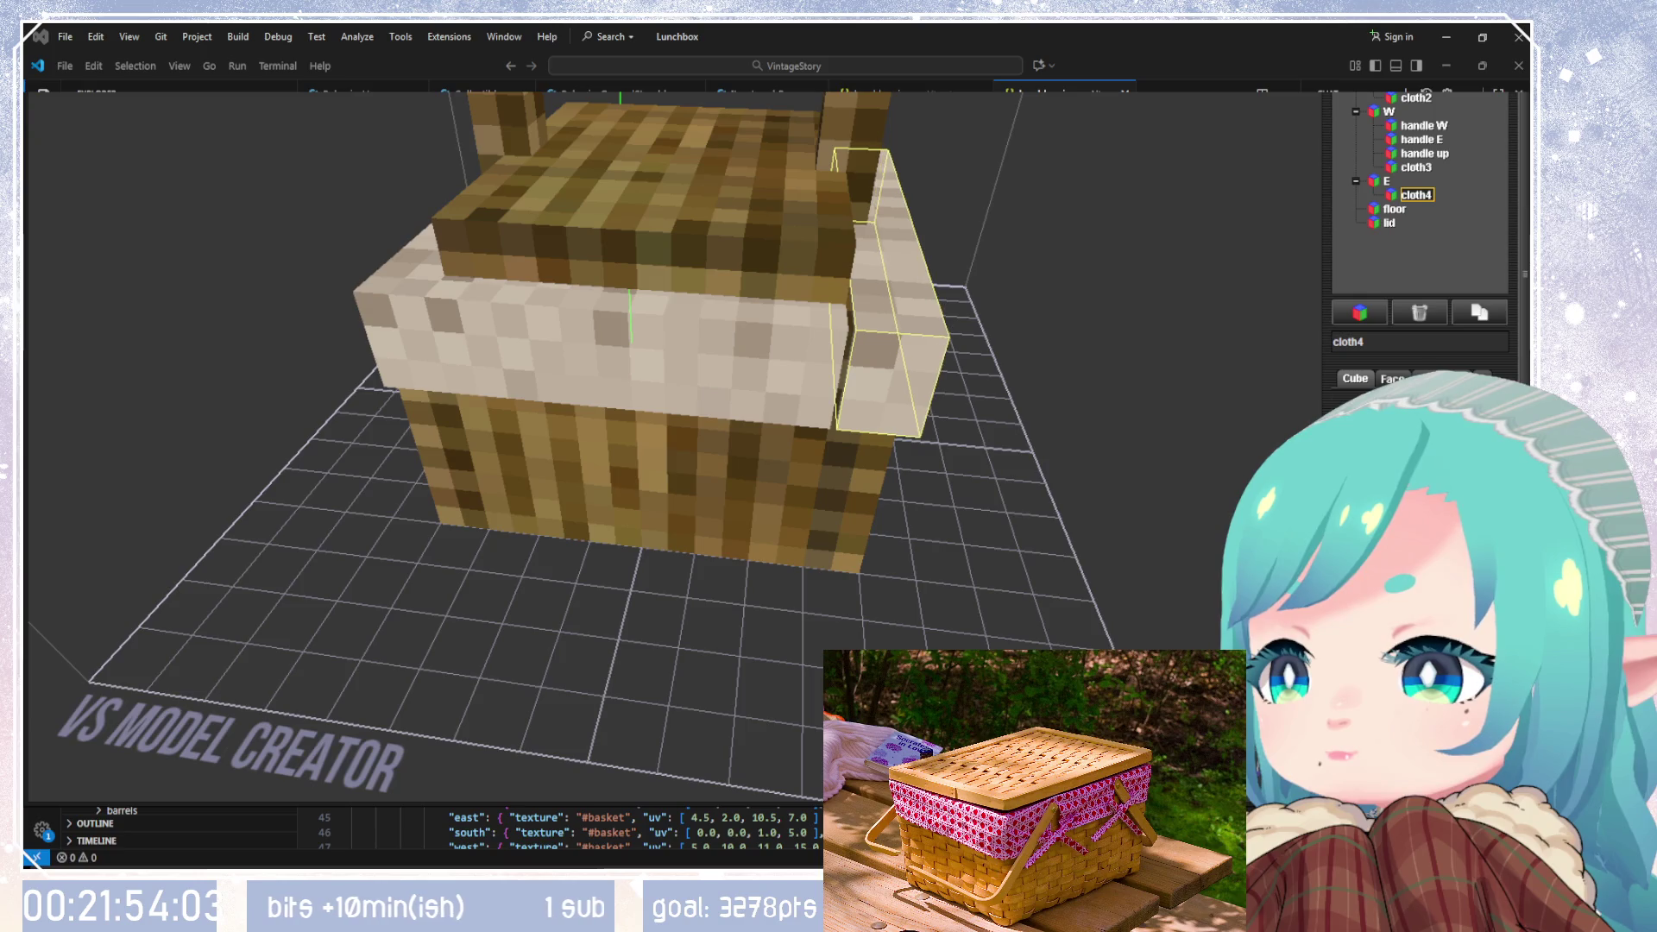
key(Down)
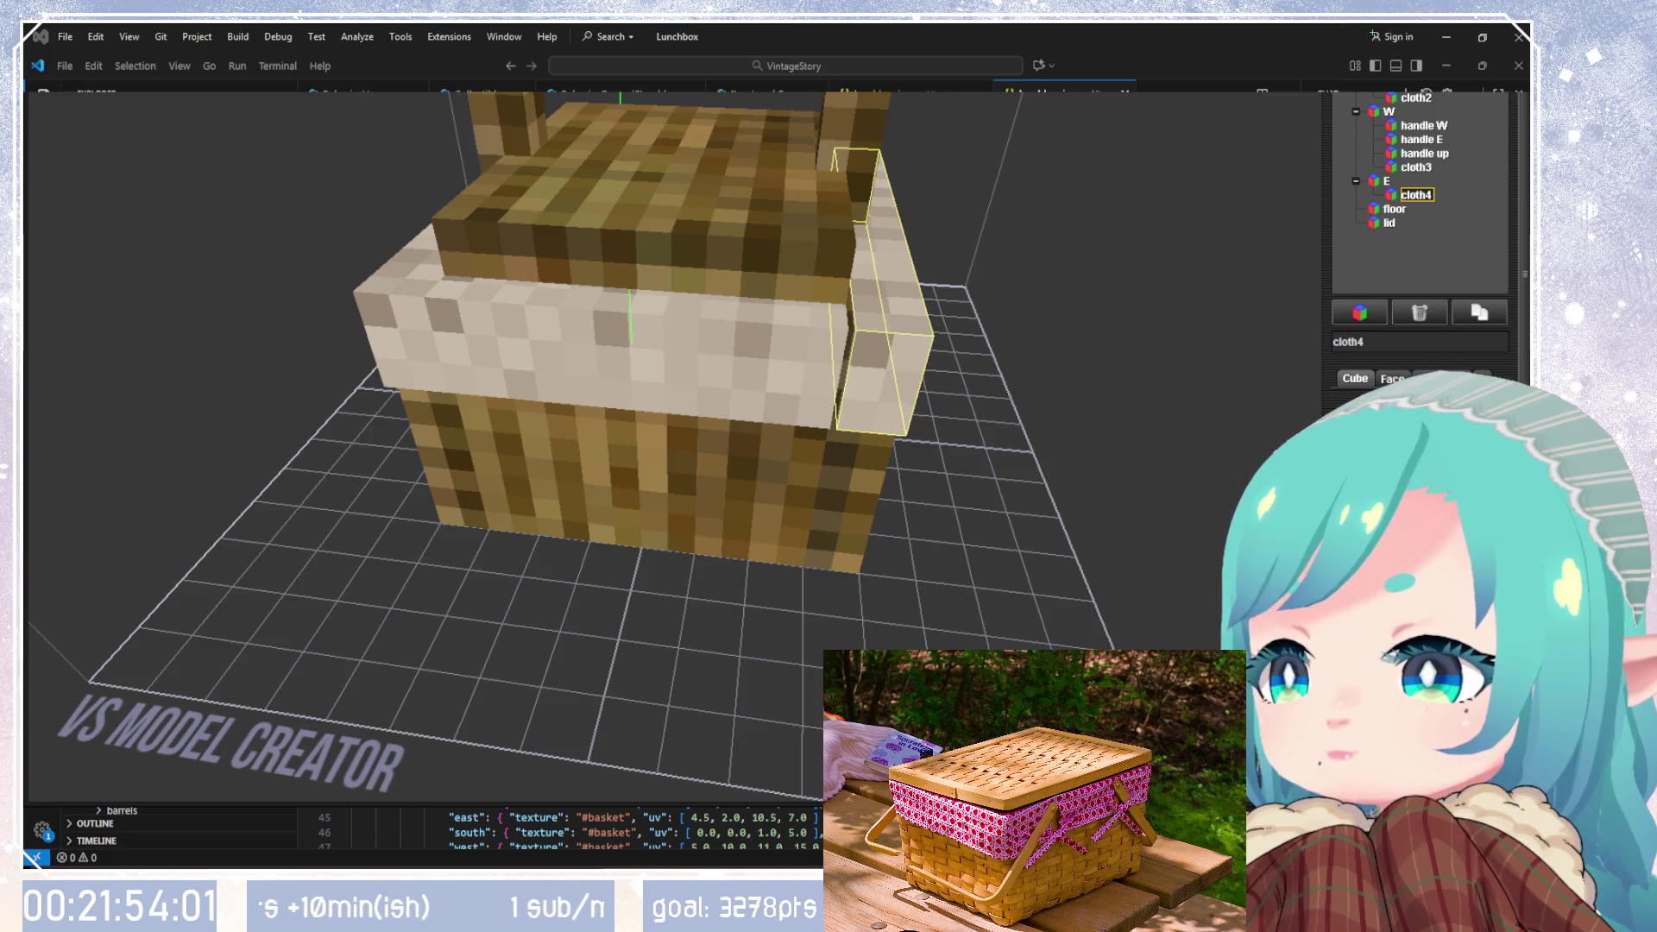
Step: Shift cloth4 sideways and extend its end along the east rim, then select cloth2
mouse_move(975, 510)
mouse_down()
mouse_move(940, 333)
mouse_move(1054, 268)
mouse_move(1079, 277)
mouse_move(1092, 414)
mouse_up()
drag(742, 277, 743, 277)
mouse_move(1185, 466)
right_down()
mouse_move(1154, 359)
mouse_move(981, 230)
mouse_move(1121, 229)
mouse_move(788, 336)
mouse_move(924, 333)
mouse_move(956, 326)
mouse_move(658, 307)
mouse_move(843, 326)
mouse_move(883, 284)
mouse_move(869, 526)
mouse_move(650, 241)
mouse_move(843, 244)
mouse_move(944, 341)
mouse_move(956, 466)
mouse_move(921, 647)
right_up()
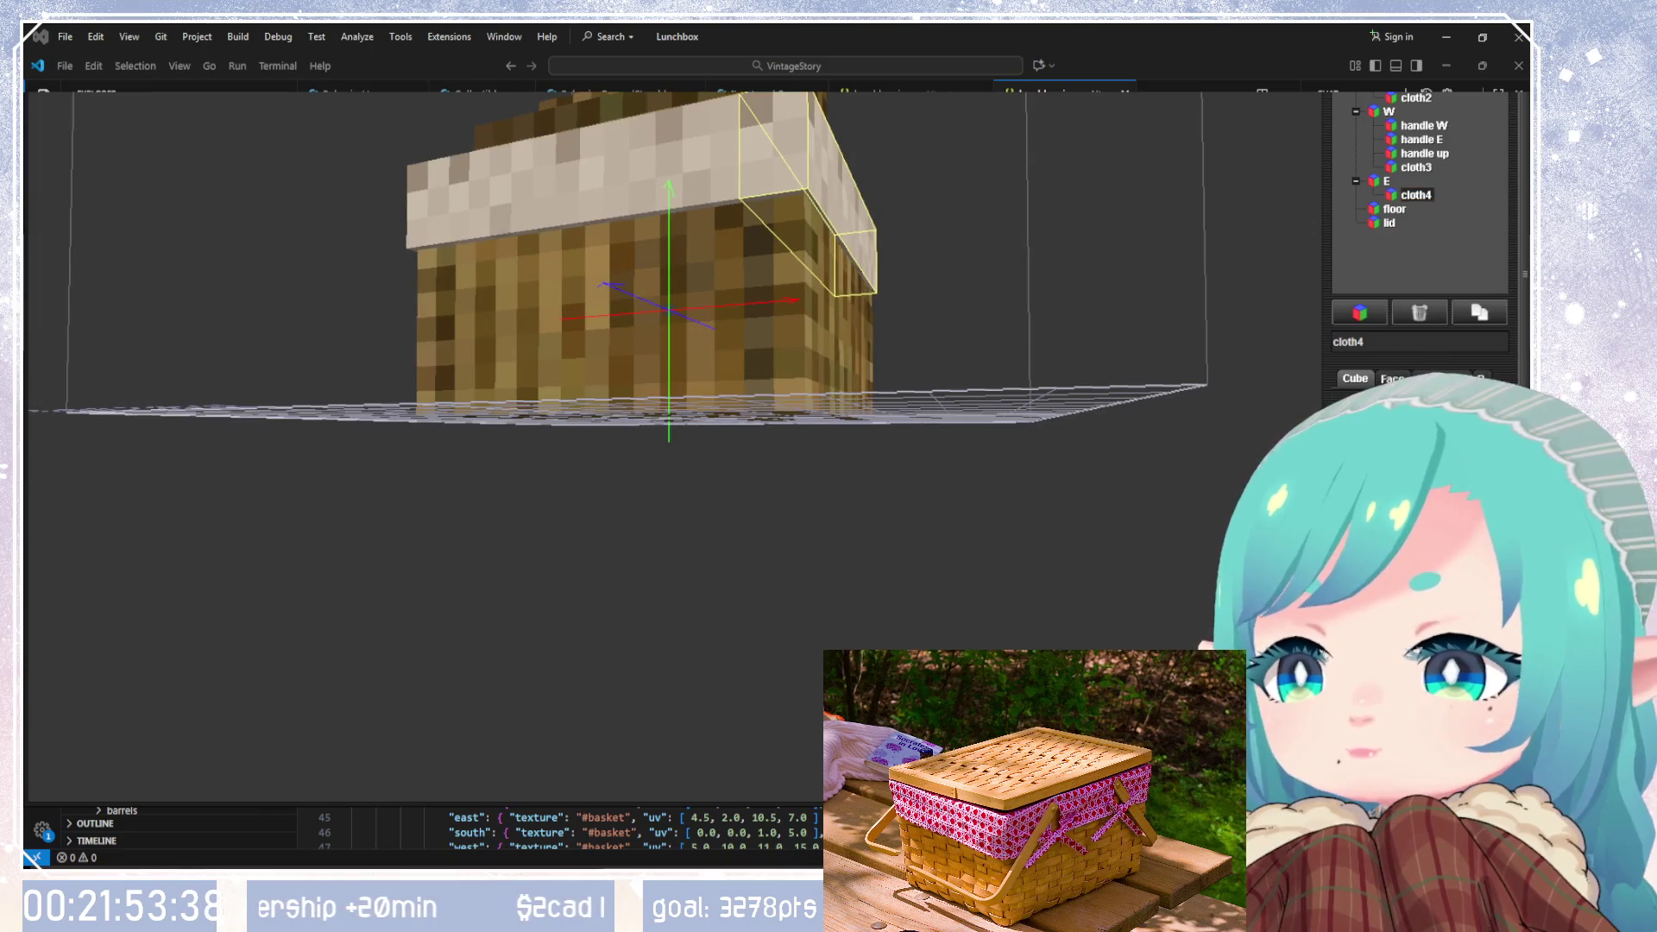
key(Up)
key(Up)
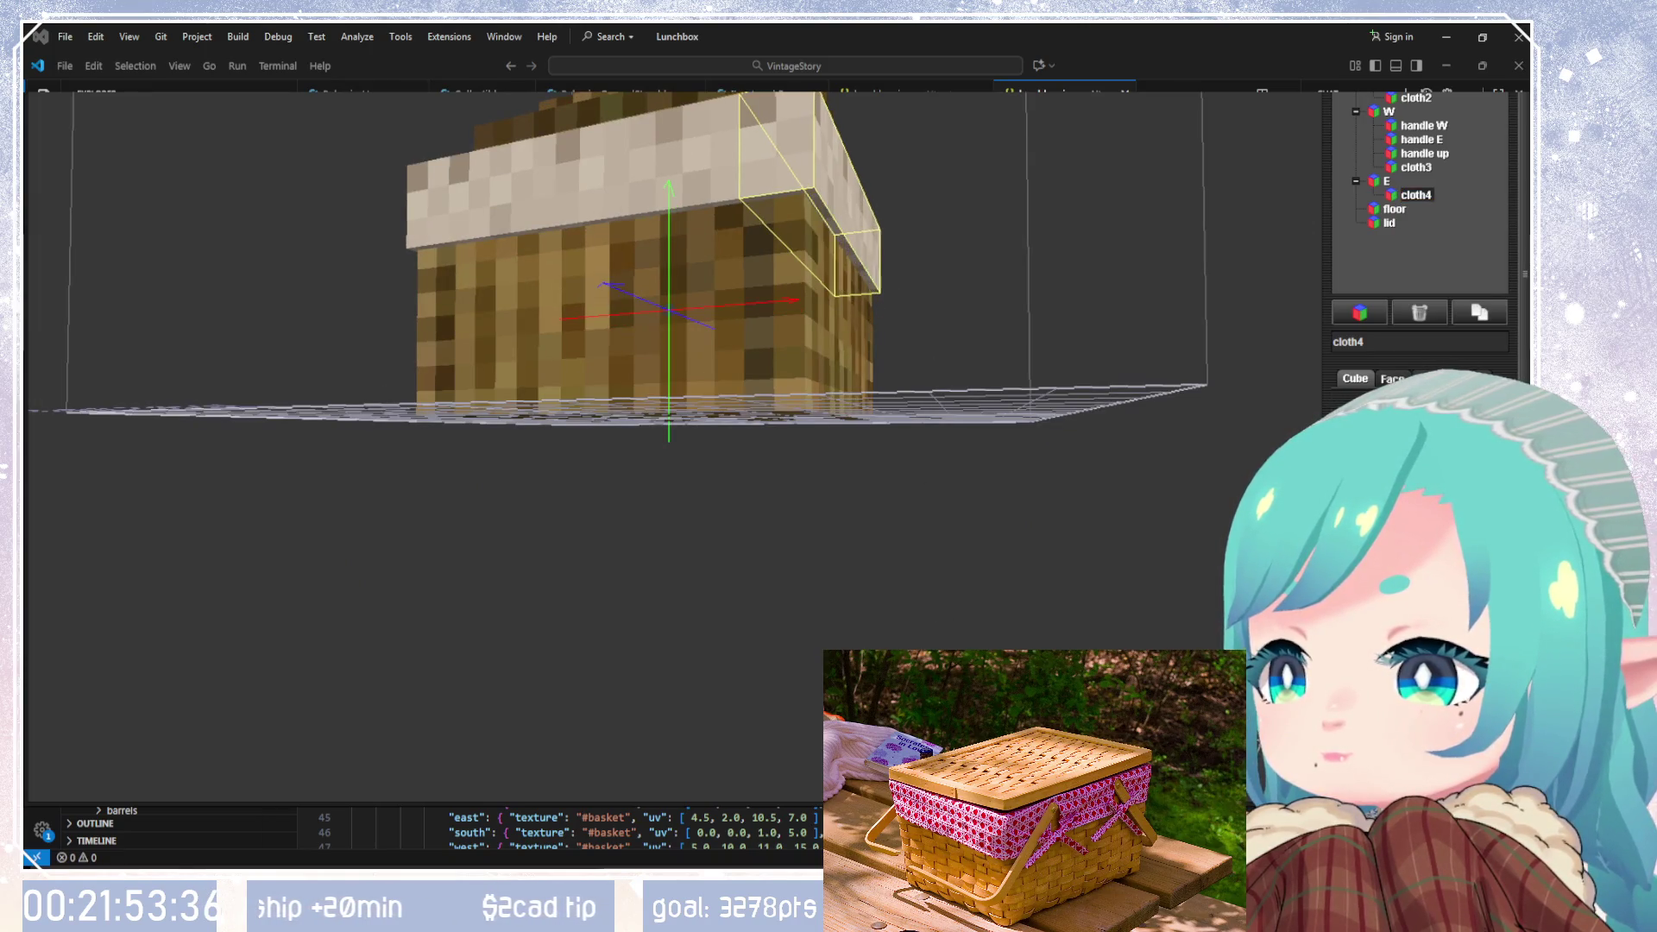
click(1416, 98)
mouse_move(884, 379)
mouse_down()
mouse_move(863, 408)
mouse_move(960, 375)
mouse_move(1062, 290)
mouse_up()
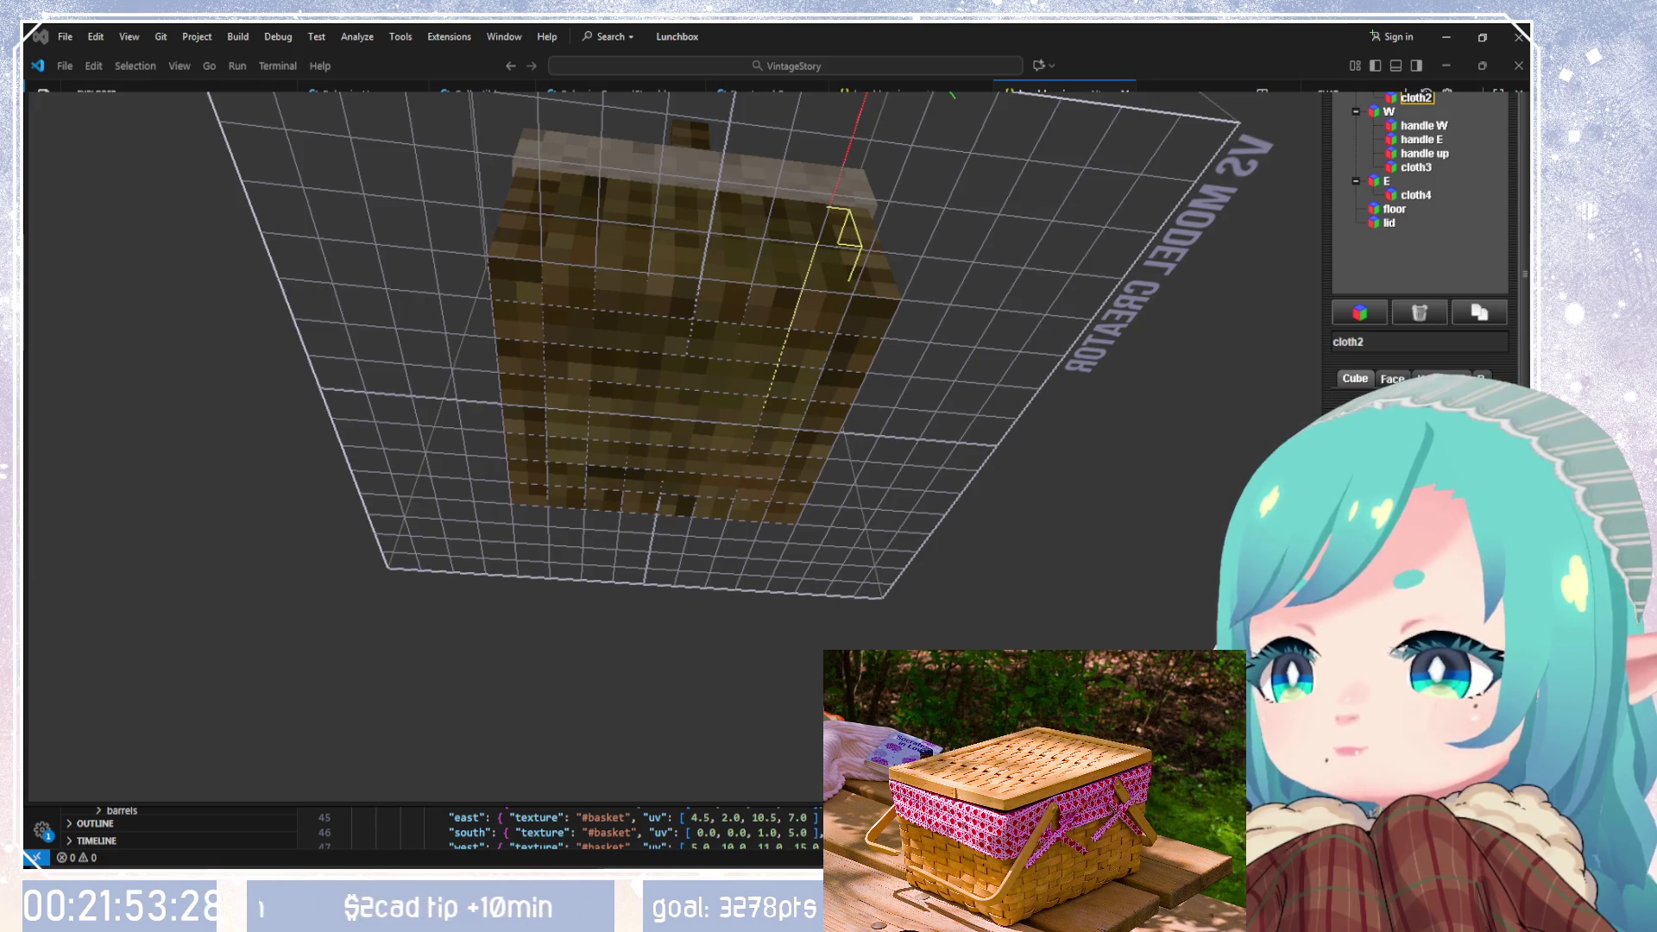
click(1415, 167)
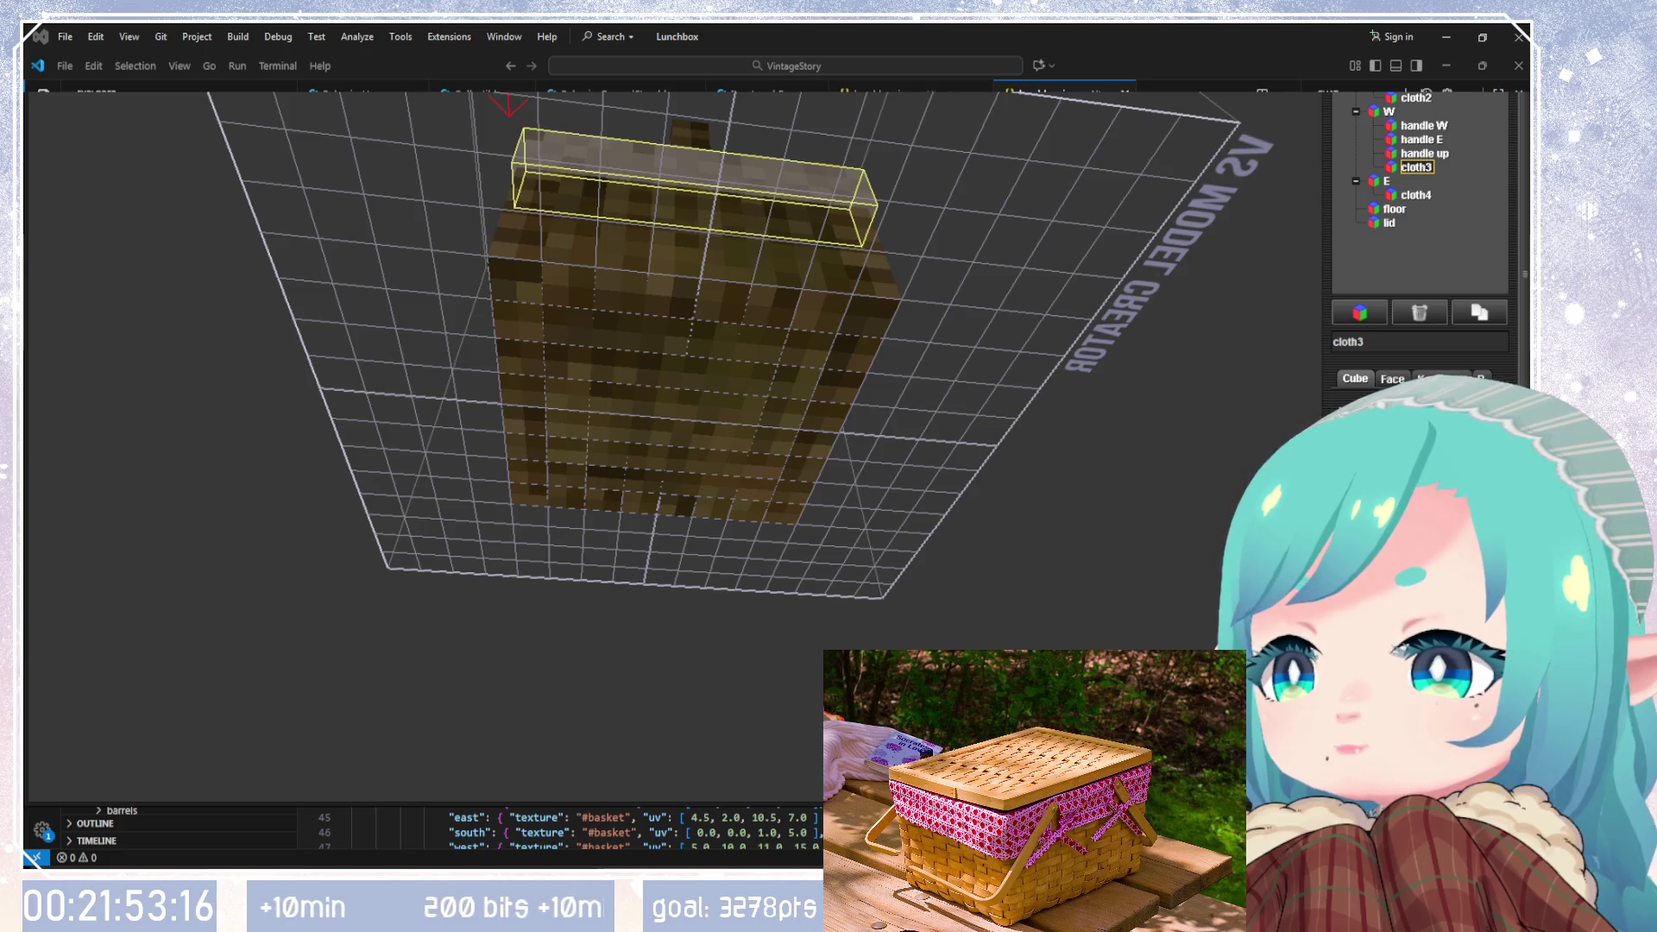
mouse_move(1105, 544)
mouse_down()
mouse_move(1084, 573)
mouse_move(910, 566)
mouse_move(1060, 437)
mouse_move(1110, 270)
mouse_move(967, 511)
mouse_move(955, 603)
mouse_move(1076, 581)
mouse_up()
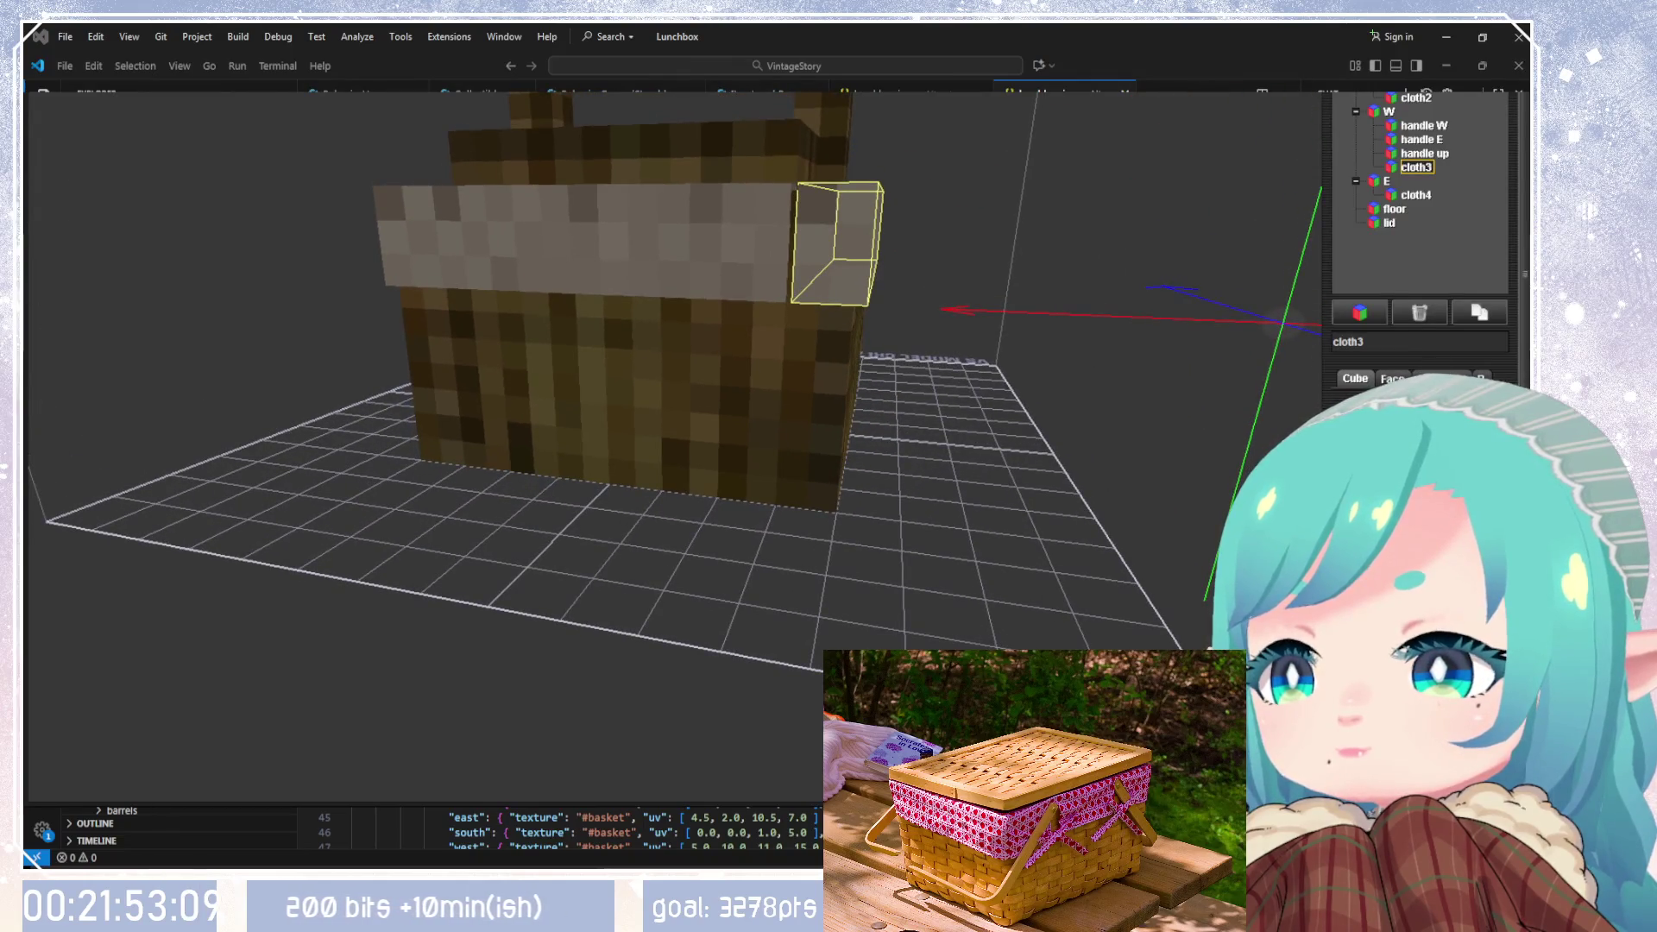
click(1422, 153)
mouse_move(1035, 510)
mouse_down()
mouse_move(1063, 377)
mouse_move(961, 378)
mouse_move(935, 308)
mouse_move(949, 286)
mouse_move(1045, 454)
mouse_move(1081, 601)
mouse_move(806, 620)
mouse_move(791, 717)
mouse_move(1080, 618)
mouse_move(1036, 526)
mouse_move(914, 514)
mouse_move(917, 448)
mouse_up()
mouse_move(783, 235)
mouse_down()
mouse_move(749, 120)
mouse_move(616, 263)
mouse_move(932, 324)
mouse_move(752, 356)
mouse_move(716, 431)
mouse_move(700, 562)
mouse_move(729, 358)
mouse_move(753, 437)
mouse_move(747, 307)
mouse_move(702, 472)
mouse_move(846, 491)
mouse_move(496, 525)
mouse_move(642, 379)
mouse_up()
scroll(846, 470, down, 5)
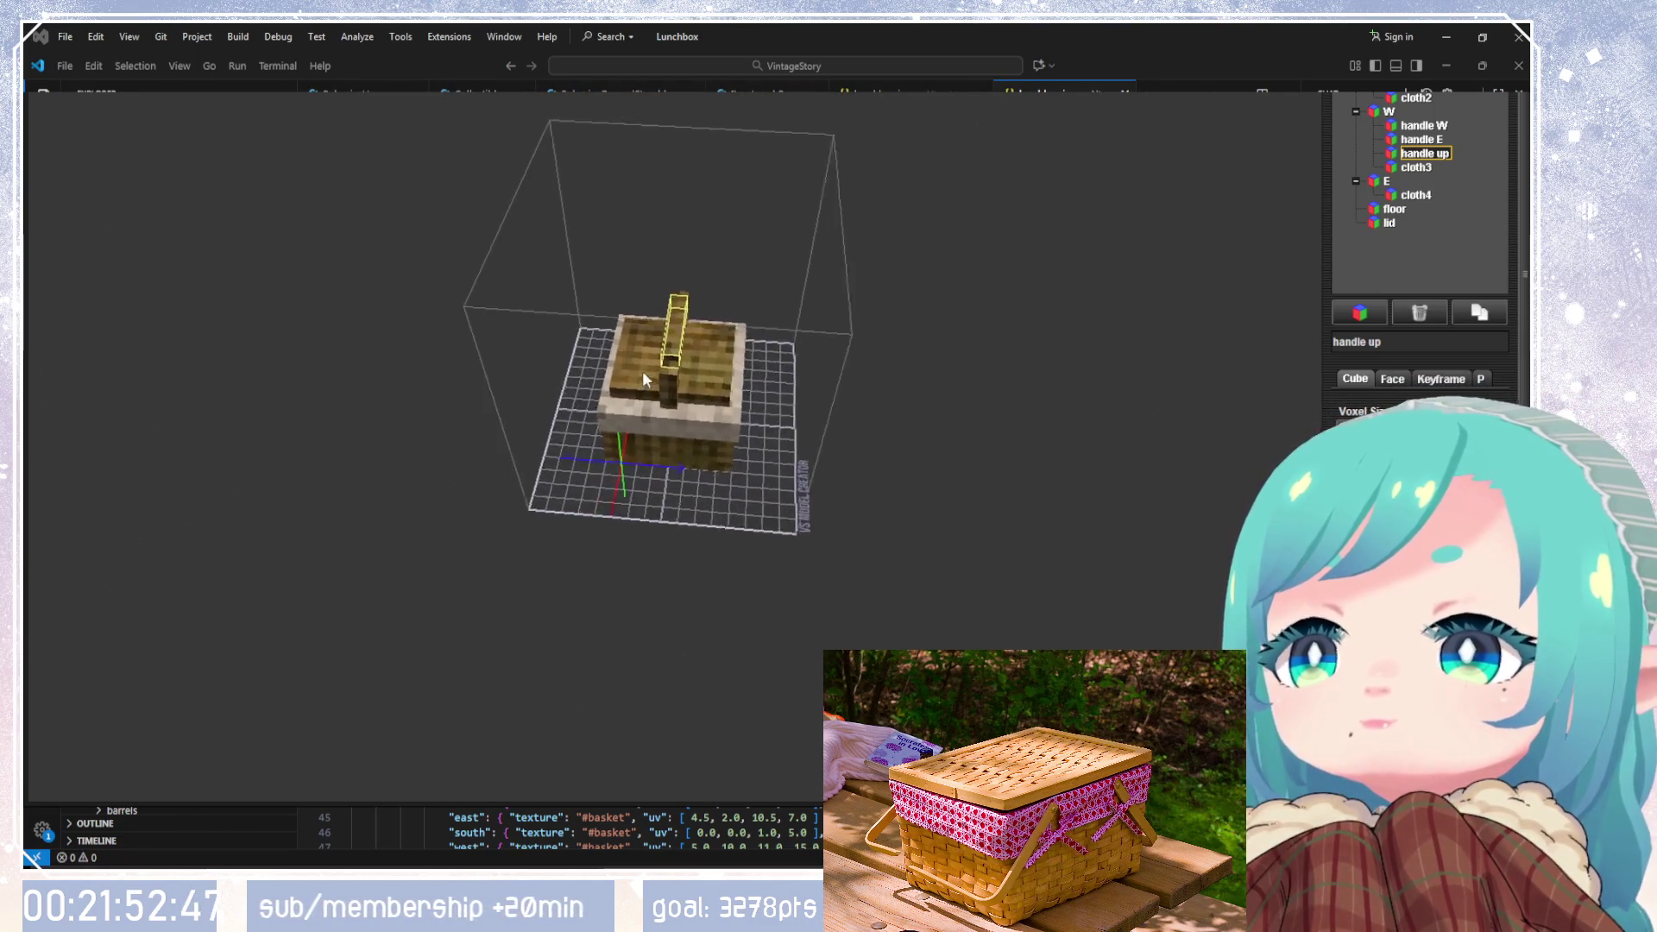
scroll(668, 361, up, 5)
mouse_move(893, 354)
mouse_down()
mouse_move(1058, 266)
mouse_move(969, 400)
mouse_move(858, 418)
mouse_move(978, 420)
mouse_move(950, 448)
mouse_move(932, 336)
mouse_move(958, 370)
mouse_move(711, 534)
mouse_move(869, 492)
mouse_move(872, 458)
mouse_move(965, 466)
mouse_move(825, 464)
mouse_move(904, 466)
mouse_up()
scroll(737, 245, up, 5)
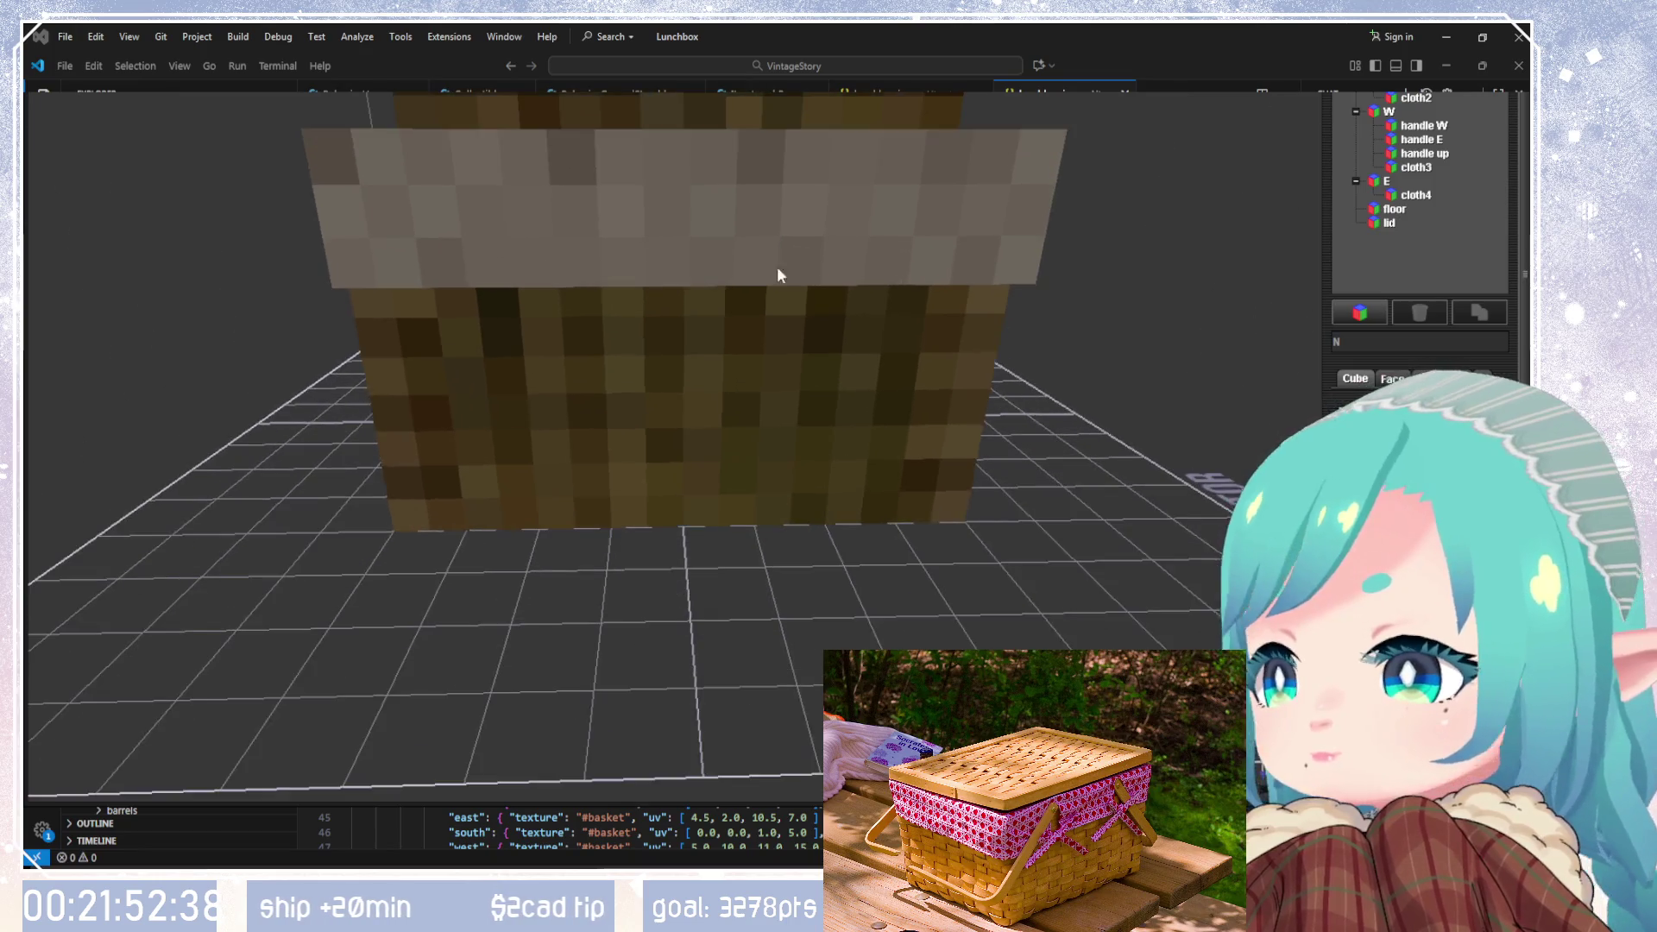
drag(773, 264, 739, 344)
scroll(1378, 130, down, 2)
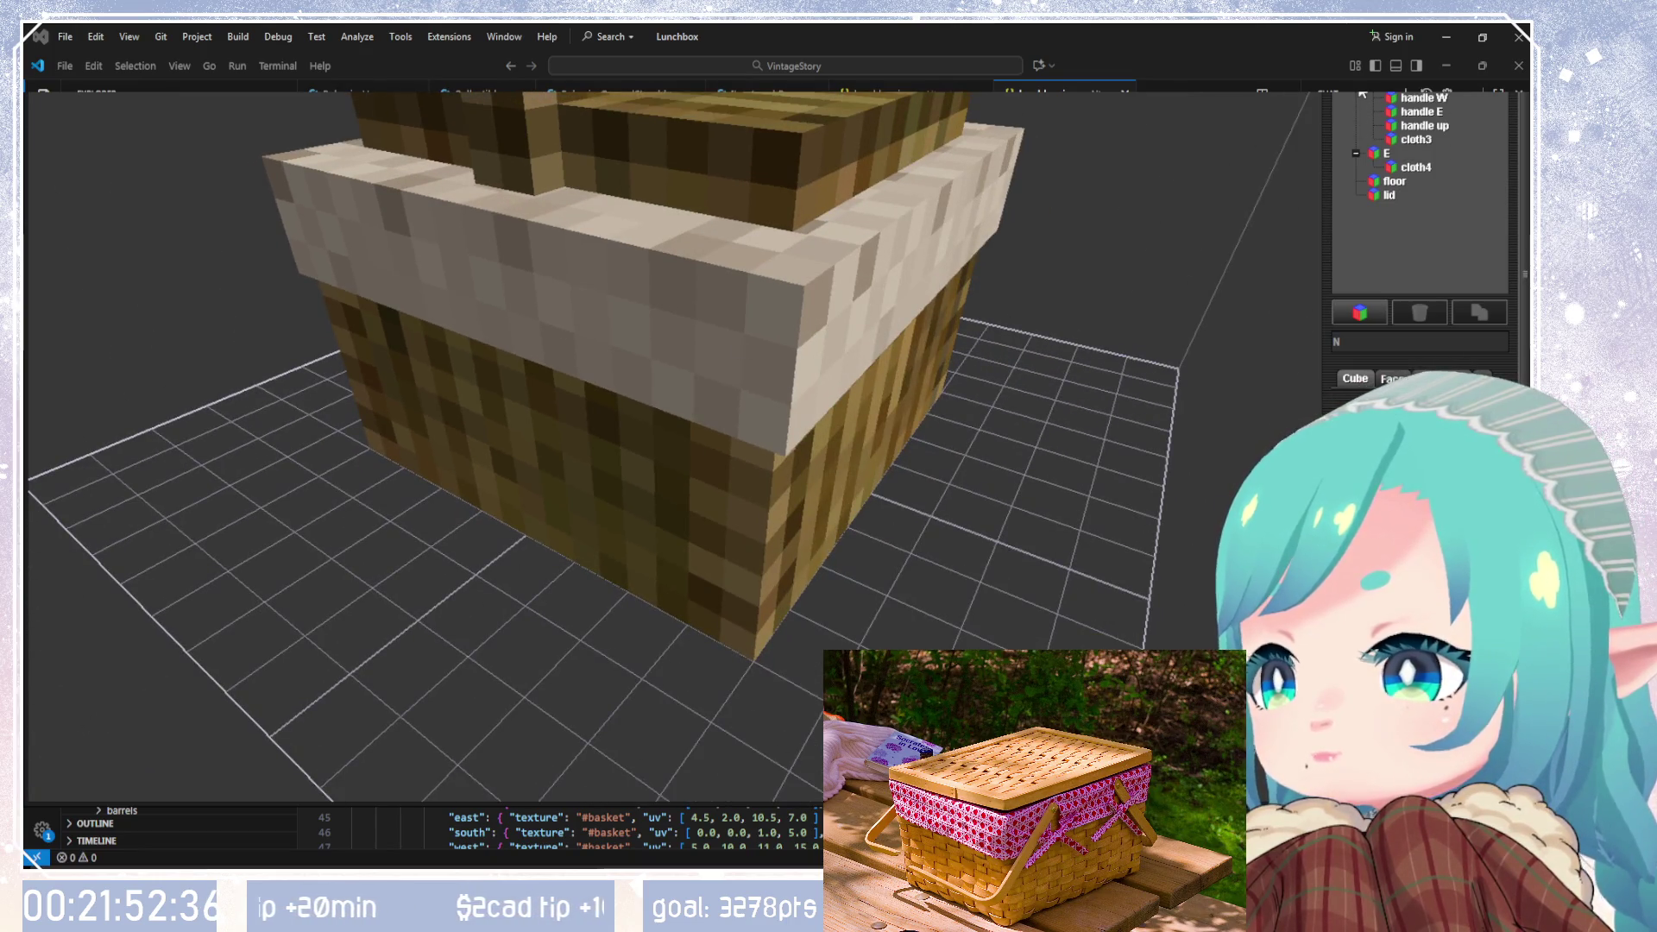
click(1356, 96)
click(1398, 113)
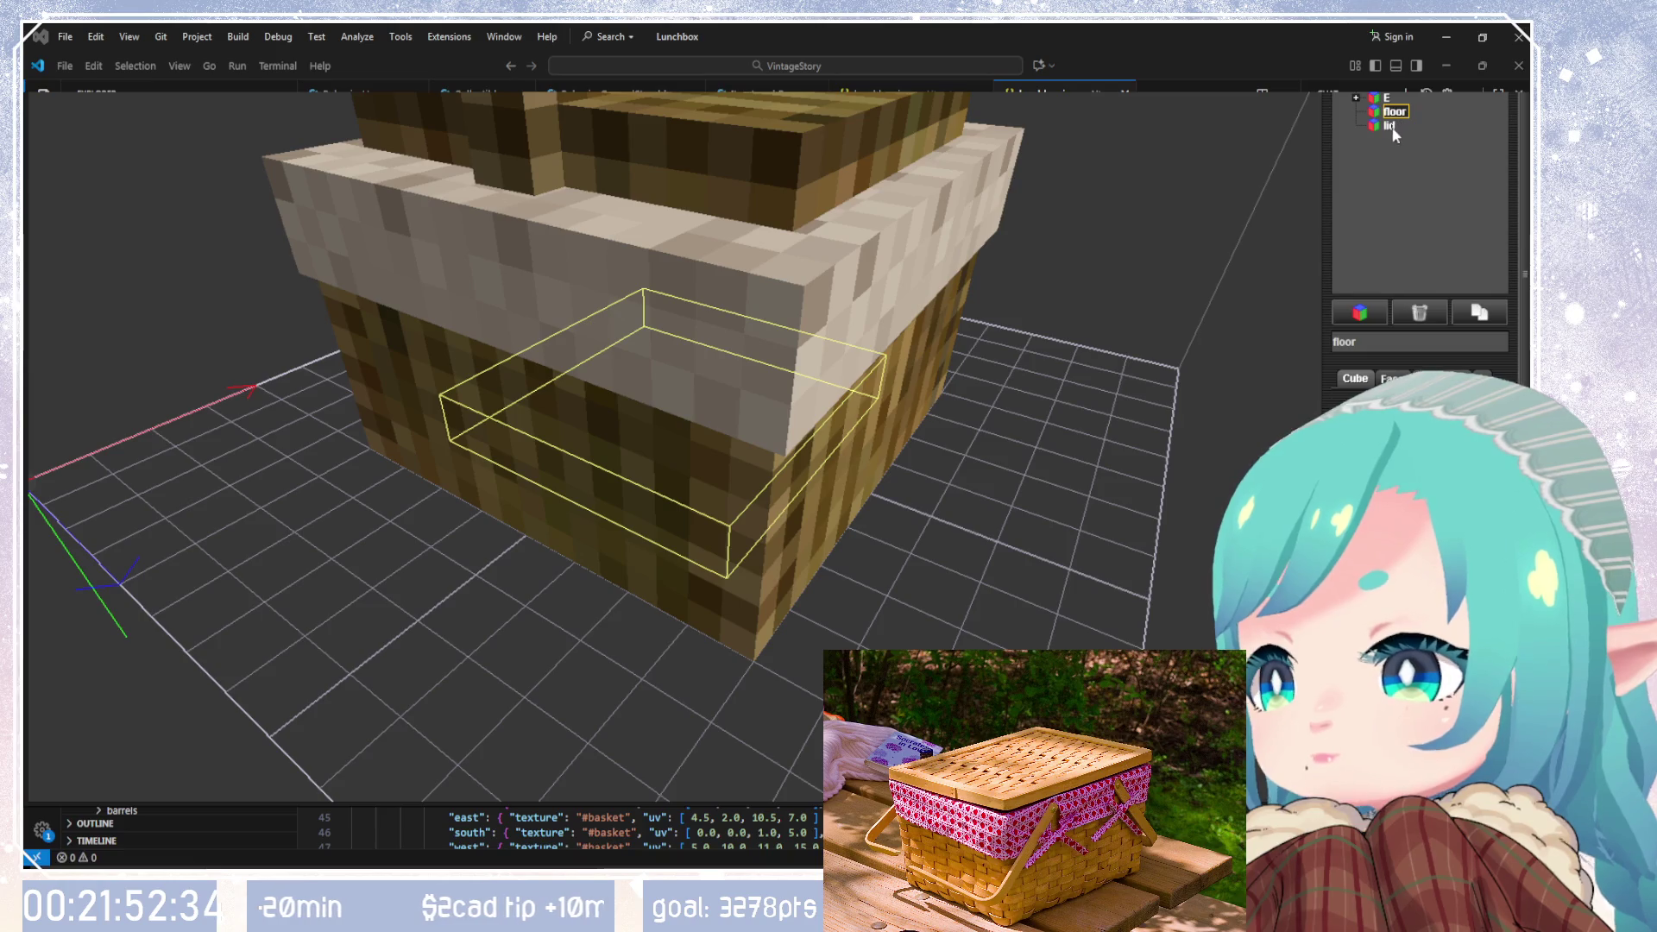
Step: Hide the lid to expose and inspect the basket interior
mouse_move(1005, 406)
mouse_down()
mouse_move(1003, 503)
mouse_move(1102, 230)
mouse_move(1038, 244)
mouse_move(891, 536)
mouse_move(1140, 315)
mouse_up()
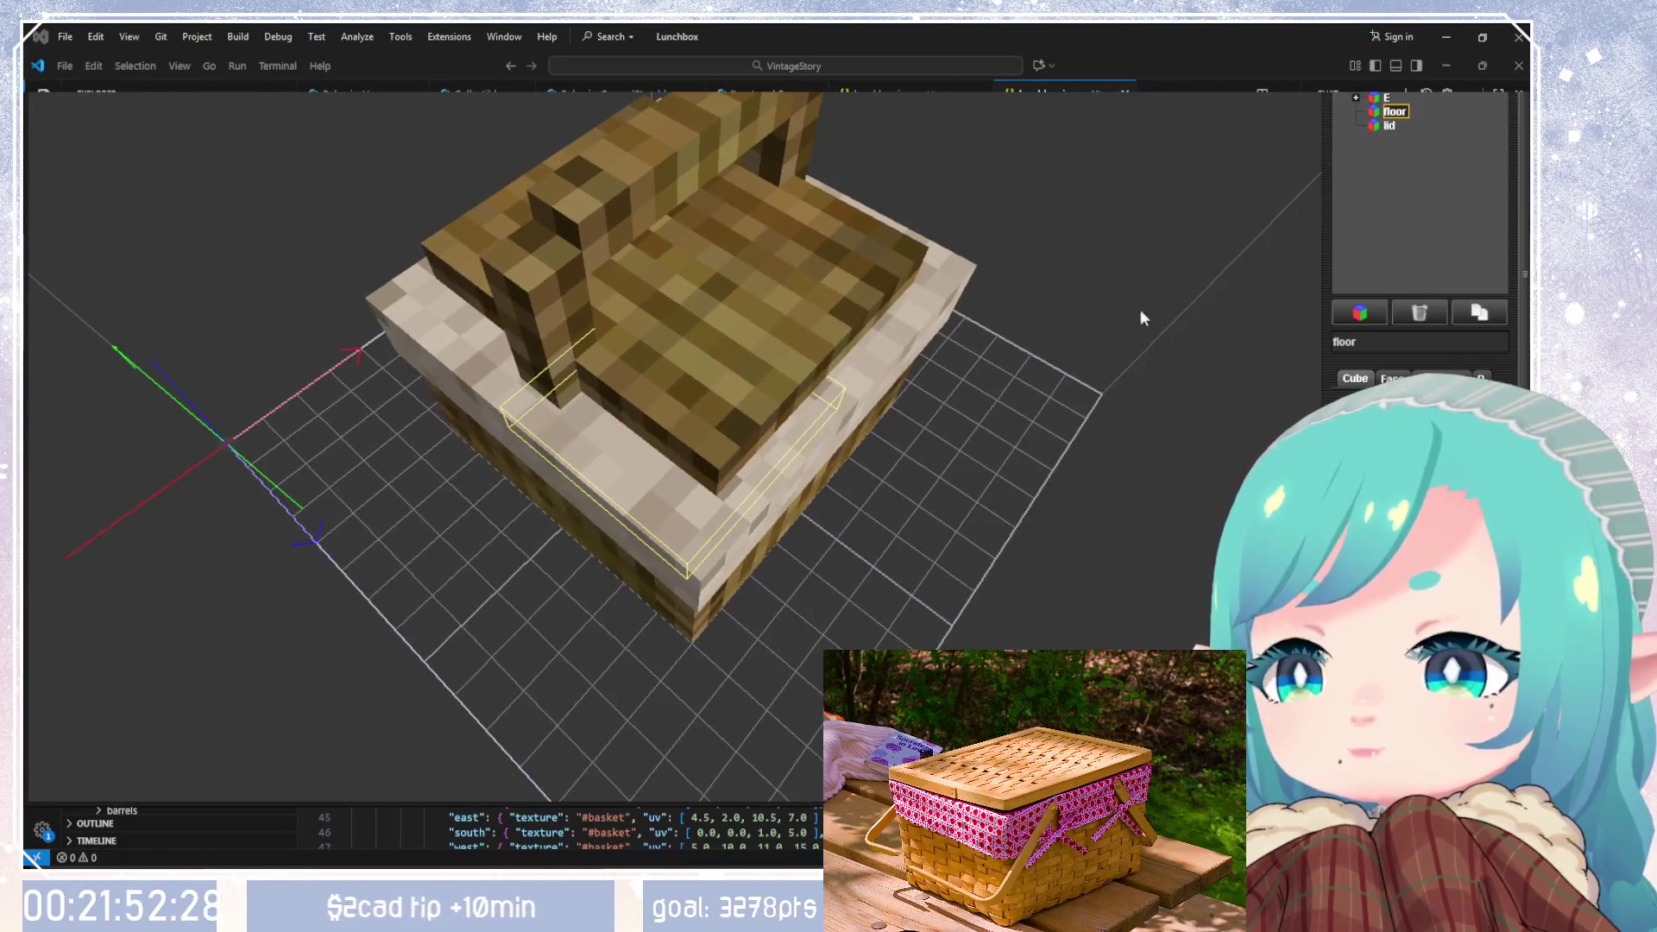
click(1374, 125)
mouse_move(970, 347)
mouse_down()
mouse_move(1240, 324)
mouse_move(1156, 417)
mouse_up()
scroll(863, 418, up, 2)
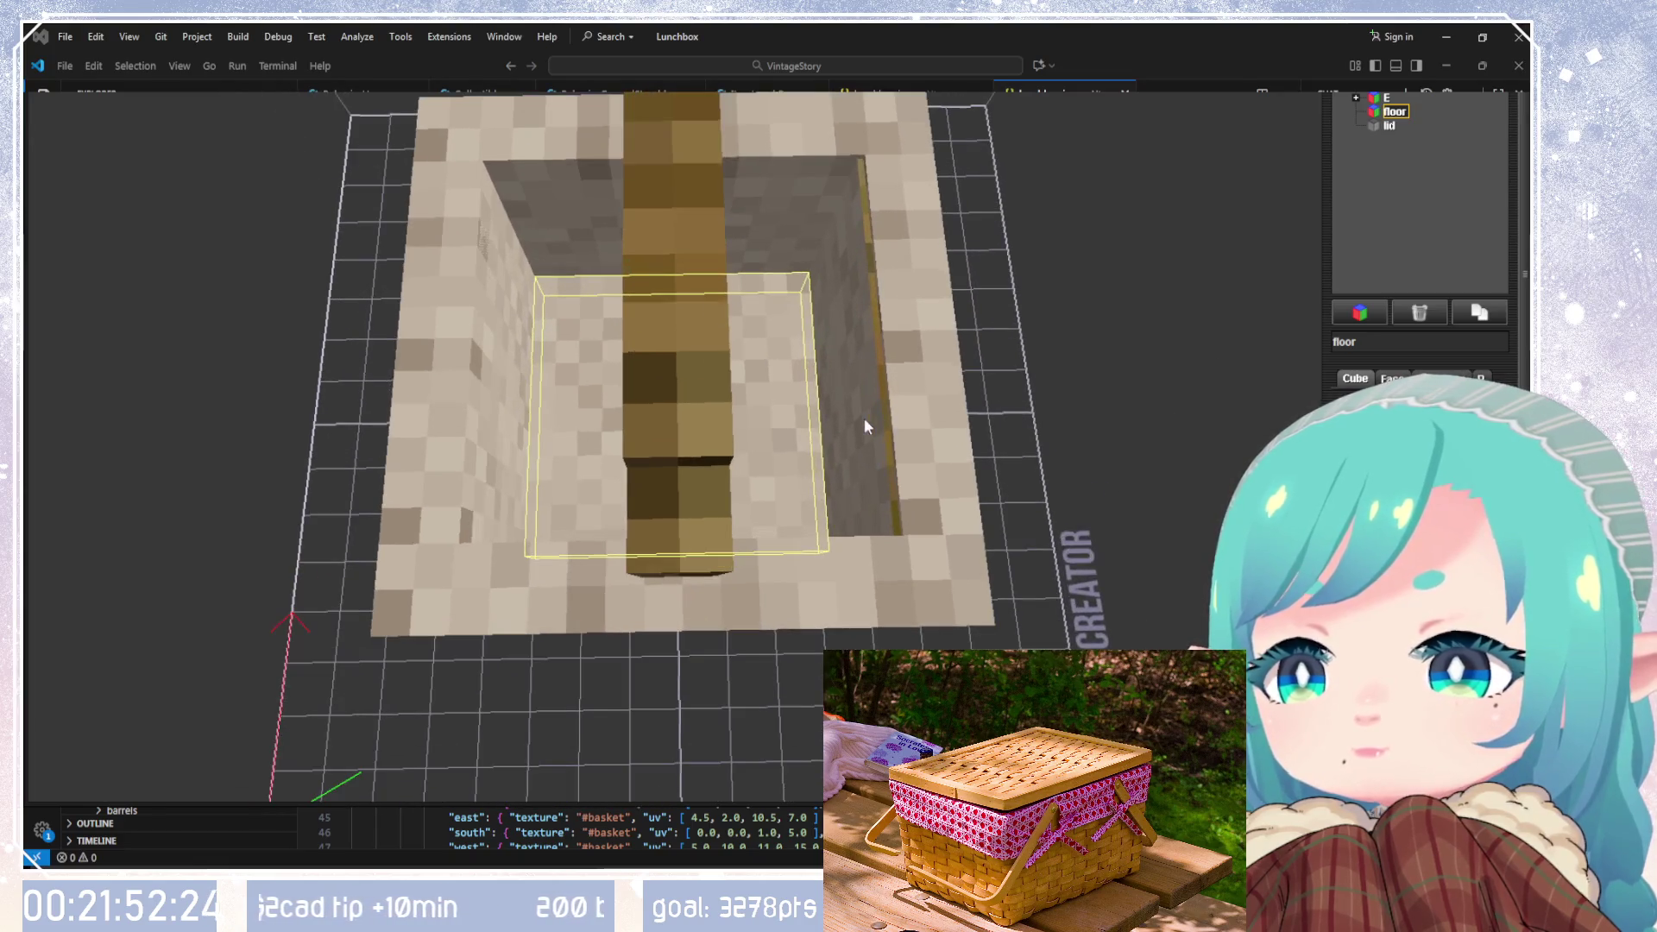
mouse_move(932, 156)
mouse_down()
mouse_move(836, 257)
mouse_move(854, 246)
mouse_up()
scroll(1358, 95, up, 2)
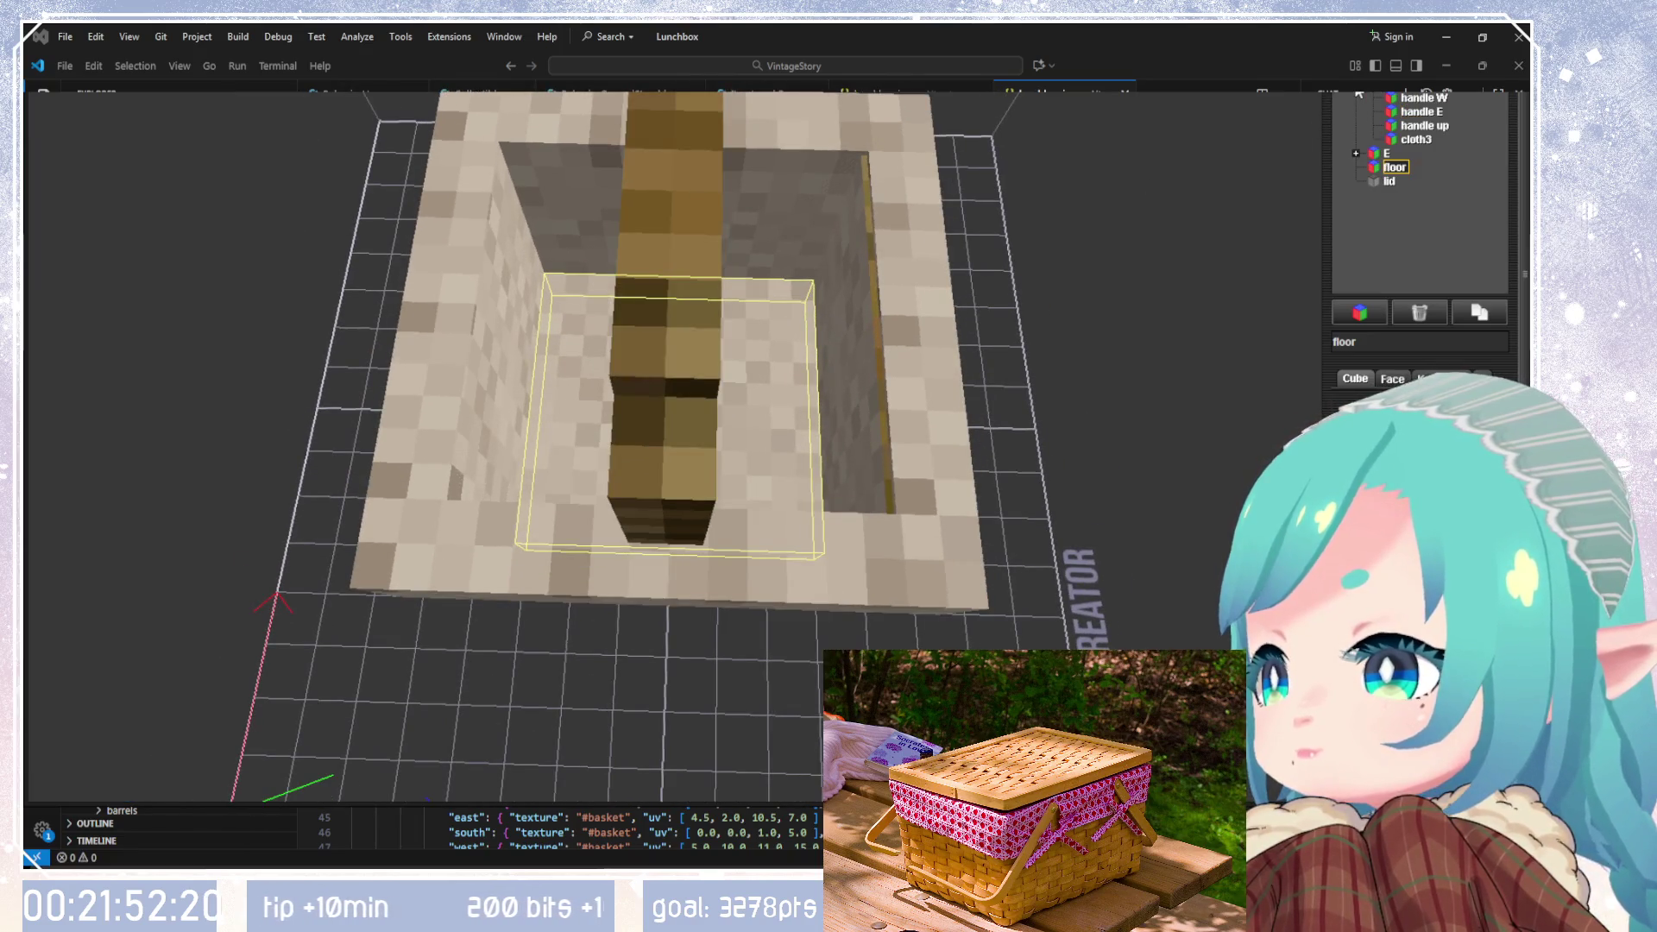
drag(1105, 276, 1046, 316)
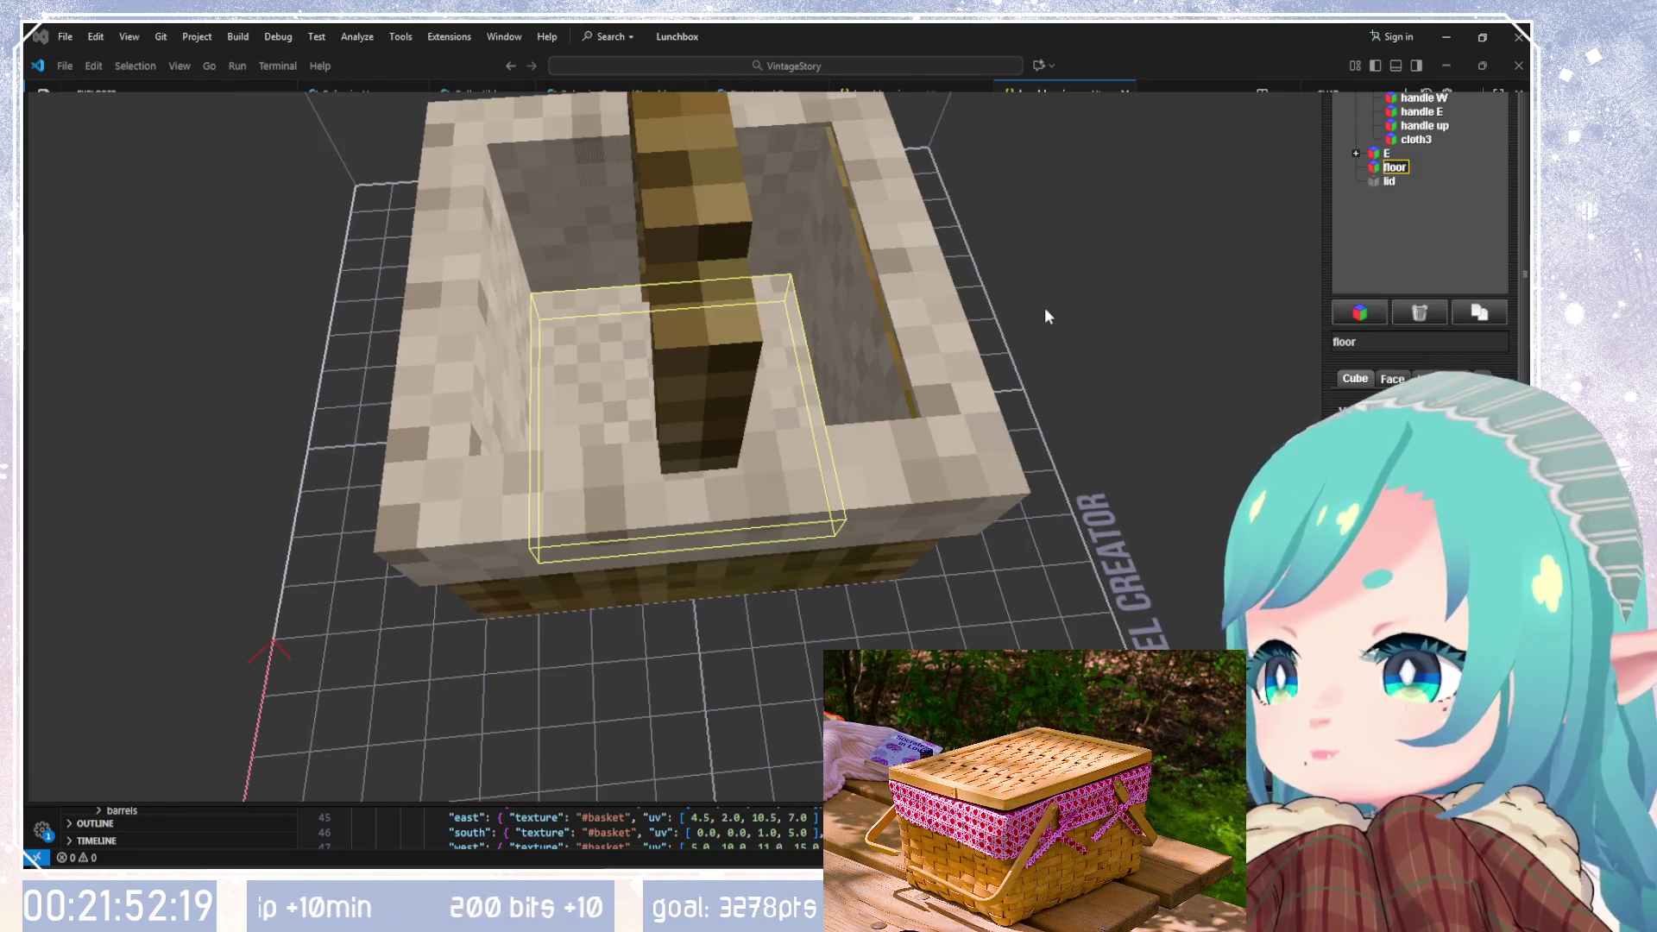
Step: Nudge cloth2 against the west inner wall and open its face texture layout with Ctrl+T
click(1416, 140)
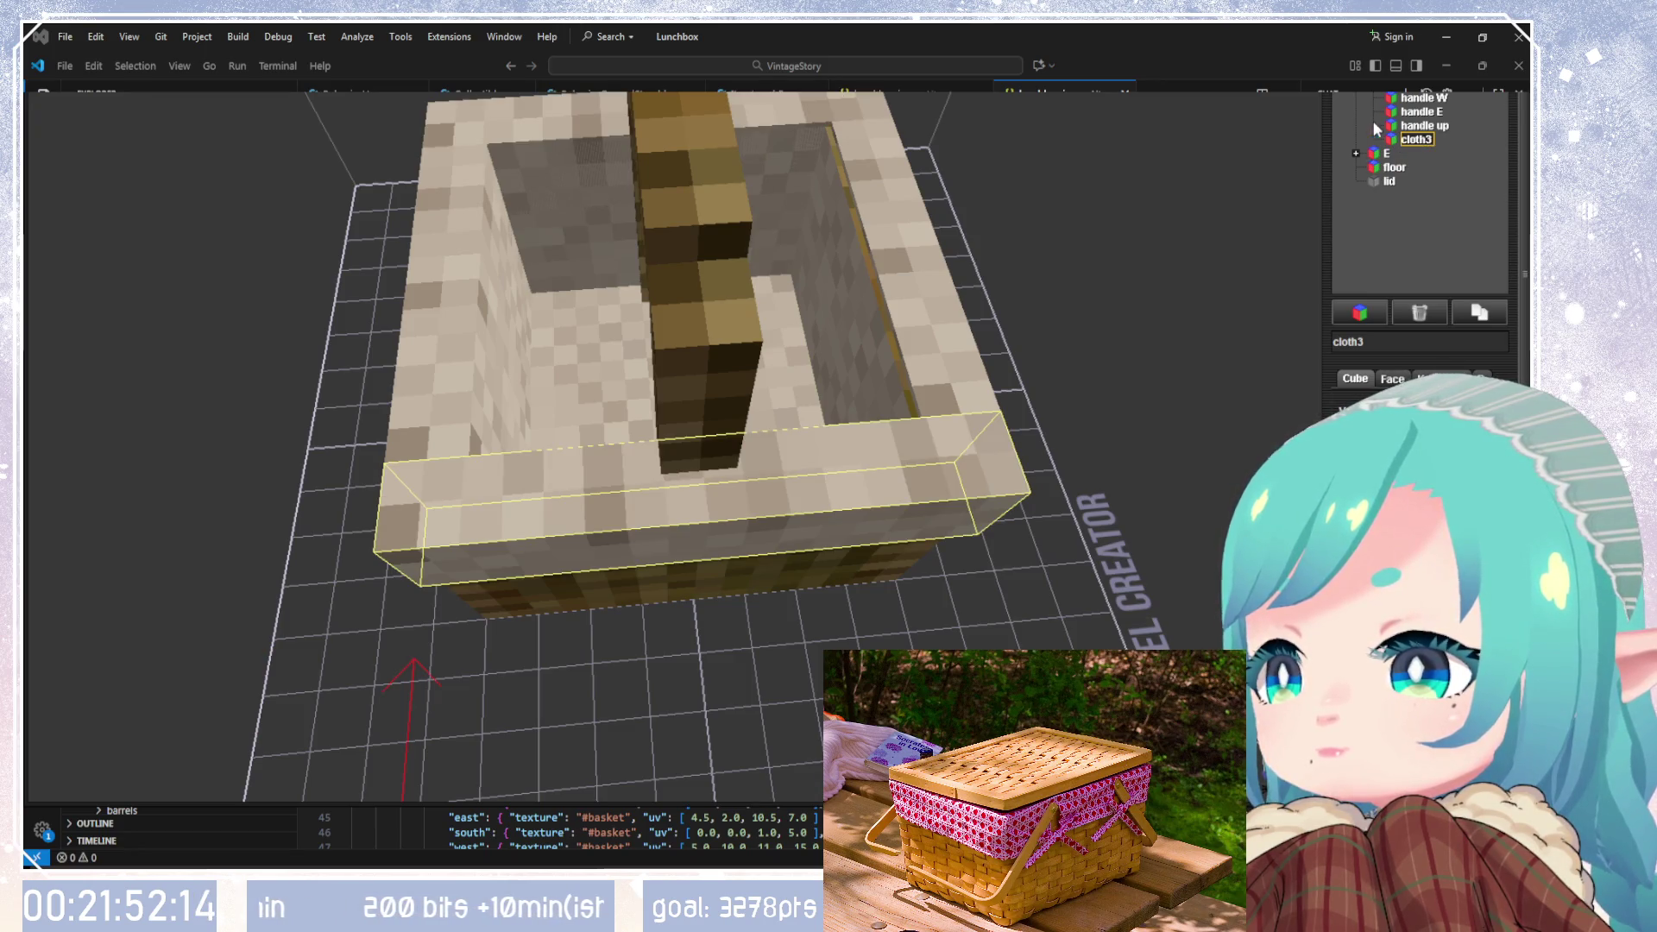
click(1380, 93)
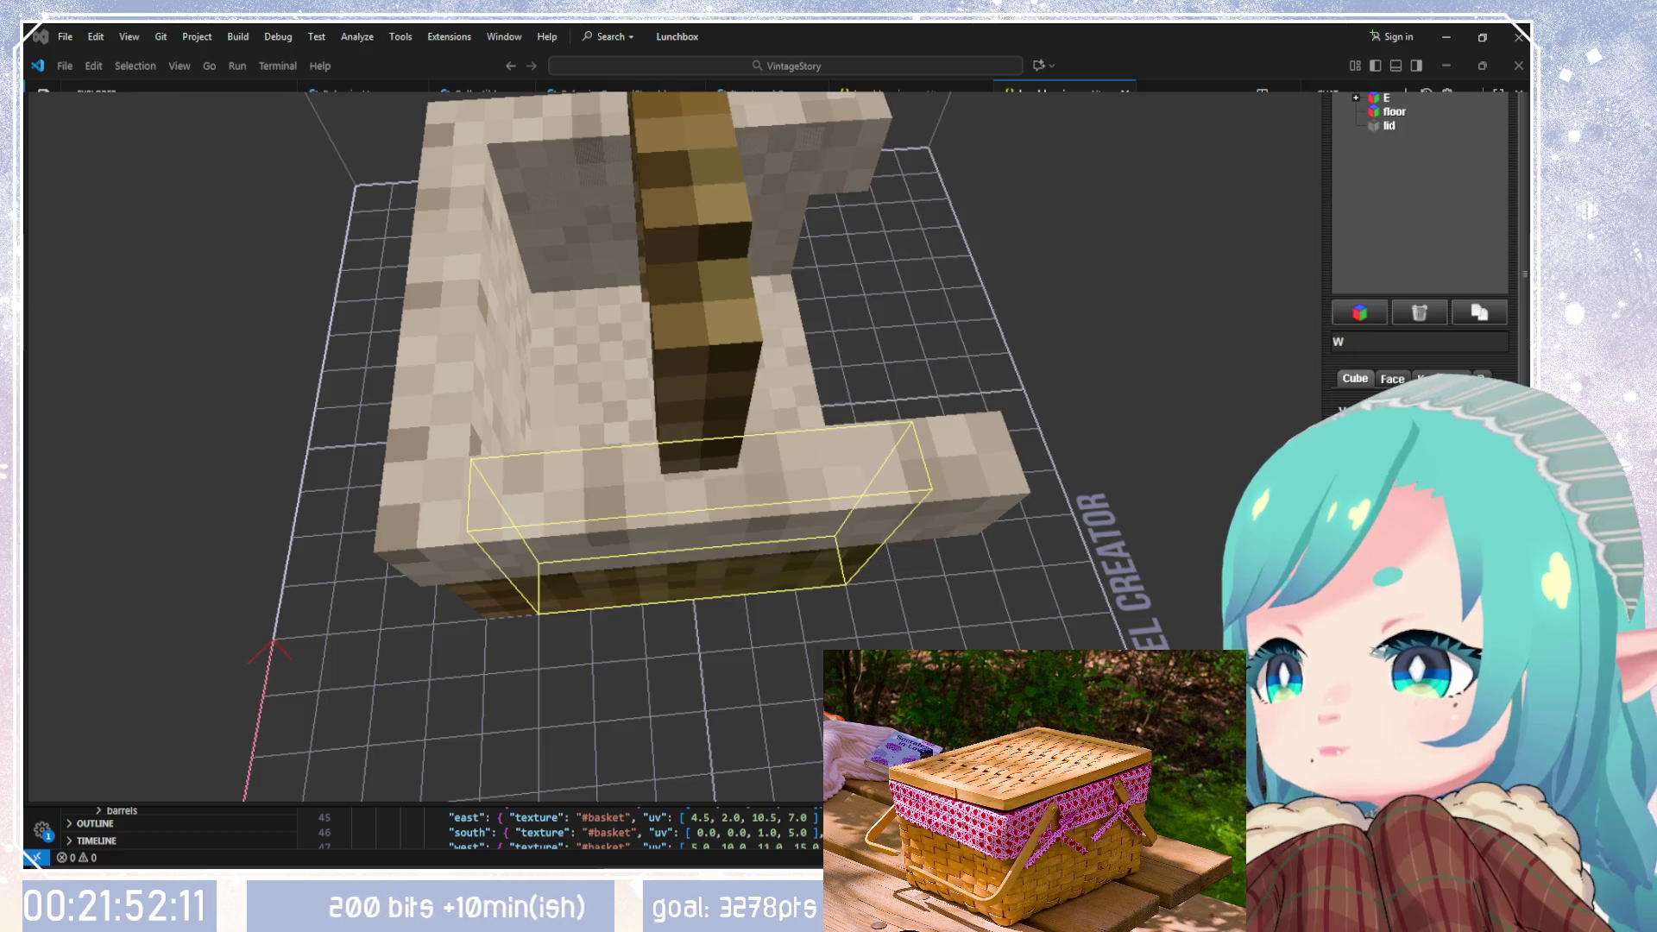
click(1404, 96)
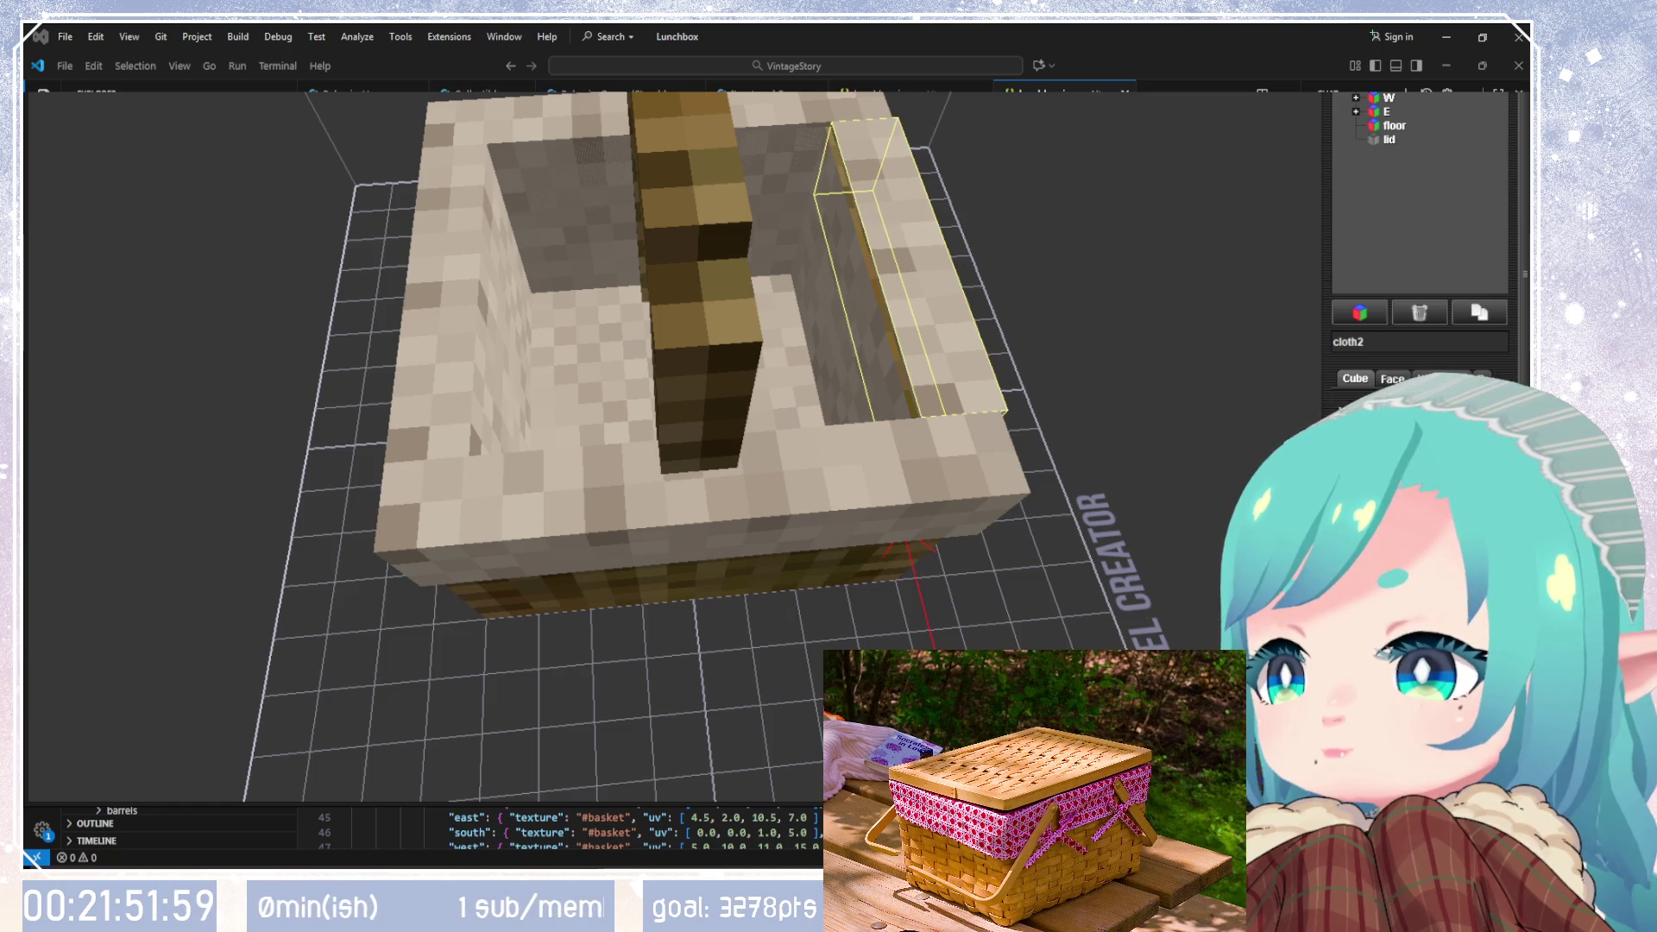
mouse_move(1034, 595)
mouse_down()
mouse_move(958, 366)
mouse_move(1095, 532)
mouse_move(1087, 708)
mouse_move(787, 610)
mouse_move(898, 515)
mouse_move(840, 587)
mouse_move(846, 690)
mouse_up()
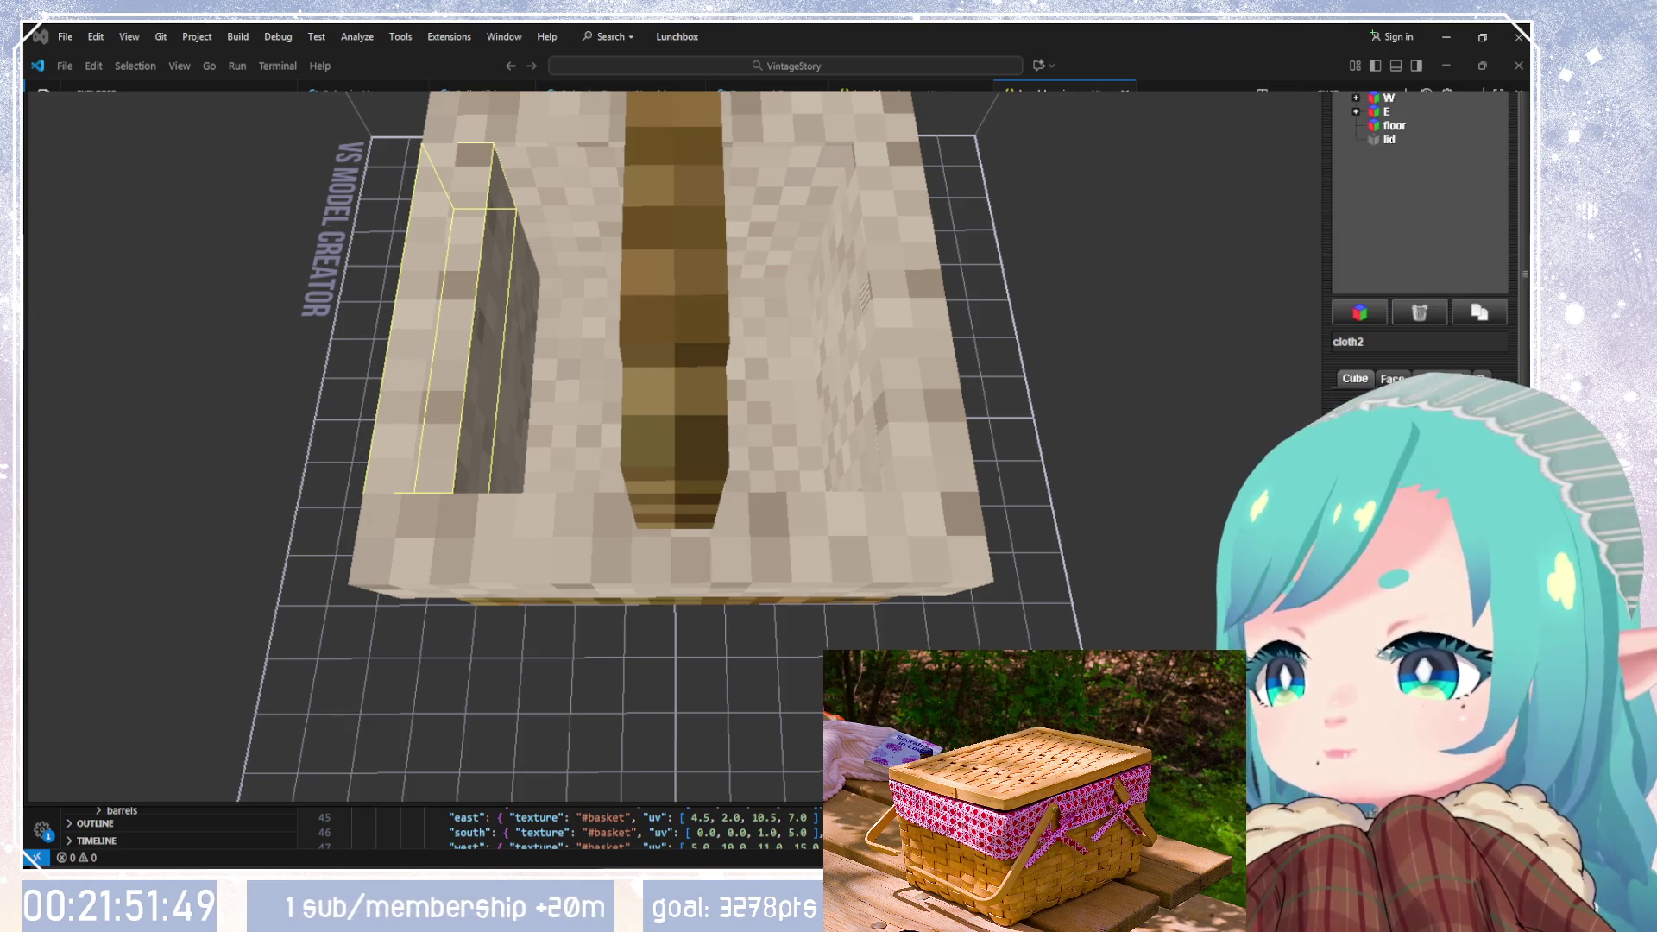
key(Right)
key(Left)
key(Left)
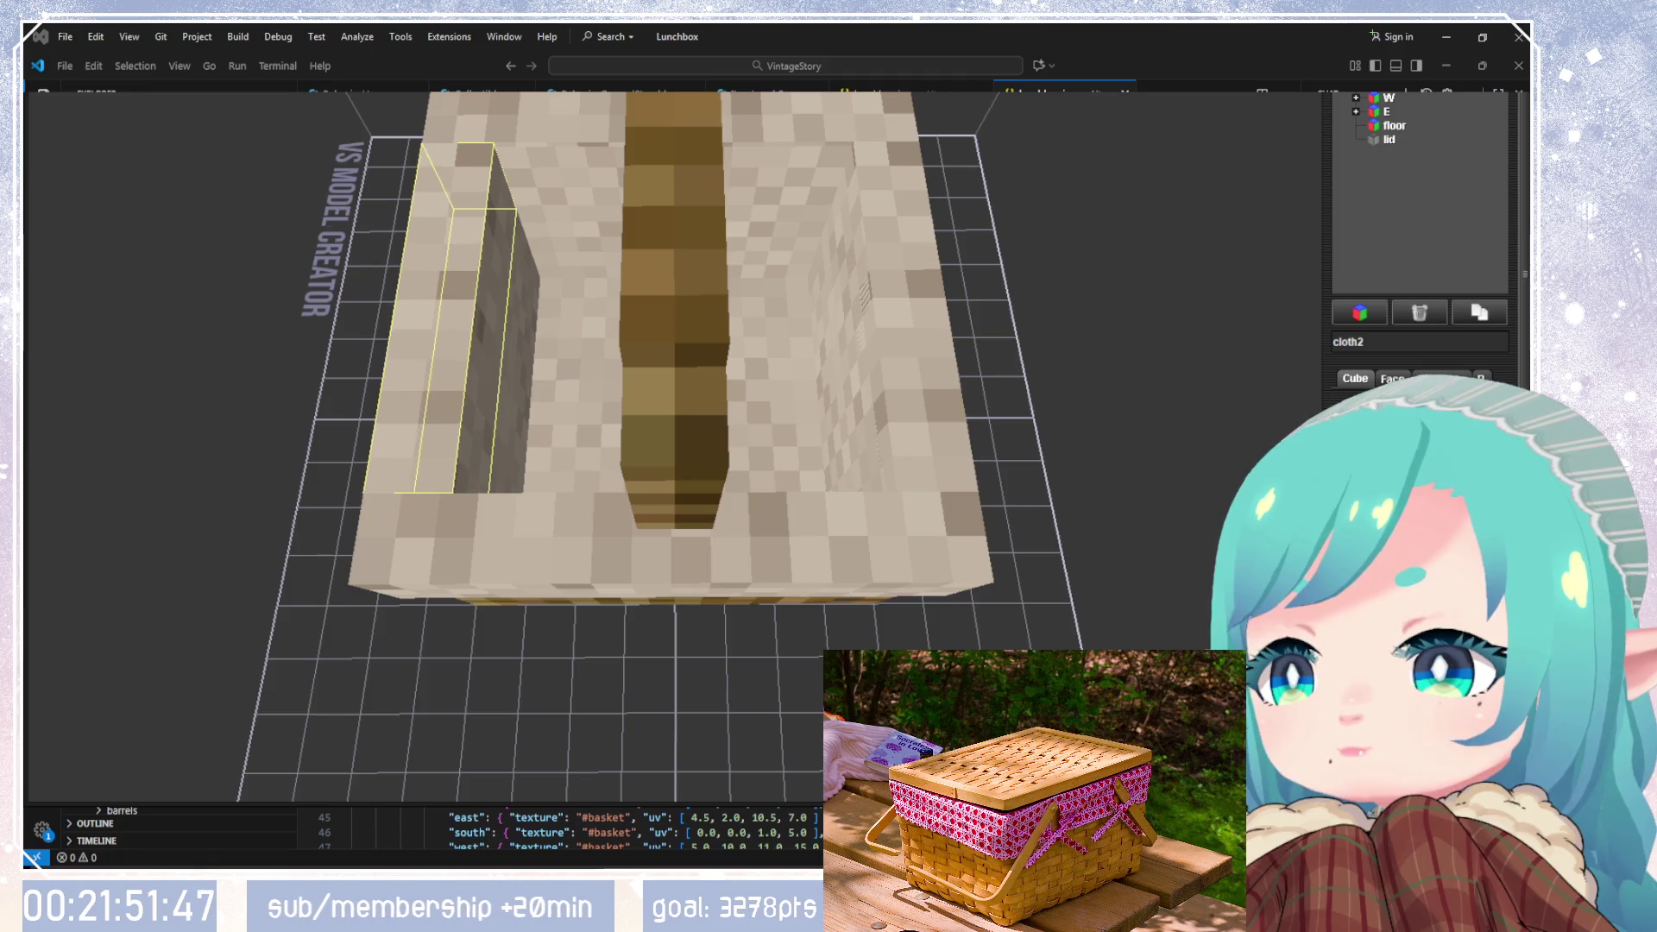
key(Right)
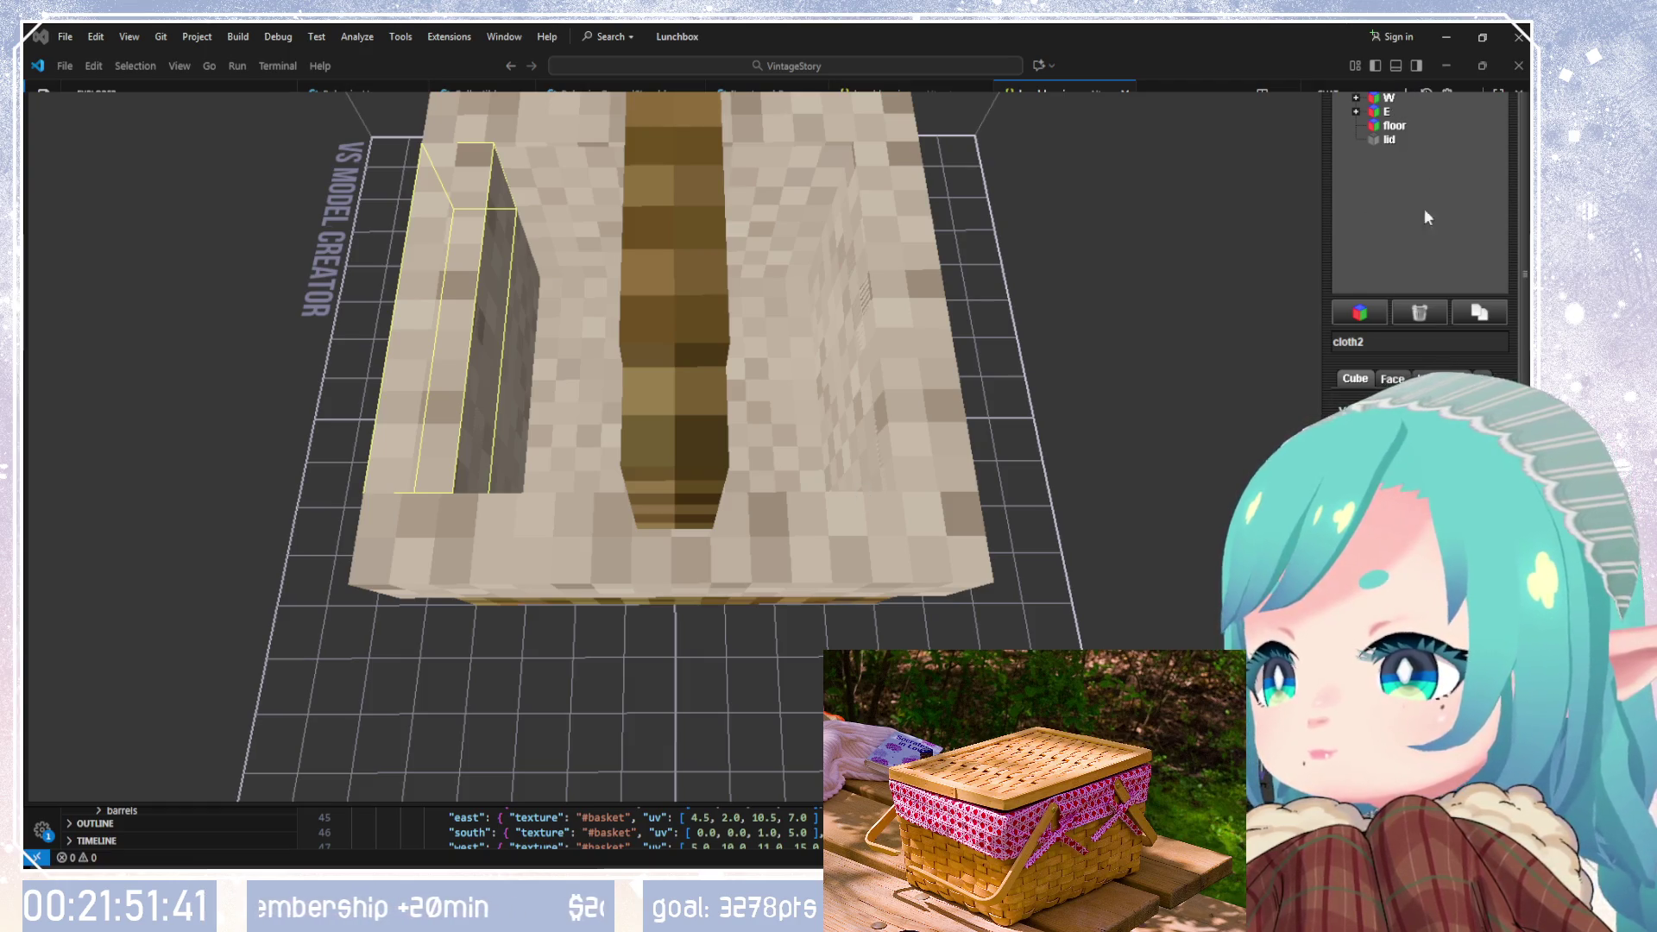
key(ctrl+t)
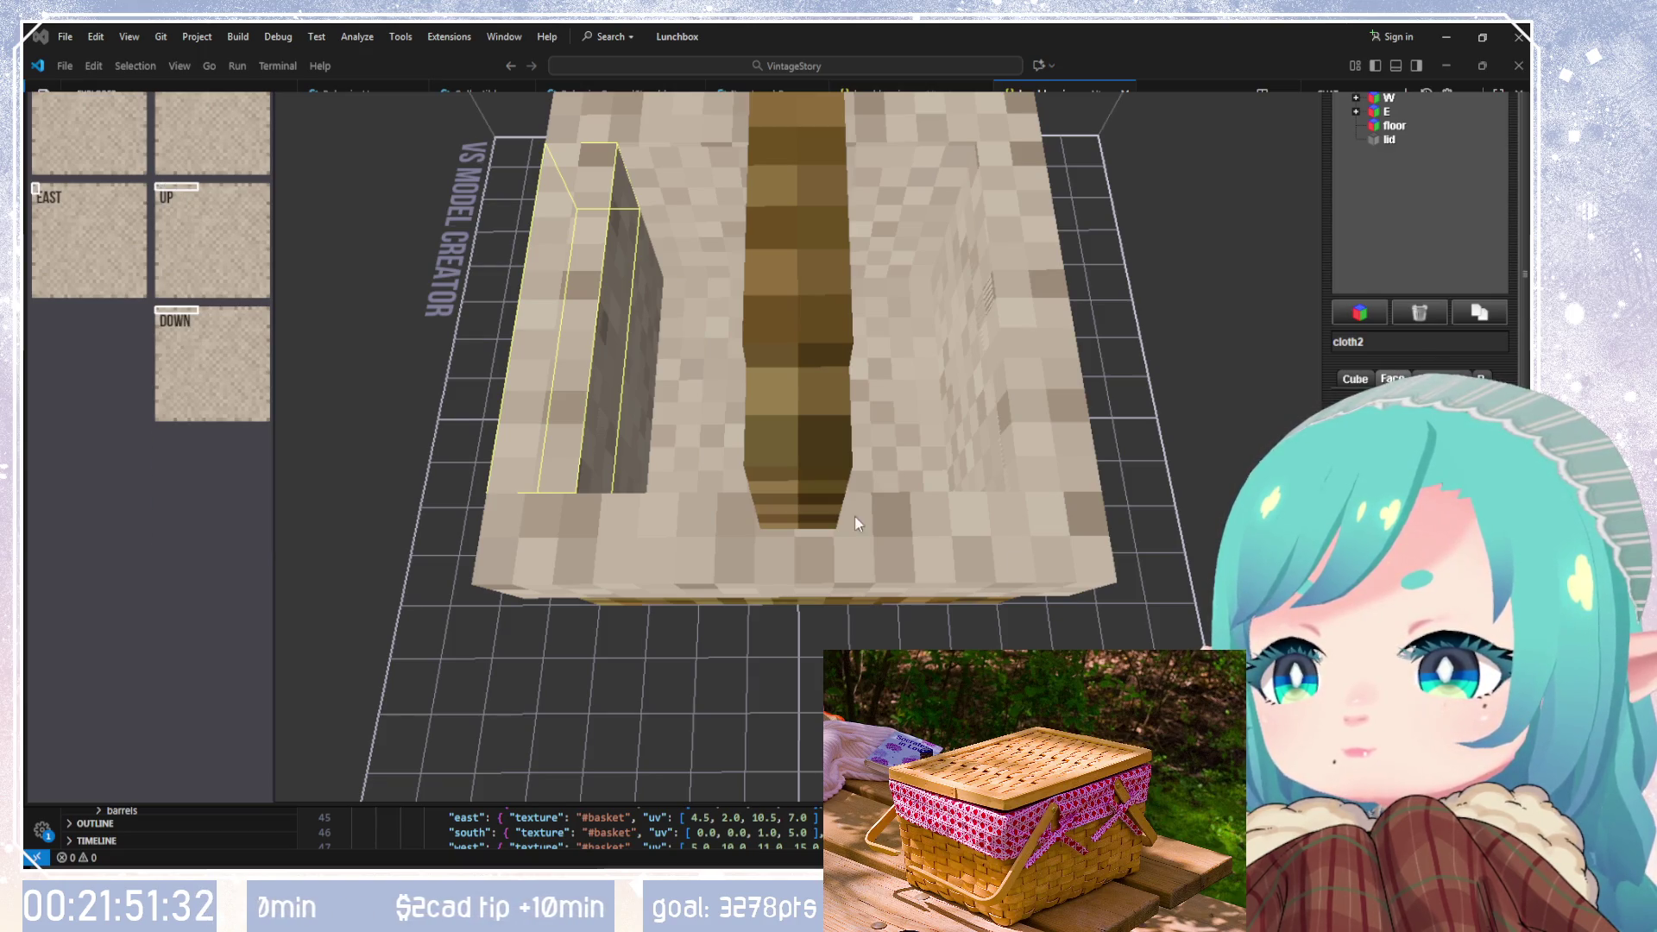
Step: Undo to restore the strip's light cloth texture and make the lid visible again
middle_drag(871, 525, 1149, 366)
key(ctrl+z)
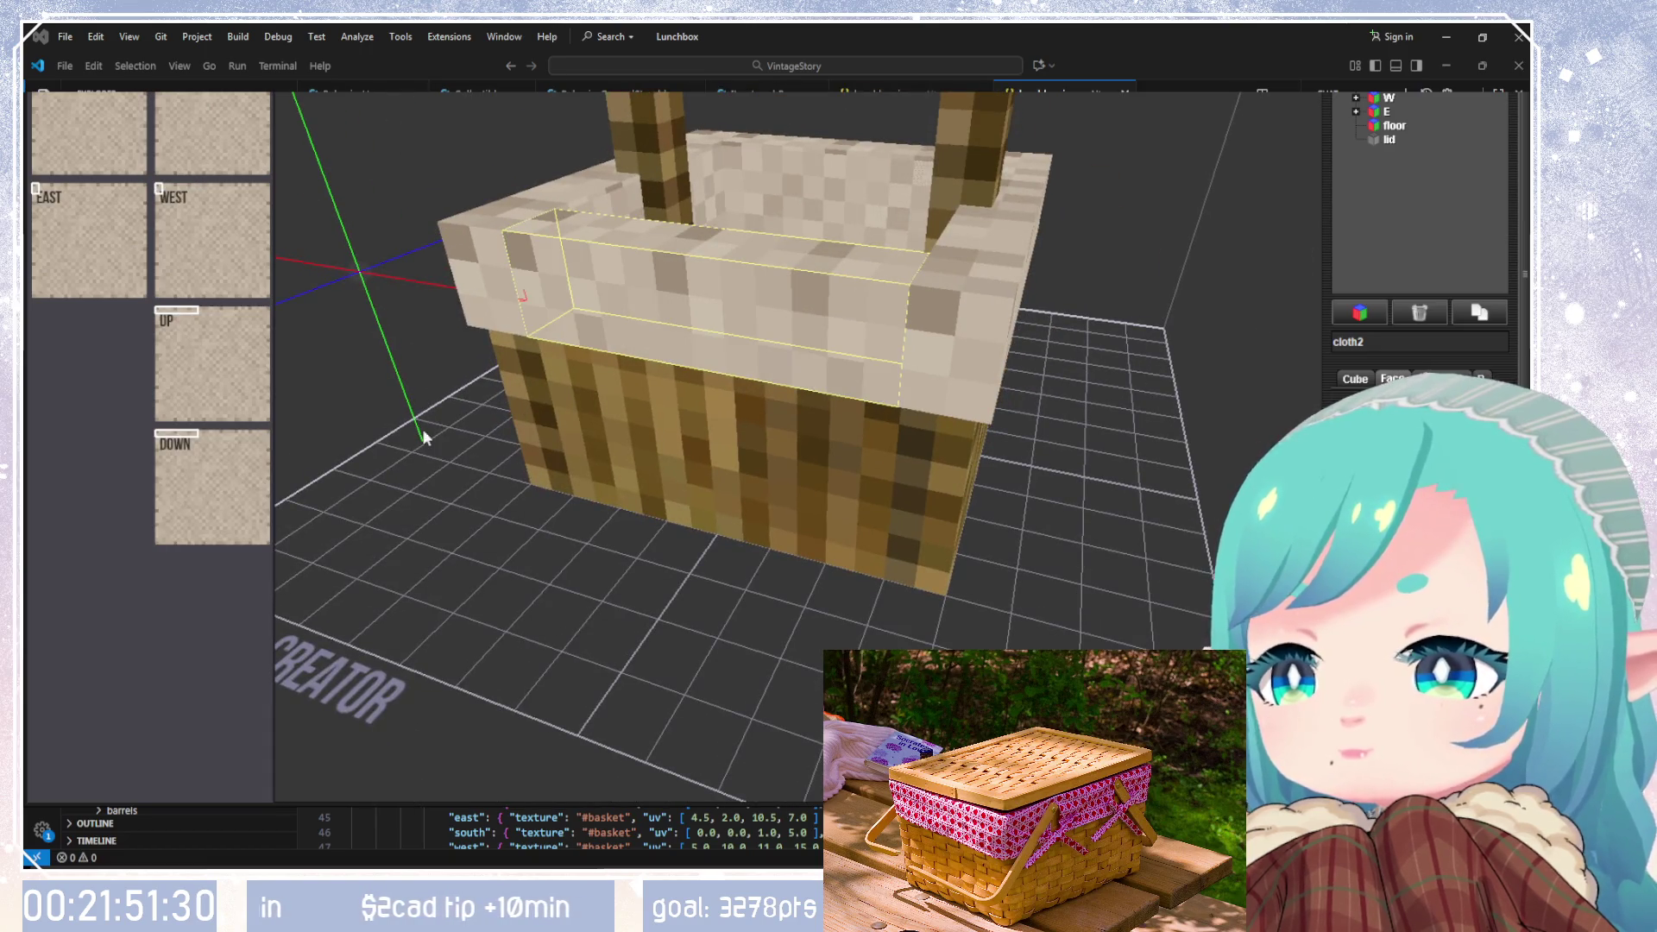
mouse_move(1069, 606)
middle_down()
mouse_move(572, 655)
mouse_move(613, 507)
mouse_move(658, 459)
mouse_move(649, 501)
middle_up()
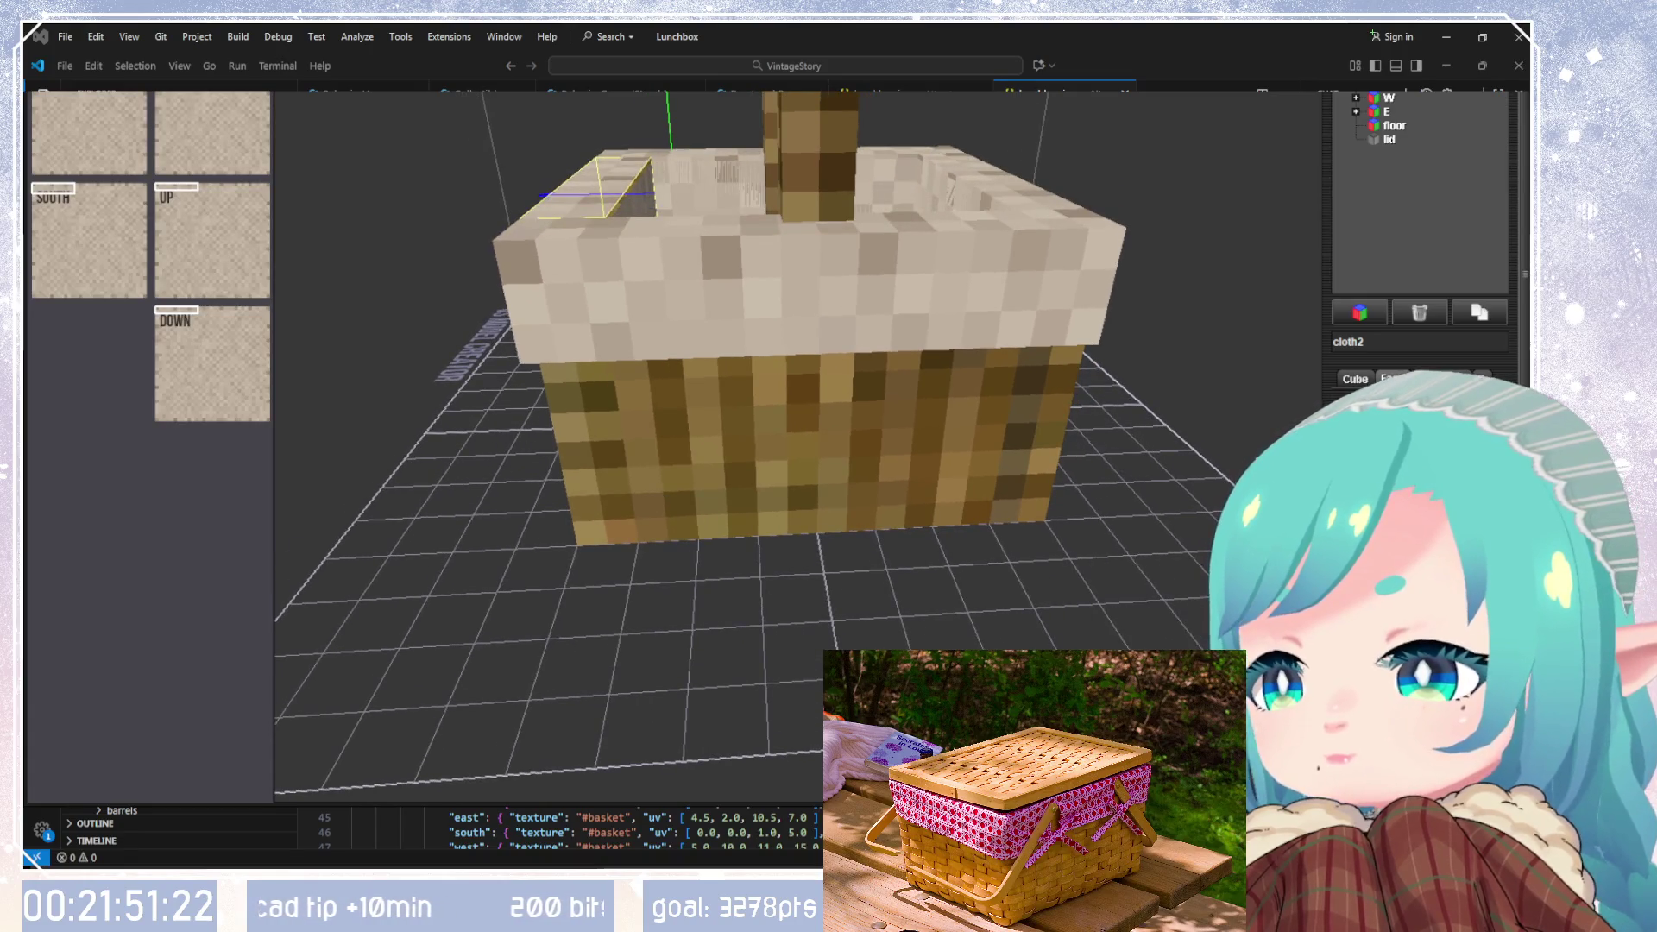
mouse_move(950, 521)
middle_down()
mouse_move(928, 604)
mouse_move(437, 566)
mouse_move(1165, 562)
mouse_move(1118, 533)
mouse_move(1209, 452)
mouse_move(1039, 458)
mouse_move(1312, 140)
middle_up()
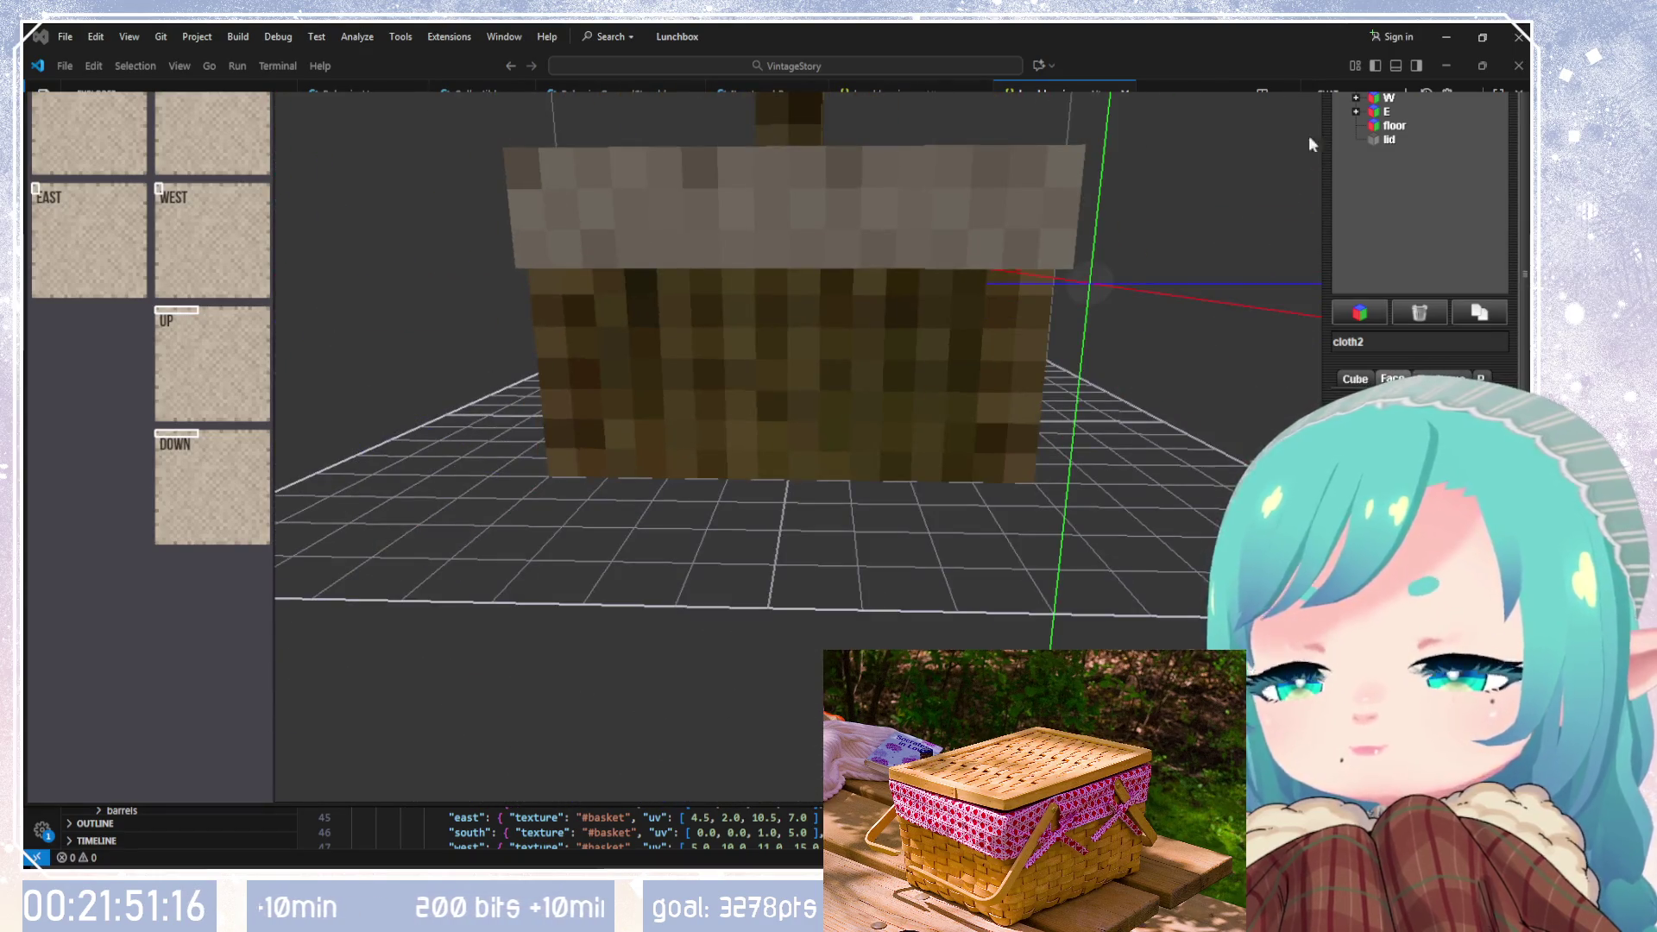
click(1374, 139)
Step: Select cloth3 and duplicate it into a new cloth5 strip
mouse_move(1018, 285)
middle_down()
mouse_move(1027, 226)
mouse_move(999, 390)
middle_up()
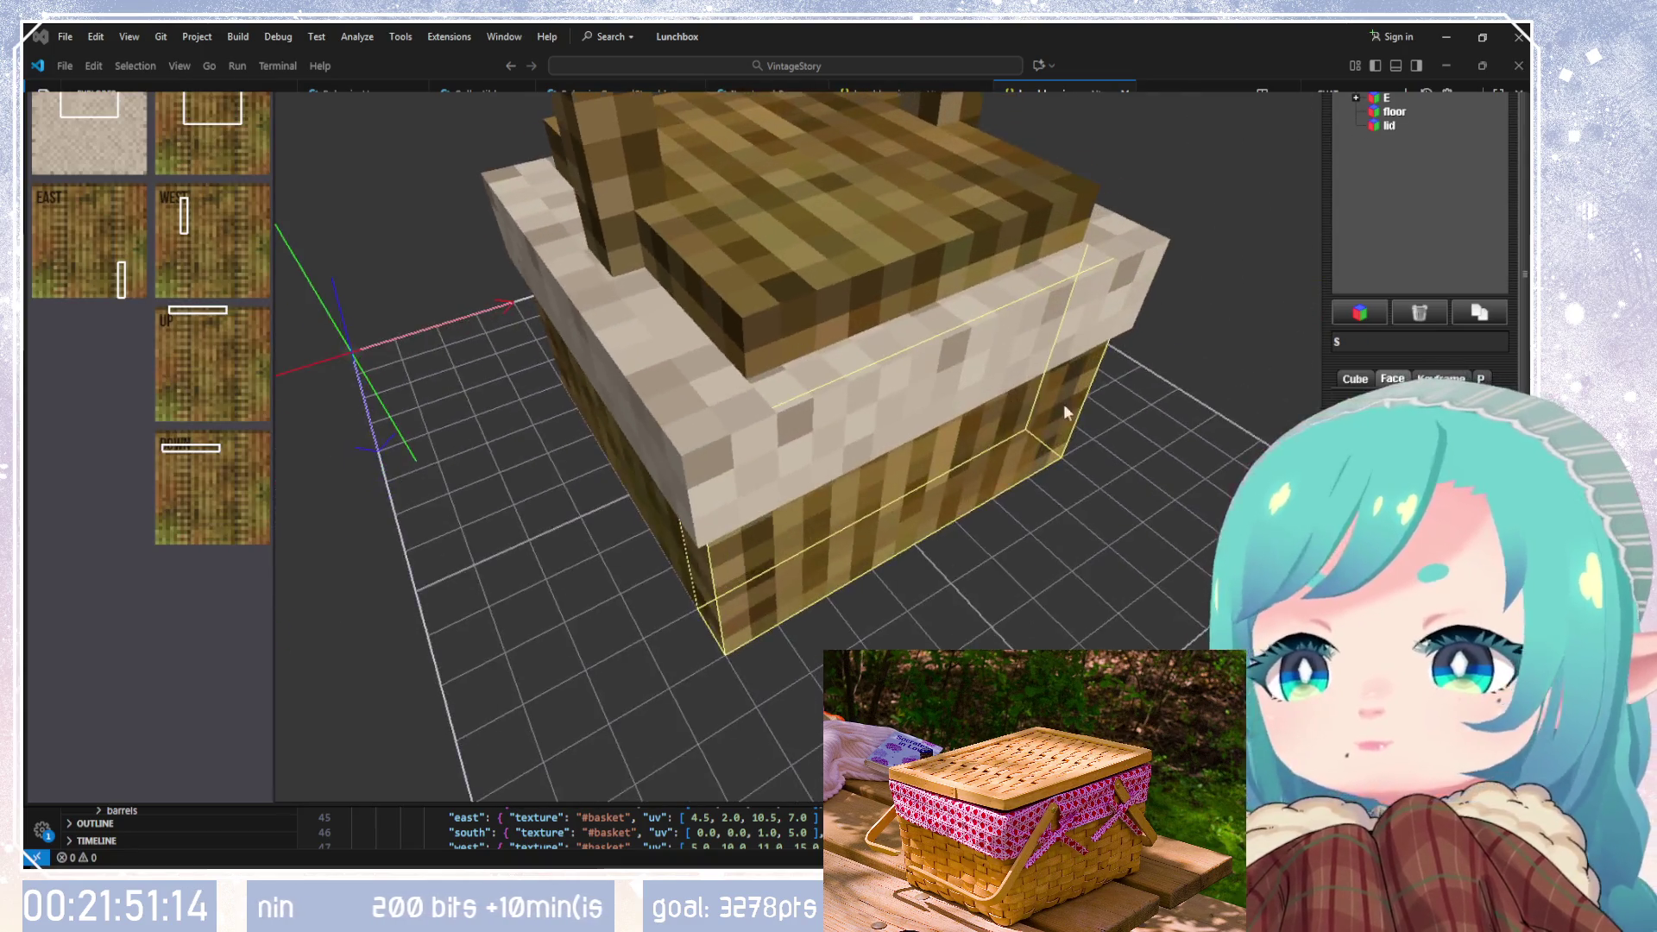
mouse_move(1164, 278)
middle_down()
mouse_move(989, 314)
mouse_move(1026, 371)
mouse_move(930, 319)
mouse_move(941, 346)
middle_up()
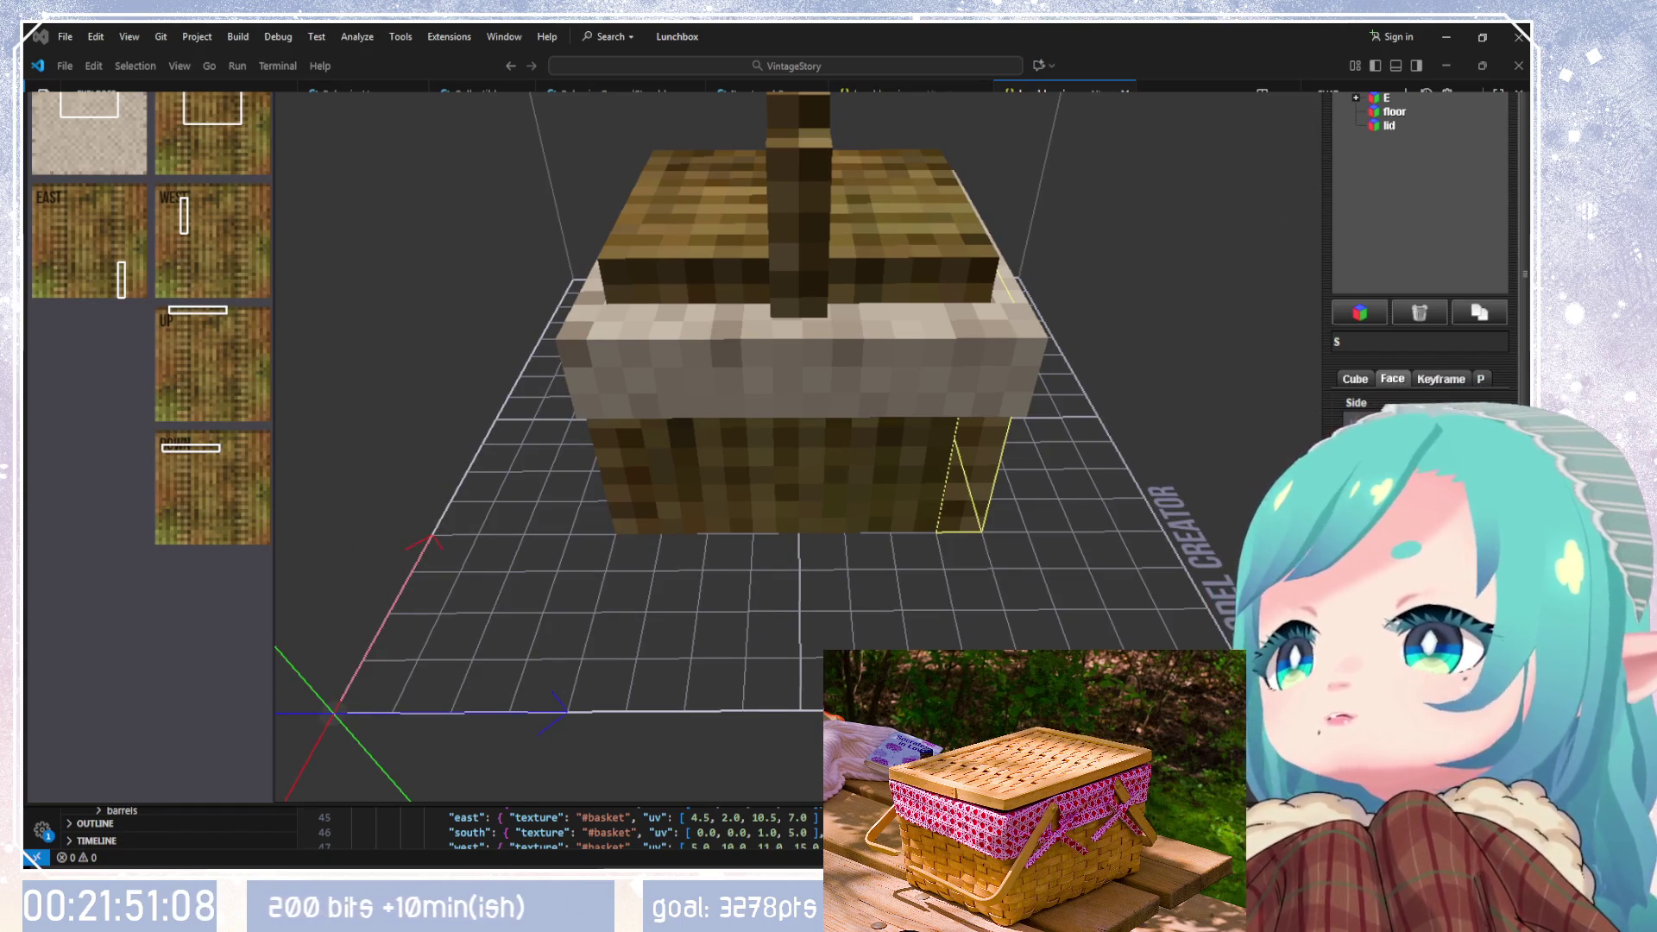
scroll(1363, 100, up, 2)
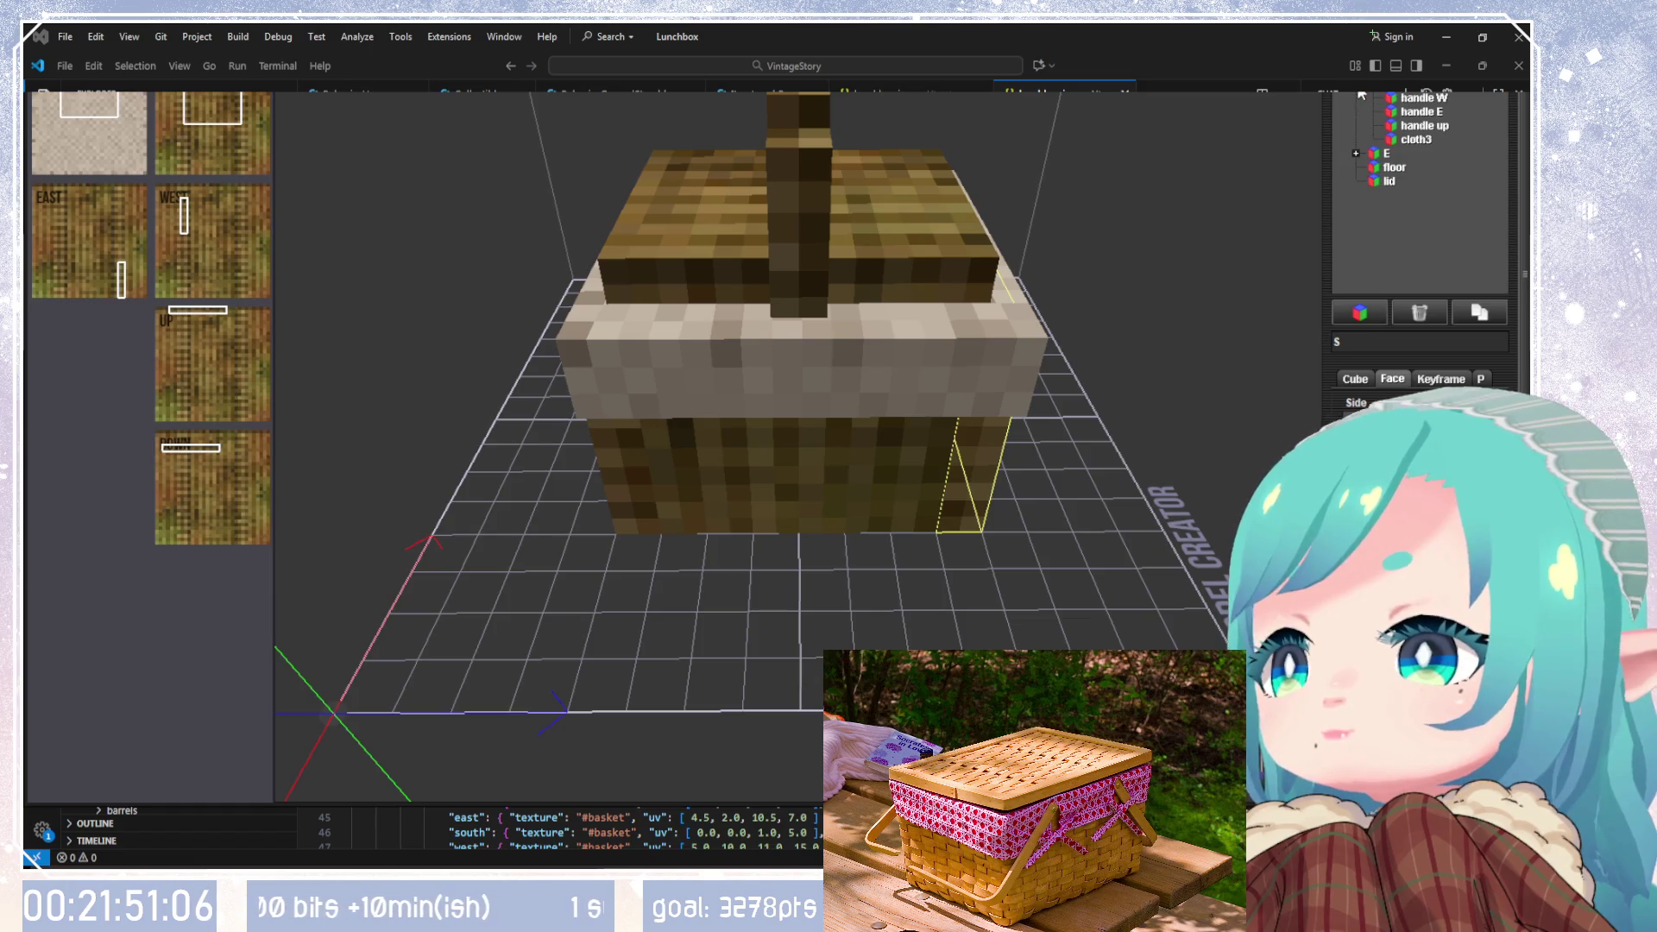
click(1412, 139)
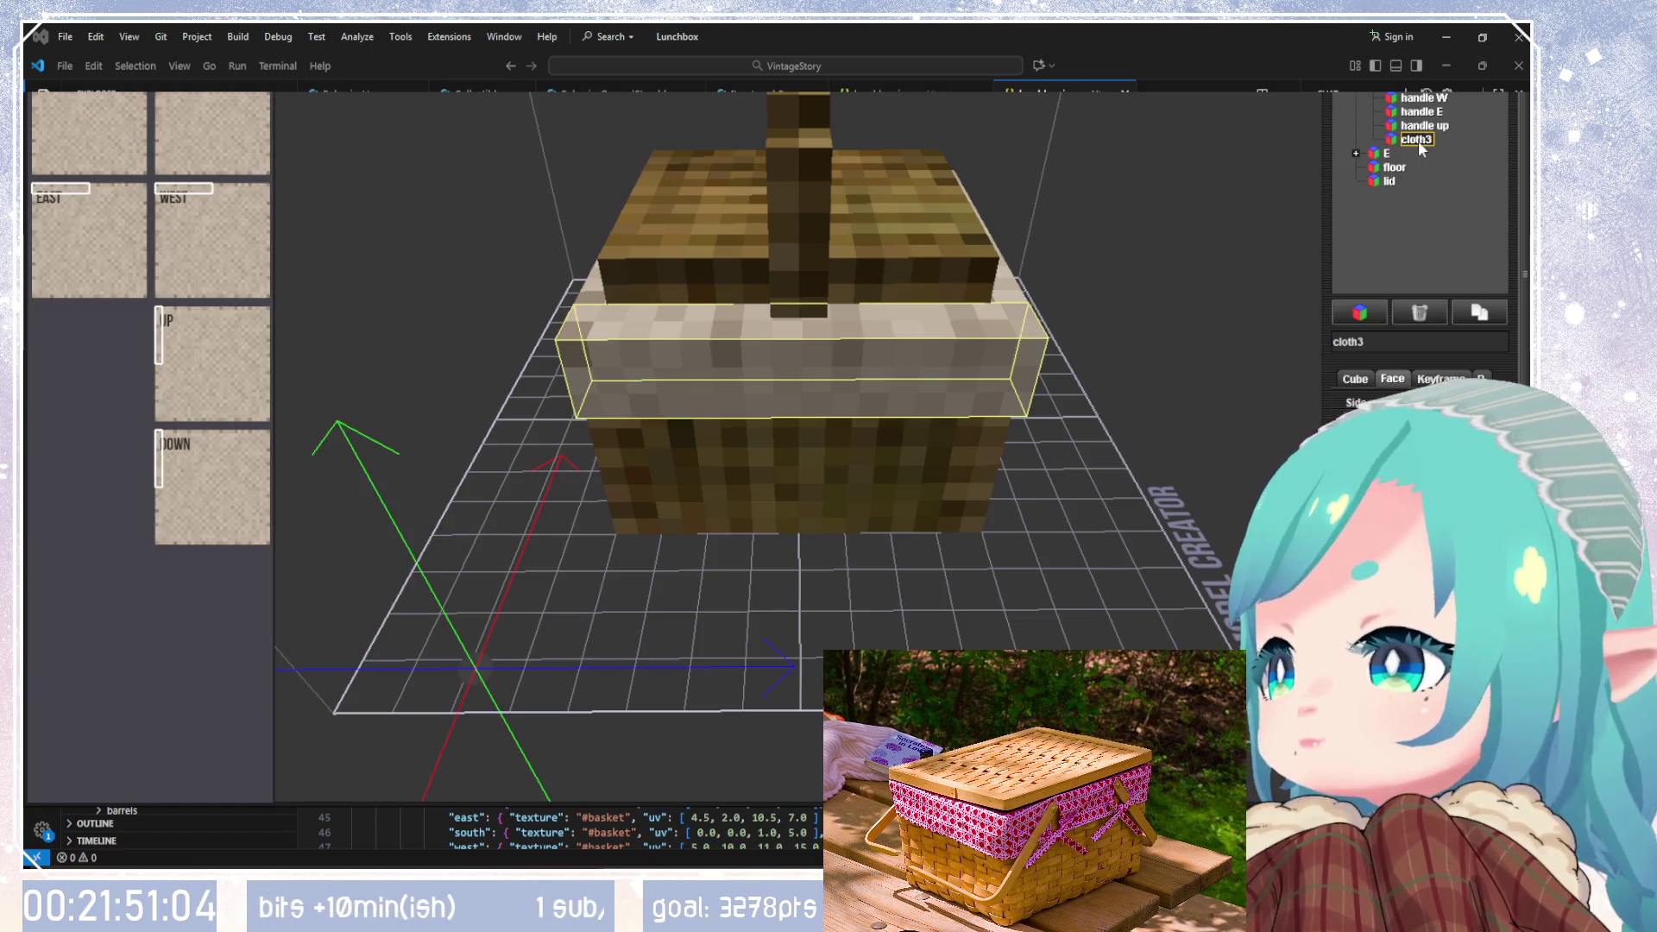
click(1476, 313)
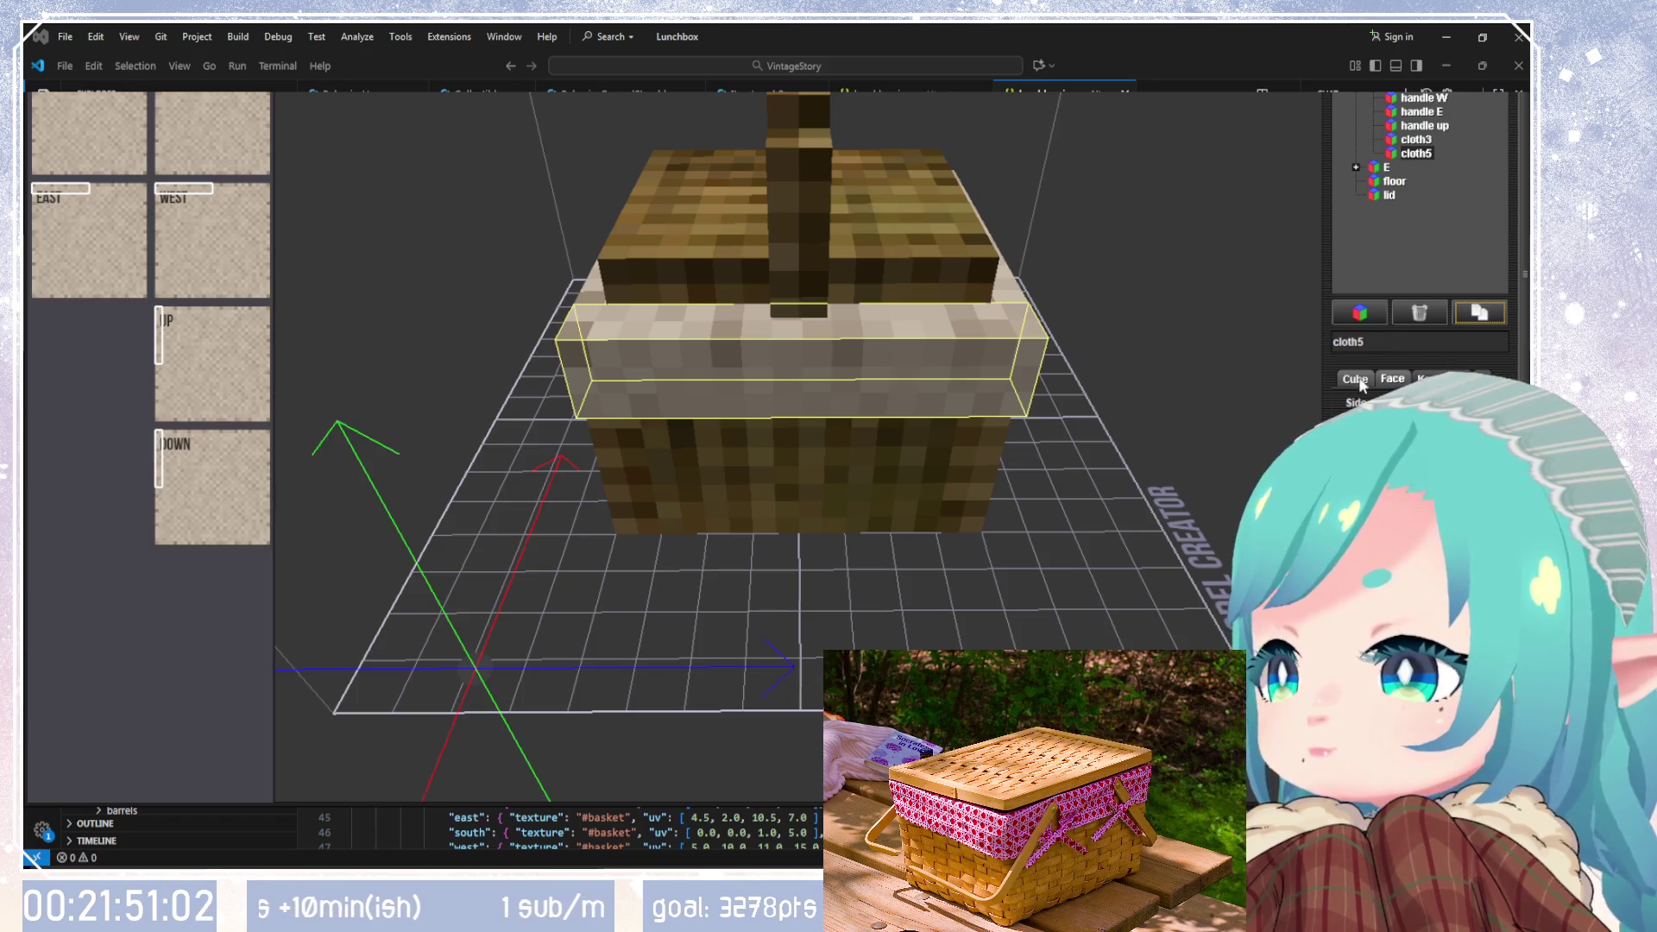
Step: Rename the duplicated strip to 'tie1'
click(1330, 340)
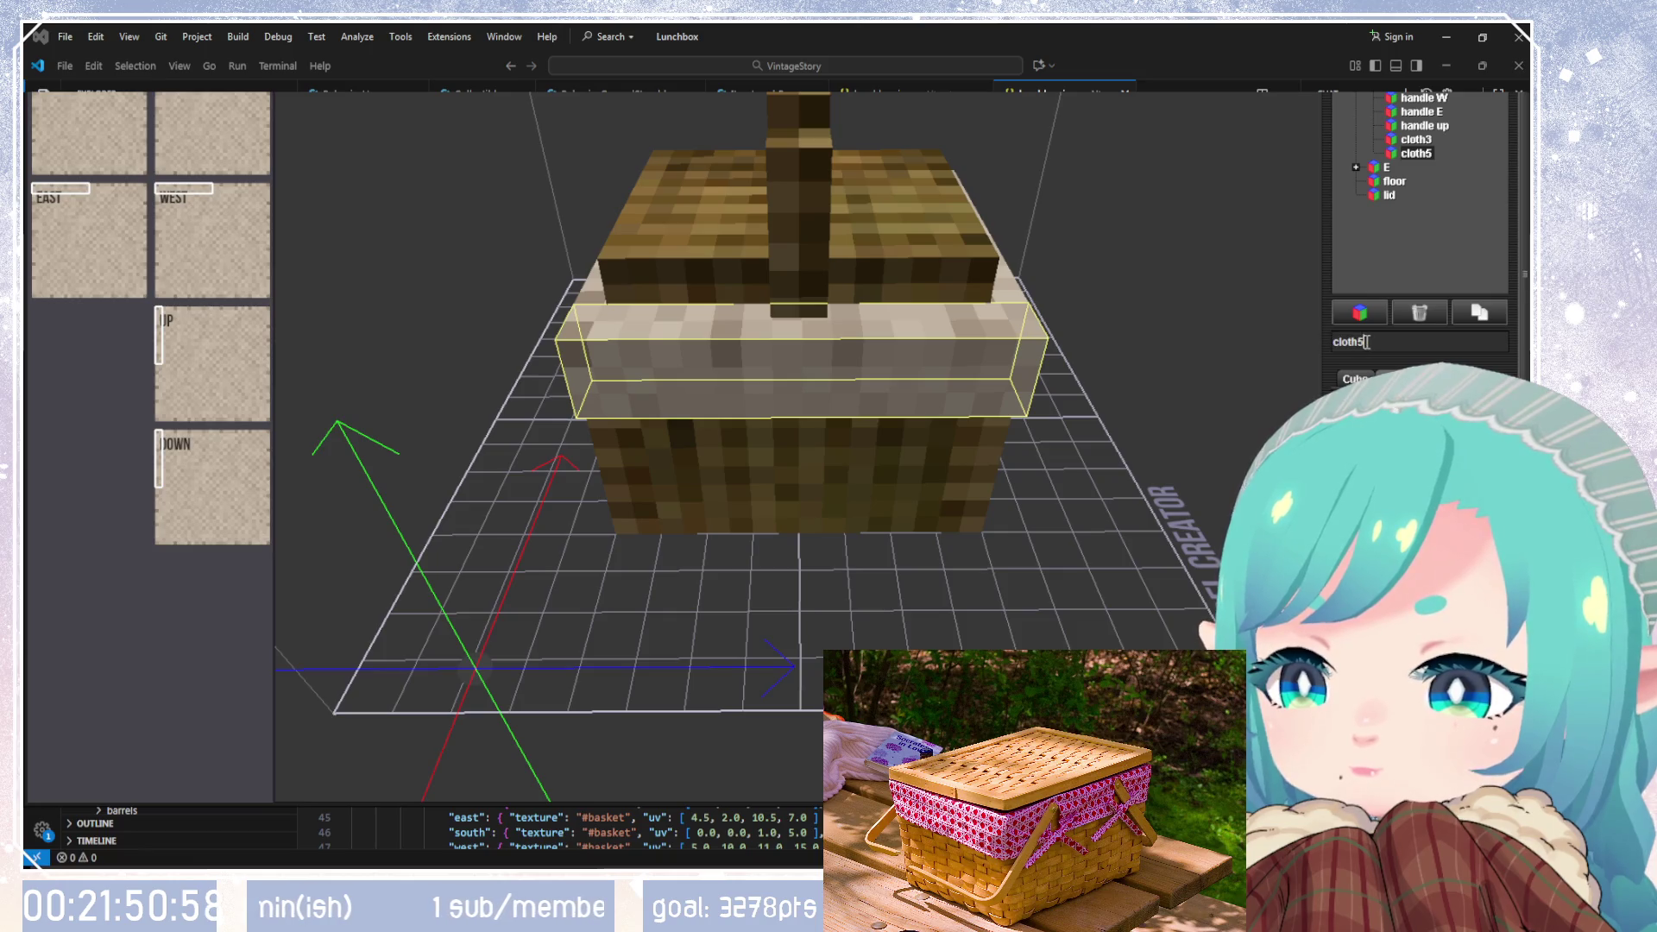
key(ctrl+a)
text(tie1)
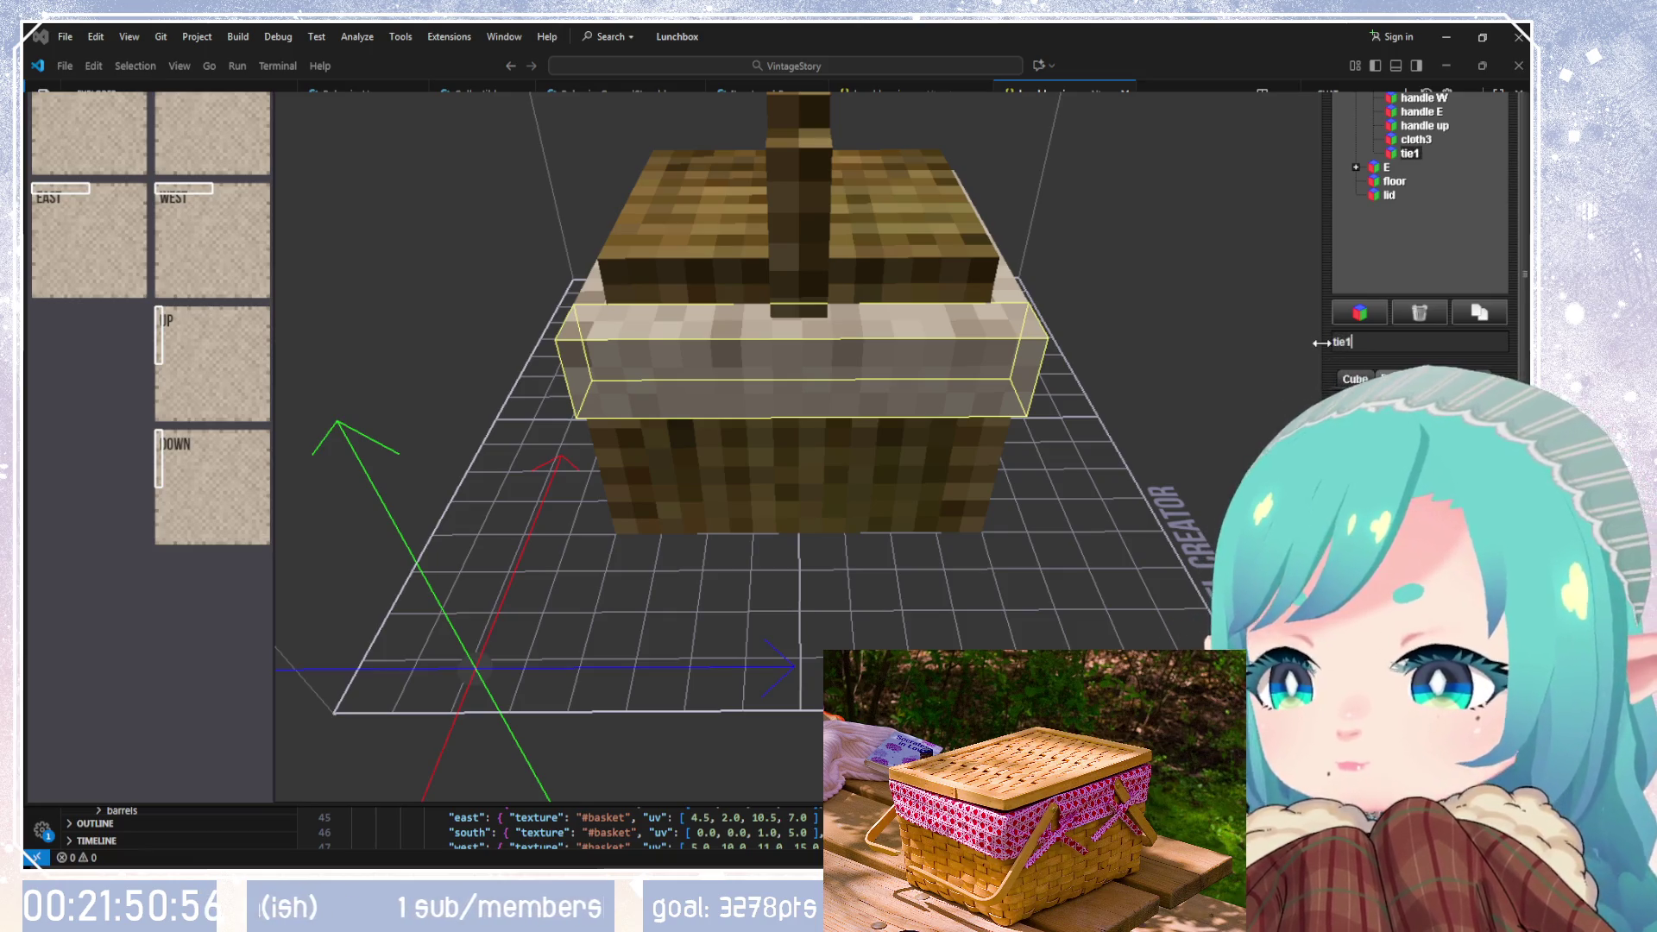
drag(1255, 335, 1107, 349)
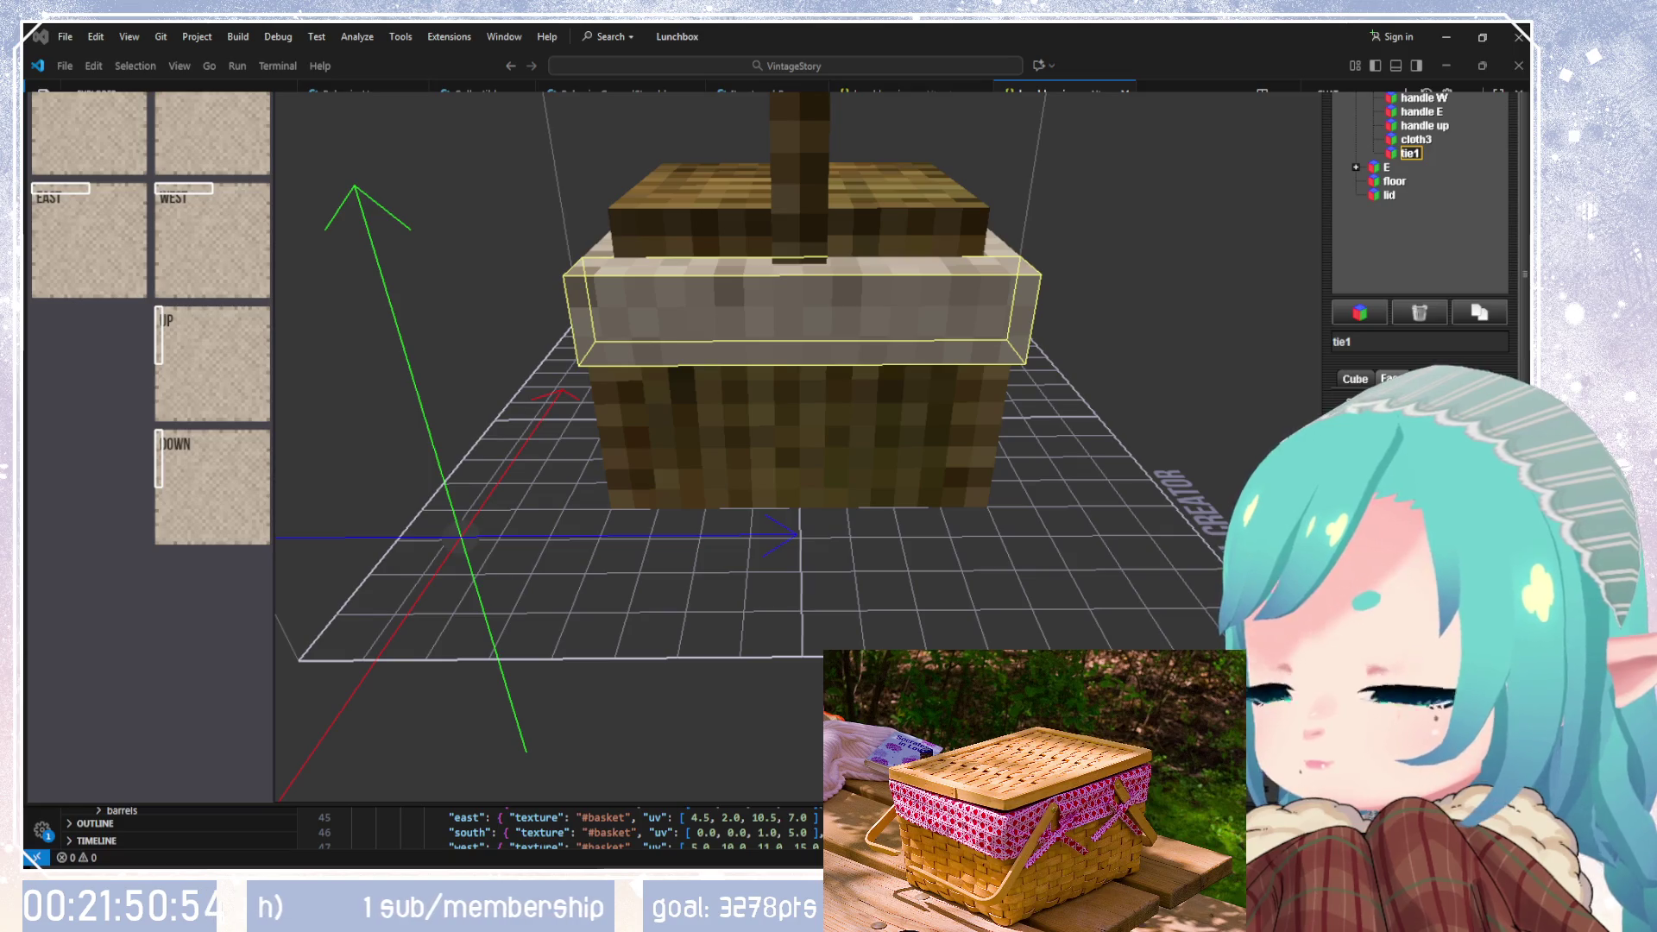
mouse_move(820, 517)
mouse_down()
mouse_move(1009, 522)
mouse_move(707, 483)
mouse_up()
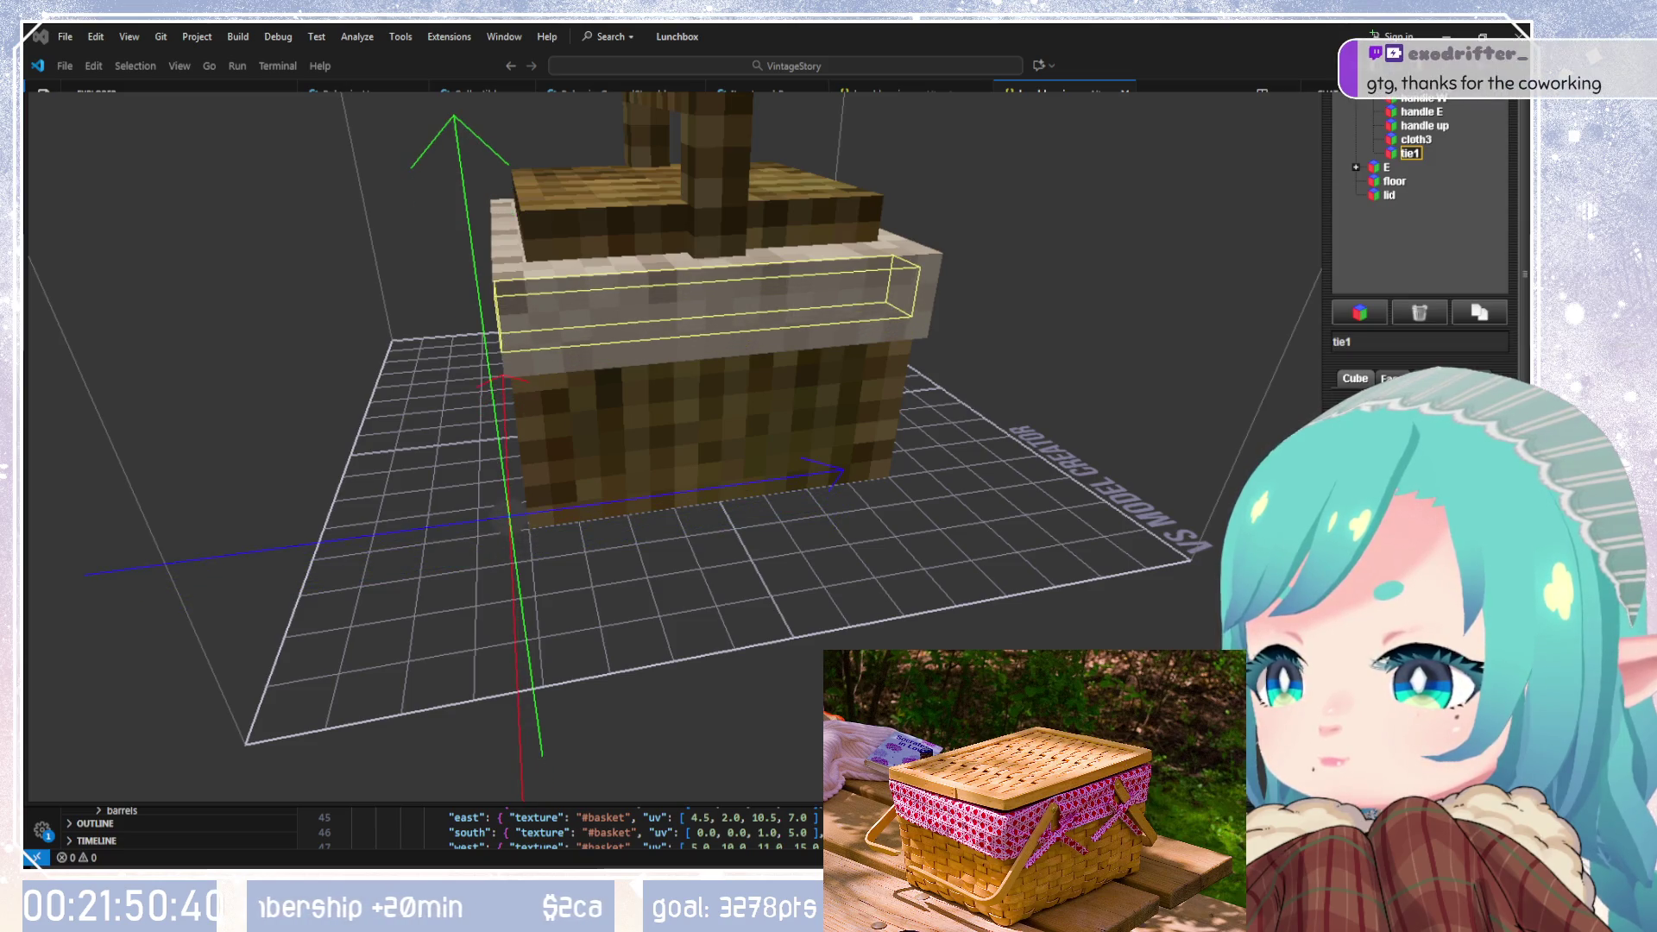
Step: Shorten tie1 by two steps from its right end
mouse_move(733, 553)
mouse_down()
mouse_move(1141, 546)
mouse_move(1191, 604)
mouse_move(1174, 673)
mouse_up()
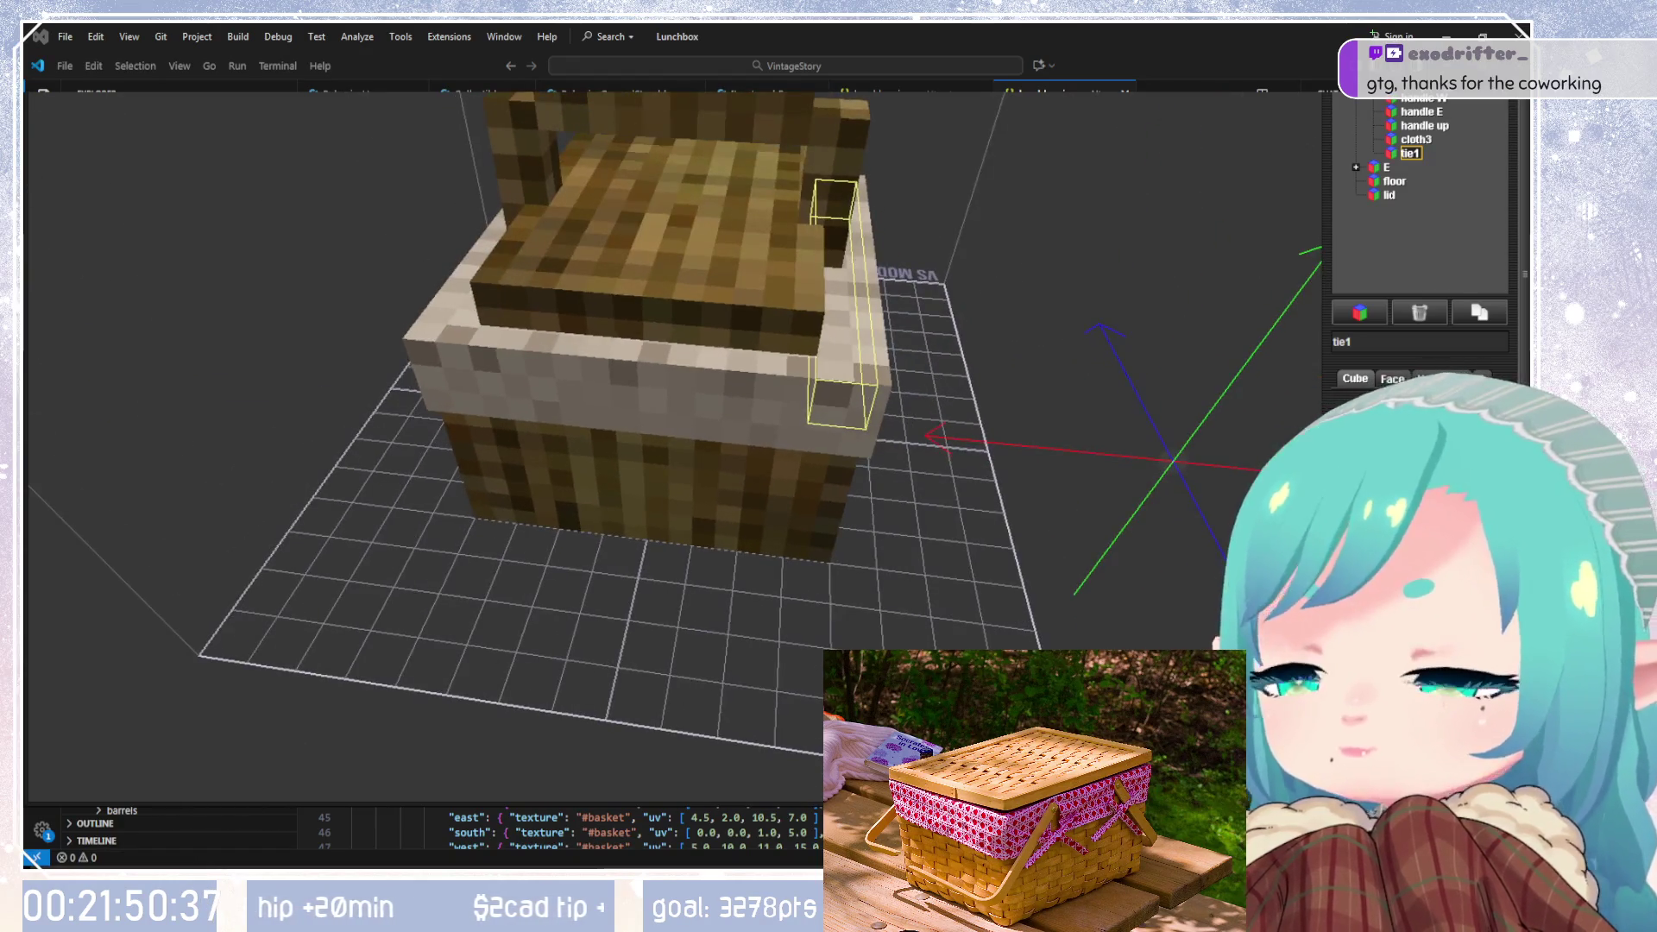
key(ctrl+z)
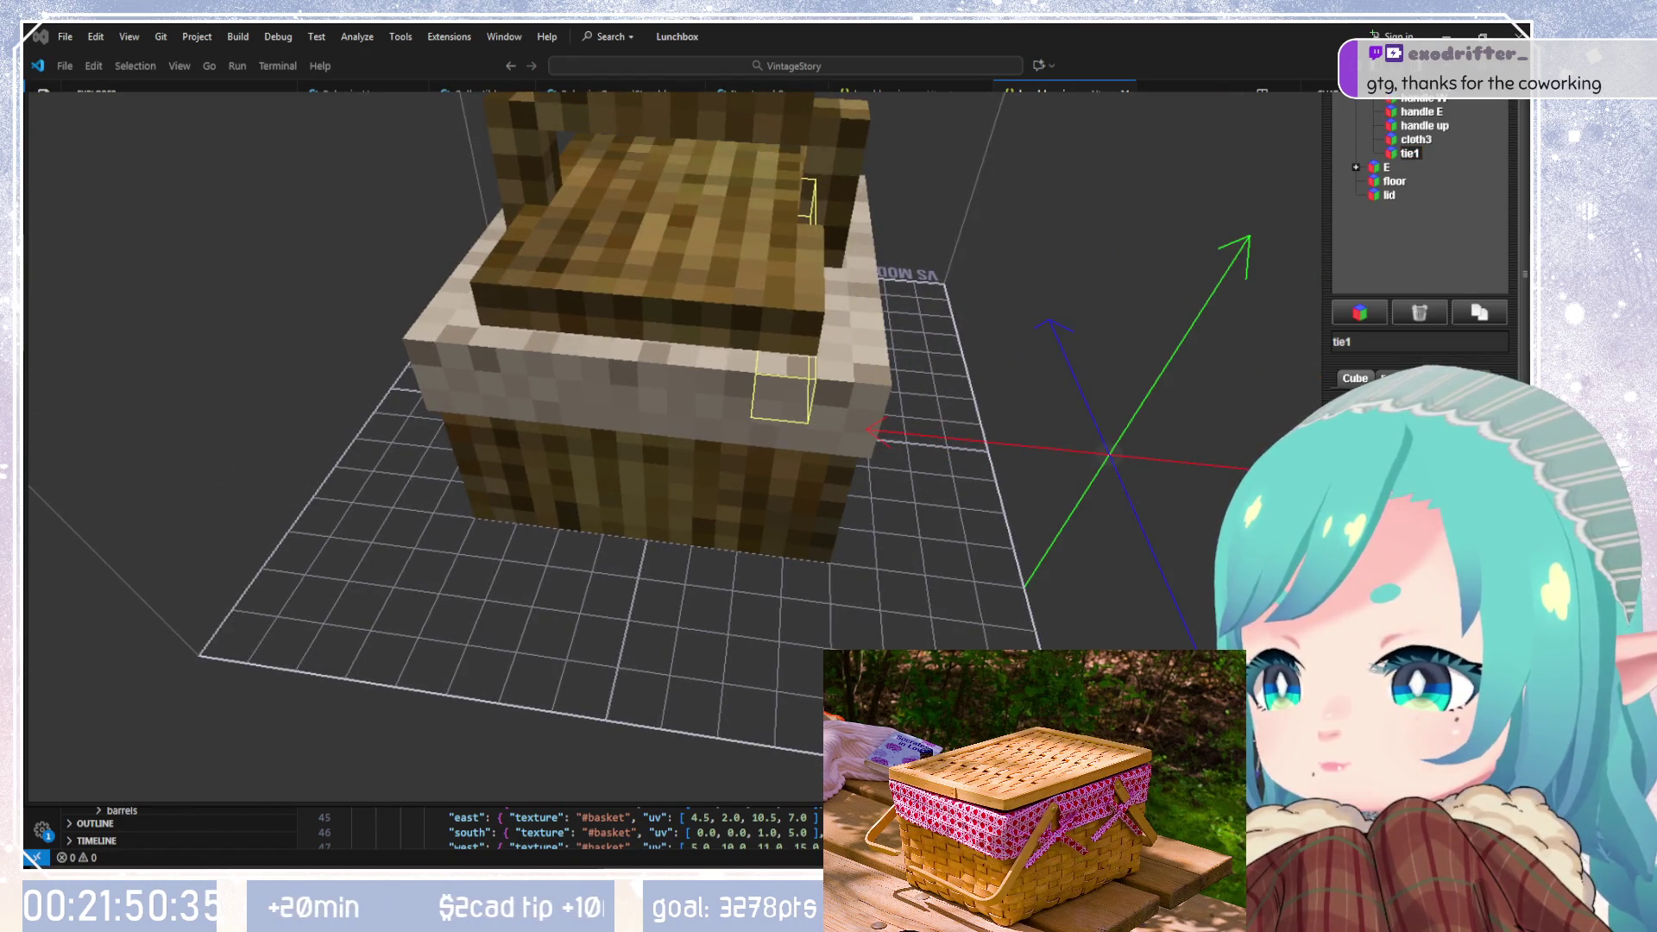
mouse_move(1036, 449)
mouse_down()
mouse_move(774, 466)
mouse_move(686, 590)
mouse_up()
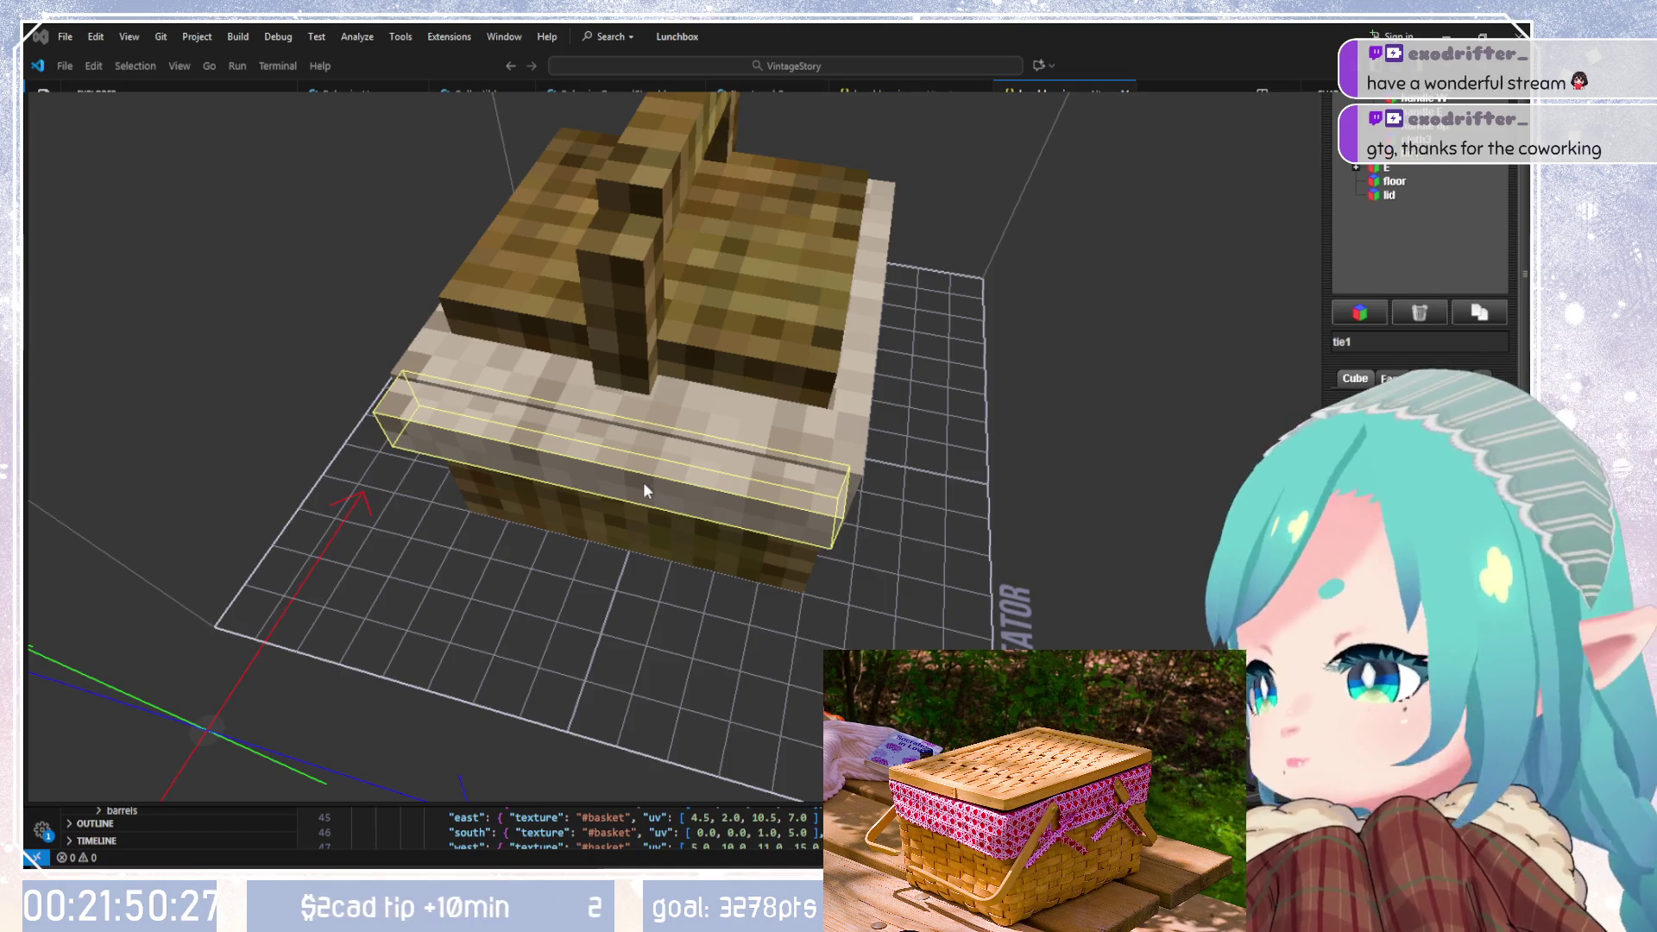
mouse_move(644, 483)
mouse_down()
mouse_move(749, 381)
mouse_move(800, 365)
mouse_move(1010, 380)
mouse_move(768, 414)
mouse_up()
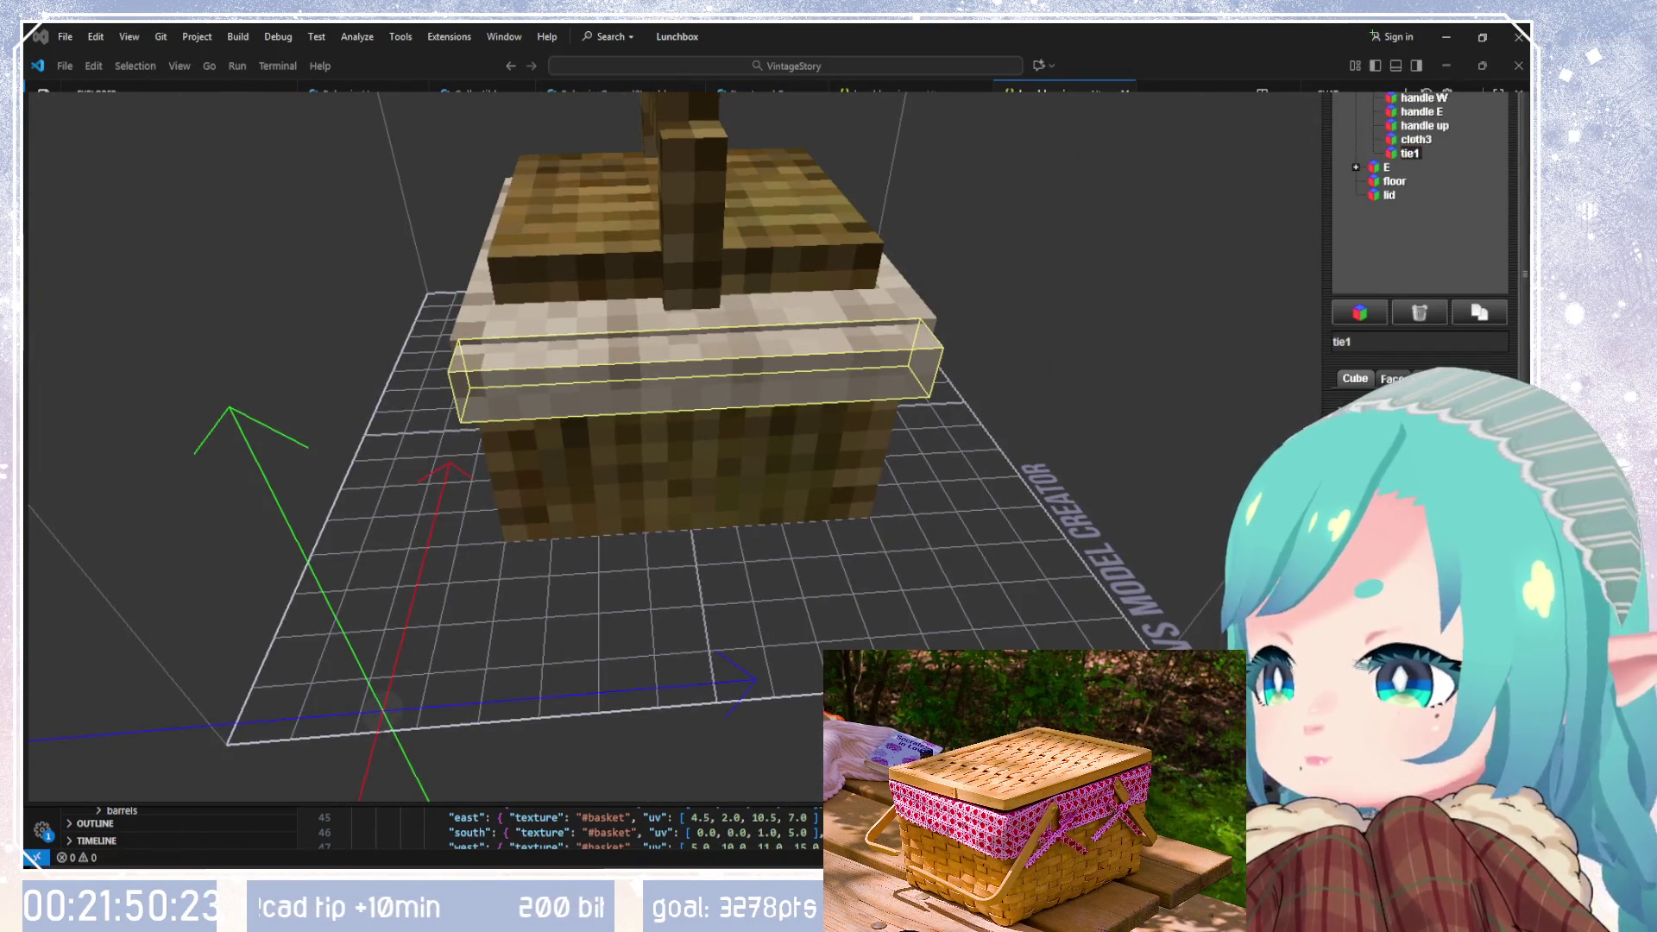
key(Down)
key(Down)
key(Down)
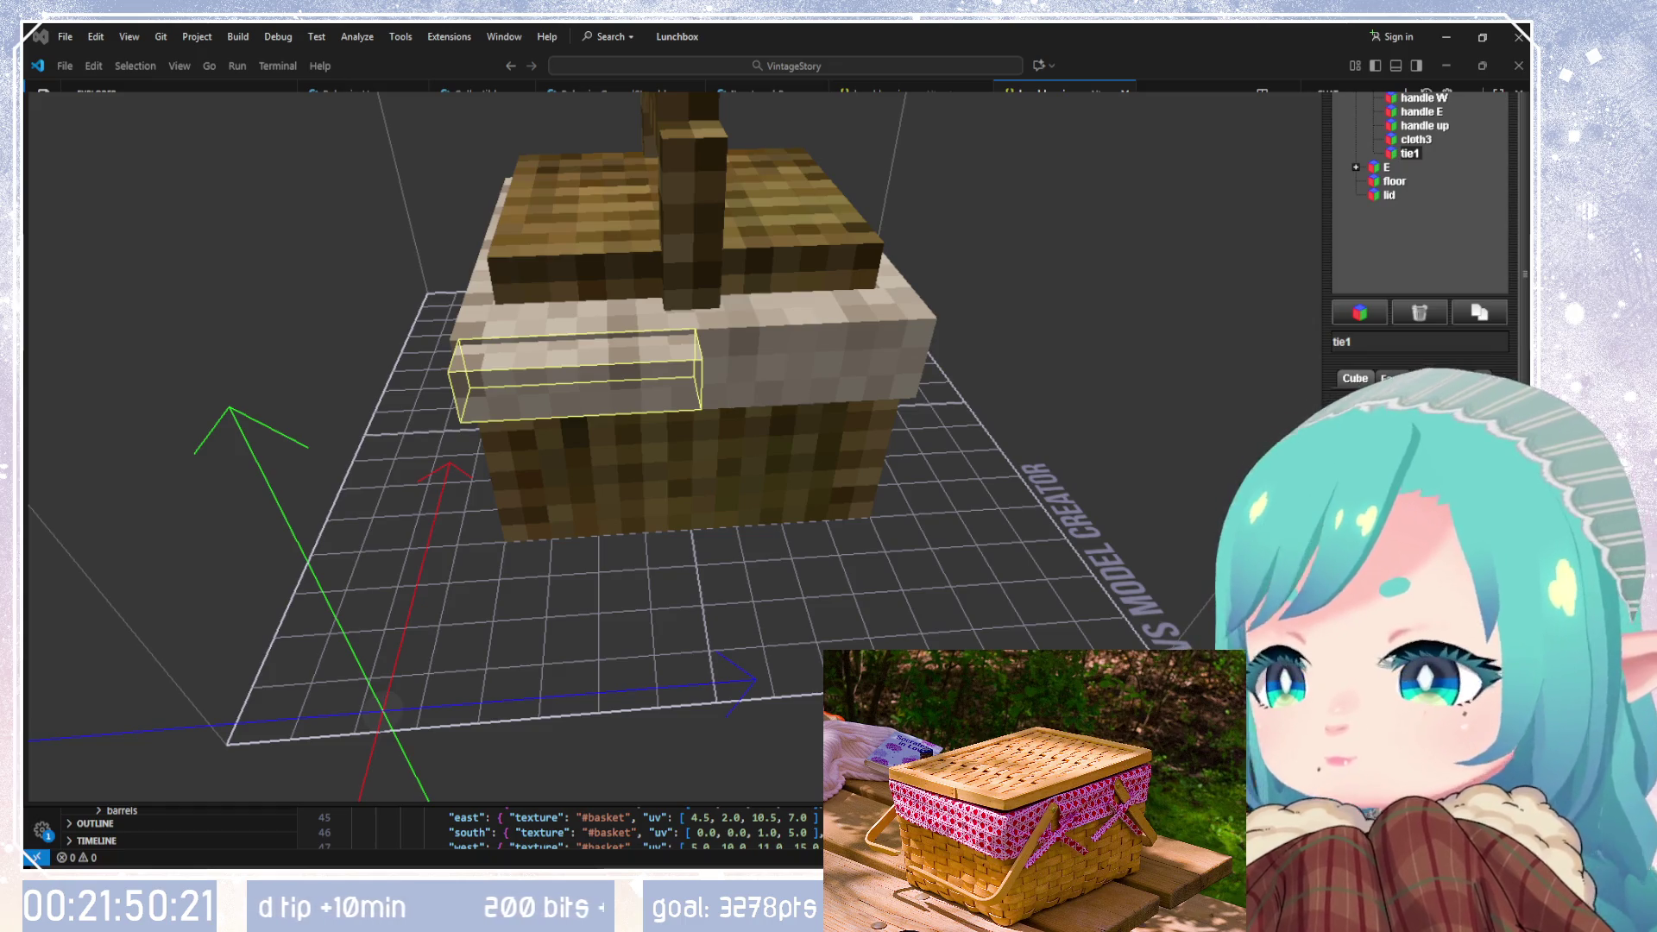
key(Down)
Step: Inspect the short tie1 bar against the front rim from side and front views
drag(976, 507, 734, 445)
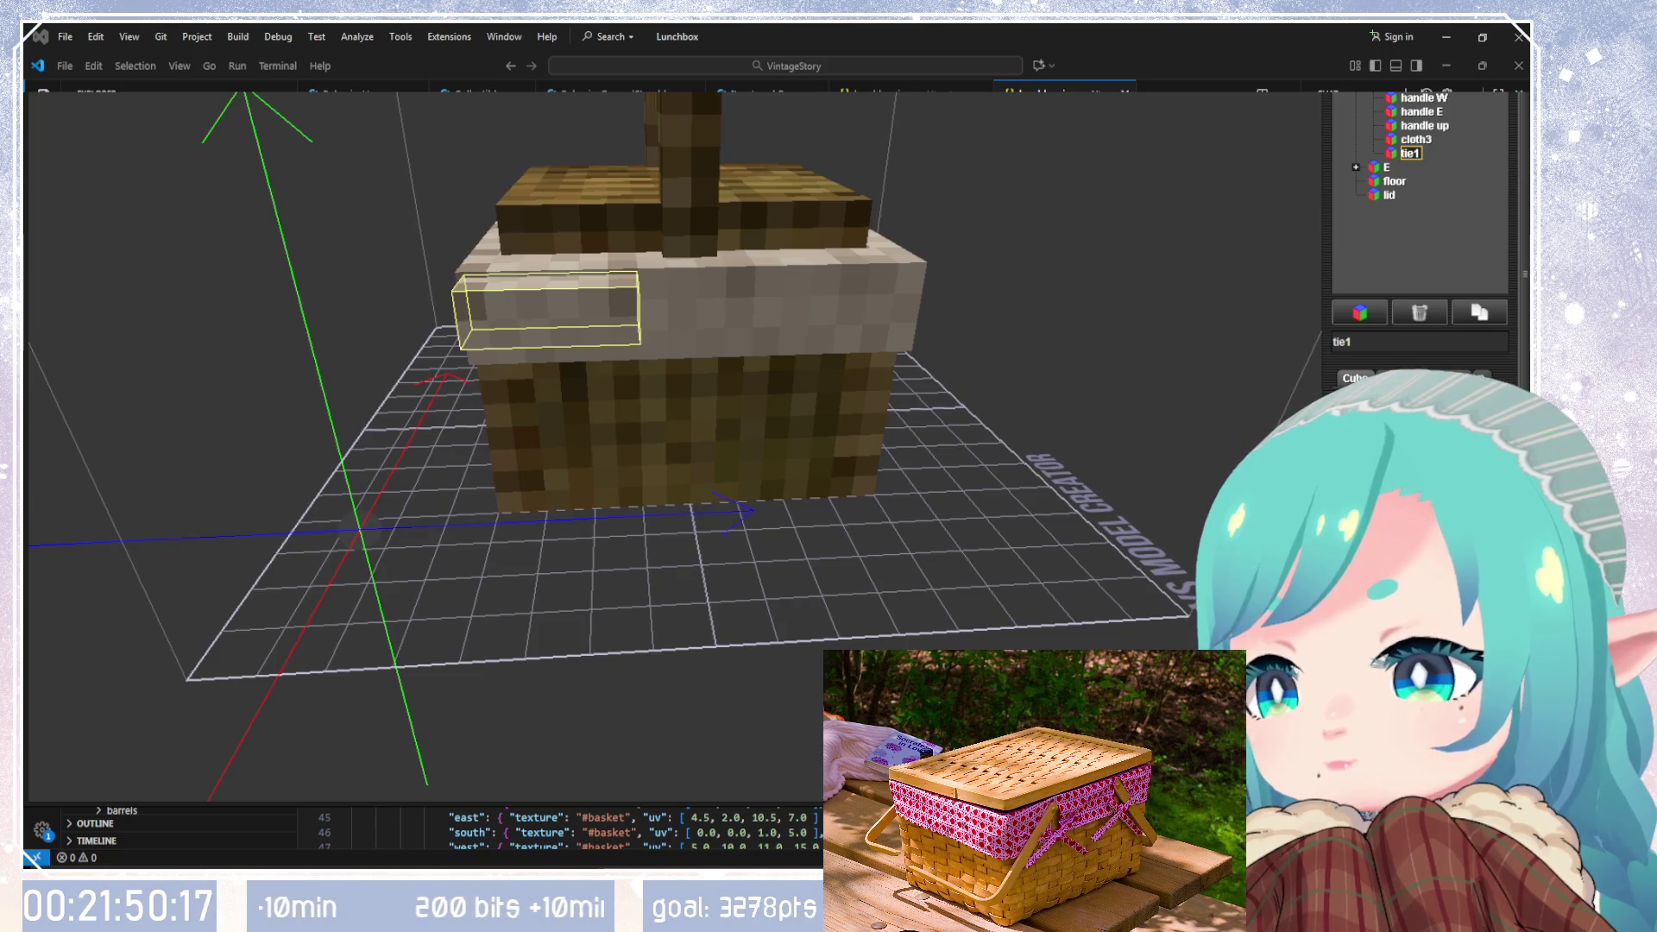
mouse_move(914, 483)
mouse_down()
mouse_move(983, 507)
mouse_move(1010, 604)
mouse_move(954, 613)
mouse_move(1062, 596)
mouse_up()
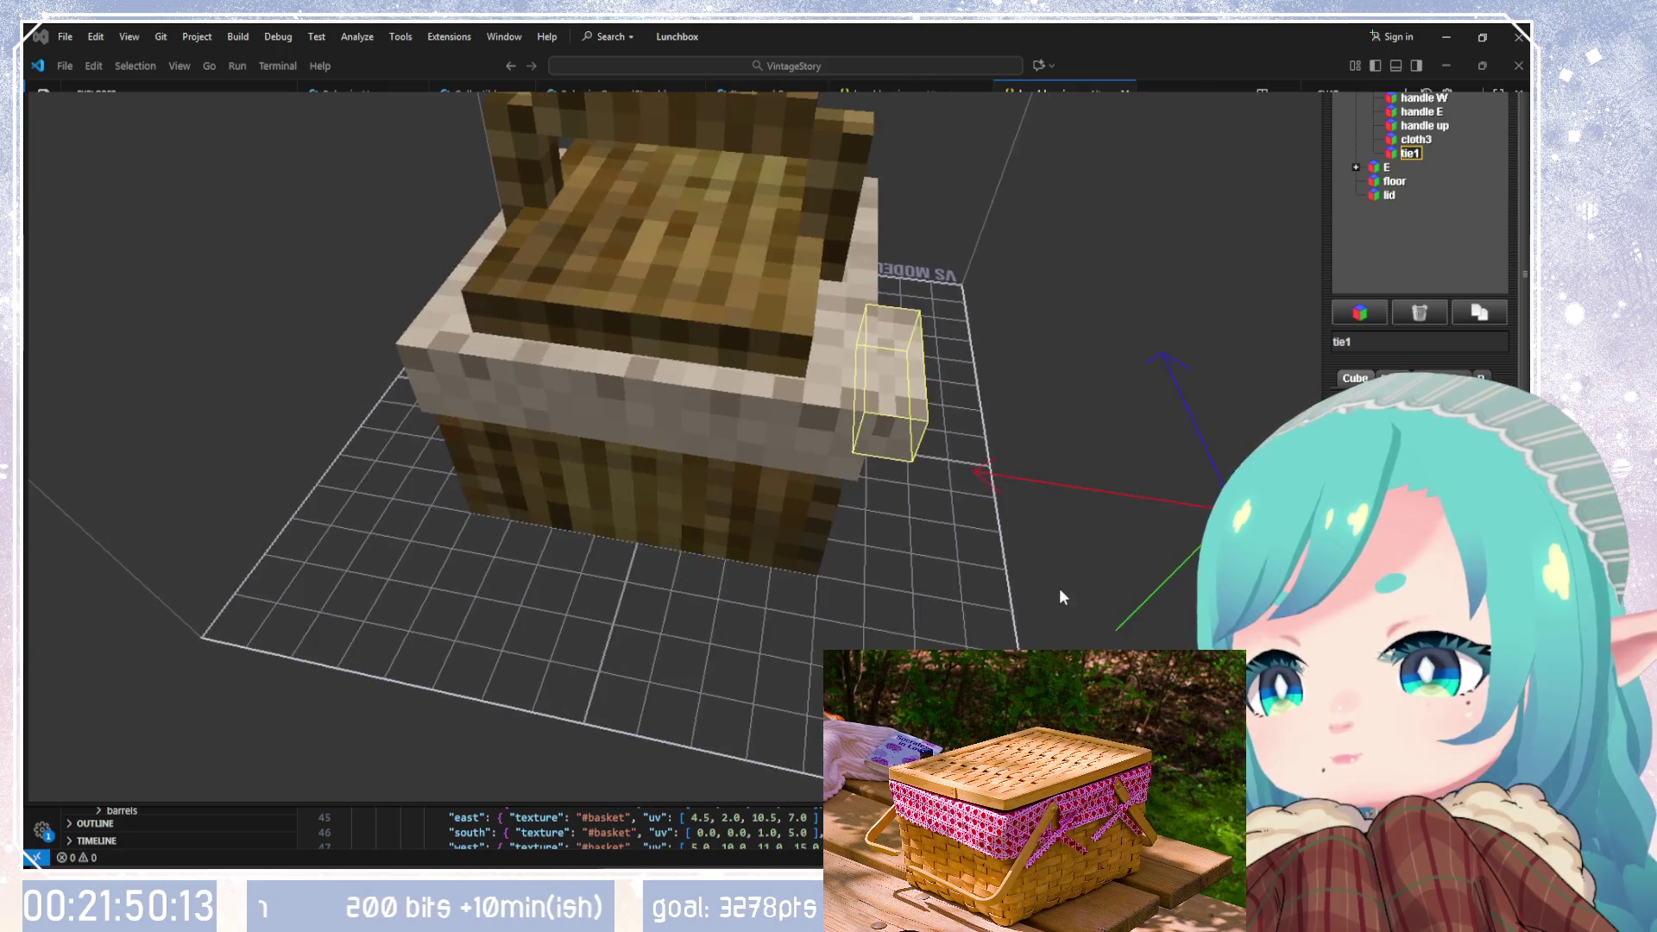
scroll(1416, 449, up, 1)
scroll(1415, 449, down, 1)
scroll(1416, 448, down, 3)
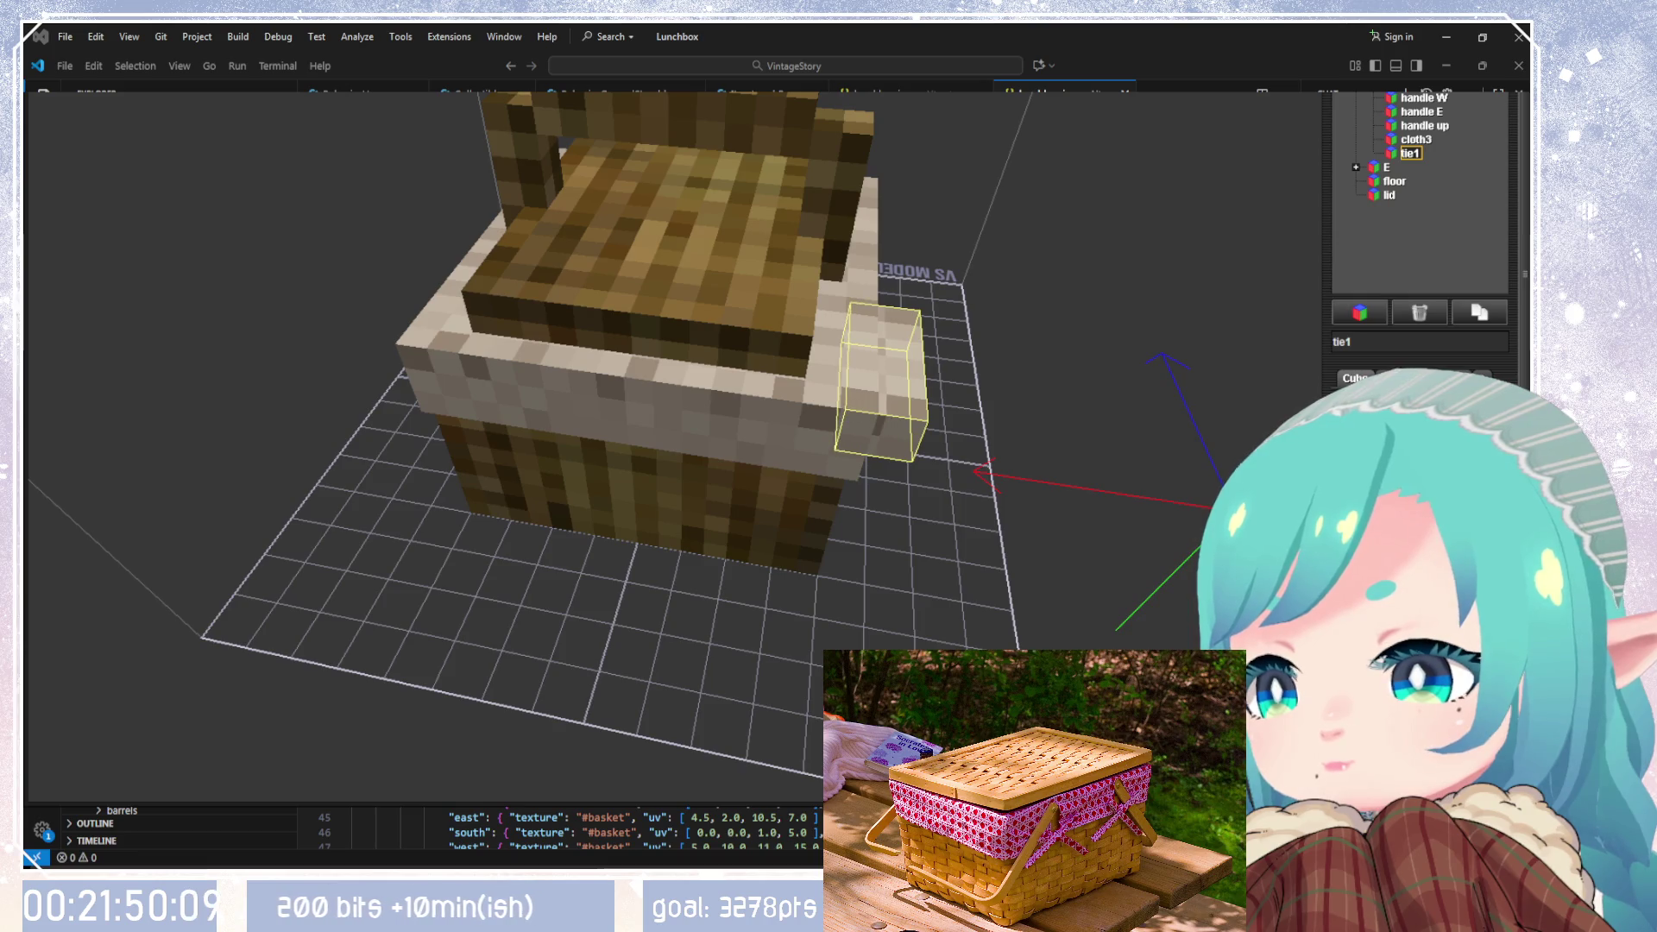
scroll(1415, 449, down, 4)
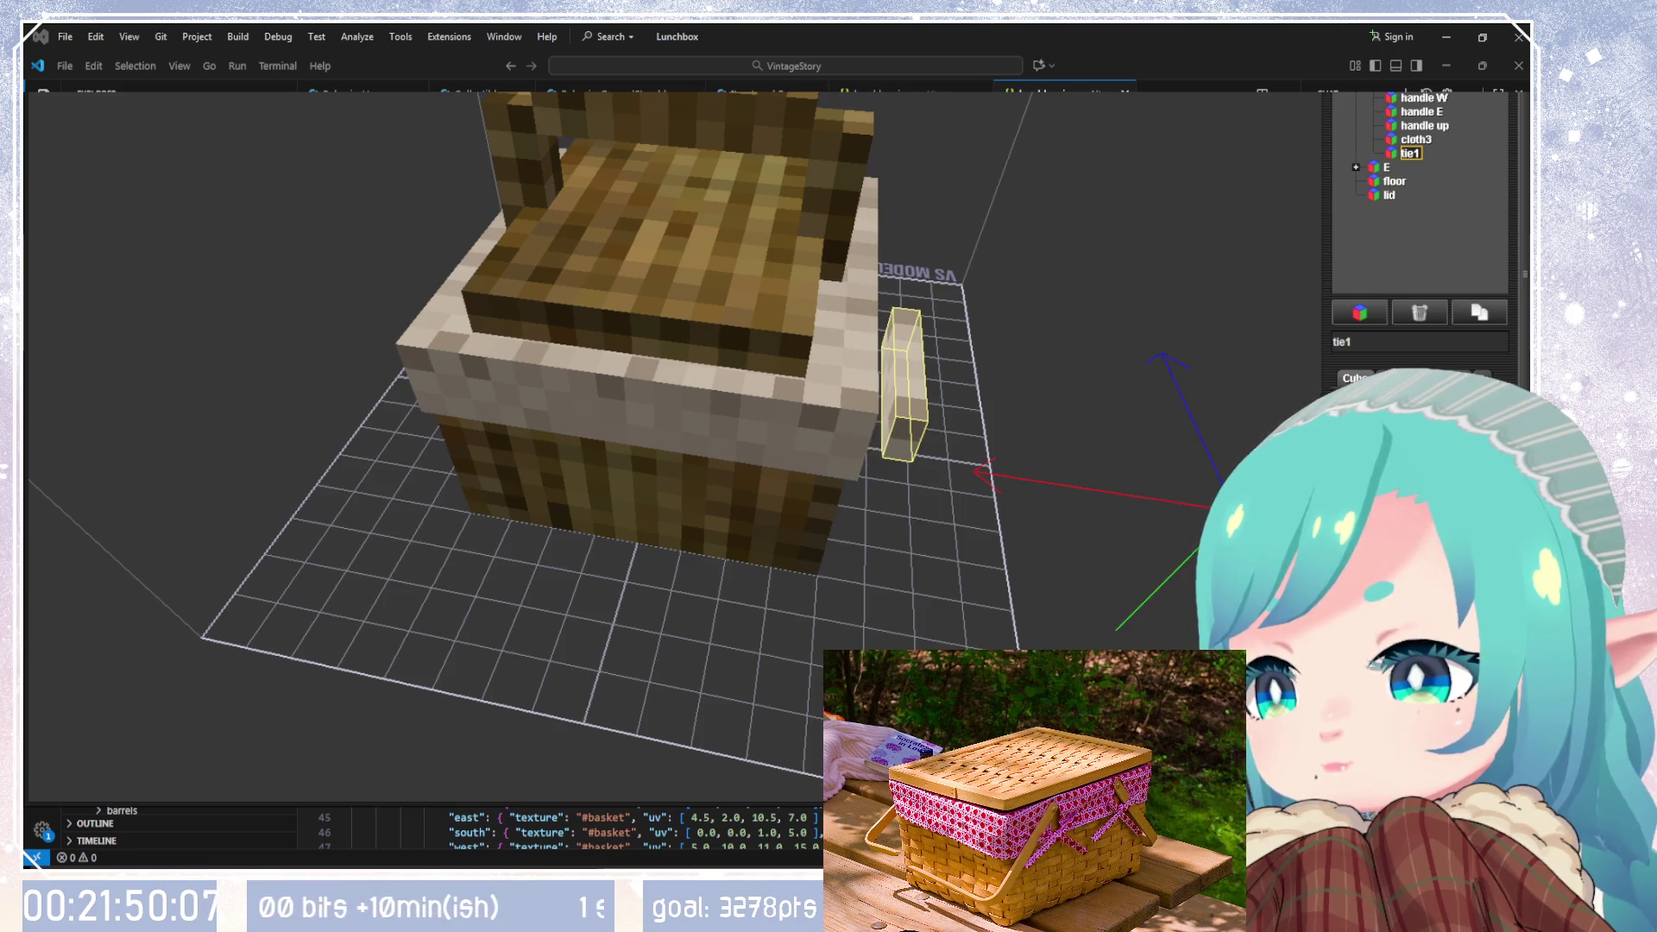
mouse_move(1208, 457)
mouse_down()
mouse_move(780, 432)
mouse_move(695, 580)
mouse_move(637, 547)
mouse_move(754, 576)
mouse_move(1166, 592)
mouse_up()
mouse_move(604, 584)
mouse_down()
mouse_move(649, 521)
mouse_move(669, 523)
mouse_up()
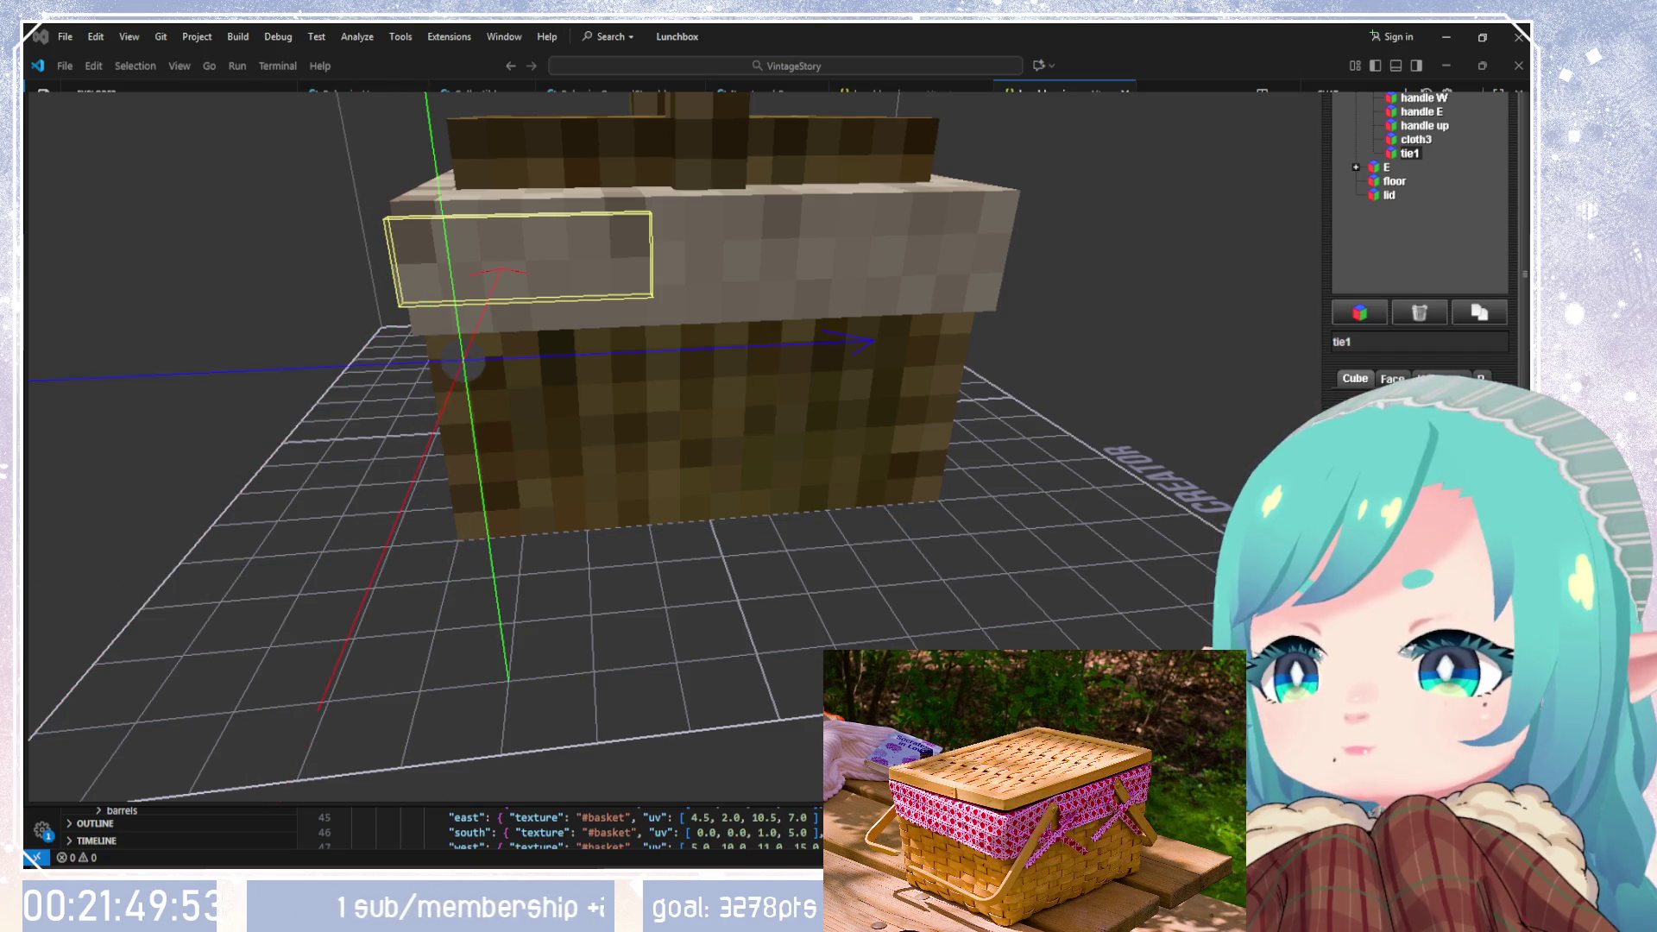
Step: Move tie1 one step down and two steps right onto the front rim
drag(1063, 642, 1014, 759)
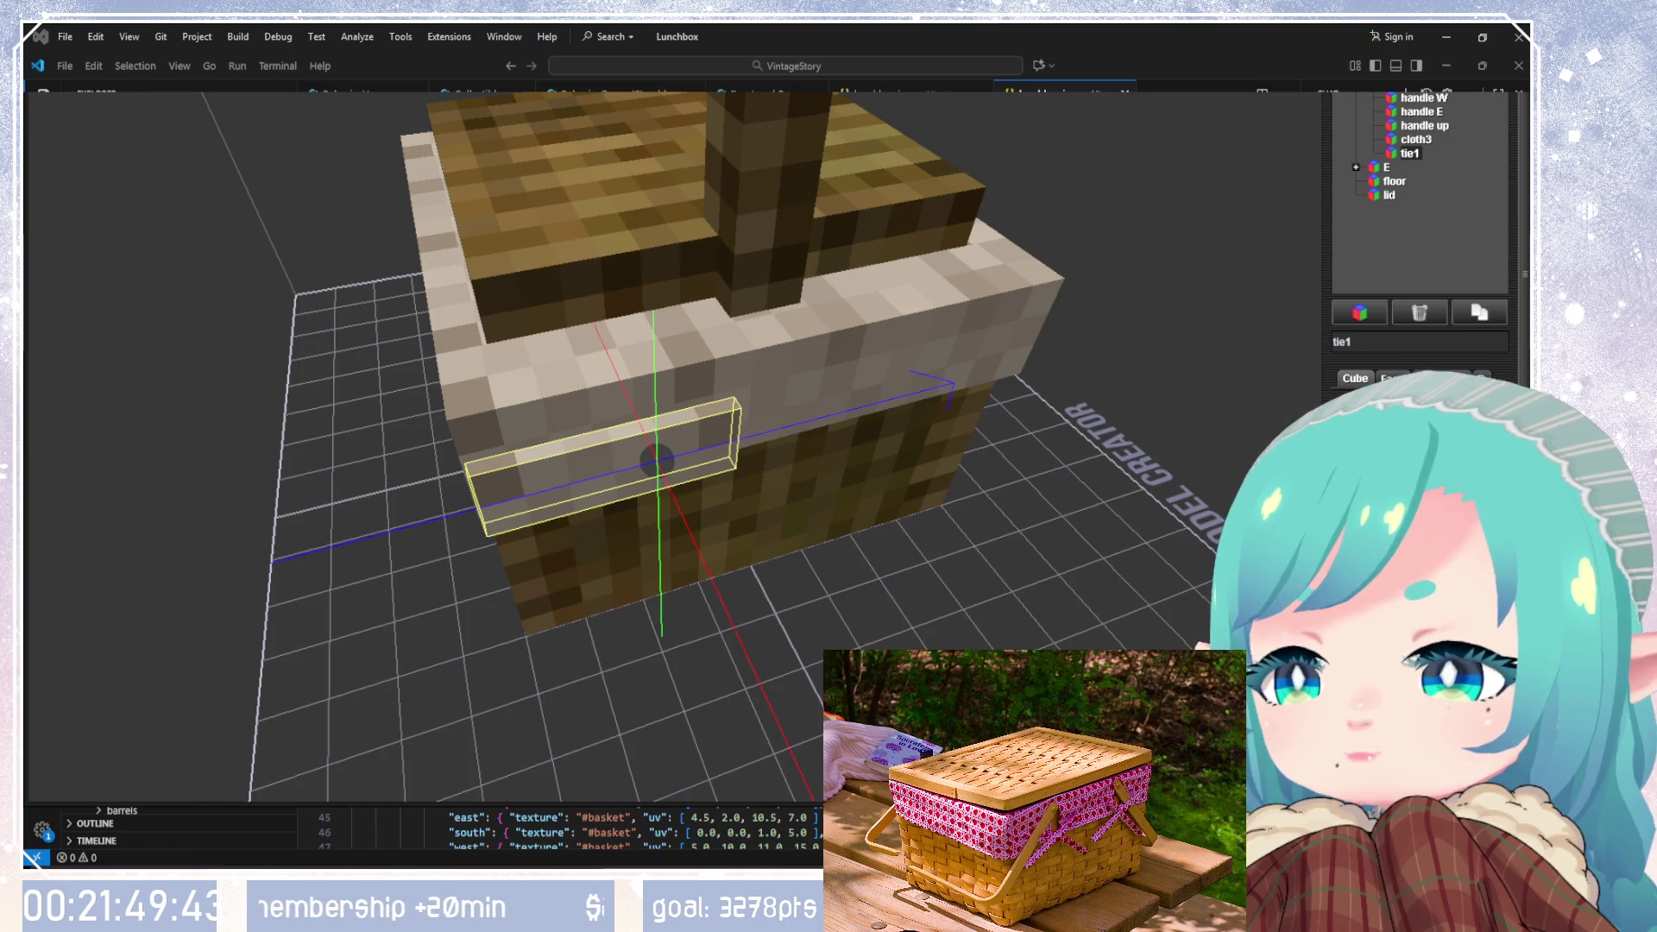
mouse_move(1018, 682)
mouse_down()
mouse_move(997, 583)
mouse_move(934, 582)
mouse_move(949, 682)
mouse_up()
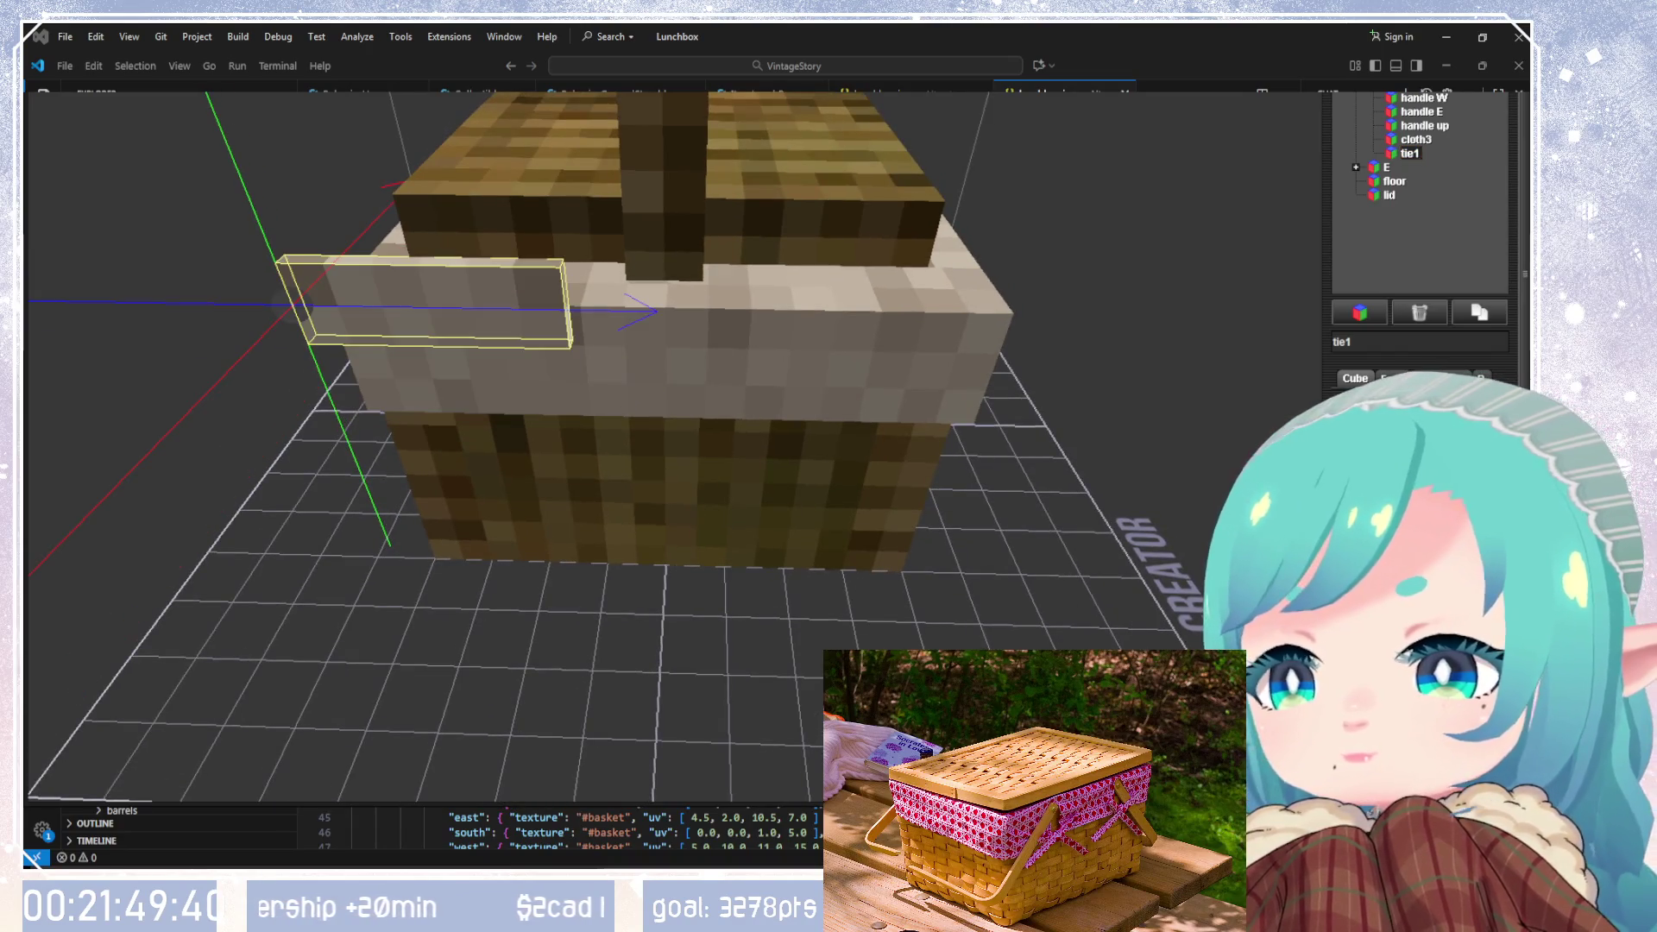
key(Down)
key(Down)
key(Down)
key(Right)
key(Right)
key(Right)
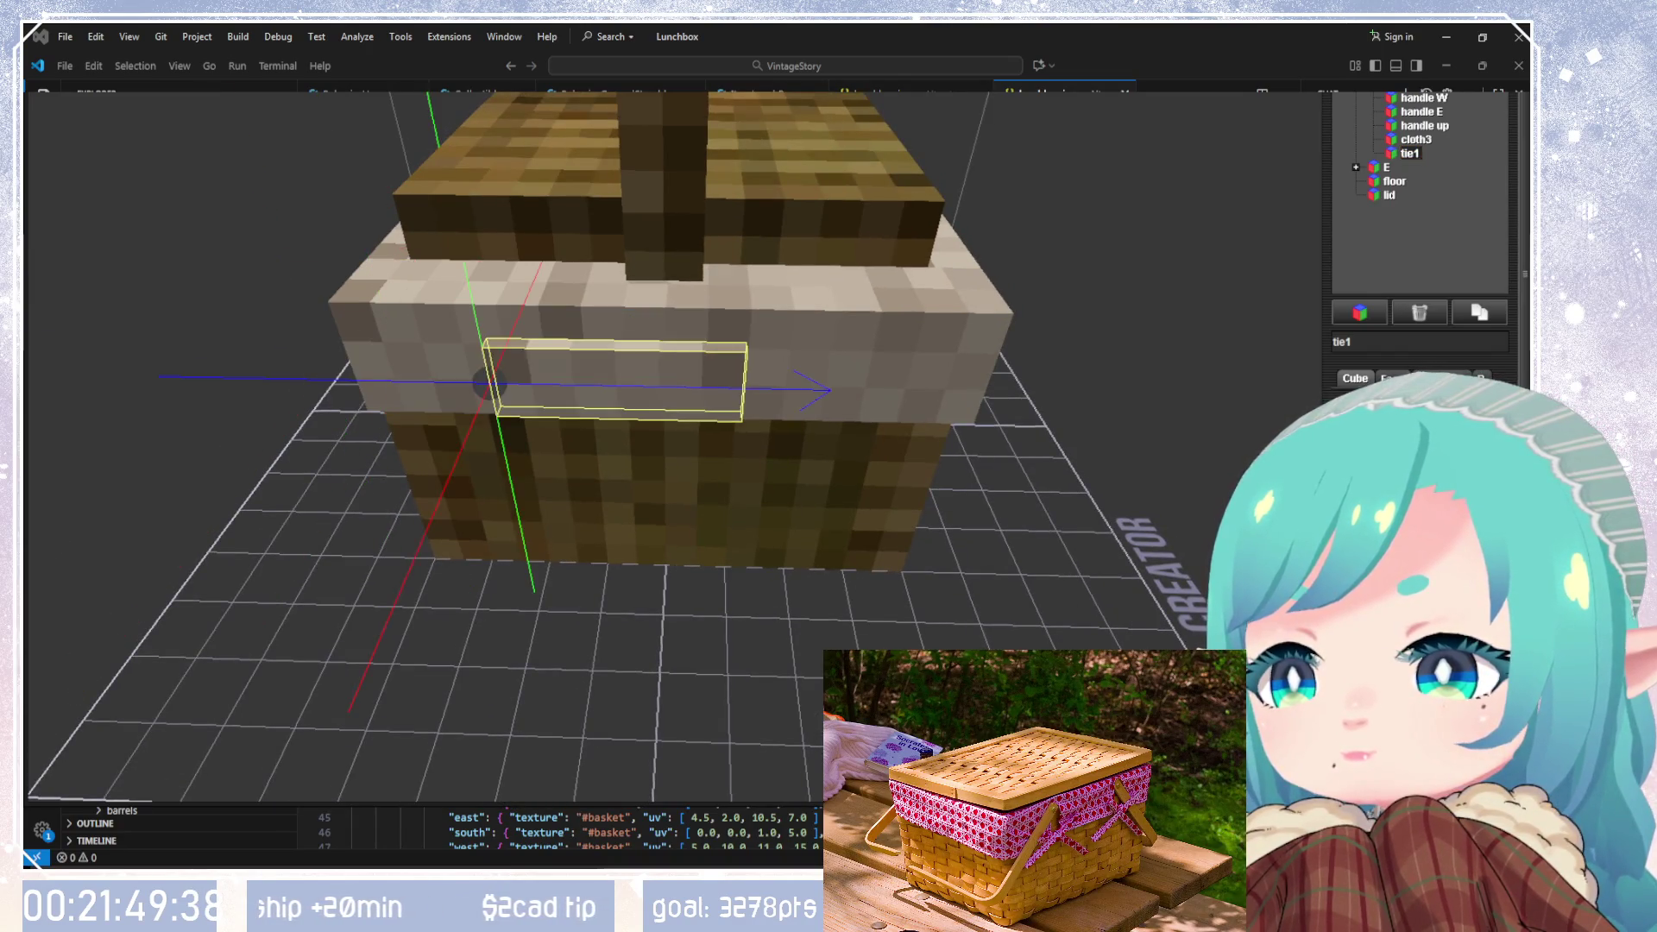
key(Right)
key(Right)
key(Right)
Step: Keep tie1's width unchanged and make the strip one step shorter
mouse_move(1011, 576)
mouse_down()
mouse_move(1006, 448)
mouse_move(1073, 585)
mouse_move(1036, 553)
mouse_up()
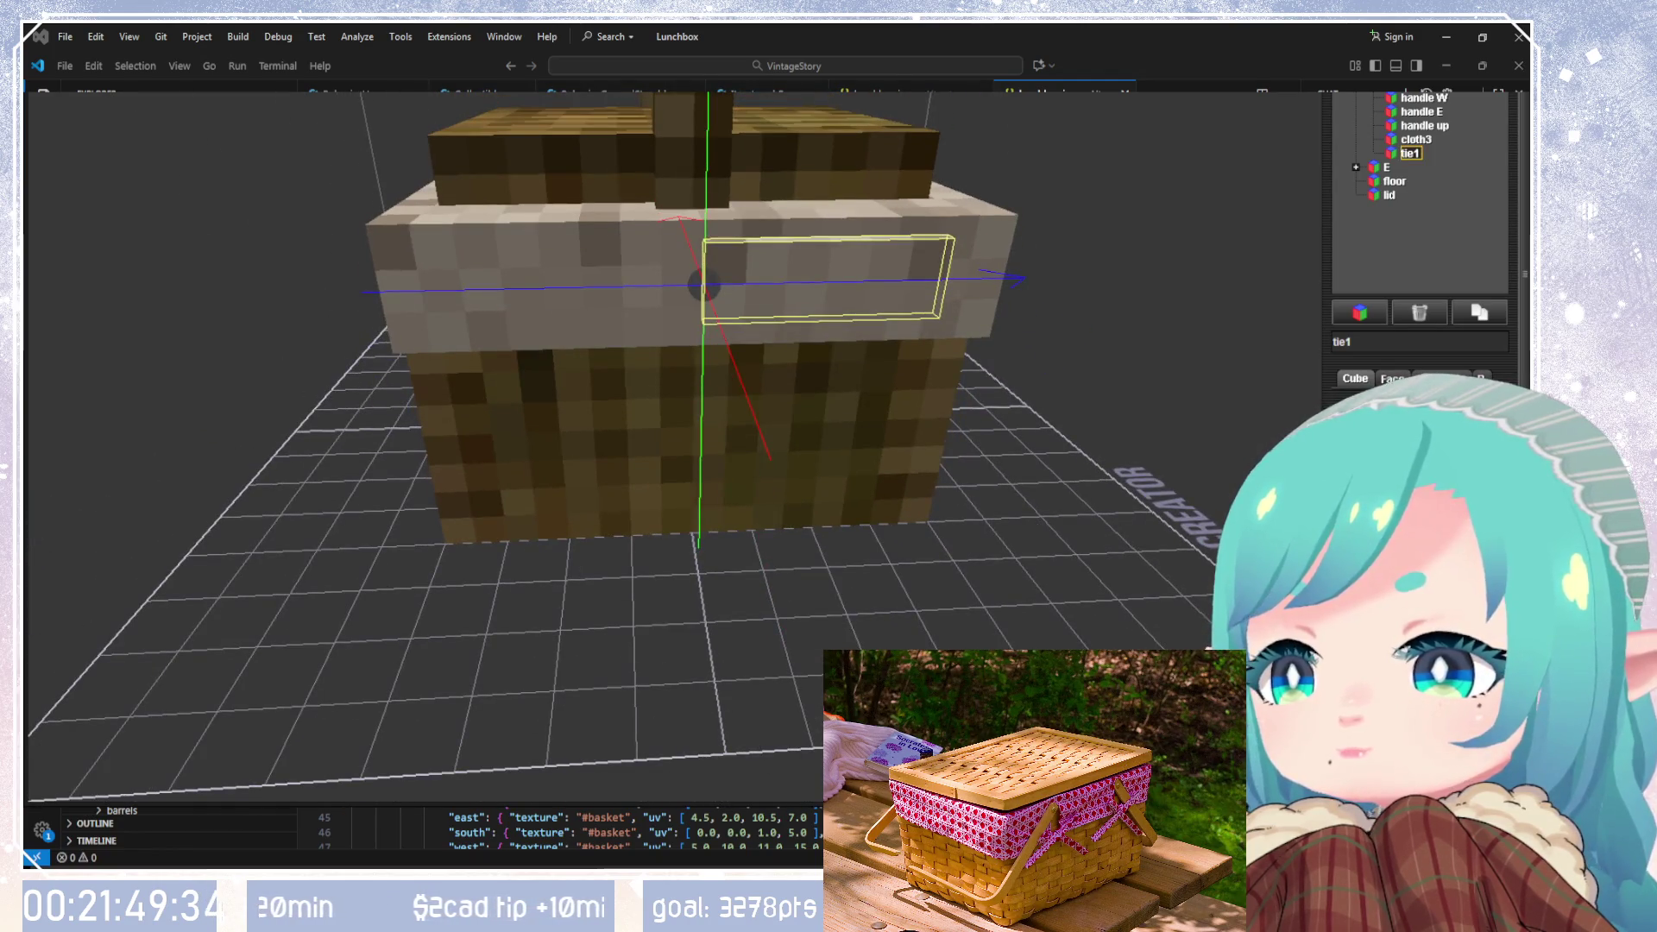
key(shift+Left)
key(shift+Left)
key(shift+Right)
key(shift+Right)
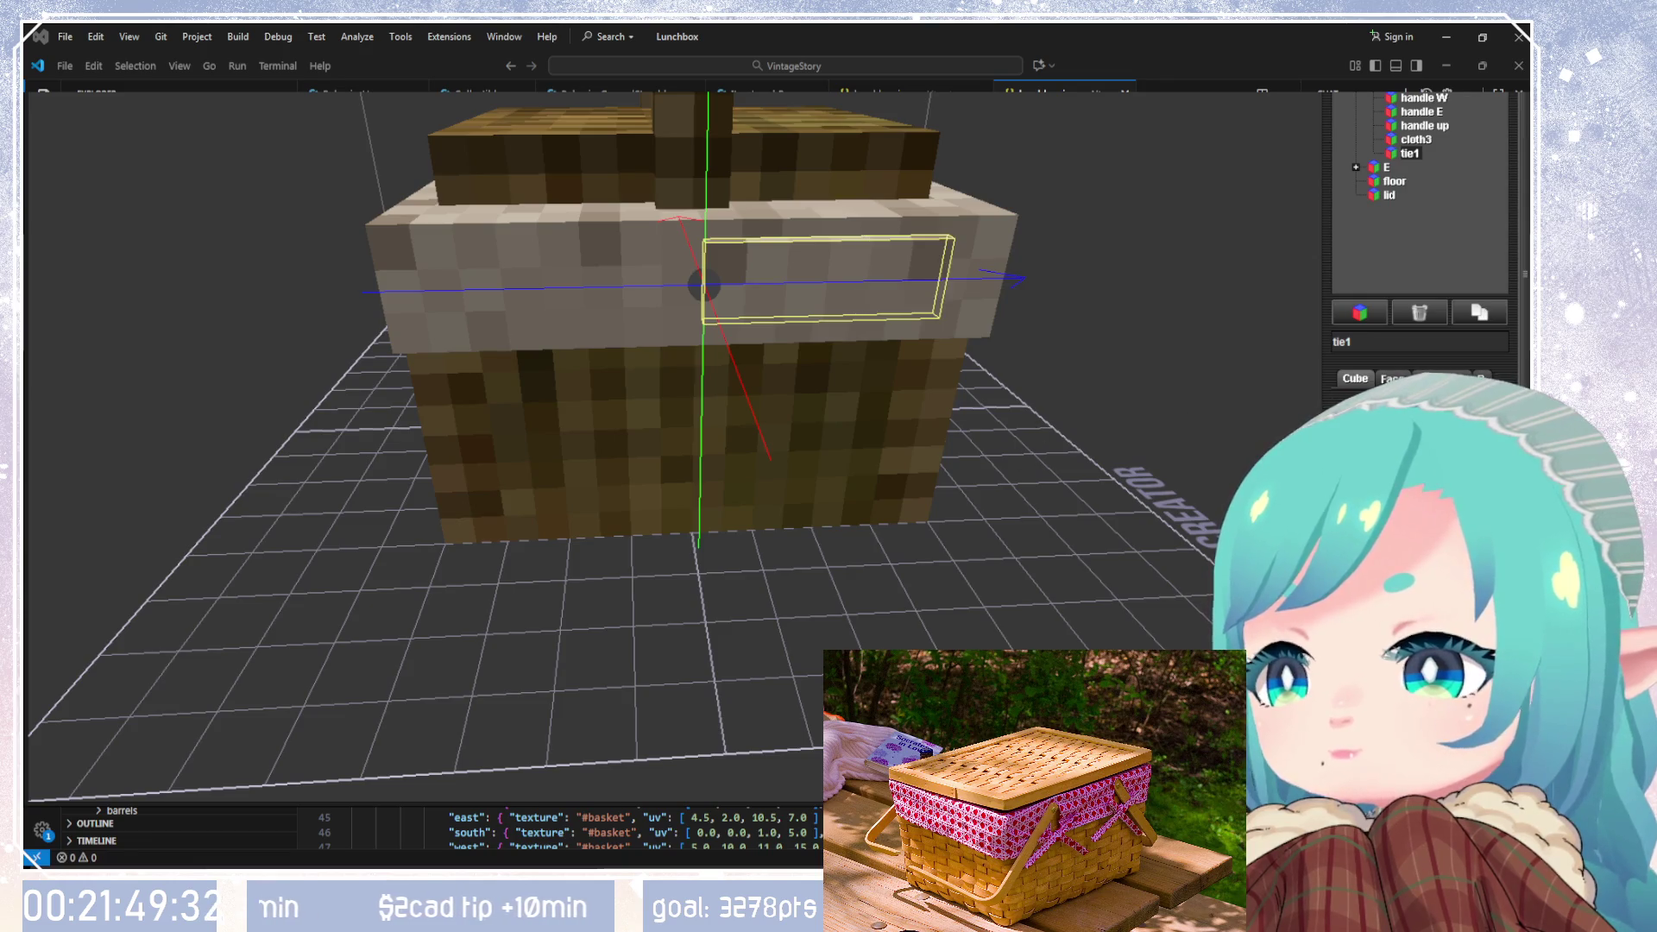
drag(1098, 447, 1018, 345)
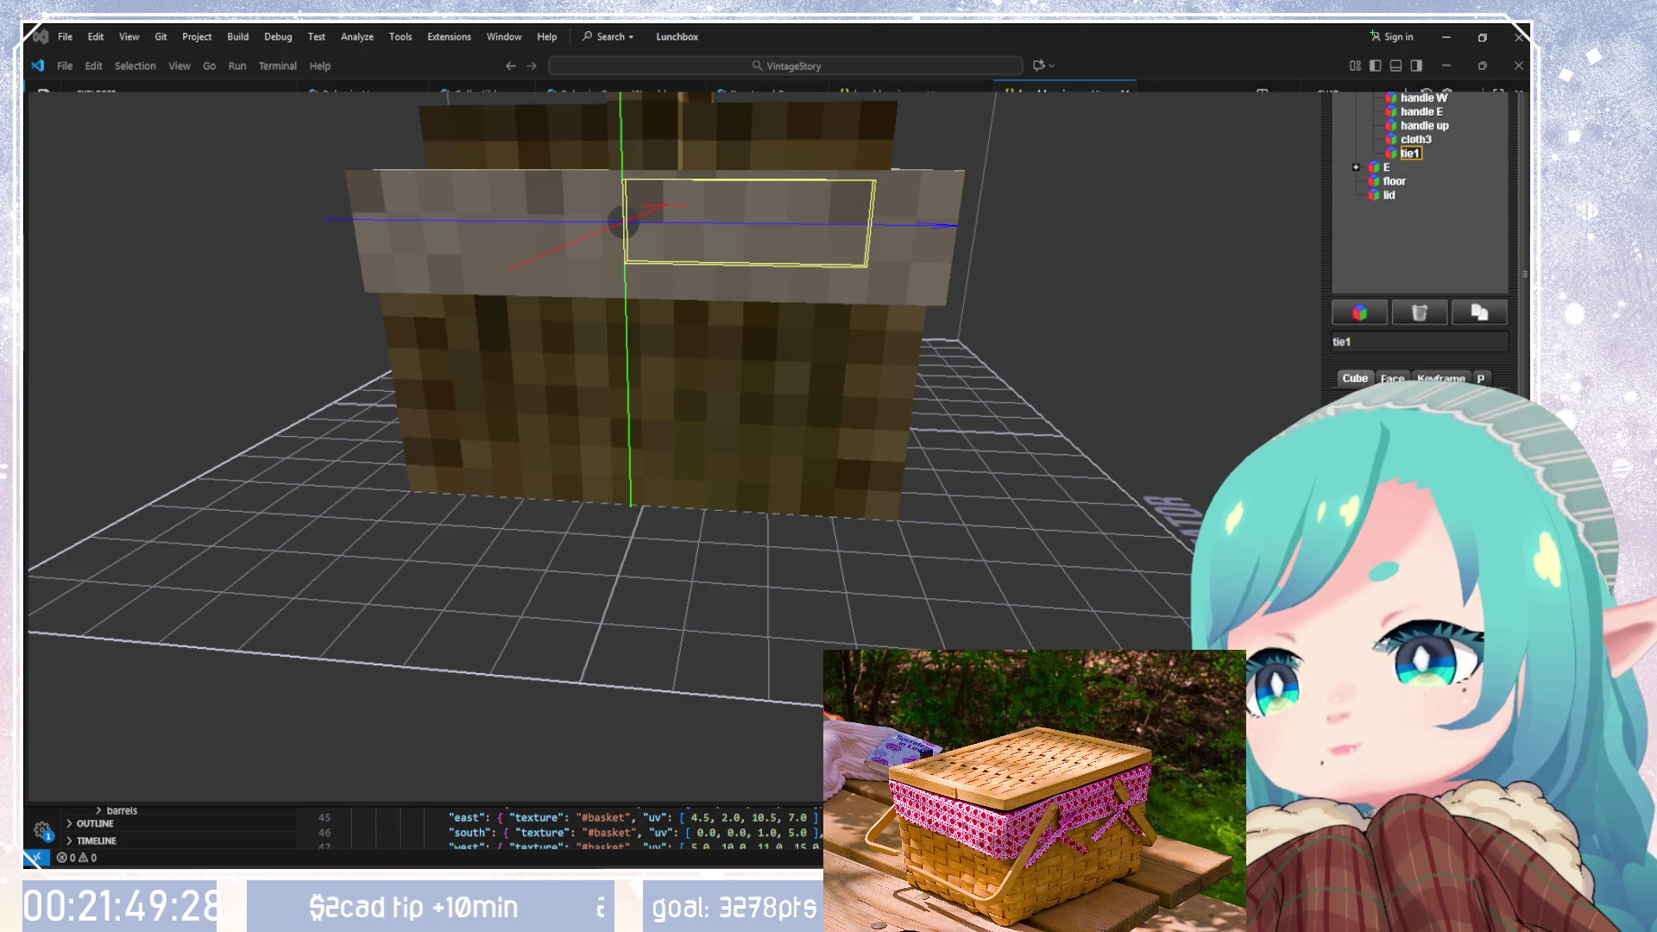
key(shift+Down)
key(shift+Down)
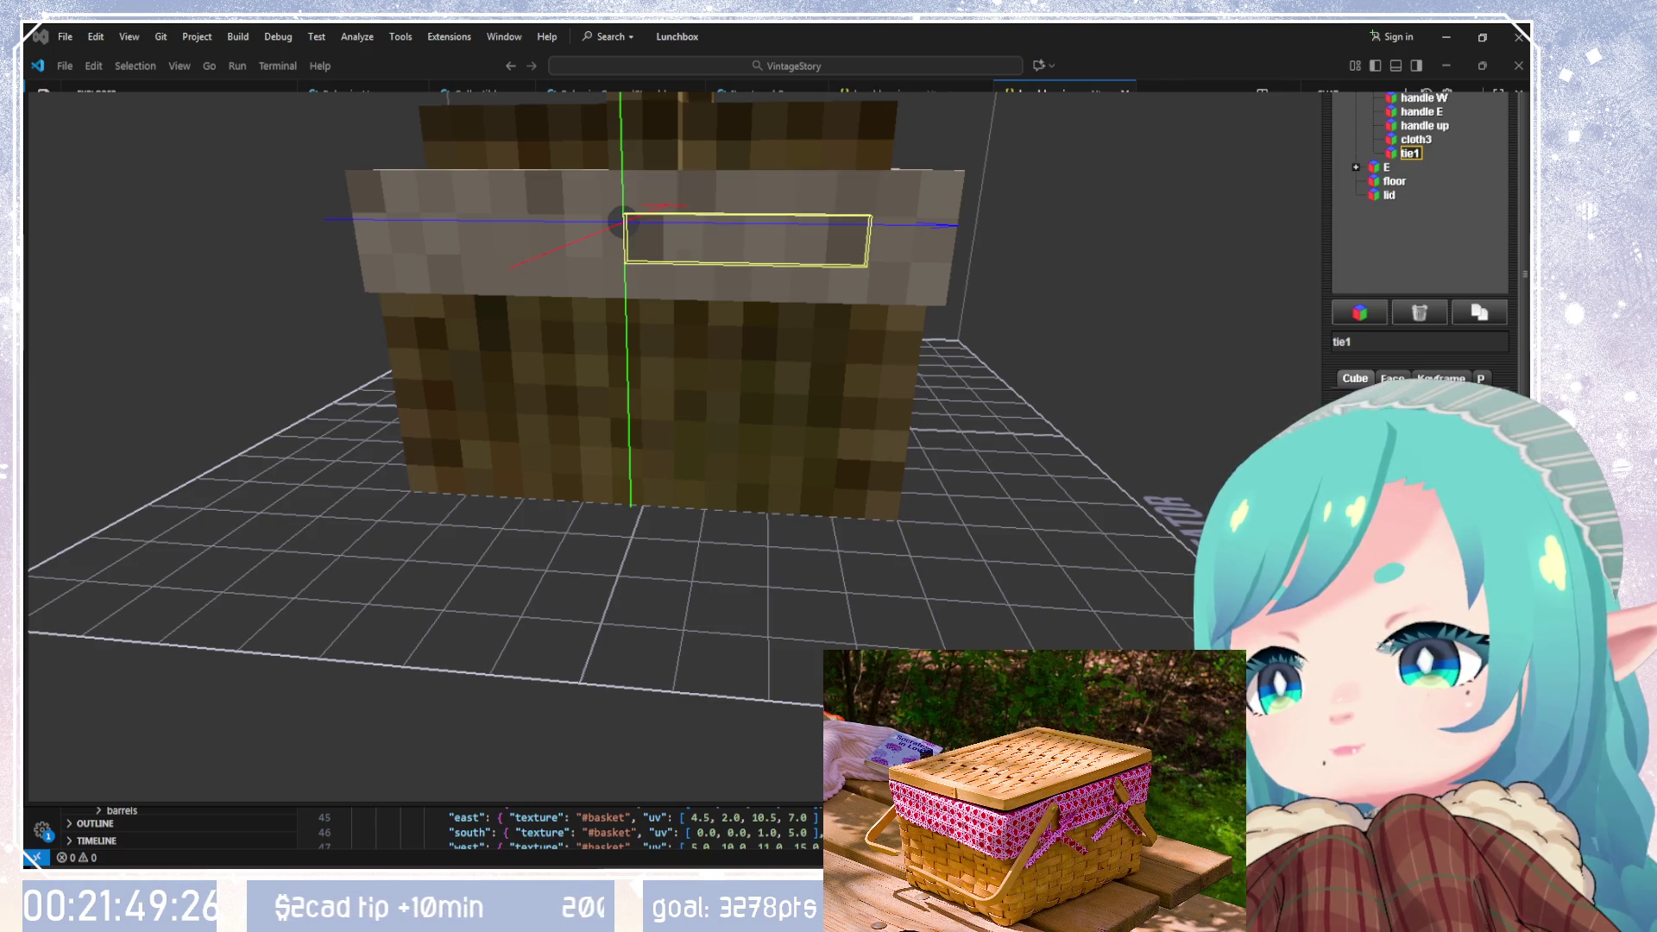
Step: Tilt tie1 diagonally so it hangs from the cloth rim like a ribbon end
drag(1070, 466, 1053, 588)
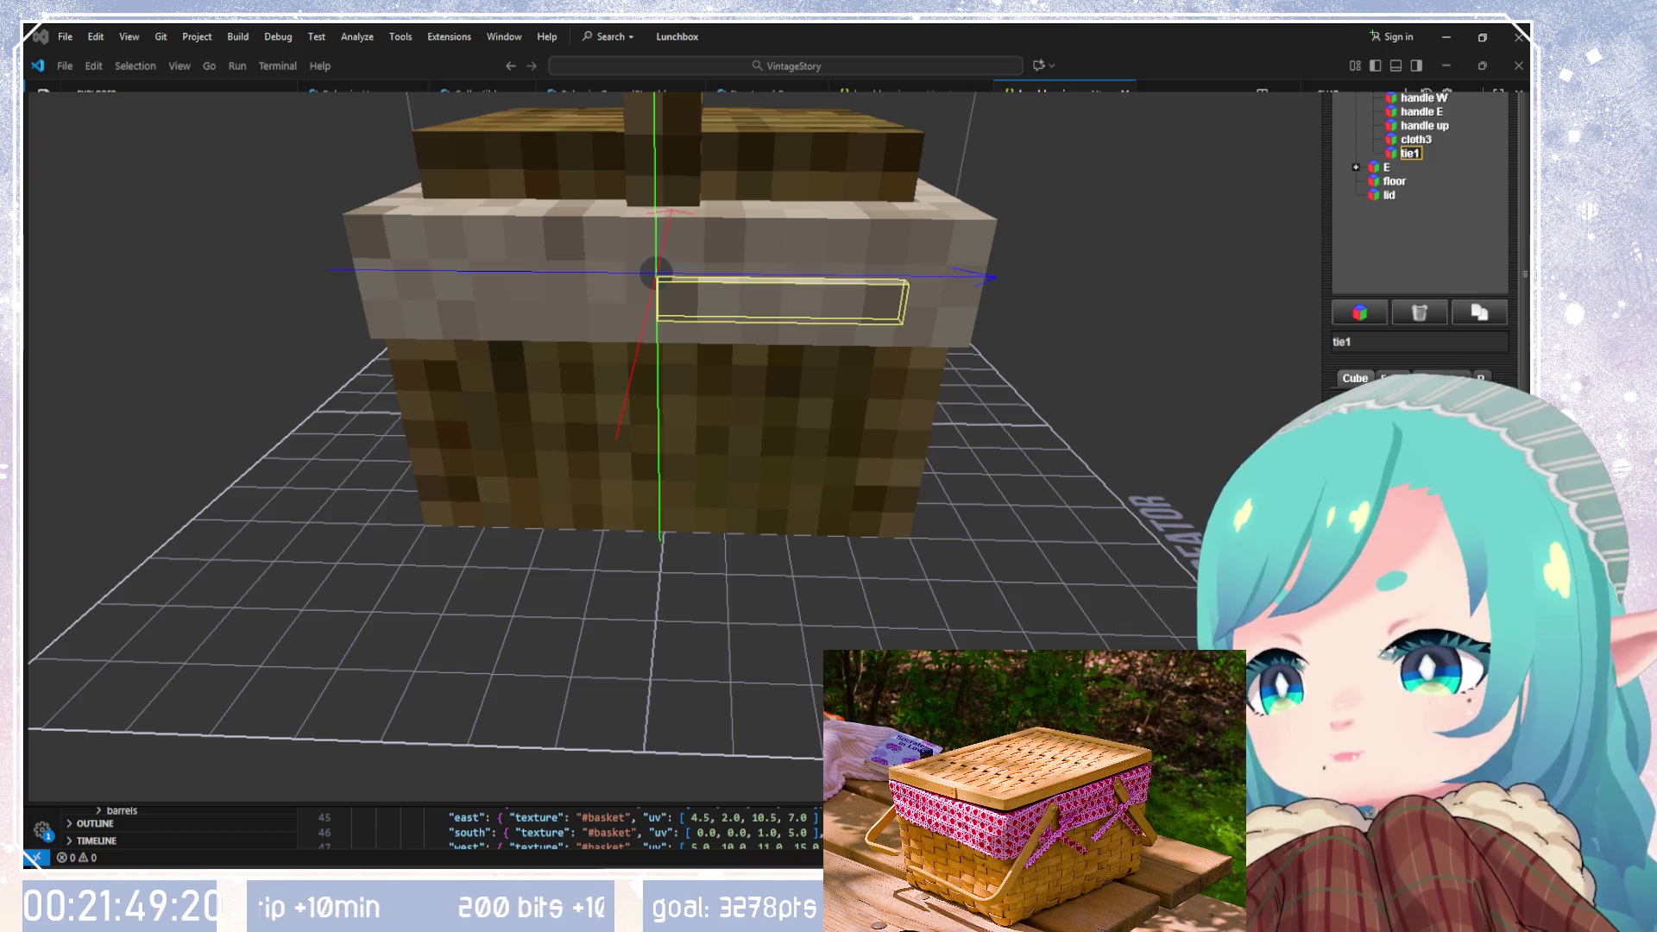
mouse_move(1122, 553)
mouse_down()
mouse_move(1121, 584)
mouse_move(1153, 588)
mouse_move(1142, 609)
mouse_move(1225, 617)
mouse_up()
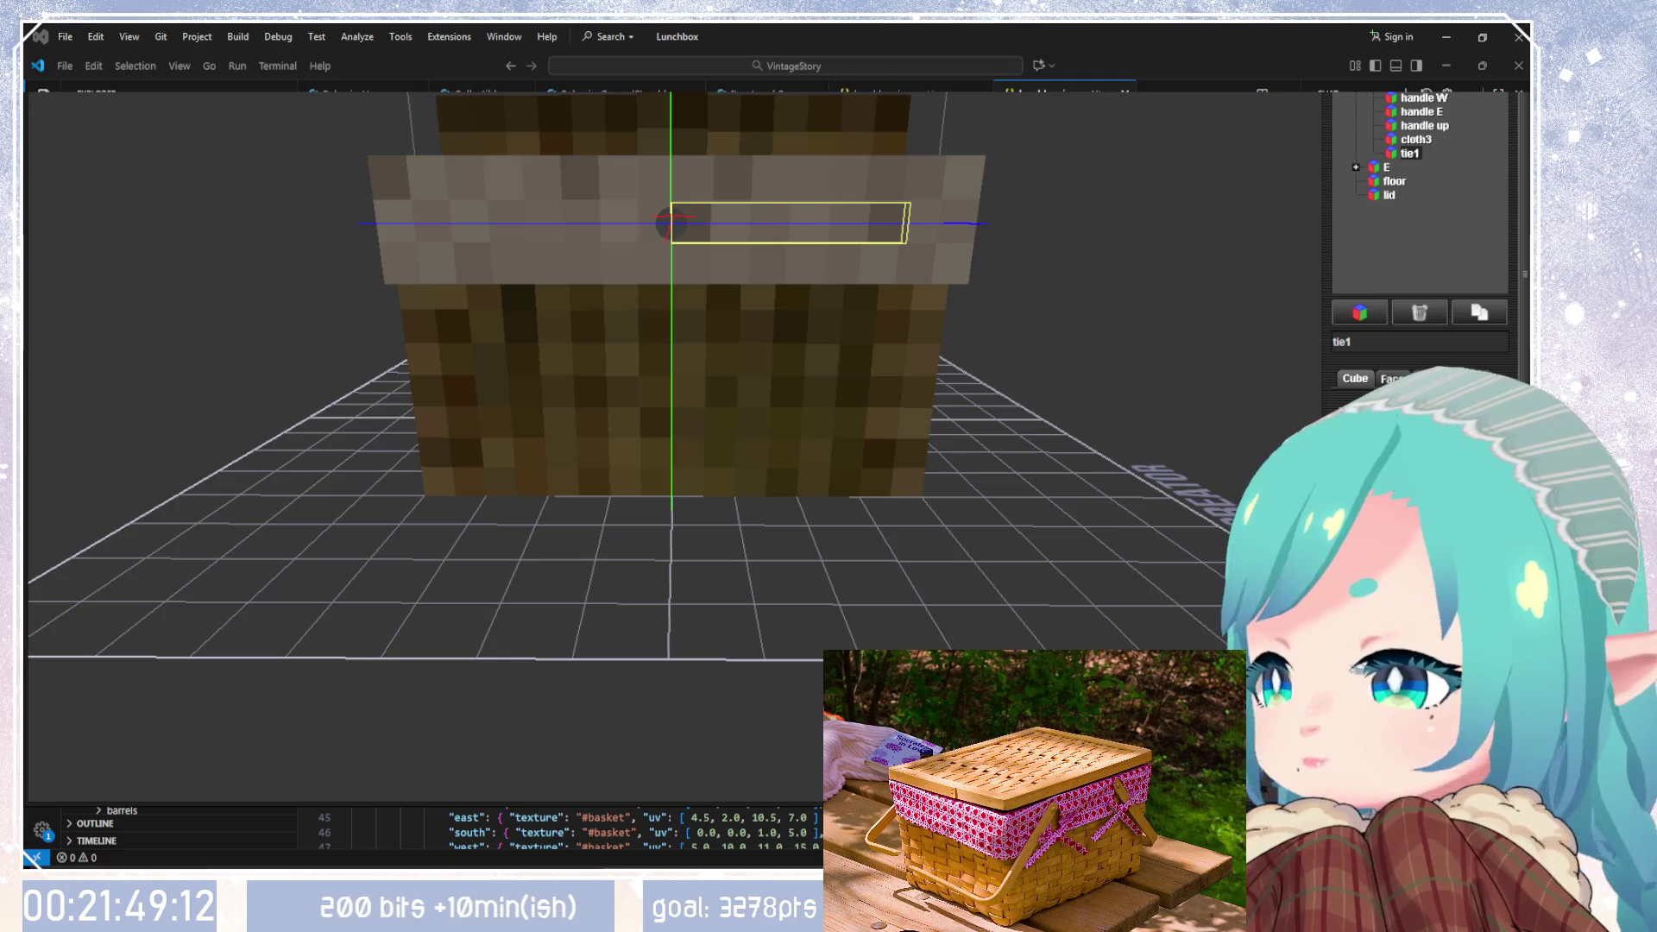
scroll(1419, 475, down, 1)
scroll(1419, 474, down, 1)
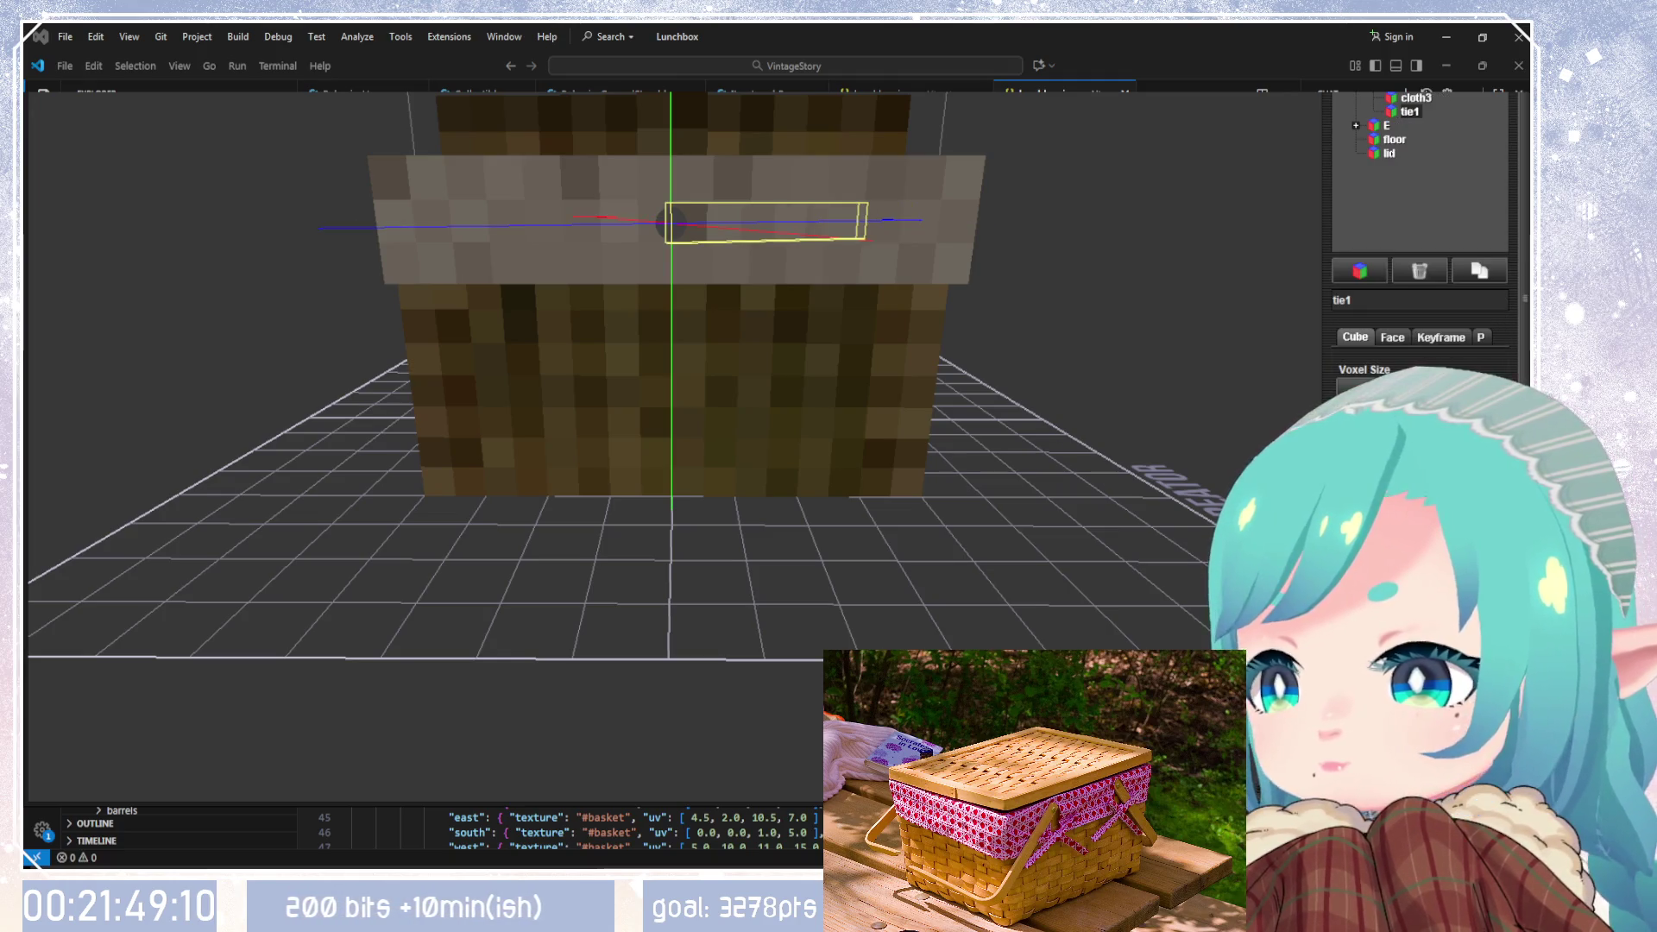
scroll(1420, 475, up, 1)
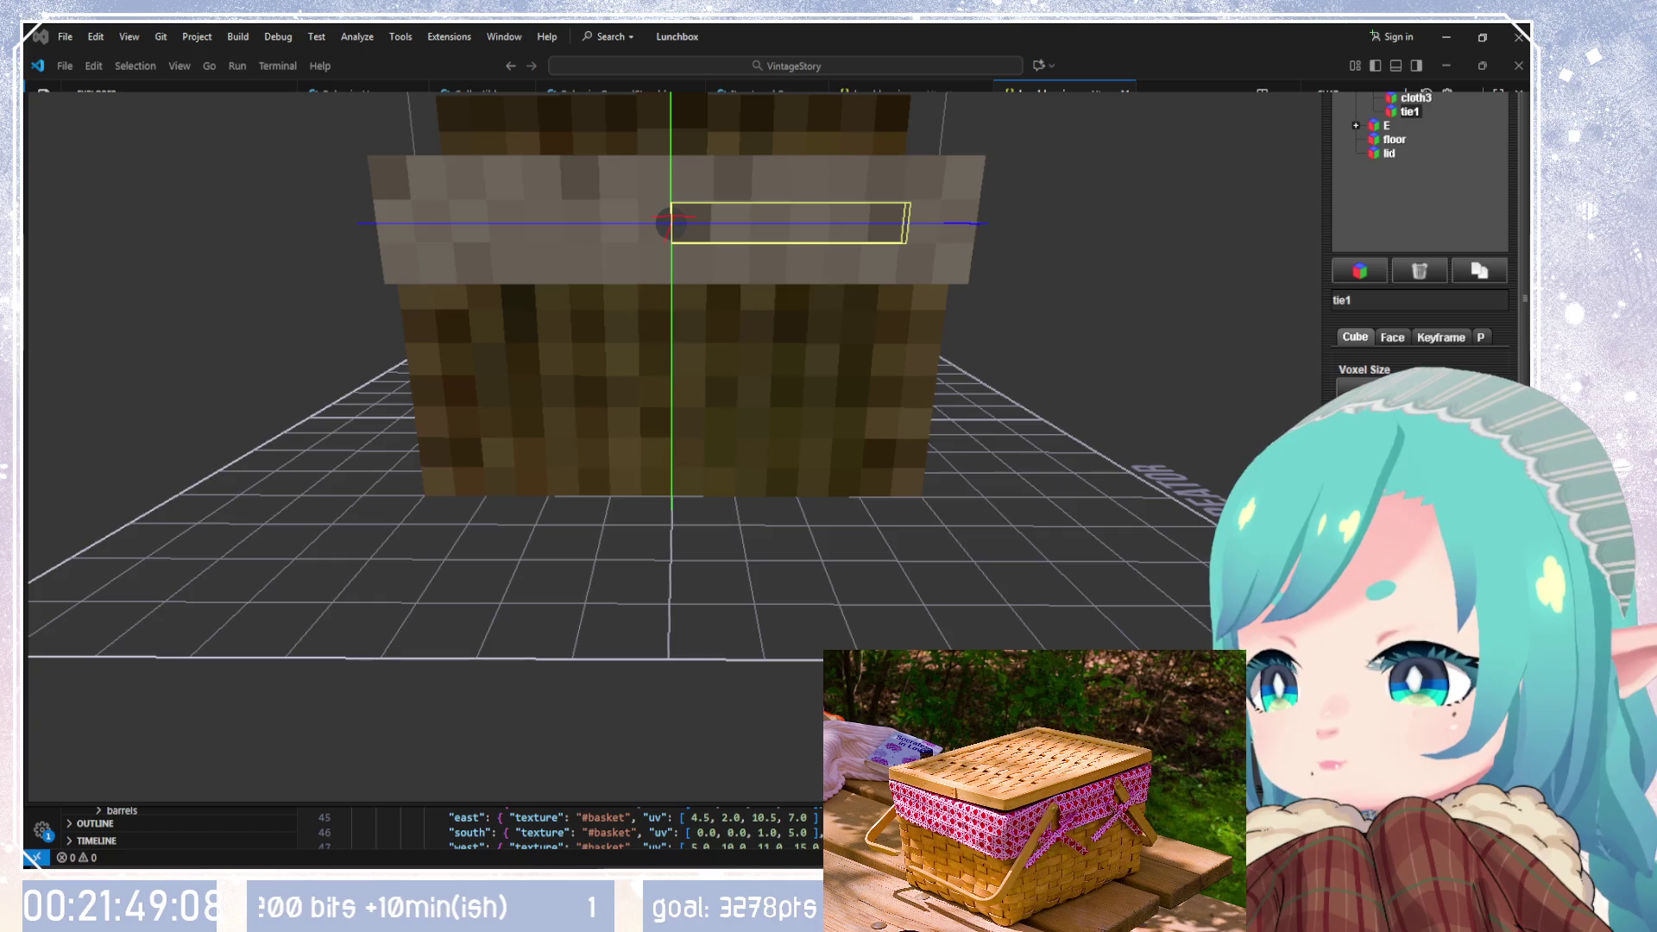
scroll(1420, 474, down, 2)
scroll(1419, 475, down, 2)
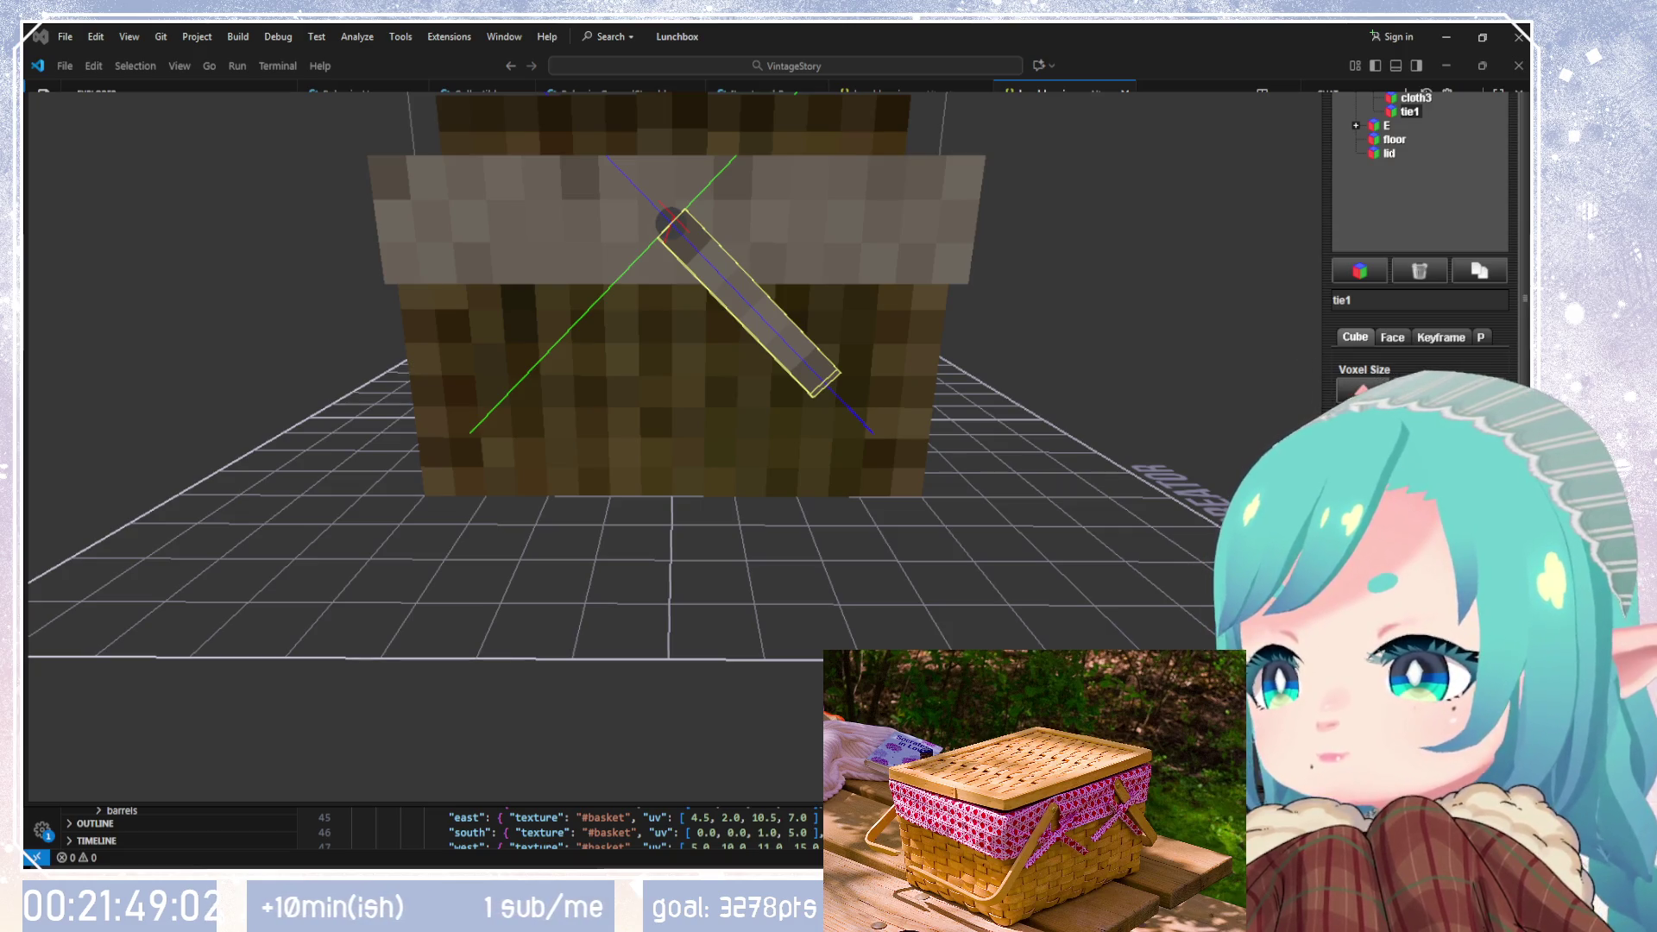
Step: Orbit and zoom around the basket to inspect tie1 on the front cloth rim
scroll(1419, 474, up, 2)
mouse_move(692, 436)
mouse_down()
mouse_move(971, 457)
mouse_move(1046, 491)
mouse_move(1036, 505)
mouse_up()
scroll(1419, 475, up, 2)
scroll(1420, 475, down, 4)
mouse_move(1193, 492)
mouse_down()
mouse_move(911, 436)
mouse_move(656, 440)
mouse_move(829, 449)
mouse_up()
scroll(1420, 474, down, 1)
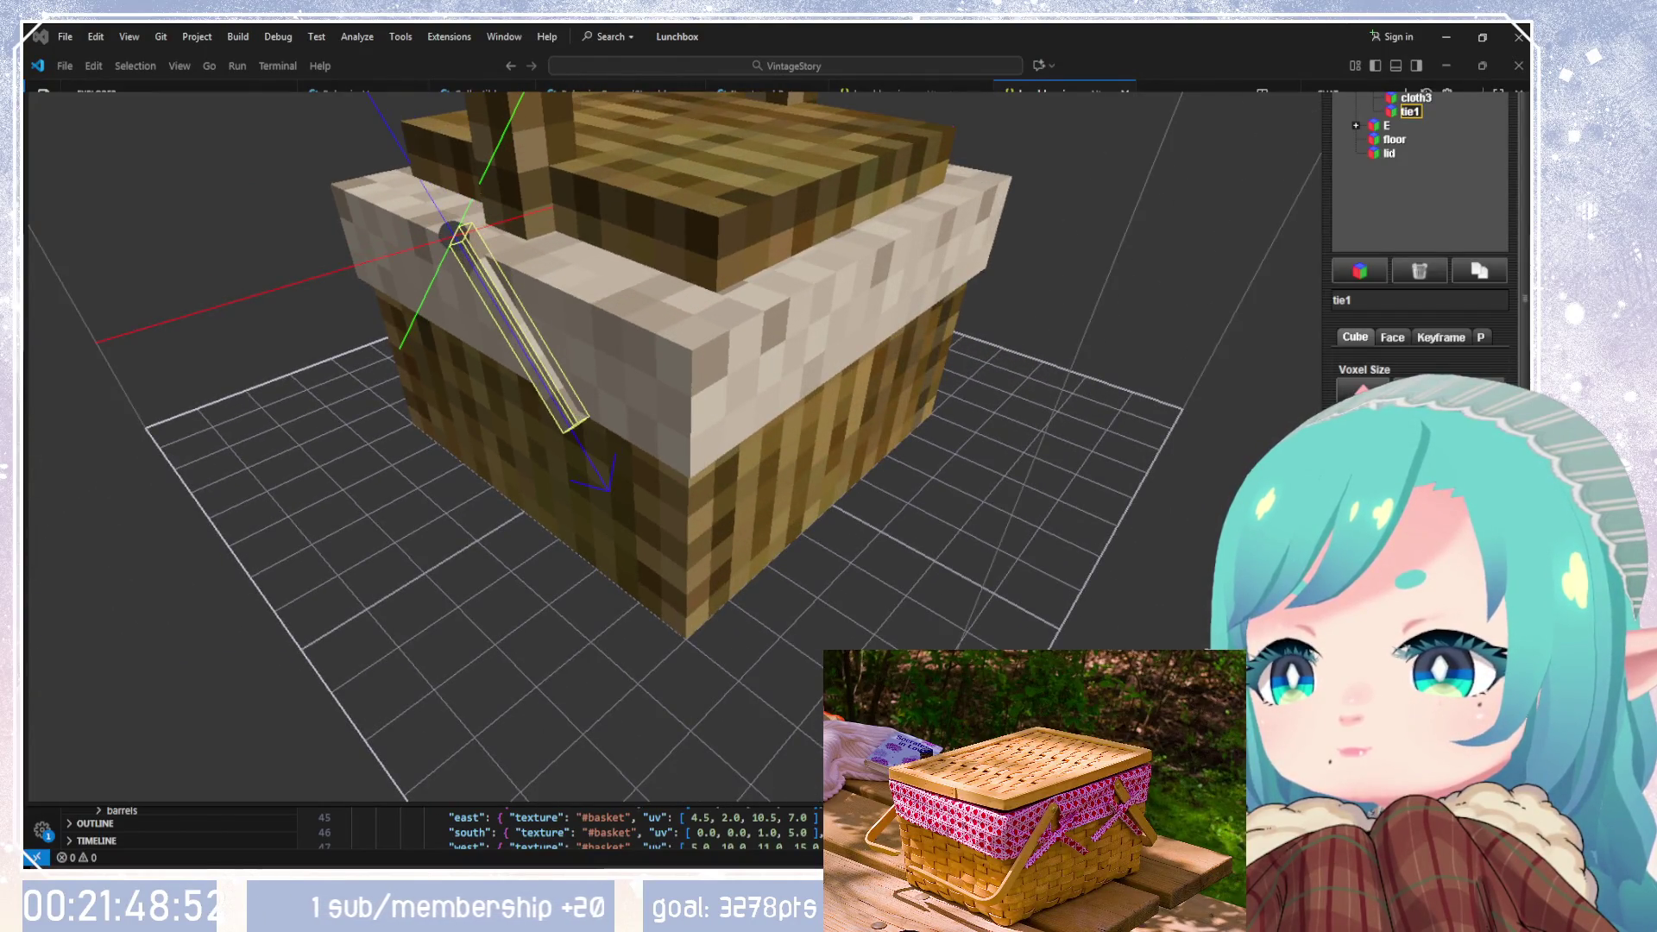
scroll(1420, 475, down, 1)
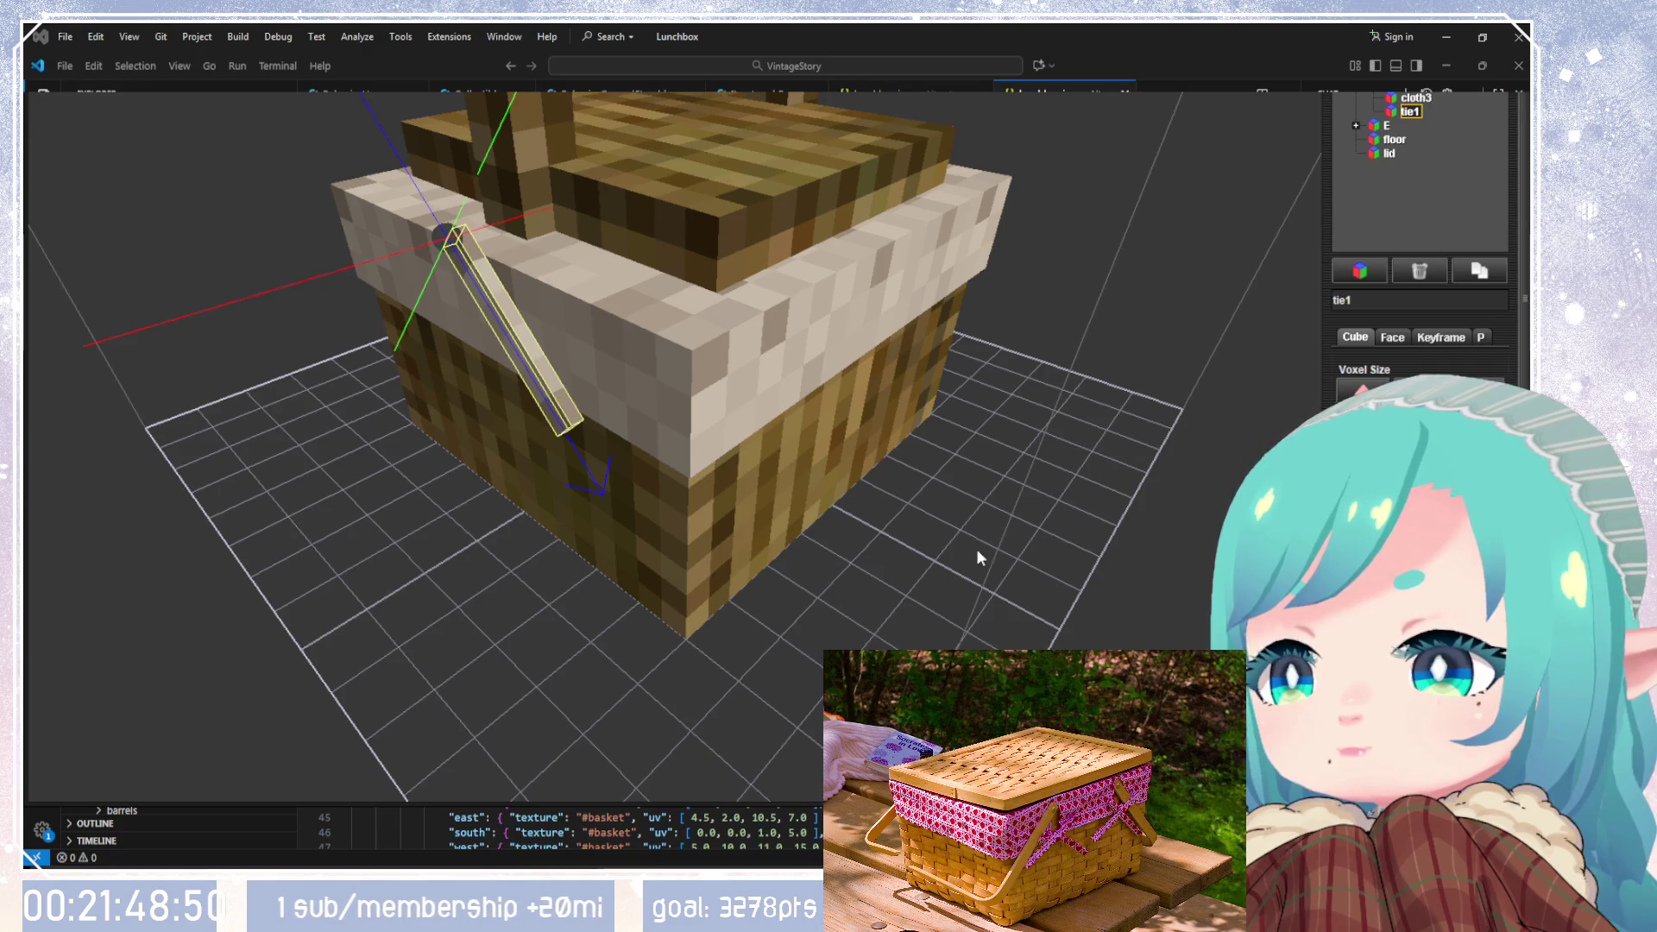
scroll(1420, 475, down, 4)
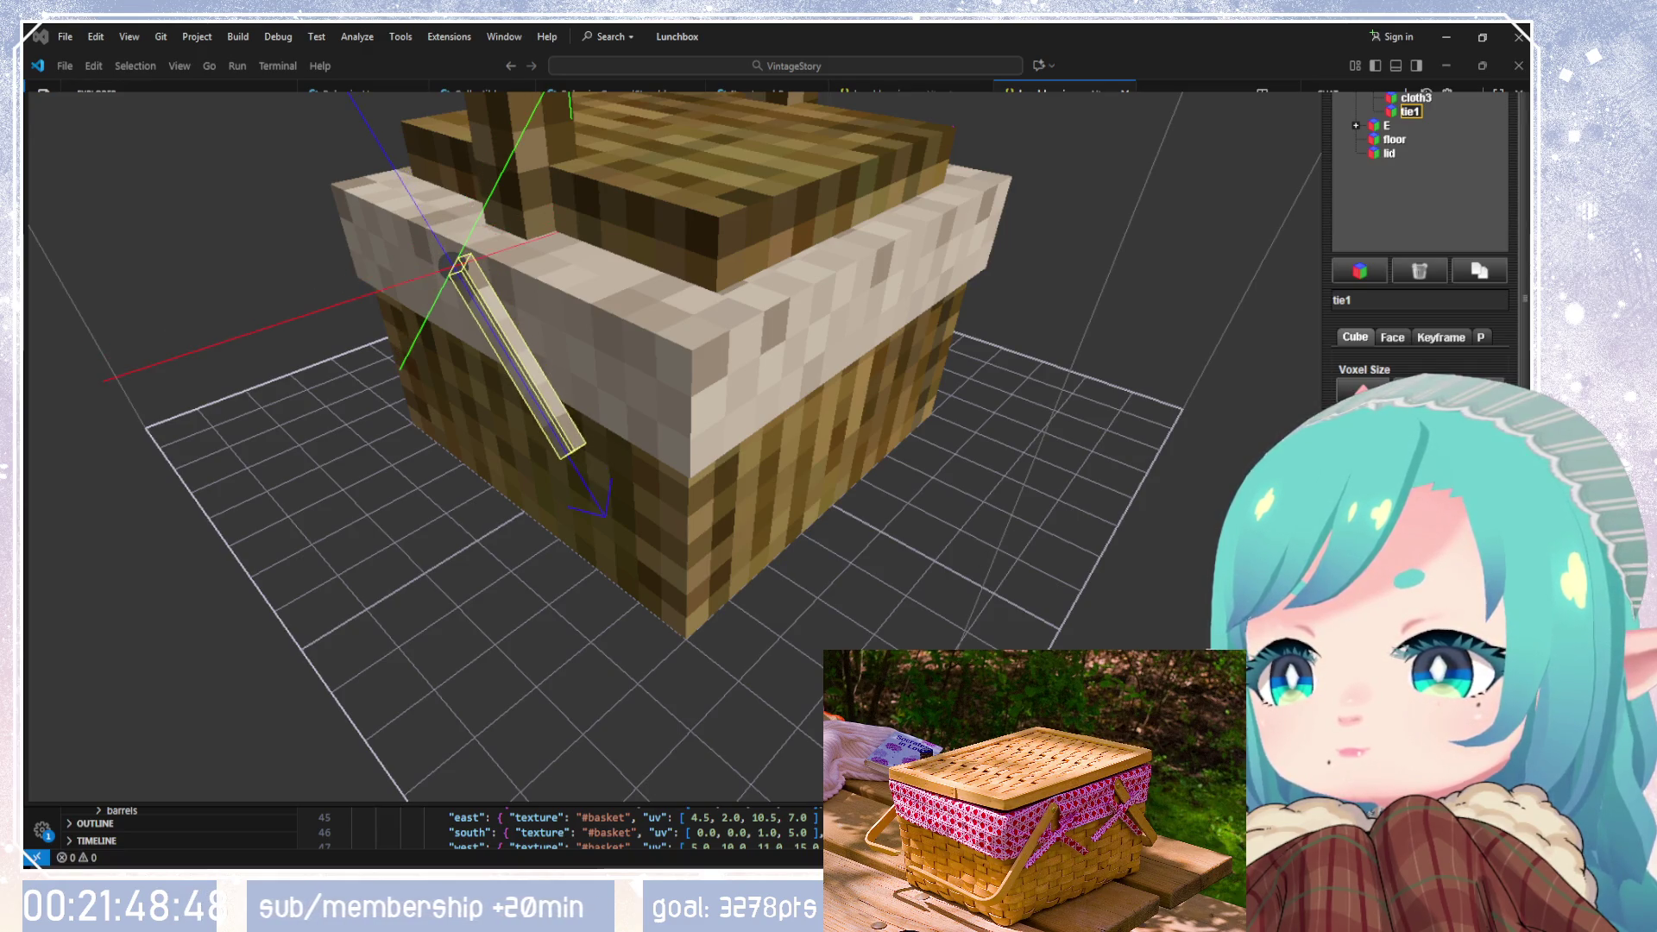
mouse_move(1234, 501)
mouse_down()
mouse_move(970, 498)
mouse_move(989, 488)
mouse_up()
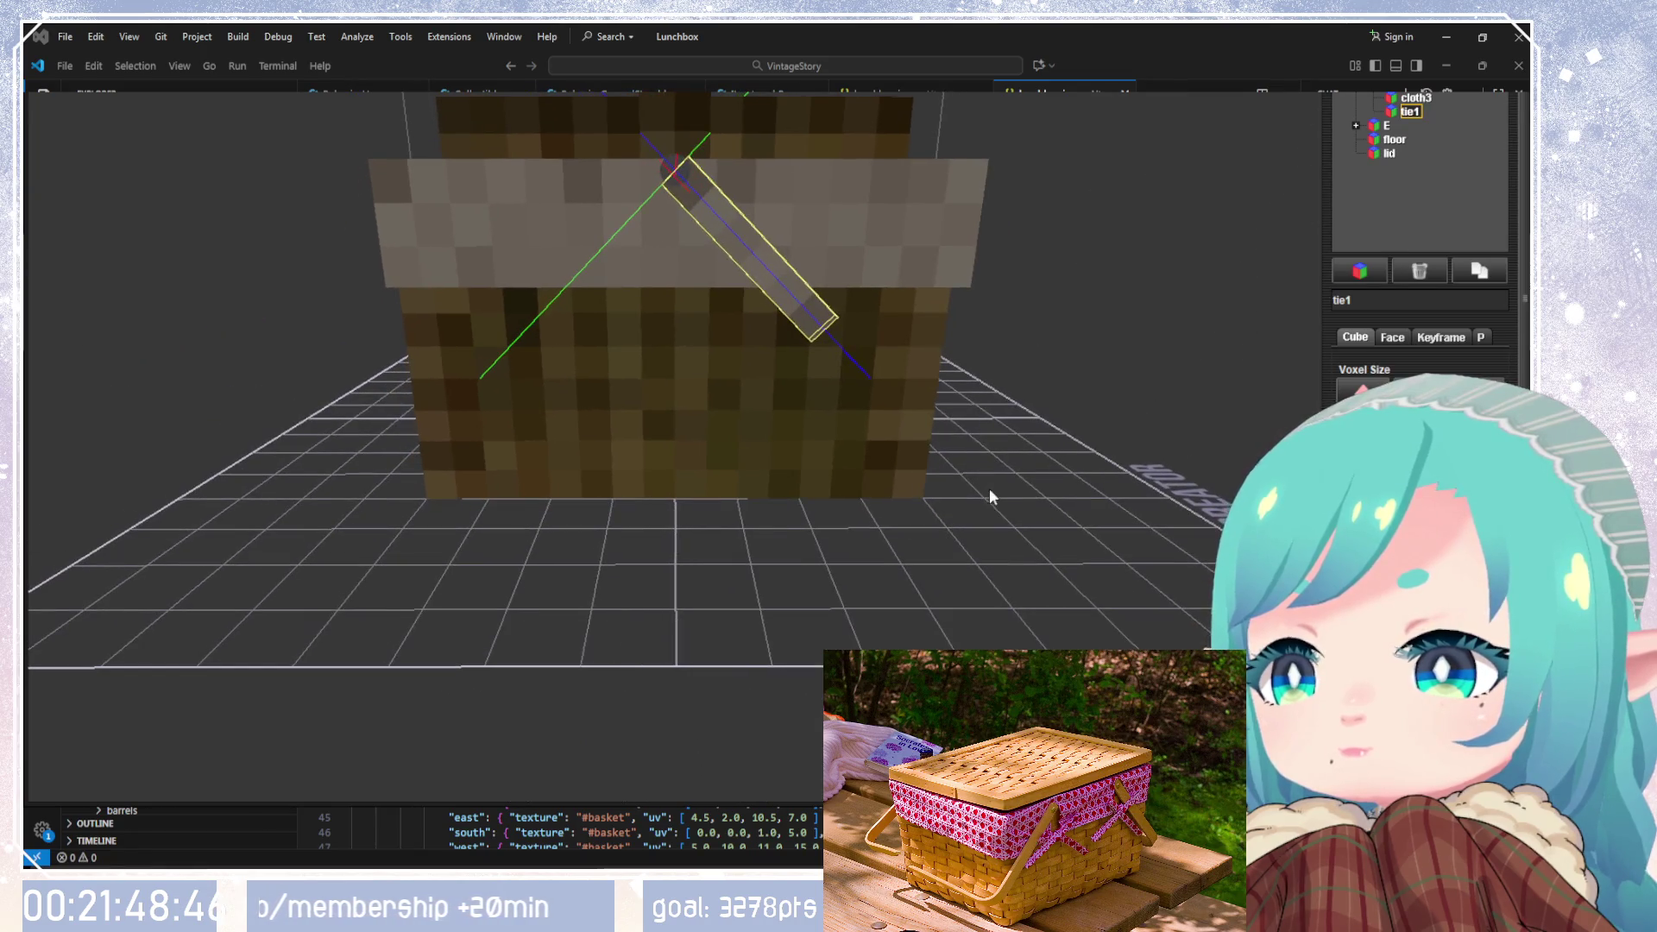
scroll(1420, 474, down, 2)
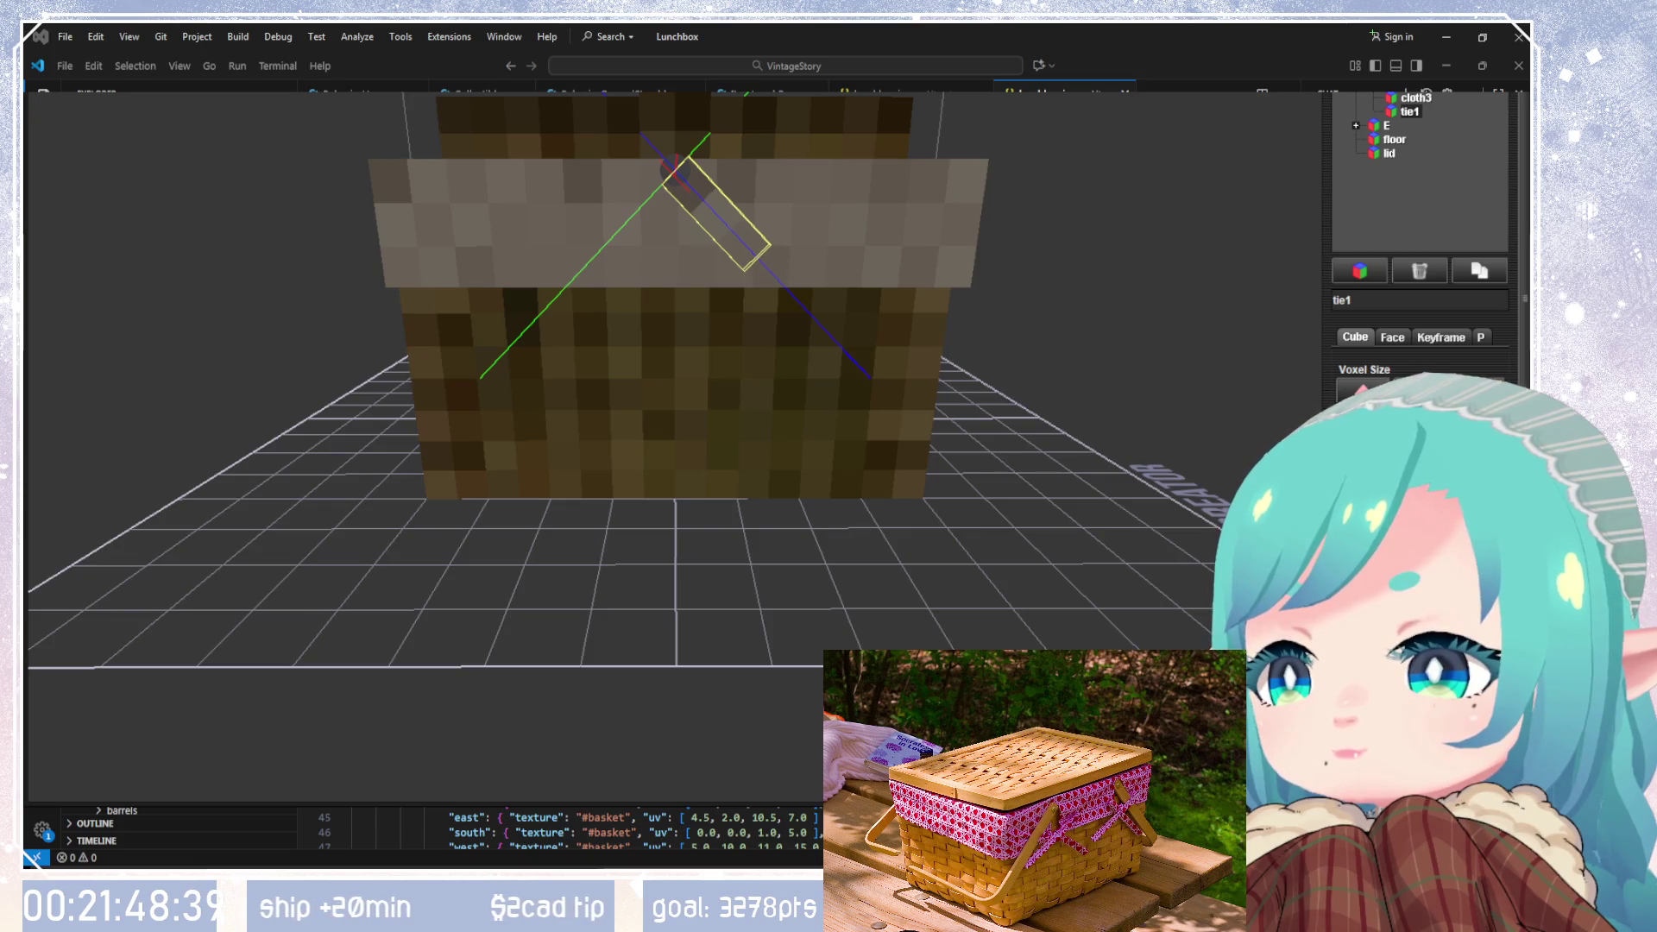
Step: Duplicate tie1 to create a second tie strip named tie2
mouse_move(1060, 407)
mouse_down()
mouse_move(1001, 371)
mouse_move(783, 542)
mouse_move(739, 545)
mouse_move(740, 504)
mouse_move(1102, 284)
mouse_move(770, 377)
mouse_move(803, 355)
mouse_move(1041, 417)
mouse_move(716, 357)
mouse_move(699, 369)
mouse_up()
click(1409, 111)
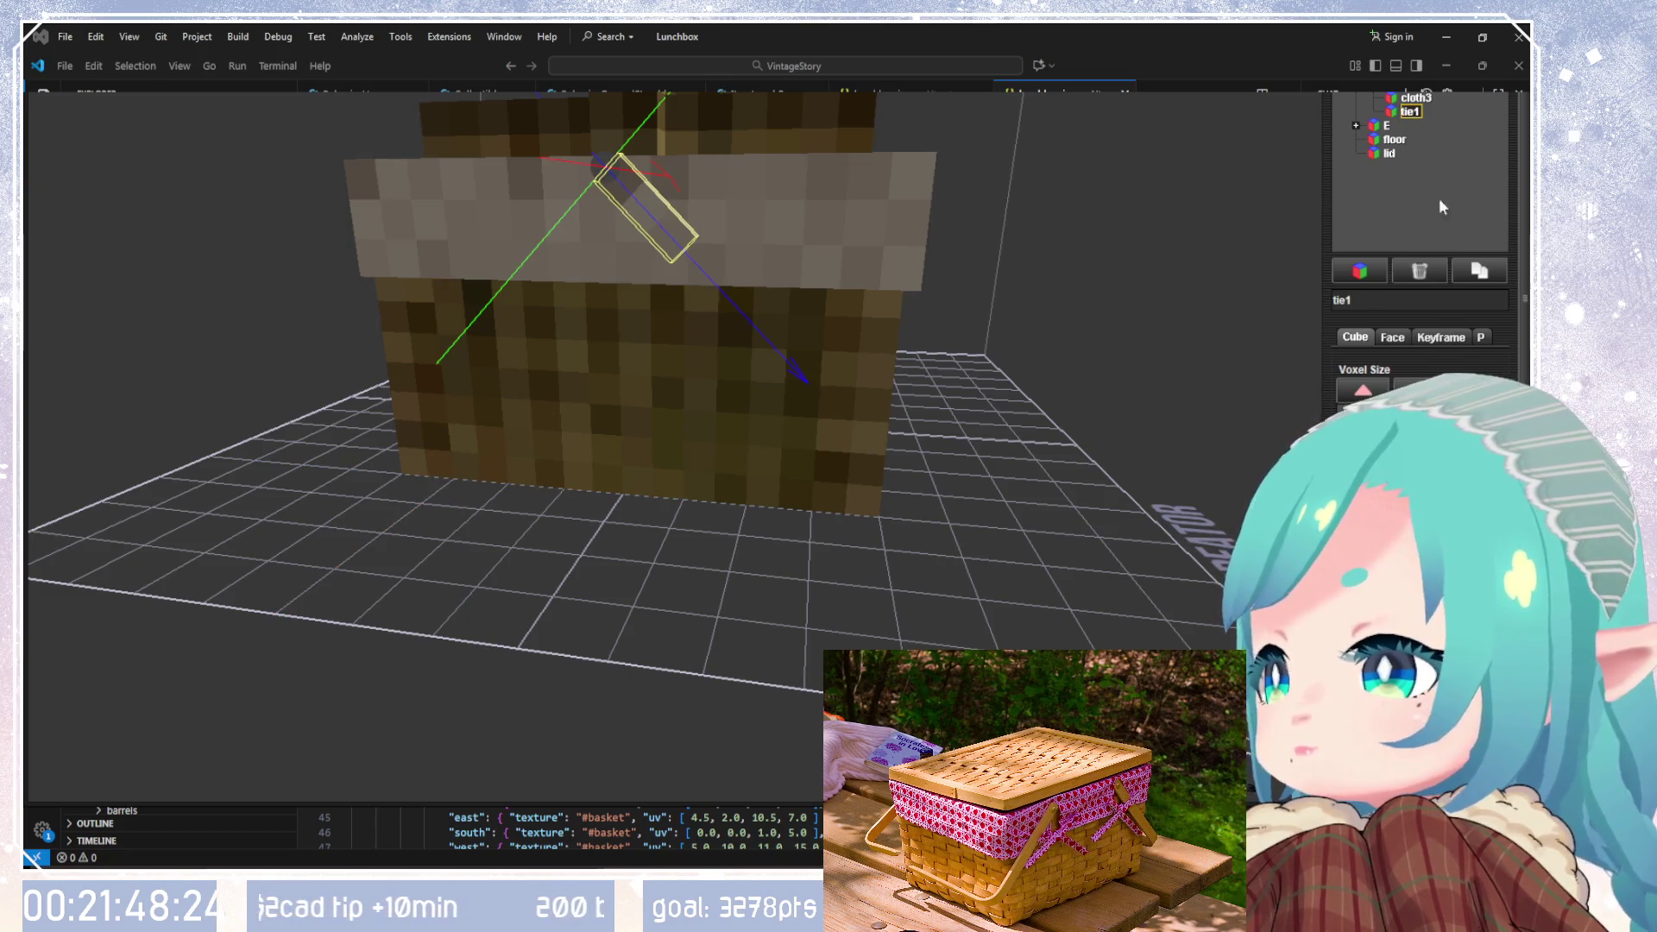
click(1476, 275)
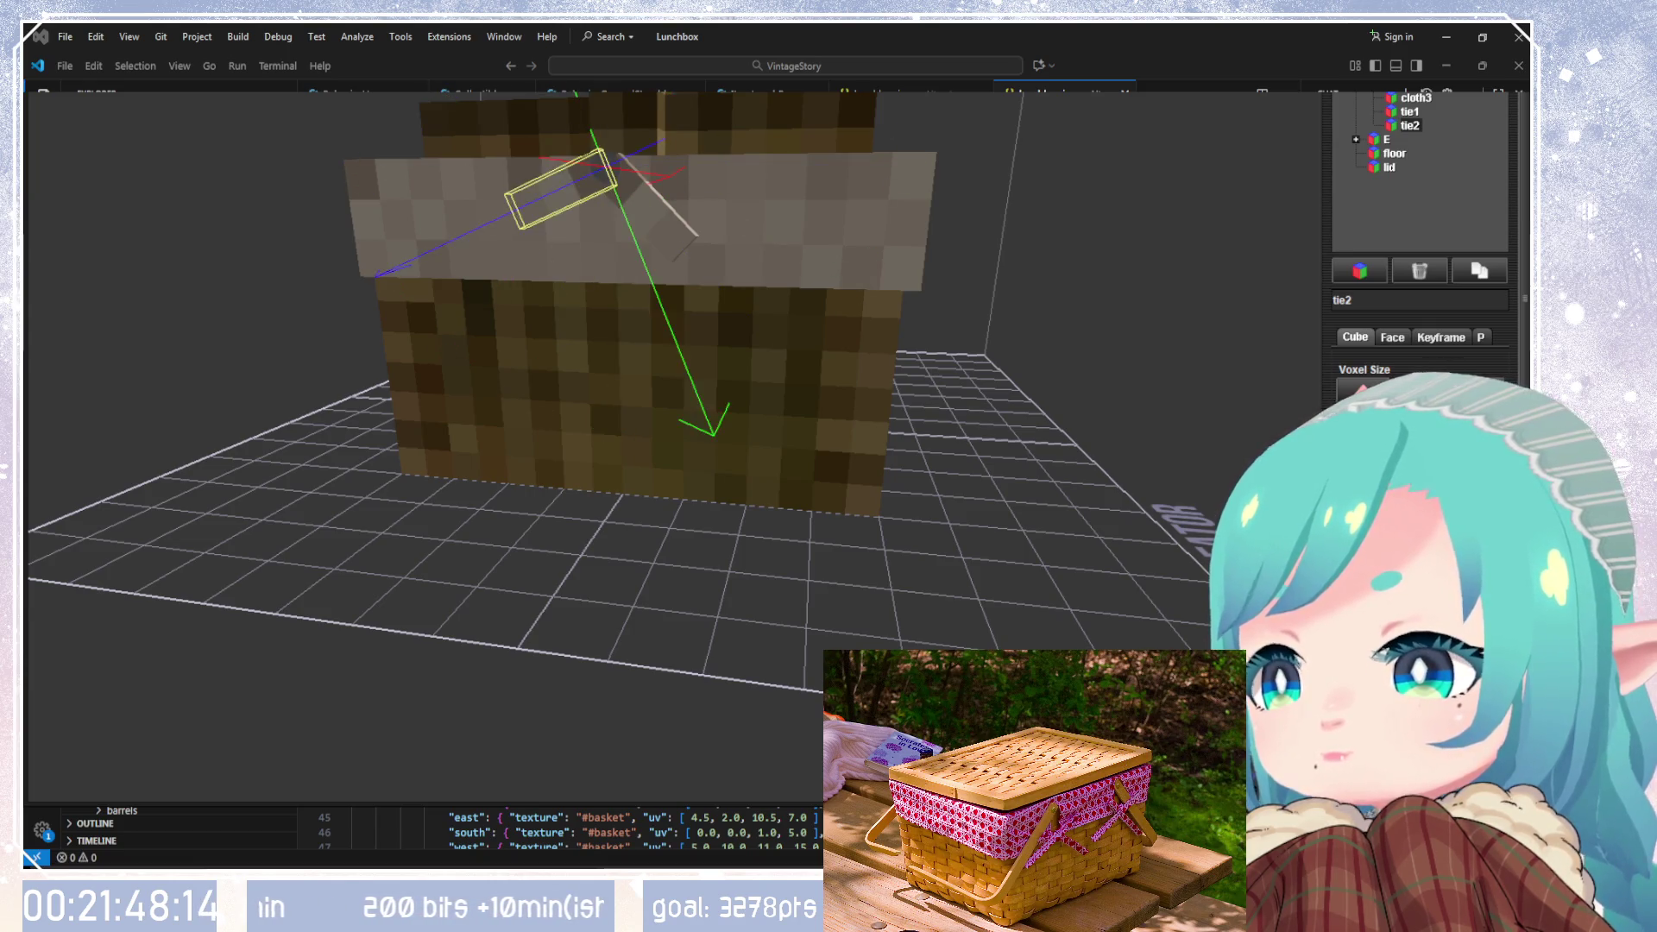
click(1415, 97)
Step: Raise tie2 with Page Up and shift it right so it crosses tie1
mouse_move(1018, 321)
mouse_down()
mouse_move(794, 365)
mouse_move(851, 493)
mouse_move(999, 372)
mouse_move(1176, 381)
mouse_move(1208, 484)
mouse_up()
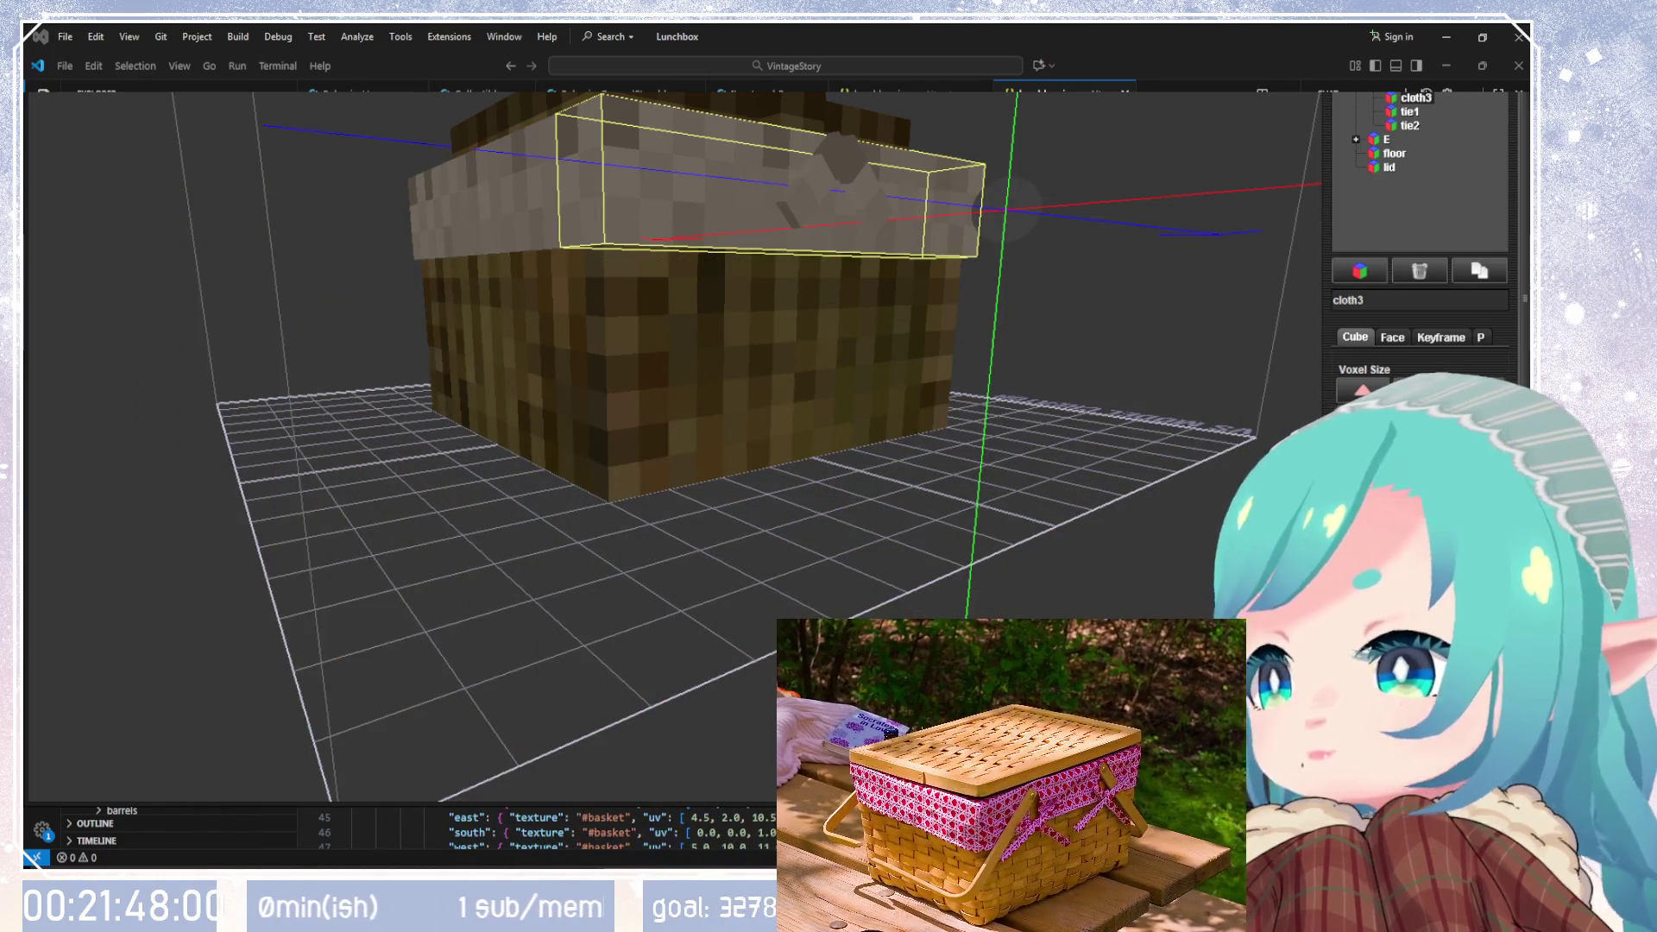
mouse_move(992, 298)
mouse_down()
mouse_move(954, 293)
mouse_move(956, 467)
mouse_move(955, 359)
mouse_up()
click(1407, 111)
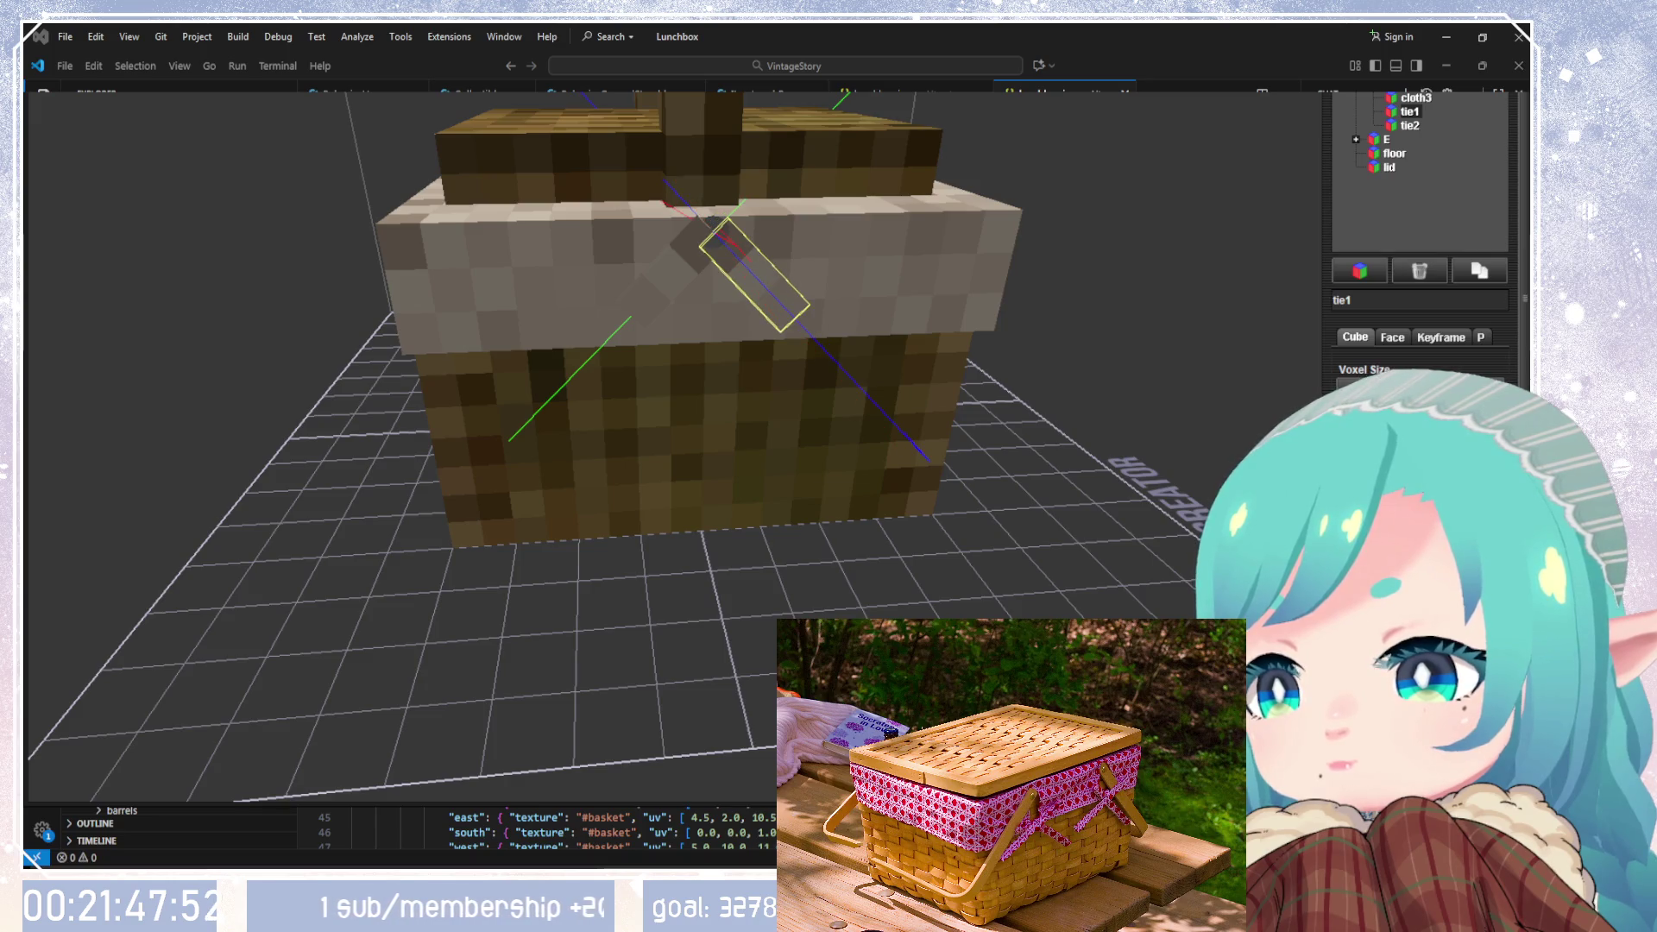
click(1409, 126)
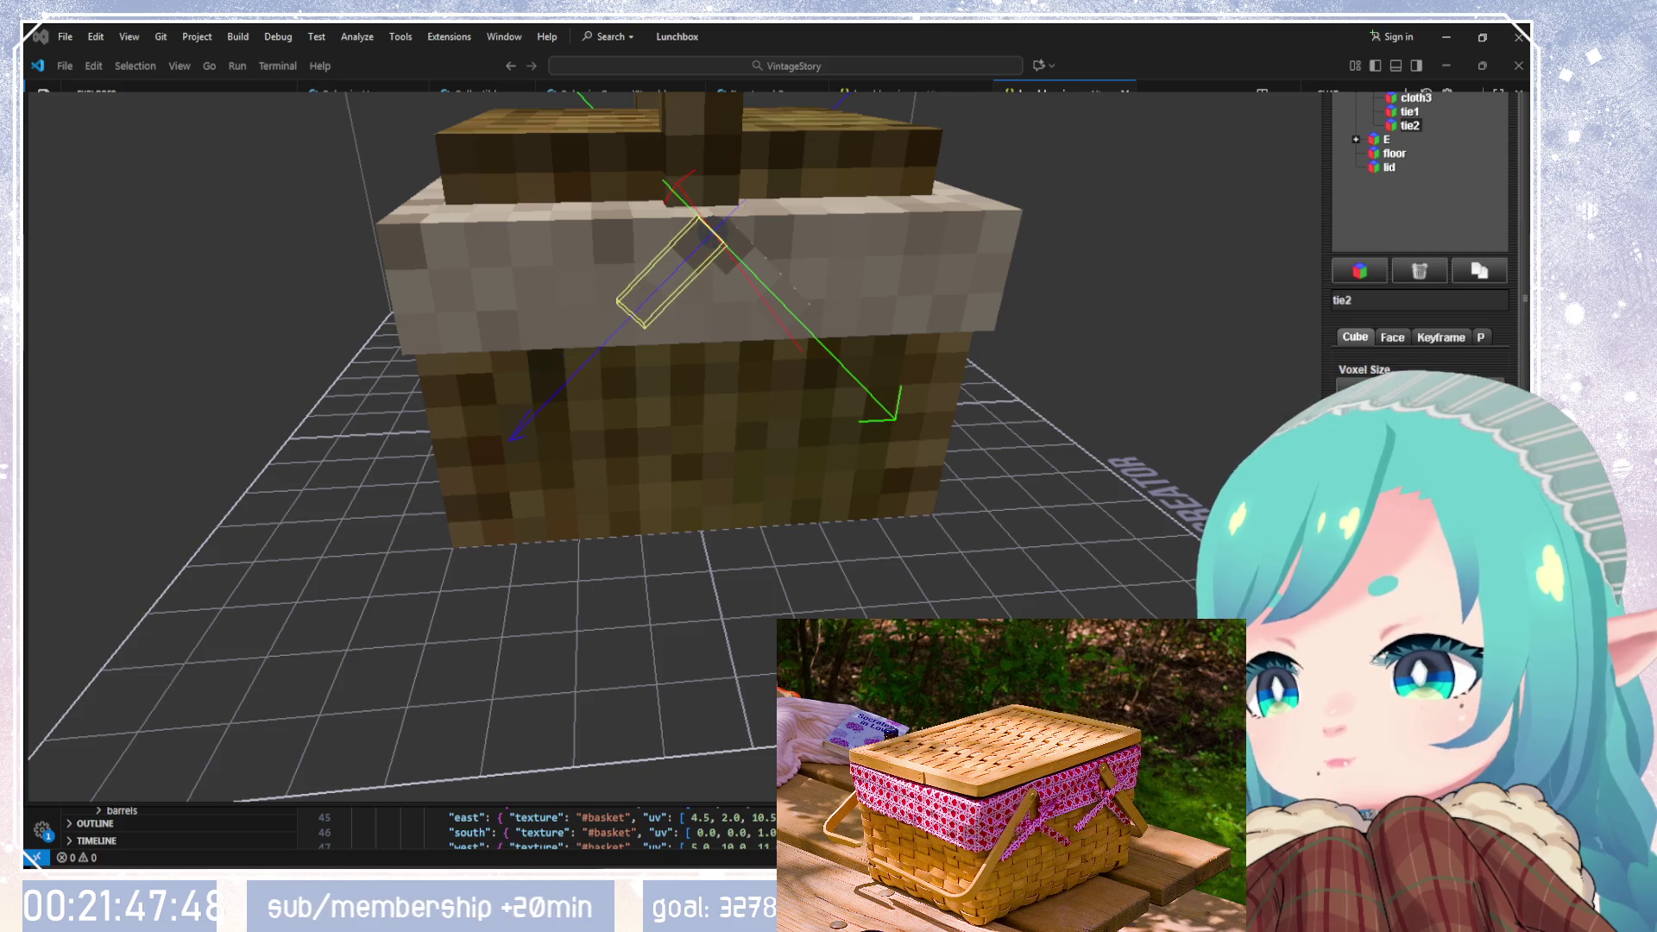
mouse_move(966, 553)
mouse_down()
mouse_move(1048, 555)
mouse_move(843, 544)
mouse_move(784, 573)
mouse_move(889, 604)
mouse_move(1044, 574)
mouse_up()
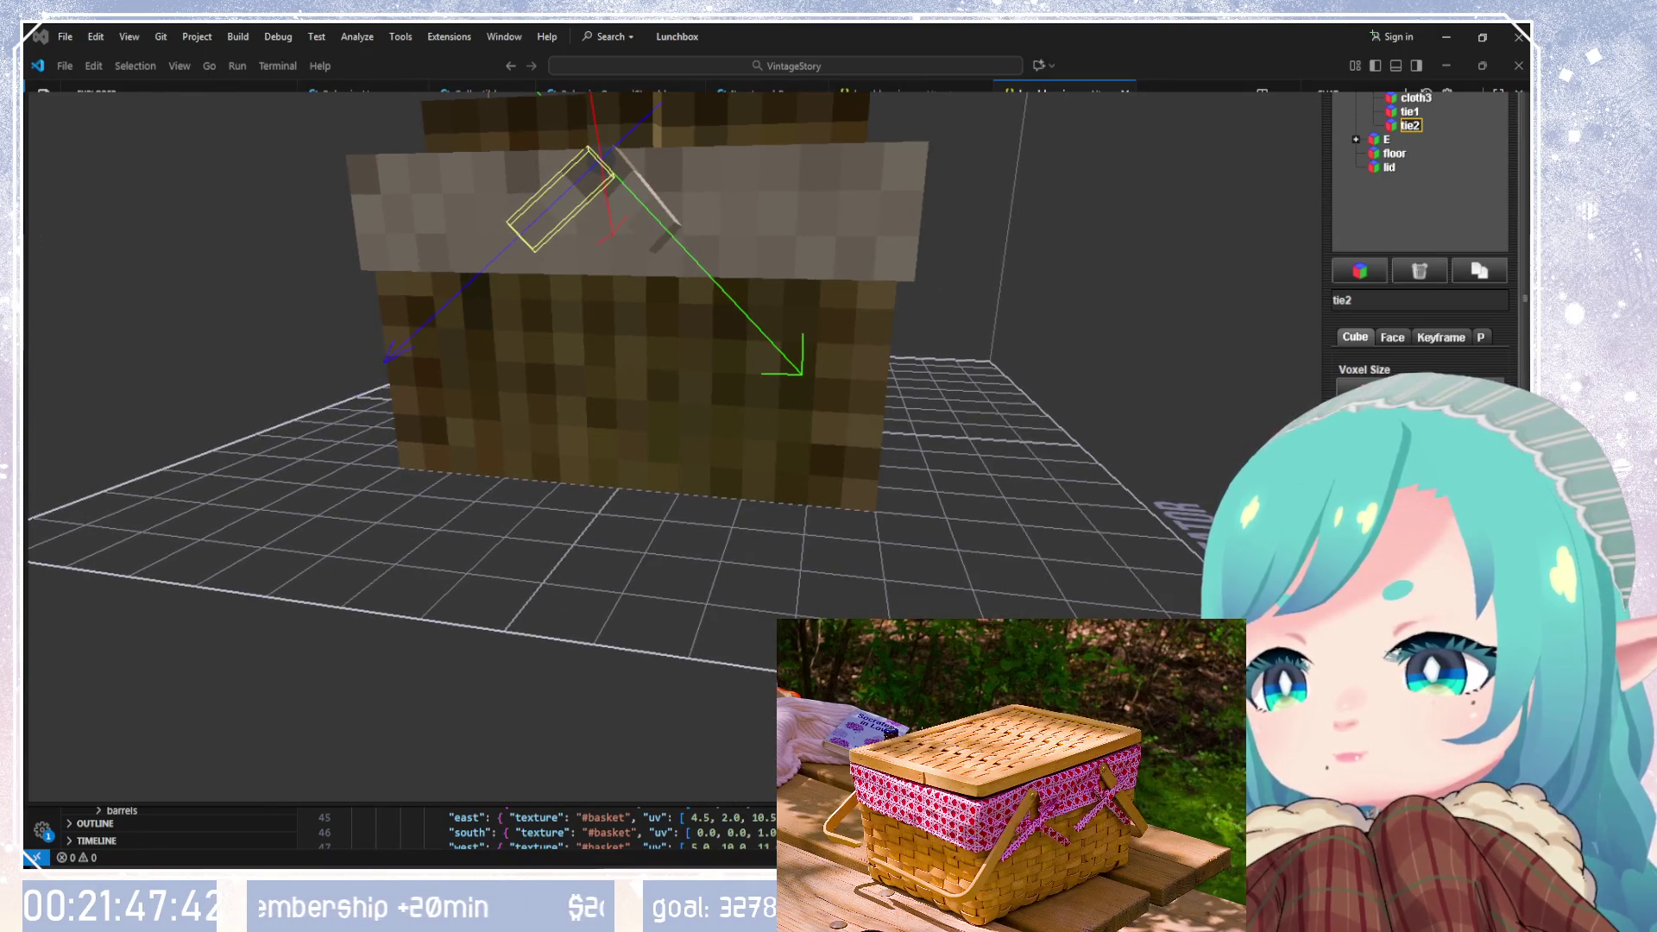
key(Page_Up)
key(Page_Up)
drag(1117, 470, 852, 570)
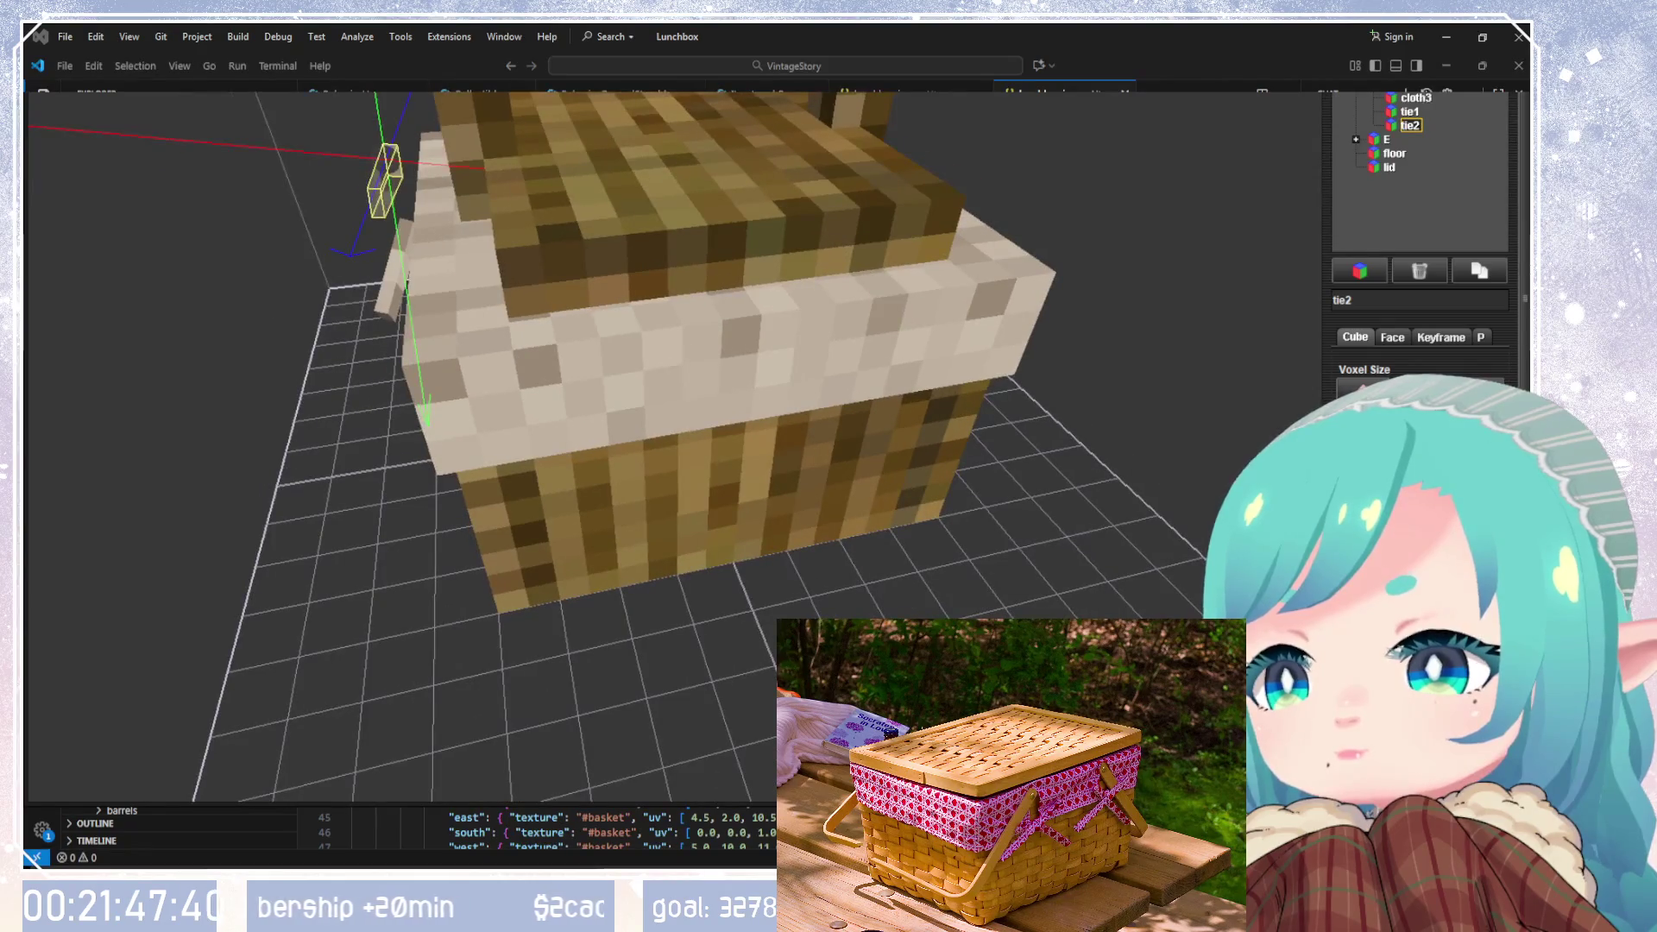
key(Right)
key(Right)
key(Right)
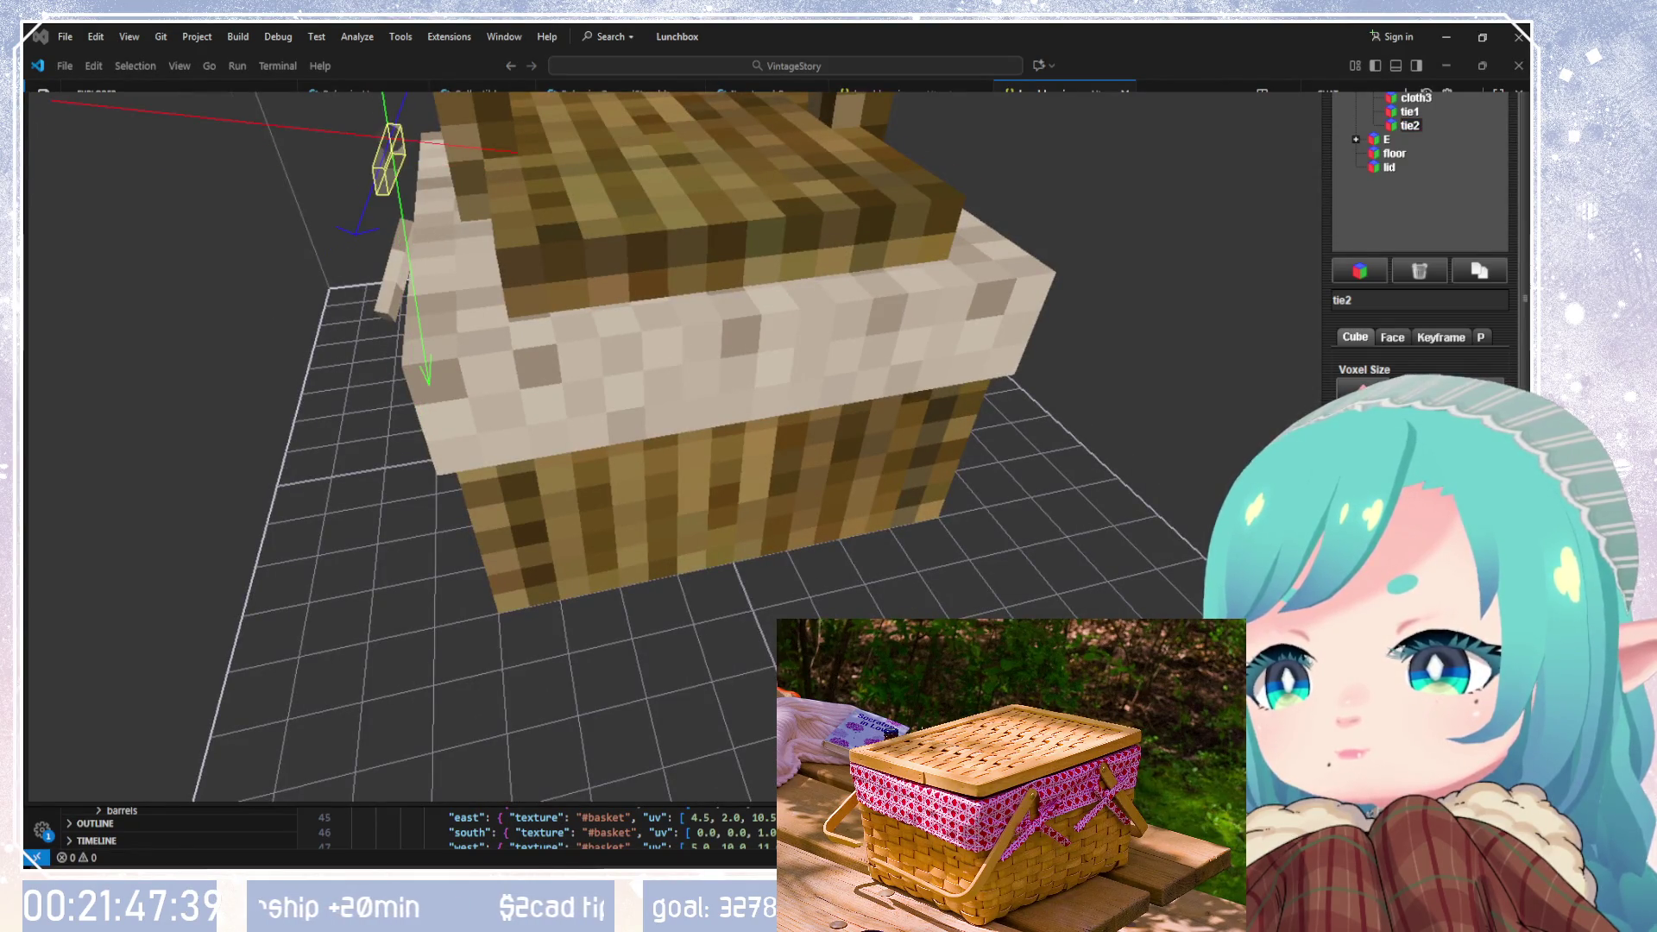
mouse_move(920, 530)
middle_down()
mouse_move(1097, 504)
mouse_move(987, 505)
mouse_move(963, 544)
middle_up()
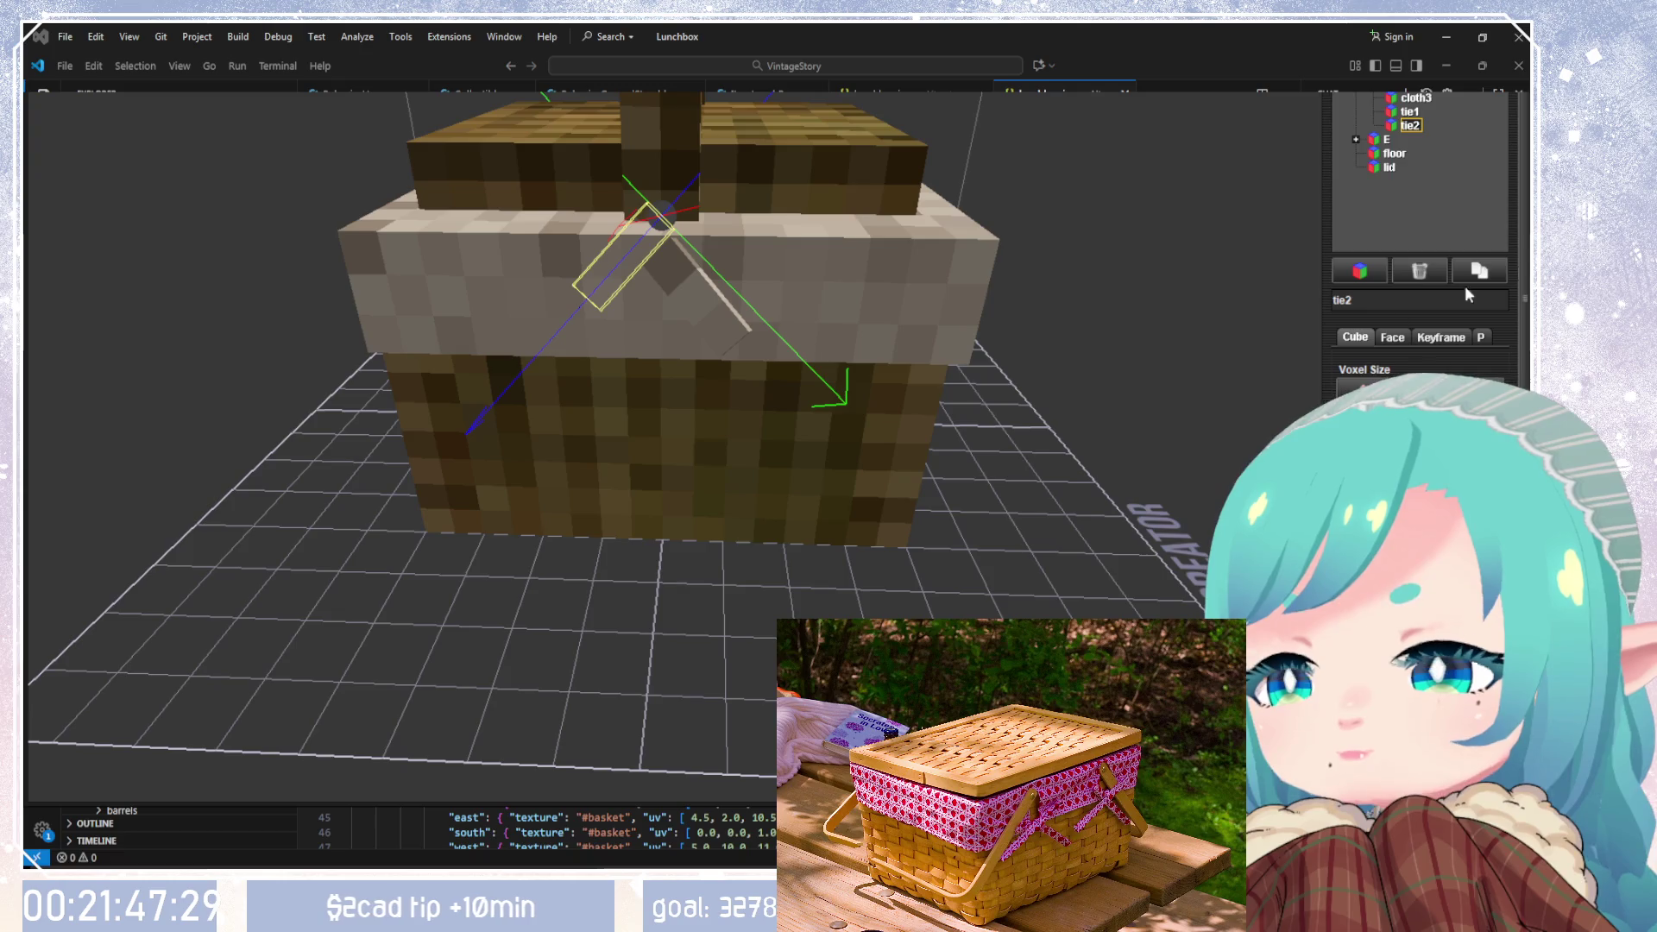
click(1419, 97)
Step: Orbit to a low front view of the cloth rim and select tie2 for adjustment
drag(1090, 349, 1109, 328)
click(1409, 113)
click(1410, 125)
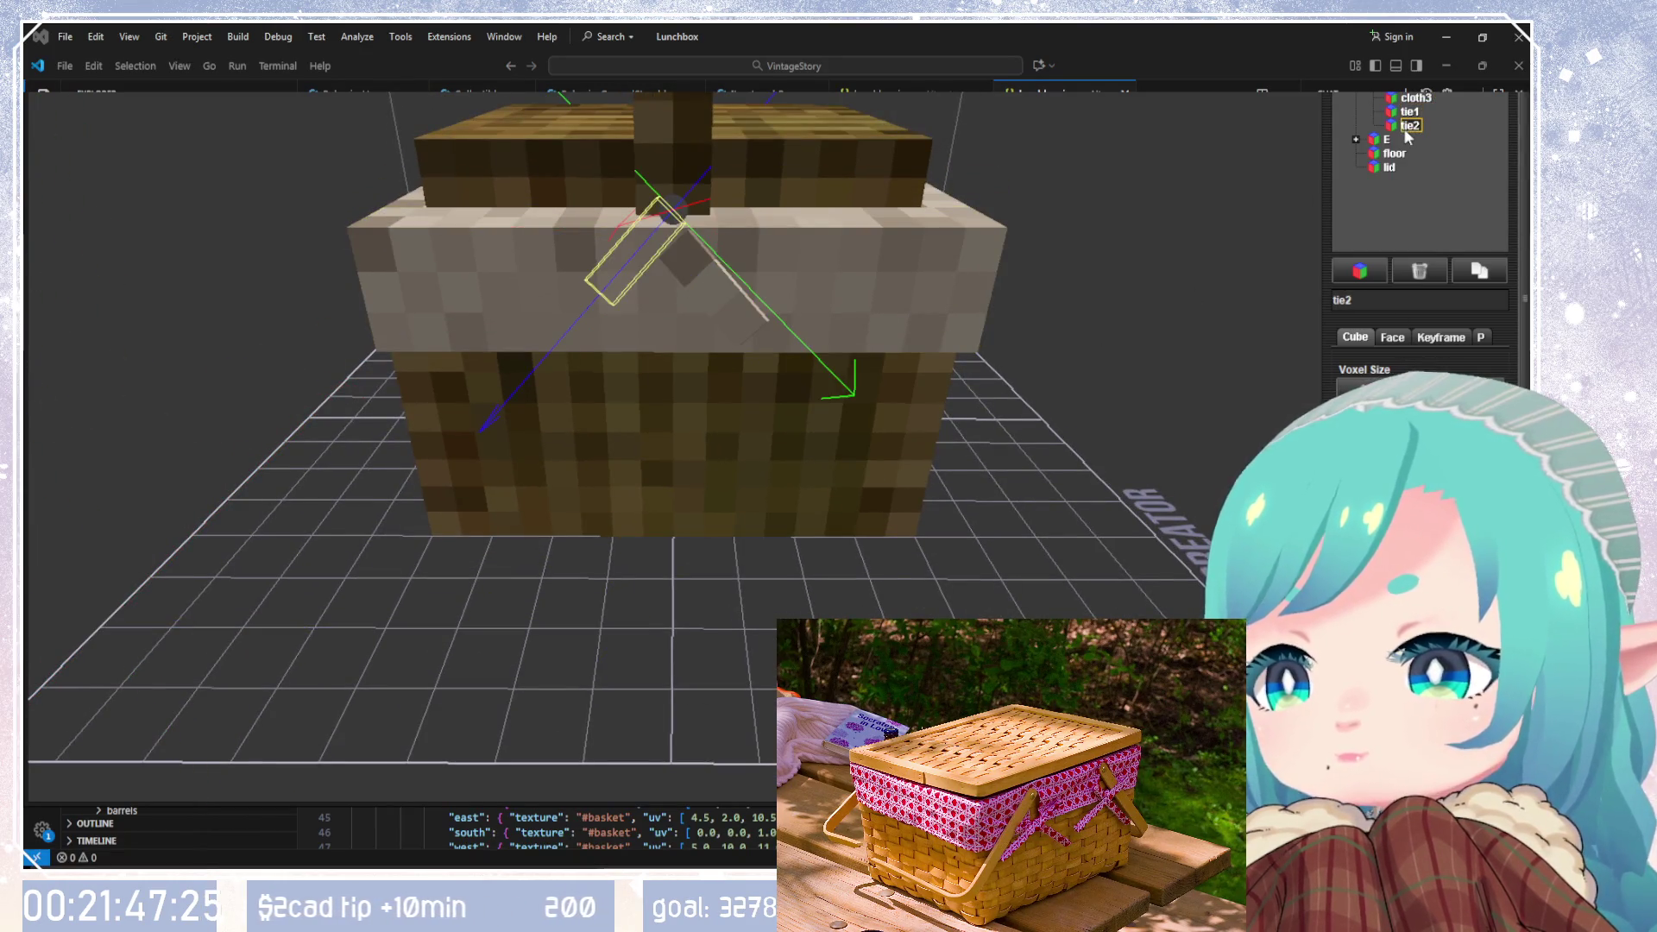
mouse_move(1096, 367)
mouse_down()
mouse_move(1121, 233)
mouse_move(1340, 286)
mouse_move(1398, 449)
mouse_move(1113, 382)
mouse_move(1038, 397)
mouse_move(1084, 360)
mouse_move(934, 453)
mouse_move(985, 479)
mouse_move(1001, 509)
mouse_up()
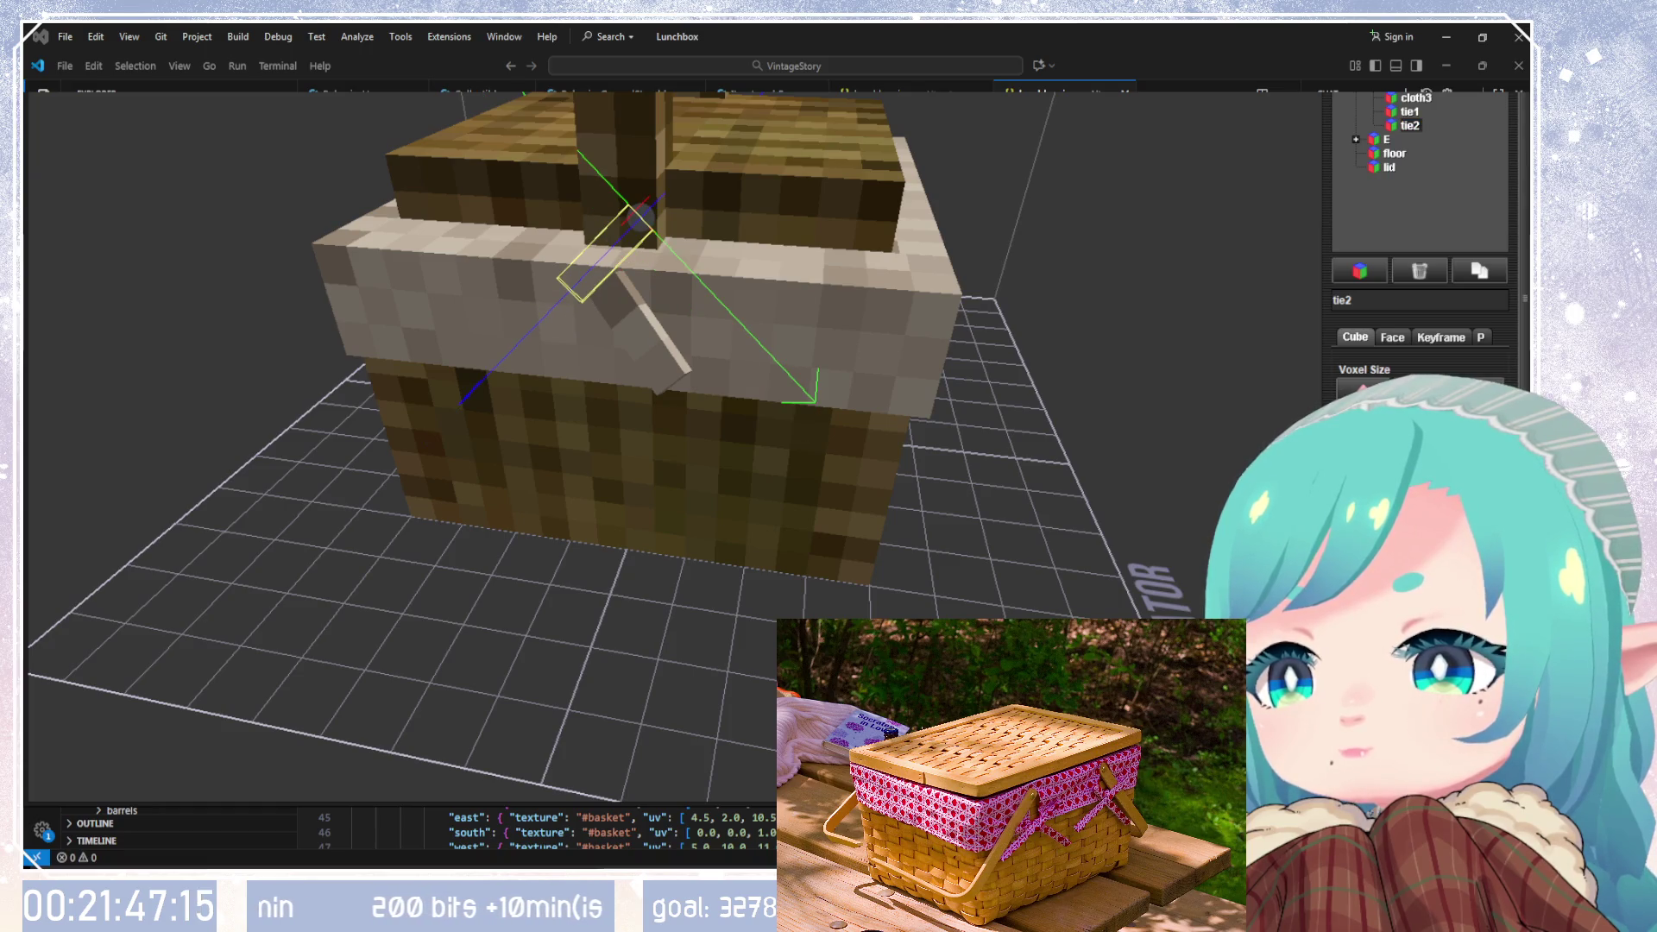
mouse_move(1131, 530)
mouse_down()
mouse_move(1231, 451)
mouse_move(1021, 535)
mouse_move(1061, 563)
mouse_move(1131, 432)
mouse_up()
click(915, 284)
mouse_move(915, 285)
mouse_down()
mouse_move(965, 297)
mouse_move(810, 267)
mouse_move(796, 302)
mouse_move(661, 392)
mouse_move(519, 427)
mouse_move(810, 252)
mouse_move(829, 216)
mouse_move(1018, 234)
mouse_move(1081, 373)
mouse_move(858, 360)
mouse_up()
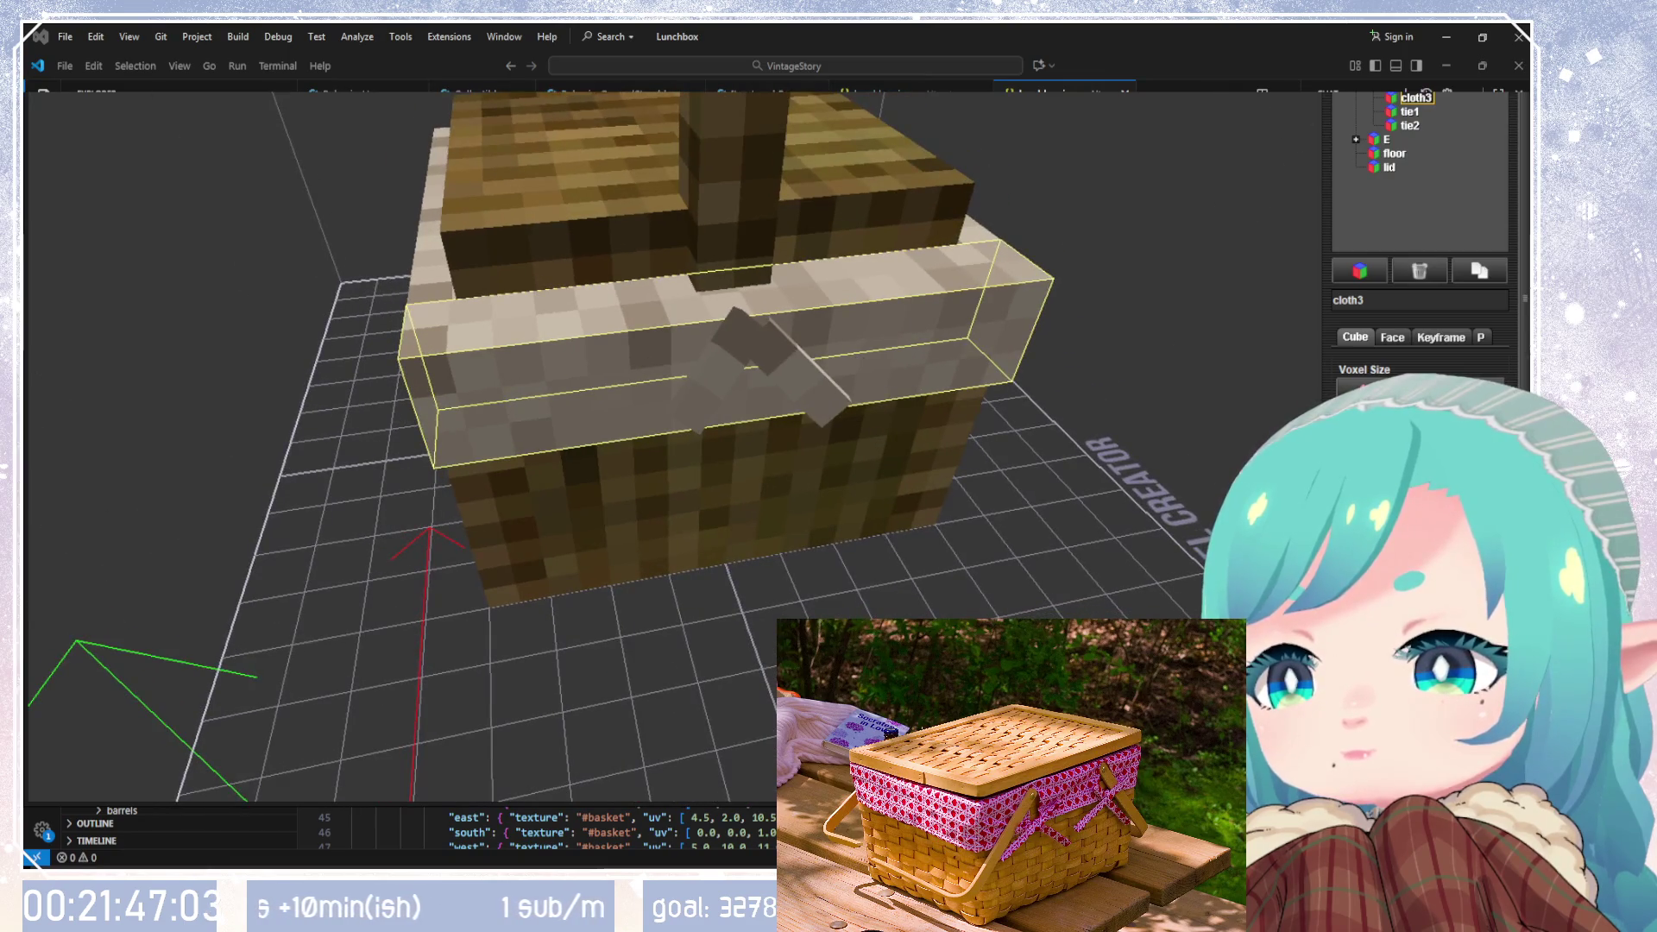
click(1408, 125)
drag(975, 325, 1457, 127)
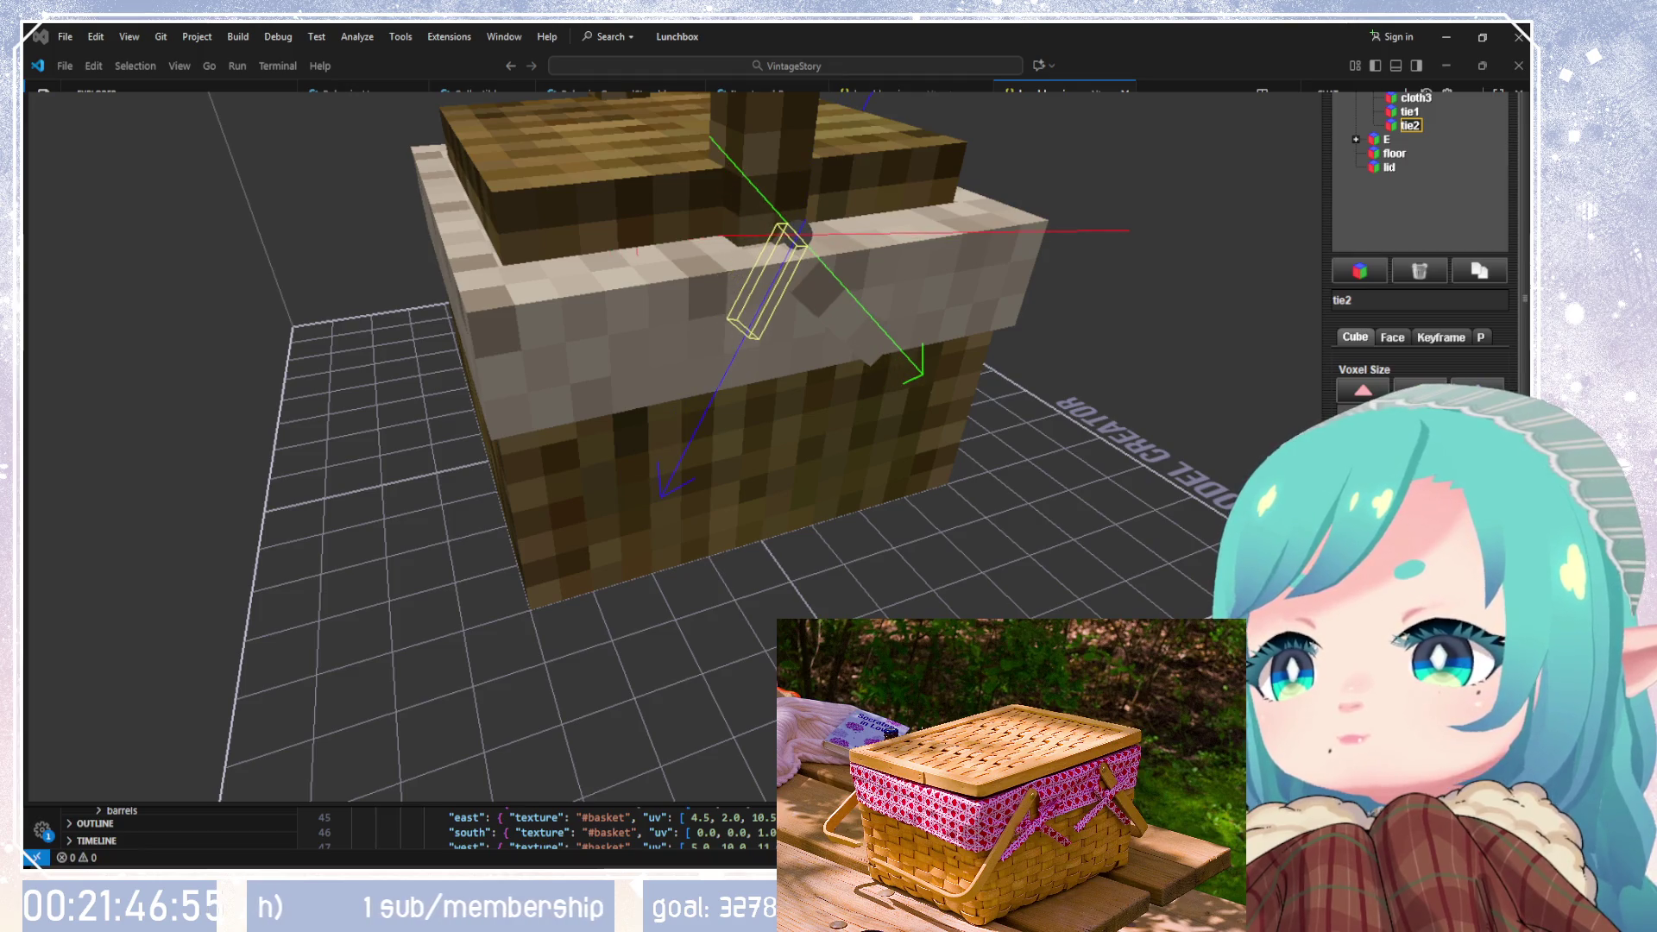
Step: Shift tie2 left and tilt it in steps with Ctrl+arrow rotations
key(Left)
key(Left)
key(Left)
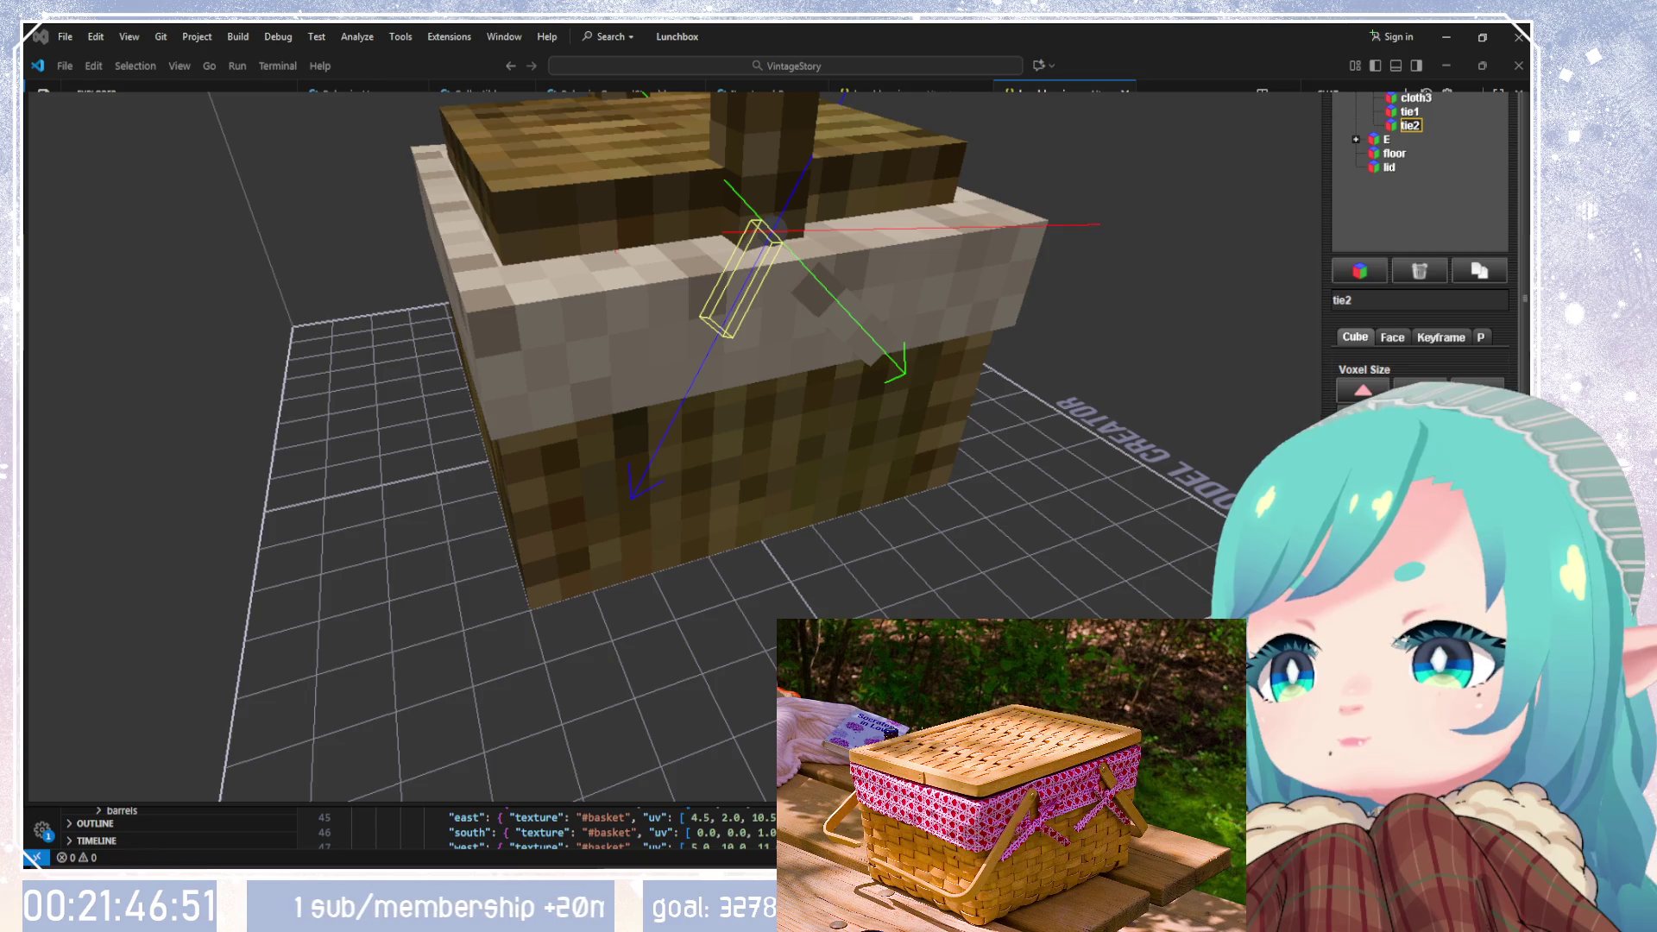
mouse_move(1122, 483)
mouse_down()
mouse_move(887, 444)
mouse_move(1085, 602)
mouse_up()
key(ctrl+Left)
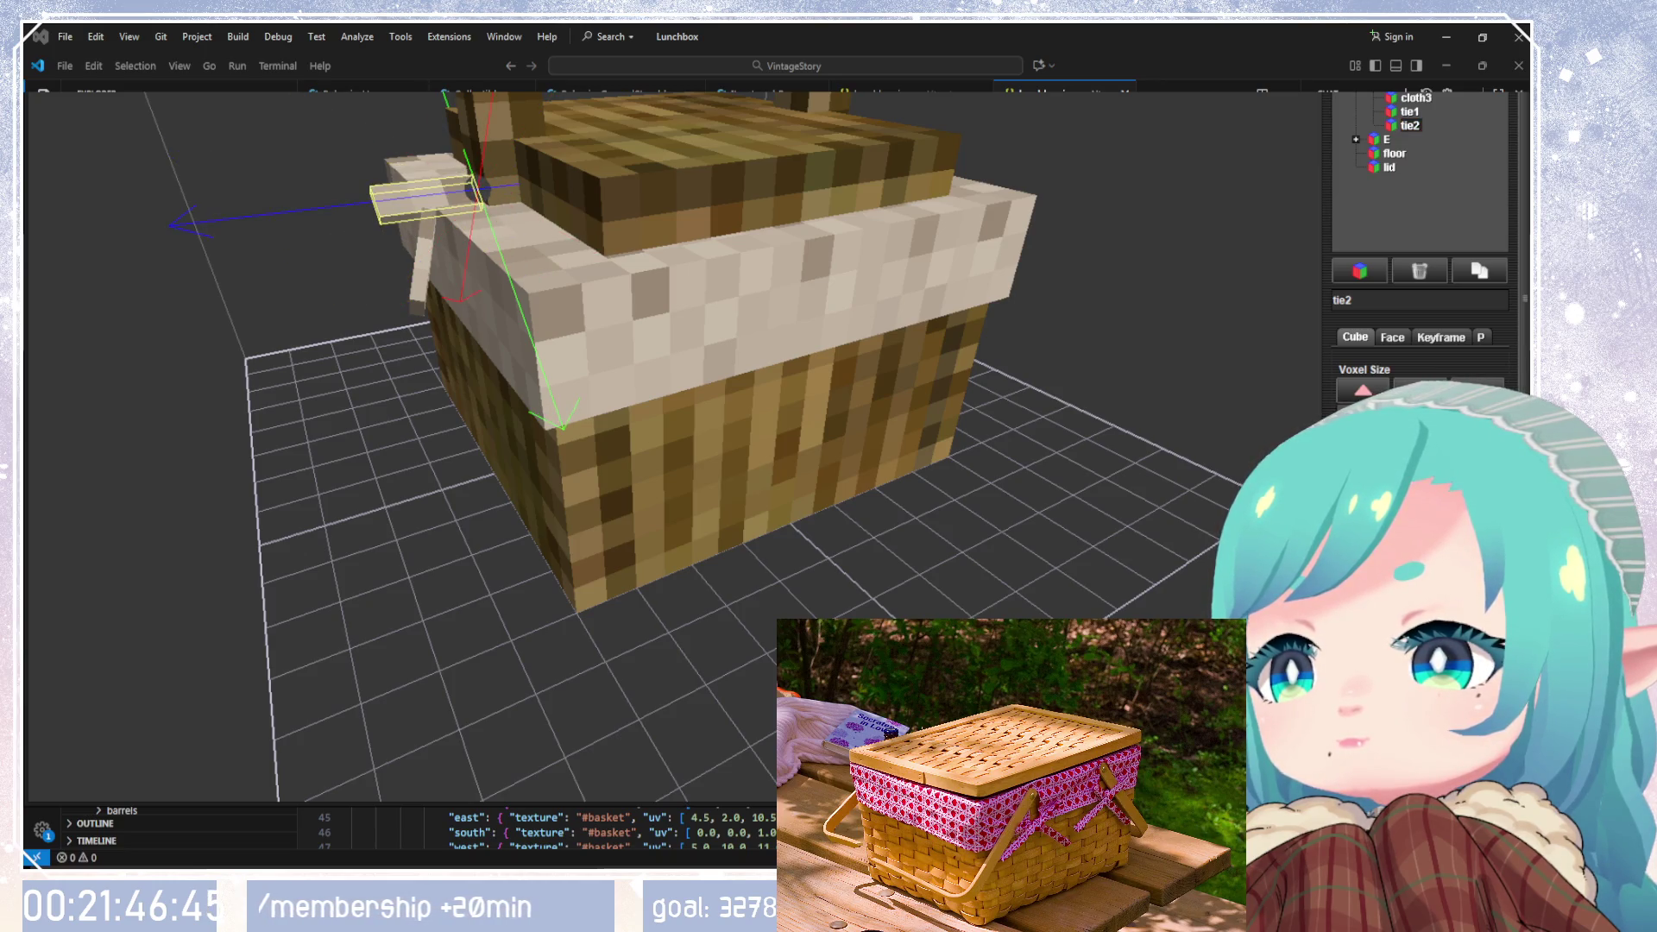
drag(690, 431, 993, 405)
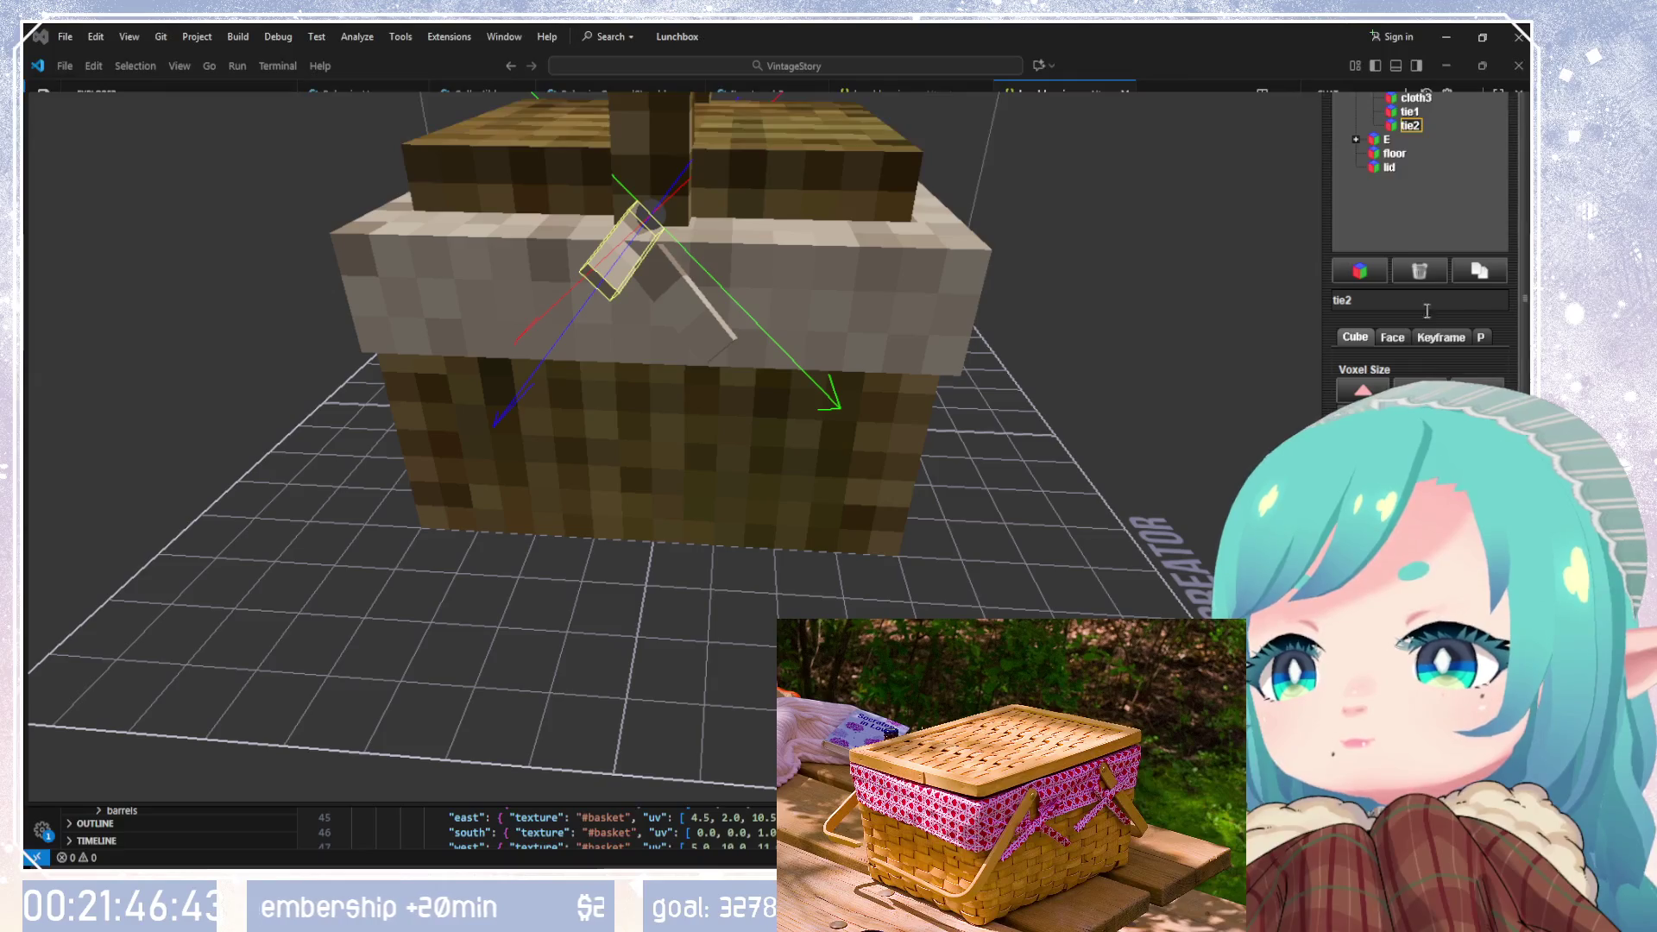
key(ctrl+Left)
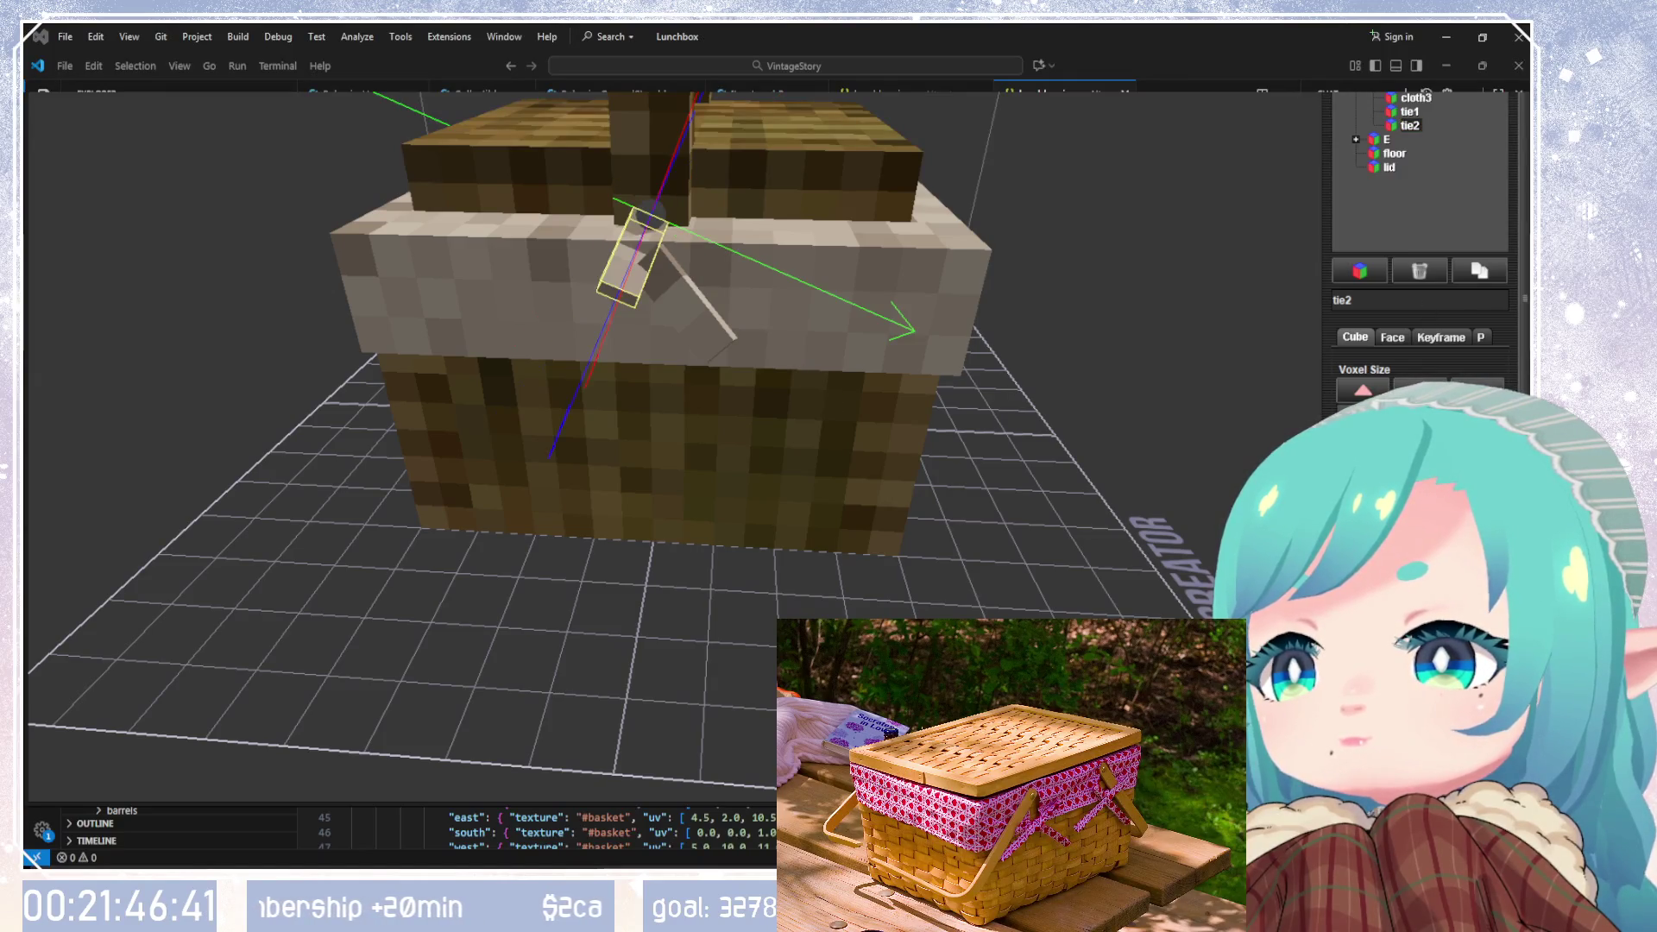
key(ctrl+Up)
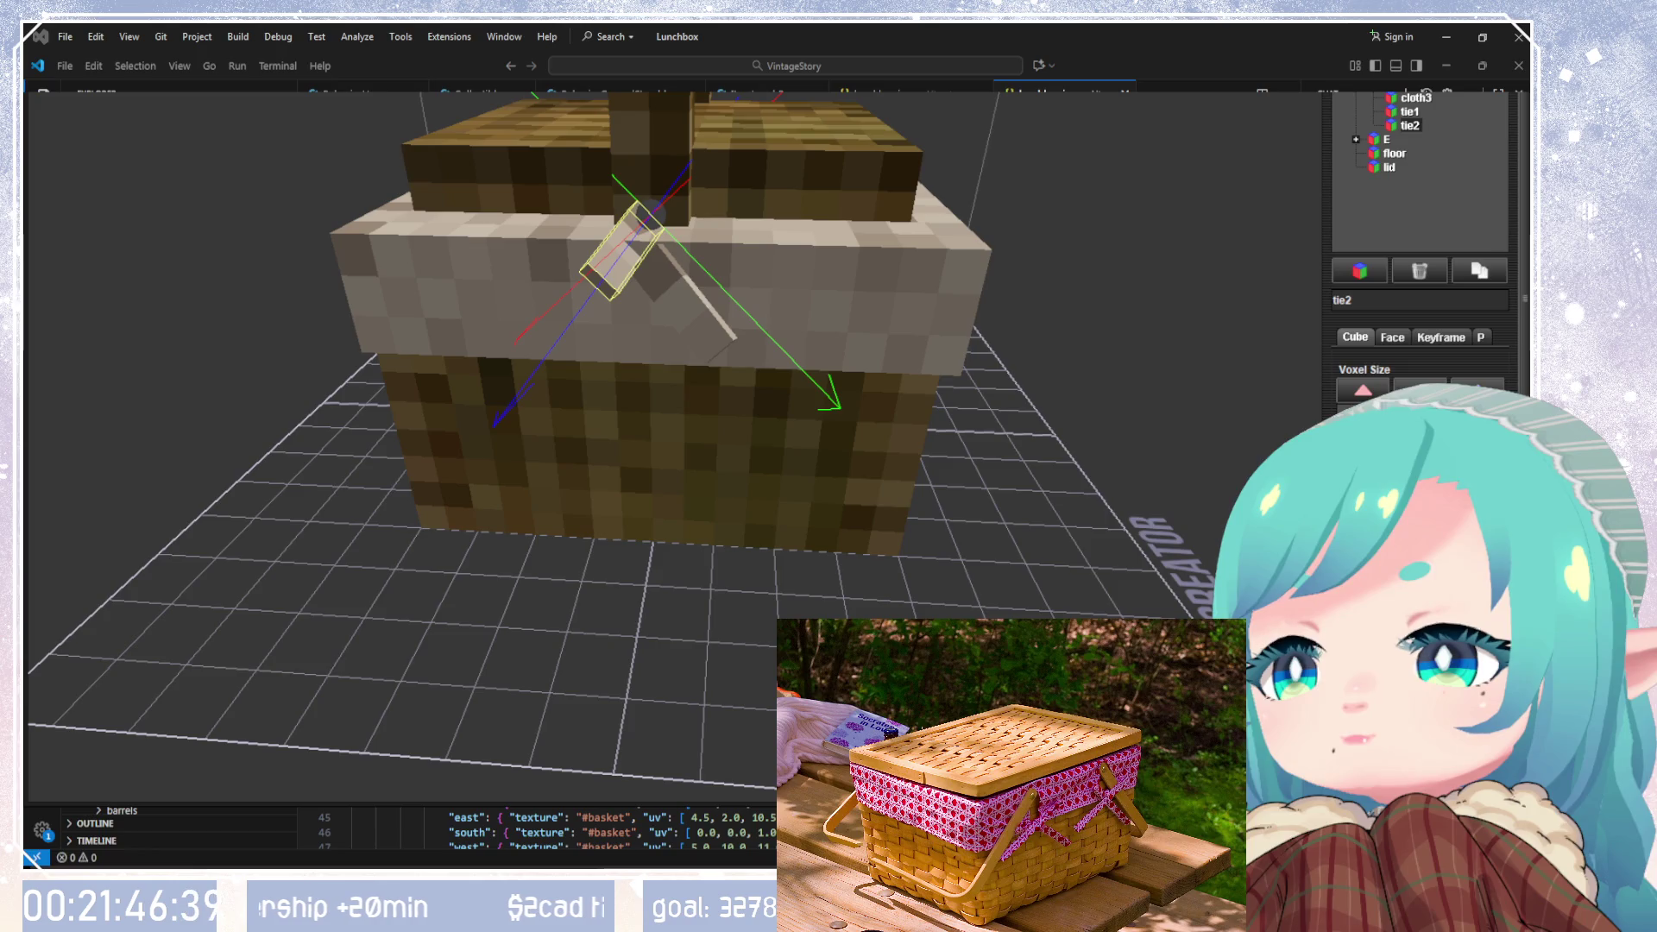
key(ctrl+Up)
key(ctrl+Down)
key(ctrl+Left)
key(ctrl+Right)
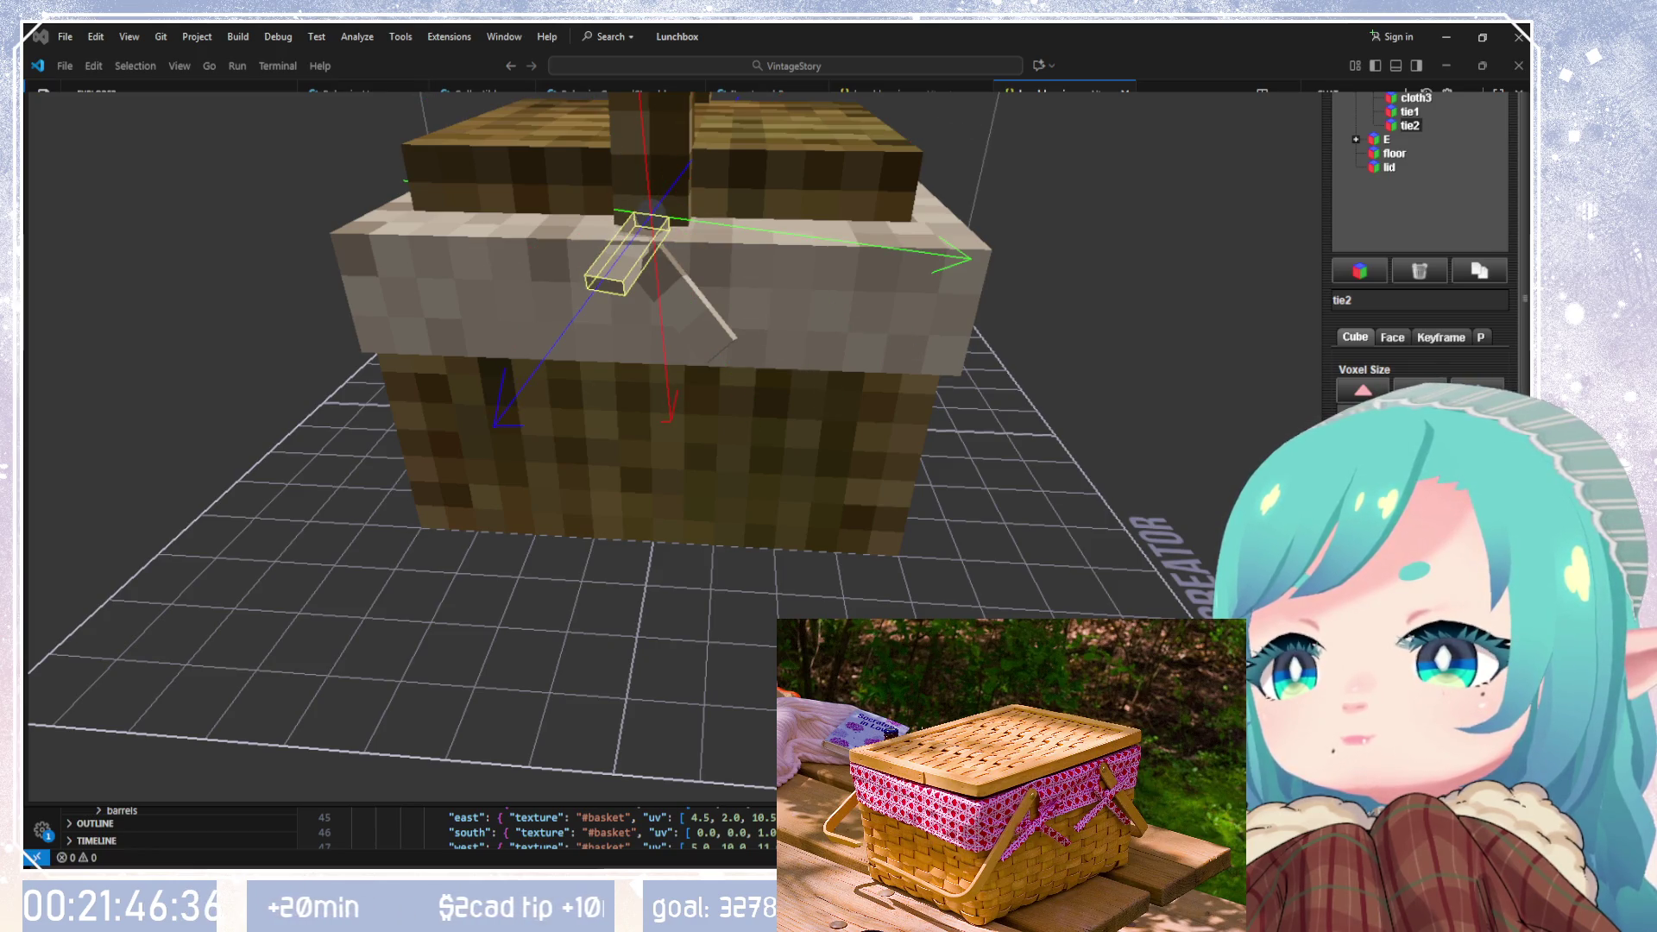
key(ctrl+Left)
key(ctrl+Left)
key(ctrl+Right)
key(ctrl+Right)
key(ctrl+Right)
key(ctrl+Right)
key(ctrl+Right)
key(ctrl+Left)
key(ctrl+Left)
key(ctrl+Left)
key(ctrl+Left)
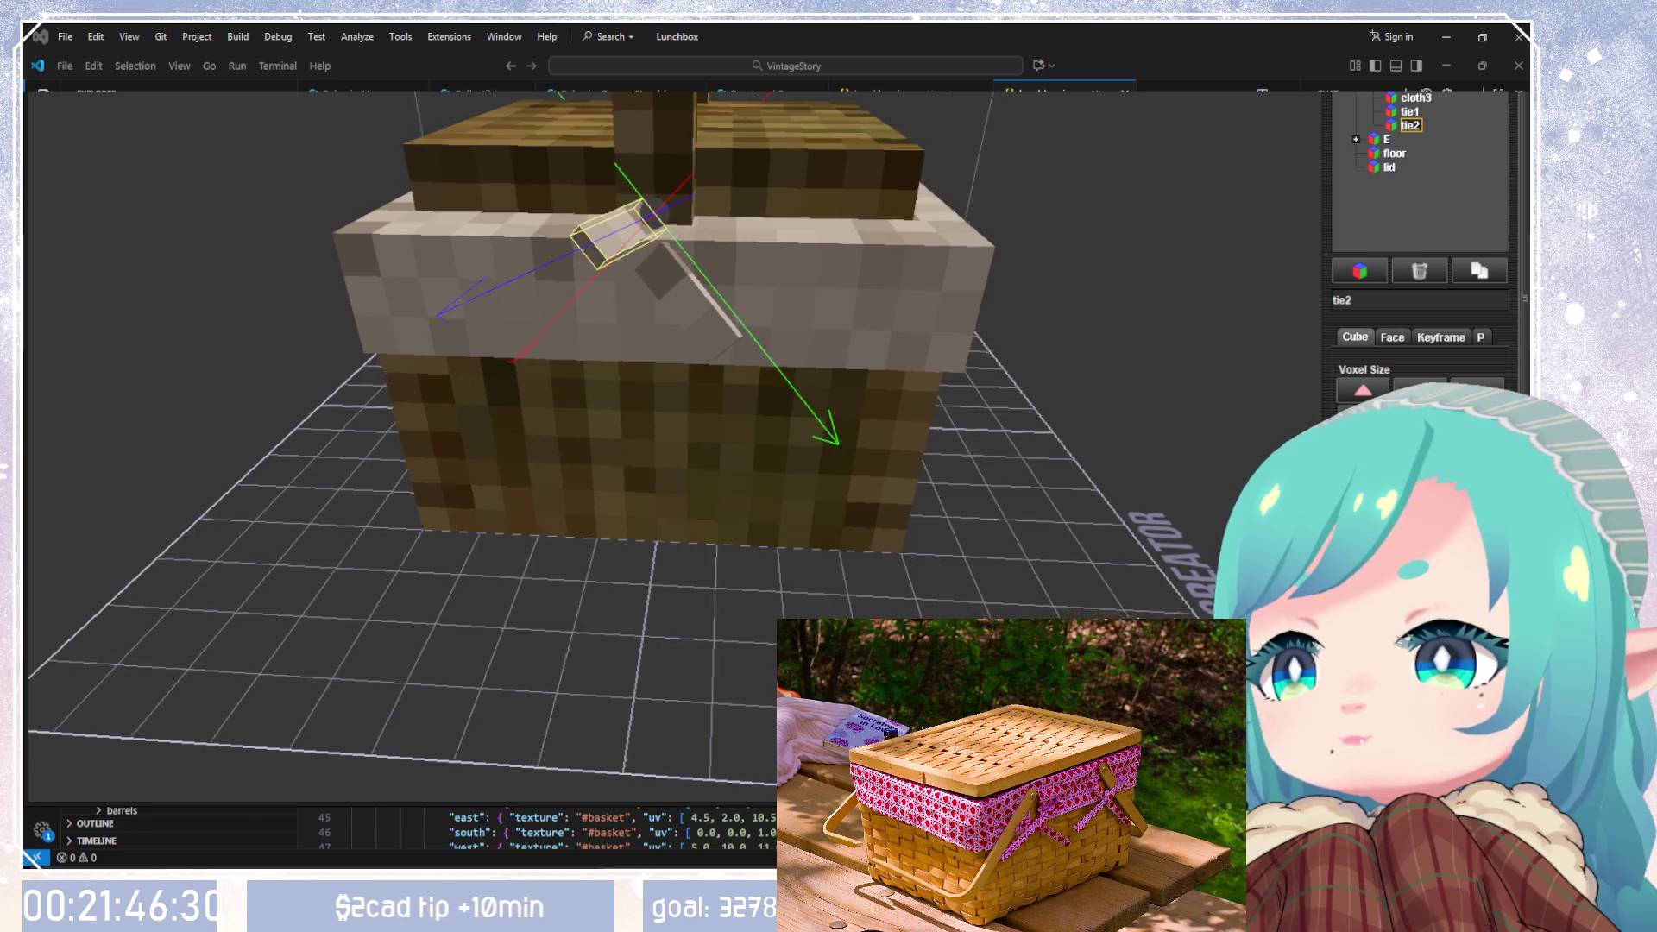
Step: Try tie2 at horizontal, diagonal and upright angles while checking the front view
drag(1078, 354, 1212, 349)
key(ctrl+Left)
key(ctrl+Left)
key(ctrl+Left)
key(ctrl+Left)
key(ctrl+Left)
key(ctrl+Left)
key(ctrl+Left)
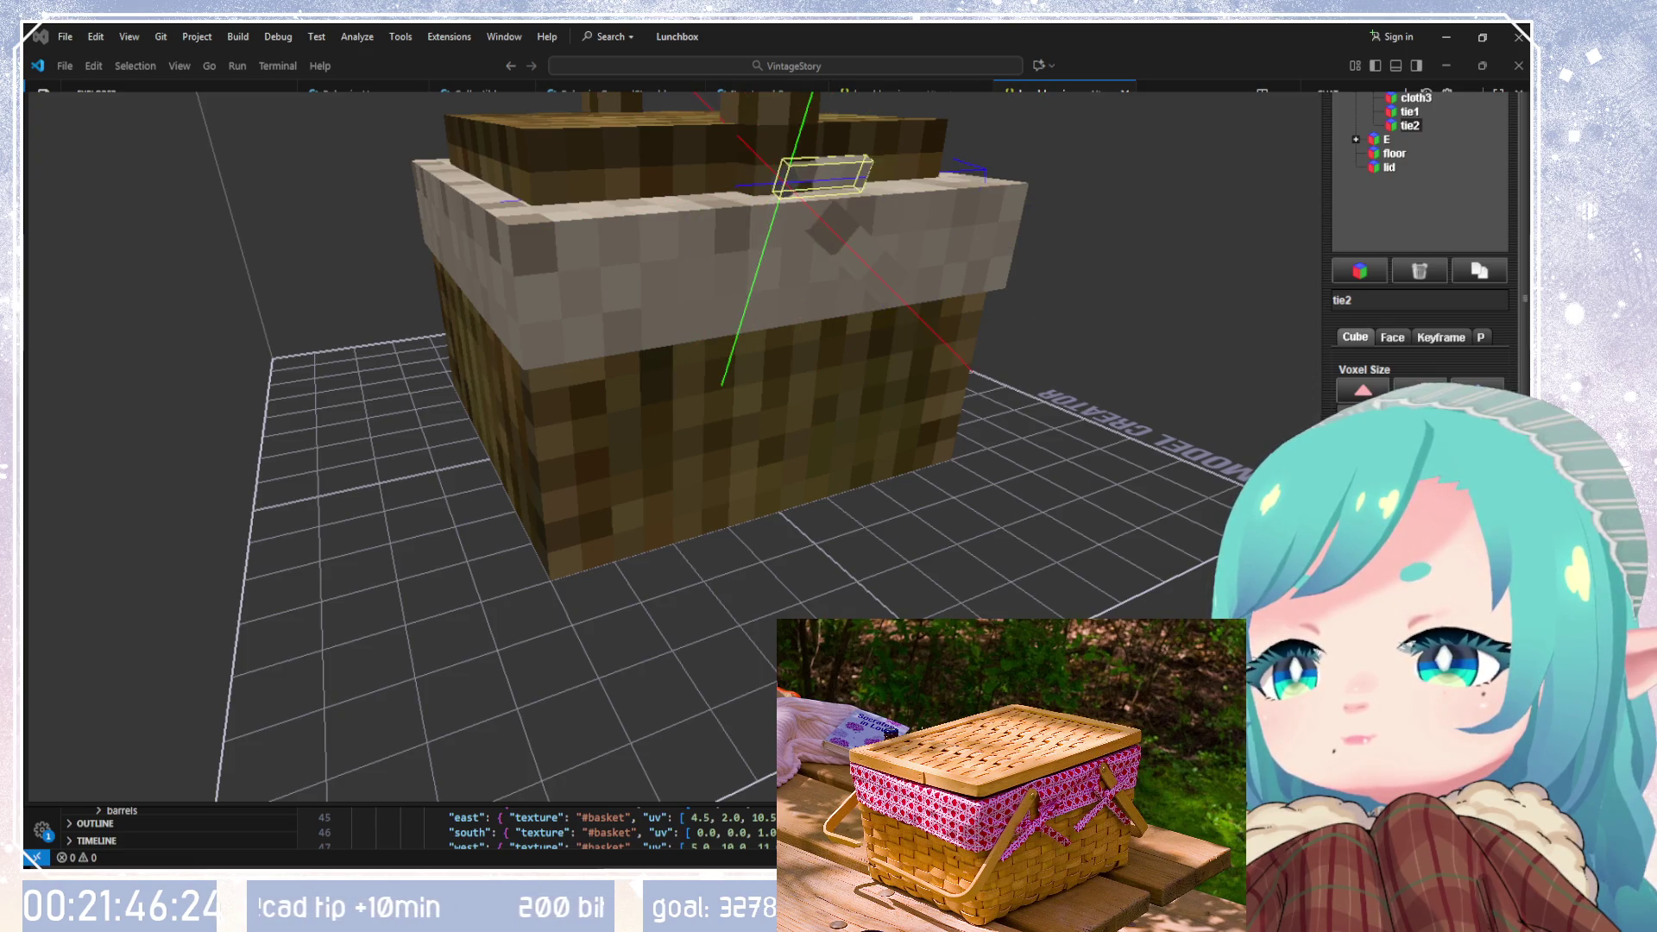
drag(1180, 586, 1075, 576)
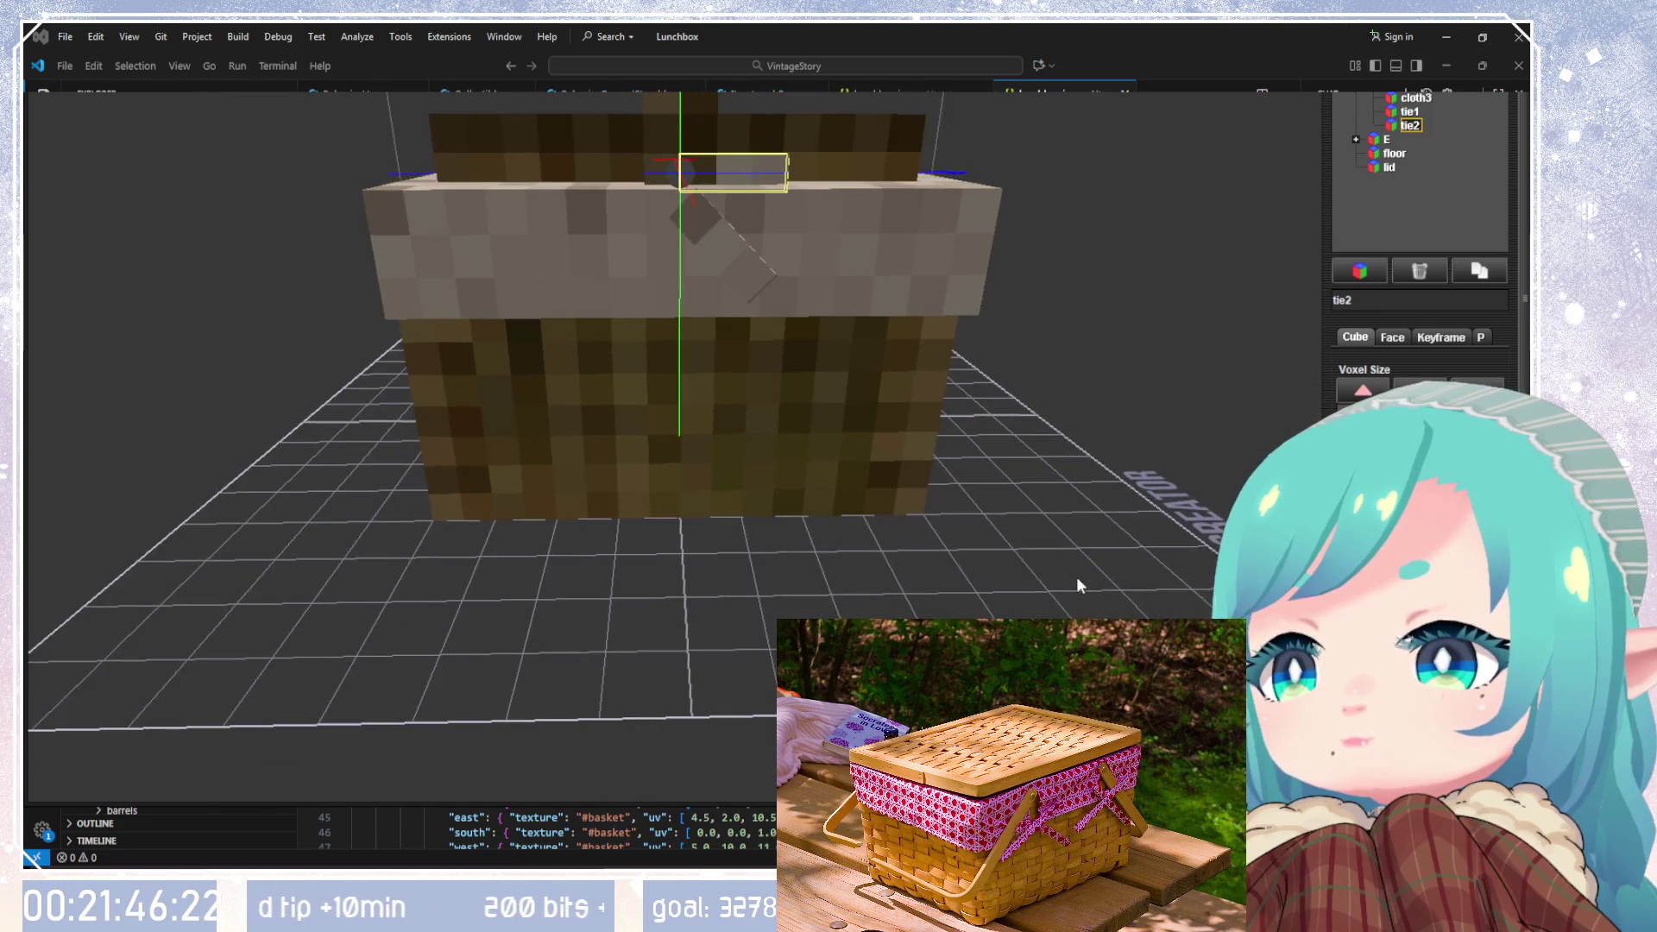
key(ctrl+Left)
key(ctrl+Left)
key(ctrl+Left)
key(ctrl+Left)
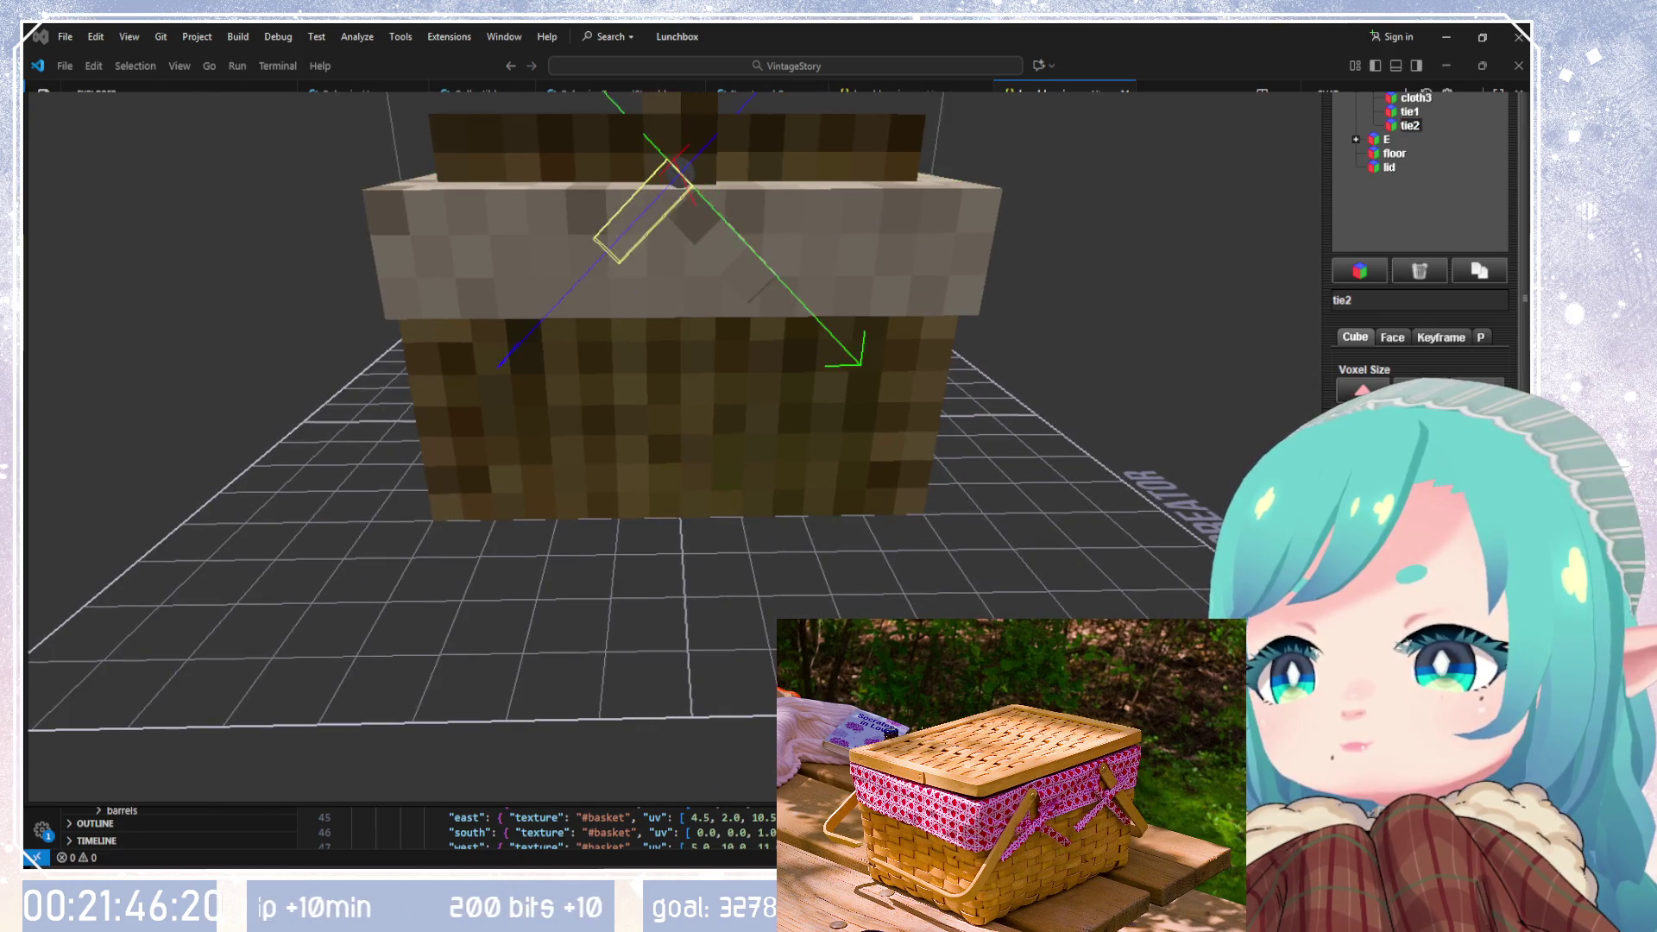
drag(1075, 576, 1156, 643)
key(ctrl+Left)
key(ctrl+Left)
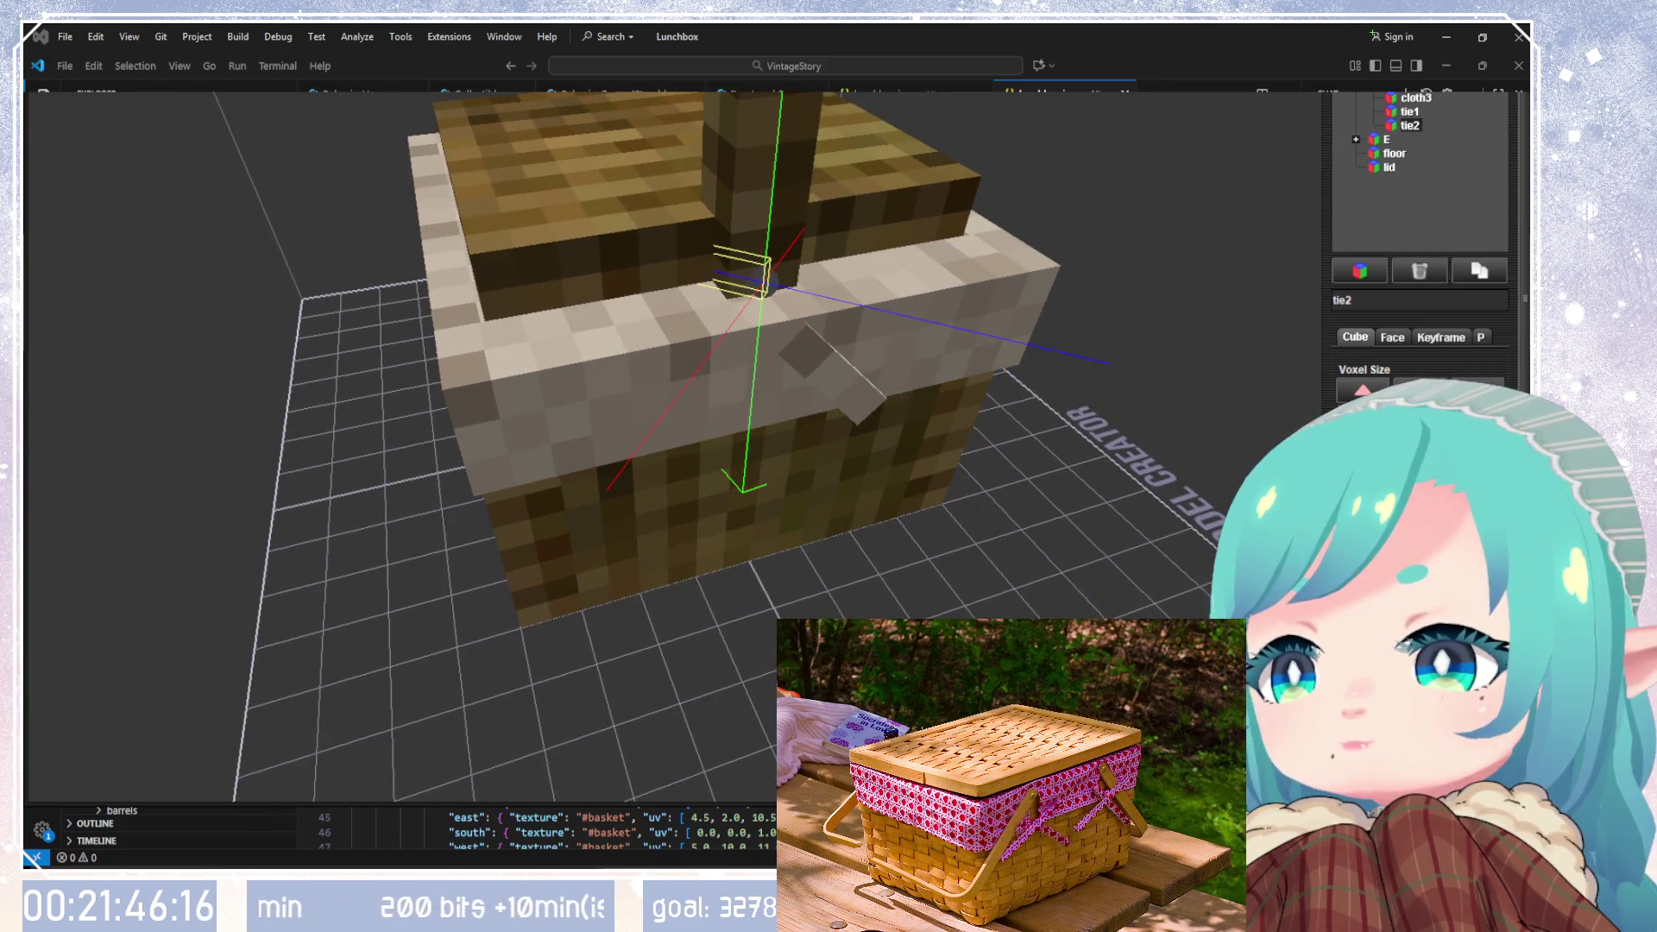
key(ctrl+Up)
key(ctrl+Up)
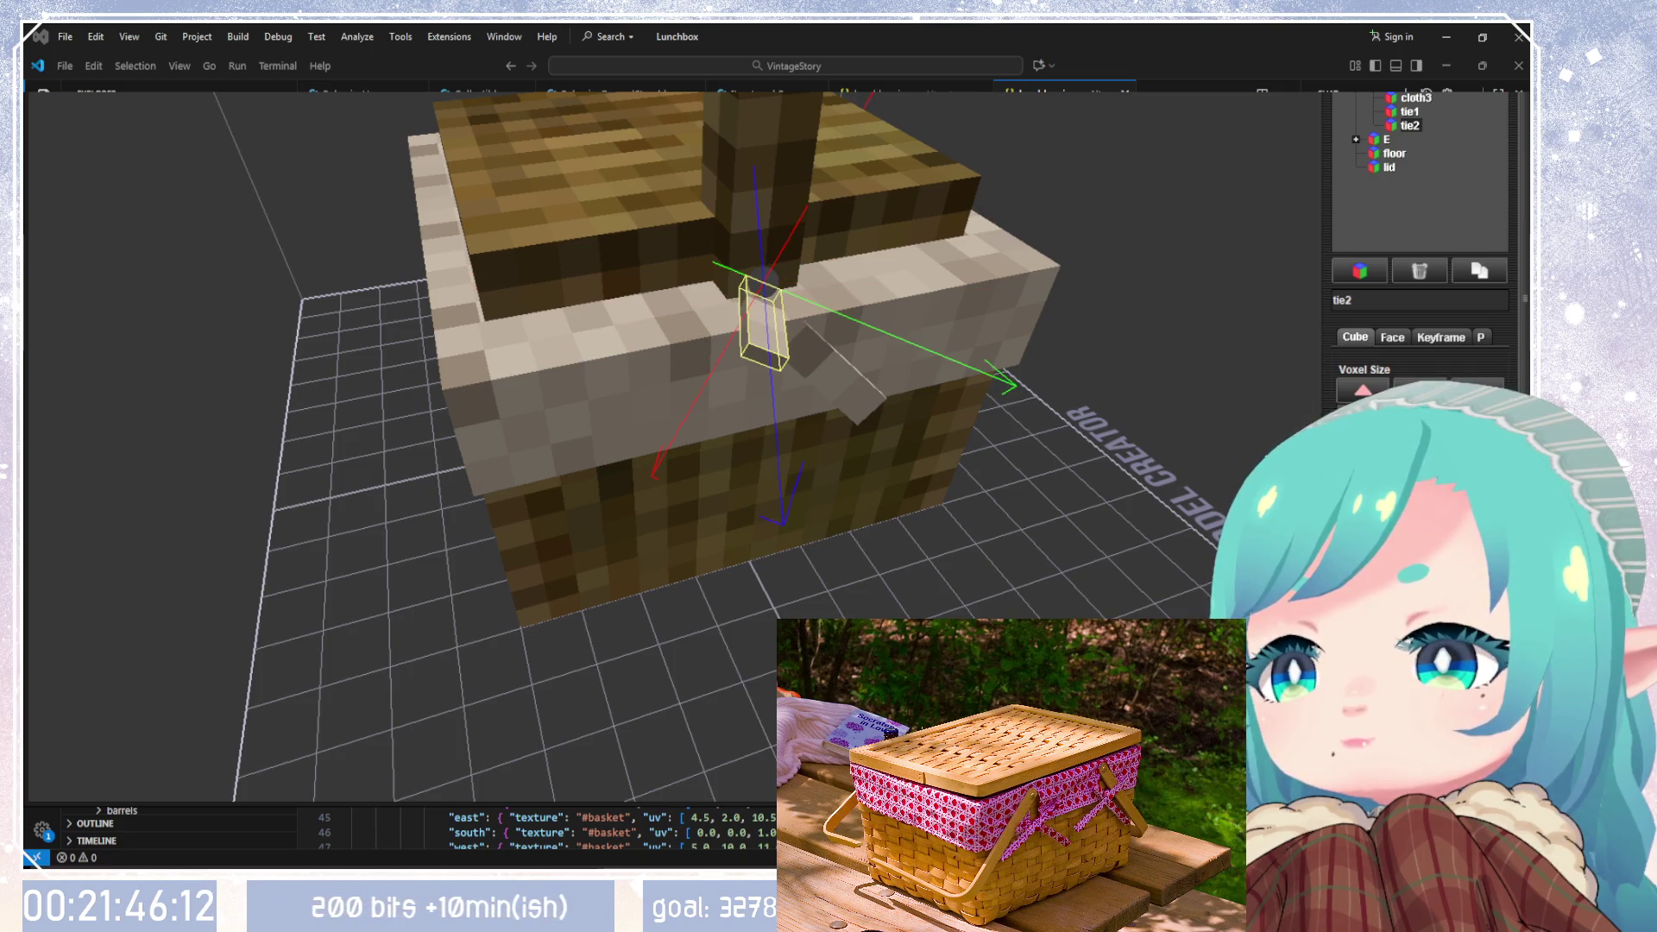
key(ctrl+Right)
key(ctrl+Right)
click(802, 358)
mouse_move(802, 358)
mouse_down()
mouse_move(1087, 314)
mouse_move(945, 295)
mouse_move(1022, 191)
mouse_move(863, 411)
mouse_move(1137, 230)
mouse_move(932, 183)
mouse_move(960, 328)
mouse_up()
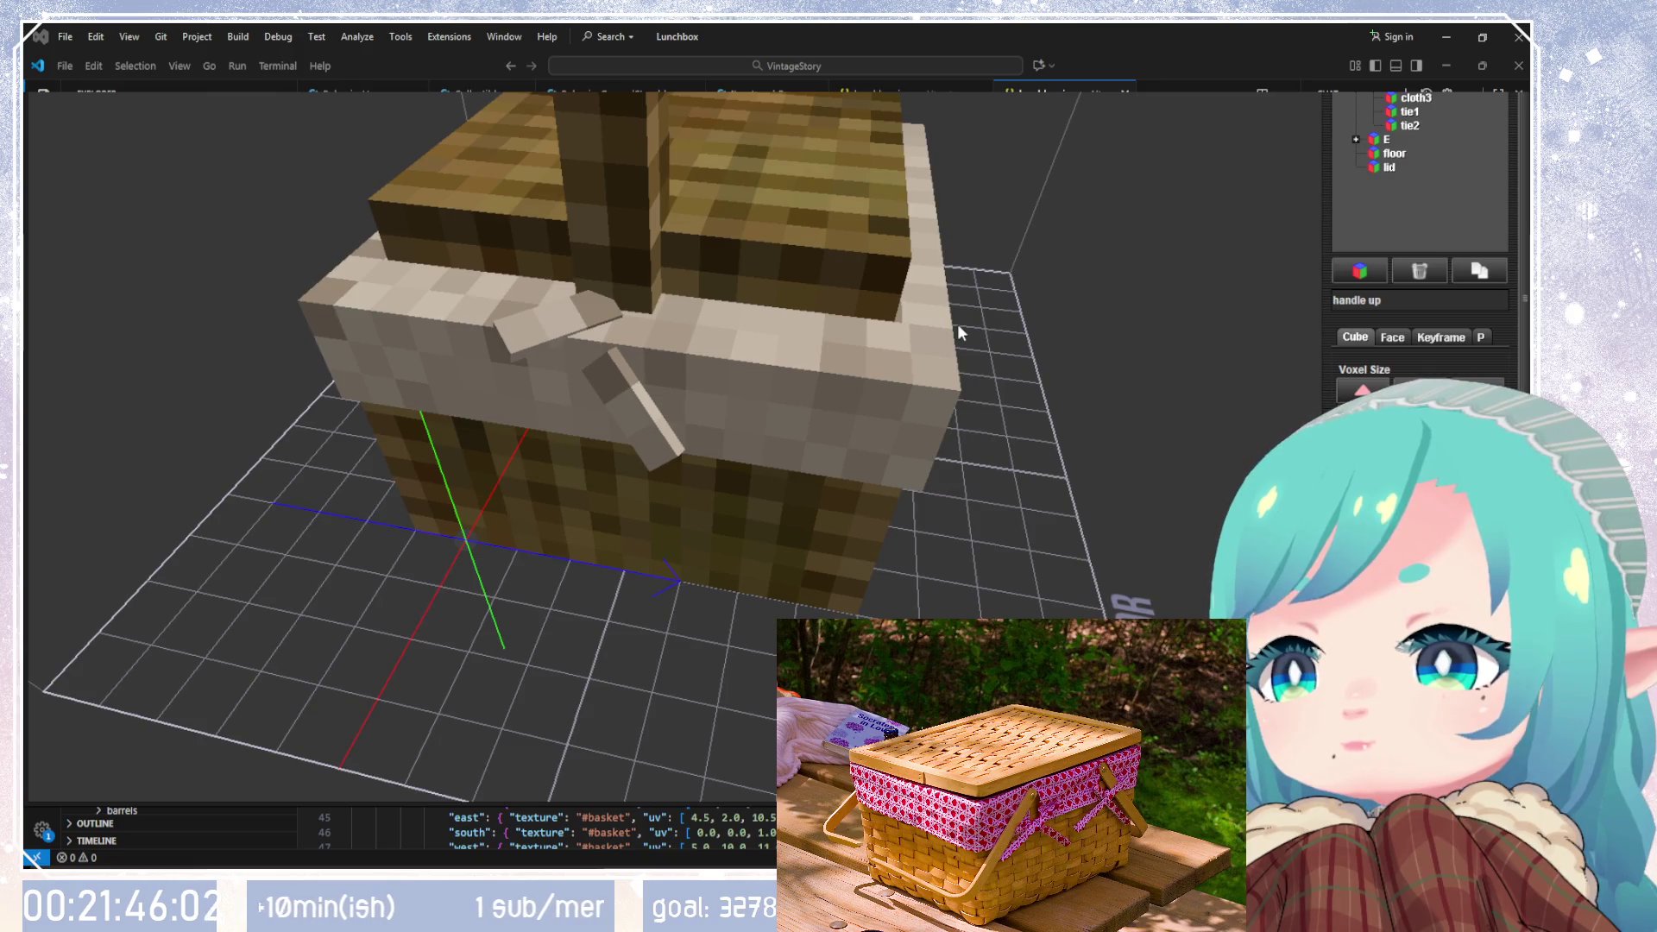
Step: Delete the badly angled tie2, duplicate tie1 and rotate the copy to cross it
click(1412, 126)
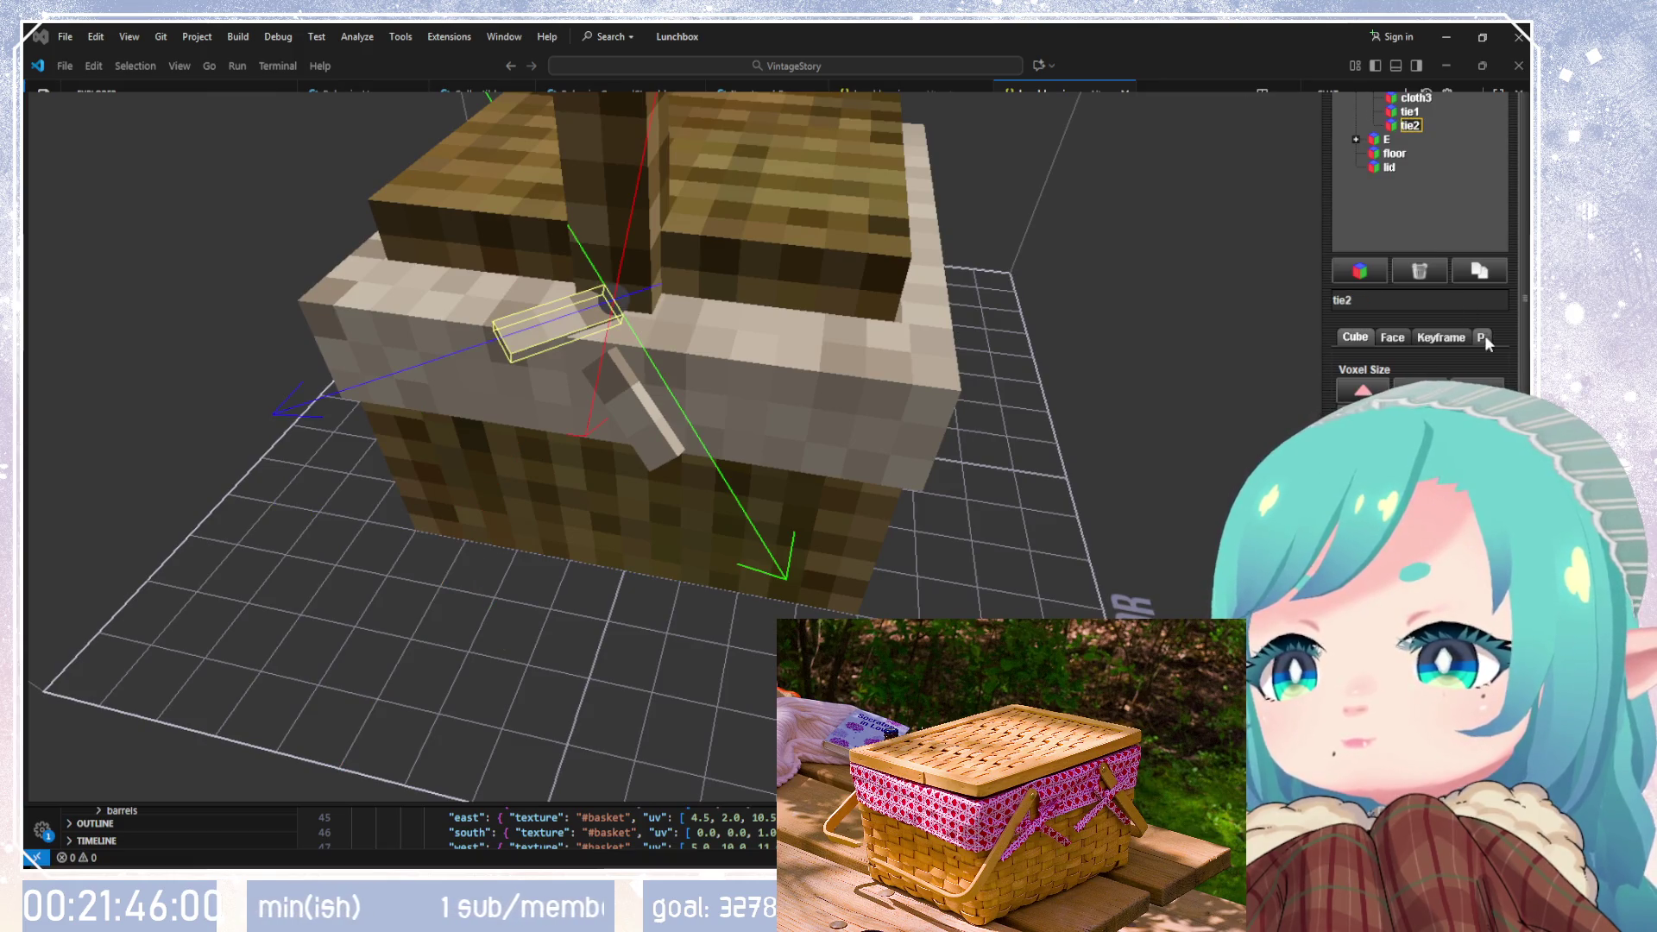
click(1432, 272)
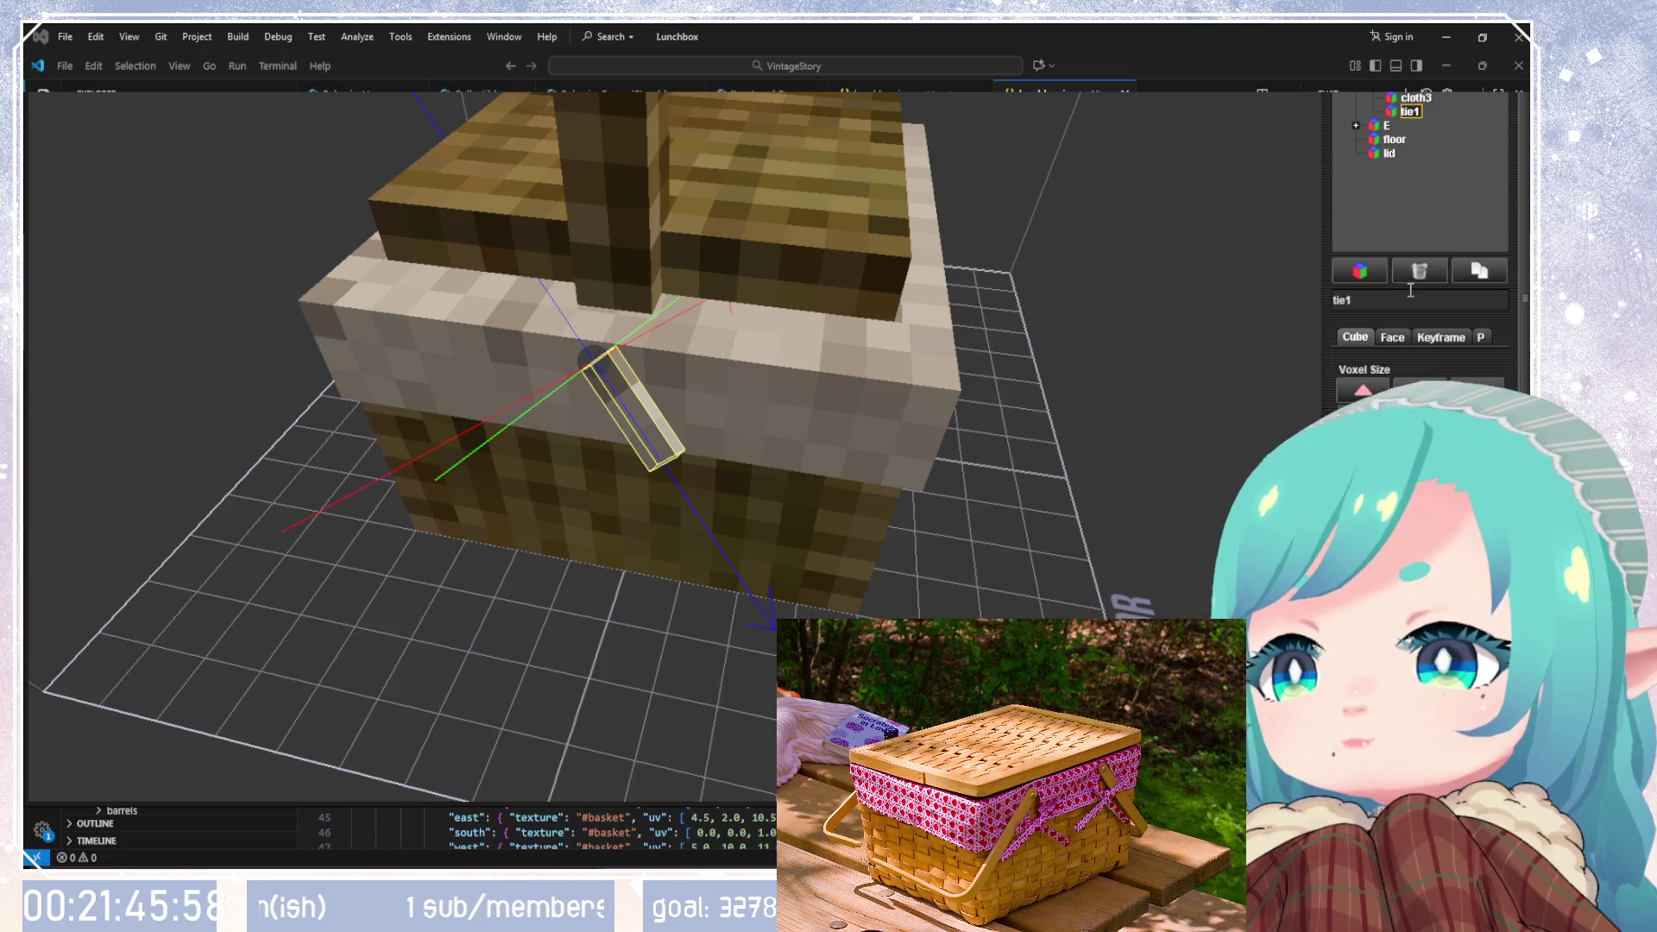
click(1479, 273)
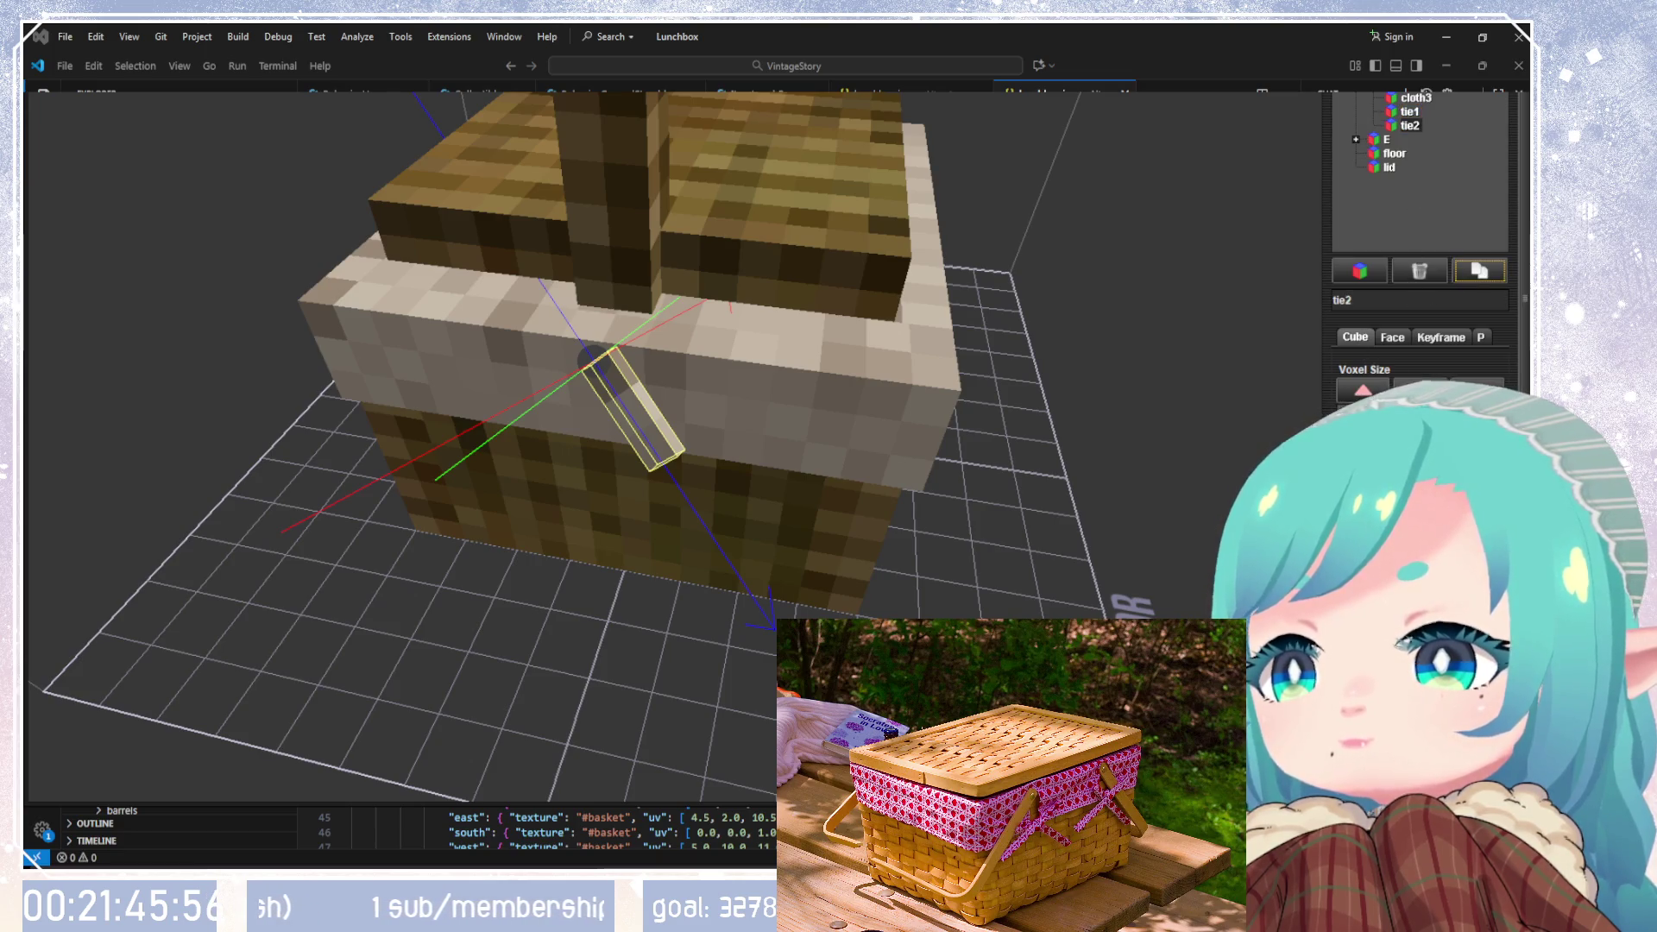
drag(950, 518, 1068, 507)
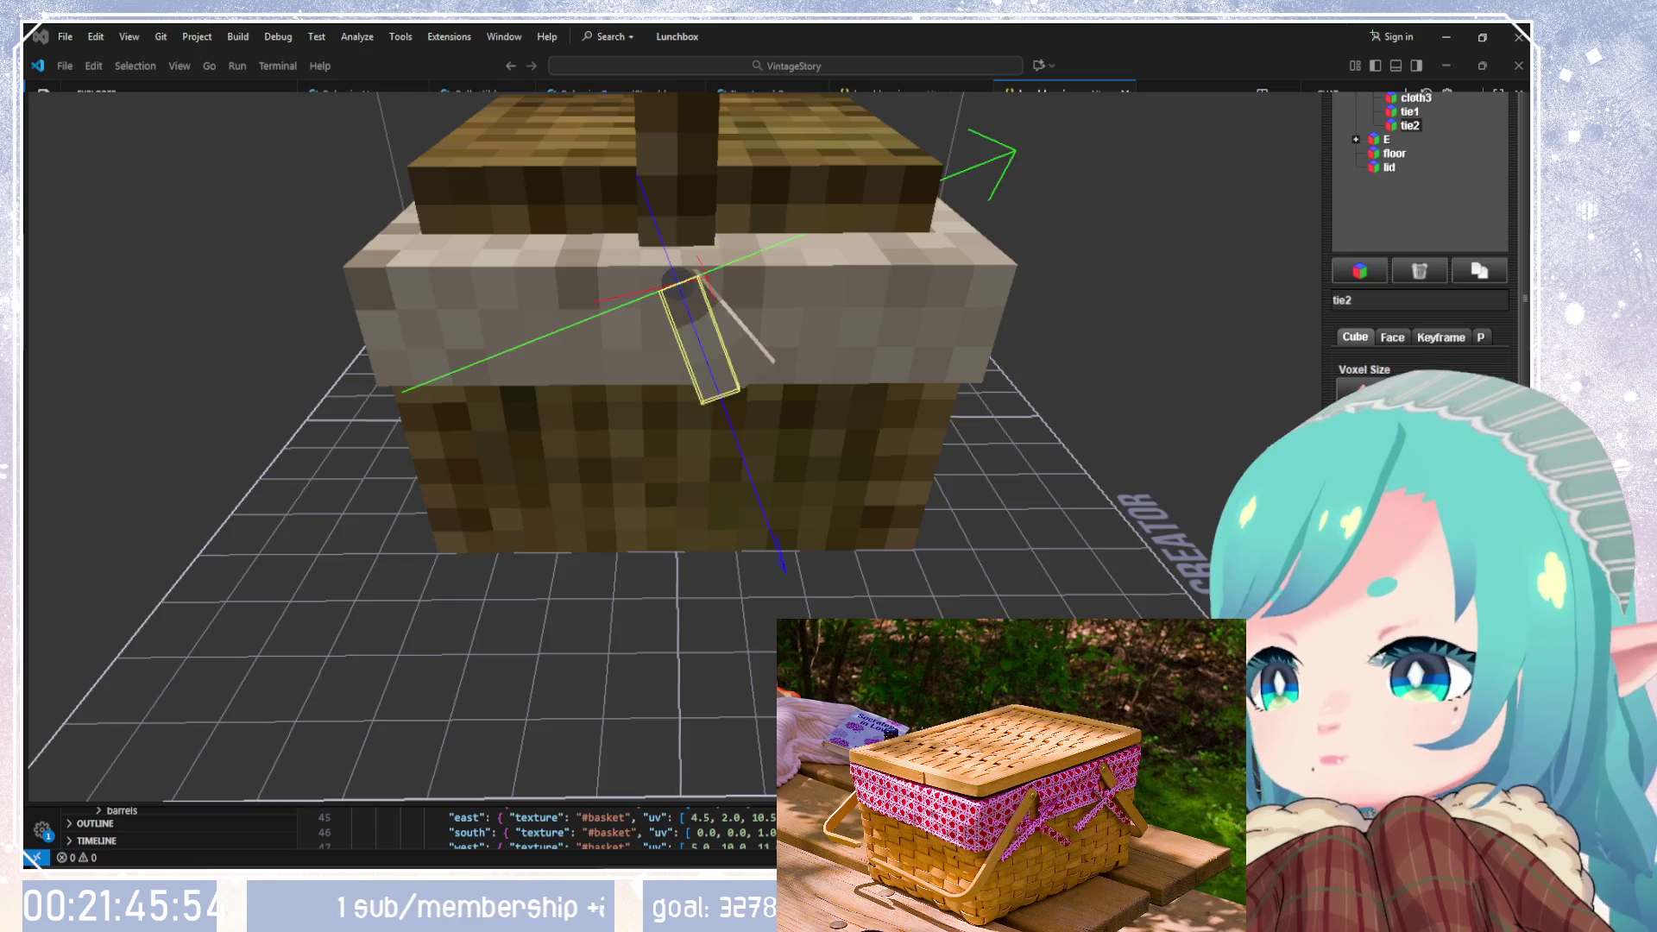
drag(1380, 483, 1424, 483)
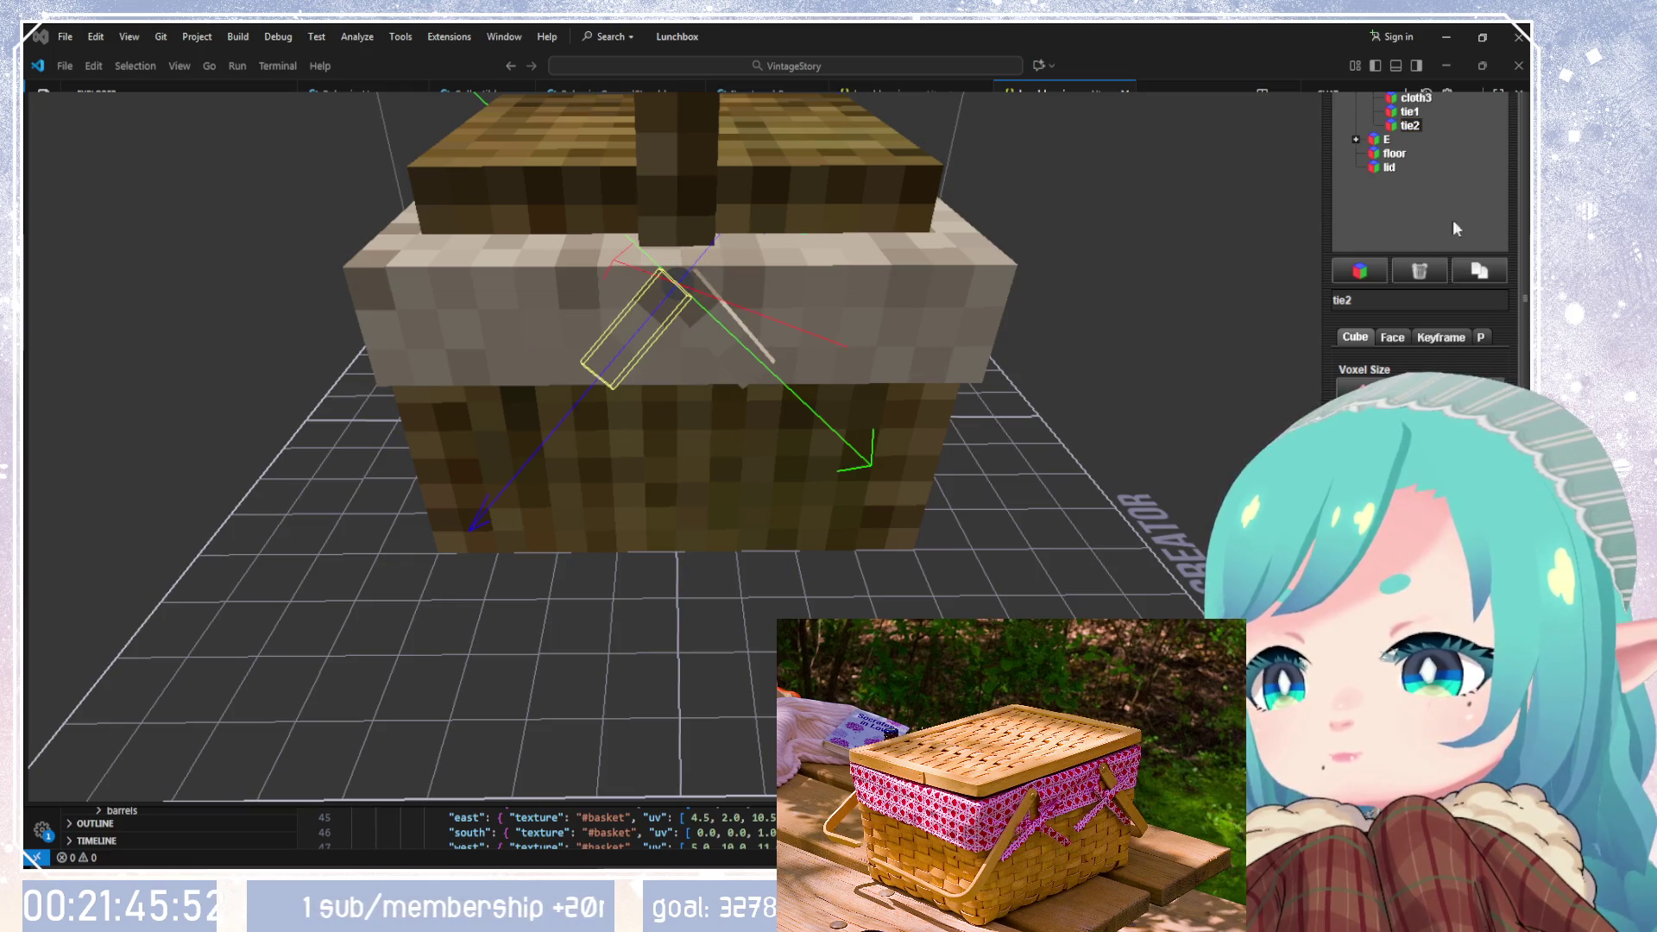
mouse_move(949, 483)
mouse_down()
mouse_move(1042, 329)
mouse_move(869, 413)
mouse_move(910, 463)
mouse_move(921, 561)
mouse_move(784, 566)
mouse_move(863, 535)
mouse_up()
Step: Select tie1 and inspect the crossed ties from above and from the side
click(781, 423)
mouse_move(971, 466)
mouse_down()
mouse_move(953, 504)
mouse_move(1001, 483)
mouse_up()
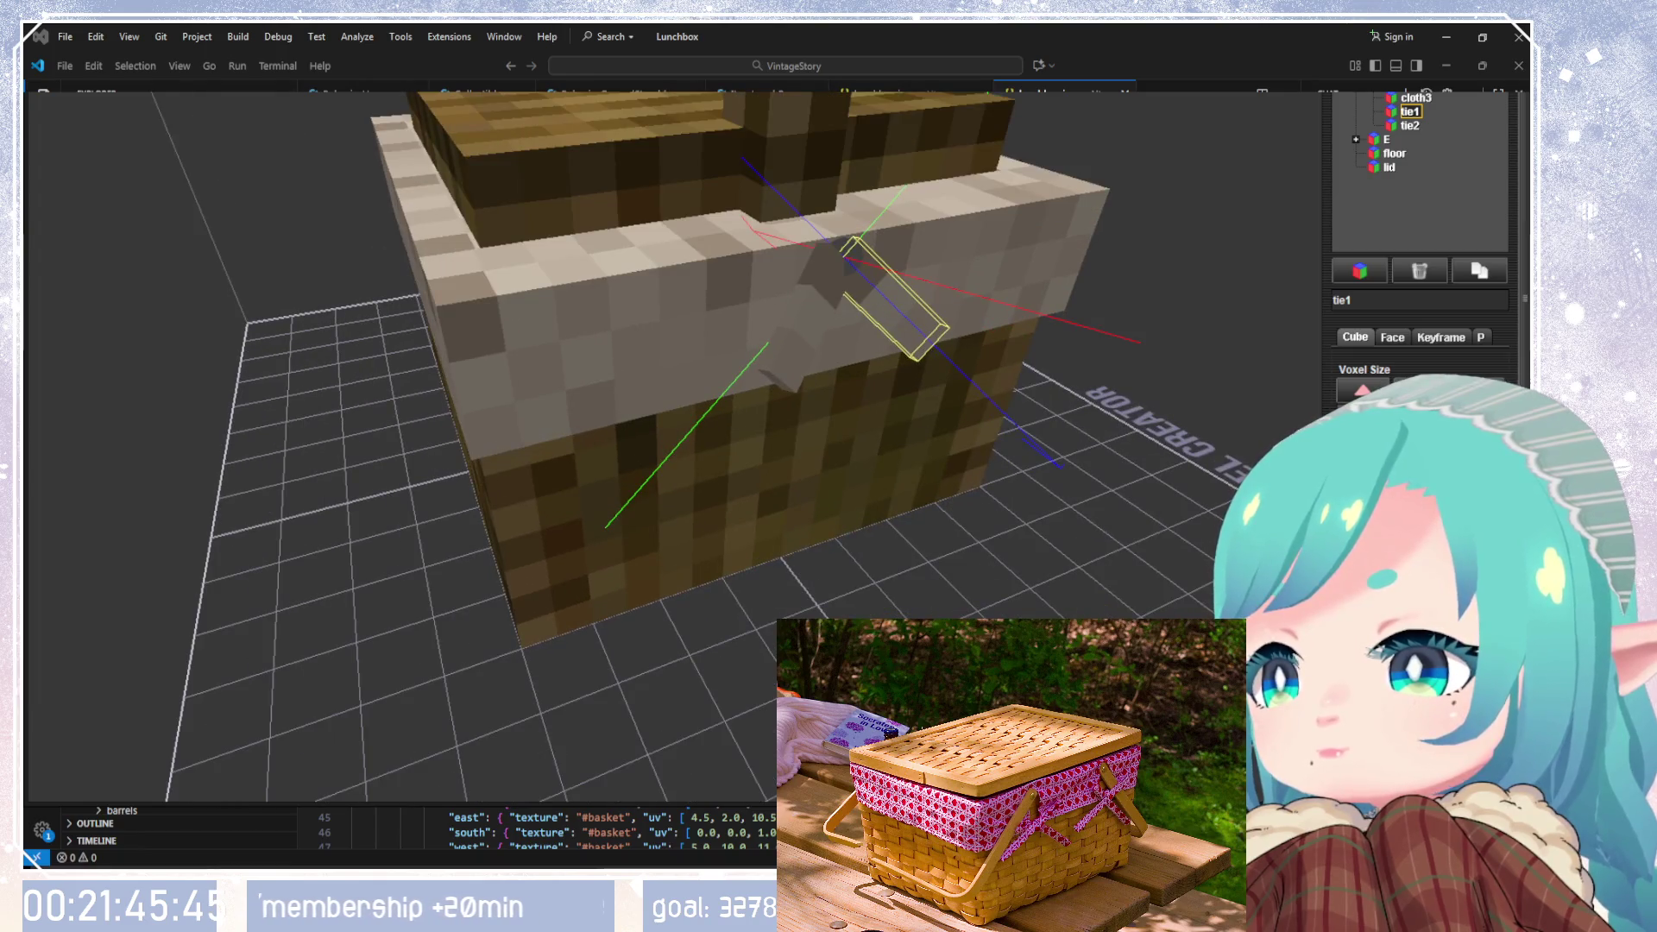
mouse_move(1001, 484)
mouse_down()
mouse_move(1053, 552)
mouse_move(1208, 432)
mouse_up()
click(1415, 97)
drag(1273, 248, 1291, 278)
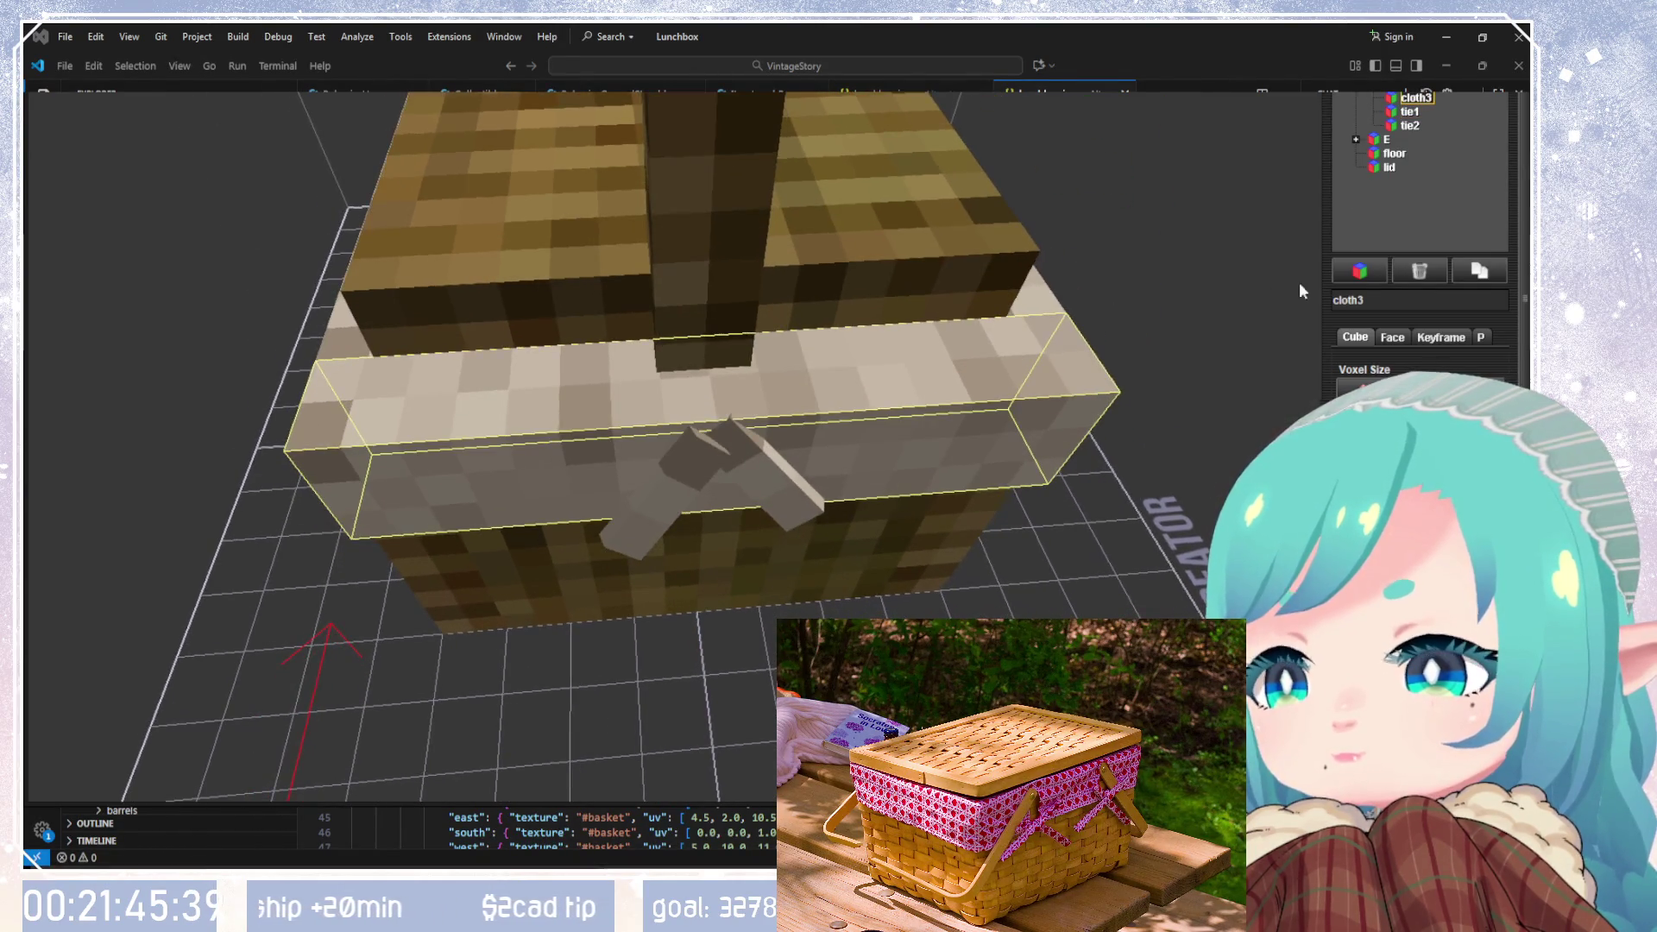
click(1402, 115)
Step: Switch between tie1 and tie2 to compare how they cross on the front cloth trim
scroll(1045, 494, up, 3)
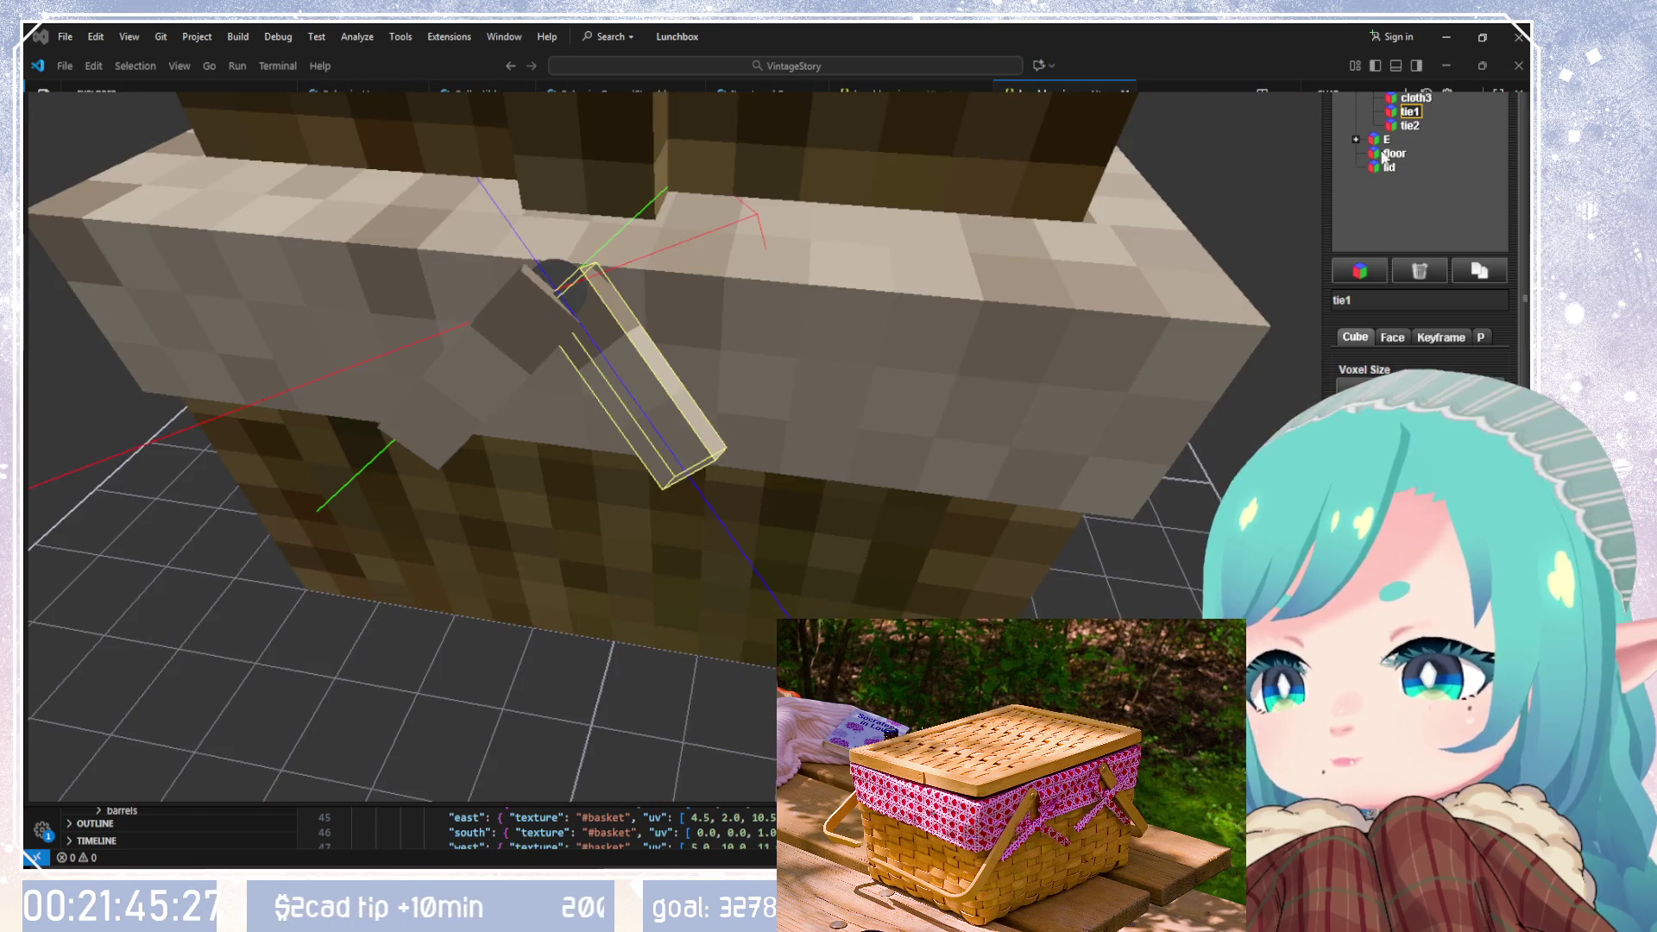
click(1060, 380)
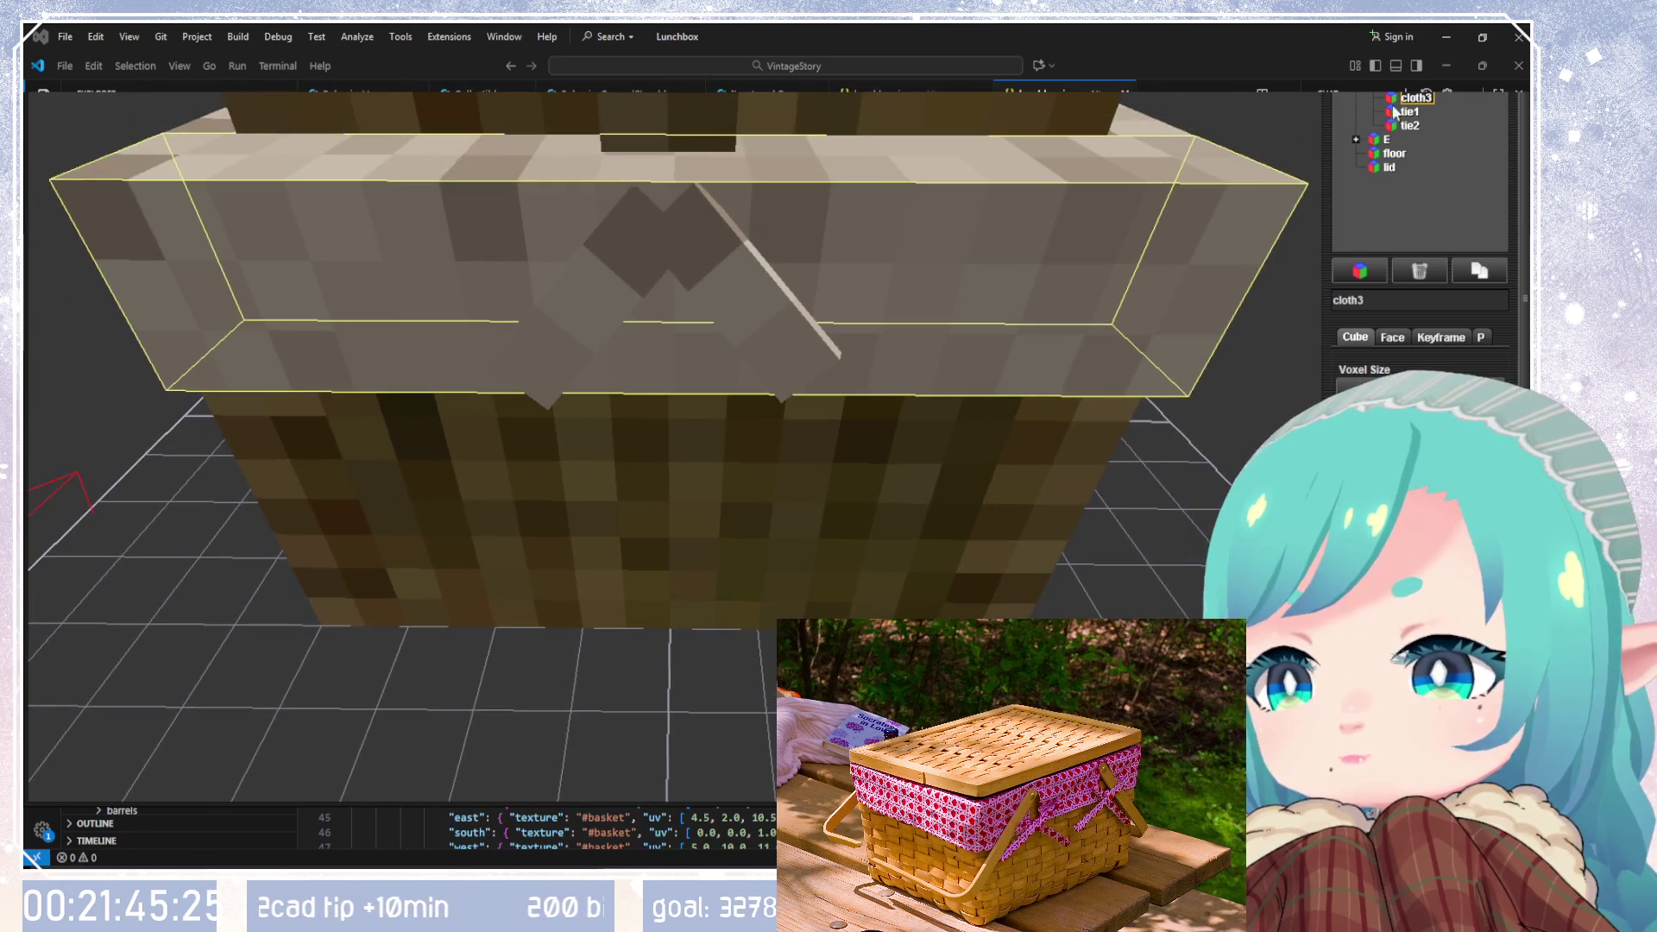
click(1410, 127)
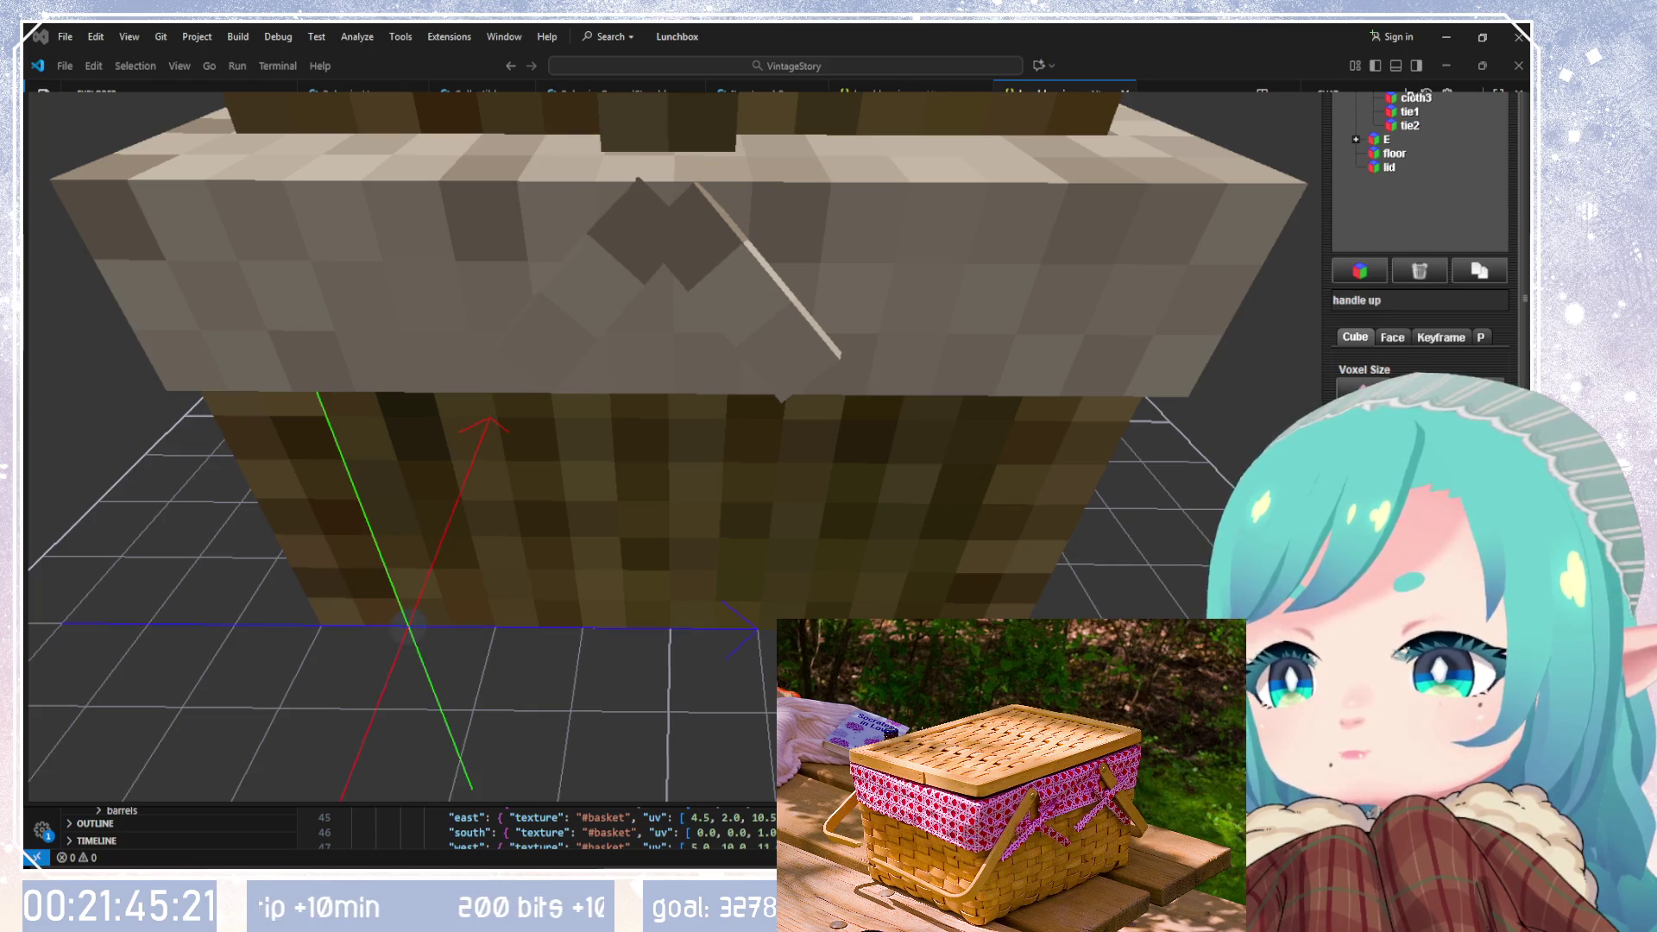
mouse_move(1020, 431)
mouse_down()
mouse_move(1010, 363)
mouse_move(1024, 510)
mouse_move(1026, 488)
mouse_up()
click(1409, 113)
click(1410, 127)
click(1410, 113)
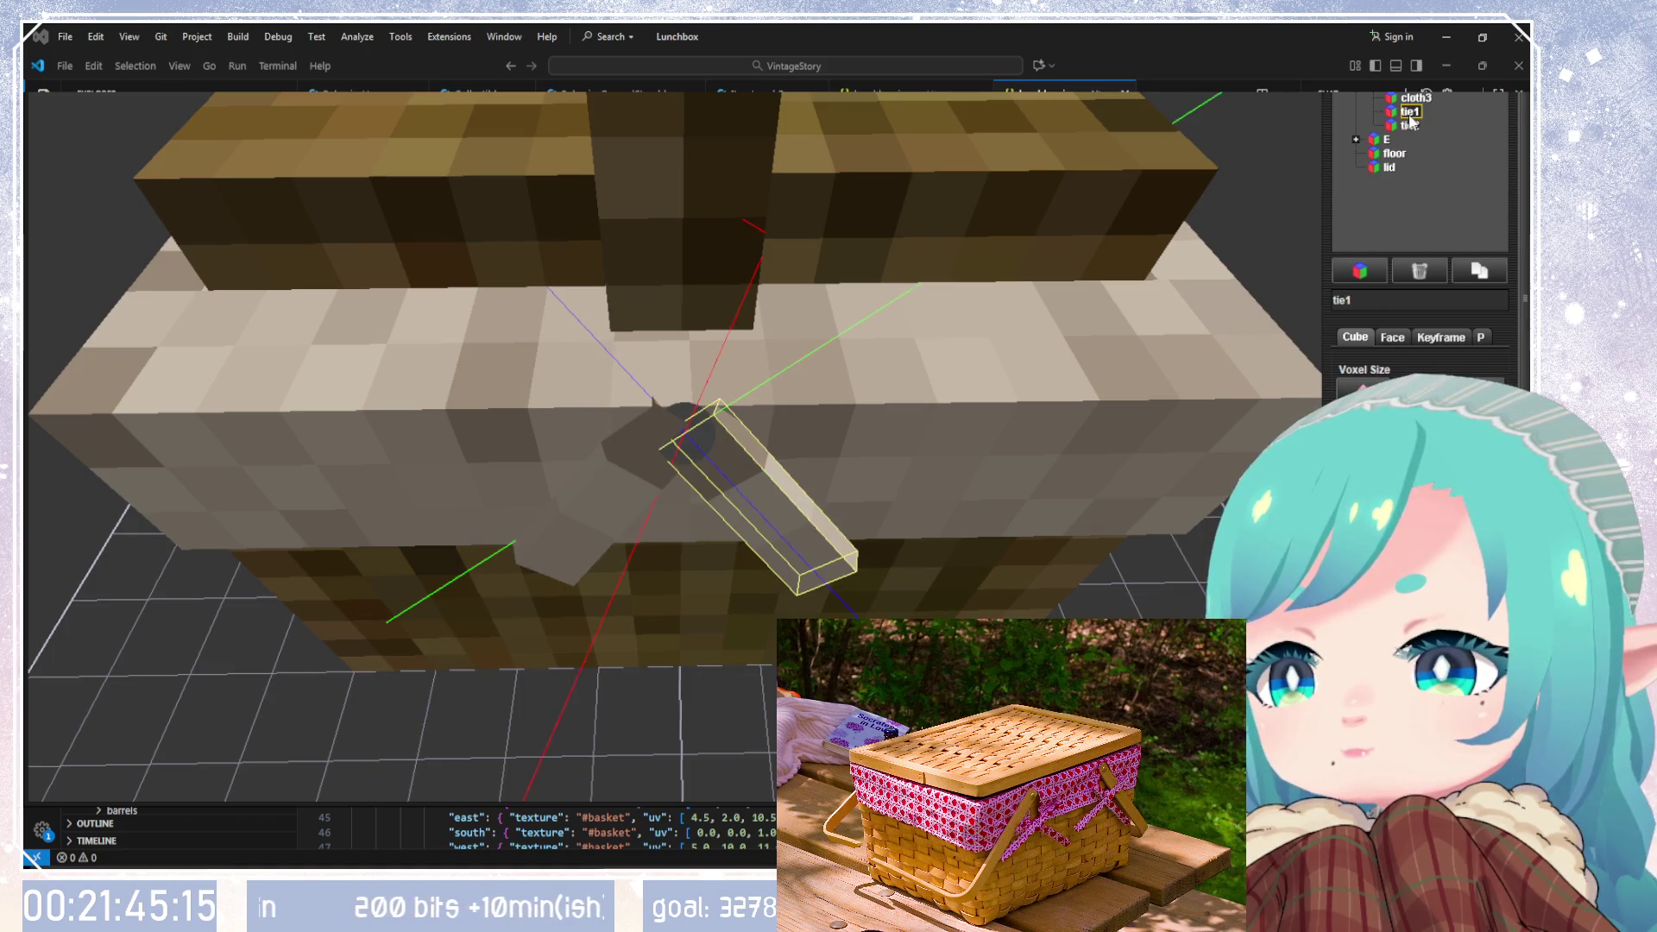
click(1410, 126)
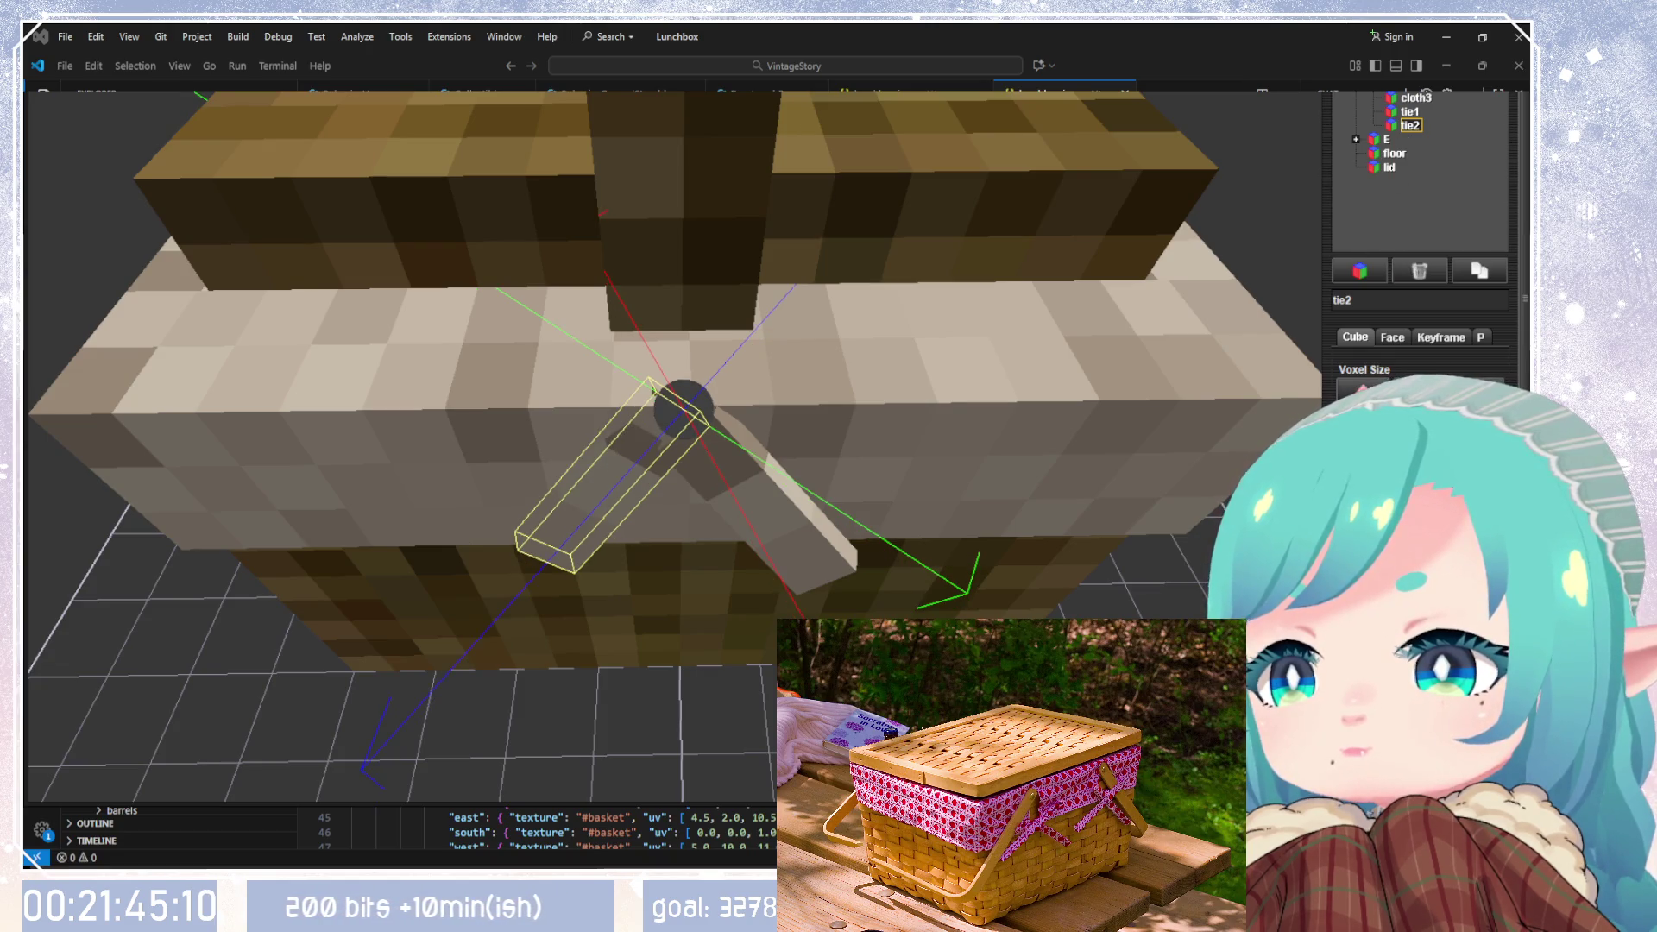
Step: Select cloth3 and orbit and zoom to inspect the whole basket
click(1415, 99)
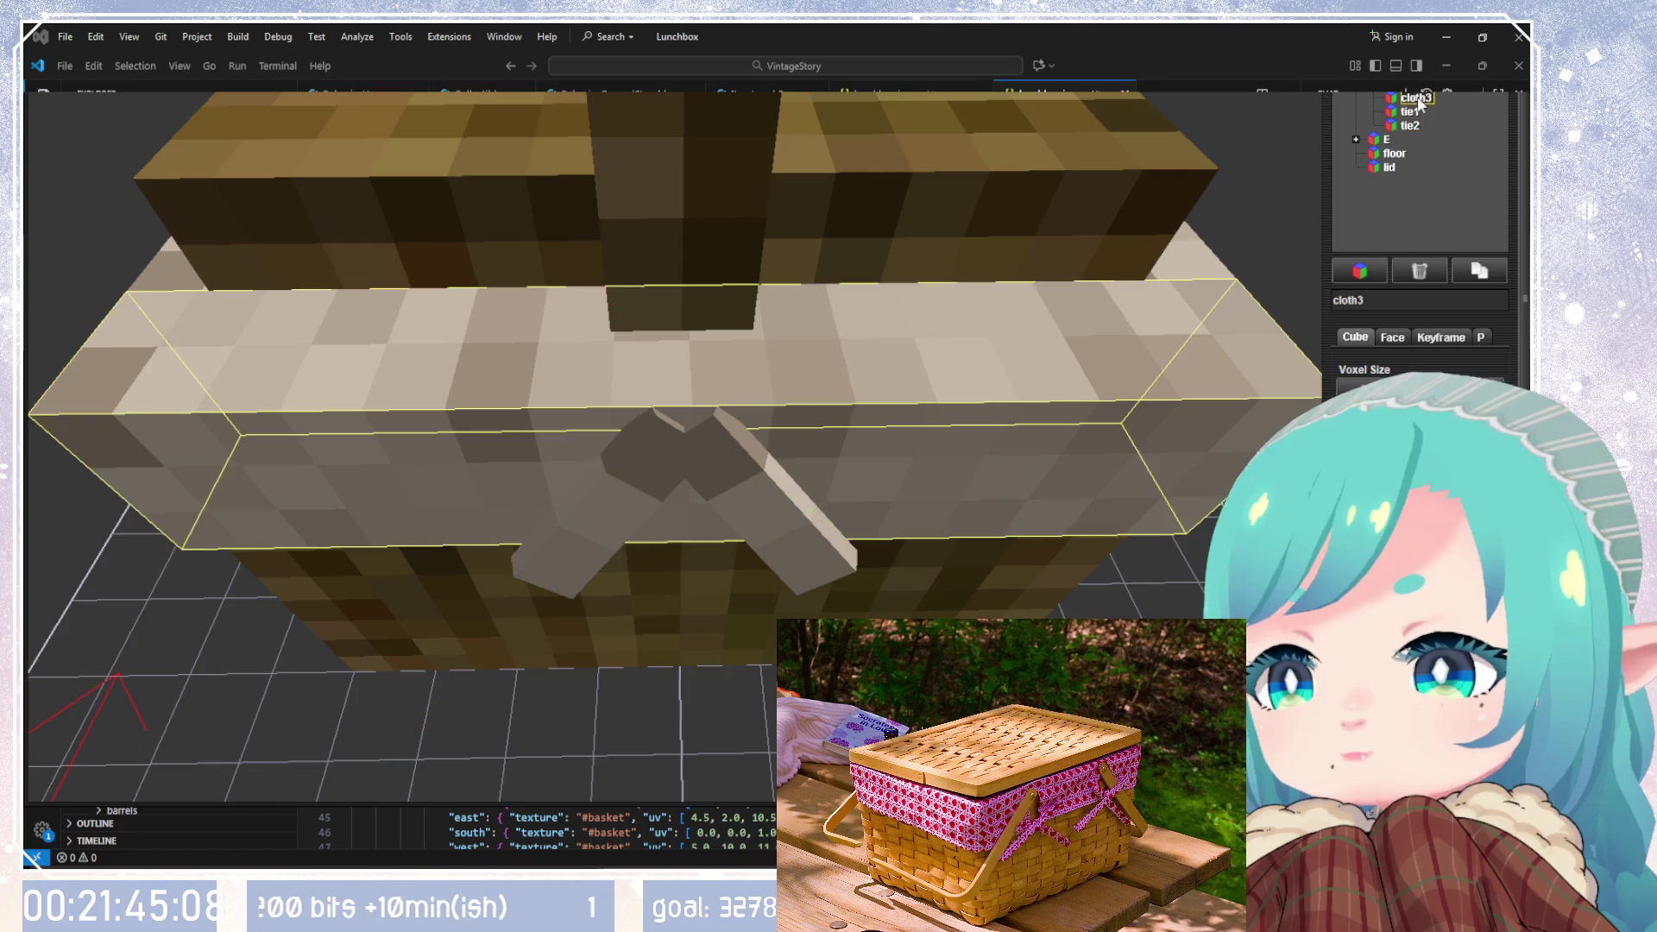
mouse_move(1039, 480)
mouse_down()
mouse_move(1046, 388)
mouse_move(1157, 464)
mouse_move(1008, 450)
mouse_move(1028, 460)
mouse_move(937, 584)
mouse_up()
scroll(960, 524, up, 5)
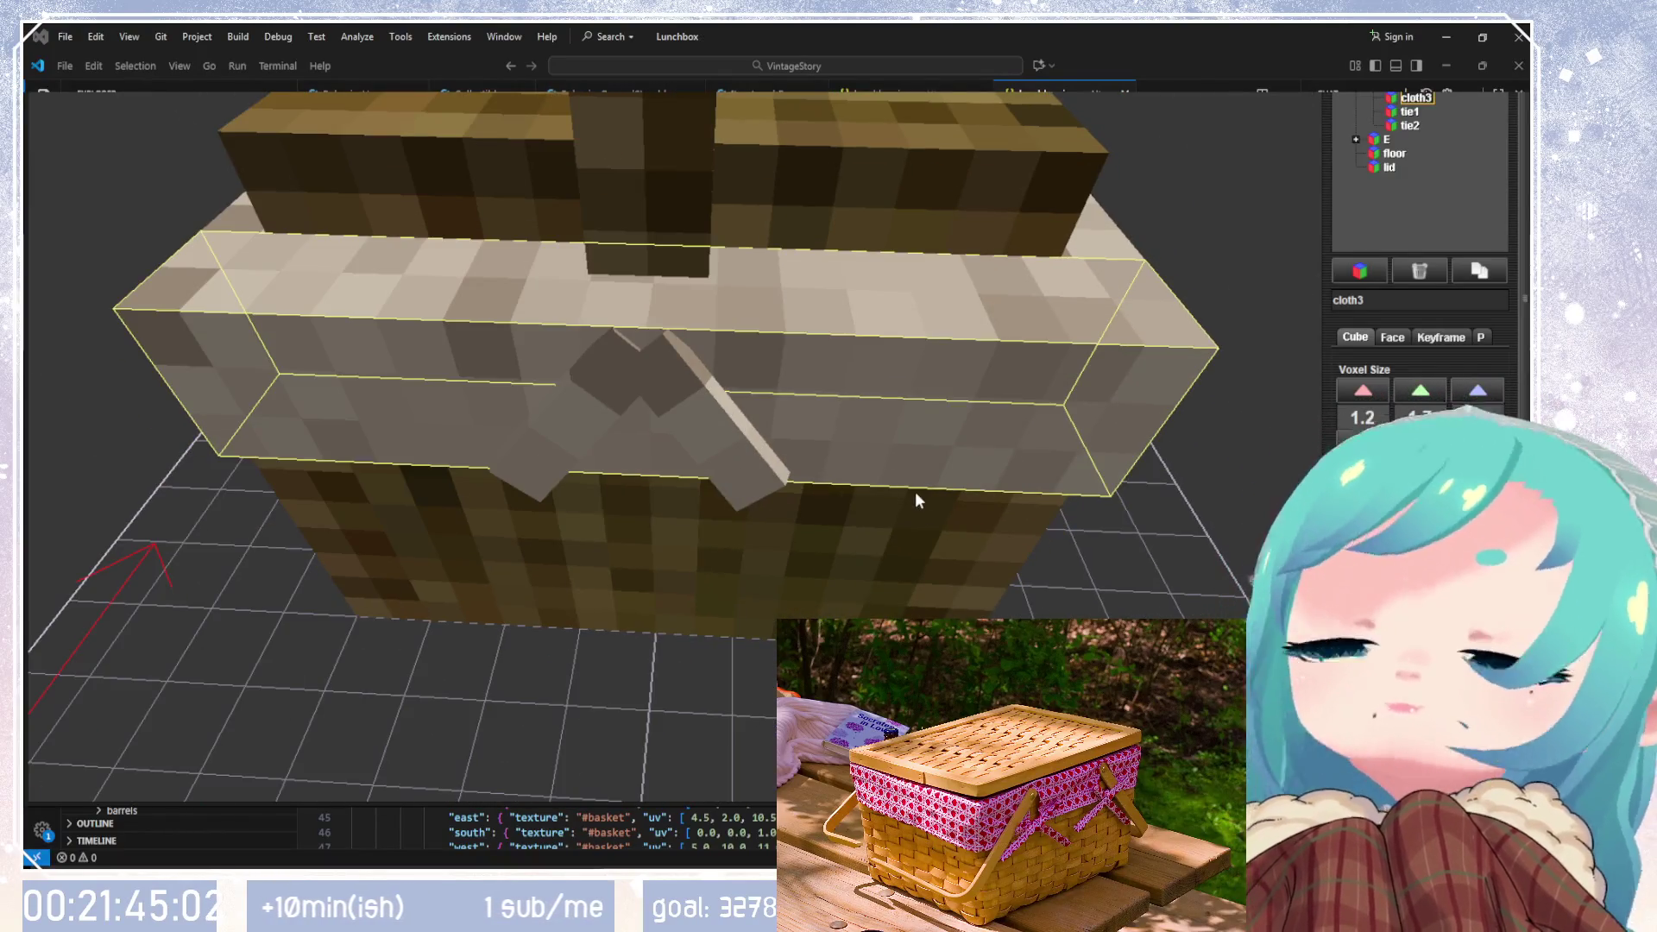
mouse_move(914, 490)
mouse_down()
mouse_move(861, 437)
mouse_move(862, 408)
mouse_move(852, 443)
mouse_move(1173, 386)
mouse_move(1205, 426)
mouse_up()
scroll(855, 451, down, 10)
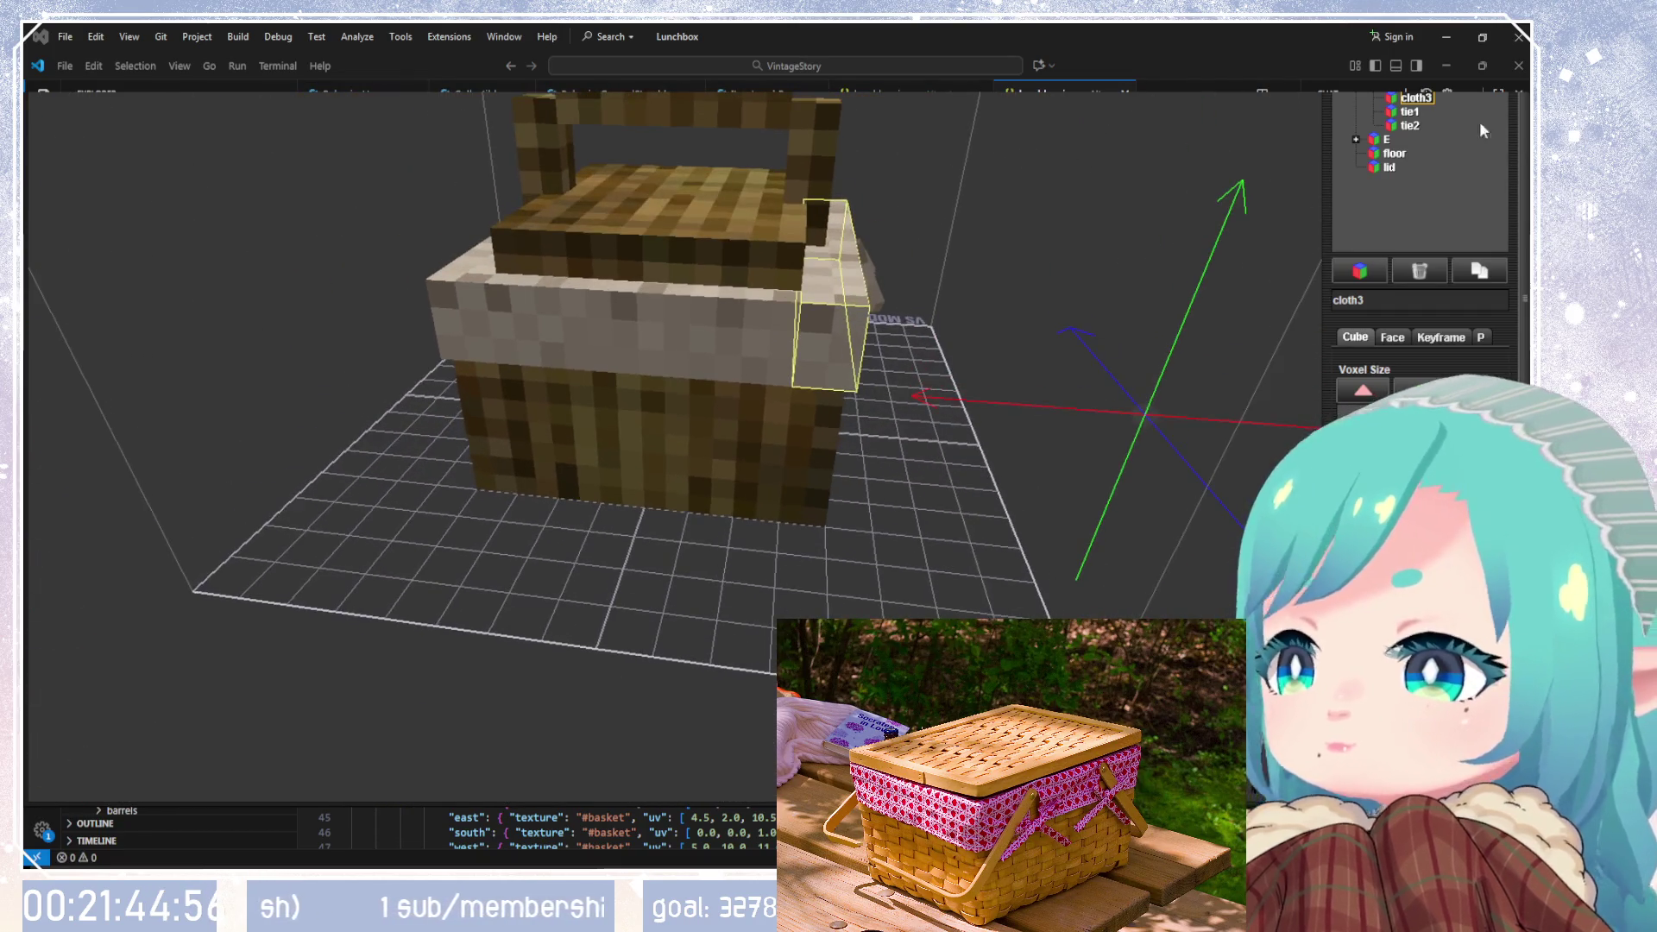
Step: Duplicate the tie into tie3 and tie4 and drag both into the E group after cloth4
click(1409, 125)
click(1409, 112)
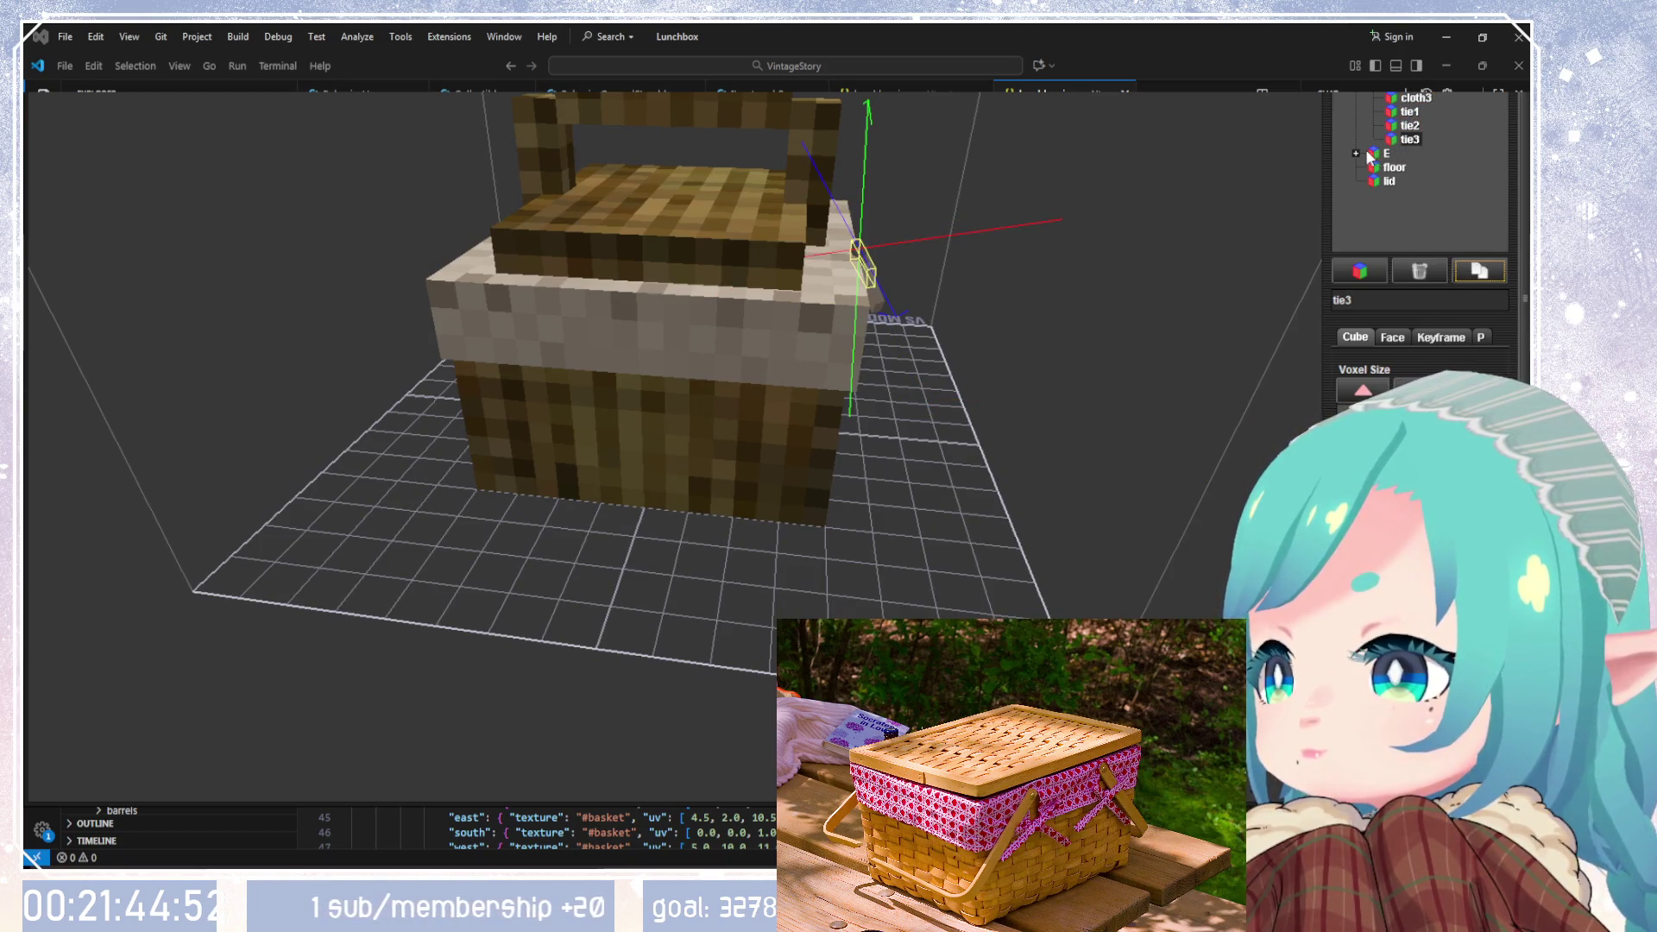
mouse_move(1152, 233)
mouse_down()
mouse_move(806, 238)
mouse_move(651, 261)
mouse_move(764, 344)
mouse_move(714, 395)
mouse_move(732, 365)
mouse_up()
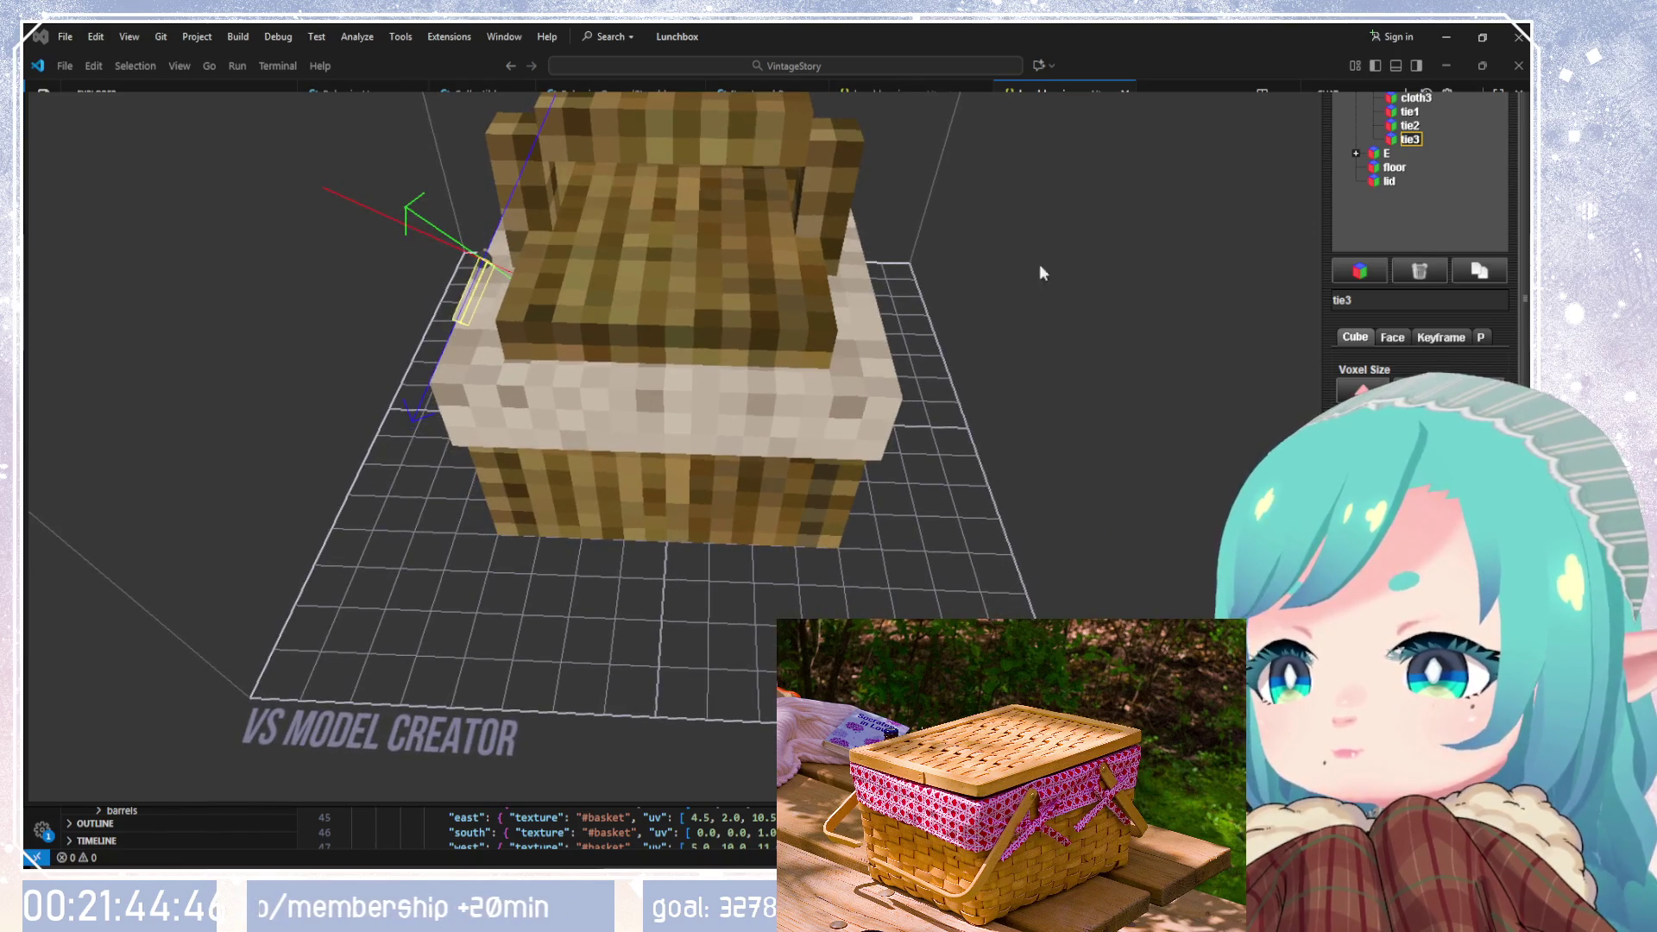
click(1357, 153)
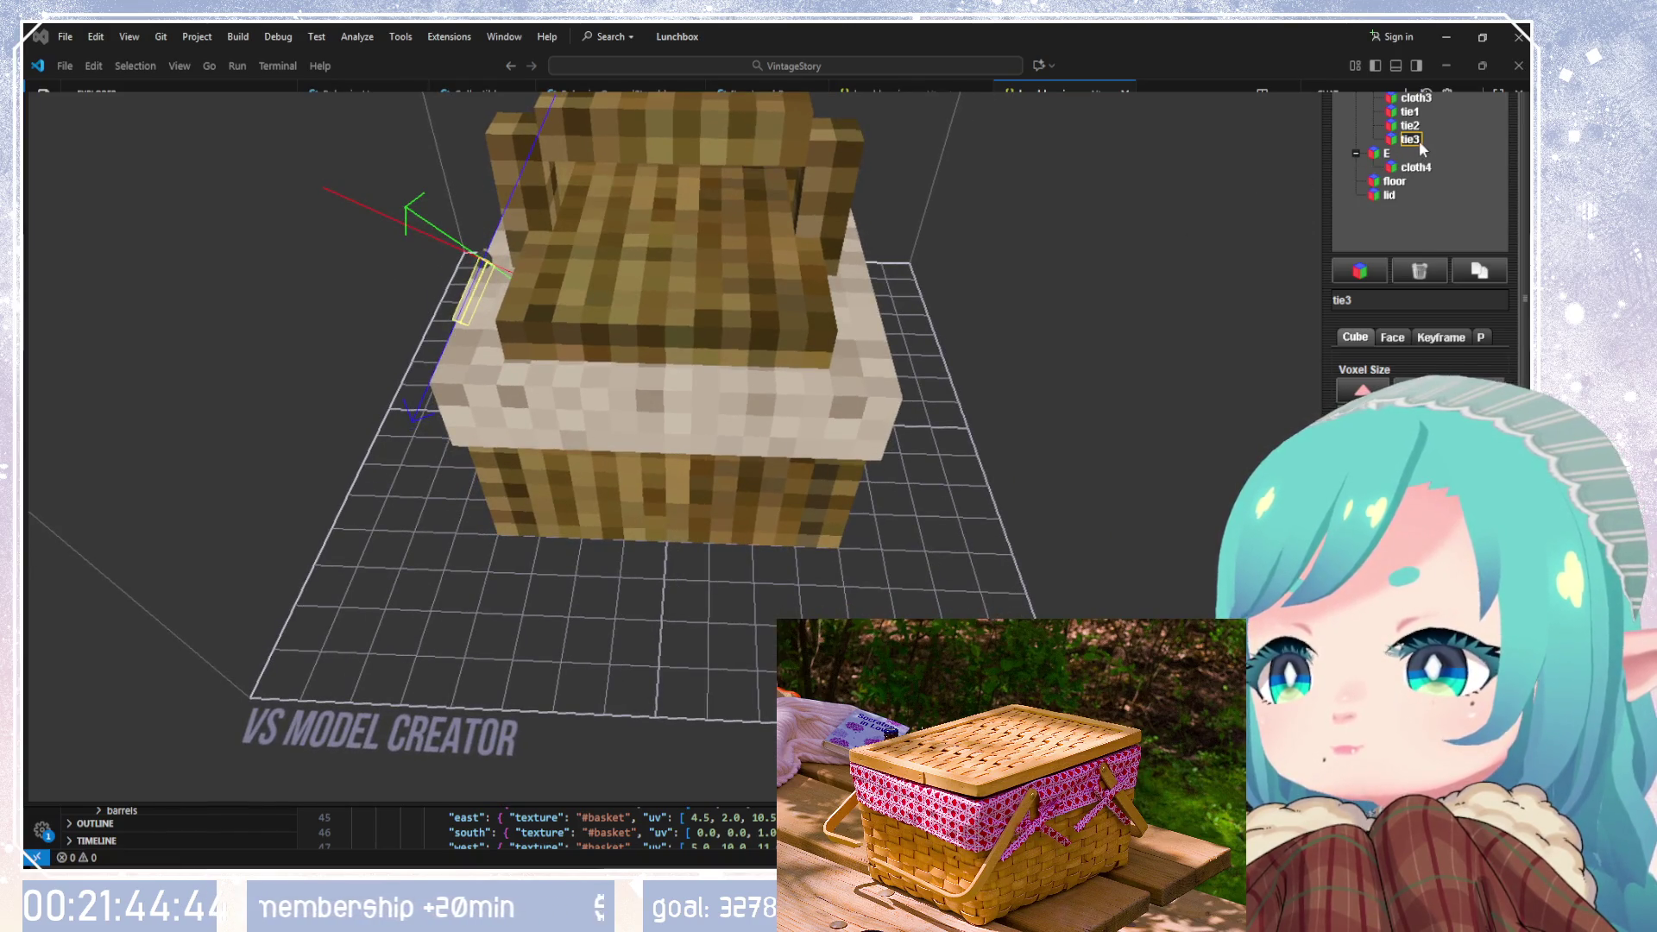
drag(1391, 161, 1391, 154)
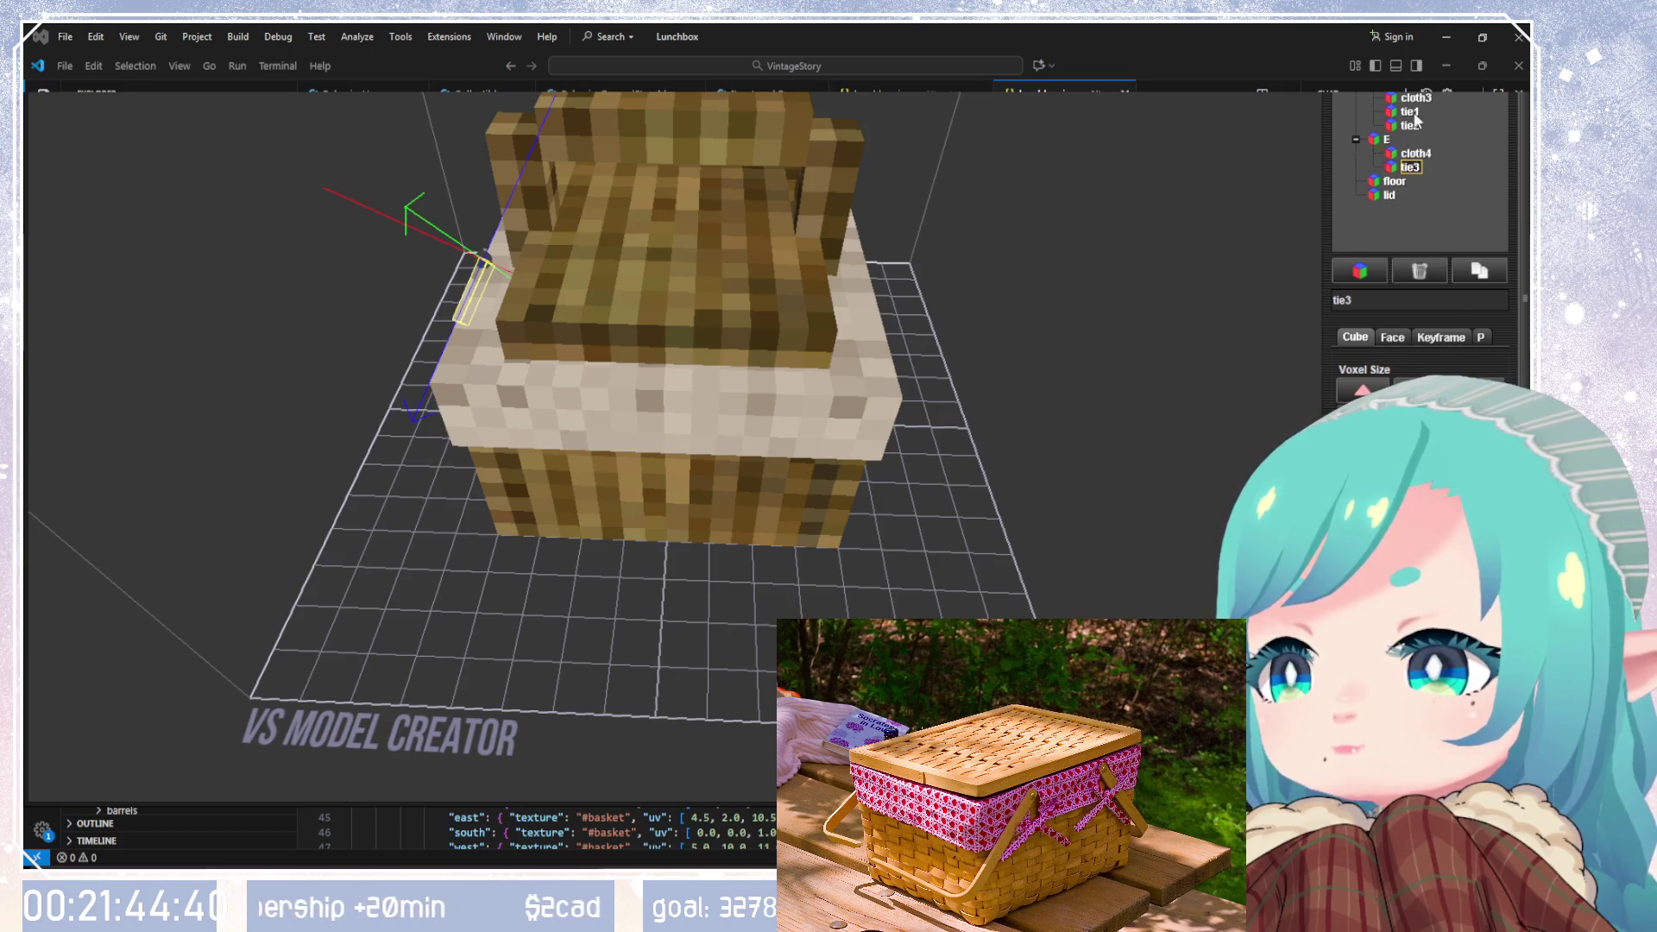
click(1469, 281)
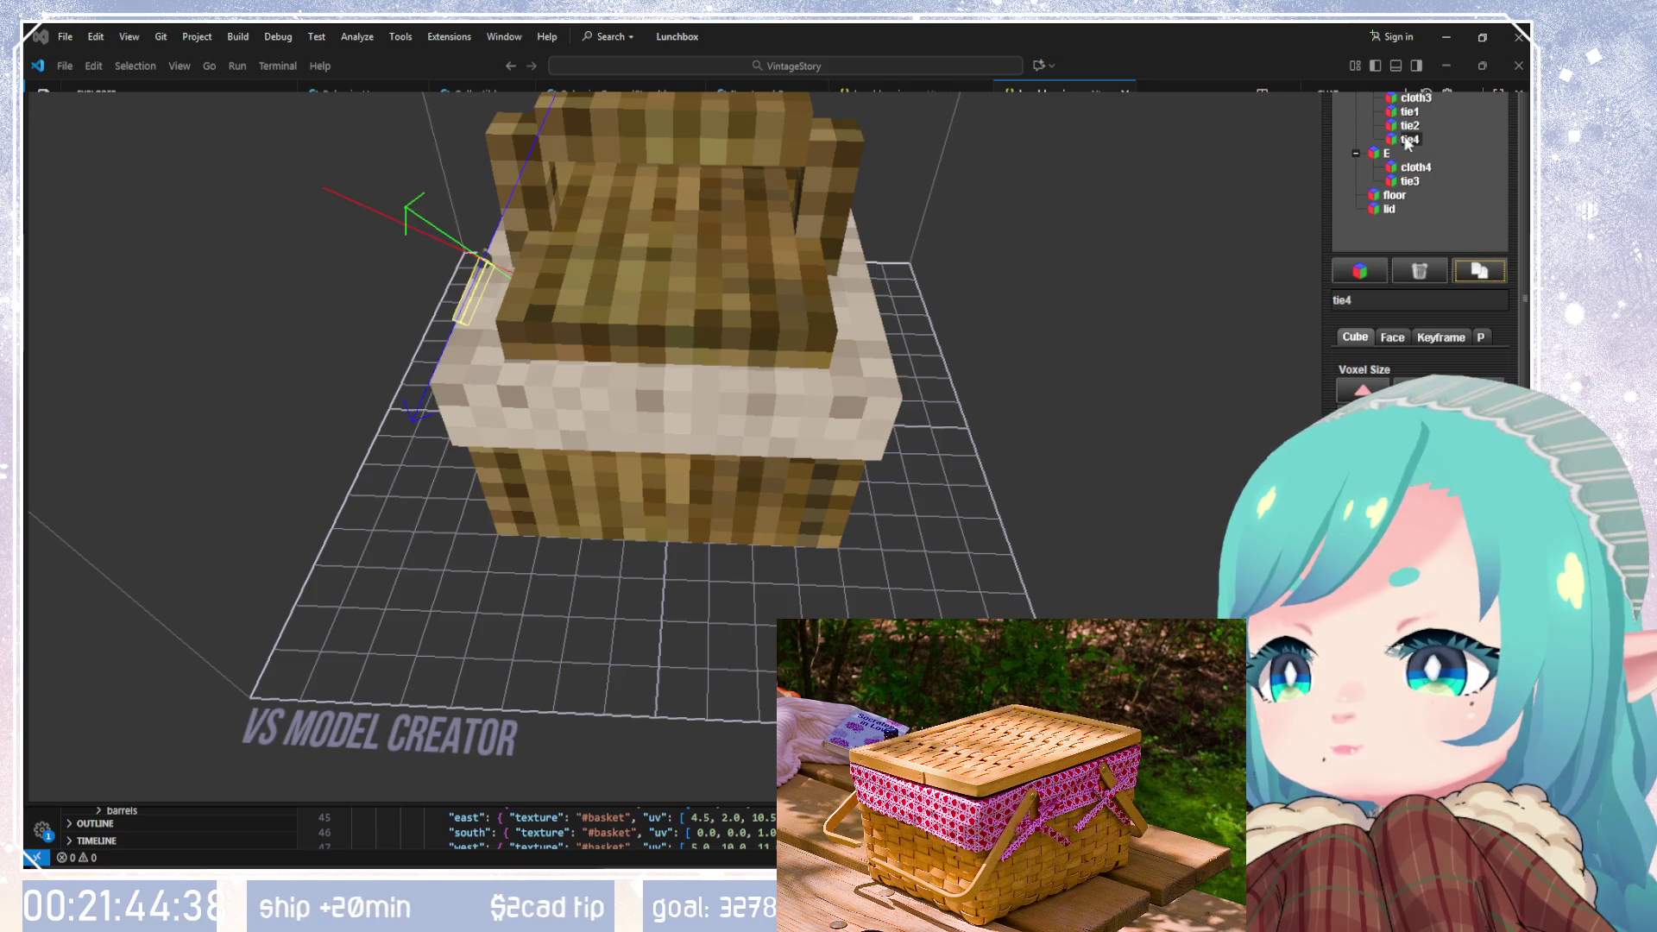
drag(1387, 160, 1389, 177)
mouse_move(891, 436)
mouse_down()
mouse_move(765, 469)
mouse_move(835, 429)
mouse_up()
mouse_move(909, 350)
mouse_down()
mouse_move(880, 407)
mouse_move(989, 459)
mouse_up()
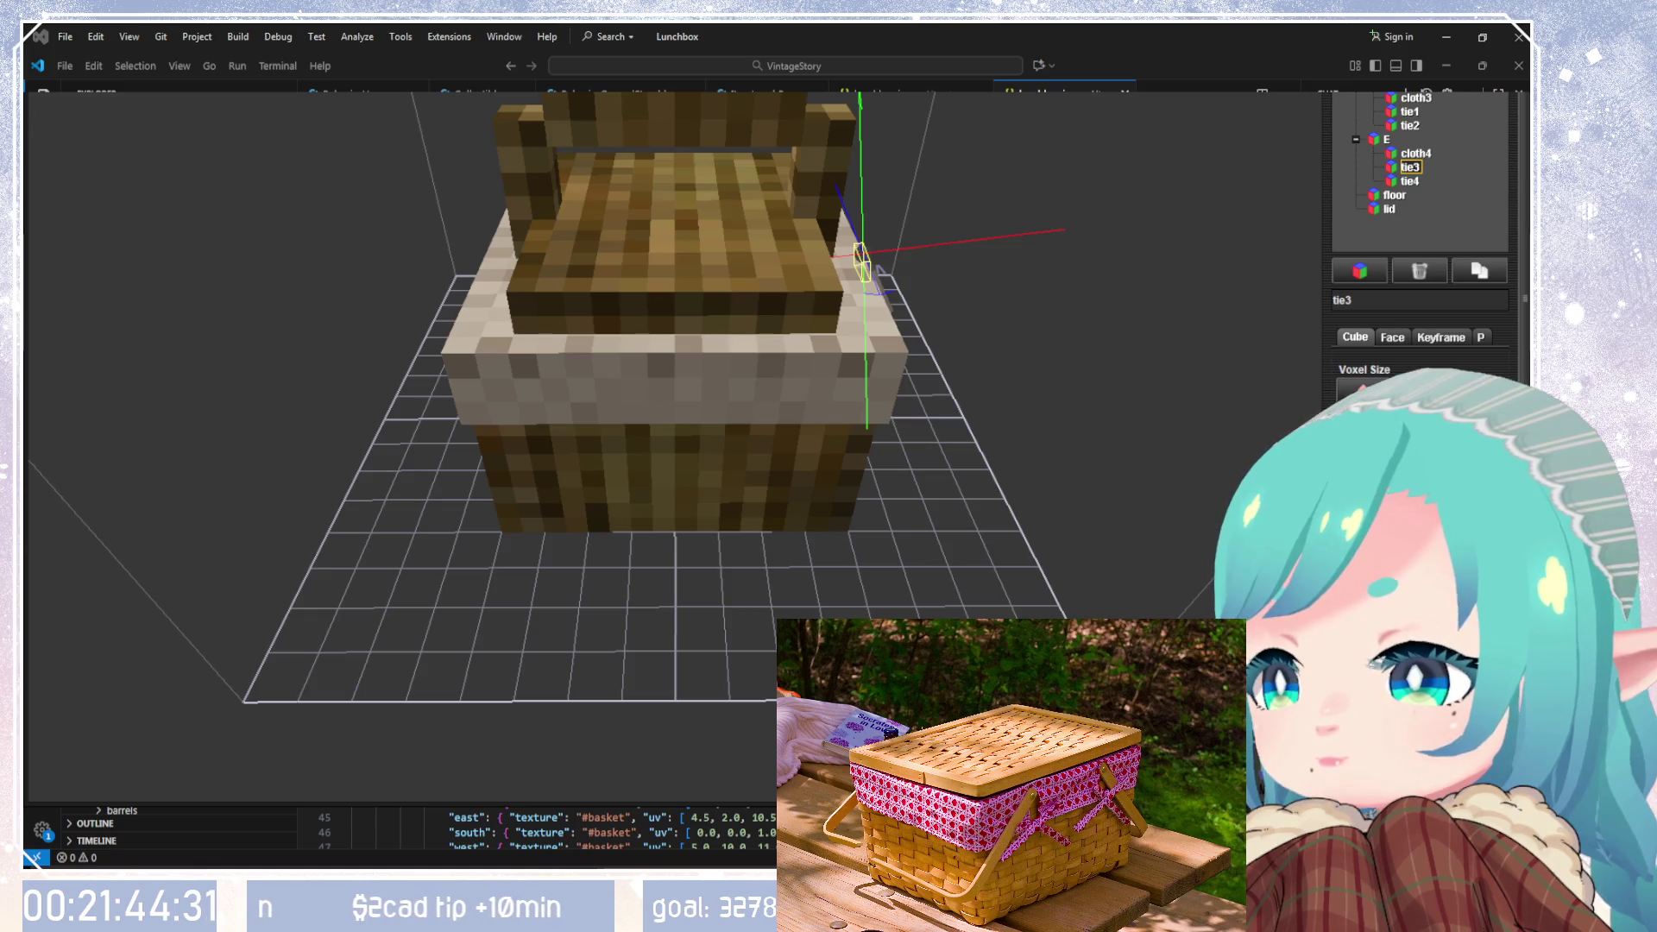
Step: Slide tie3 and tie4 along the X axis and lower them onto the east cloth rim
mouse_move(861, 172)
mouse_down()
mouse_move(855, 207)
mouse_move(860, 169)
mouse_up()
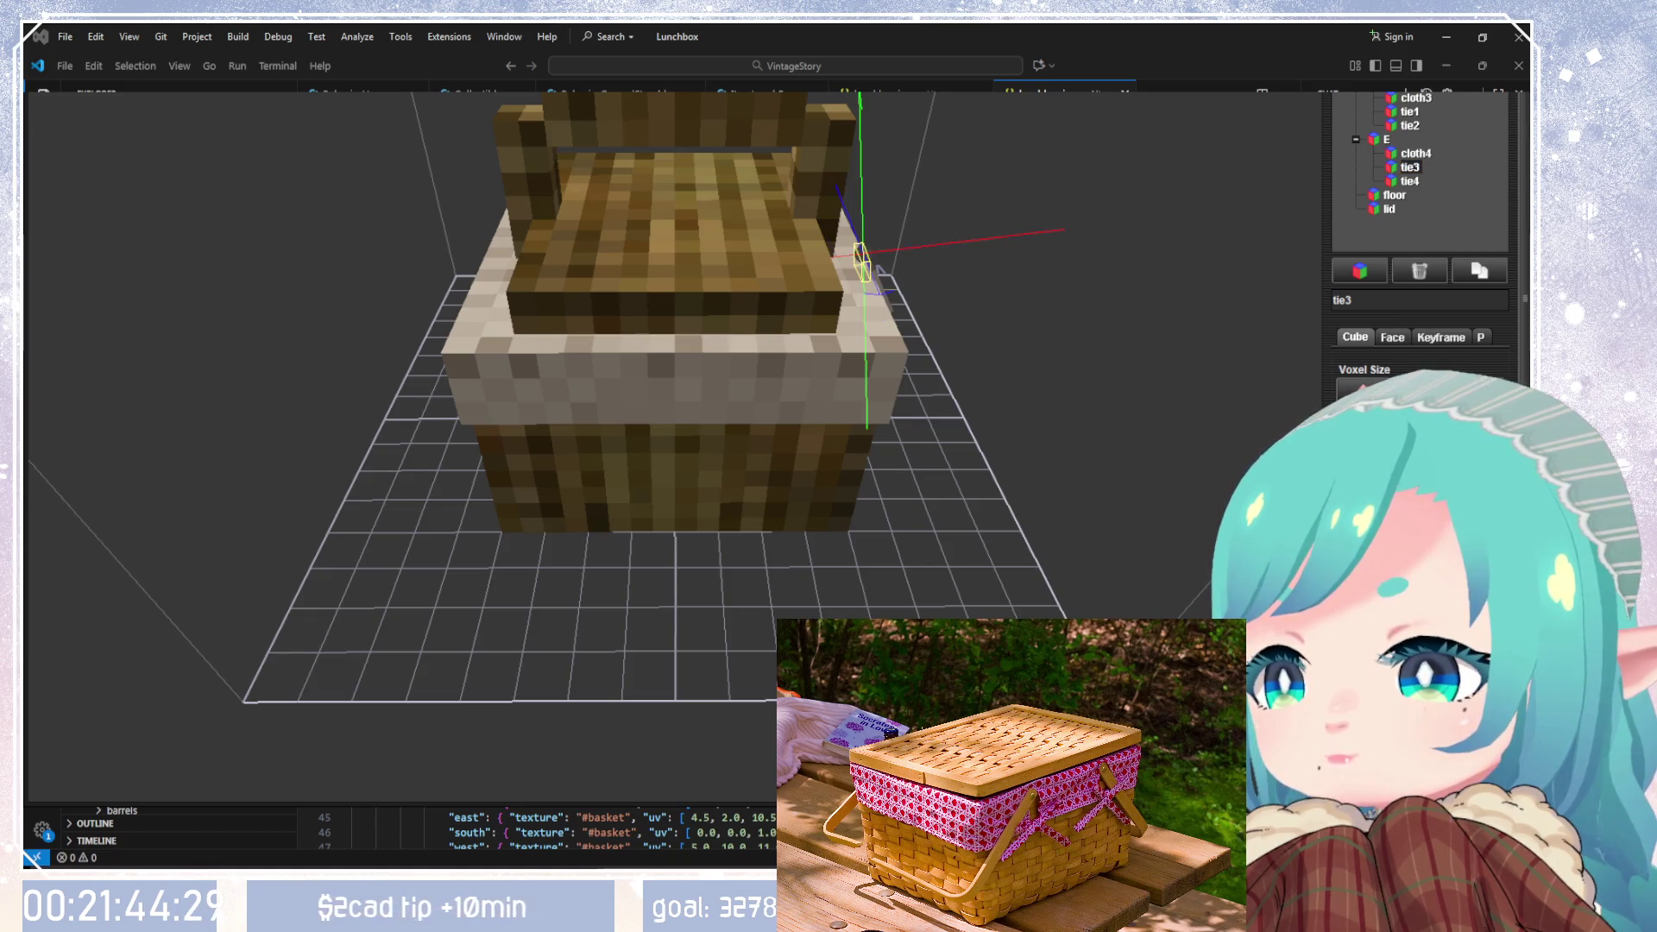
mouse_move(863, 258)
mouse_down()
mouse_move(906, 257)
mouse_move(469, 257)
mouse_up()
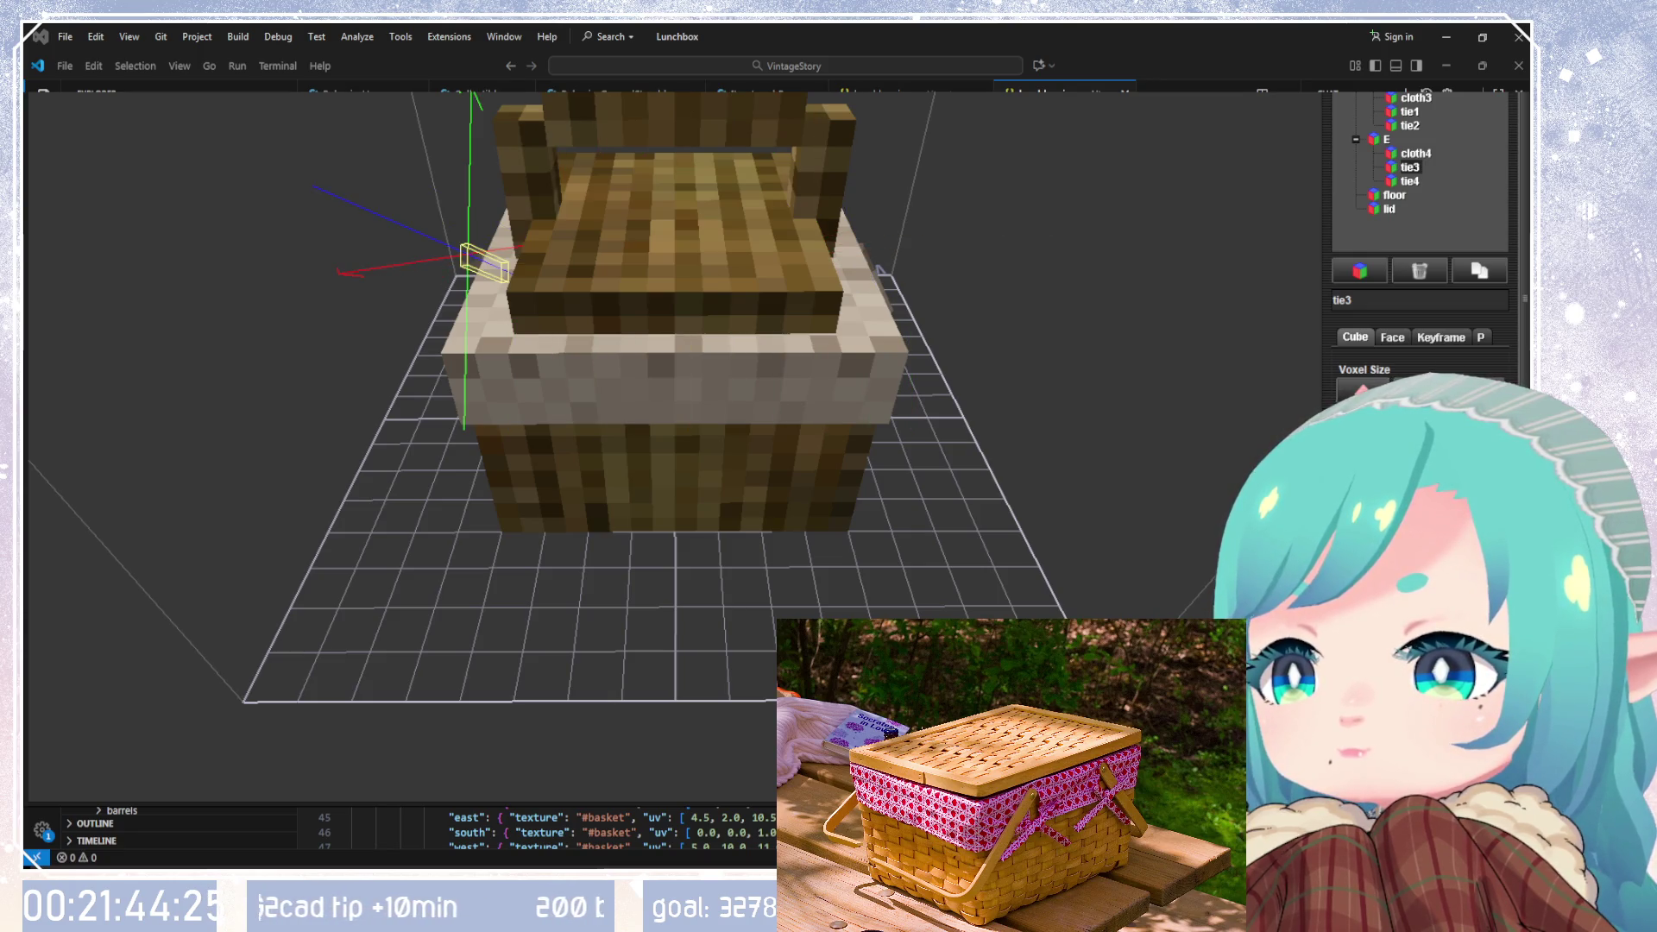
click(1409, 181)
drag(914, 250, 826, 250)
drag(462, 270, 418, 271)
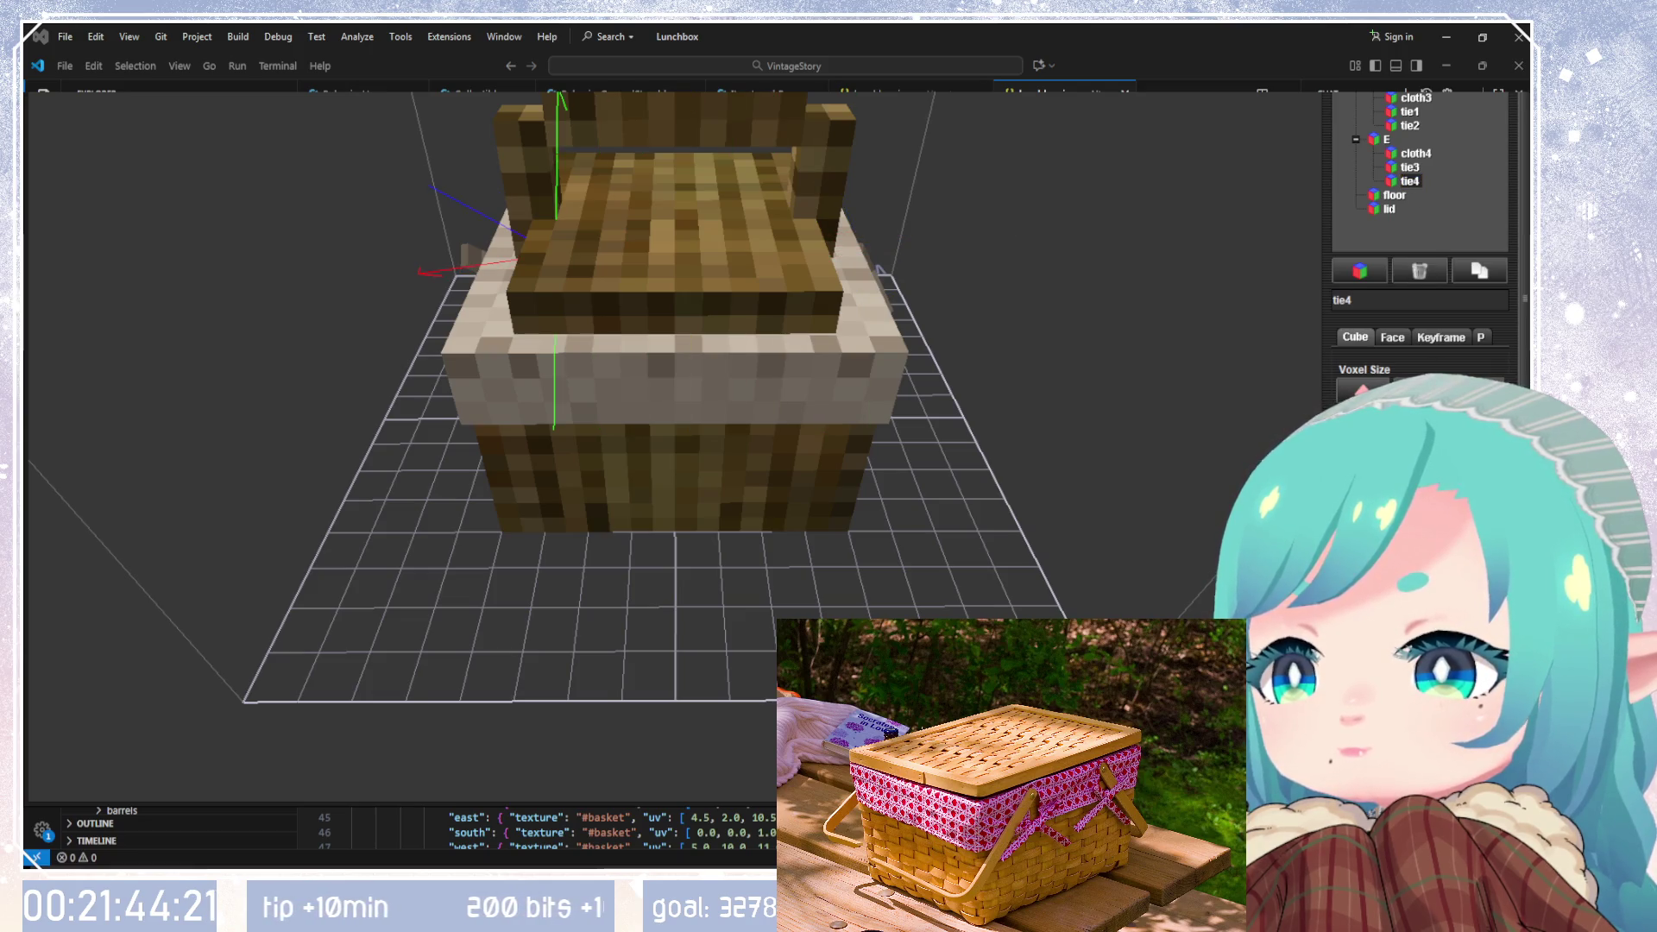
drag(691, 497, 1094, 467)
mouse_move(682, 289)
mouse_down()
mouse_move(686, 308)
mouse_move(1059, 494)
mouse_move(629, 313)
mouse_up()
scroll(877, 335, up, 3)
drag(876, 345, 1408, 166)
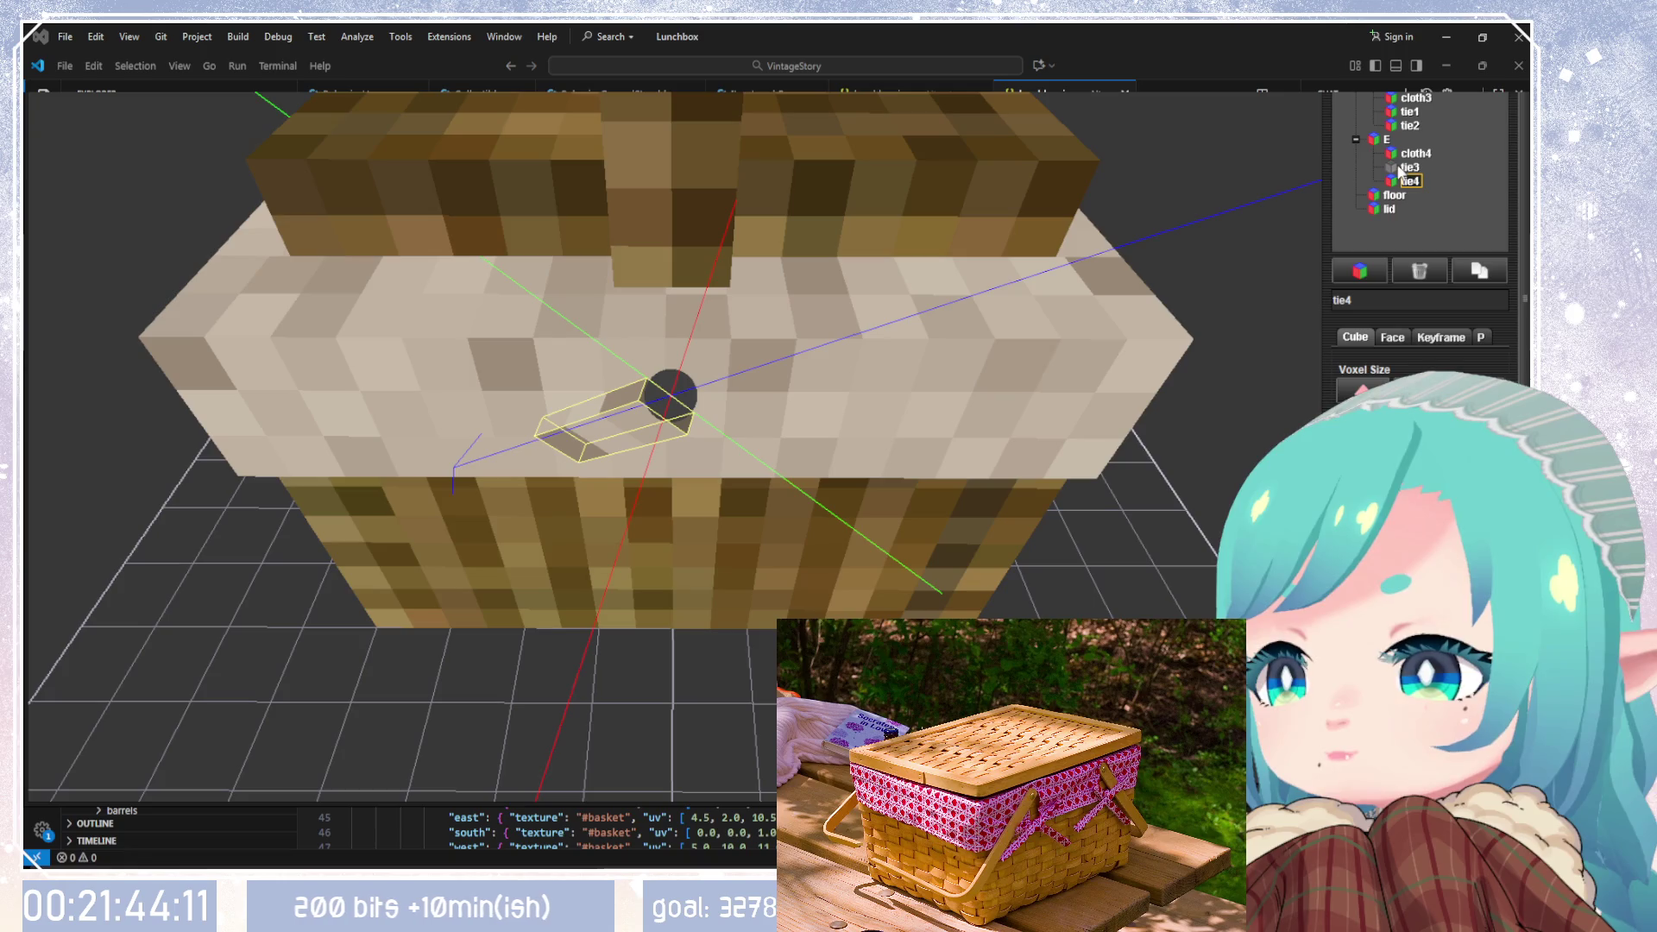
Step: Rotate tie3 and tie4 to opposite diagonals so they cross on the east side
click(1407, 167)
mouse_move(978, 449)
mouse_down()
mouse_move(973, 414)
mouse_move(961, 451)
mouse_move(751, 492)
mouse_move(794, 455)
mouse_move(939, 400)
mouse_move(1277, 405)
mouse_up()
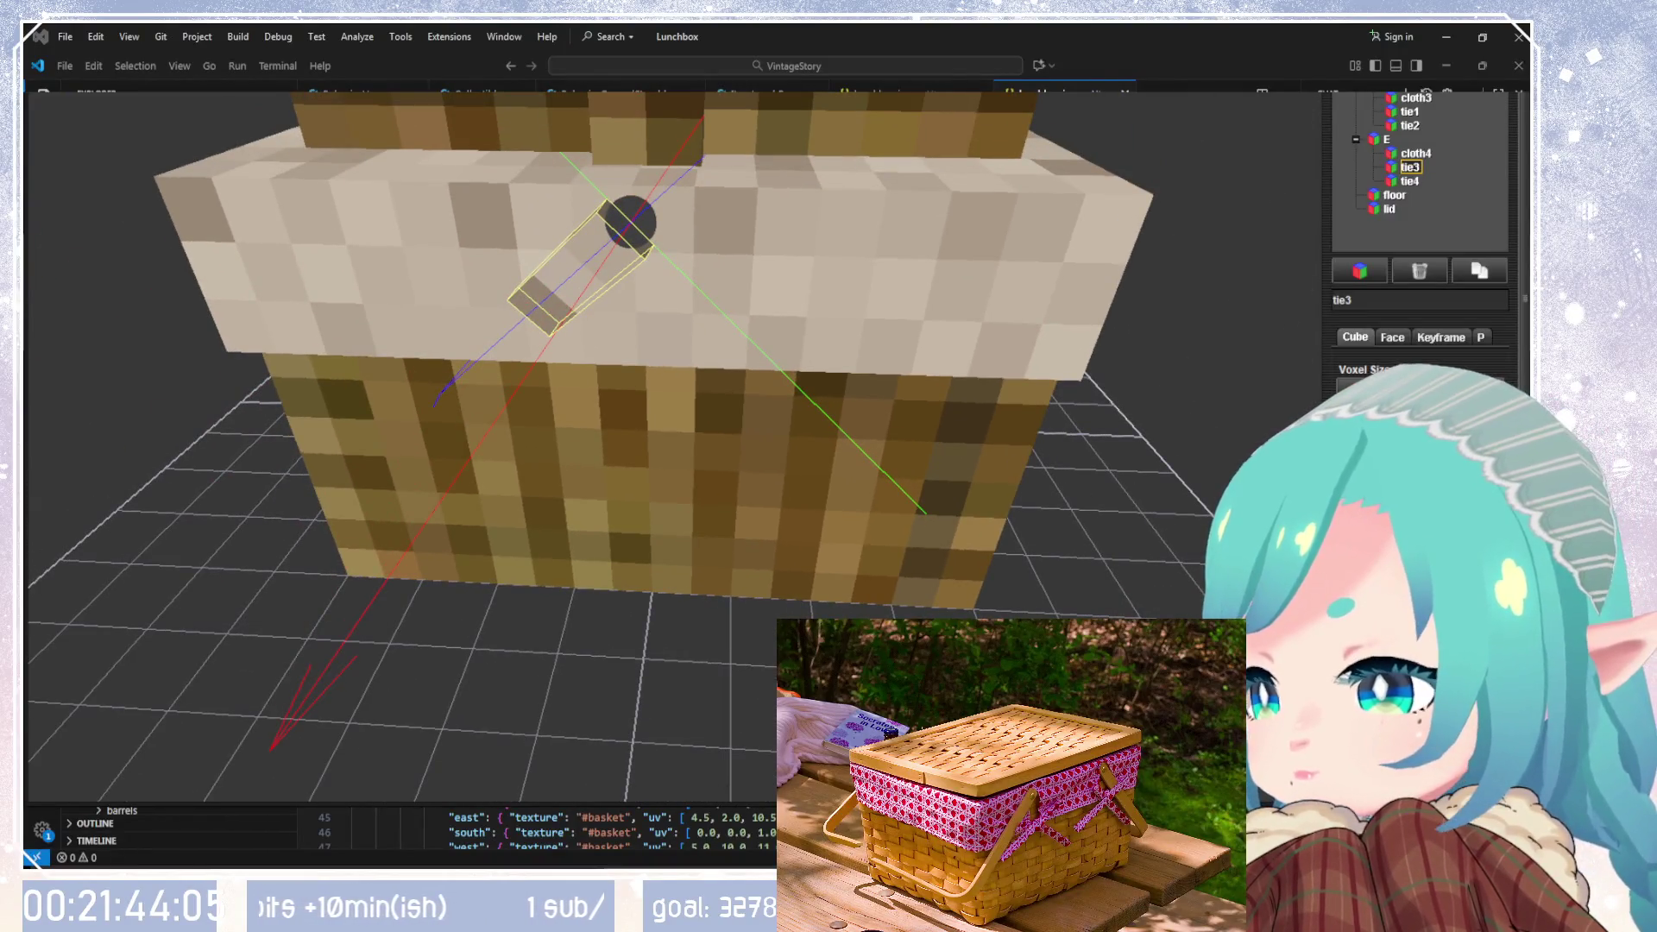
drag(1381, 535, 1441, 535)
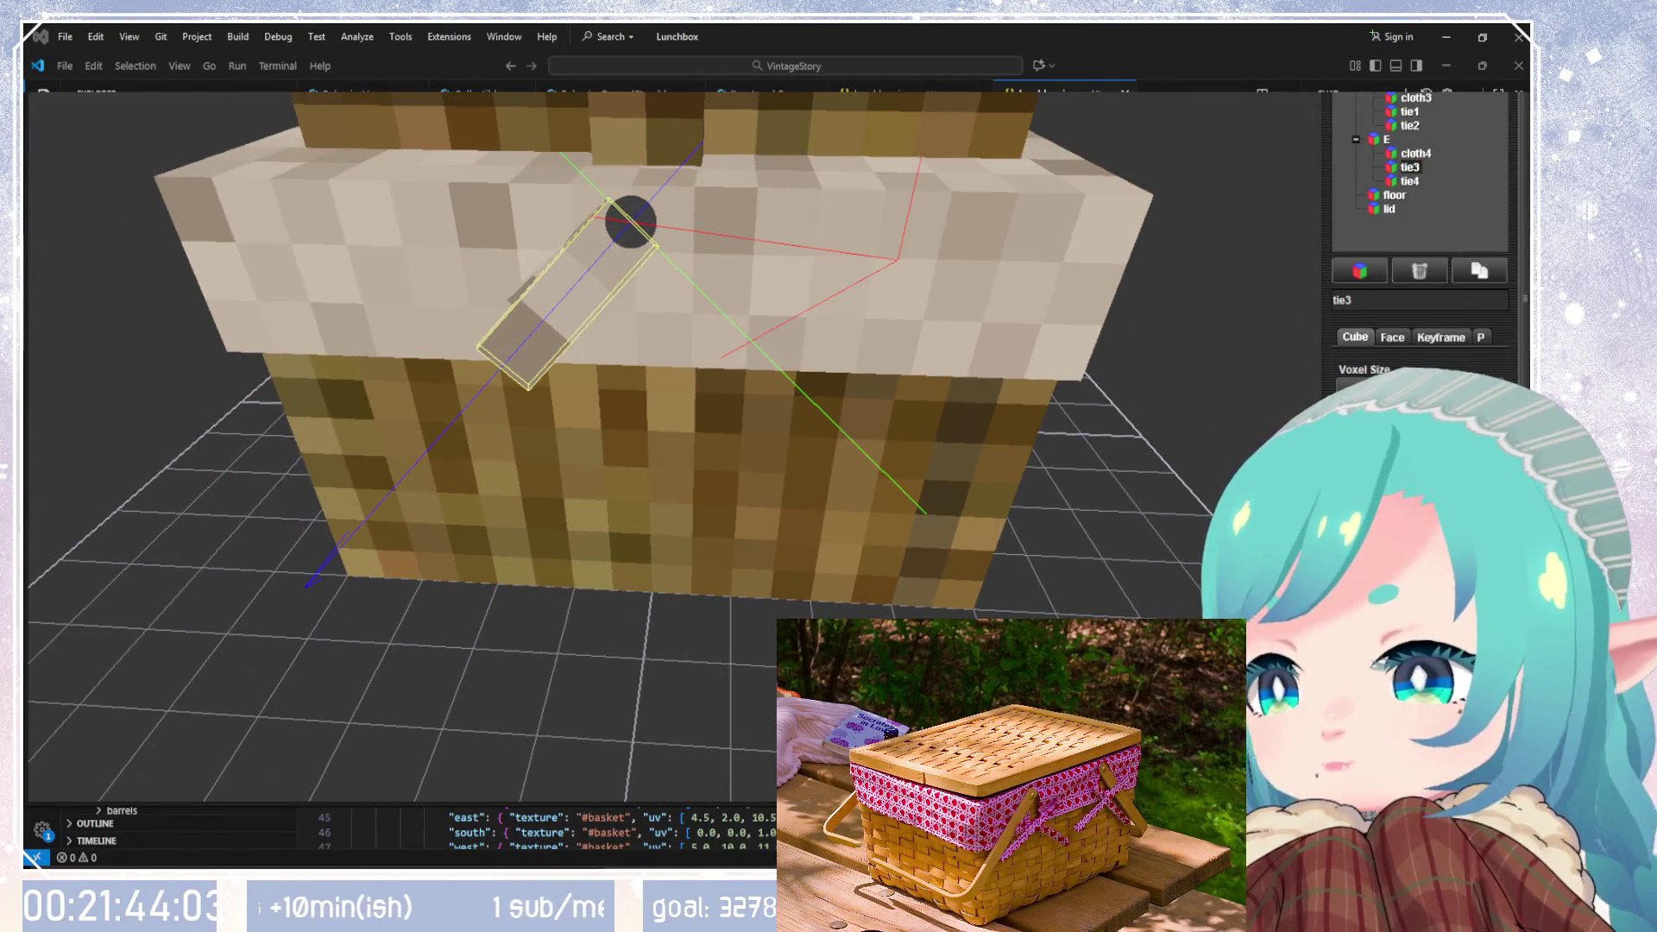
click(1402, 181)
drag(1381, 535, 1570, 535)
mouse_move(819, 552)
mouse_down()
mouse_move(1056, 573)
mouse_move(1174, 412)
mouse_up()
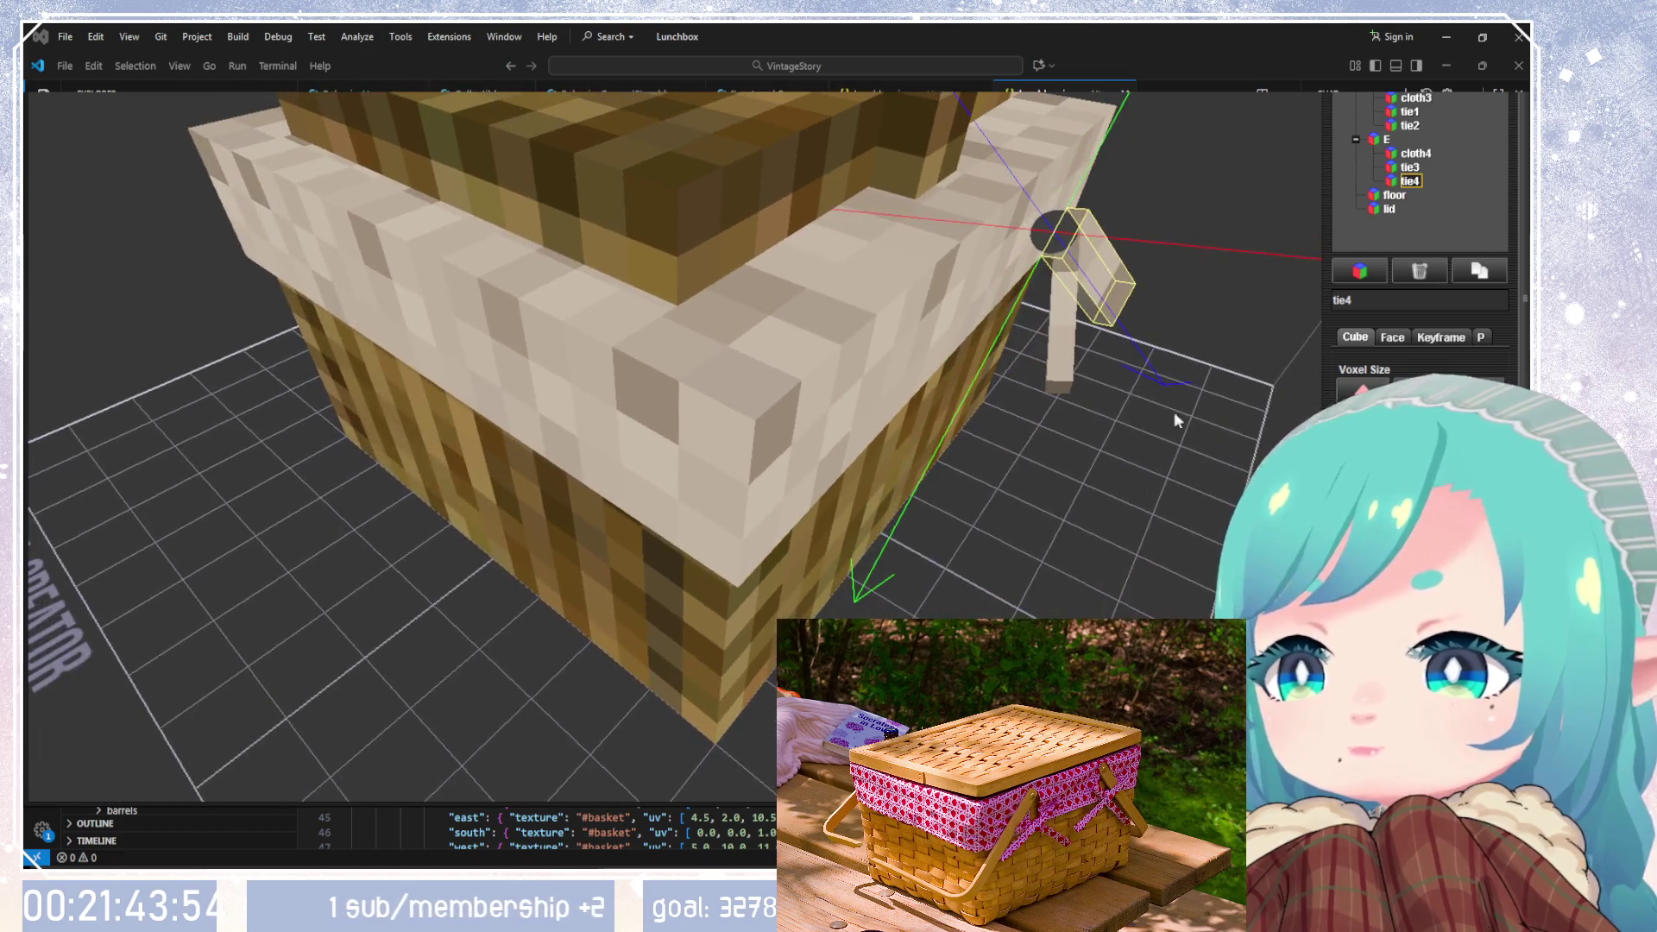
click(1398, 169)
drag(1228, 281, 955, 380)
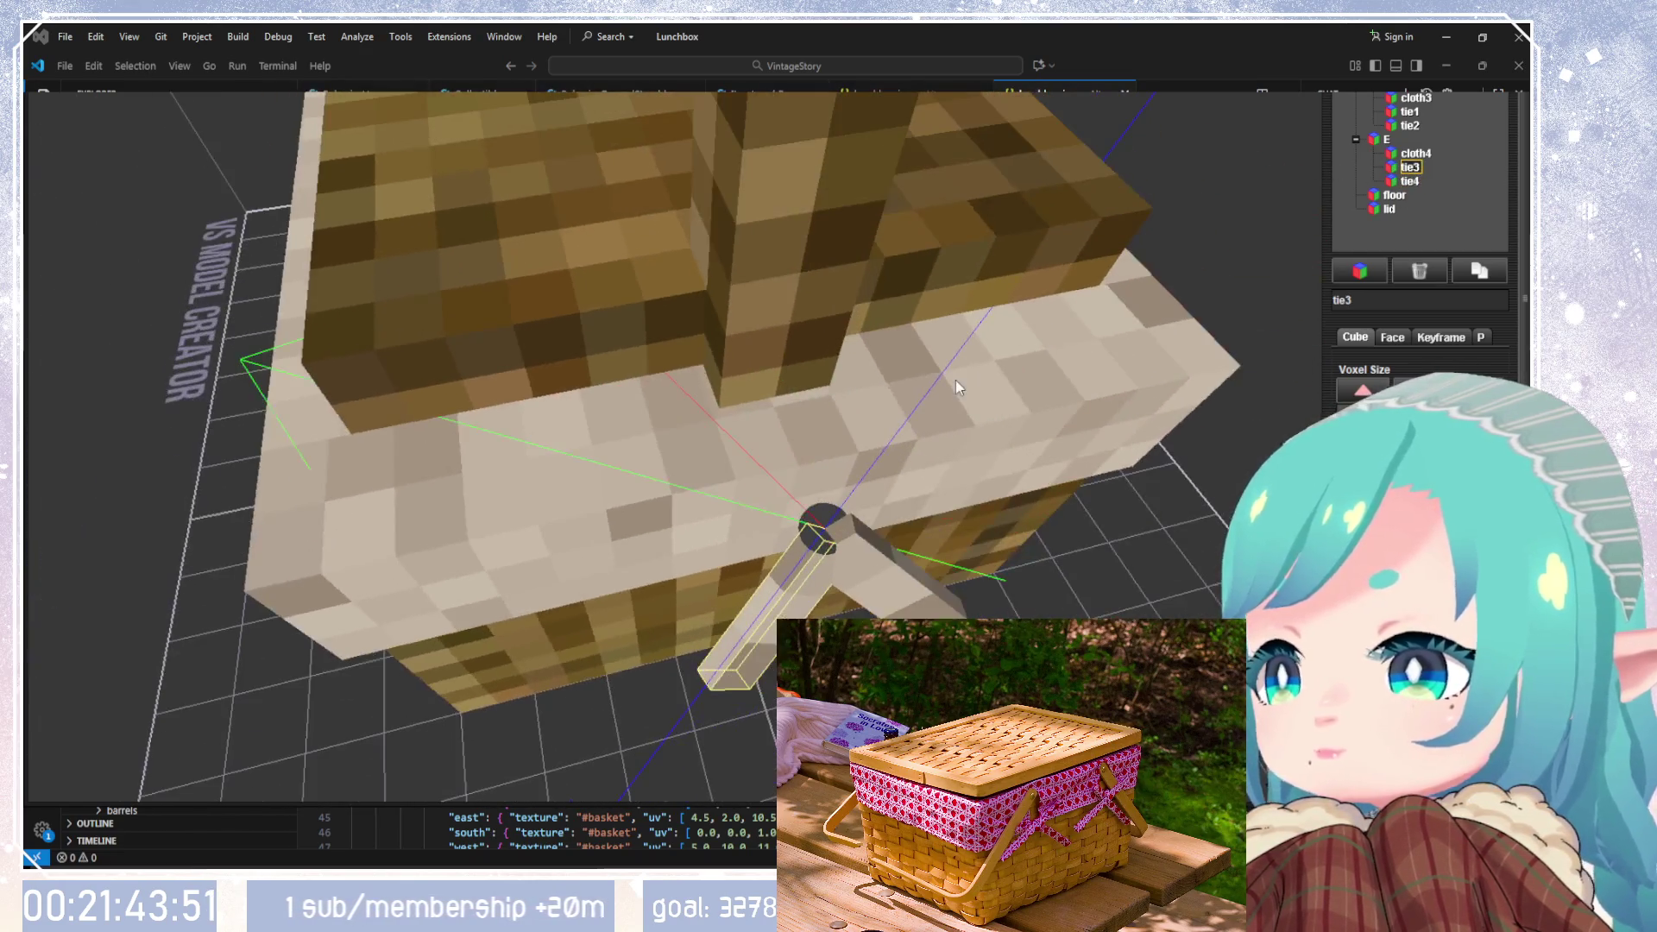
drag(1519, 535, 1588, 535)
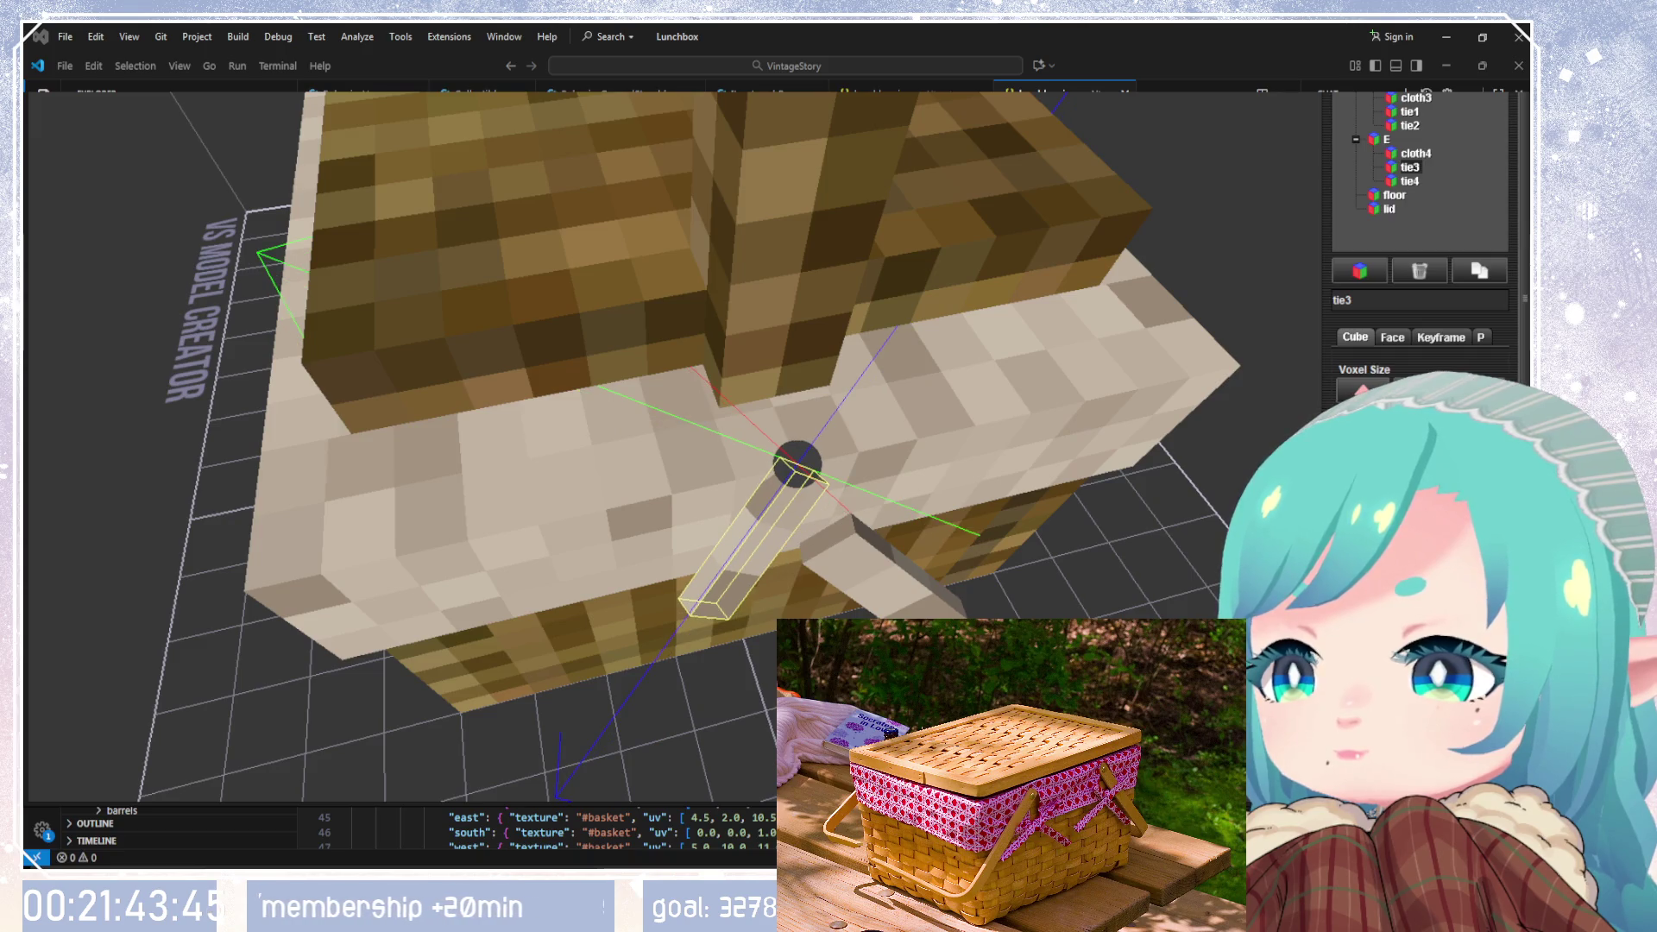
click(1411, 180)
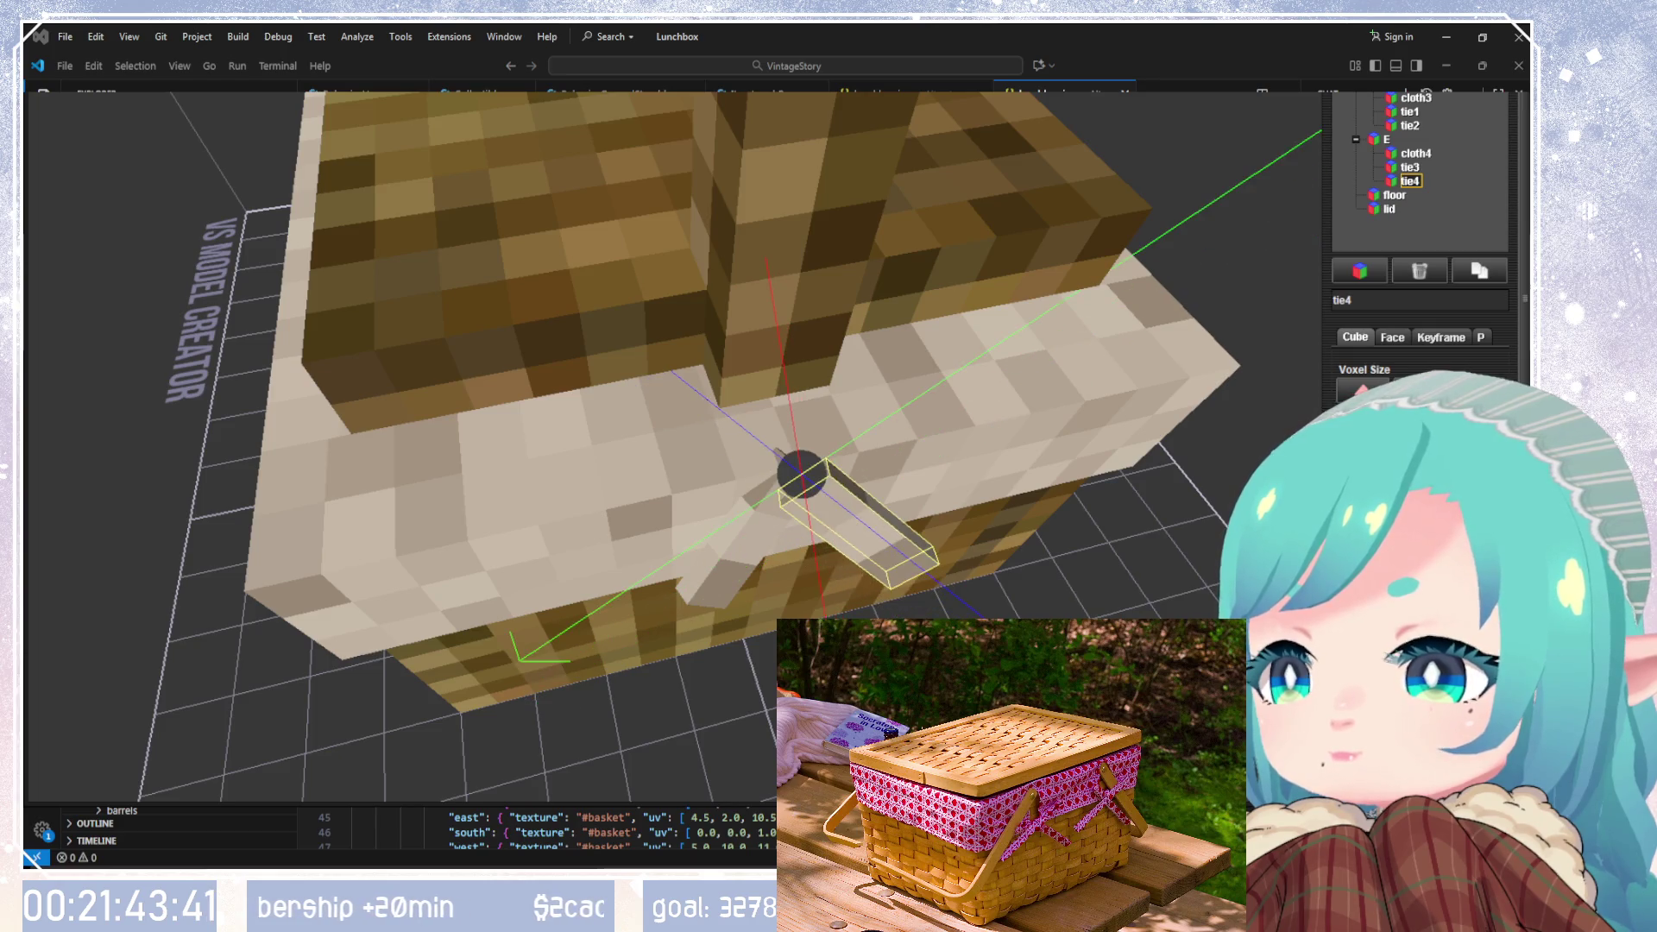
click(1387, 139)
Step: Open tie3's Face texture settings and select its east and north face tiles
mouse_move(1087, 406)
mouse_down()
mouse_move(1021, 329)
mouse_move(665, 348)
mouse_move(261, 318)
mouse_move(1023, 359)
mouse_move(1028, 302)
mouse_move(674, 365)
mouse_move(416, 349)
mouse_move(356, 289)
mouse_move(222, 282)
mouse_move(203, 316)
mouse_move(1190, 346)
mouse_move(1023, 333)
mouse_move(1018, 311)
mouse_move(1015, 375)
mouse_up()
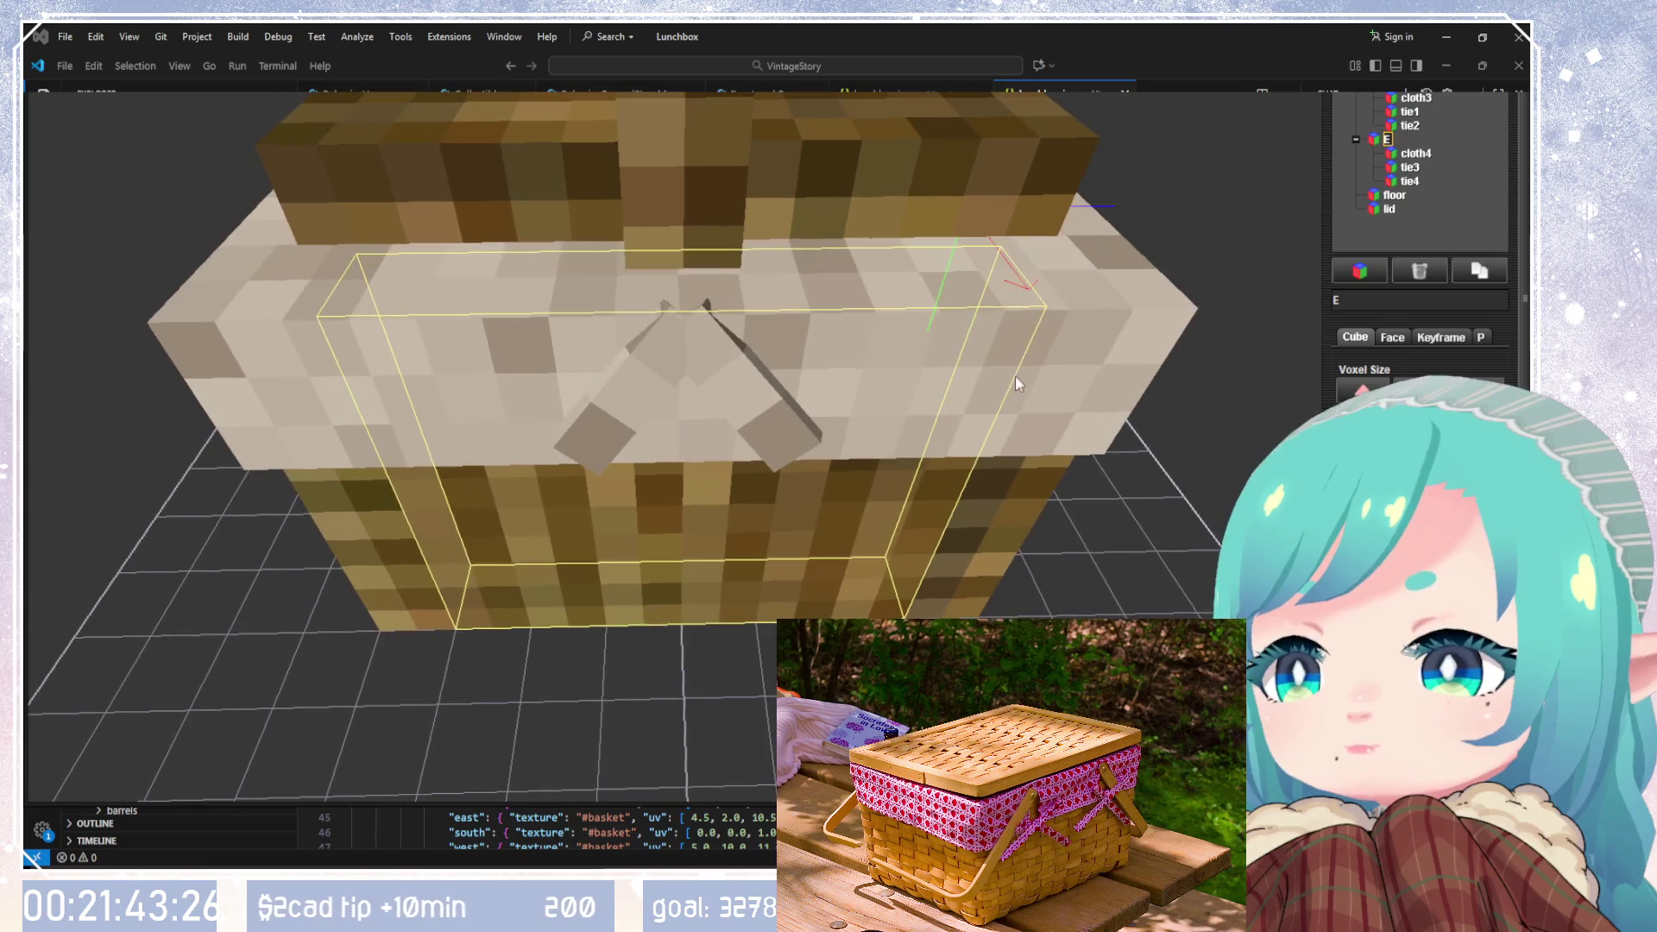
click(1409, 167)
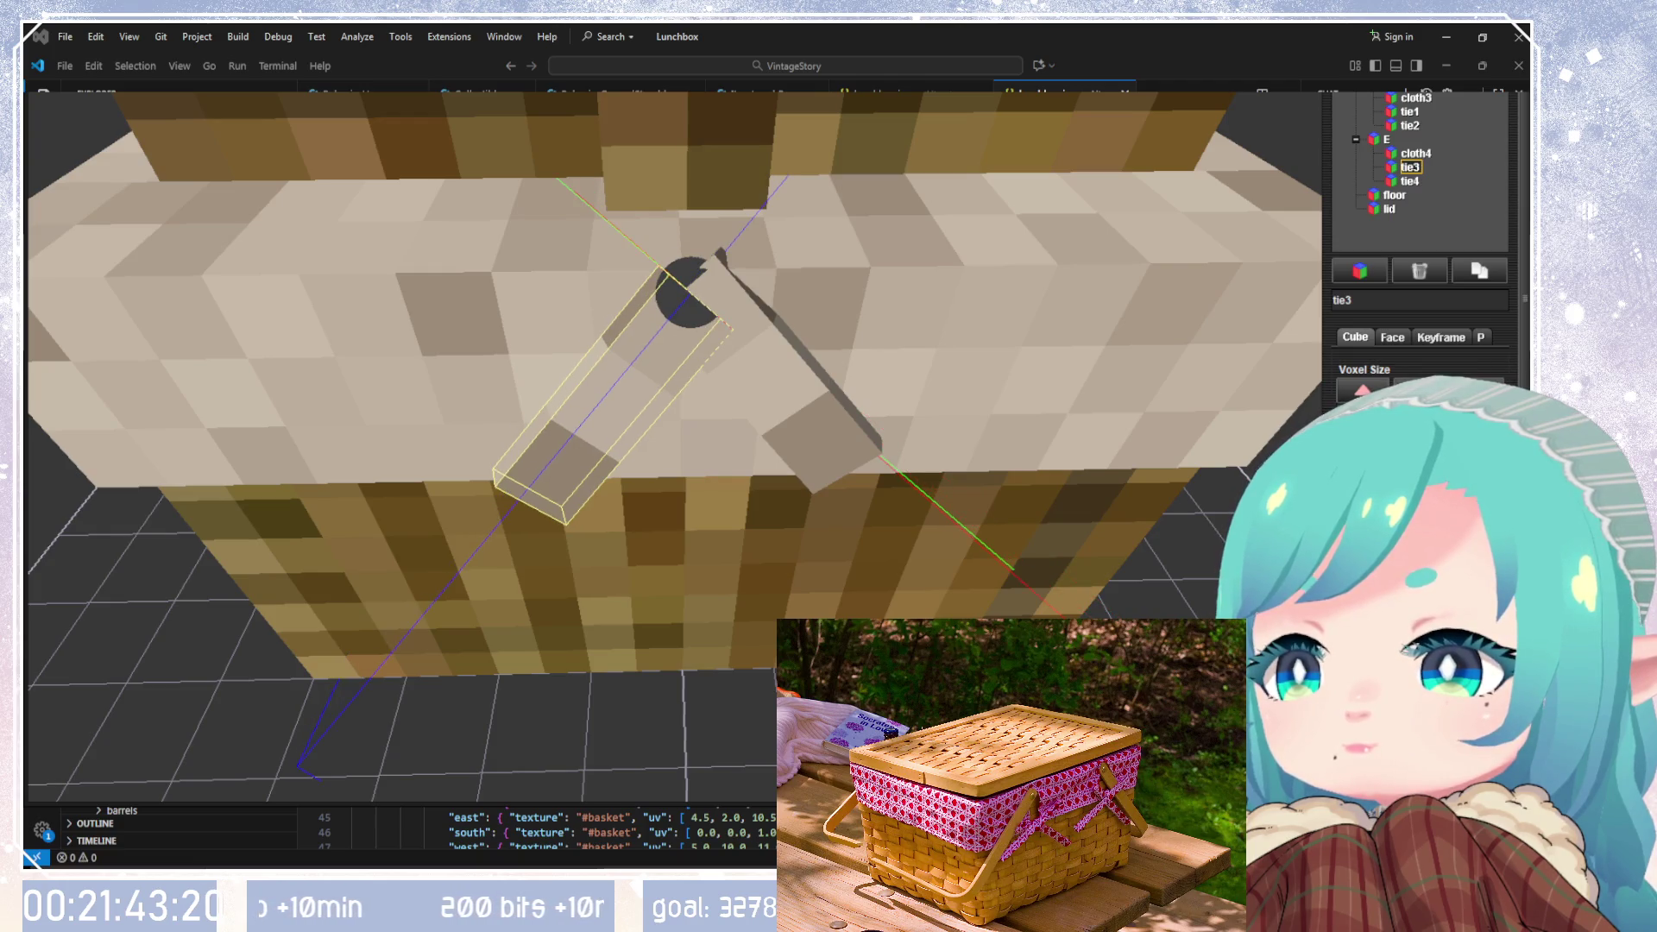
click(1410, 181)
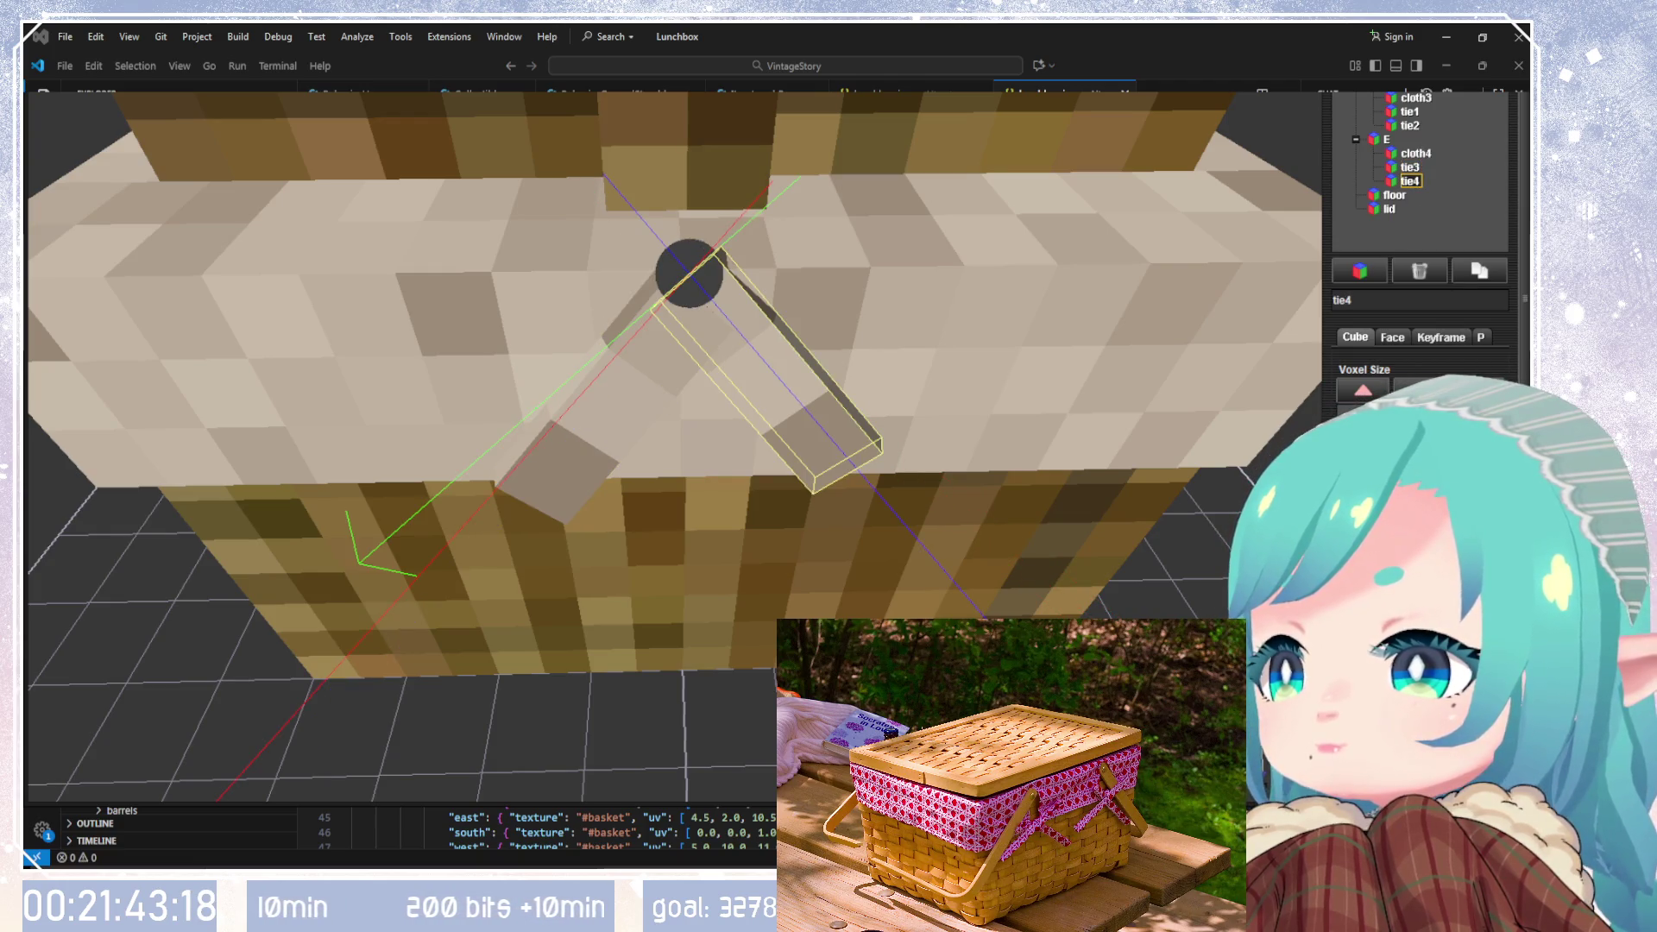
click(1386, 139)
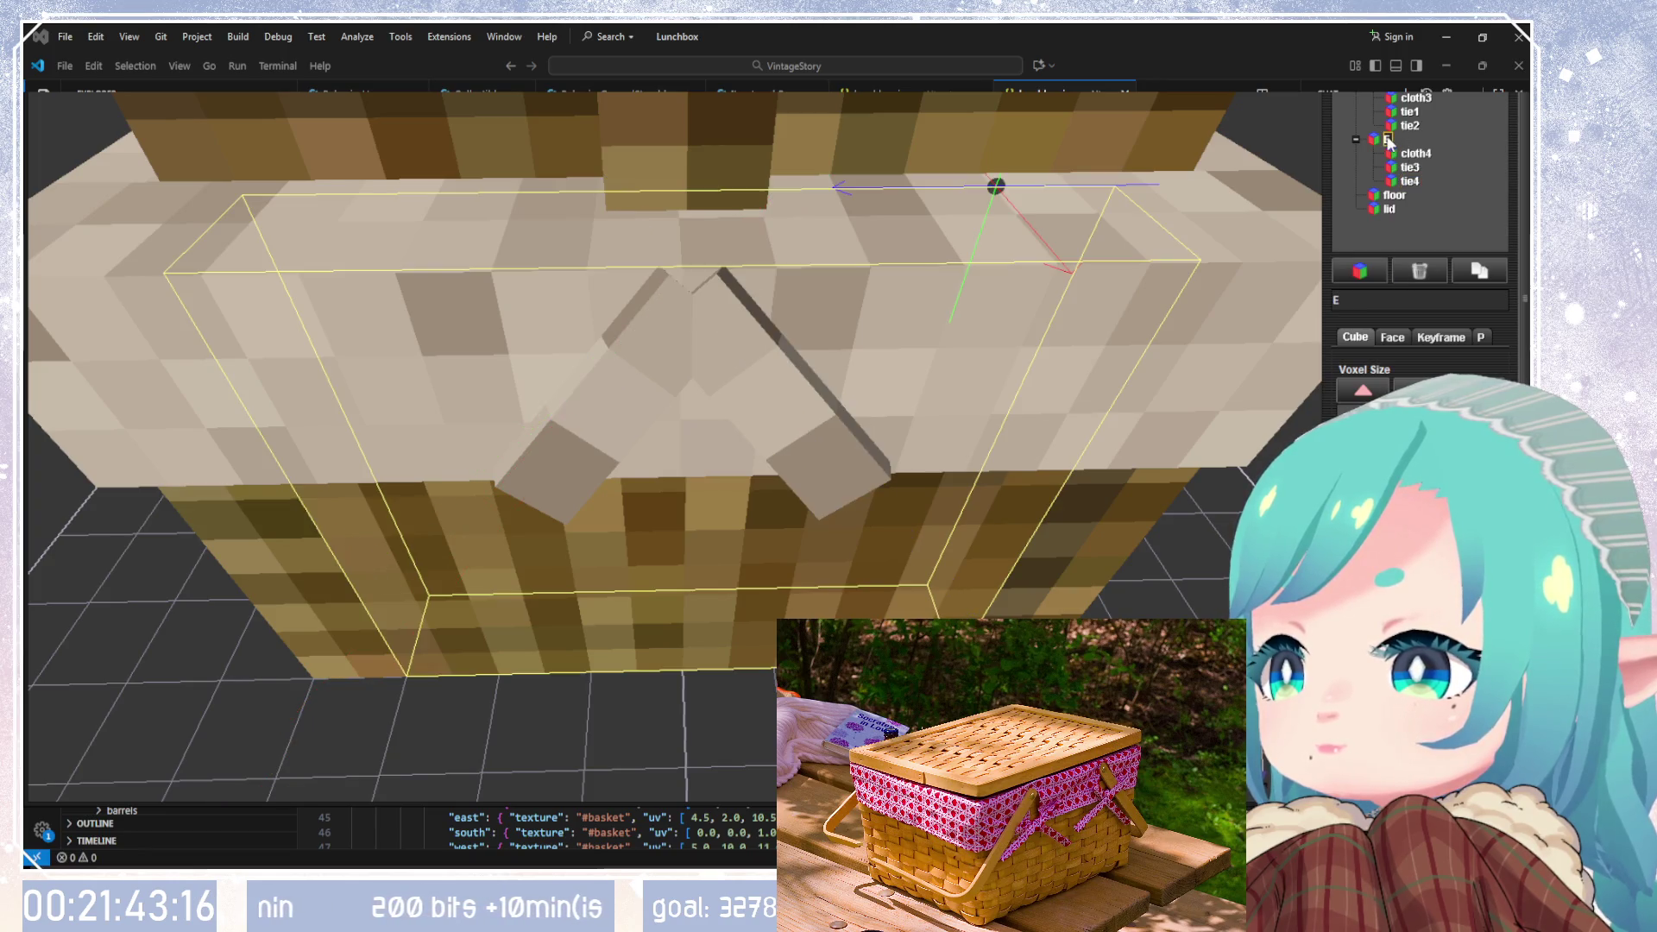
drag(1089, 479, 1082, 437)
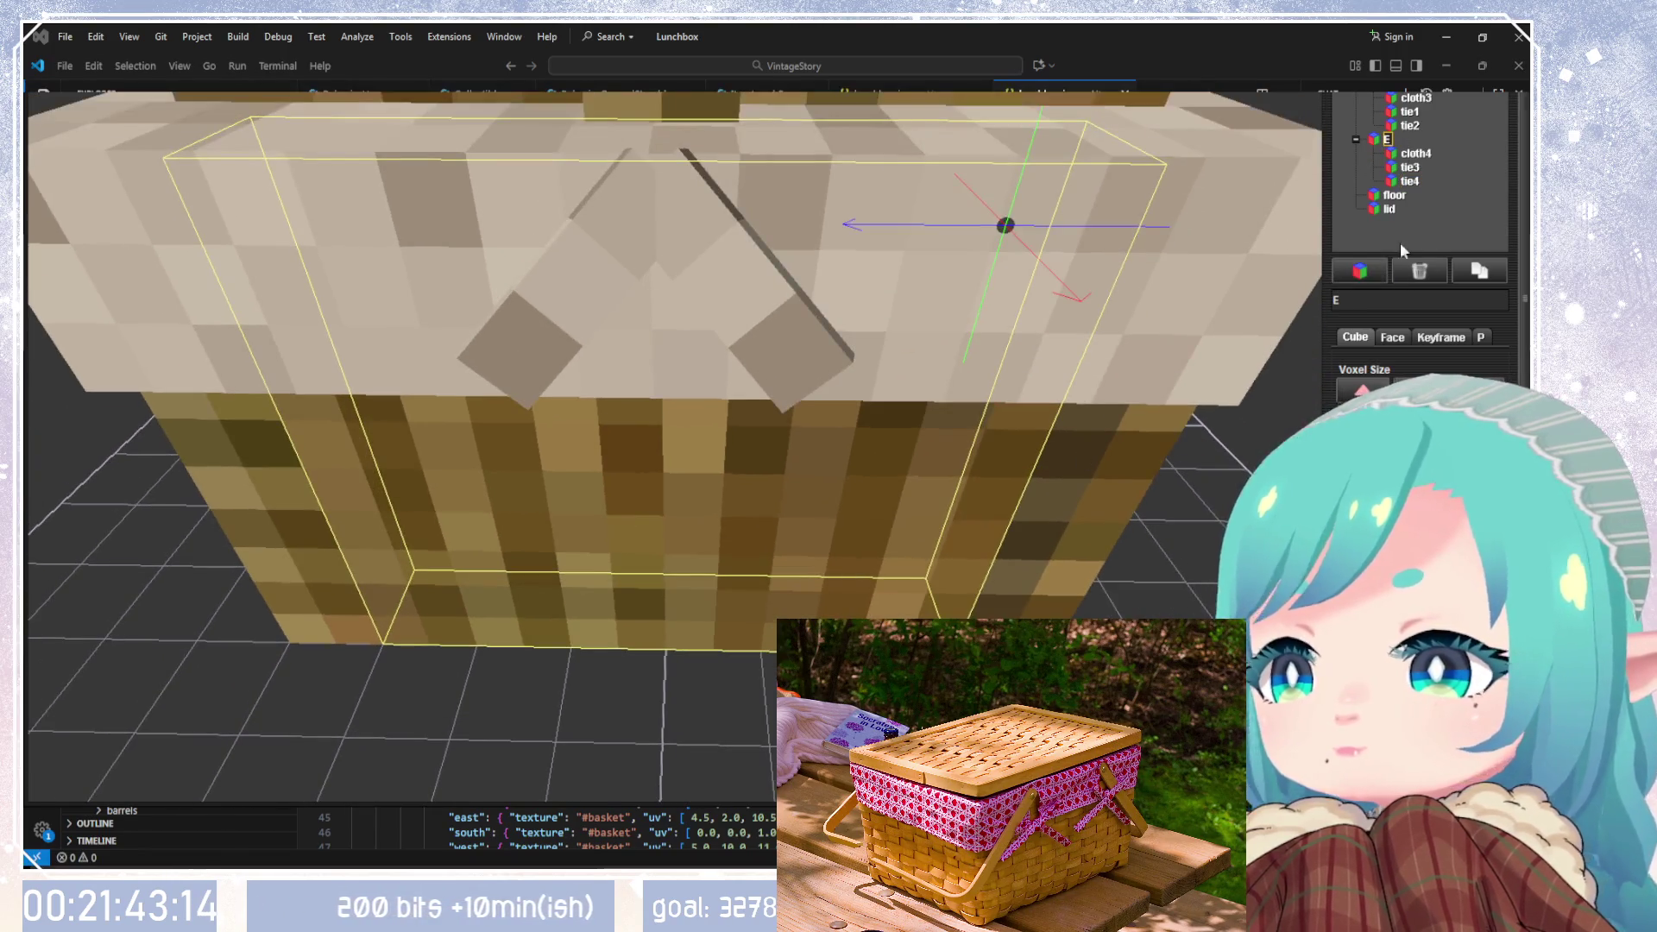
click(1410, 167)
click(1392, 337)
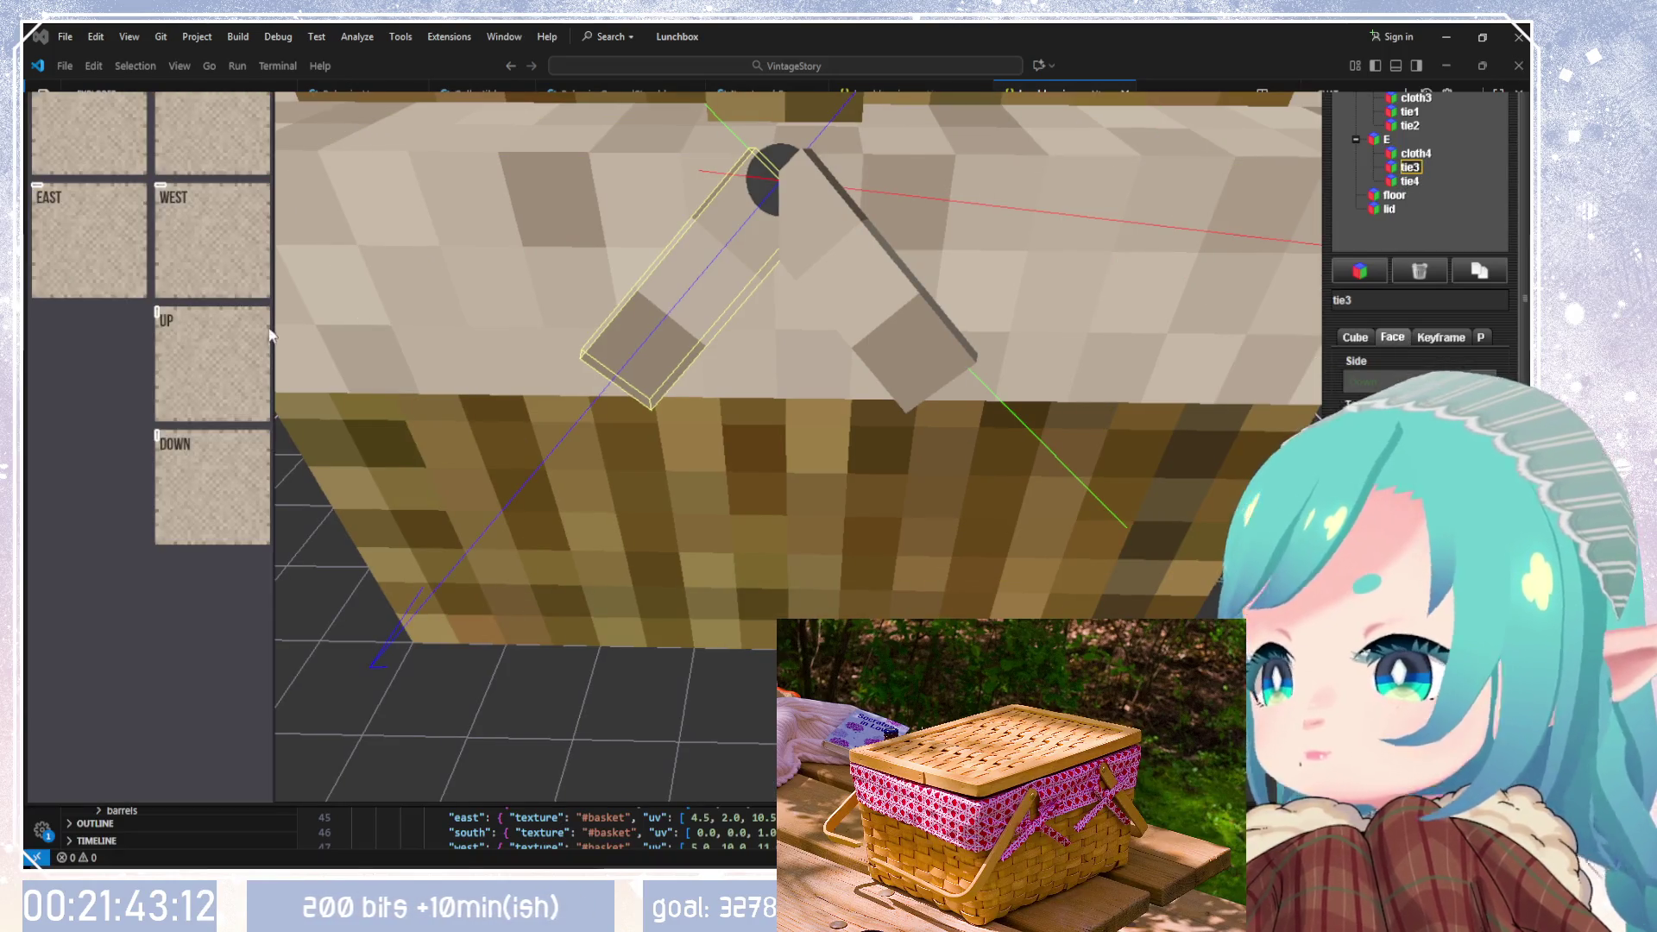
click(85, 214)
click(88, 126)
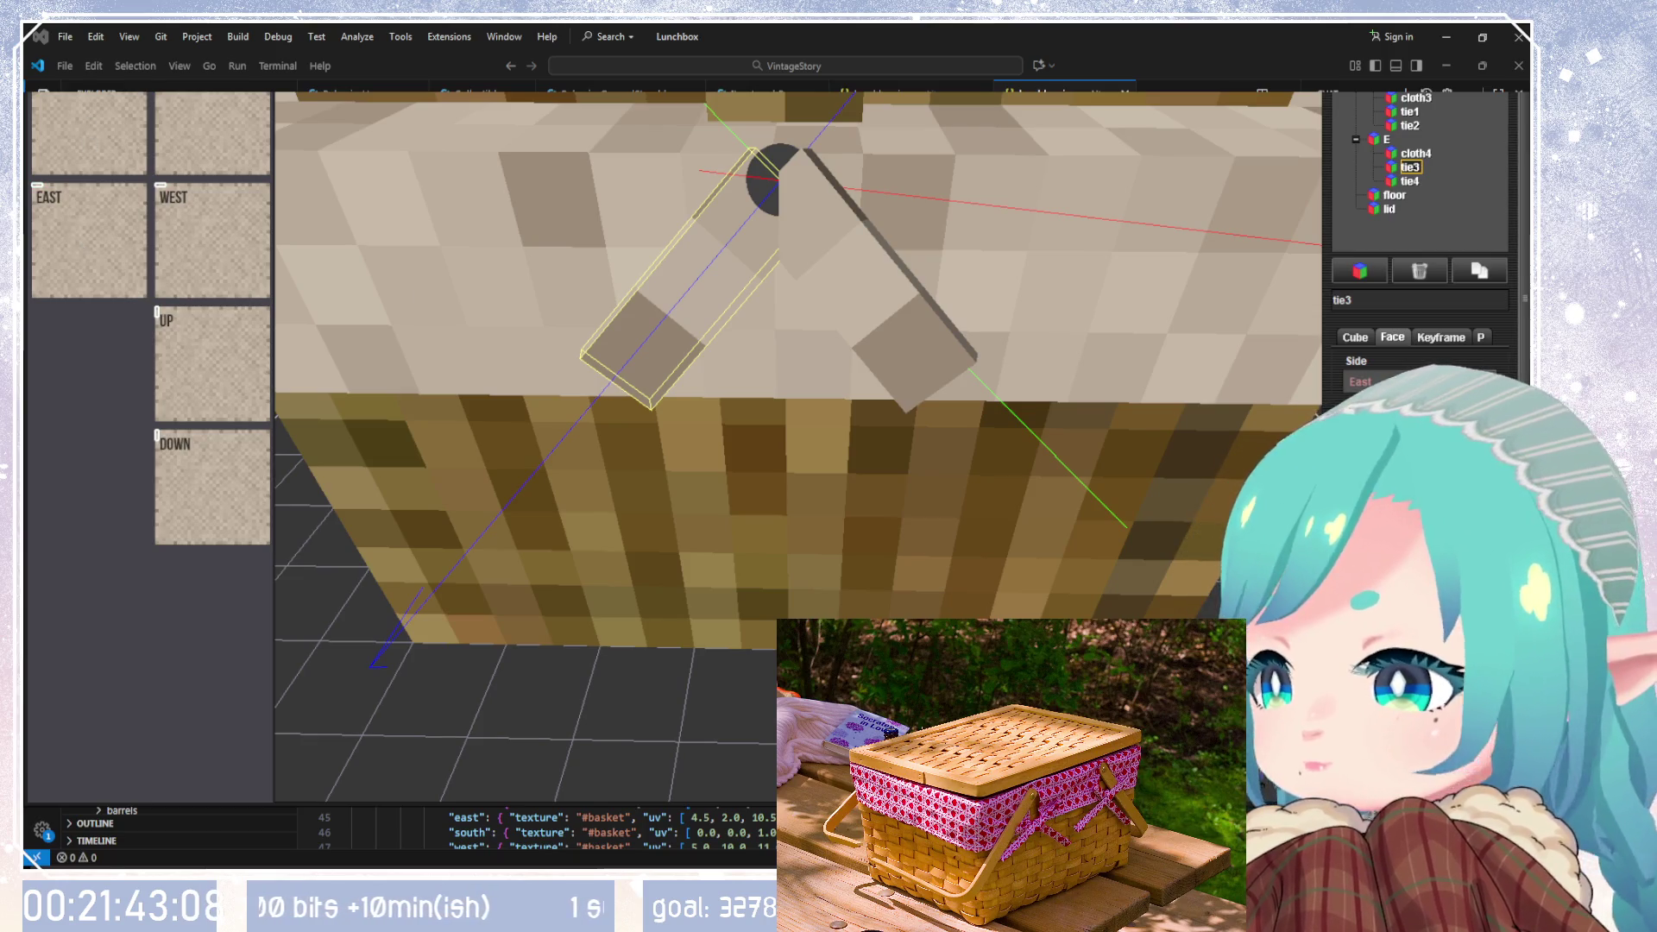